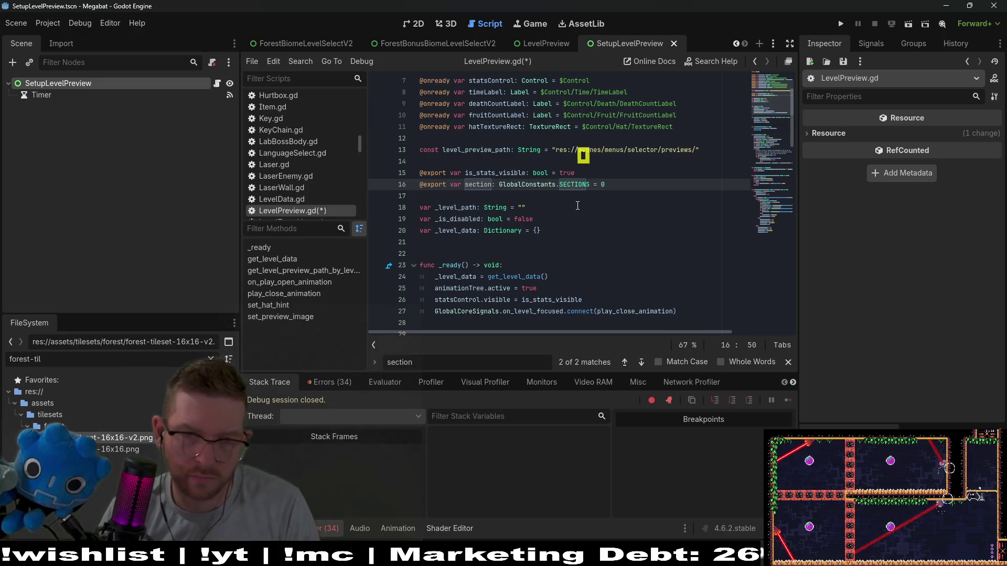
Step: Inspect the SECTIONS enum in GlobalConstants.gd, then go back and scroll through SetupLevelPreview.gd
ctrl+click(575, 184)
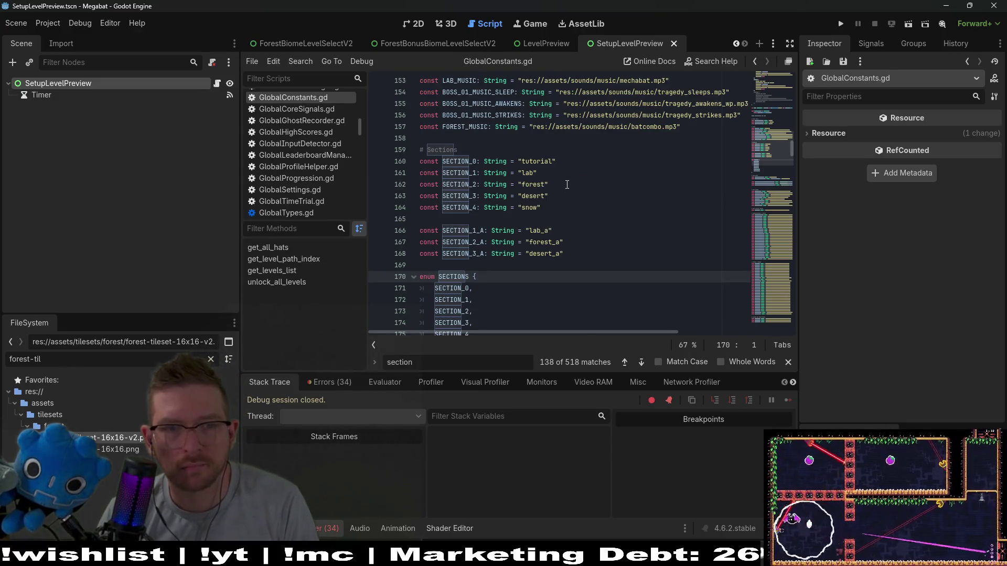
scroll(566, 184, down, 2)
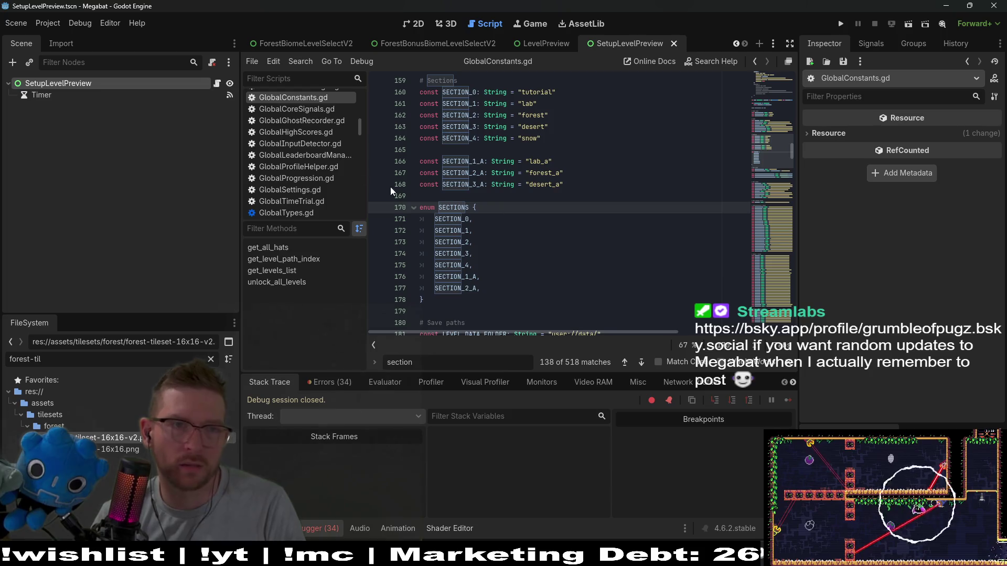
key(alt+Left)
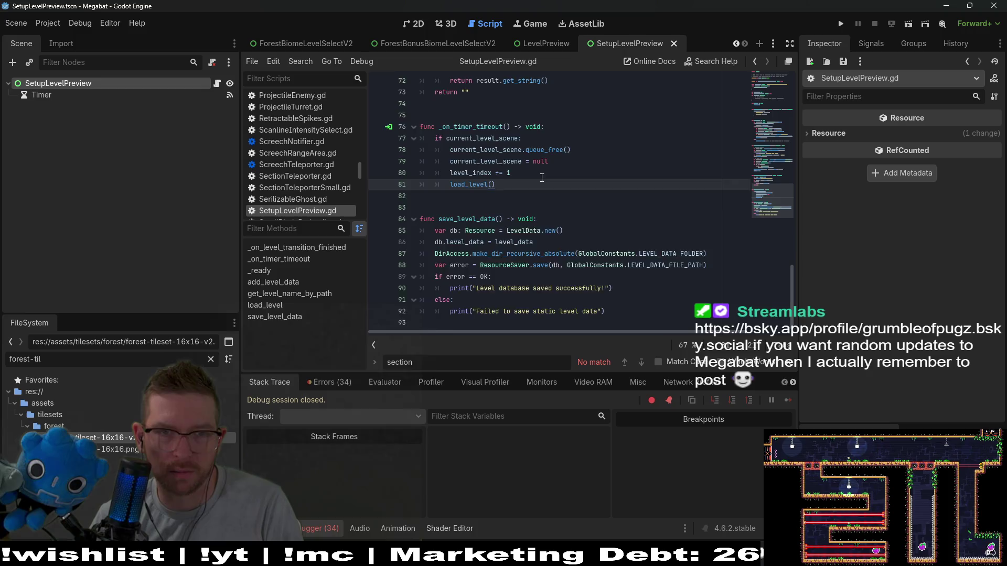
scroll(542, 178, up, 20)
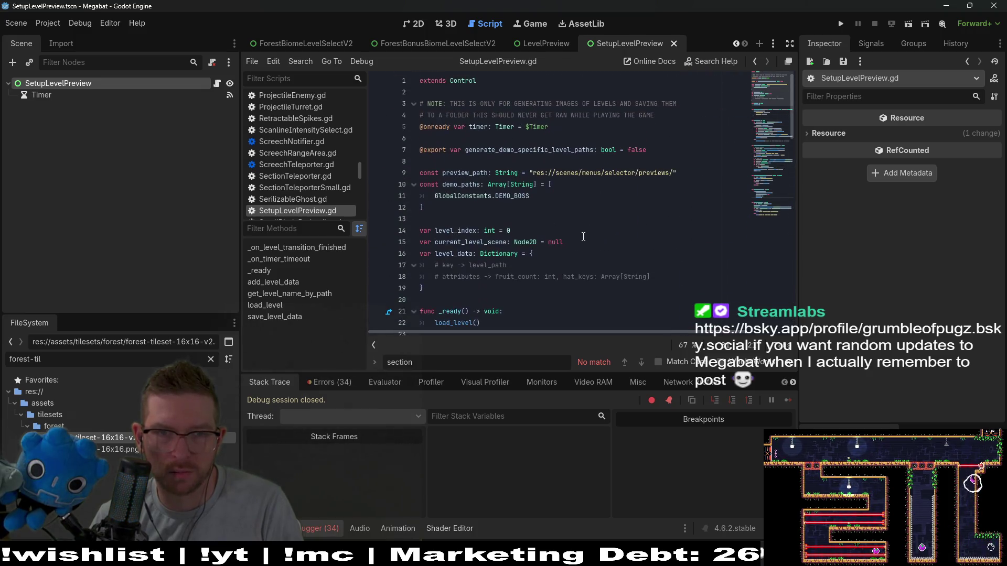
scroll(583, 236, down, 2)
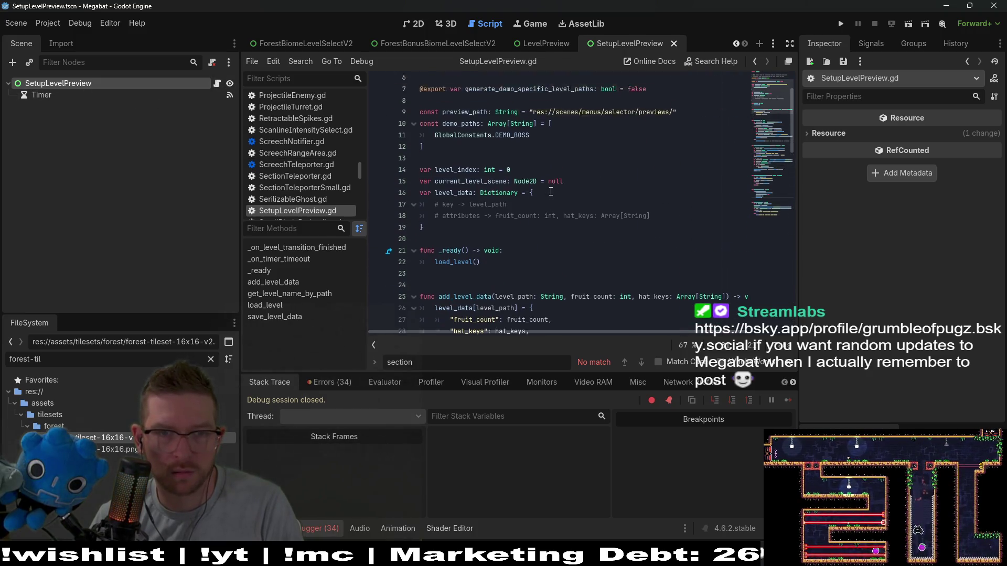
scroll(550, 192, up, 2)
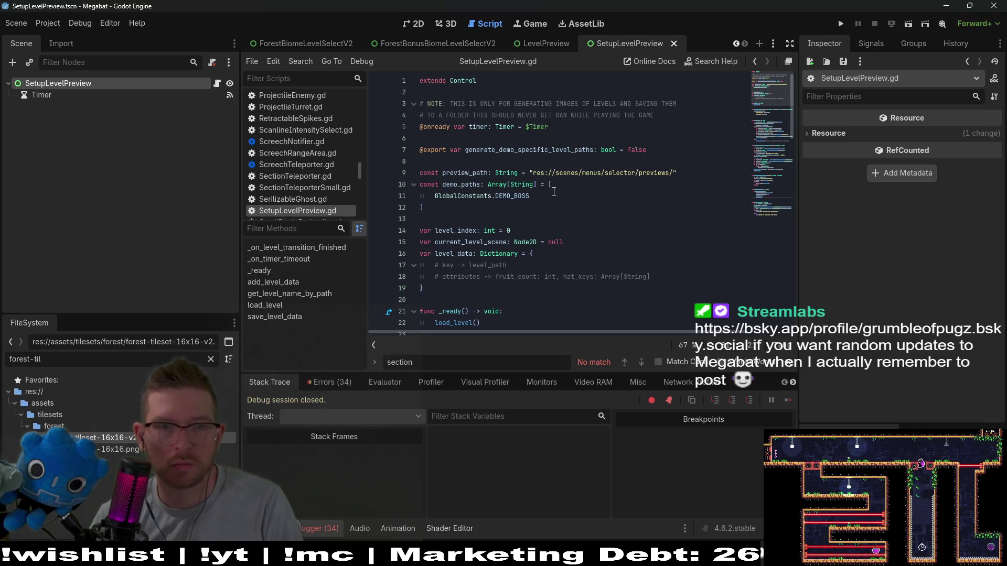
scroll(554, 192, down, 1)
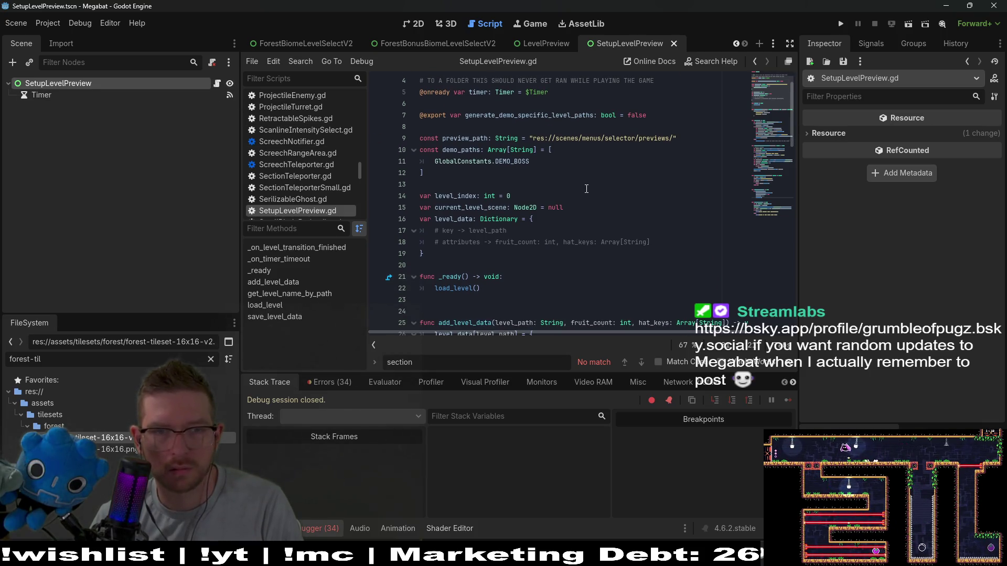
scroll(586, 189, down, 3)
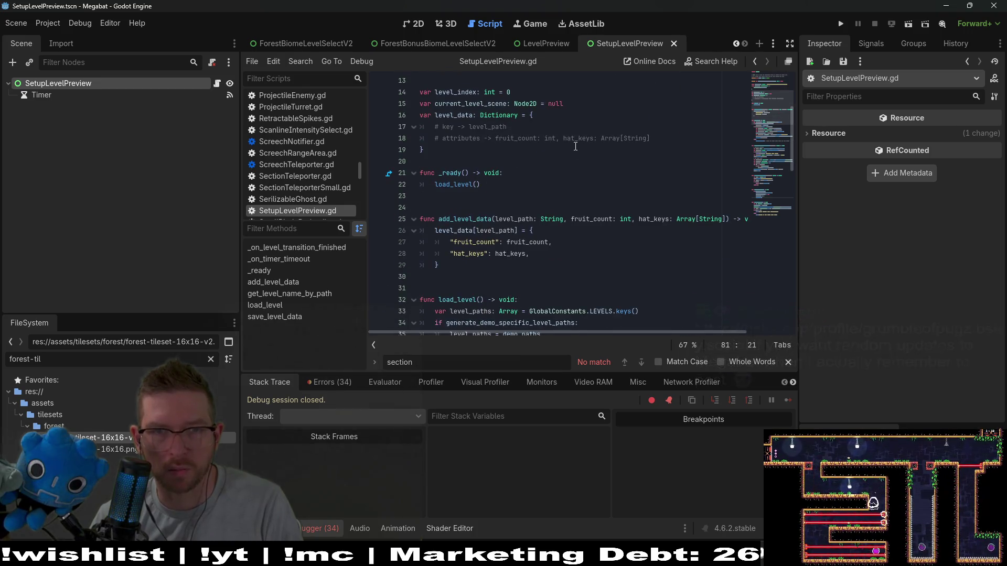
Step: Delete the exported section variable line from LevelPreview.gd and save it
click(538, 48)
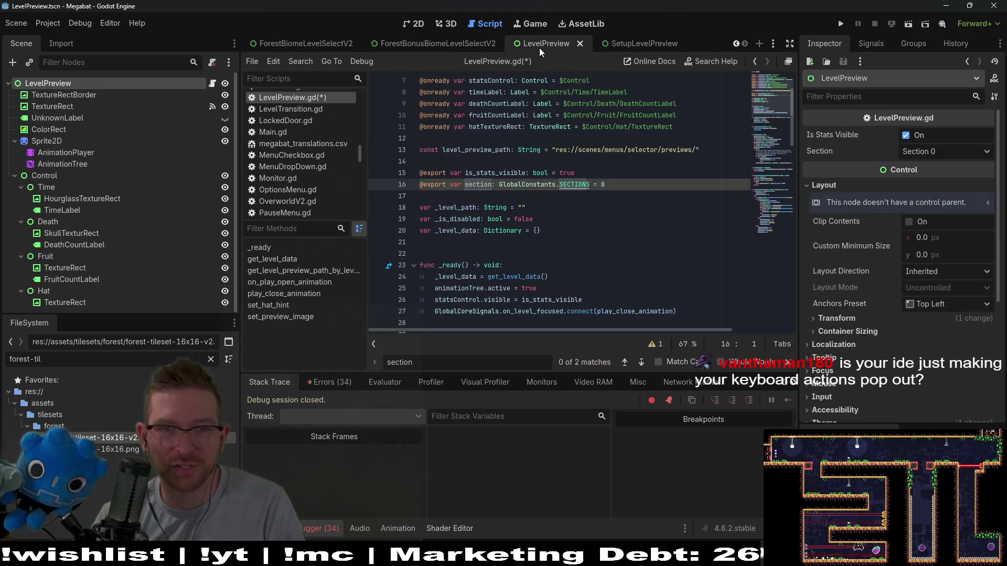
triple_click(619, 180)
key(BackSpace)
key(BackSpace)
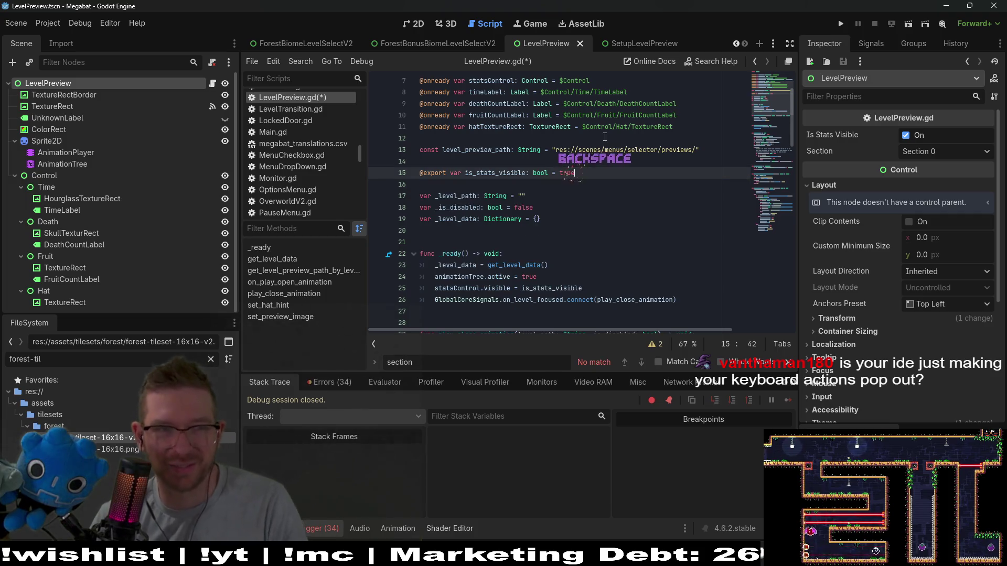
key(ctrl+s)
Step: Back in SetupLevelPreview.gd, type test text on line 23 and undo it, leaving the script unchanged
click(634, 44)
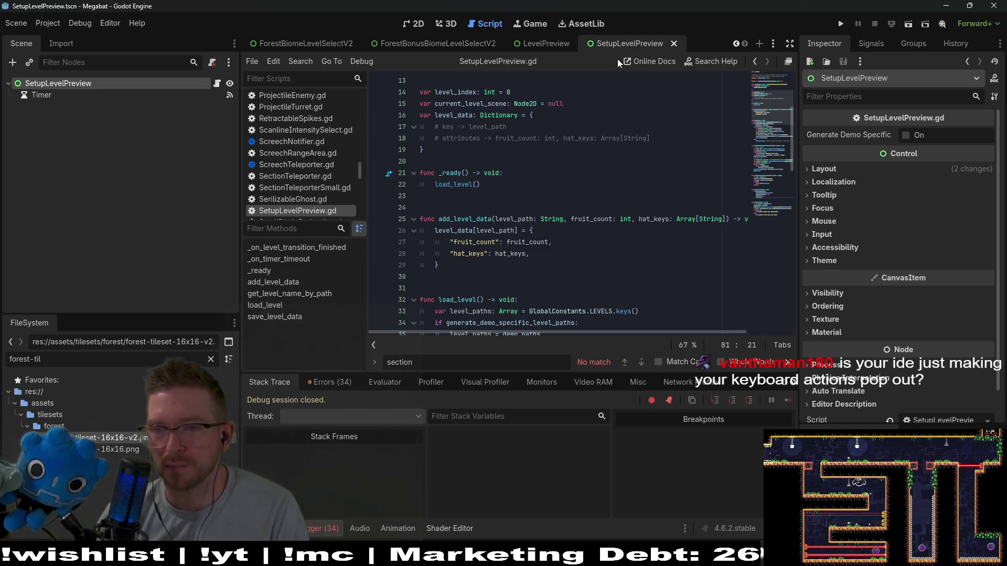
click(498, 172)
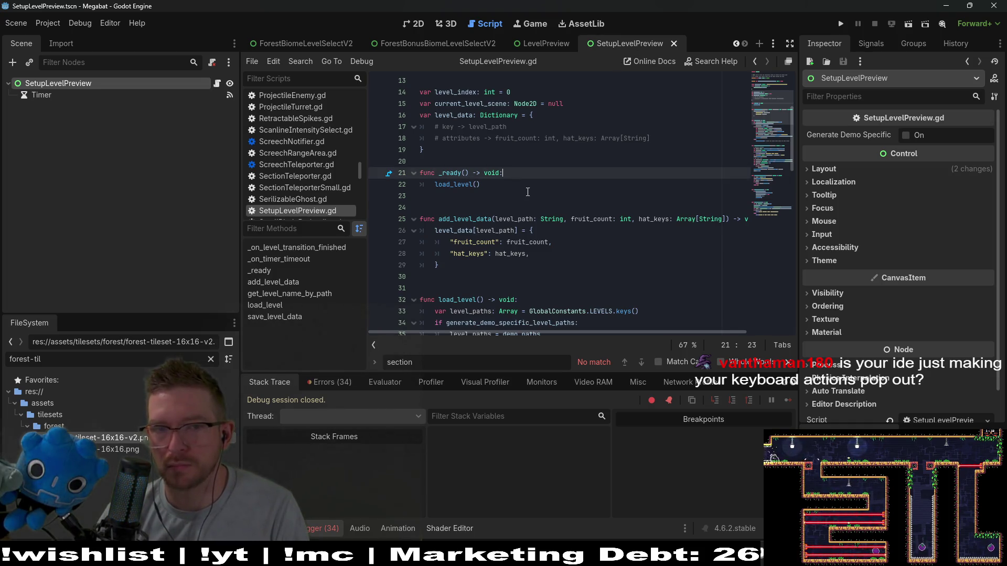
click(498, 197)
text(asdfasdfasdfsadfsadfsadfsadfsadfsadfsadfsadf)
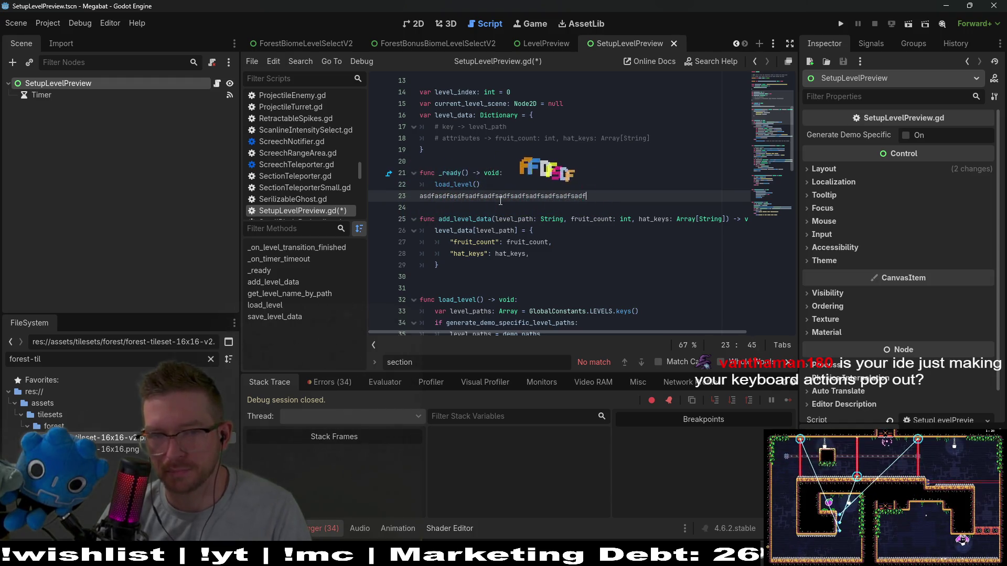
key(ctrl+z)
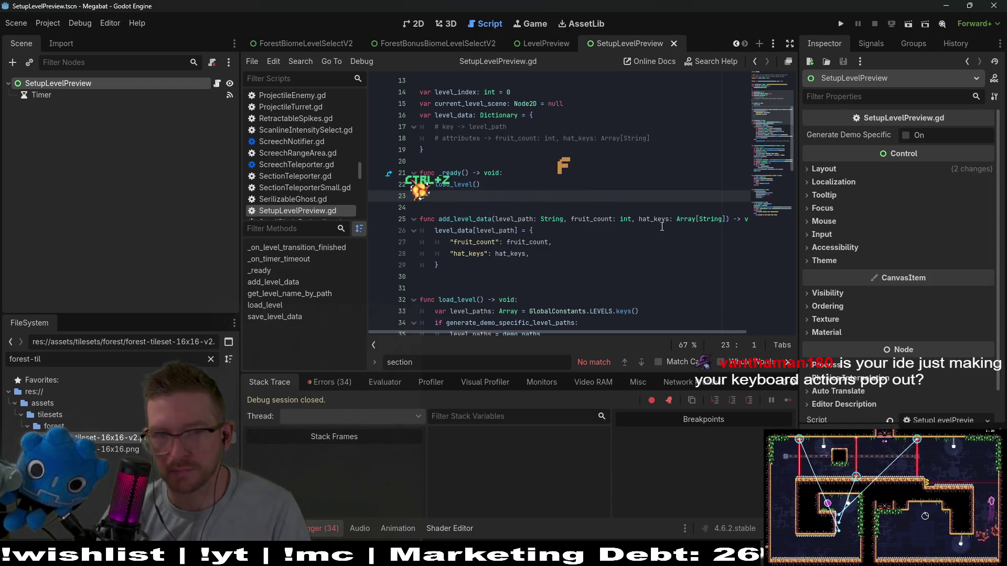
click(504, 183)
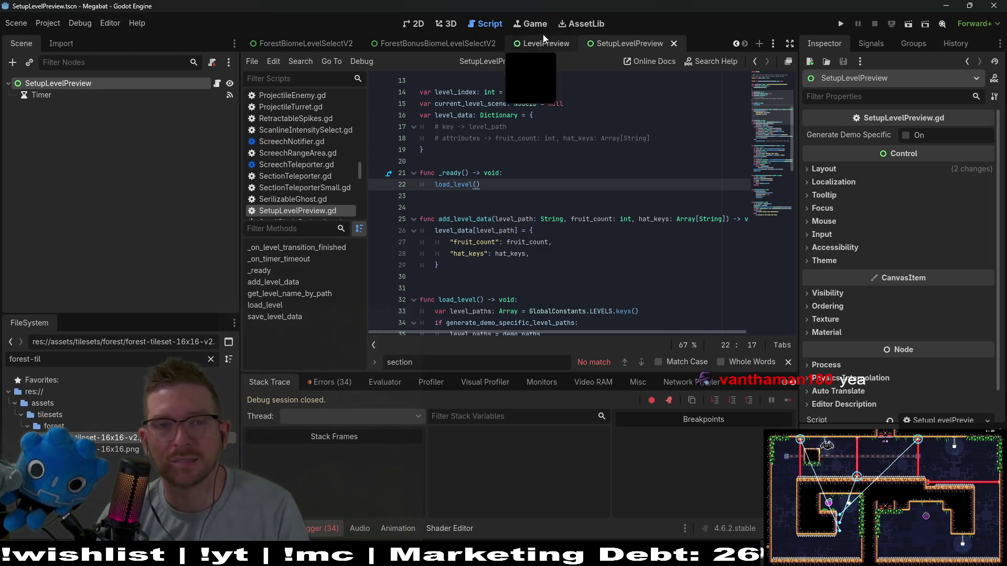
click(577, 23)
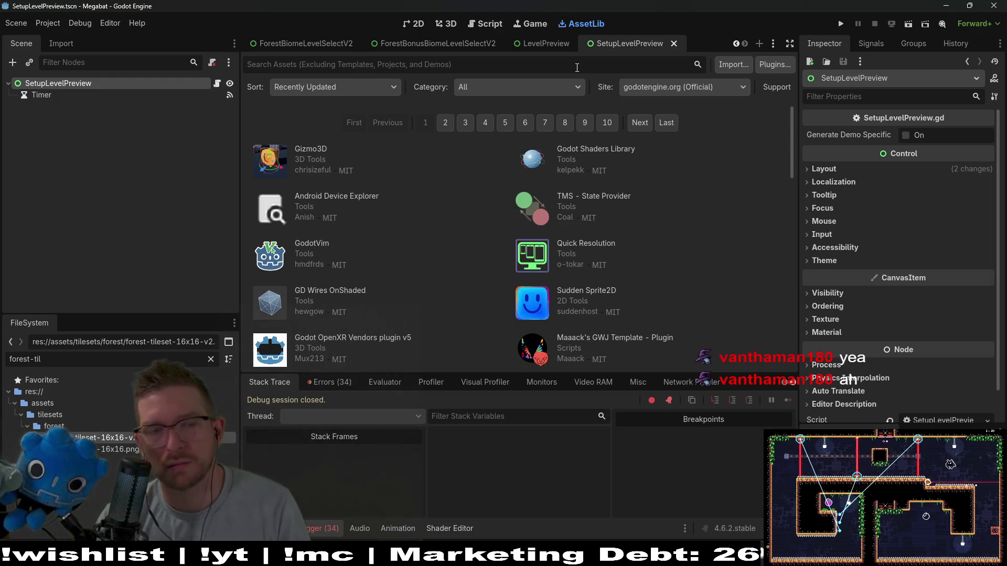
text(ridi)
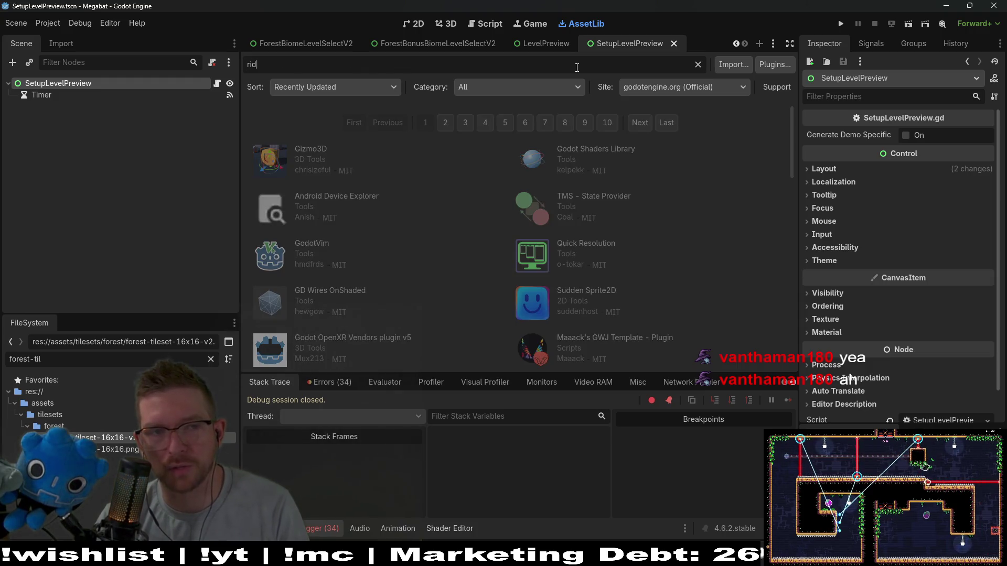
text(cul)
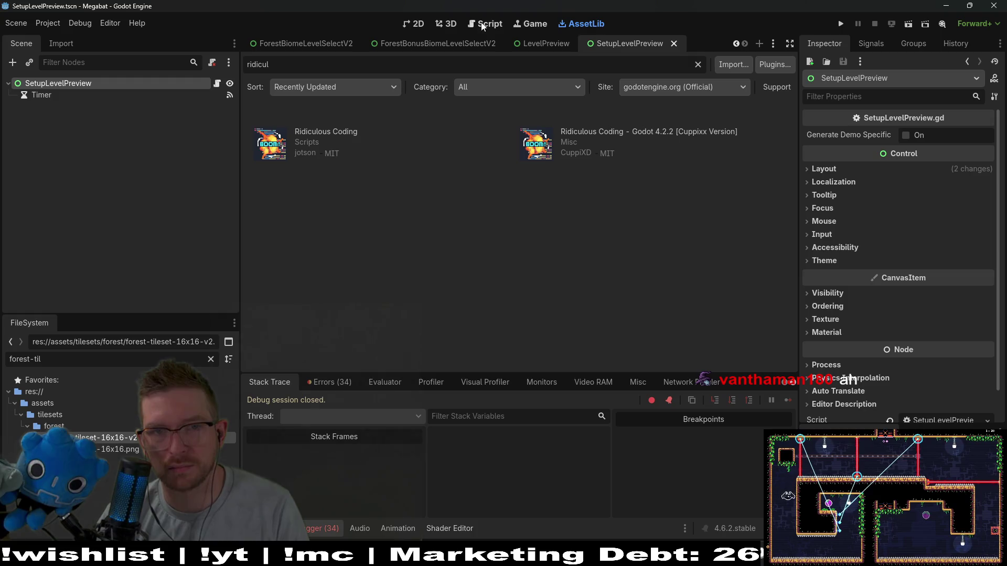
click(411, 24)
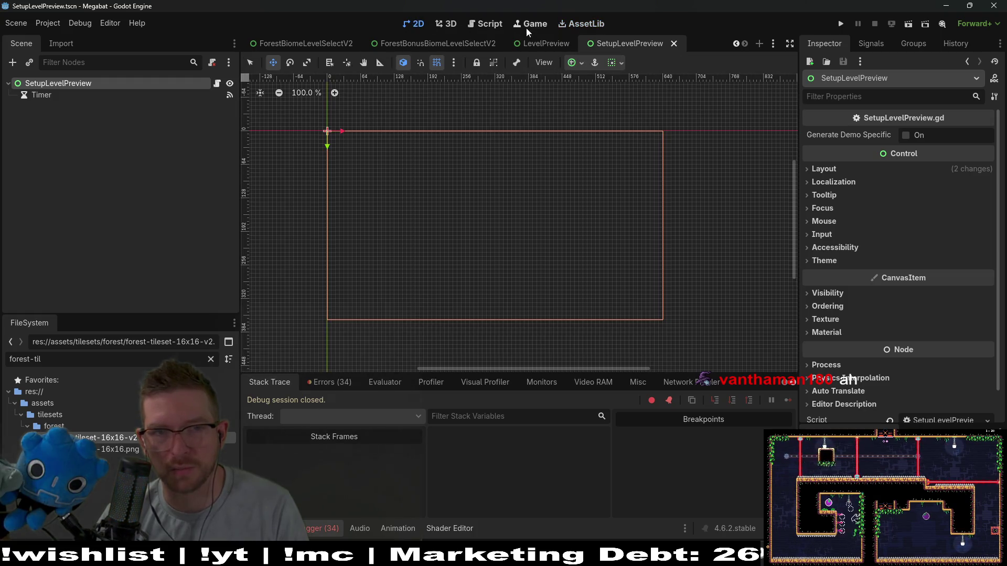
click(485, 23)
click(538, 204)
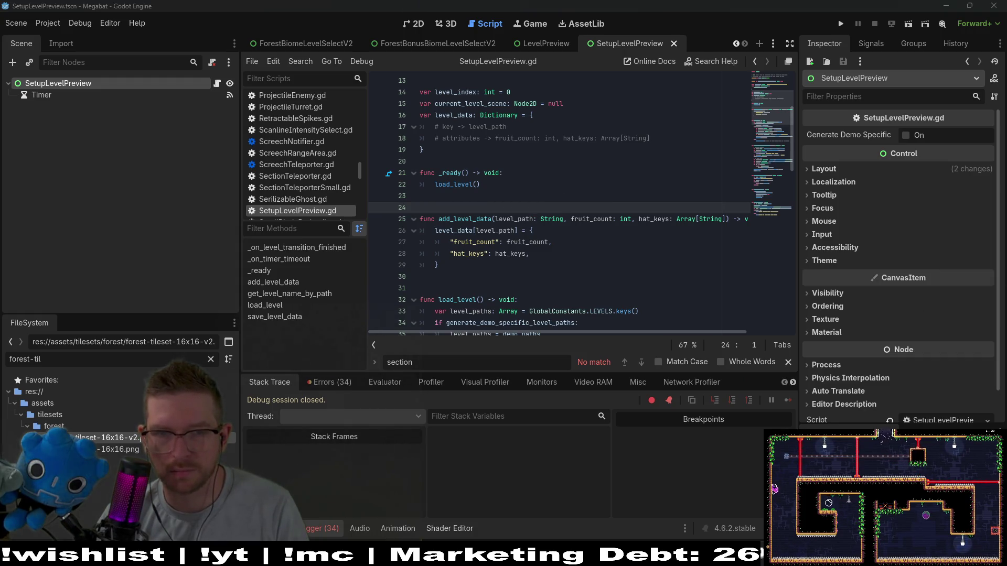
Step: Scroll through SetupLevelPreview.gd to review its top-level declarations
scroll(524, 210, up, 3)
click(560, 234)
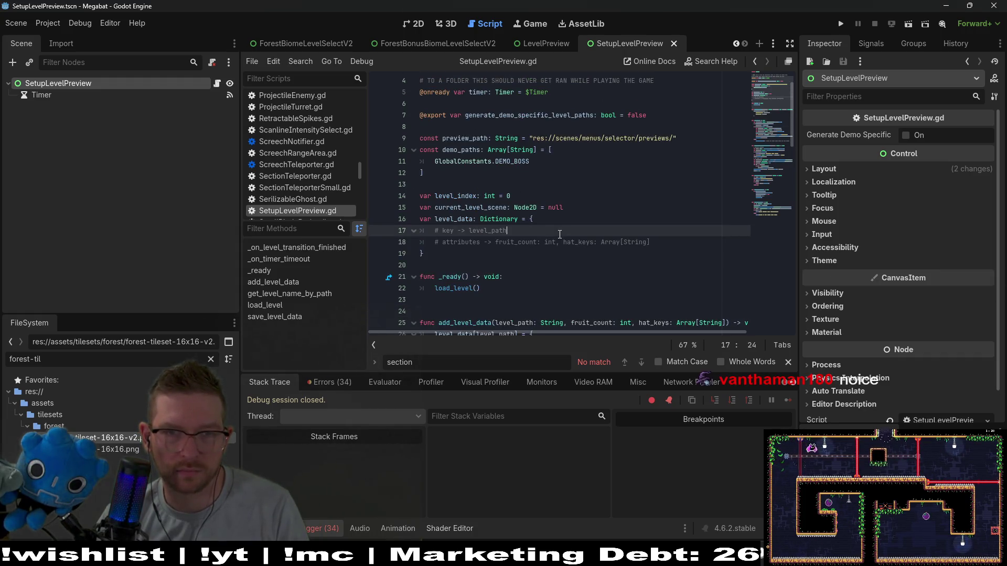
scroll(559, 234, down, 4)
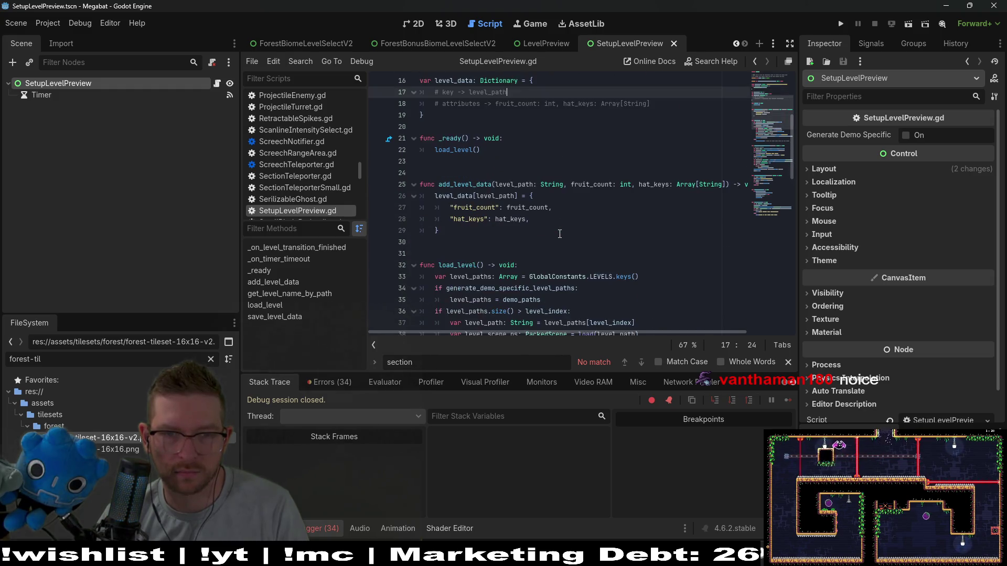
scroll(559, 234, down, 1)
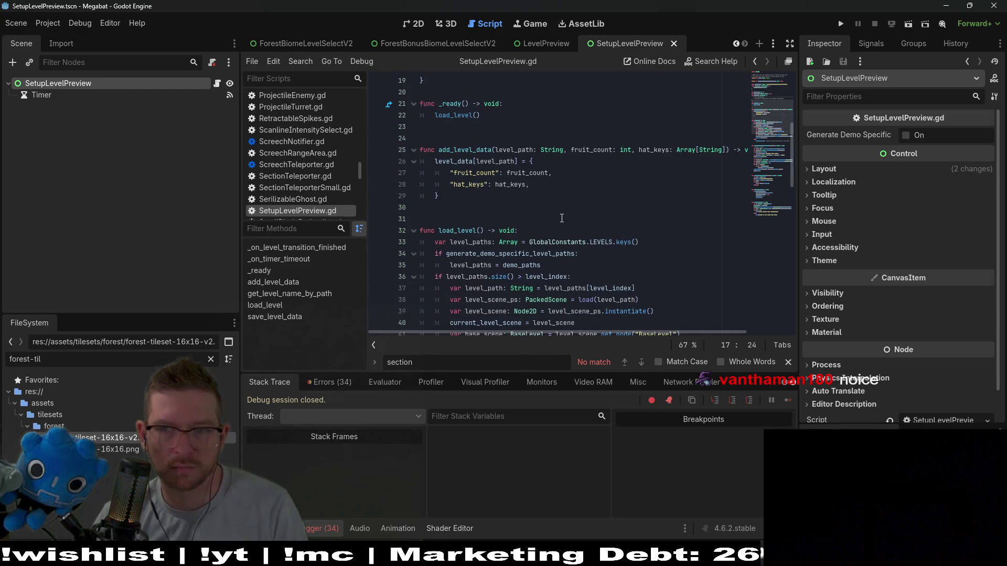
scroll(581, 176, up, 1)
scroll(582, 176, up, 3)
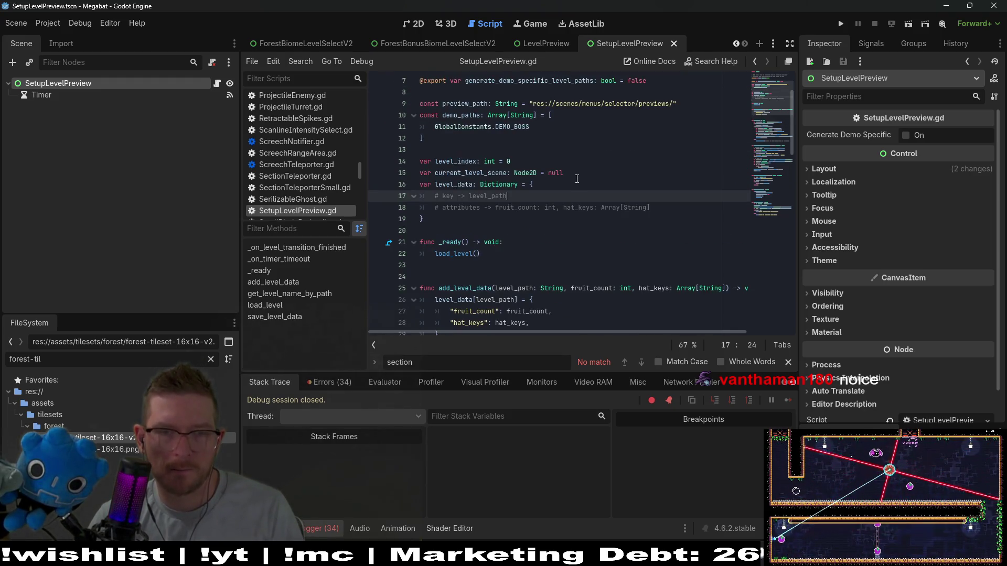
scroll(580, 215, up, 2)
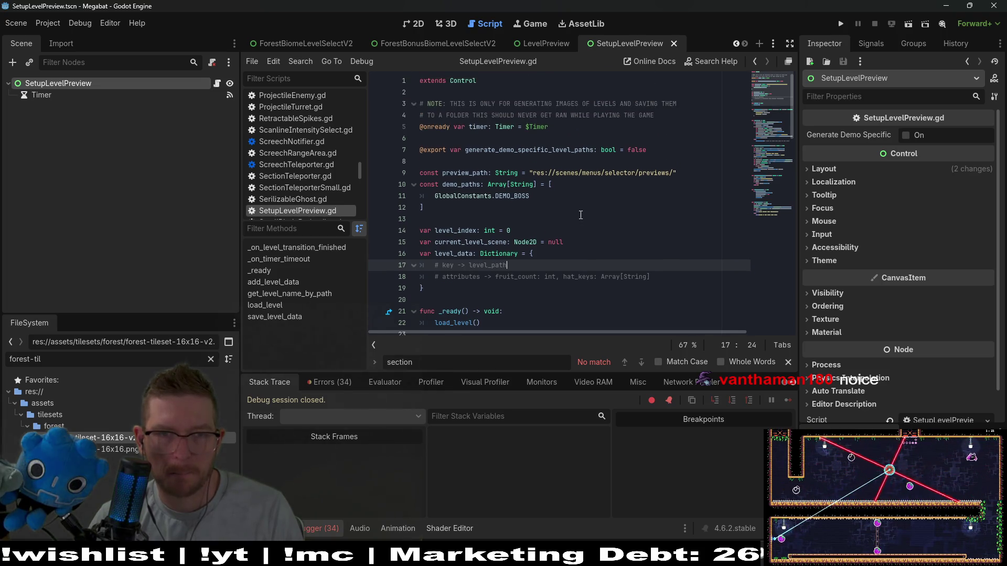
scroll(580, 215, down, 4)
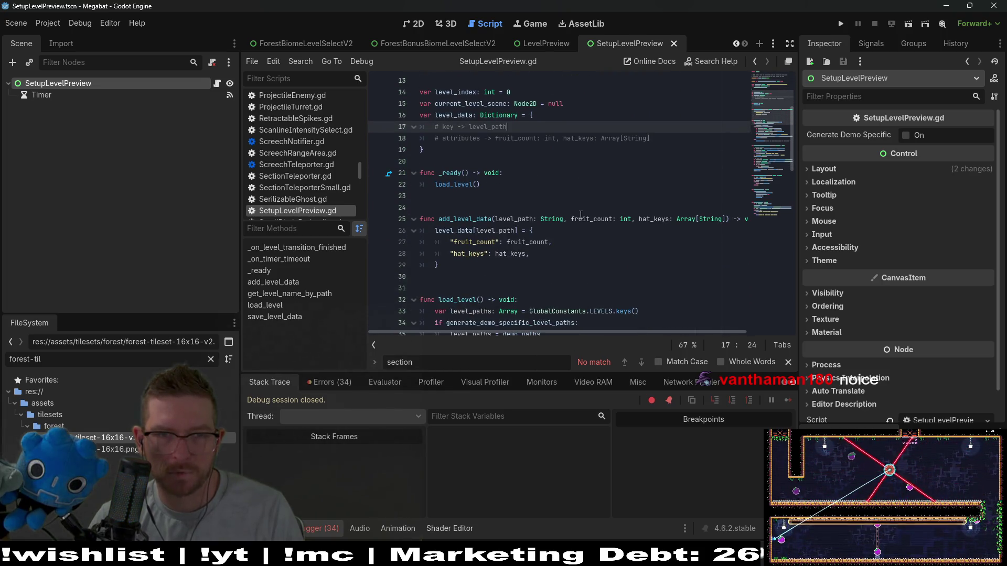
scroll(580, 215, up, 4)
click(507, 162)
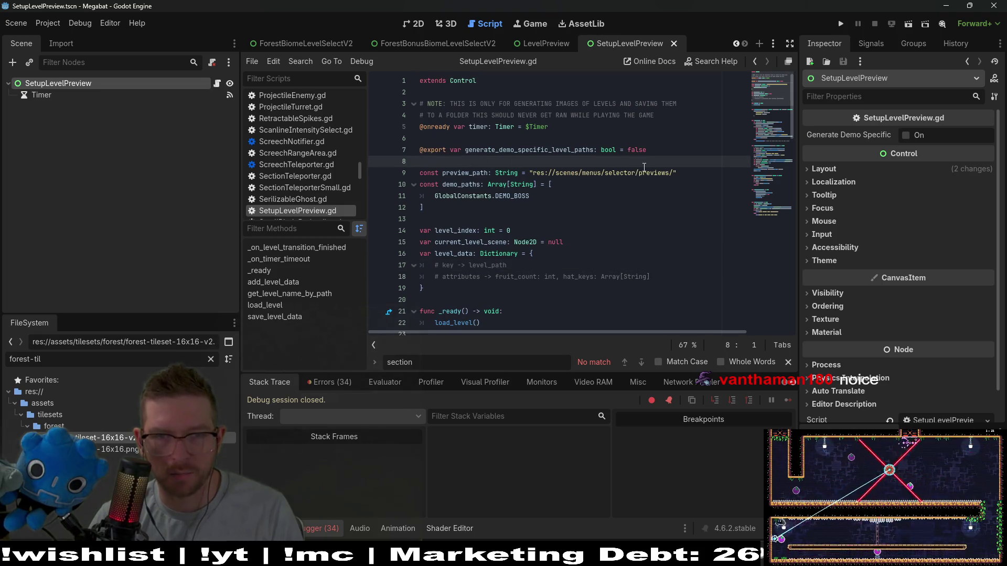
Step: Search for generate_demo_specific_level_paths, cycle through both matches, and land on the demo_paths declaration
double_click(568, 153)
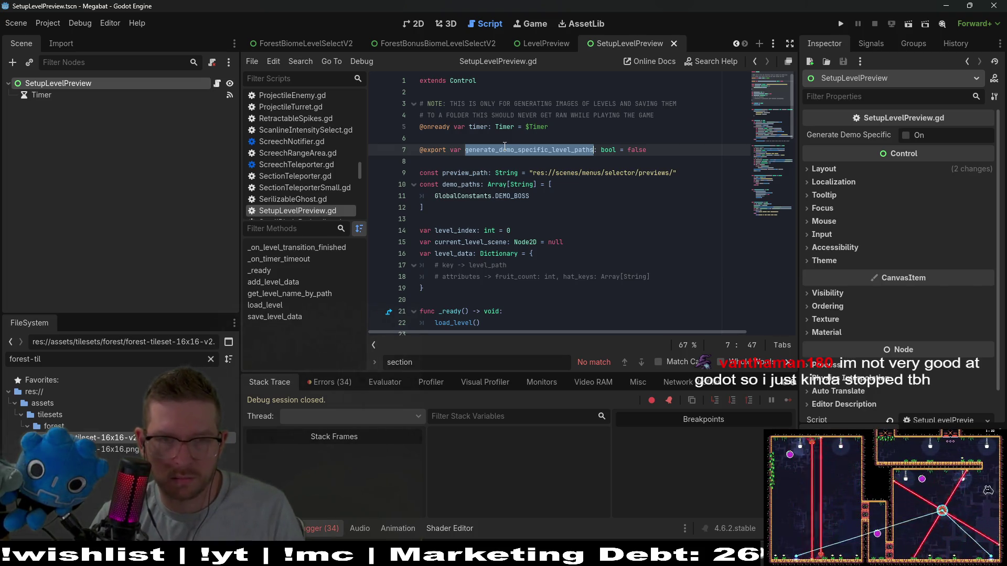
key(ctrl+f)
key(Return)
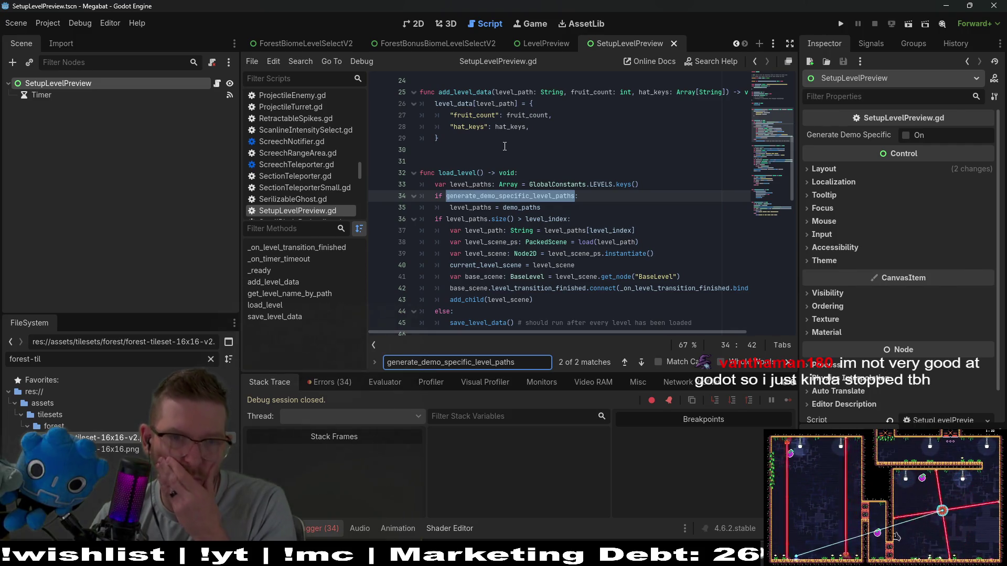
key(Return)
key(Return)
key(Return)
key(Return)
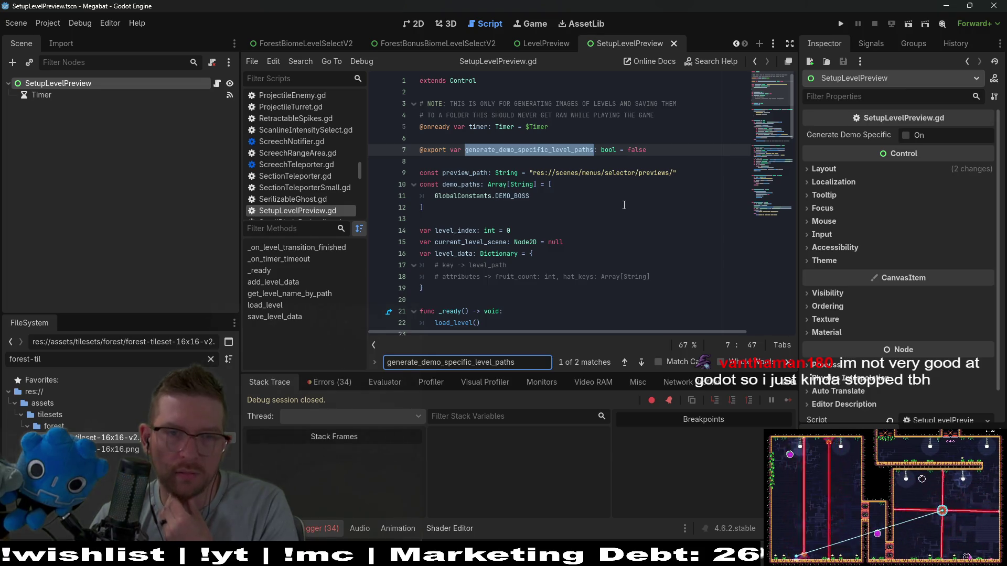
click(425, 185)
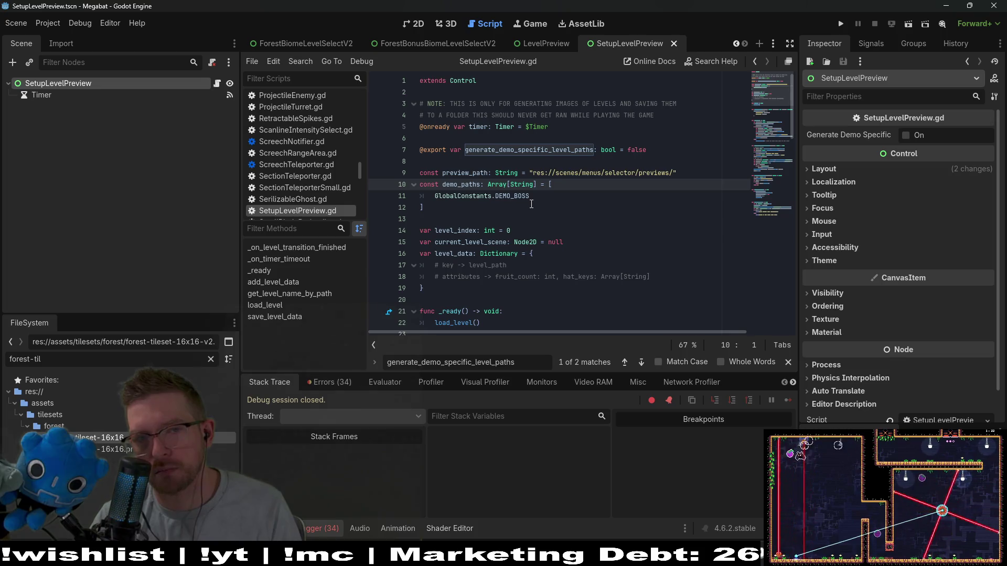
text(@exp)
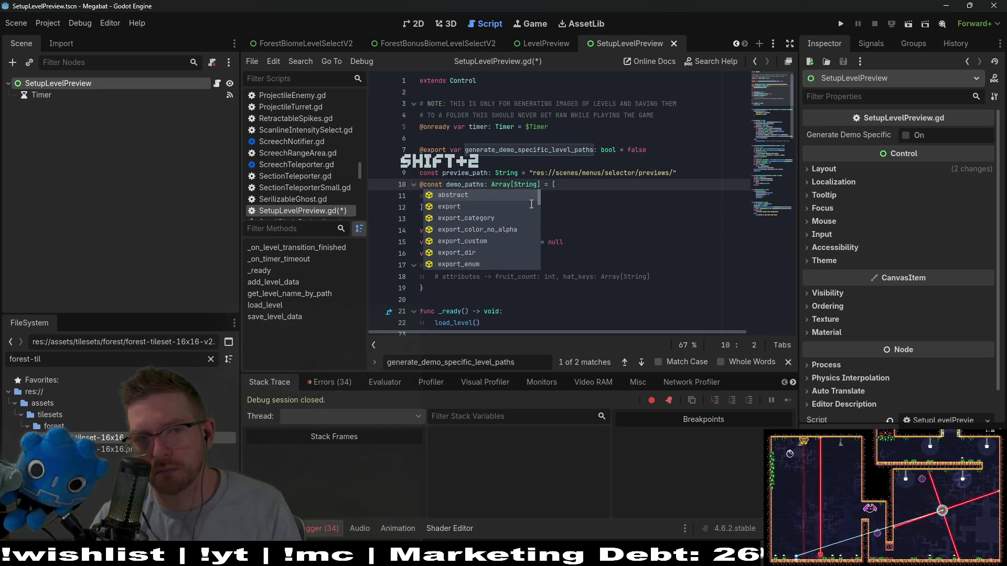
text(ort)
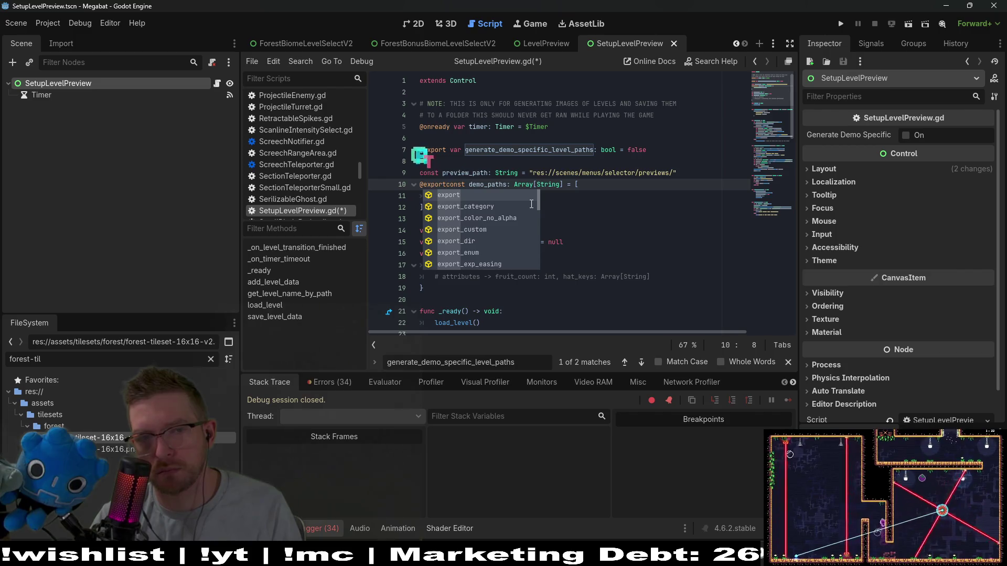
click(627, 208)
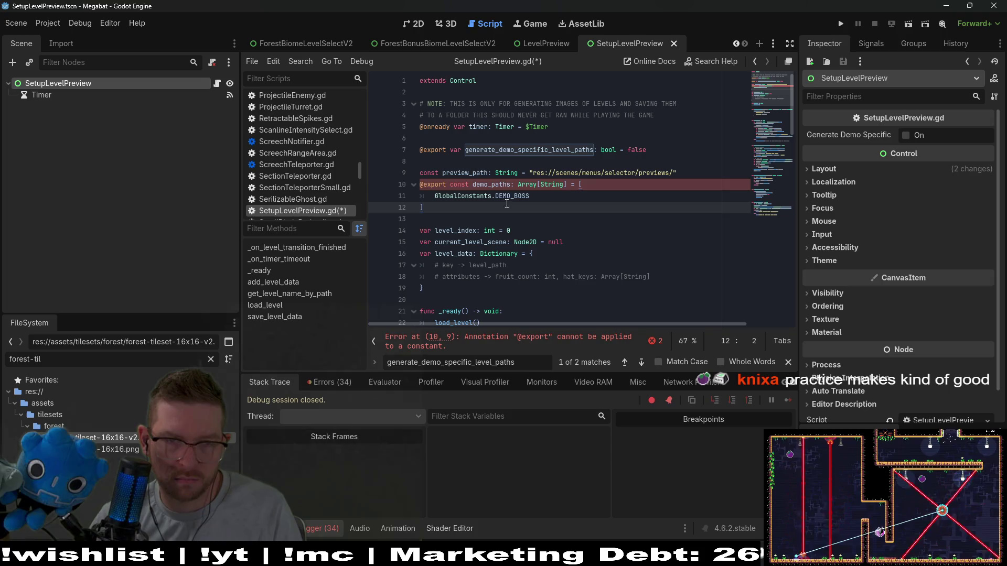
scroll(479, 184, down, 7)
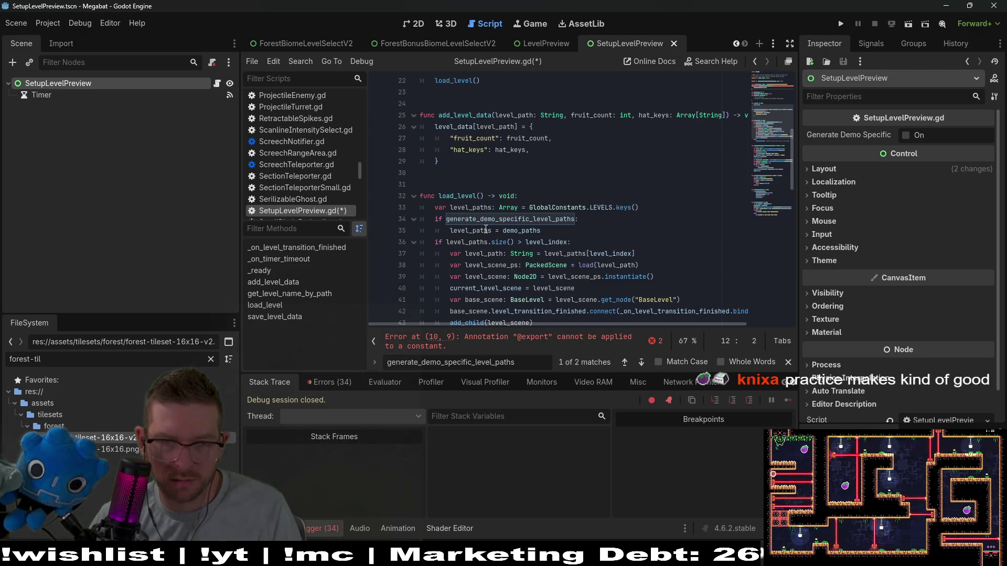
mouse_move(485, 231)
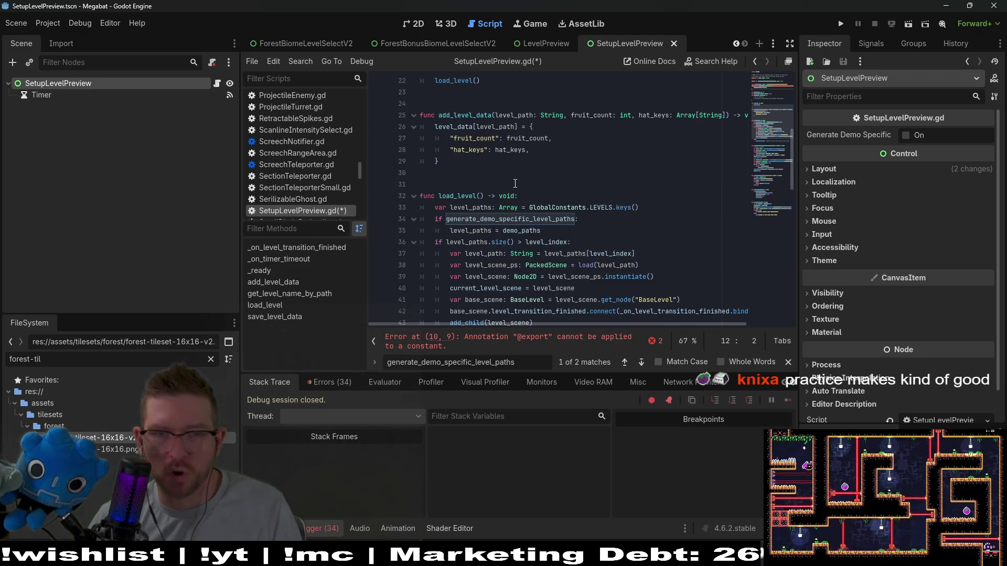
scroll(527, 204, up, 7)
key(ctrl+z)
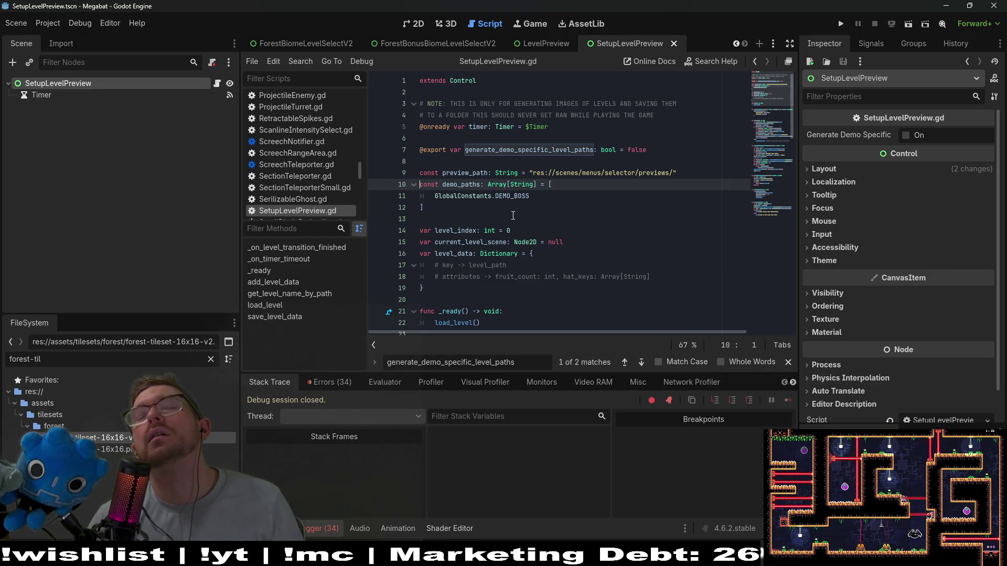
Step: Tidy the blank lines around the demo flag and open an empty line above it
click(665, 152)
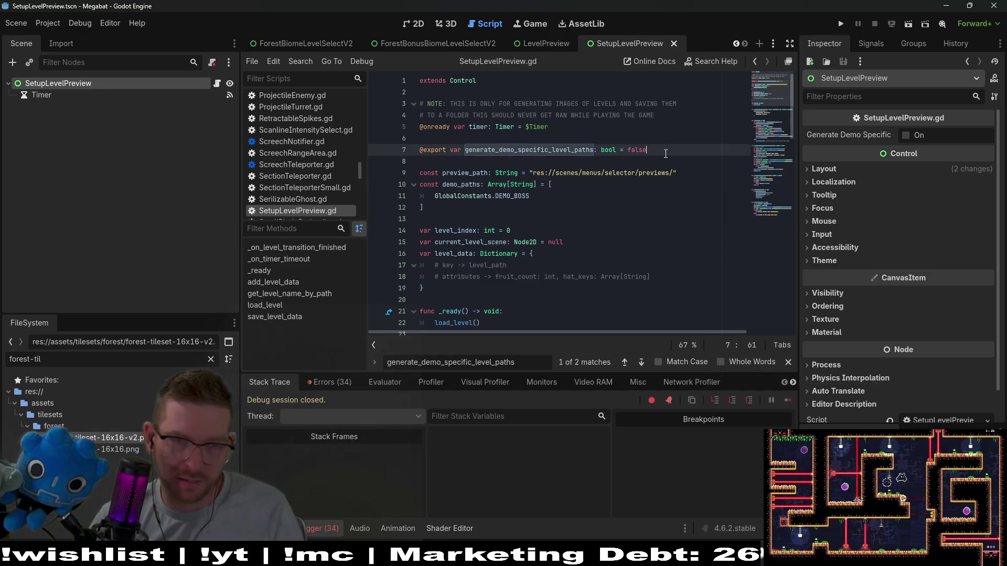
key(Down)
key(BackSpace)
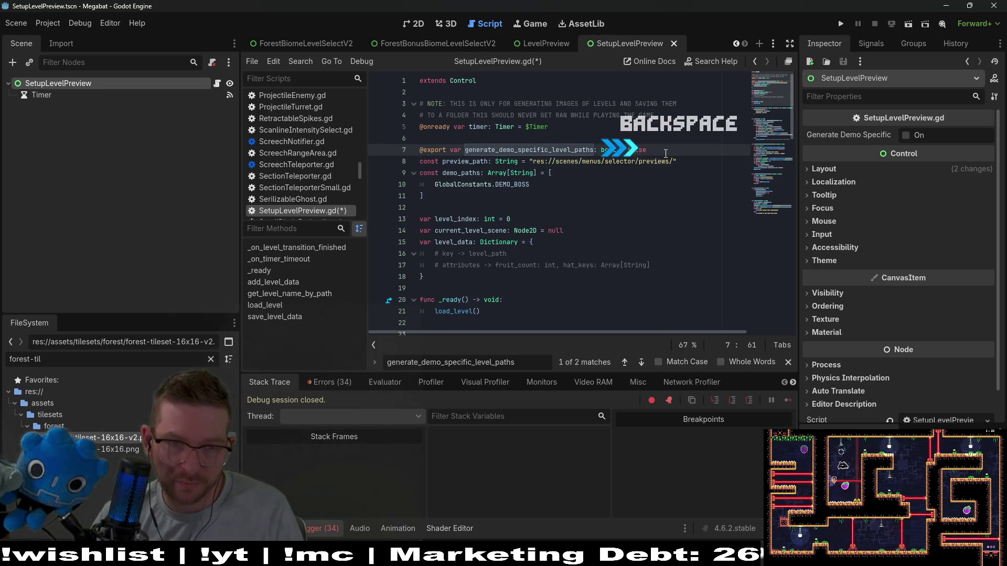
key(Down)
key(Down)
key(Down)
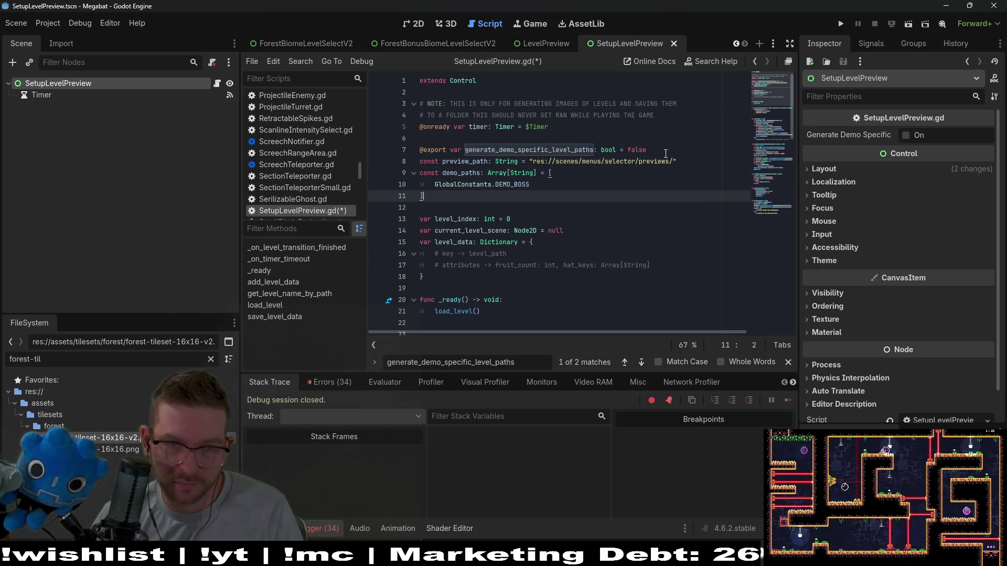
key(Up)
key(Up)
key(Up)
key(Return)
key(Return)
key(Up)
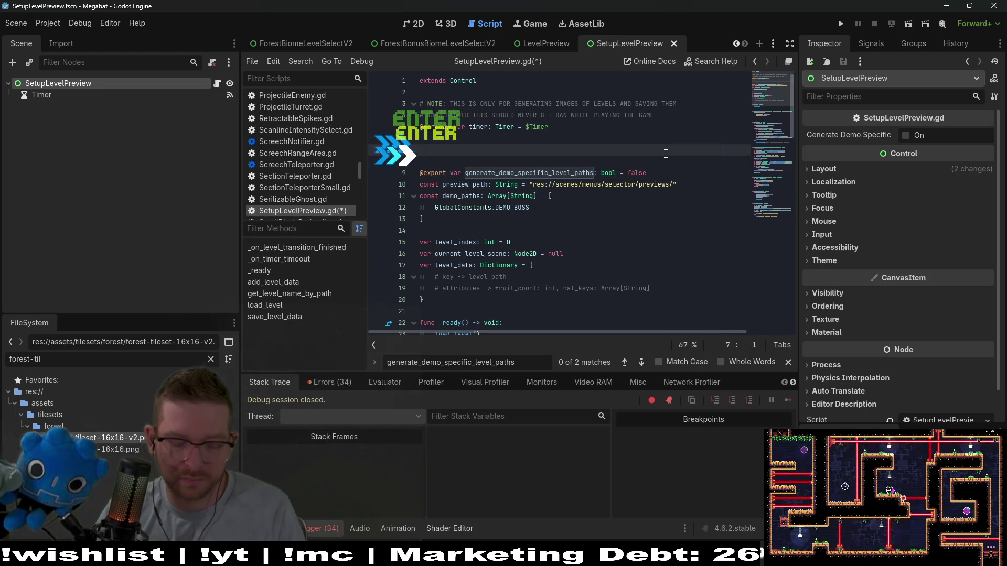
text(@export var)
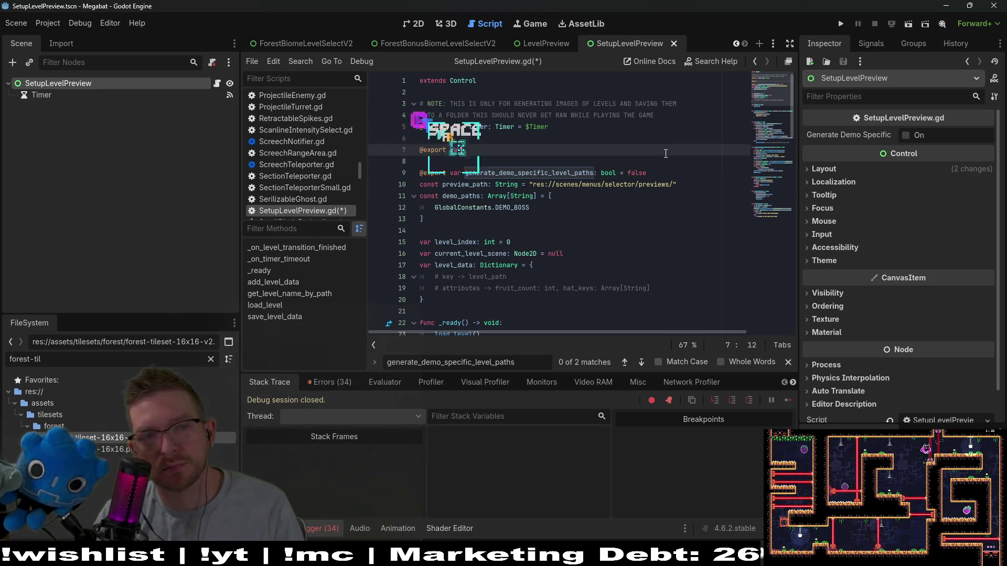
text( export)
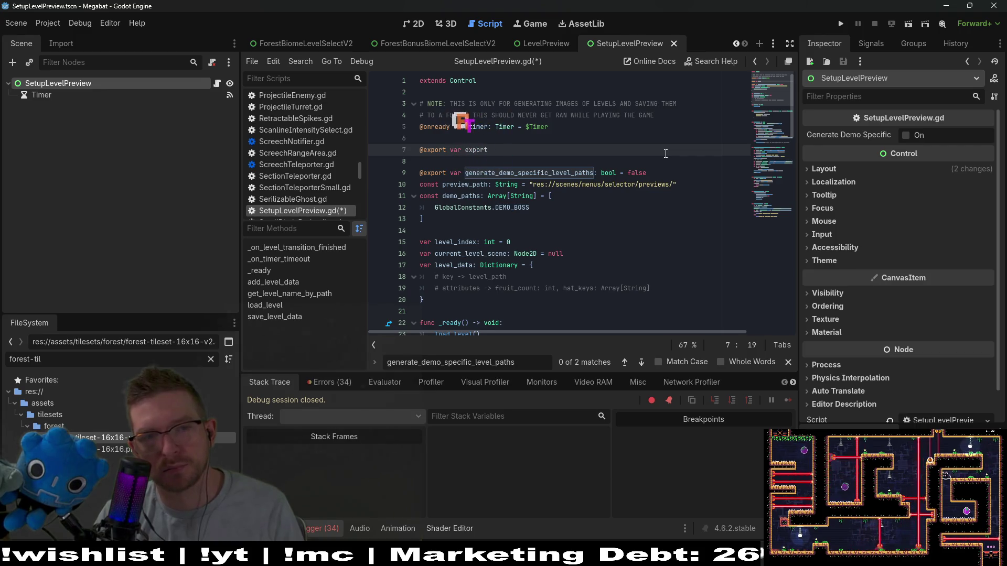
text(_)
key(BackSpace)
key(BackSpace)
key(BackSpace)
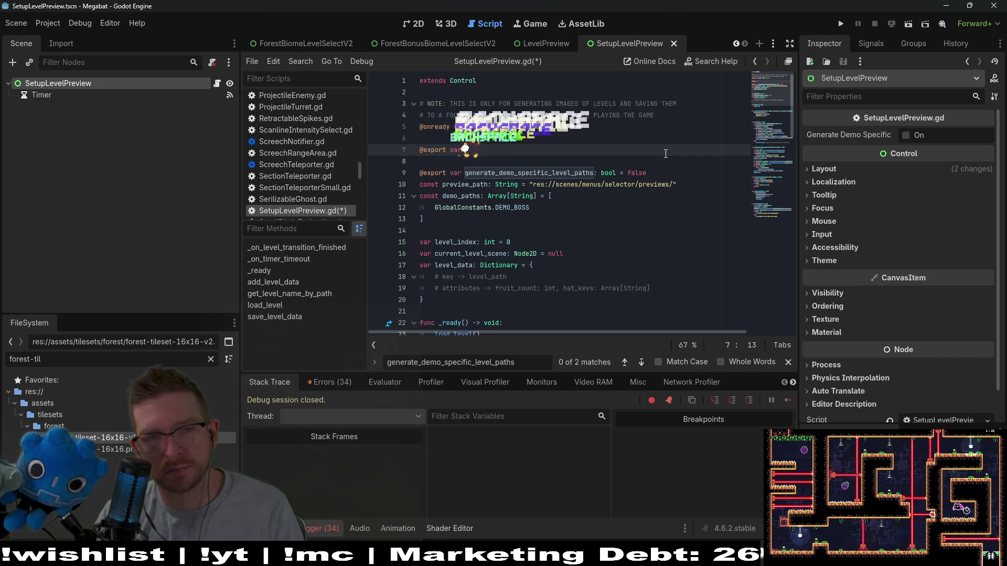
text(erate_)
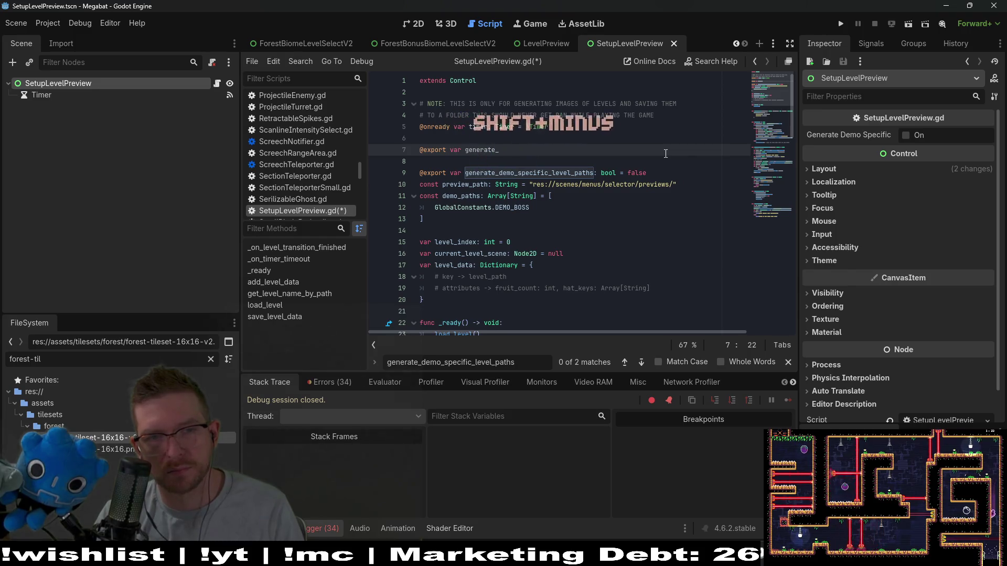
text(specific_)
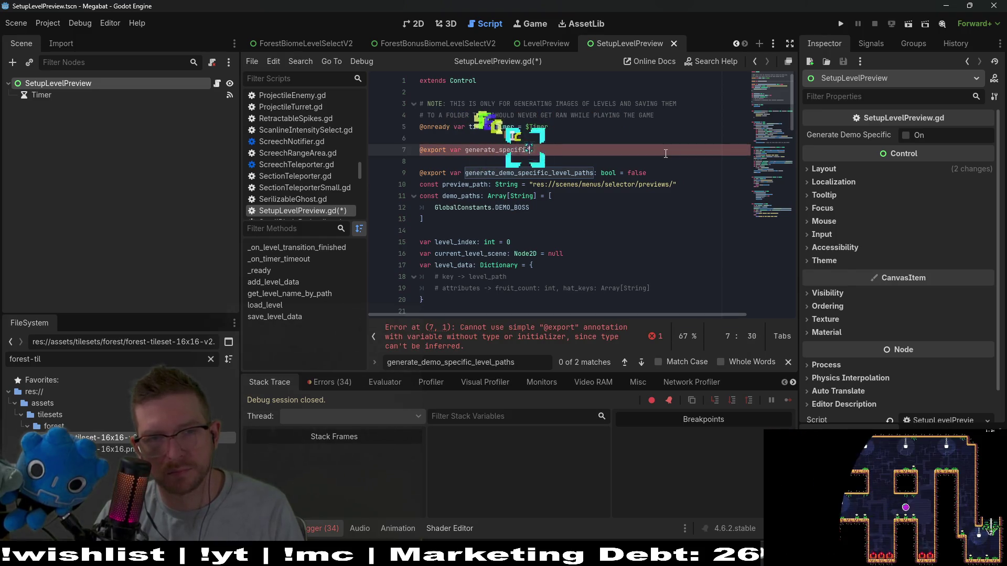
text(section_level)
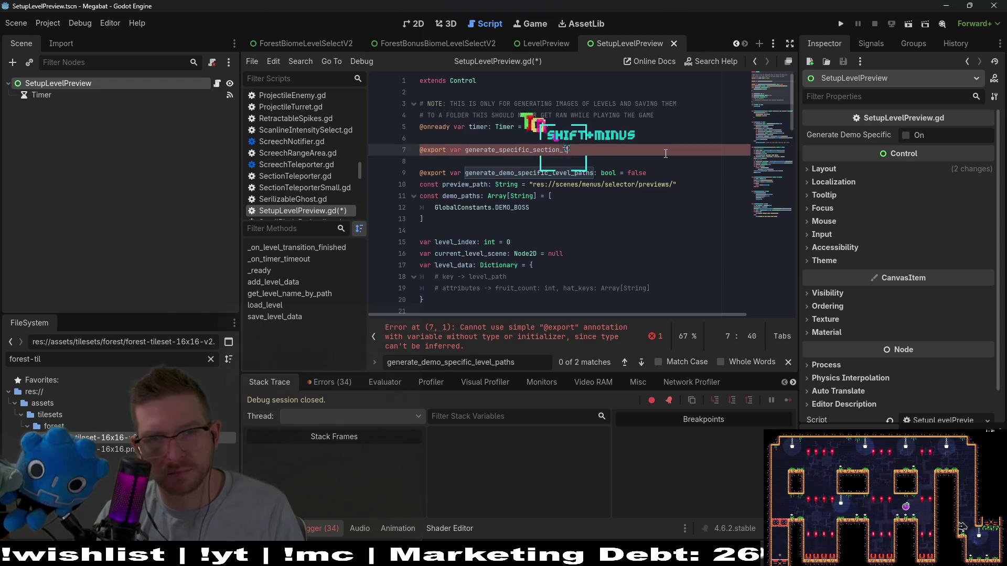
text(_paths:)
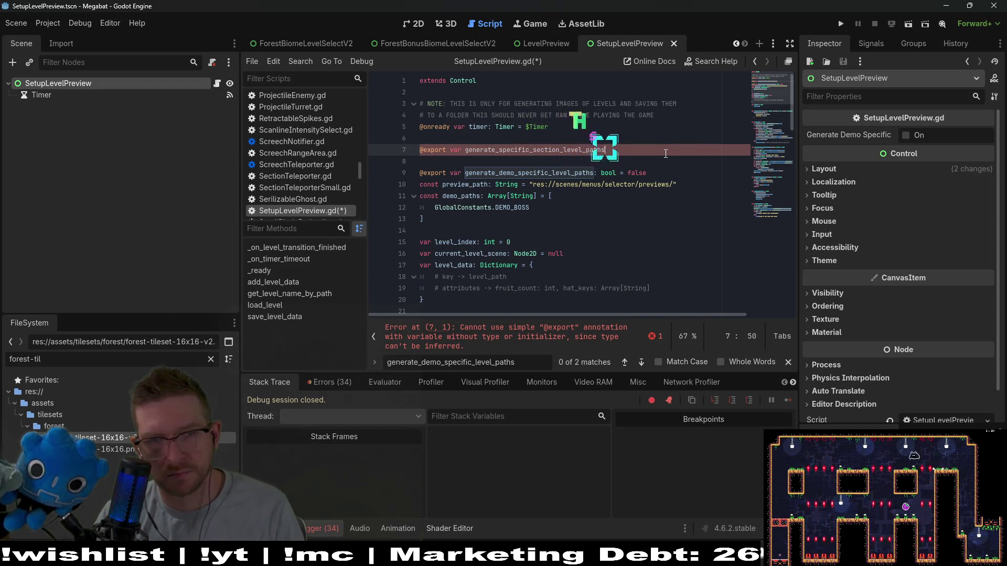
text( St)
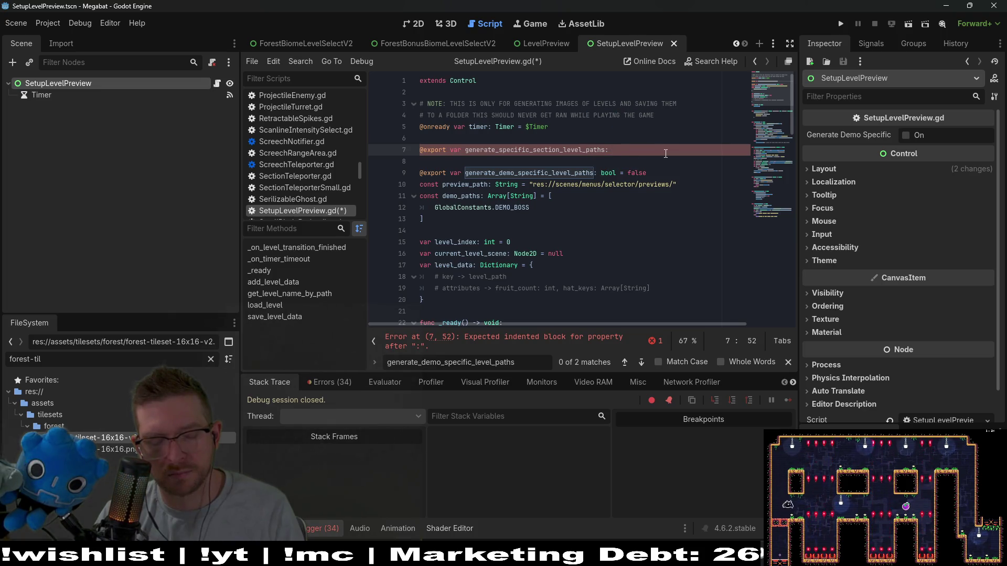
text(ring = ")
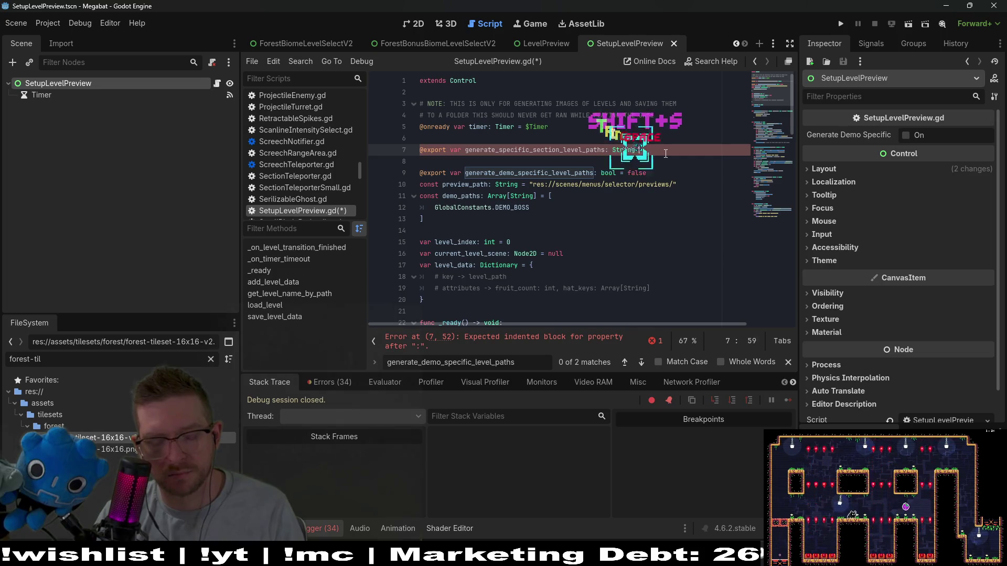
key(Up)
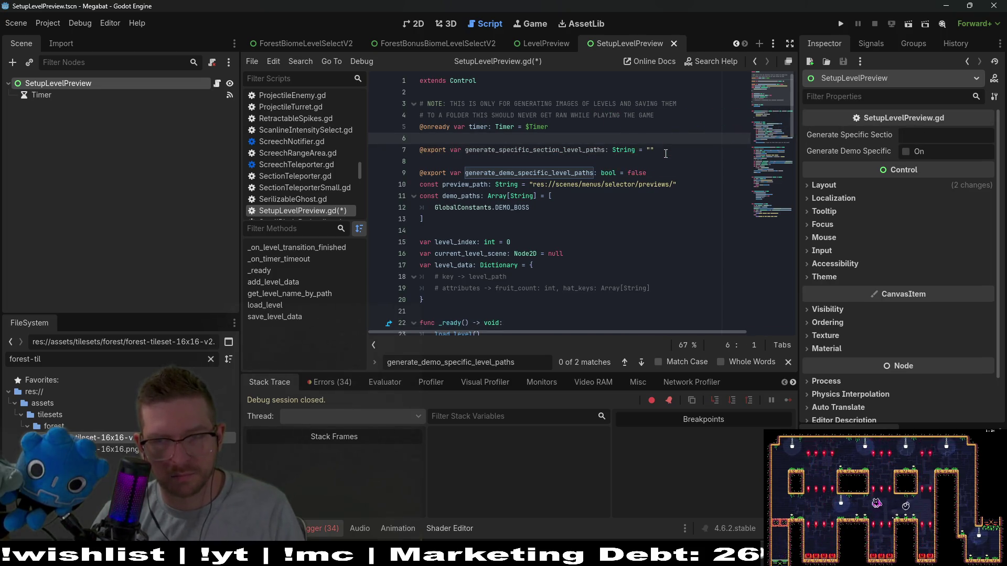
Step: Try adding an export hint annotation above the new variable, then remove it
key(Return)
text(@exp)
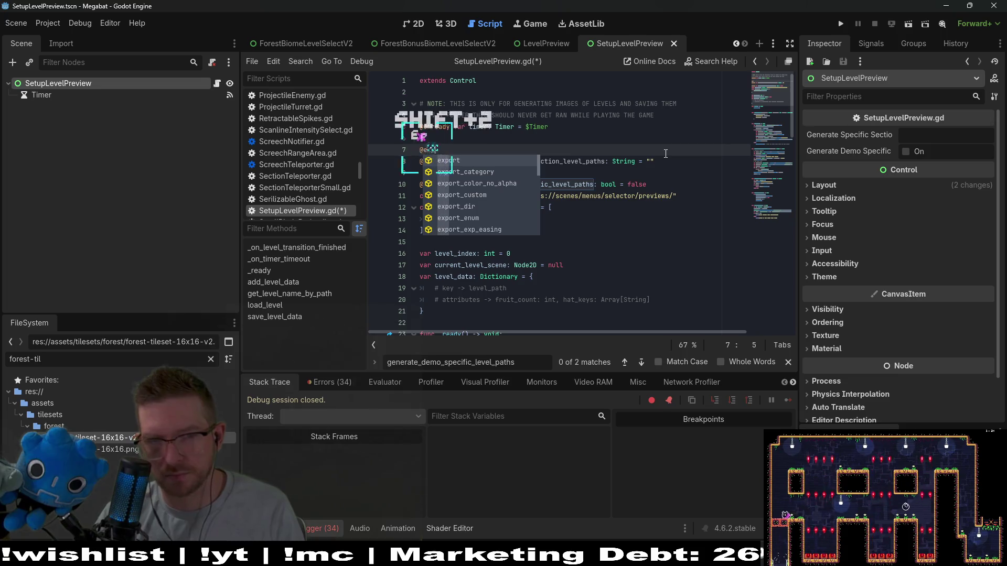
text(ort_)
key(BackSpace)
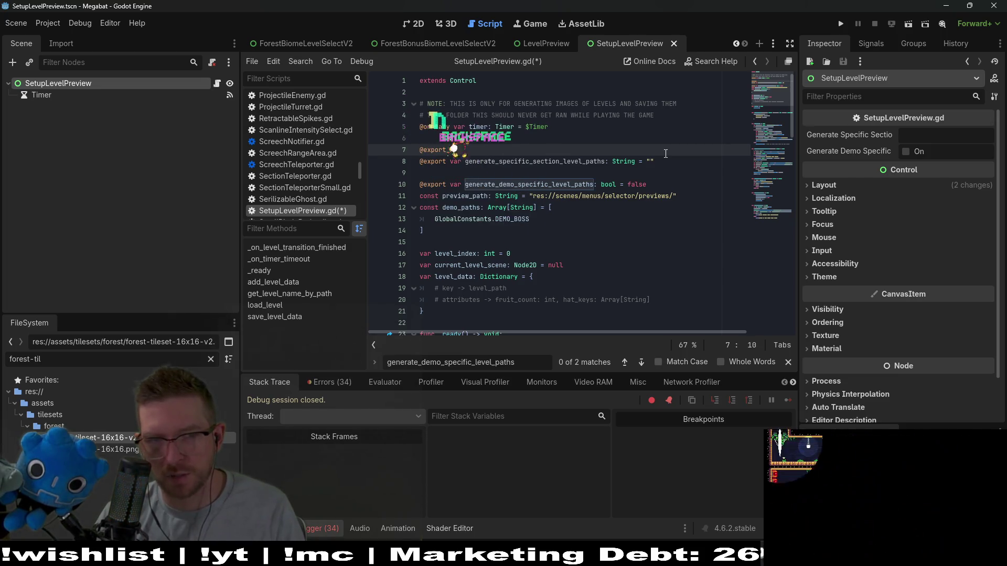
key(BackSpace)
key(BackSpace)
key(BackSpace)
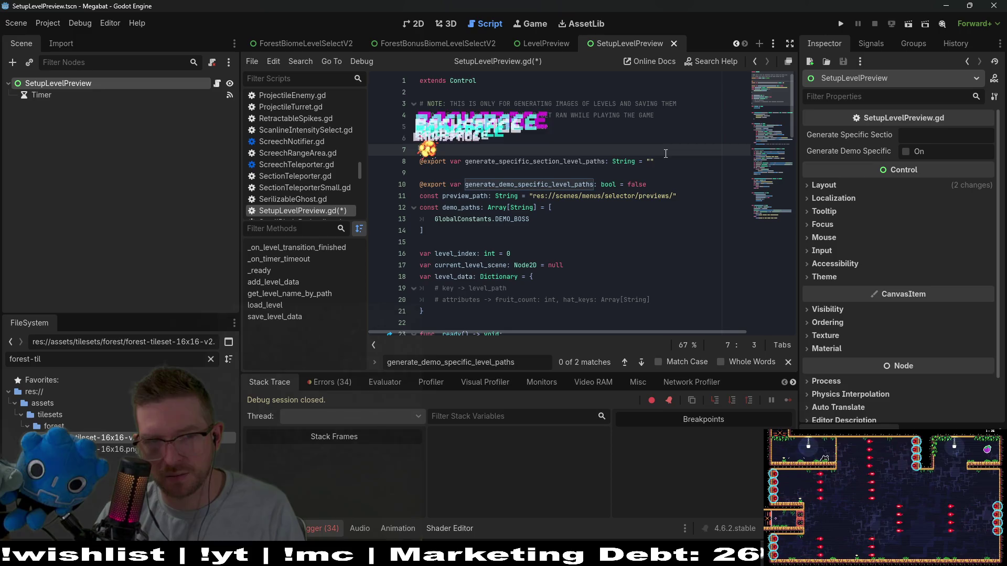
key(BackSpace)
text(hin)
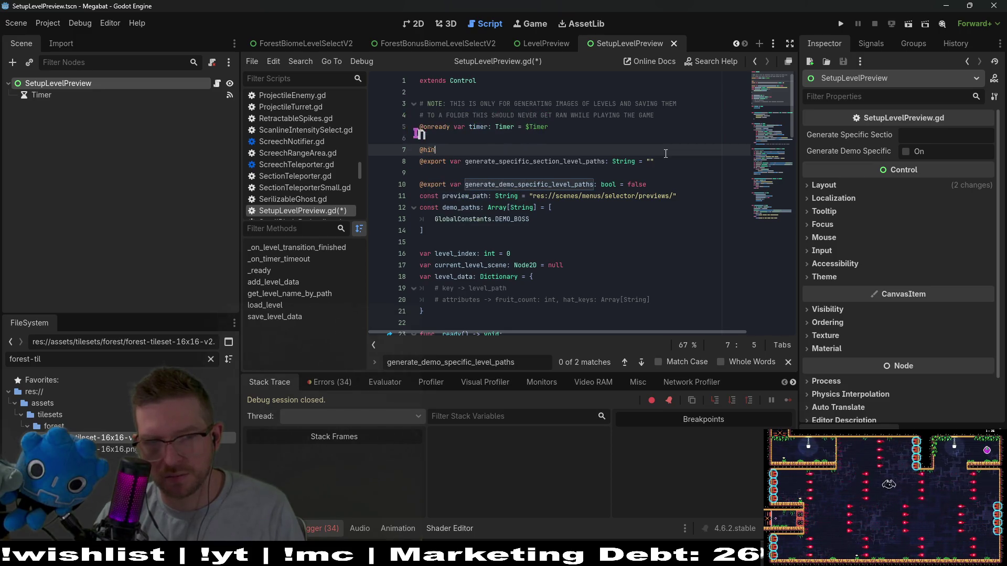
key(BackSpace)
key(BackSpace)
key(BackSpace)
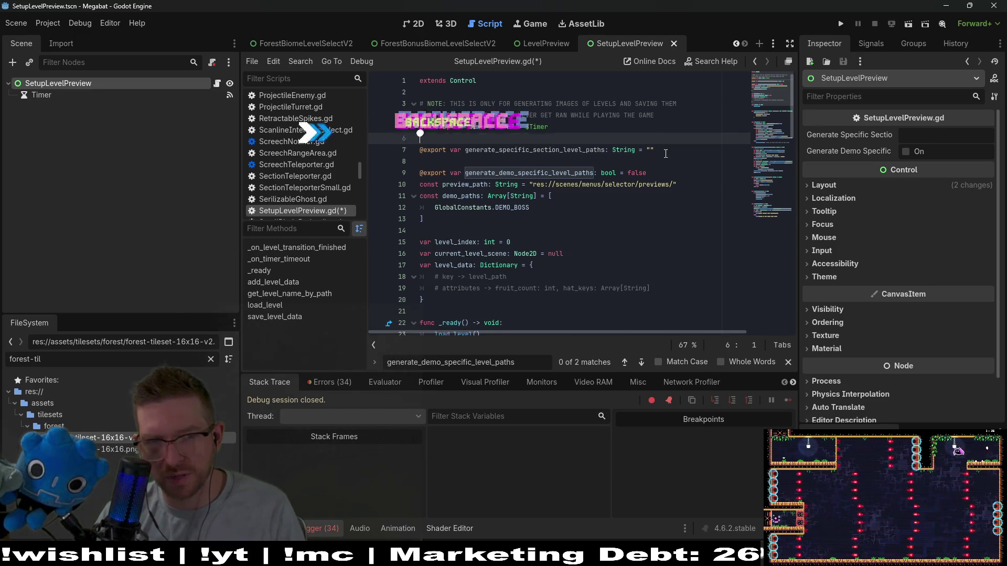
double_click(428, 151)
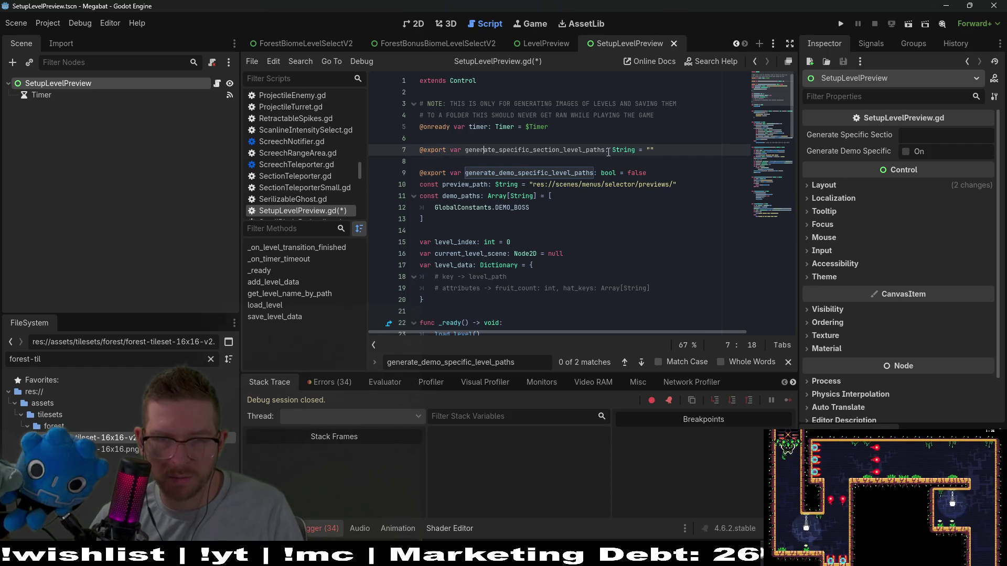
double_click(567, 150)
key(ctrl+c)
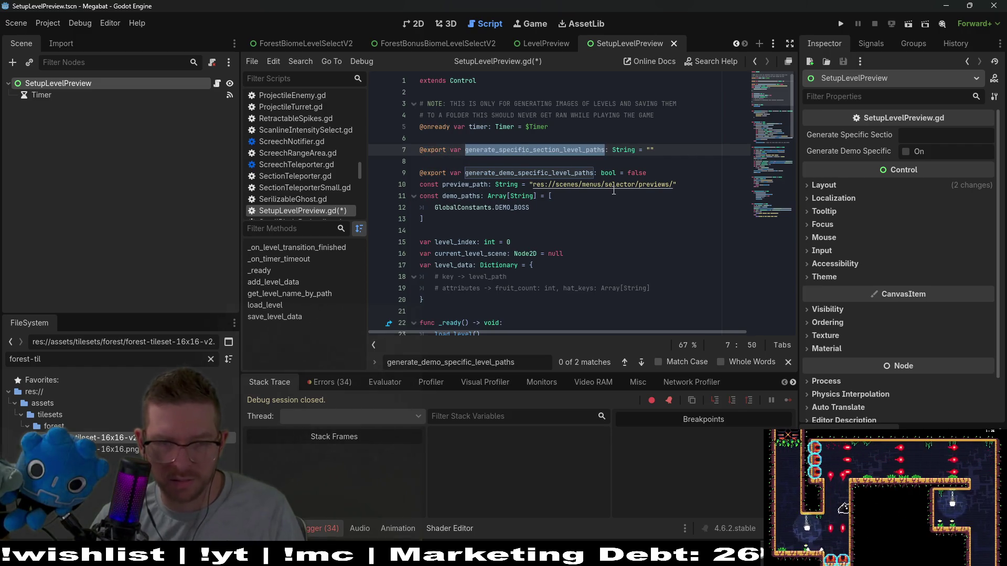
Step: After line 36 in load_level, add the condition if generate_specific_section_level_paths.is_empty():
scroll(513, 234, down, 1)
scroll(512, 235, down, 6)
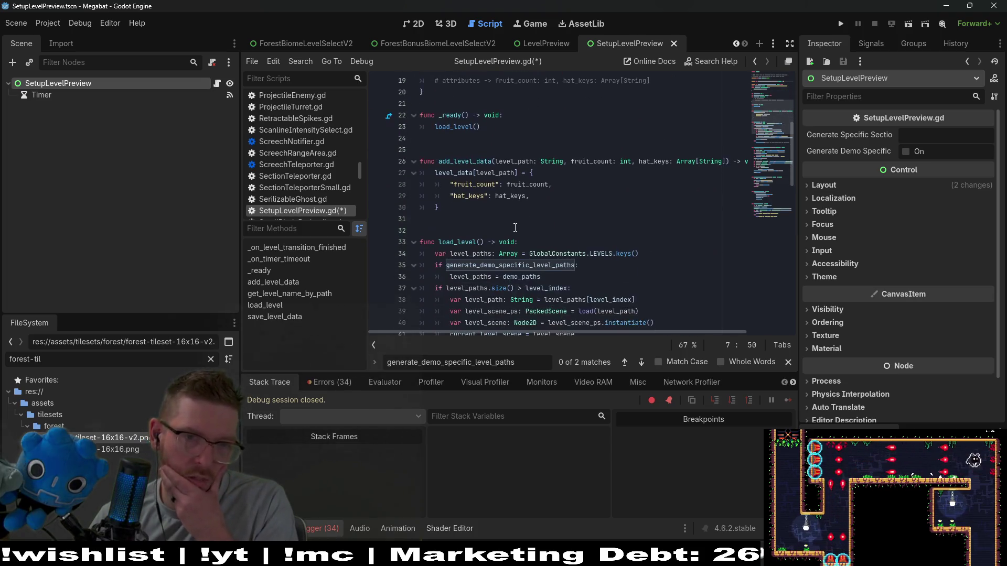
mouse_move(530, 217)
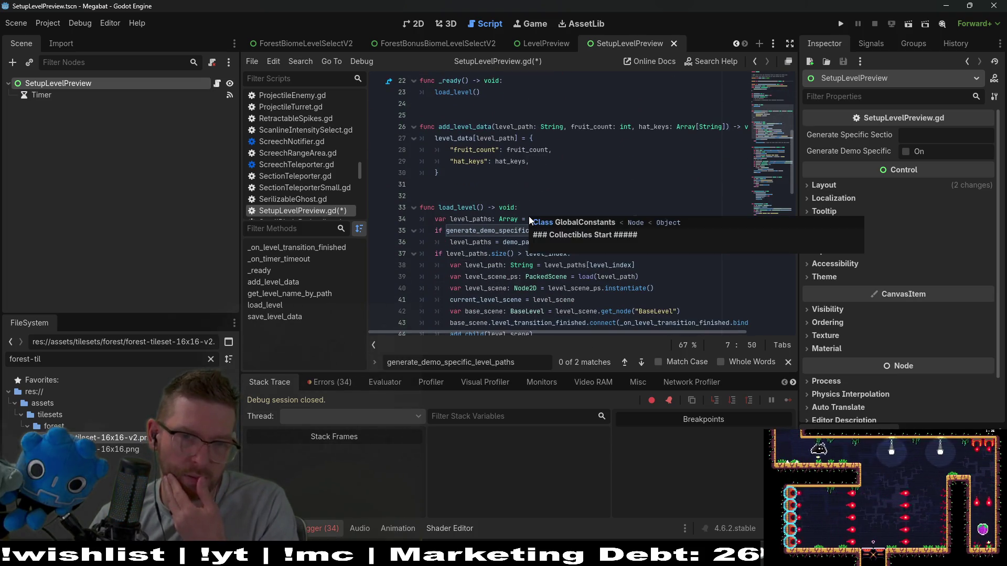
click(555, 265)
click(556, 242)
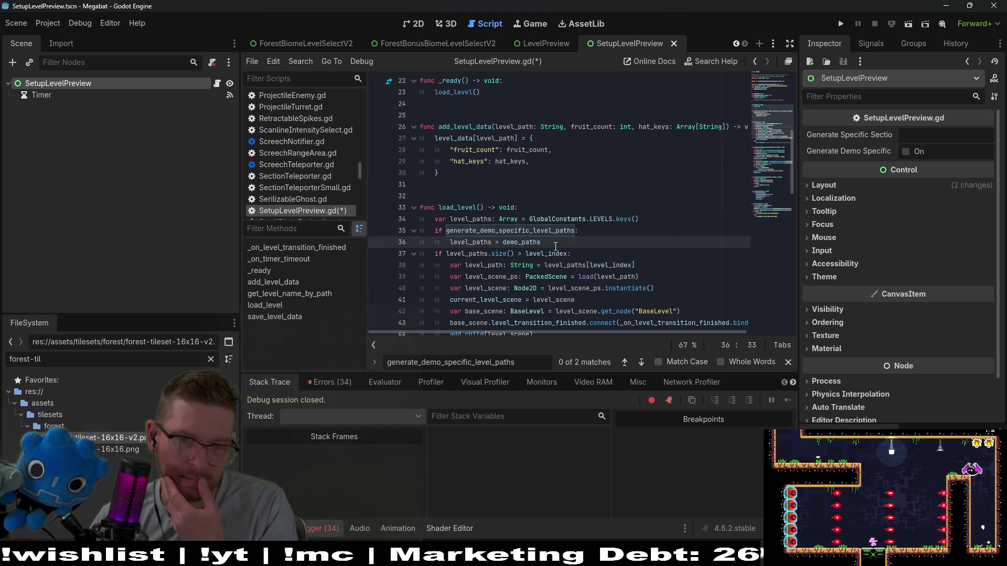
key(Return)
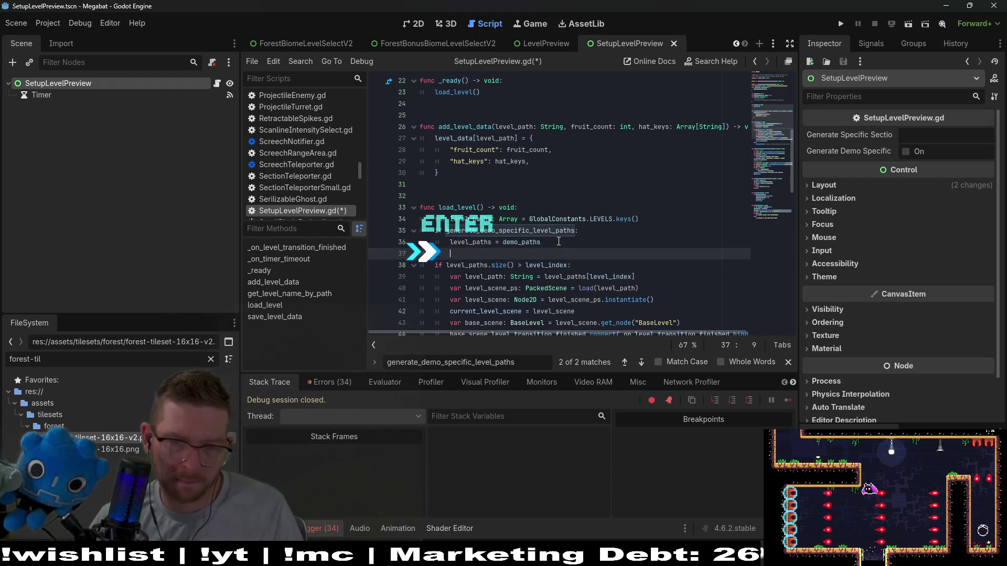
key(BackSpace)
text(if)
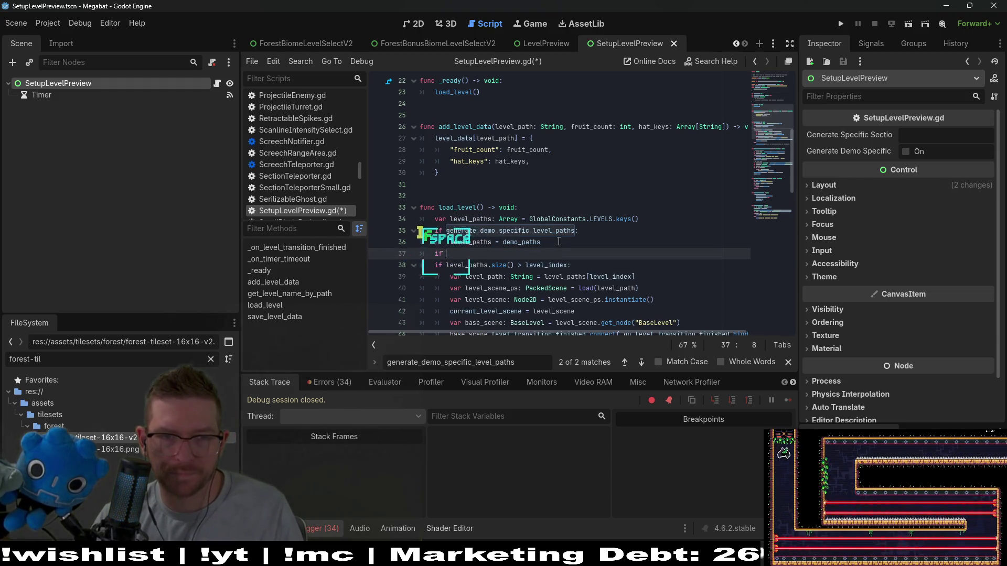
key(ctrl+v)
text(.is)
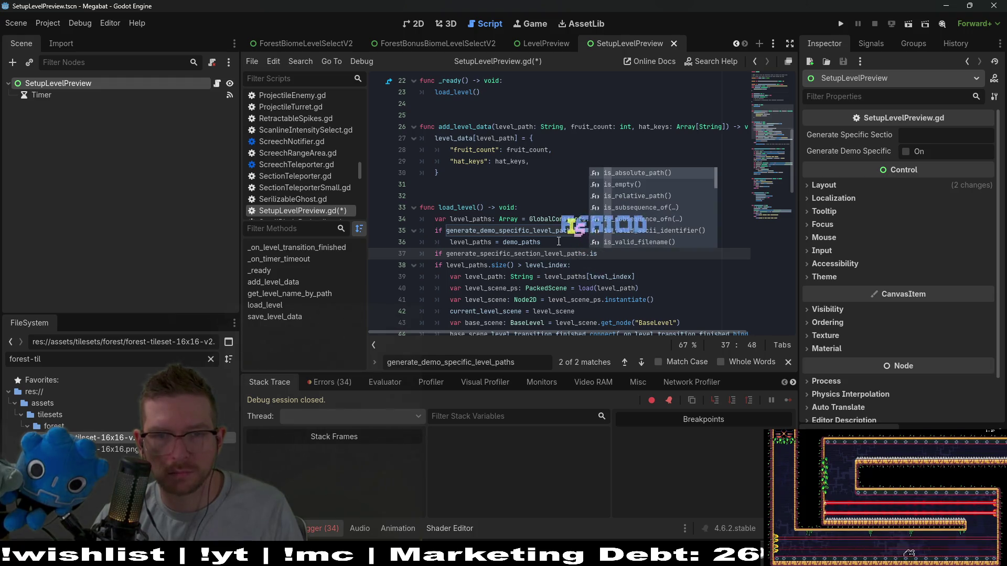
key(Down)
key(Return)
key(shift+semicolon)
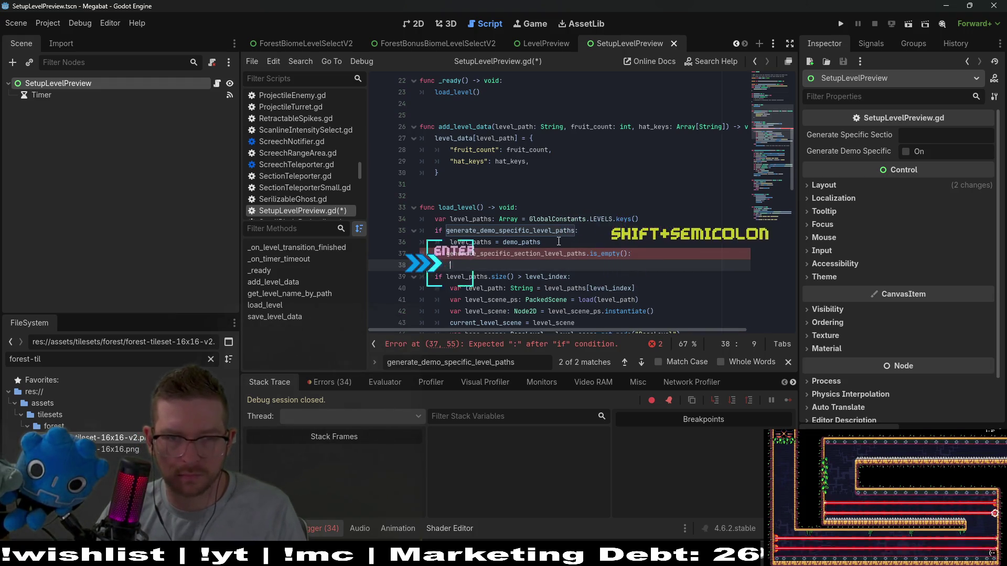
Step: Give the branch a pass body and negate the condition with !
key(Return)
text(le)
text(ss)
key(Up)
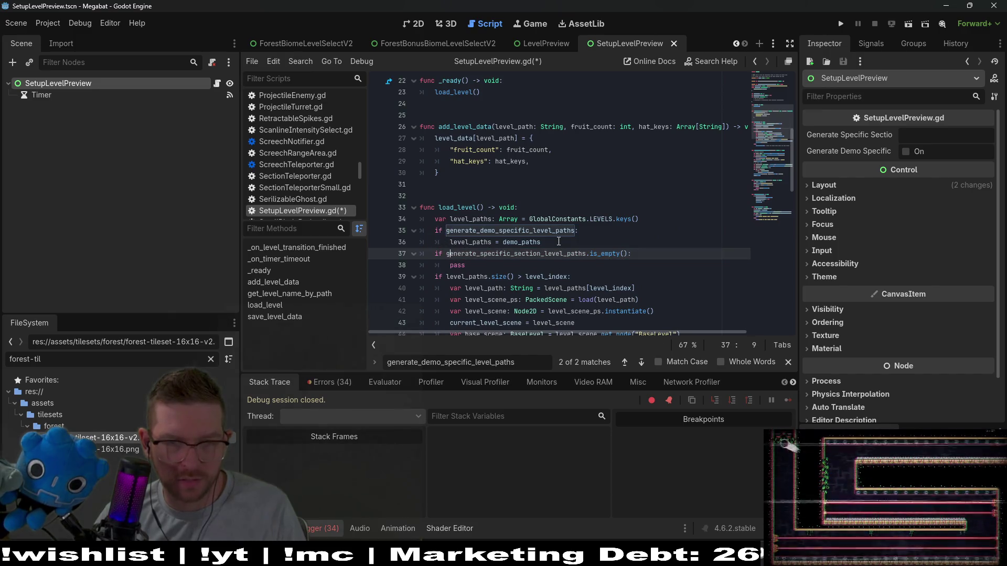
text(!)
key(Down)
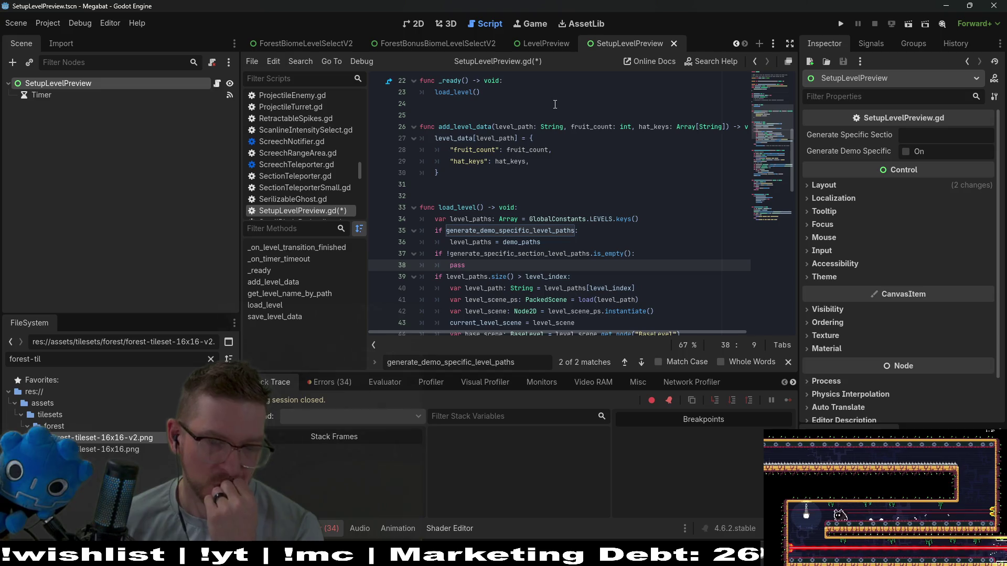
Step: Replace the FileSystem filter with 'section' to list the section files
click(211, 359)
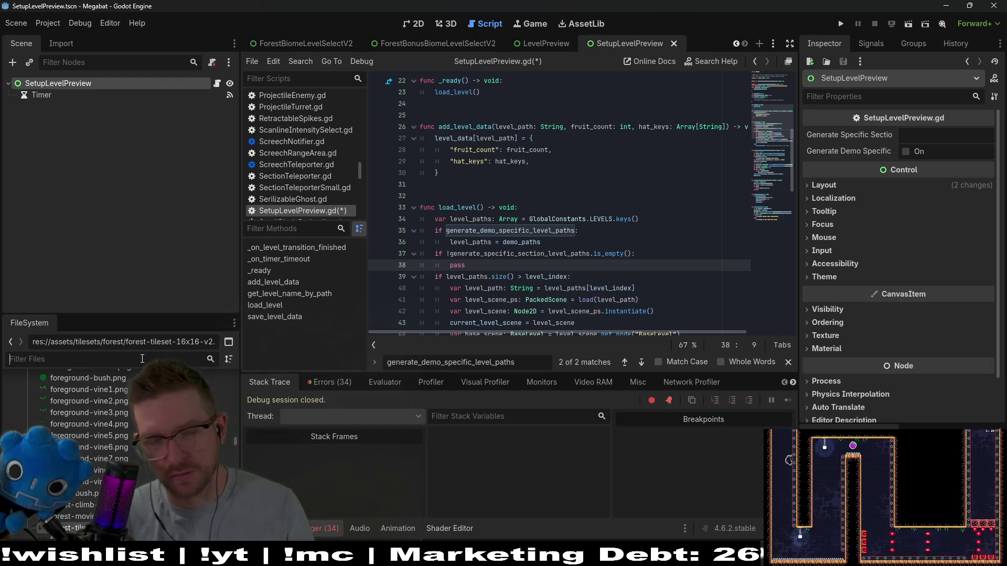
text(section)
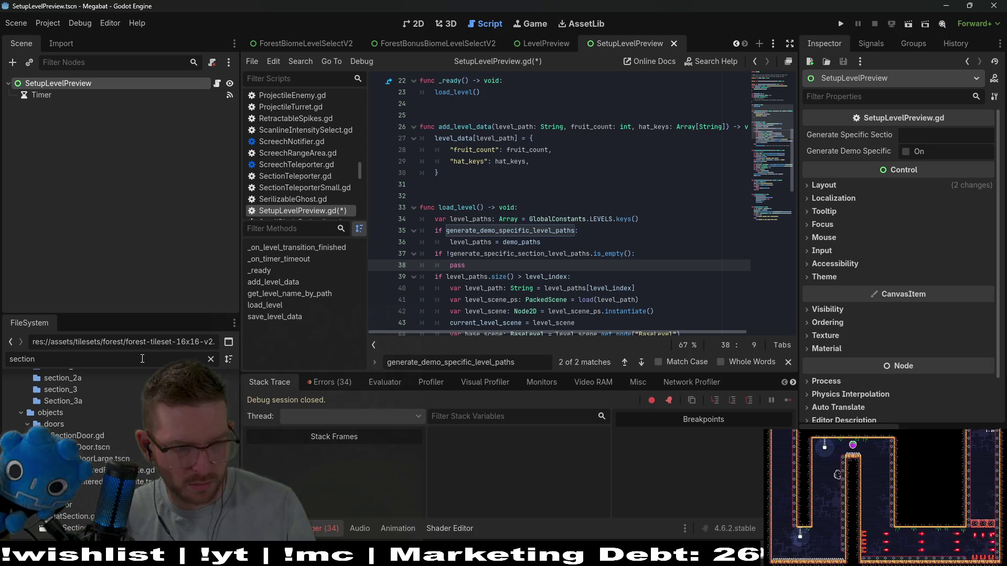
scroll(115, 429, up, 2)
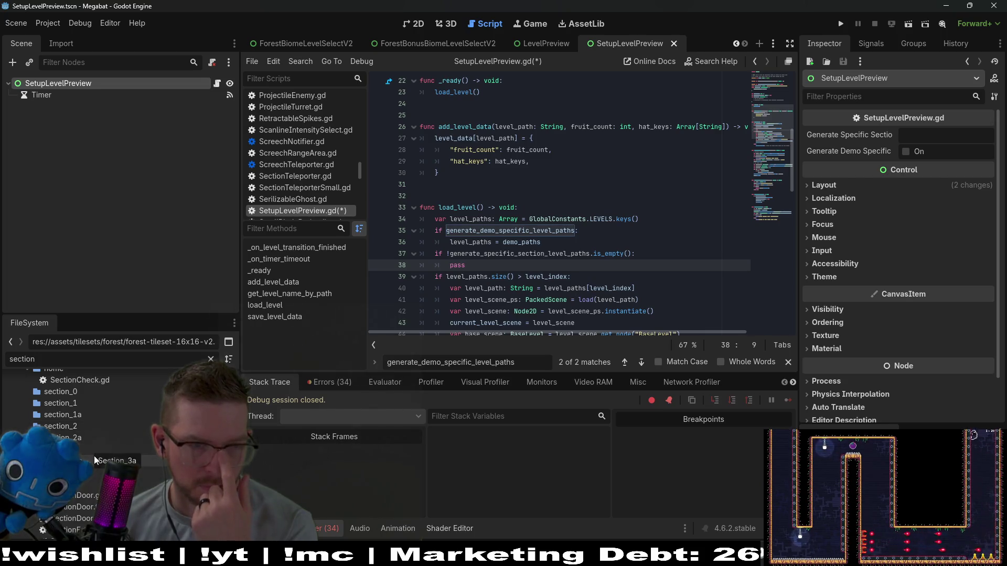
Step: Replace pass with level_paths.filter(func ( using the filter autocomplete
click(488, 272)
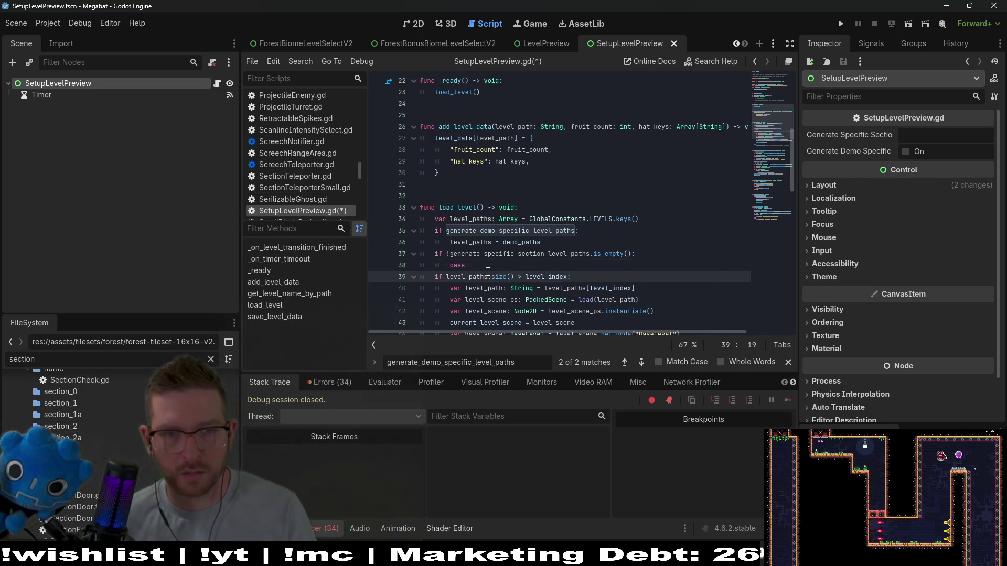
click(491, 267)
key(BackSpace)
key(BackSpace)
key(BackSpace)
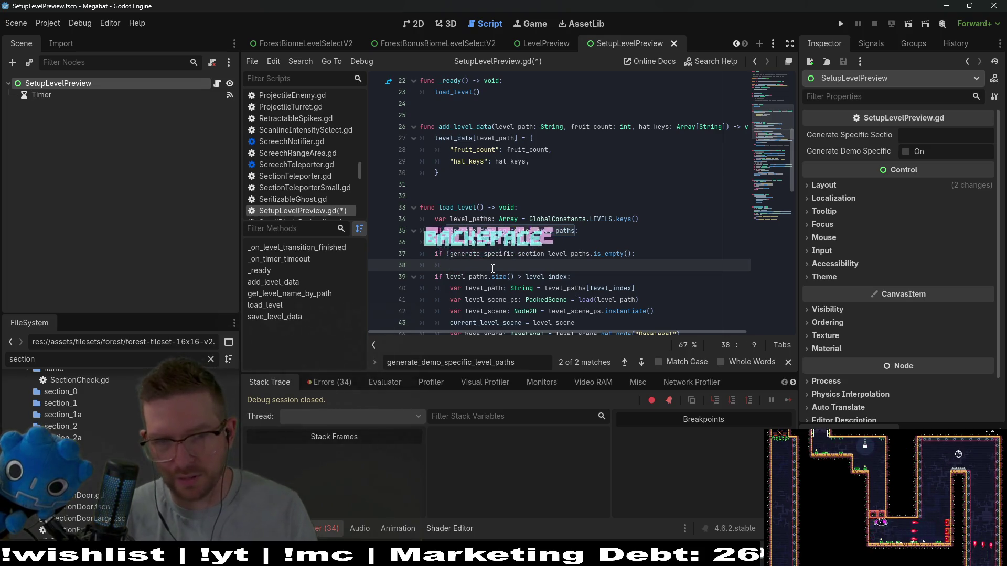
text(level_paths)
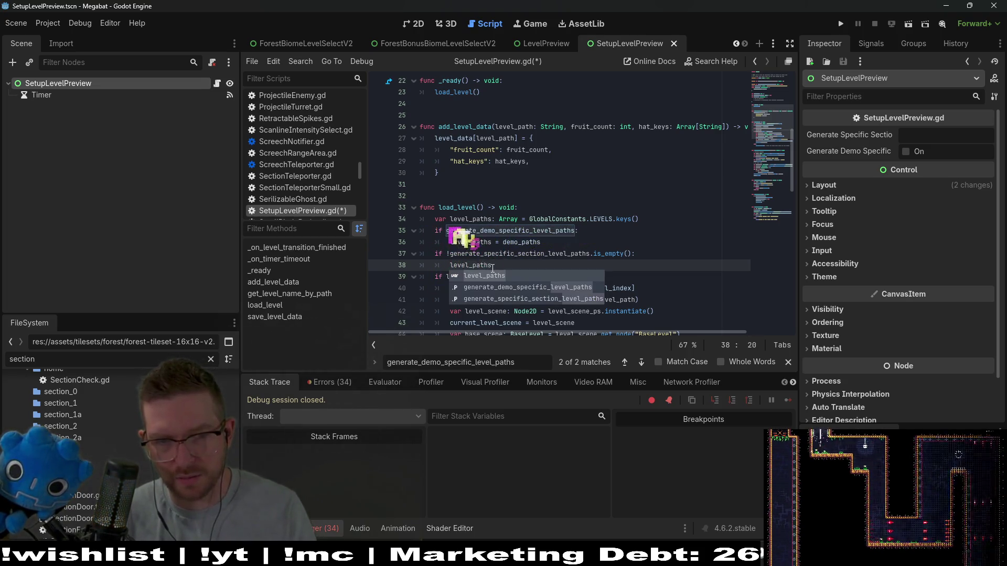
text(.fil)
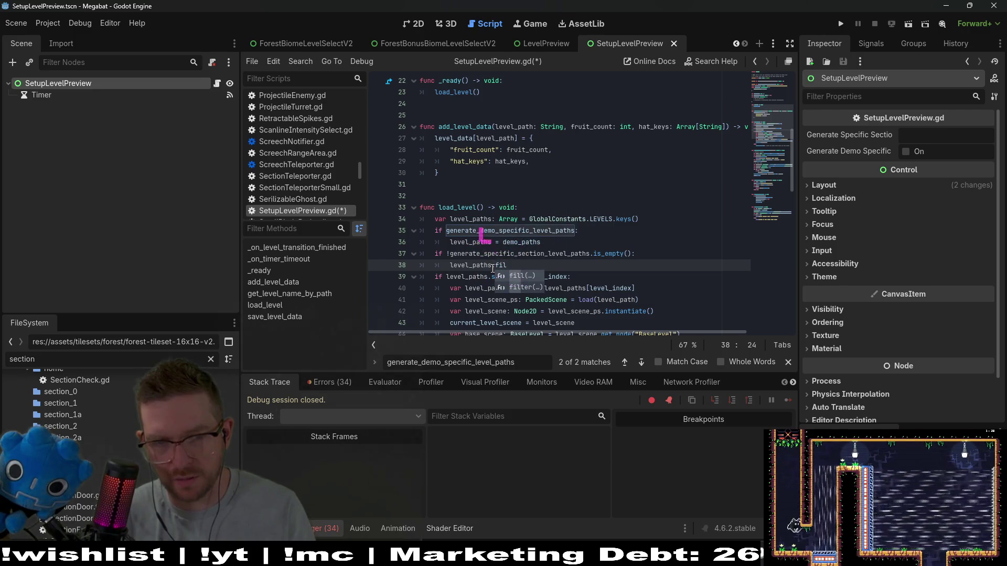
key(Return)
key(ctrl+z)
key(BackSpace)
key(BackSpace)
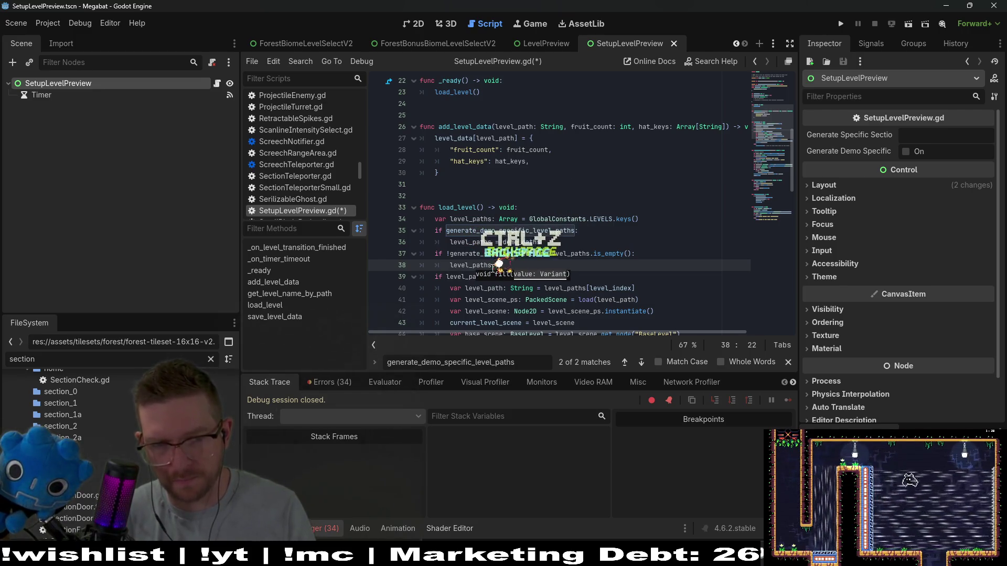
text(il)
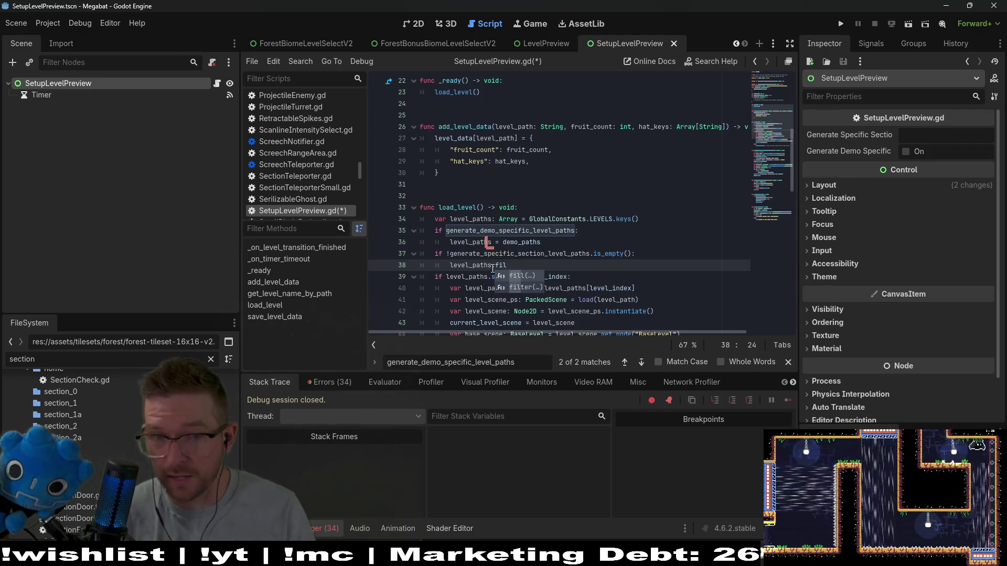
key(Down)
key(Return)
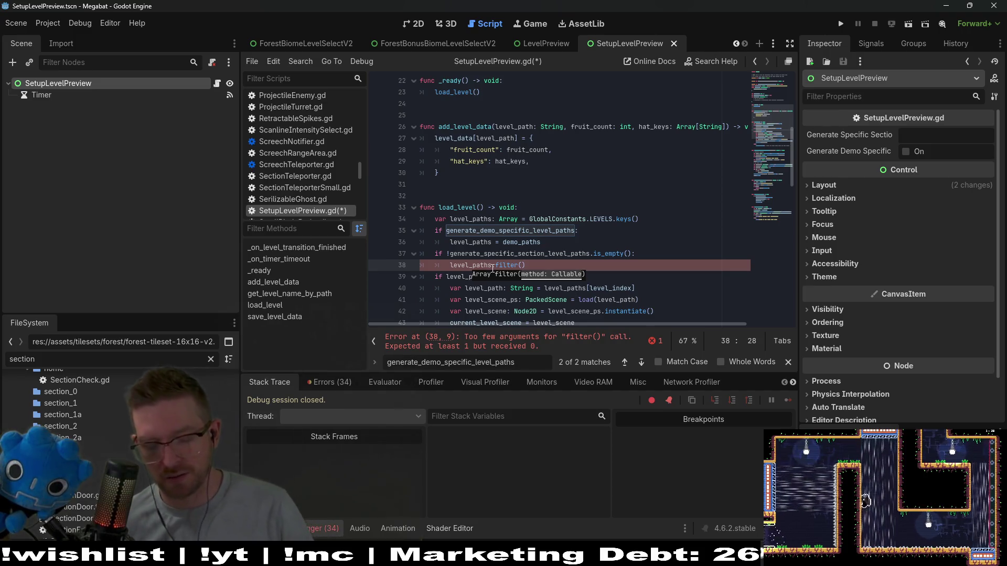
text(func )
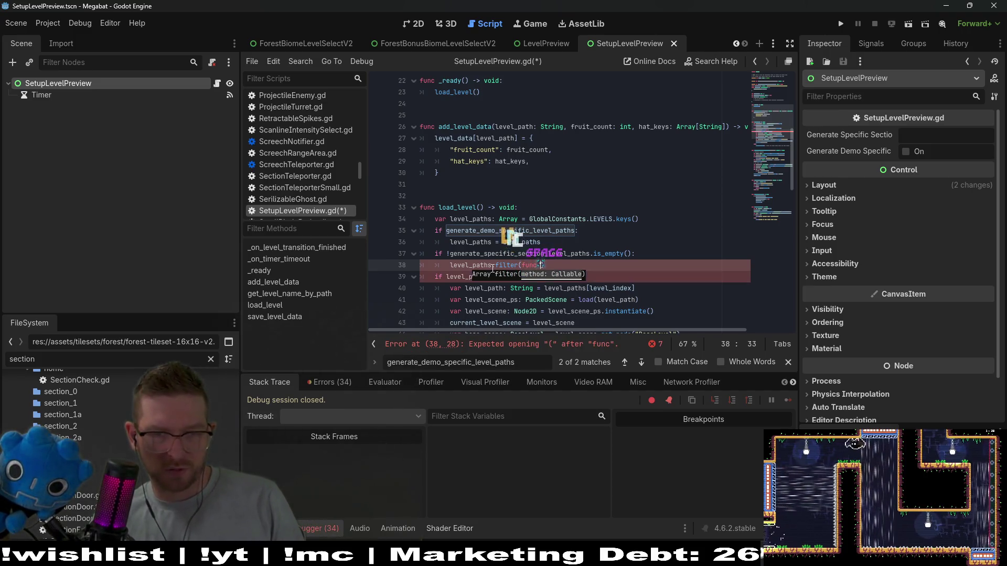
text(()
Step: After reading the filter docs, assign the filter result with 'level_paths =' and save
ctrl+click(505, 265)
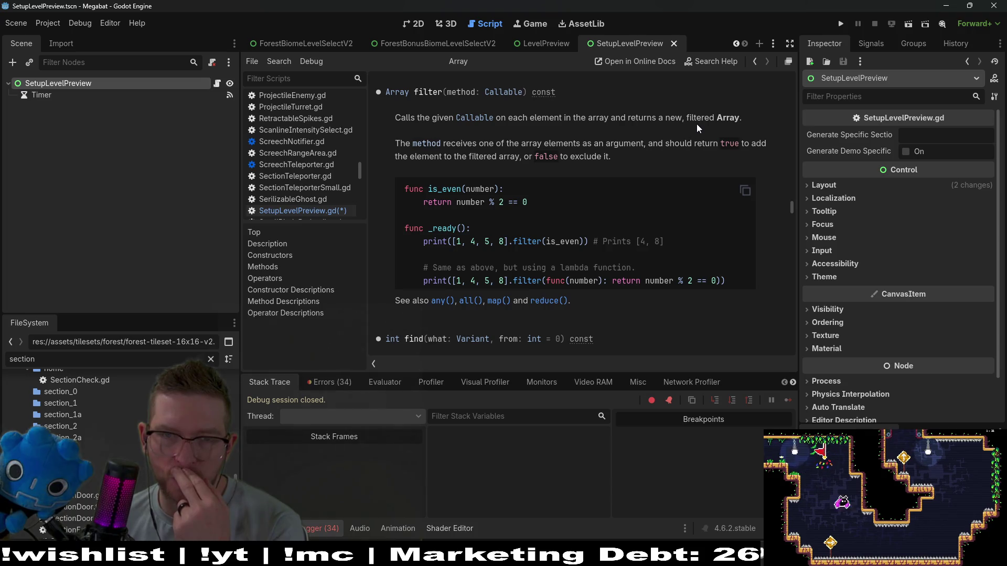
click(215, 83)
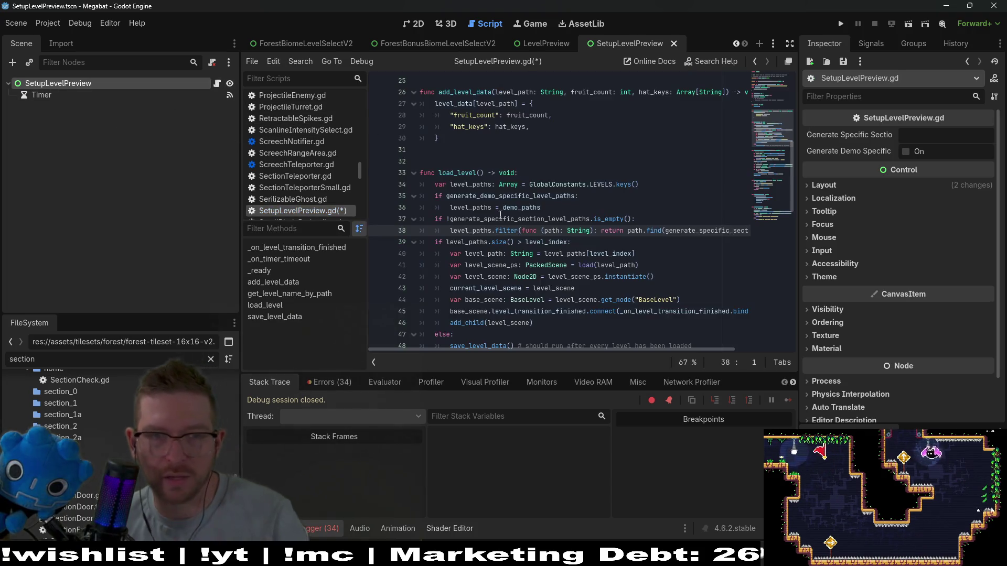
click(450, 231)
text(level_)
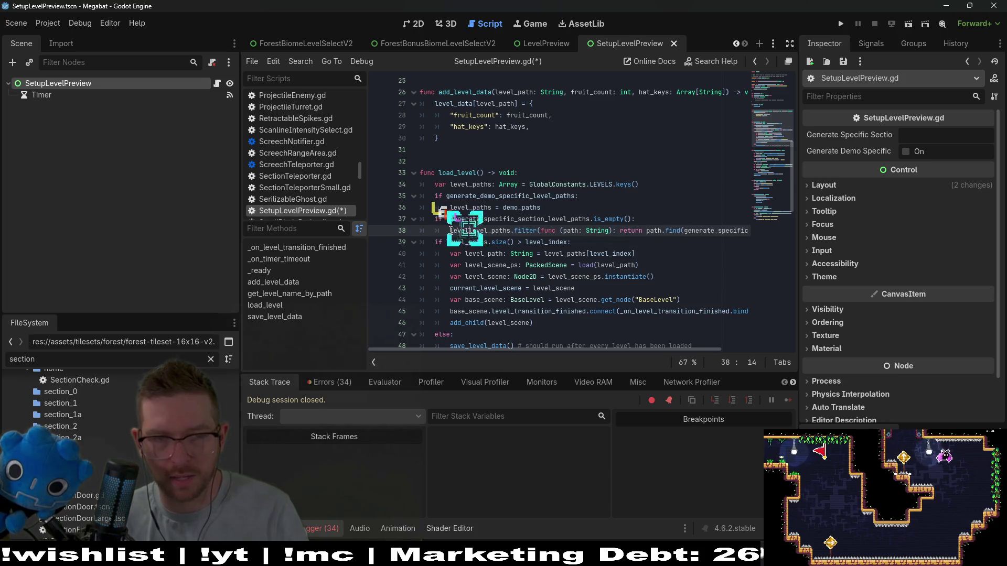
text(paths)
key(Return)
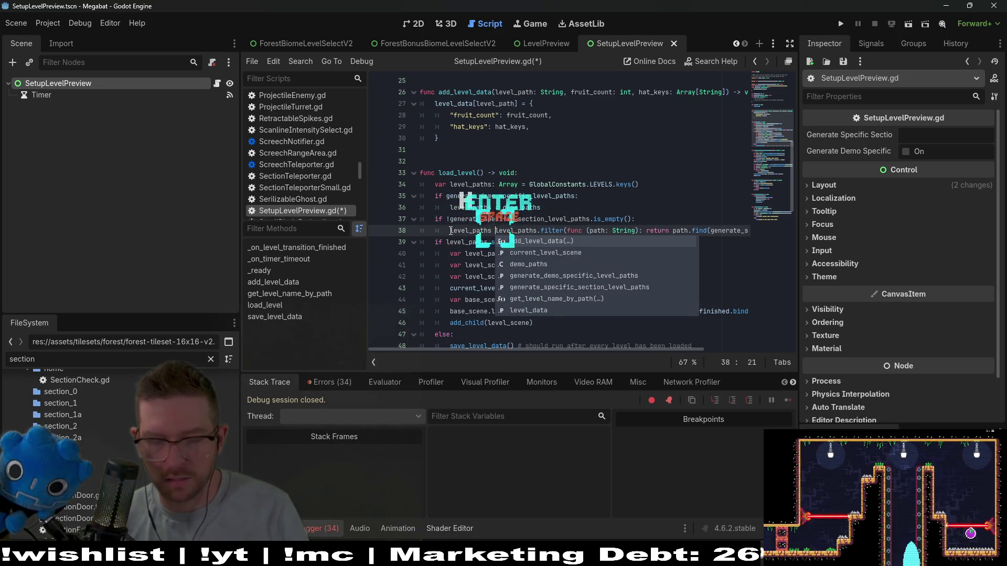
text(=)
key(Escape)
key(Up)
key(Up)
key(Up)
key(End)
key(ctrl+s)
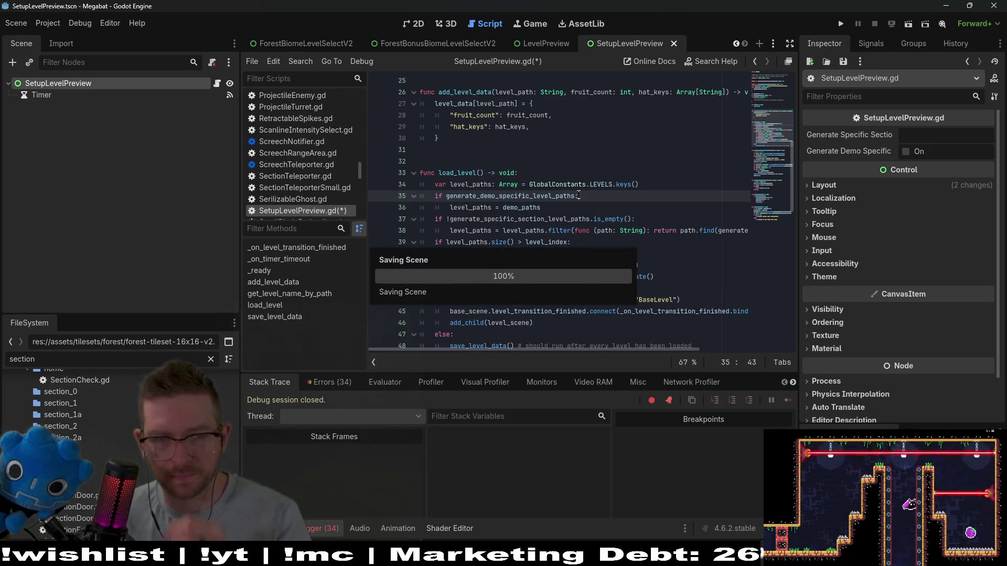
Step: Add print(level_paths) below the filter line inside the branch and save the script
click(428, 243)
key(Return)
key(Up)
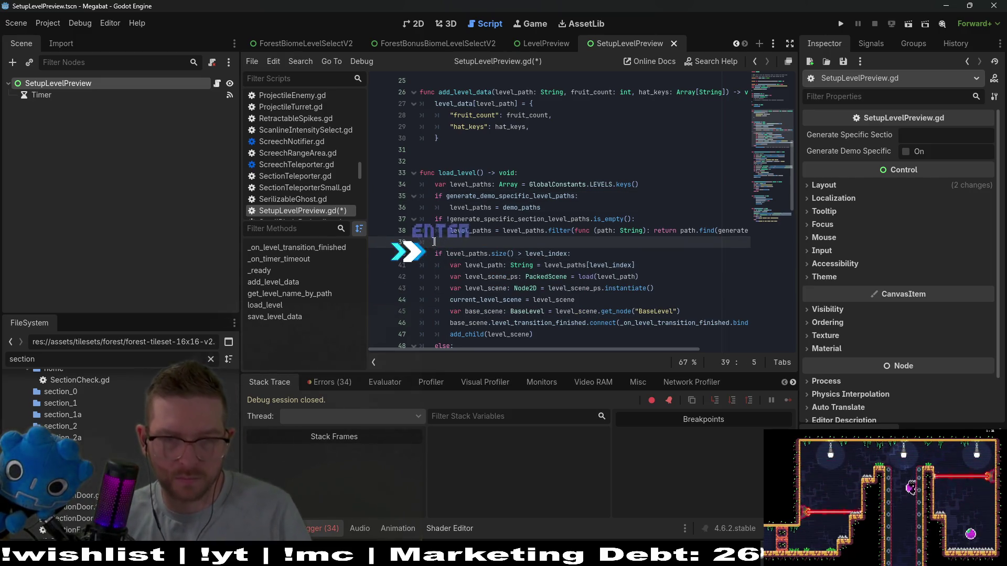
key(Tab)
text(print_)
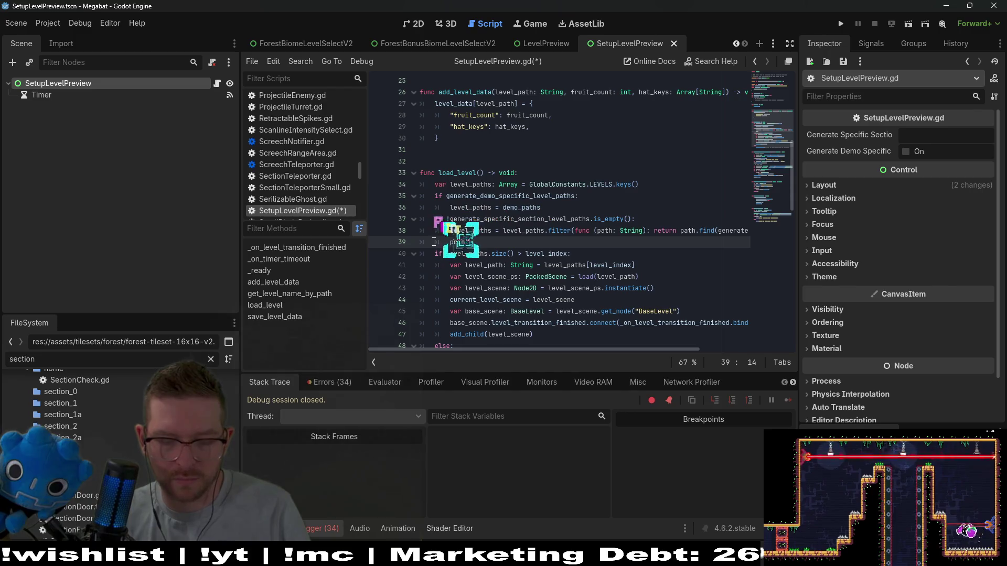
text(level_paths_)
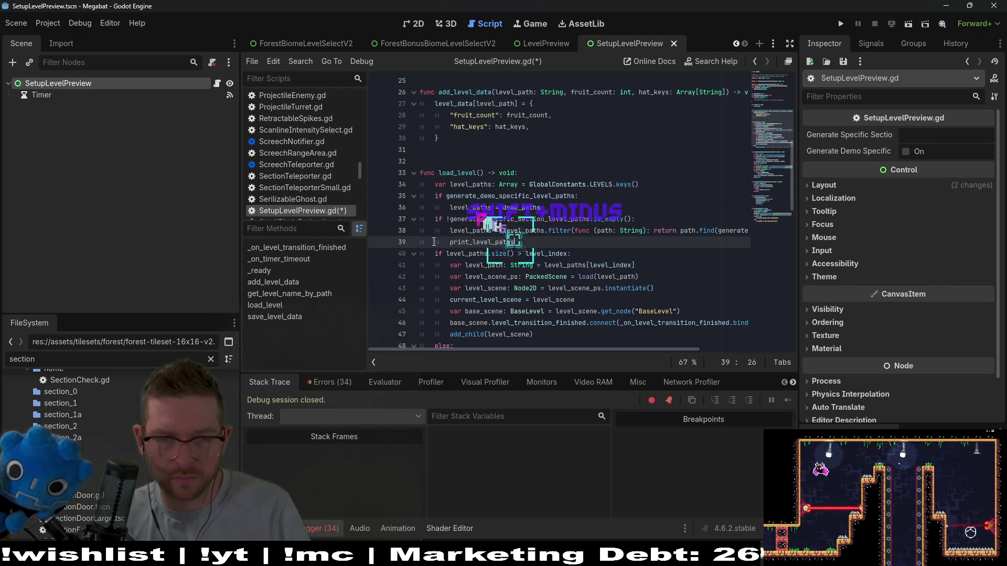
key(BackSpace)
key(BackSpace)
key(BackSpace)
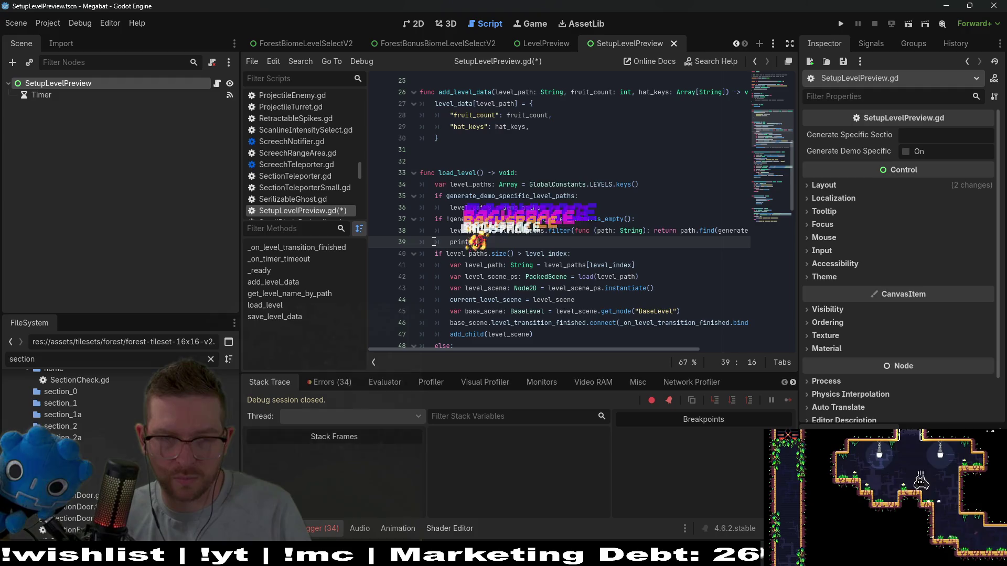
text((level_)
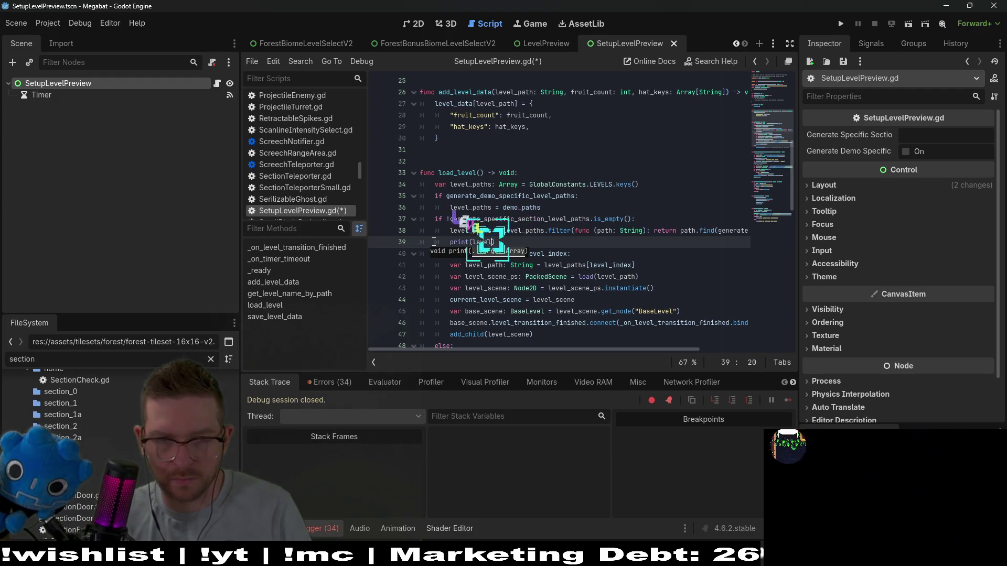
text(paths)
key(ctrl+s)
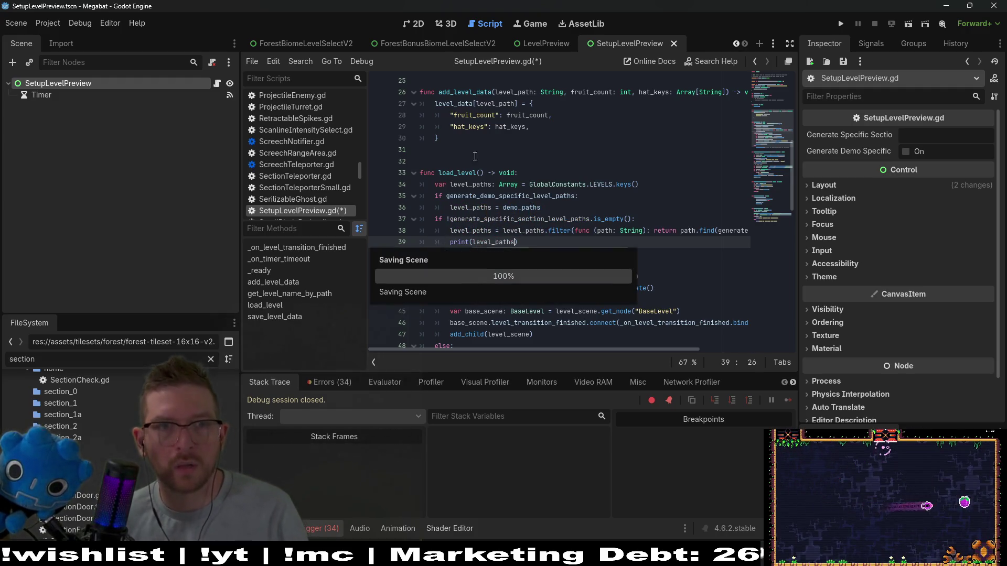
Step: Set the Inspector's Generate Specific Section property to /Section_2a/ and save the scene
click(414, 25)
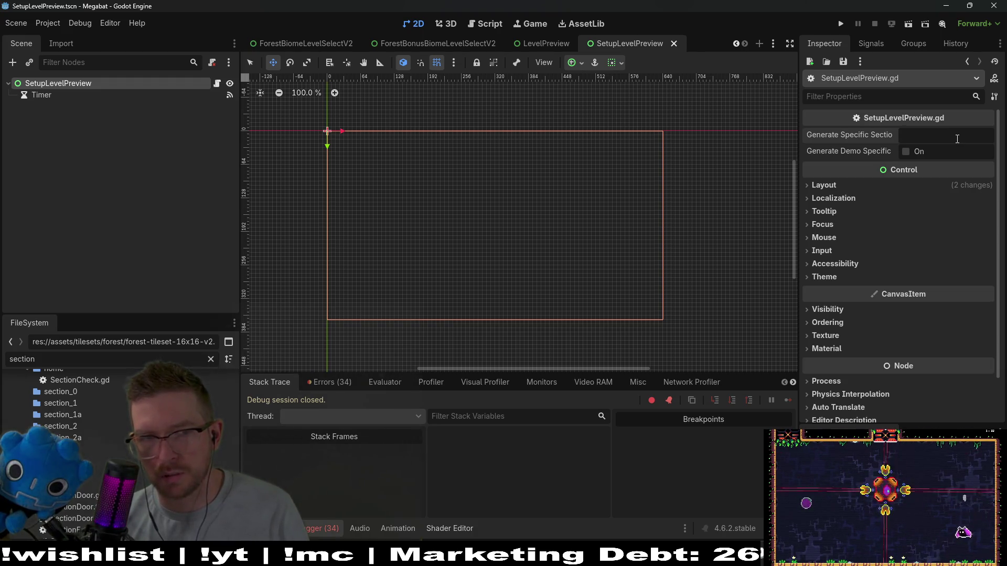
text(Section_2a)
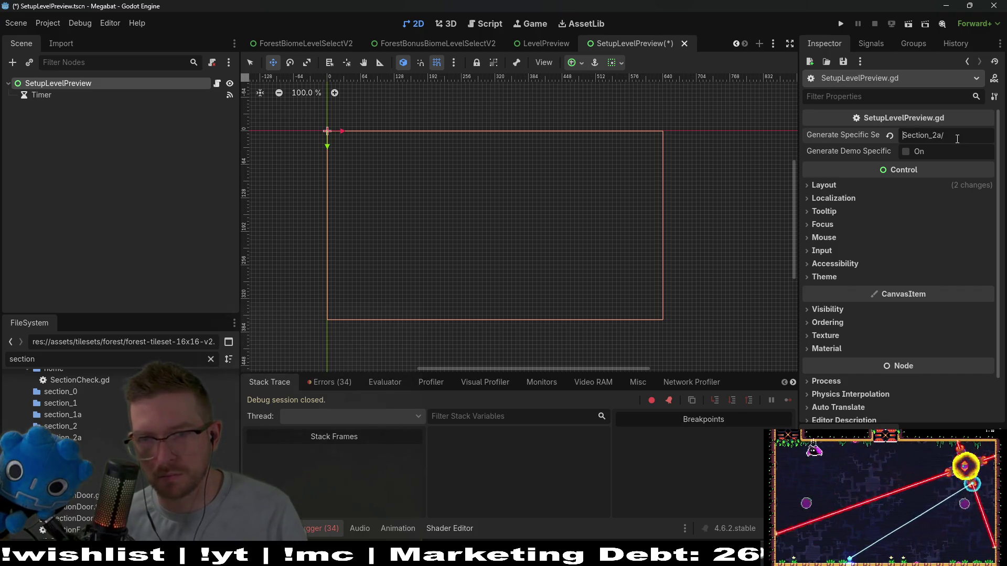
text(/)
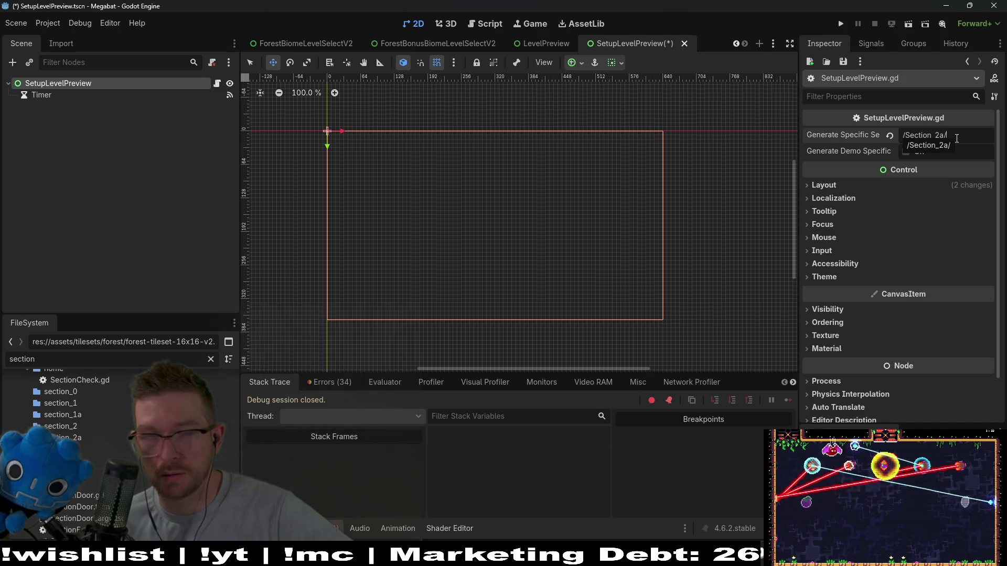
key(ctrl+s)
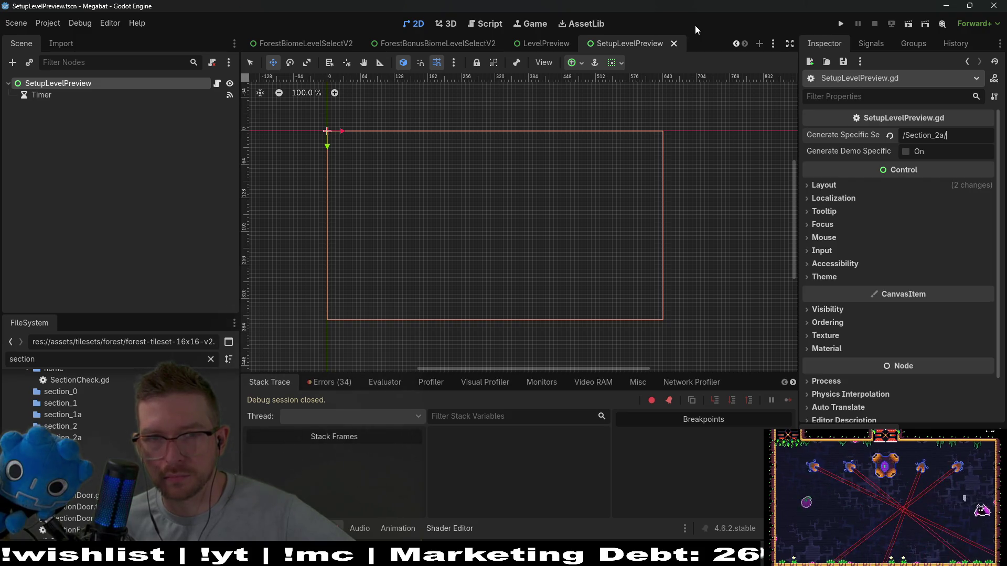
Step: Run the current scene and scroll the Output log to review the printed level paths
click(907, 29)
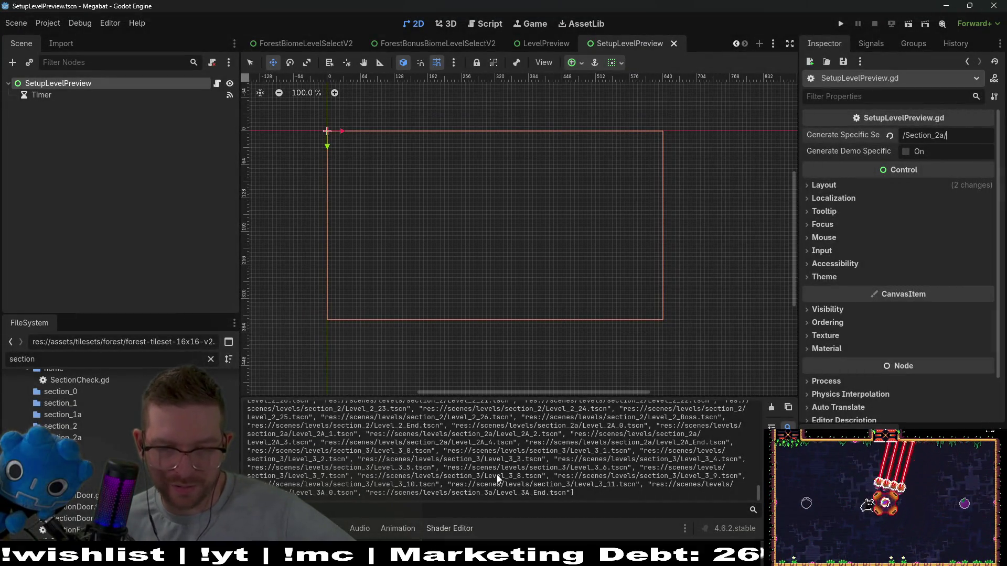
scroll(496, 477, up, 3)
scroll(496, 474, up, 10)
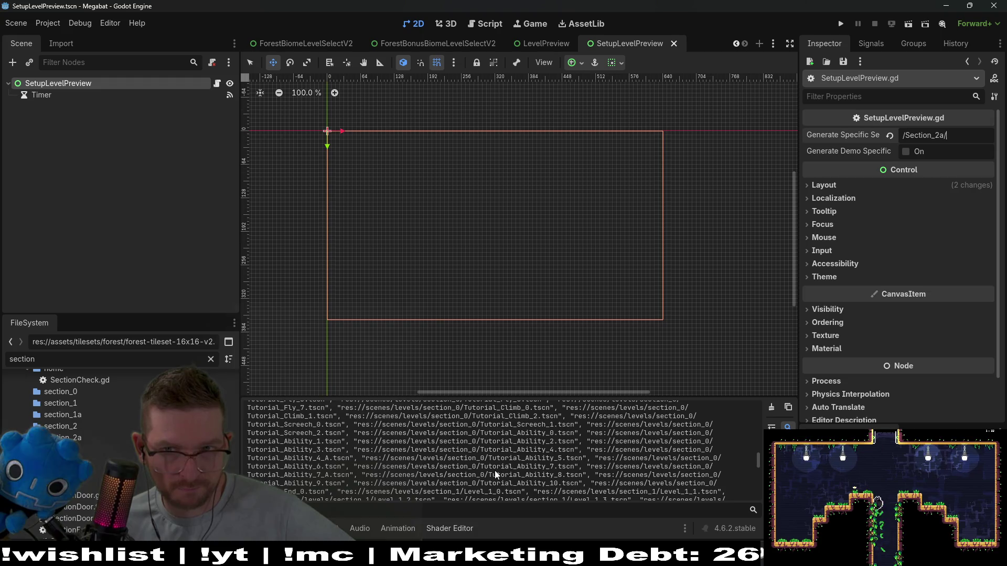
scroll(495, 471, down, 12)
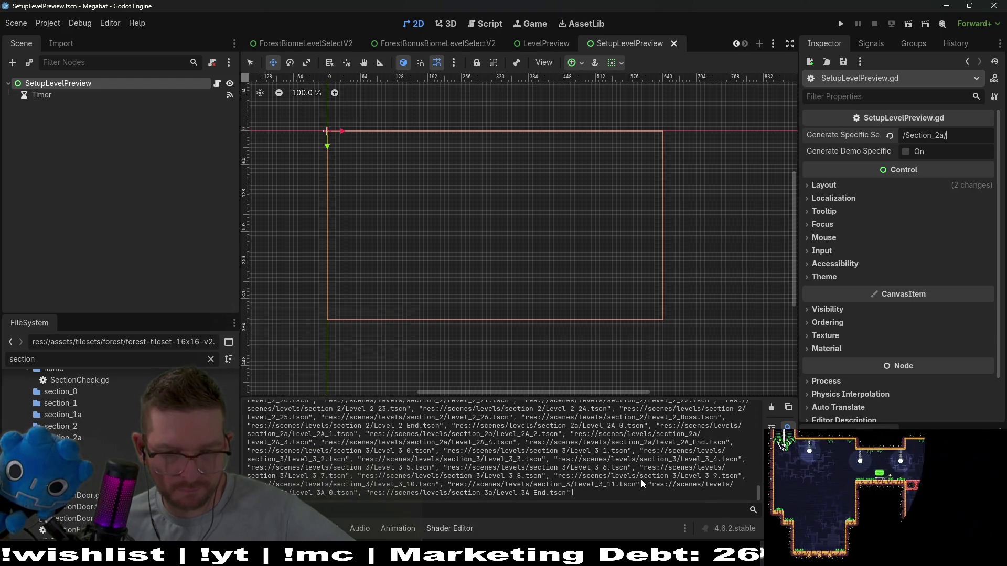
scroll(641, 479, up, 3)
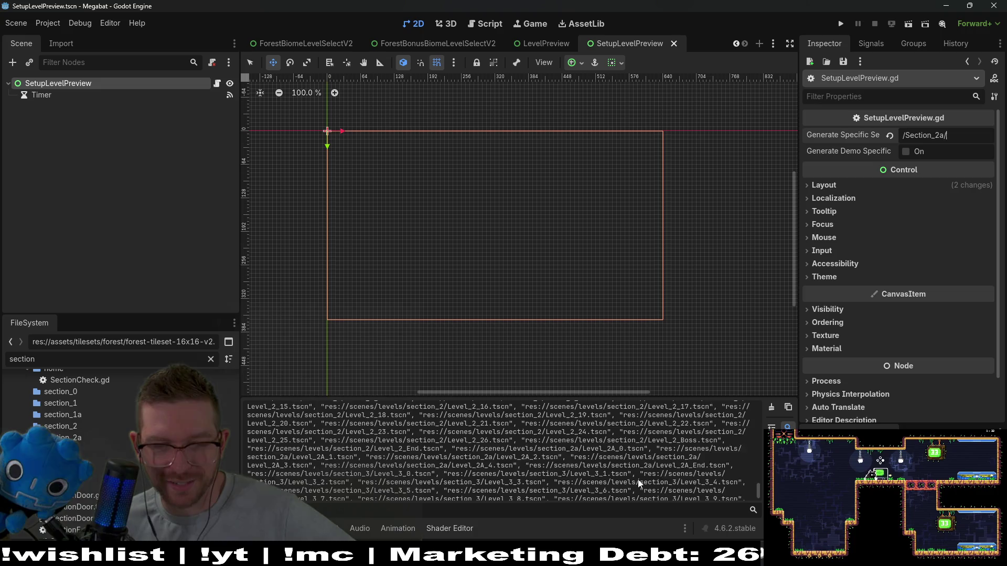
scroll(636, 480, up, 3)
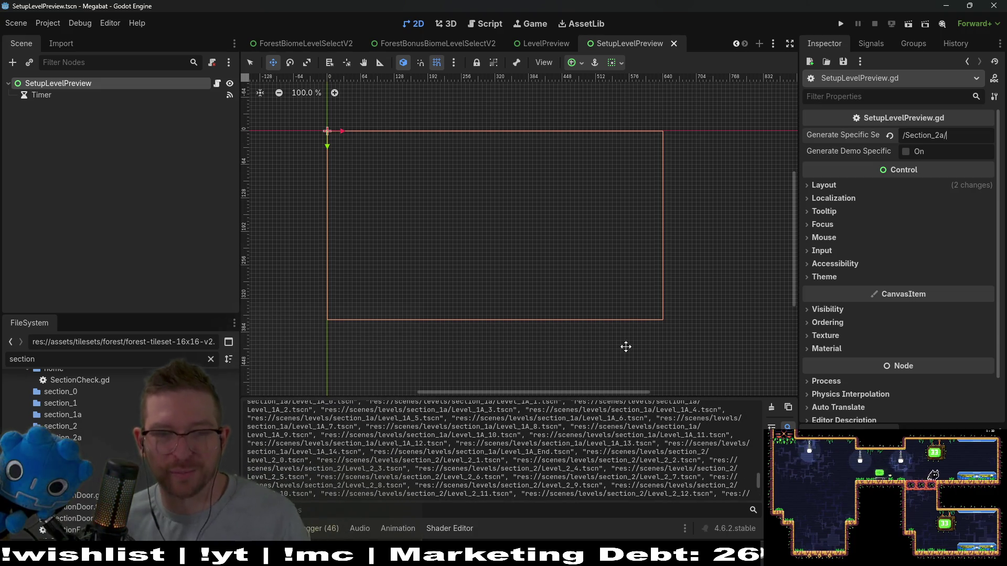
Step: Switch back to SetupLevelPreview.gd and place the caret in line 38's section filter
key(ctrl+F3)
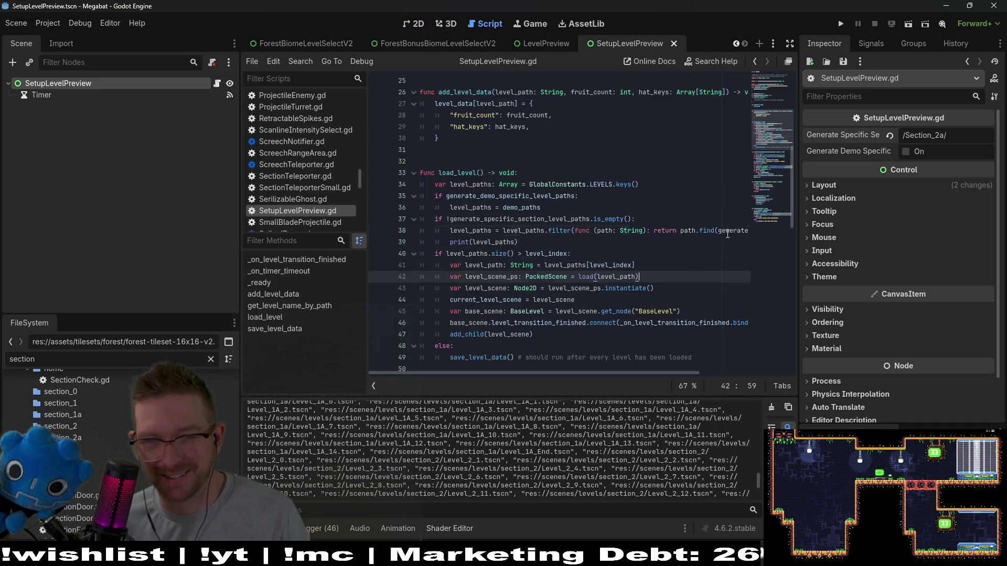
double_click(732, 230)
click(674, 265)
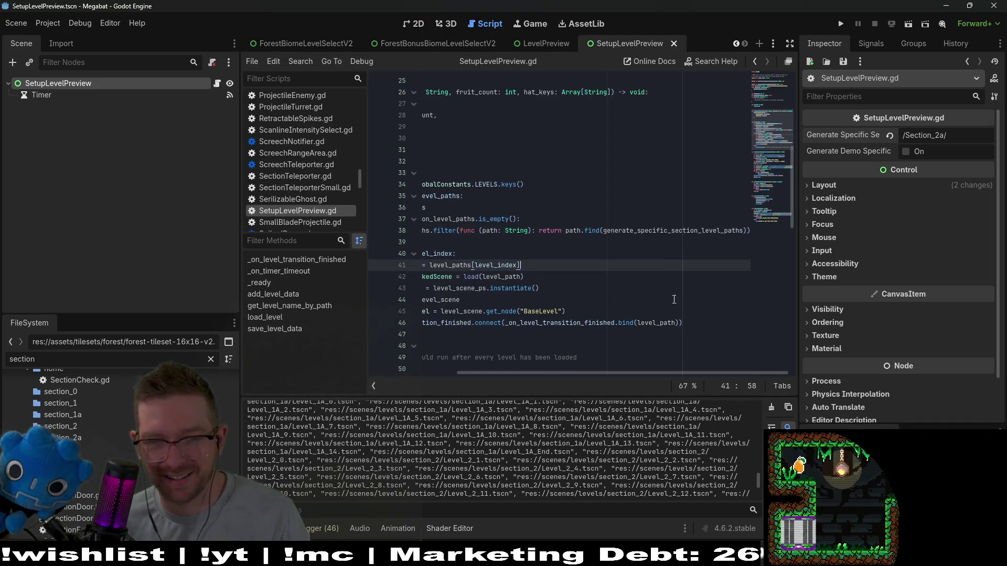
click(698, 230)
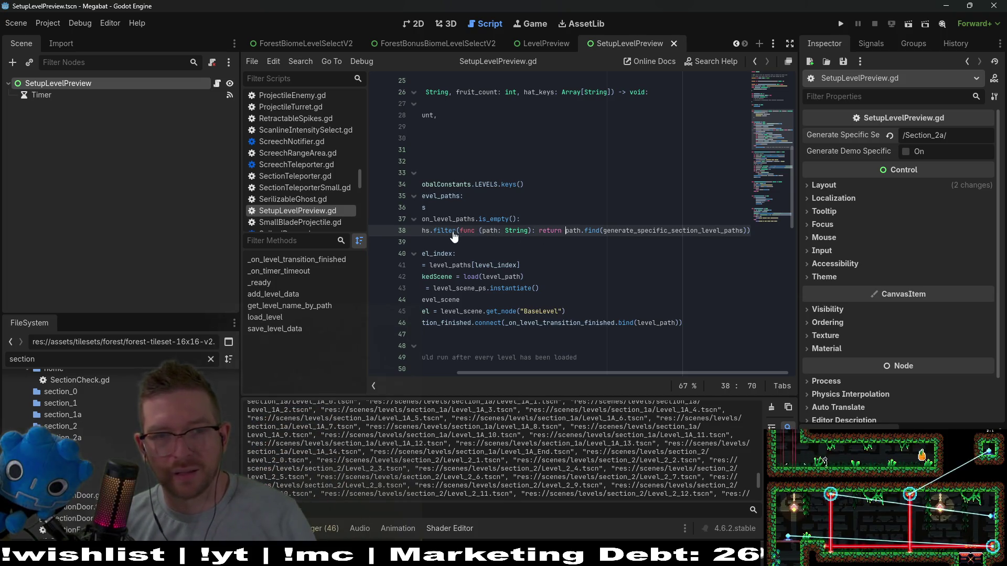
Step: Consult the Array docs for filter and find, then return to line 38 of the script
ctrl+click(449, 232)
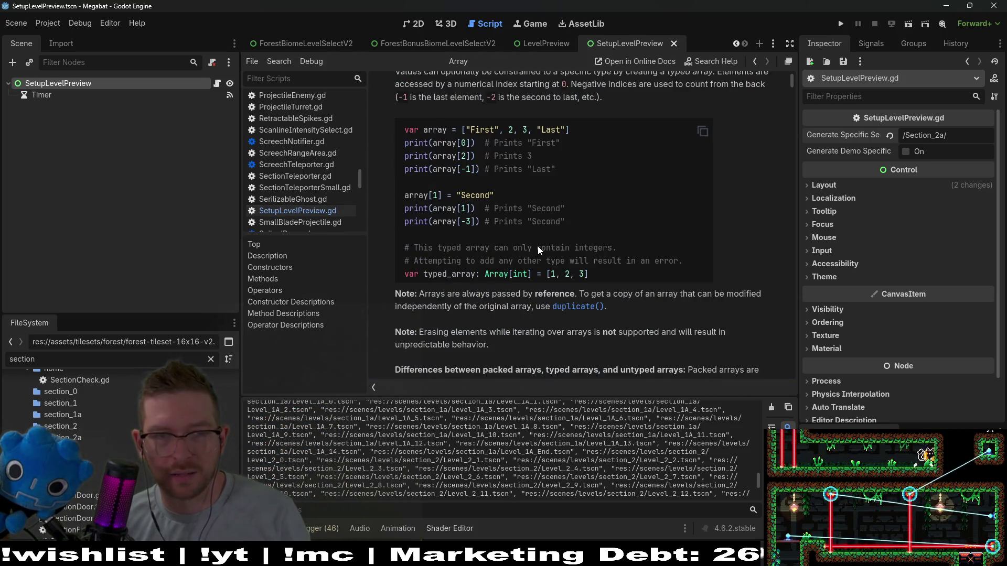
scroll(537, 247, up, 2)
scroll(537, 246, down, 5)
scroll(593, 251, up, 3)
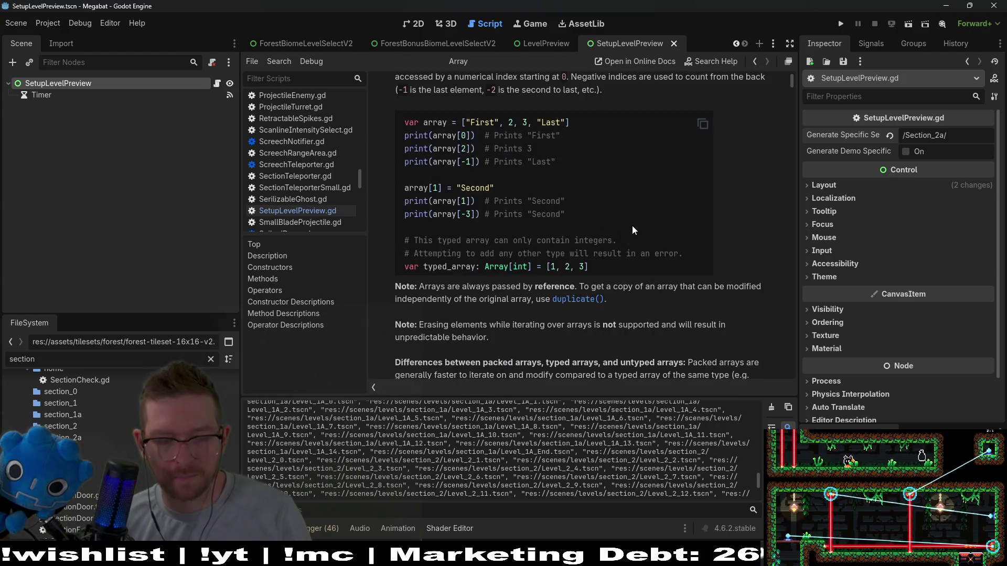
key(ctrl+f)
text(fin)
key(BackSpace)
key(BackSpace)
key(BackSpace)
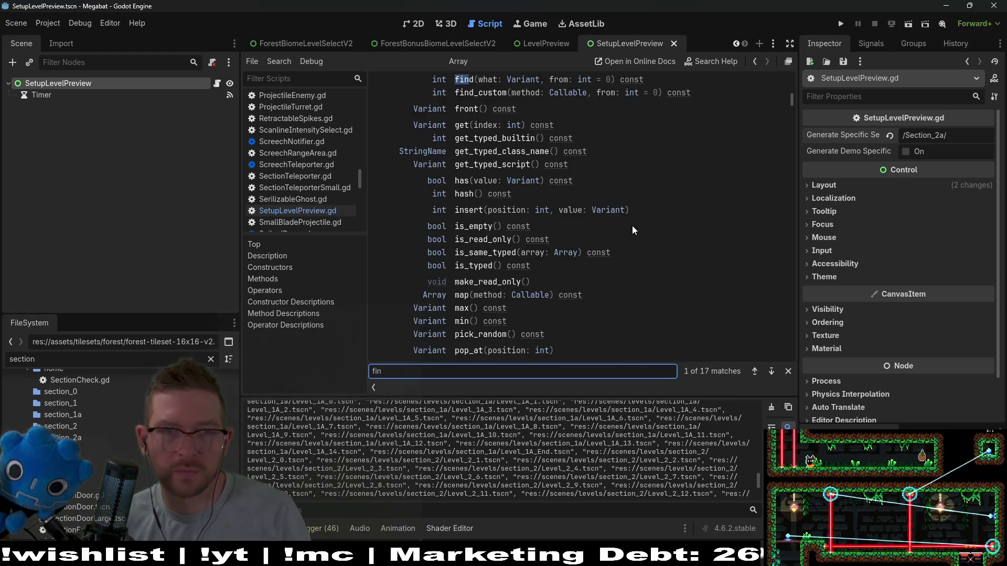
click(217, 82)
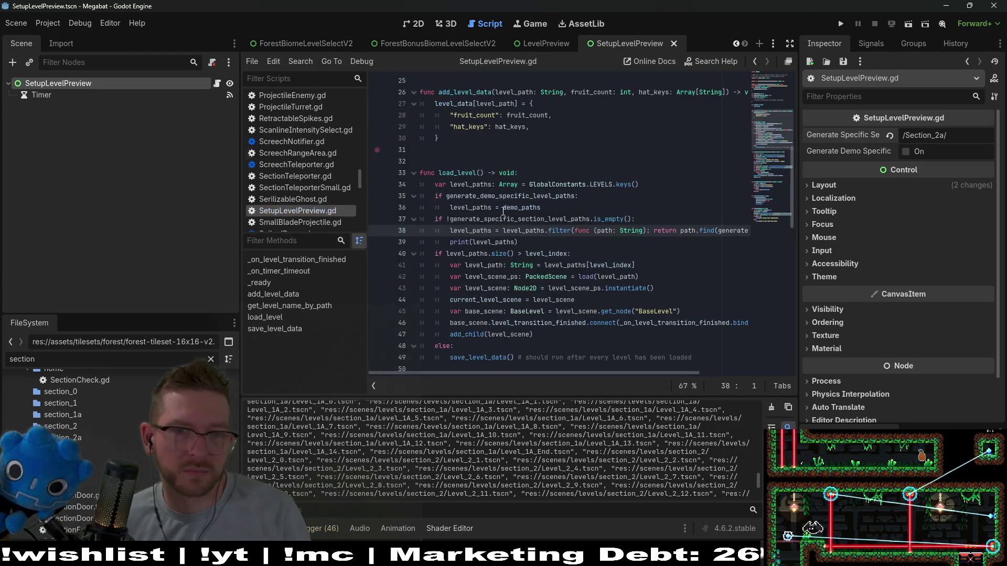
ctrl+click(561, 230)
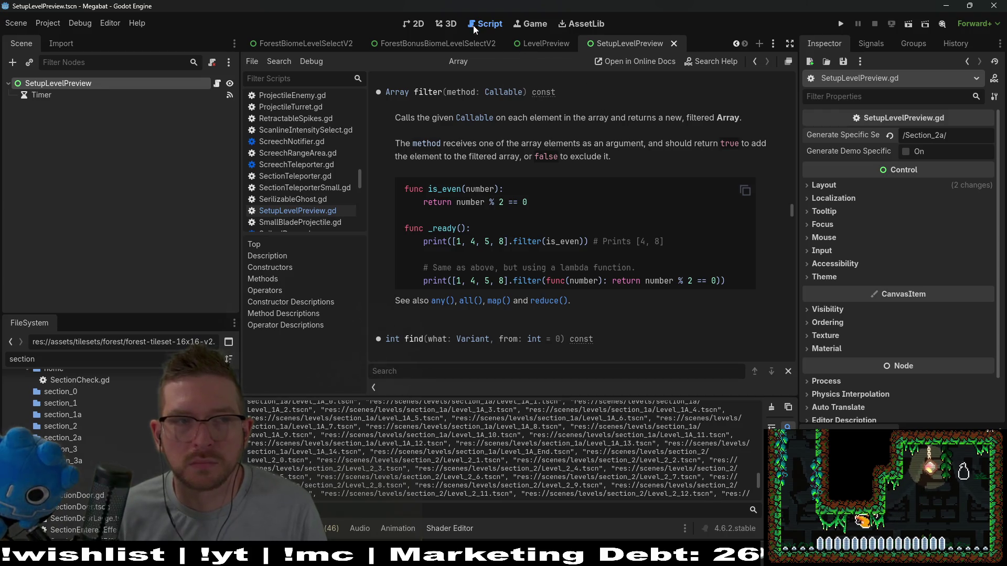
key(alt+Left)
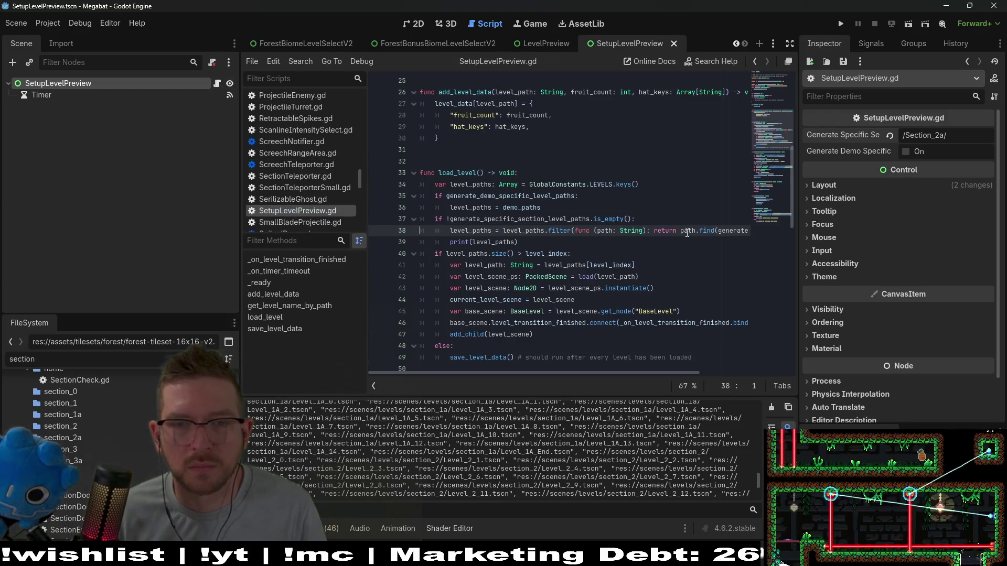
Step: Negate the path.find filter on line 38, save, and rerun and close the preview
text(!)
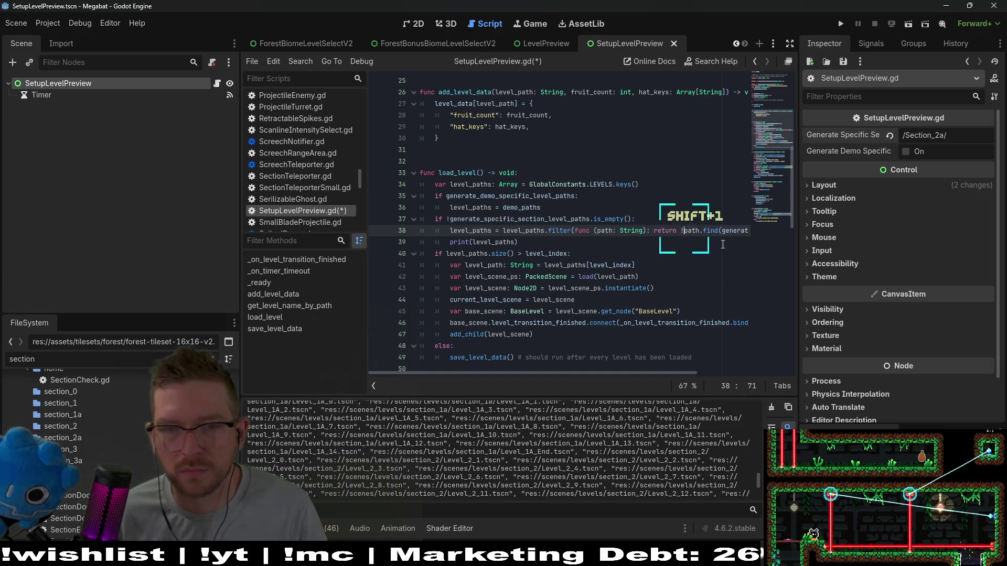
key(ctrl+s)
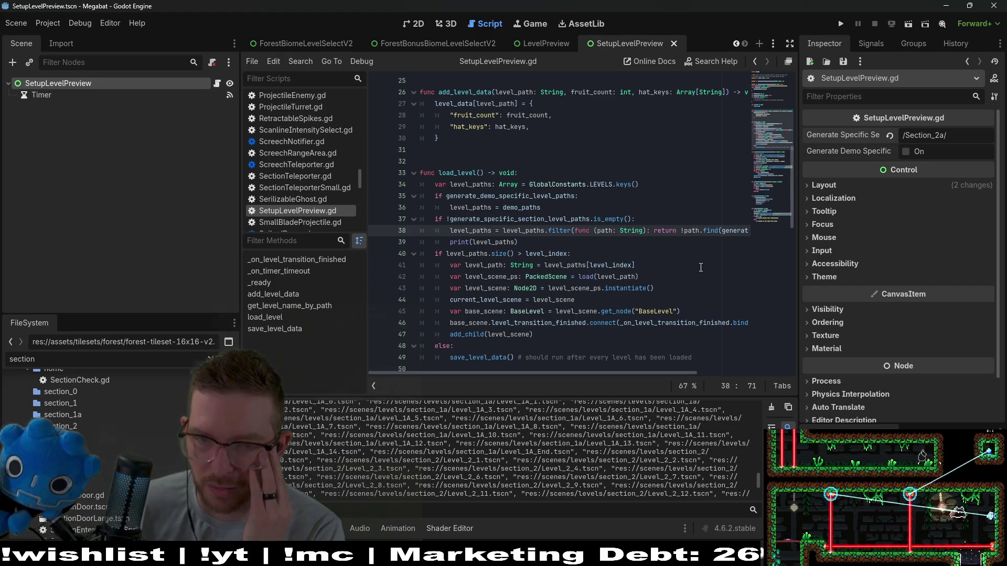
click(909, 24)
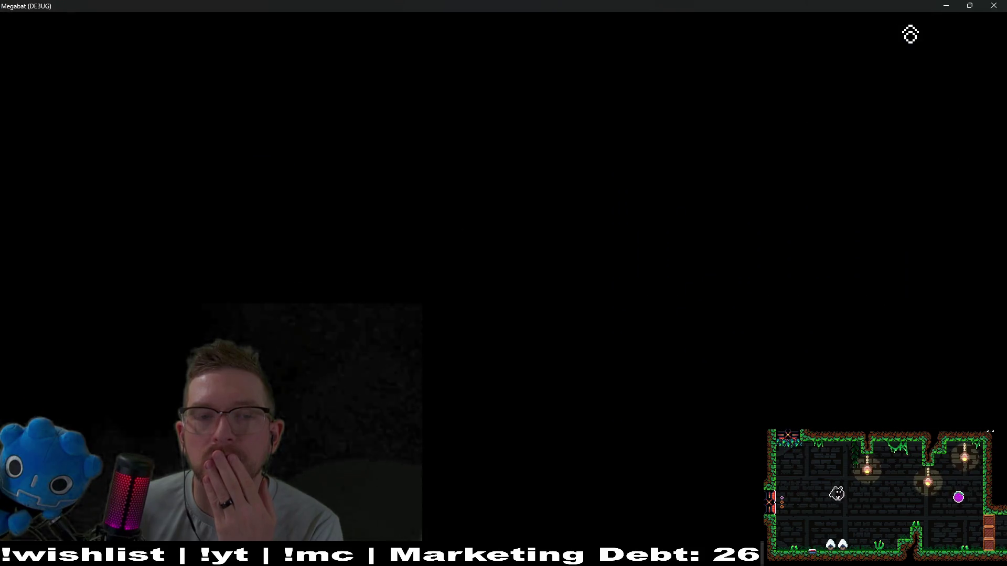
click(986, 10)
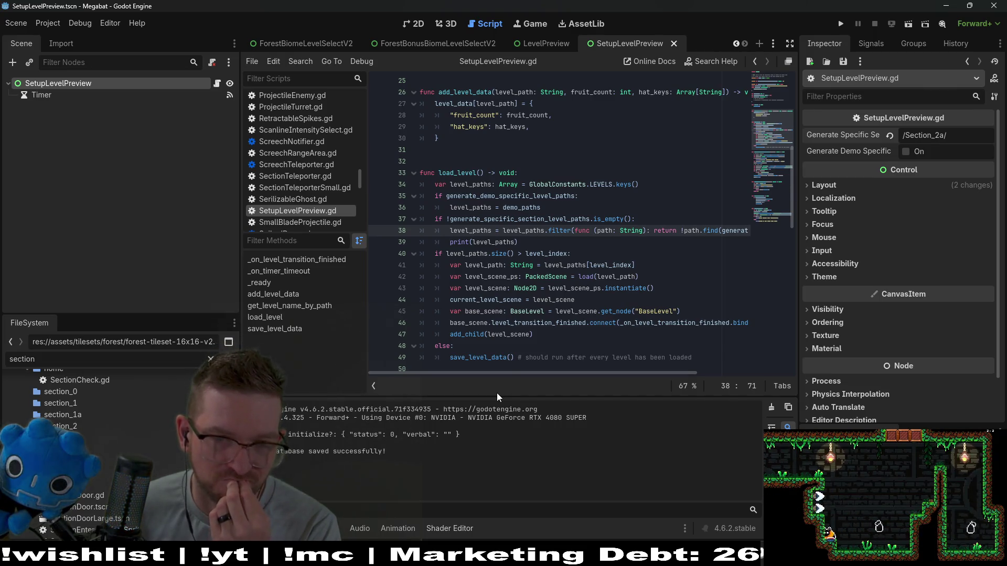
Step: Inspect the LEVEL_DATA_FOLDER and LEVEL_DATA_FILE_PATH constants on lines 91–92
click(548, 242)
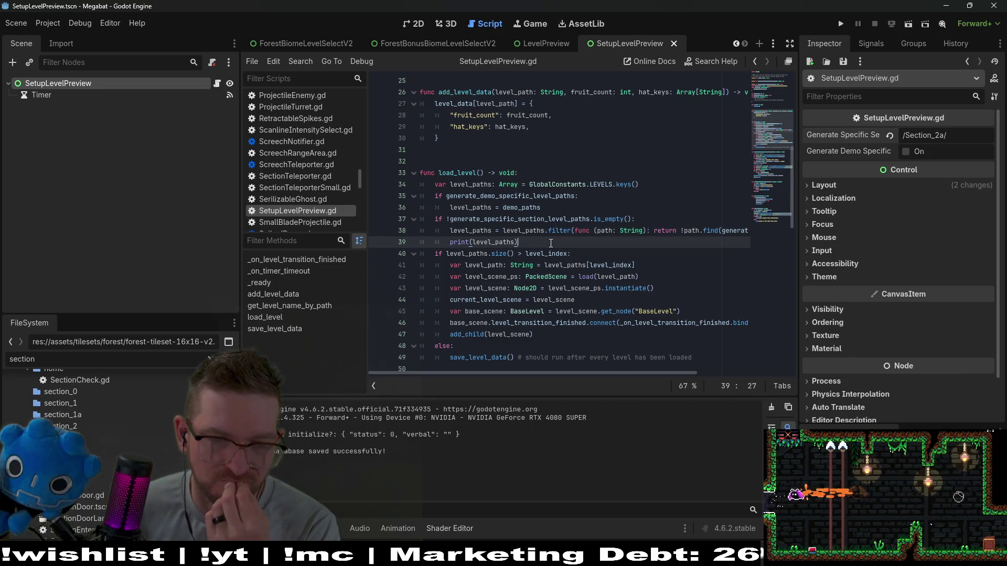
scroll(551, 242, down, 6)
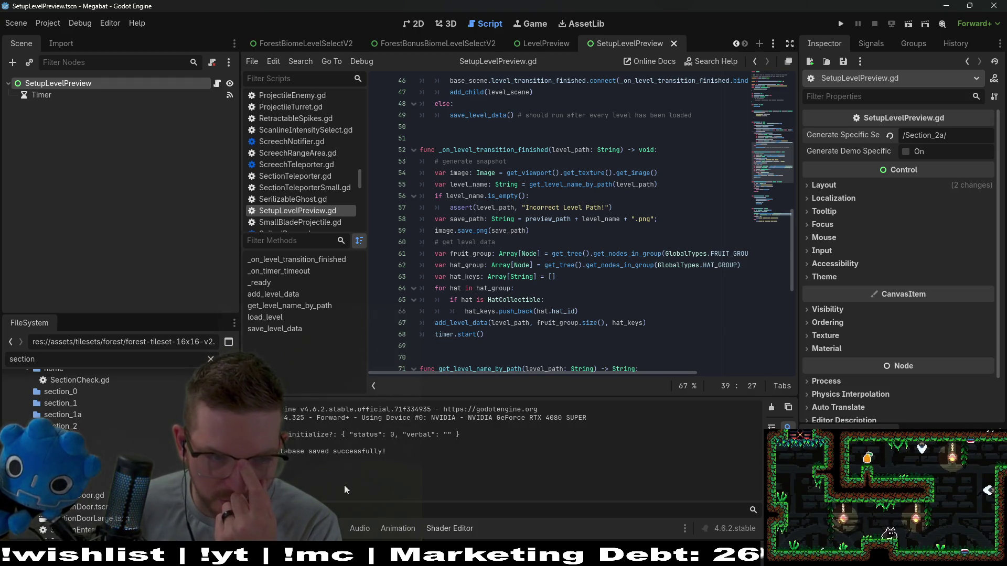
scroll(536, 292, down, 8)
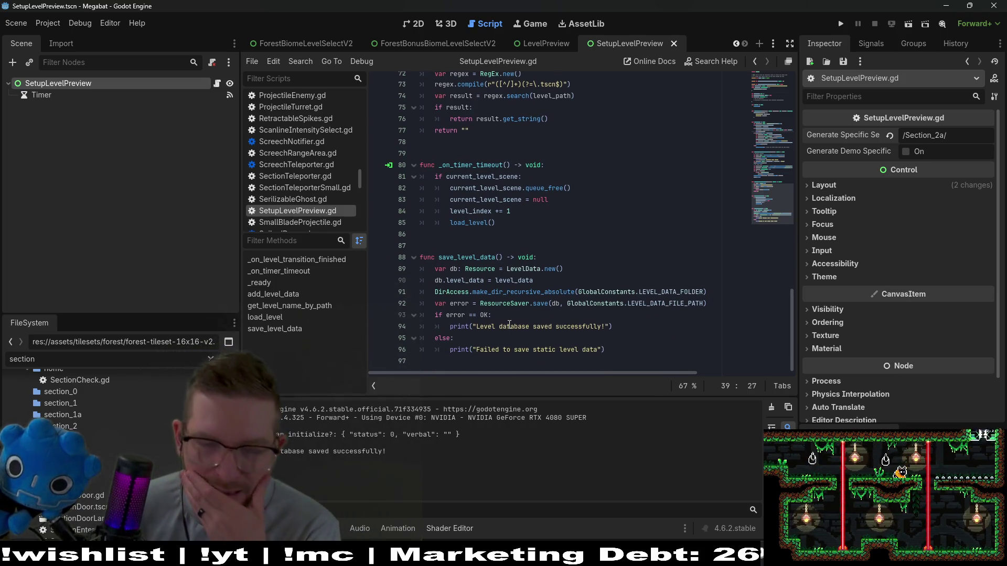
double_click(680, 292)
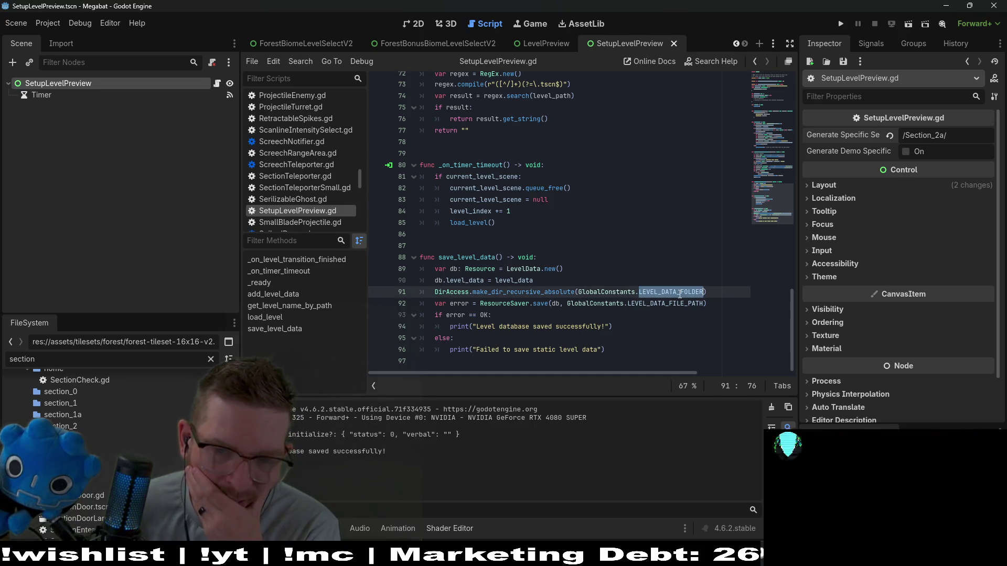
click(669, 350)
double_click(666, 301)
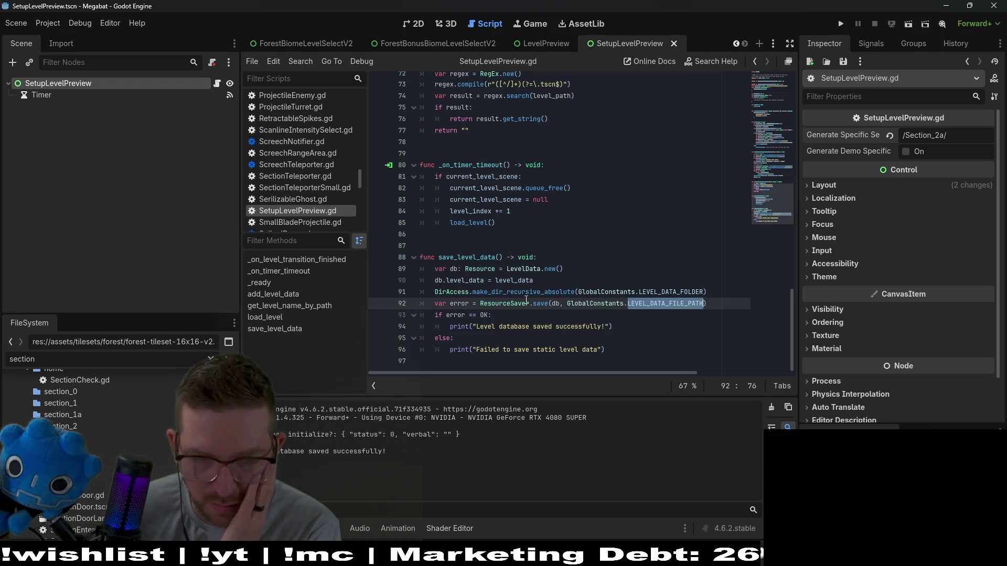
click(560, 303)
Step: Search the script for level_data and jump to the add_level_data function at line 26
key(Up)
key(Up)
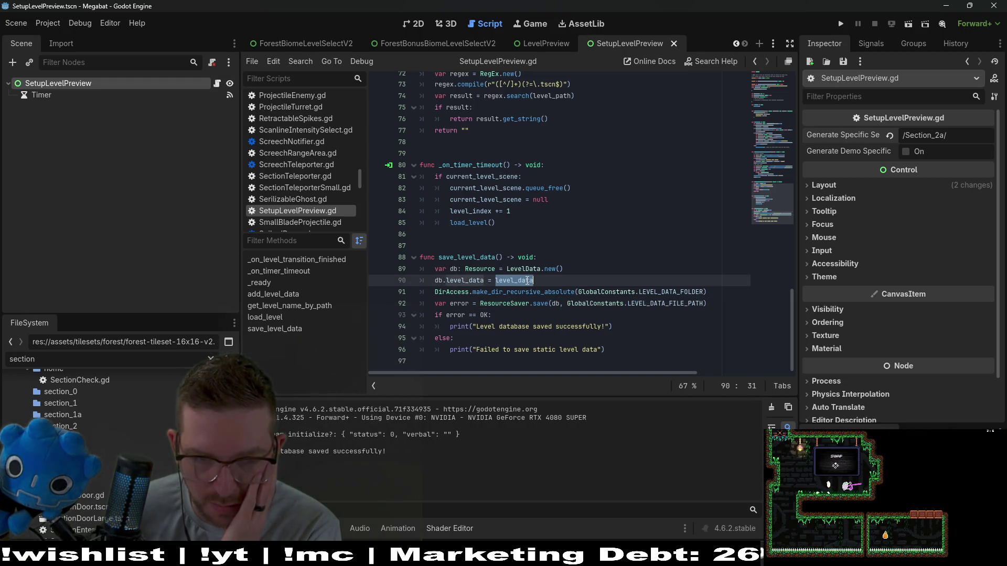
scroll(530, 280, up, 10)
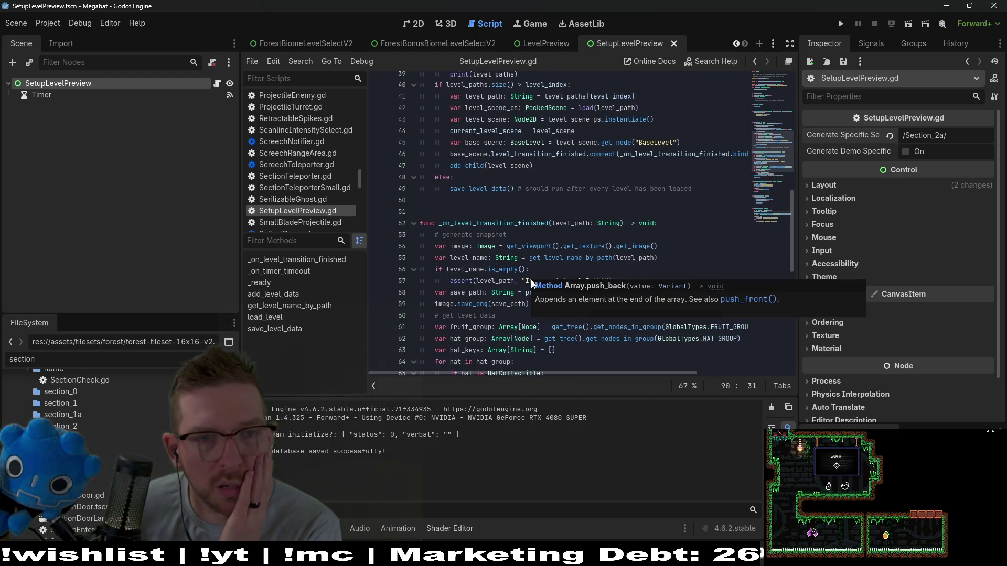
scroll(533, 279, down, 8)
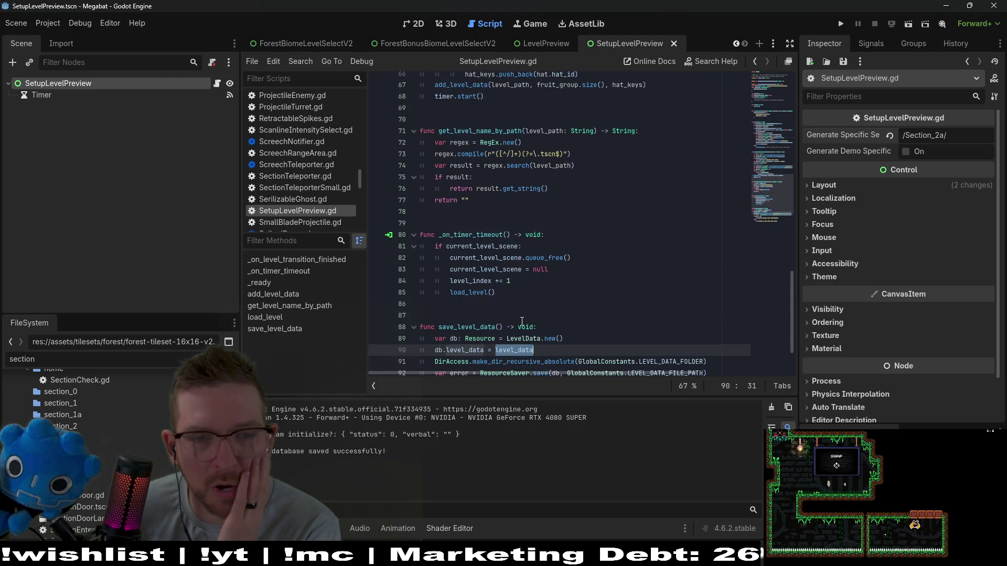
scroll(489, 331, down, 2)
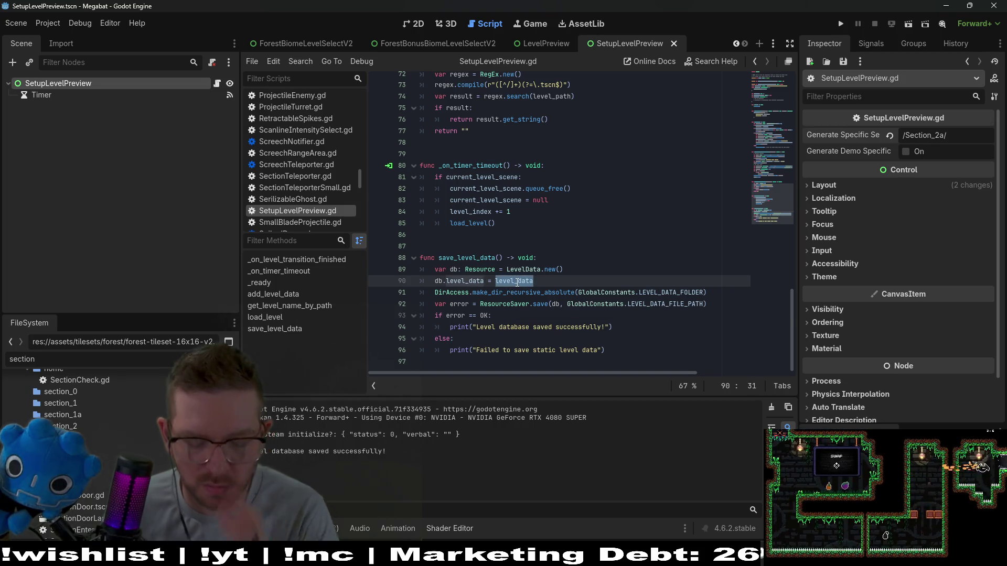
key(ctrl+f)
text(level_data)
key(Return)
key(Return)
key(Return)
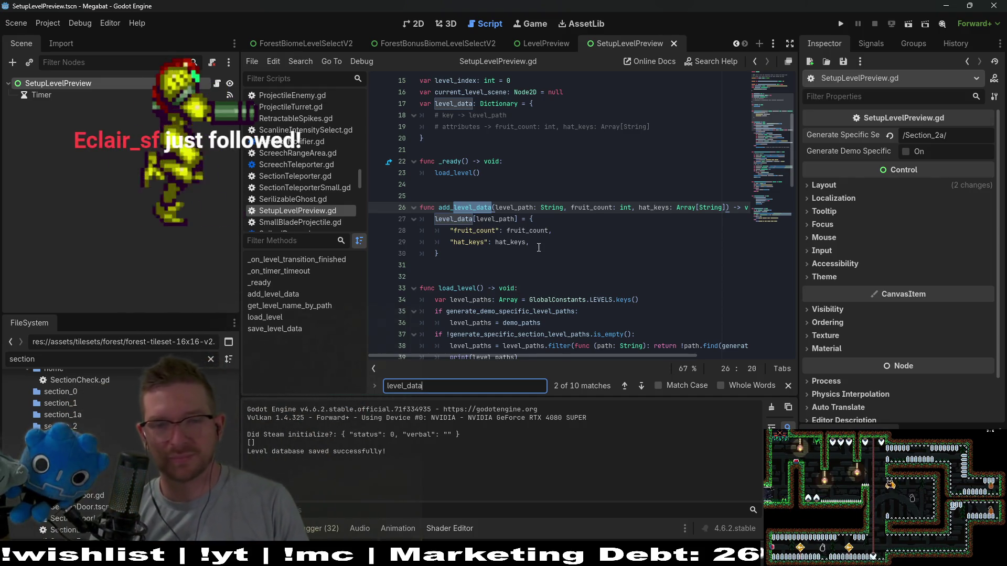
Step: Delete the specific-section filter block on lines 37–39 and save the script
scroll(530, 180, down, 5)
drag(530, 180, 570, 151)
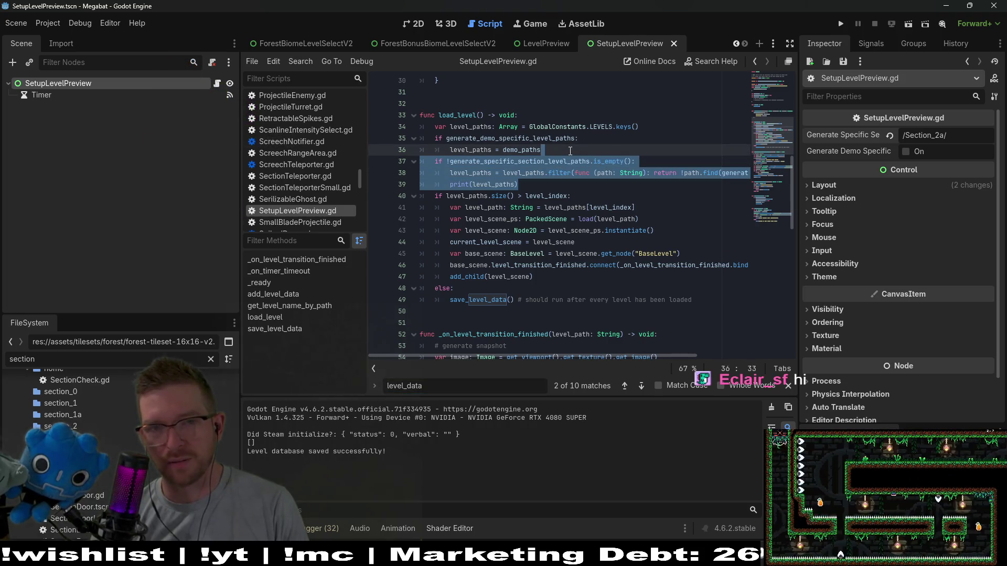
key(BackSpace)
key(F3)
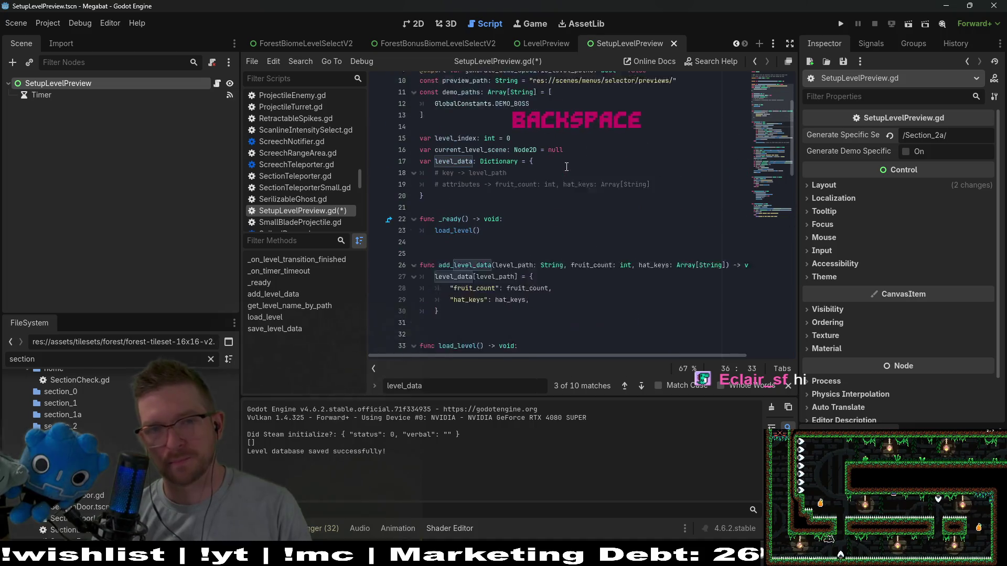
key(ctrl+s)
Step: Remove the generate_specific_section_level_paths export line, save, and run the scene from 2D view
scroll(550, 176, up, 3)
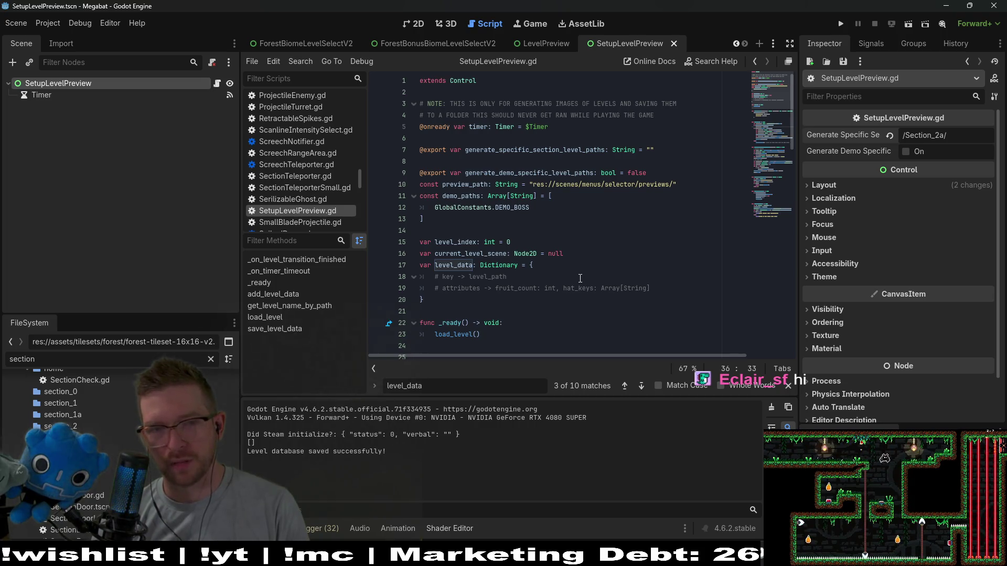
drag(664, 138, 663, 152)
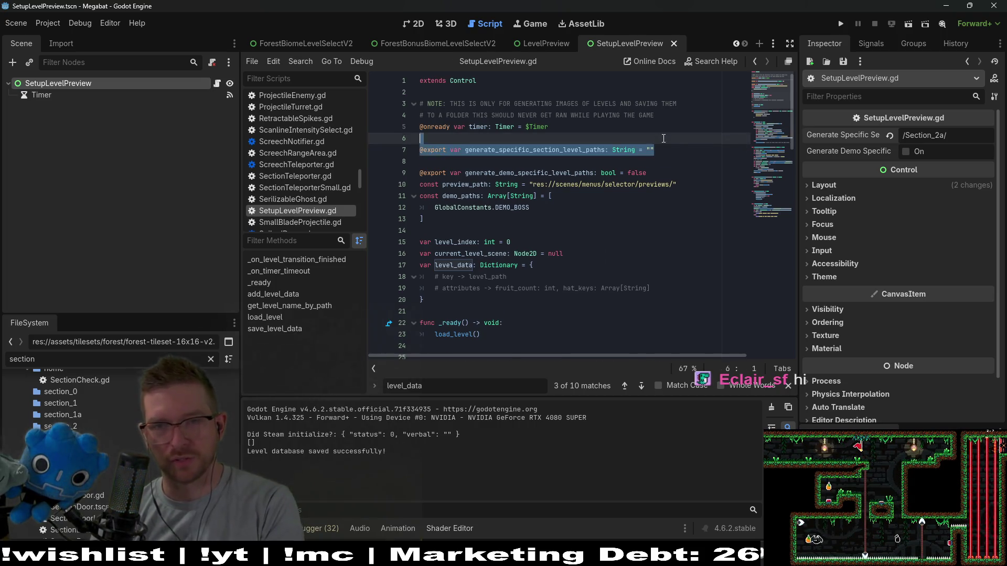
key(BackSpace)
key(ctrl+s)
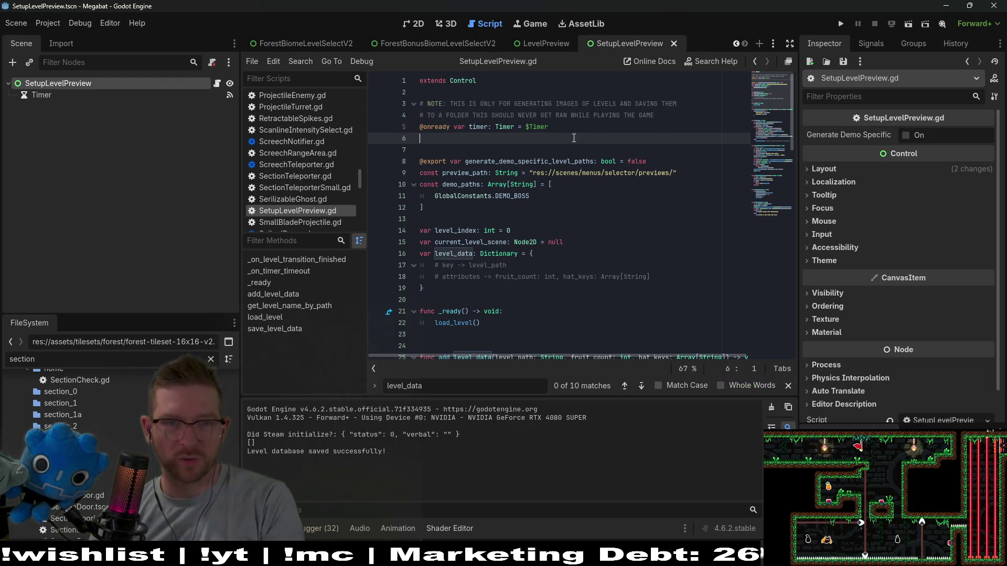
key(BackSpace)
key(ctrl+s)
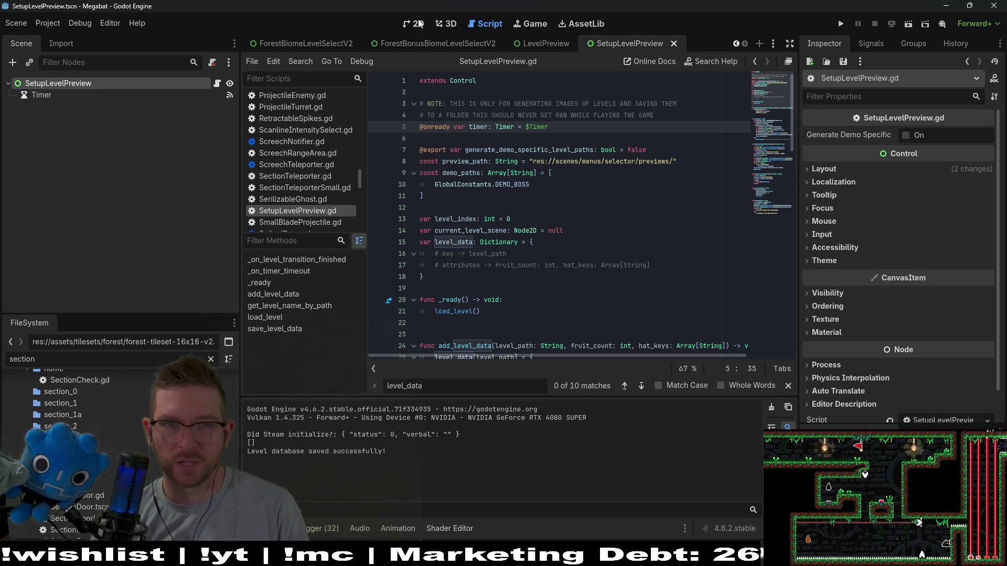
key(ctrl+F1)
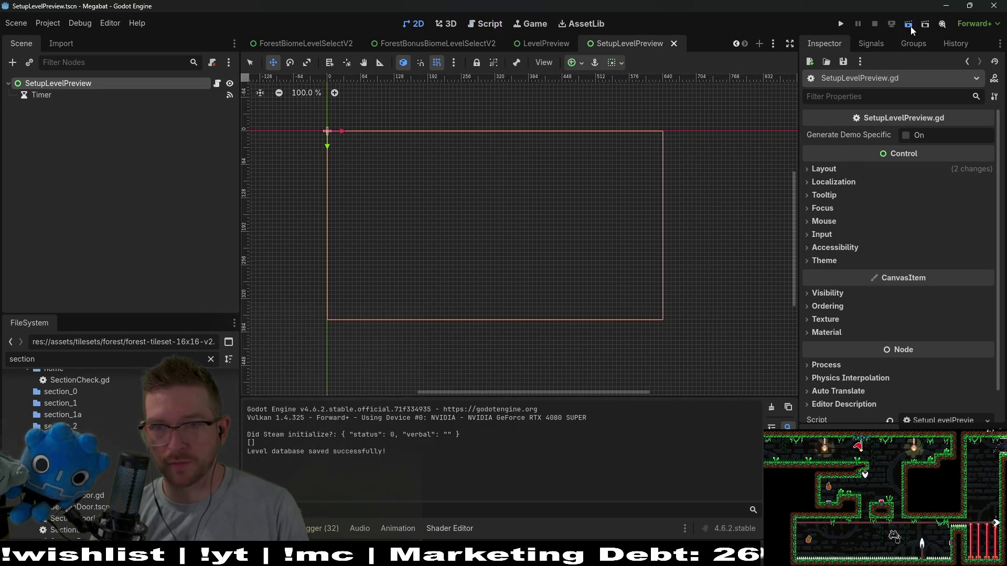
click(911, 26)
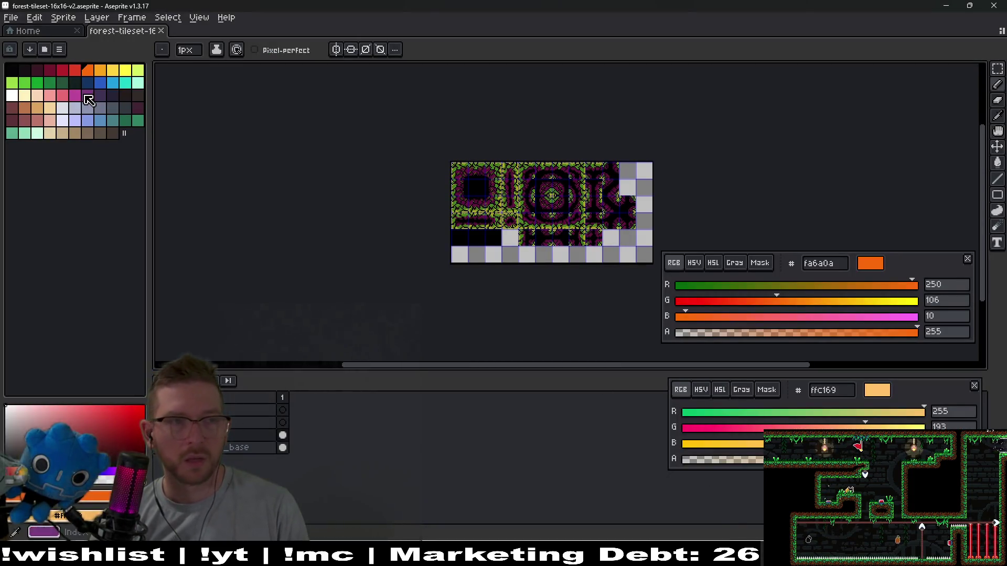
Step: Start File > Open in Aseprite, then switch to the Obsidian task board
click(10, 17)
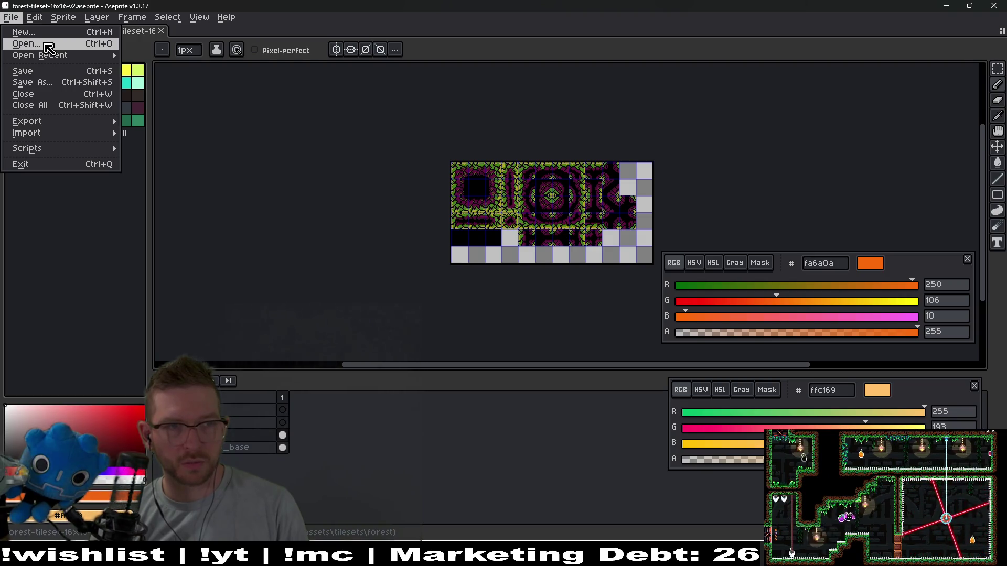
click(49, 45)
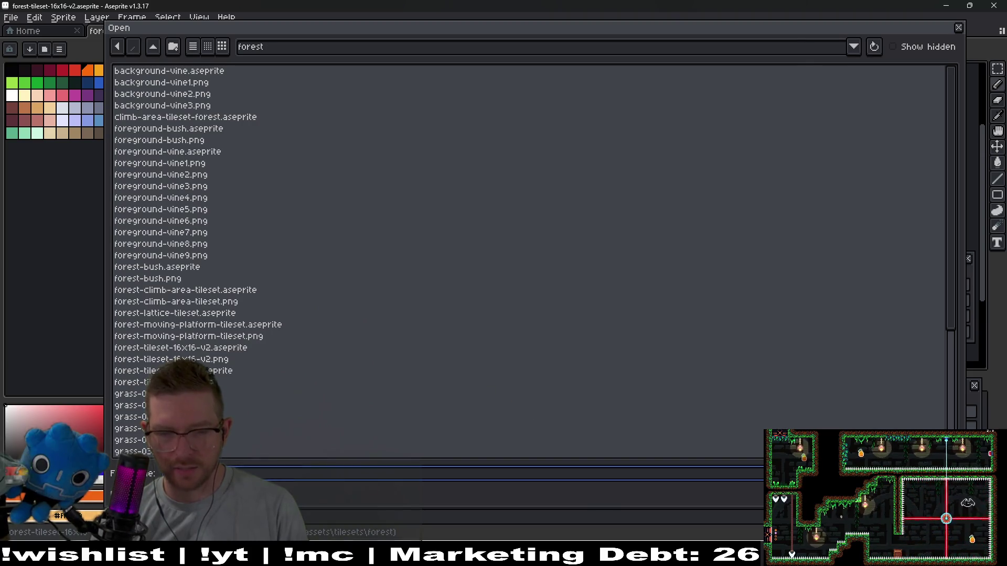
key(alt+Tab)
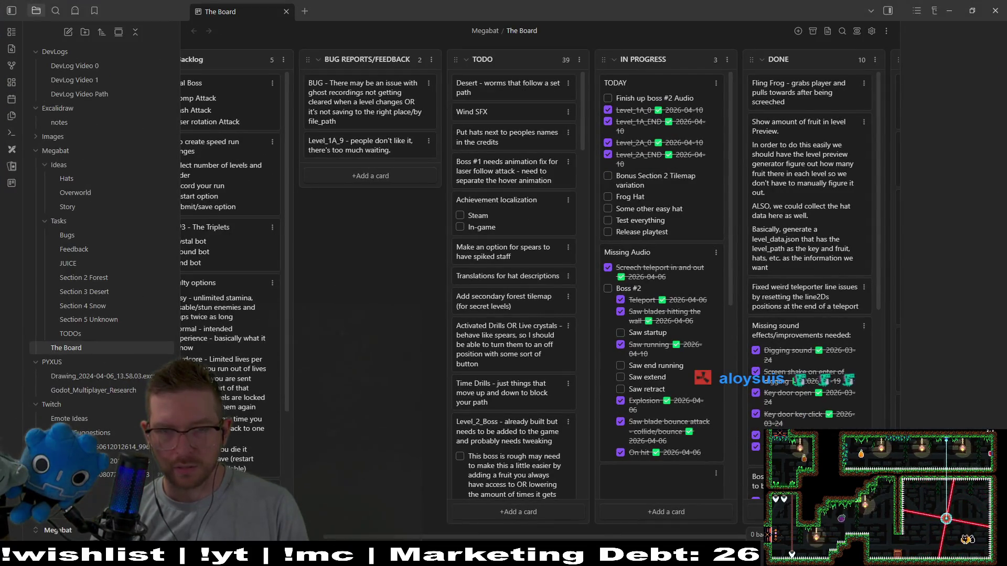
Step: Check off Bonus Section 2 Tilemap variation in In Progress, then return to the game window
click(609, 176)
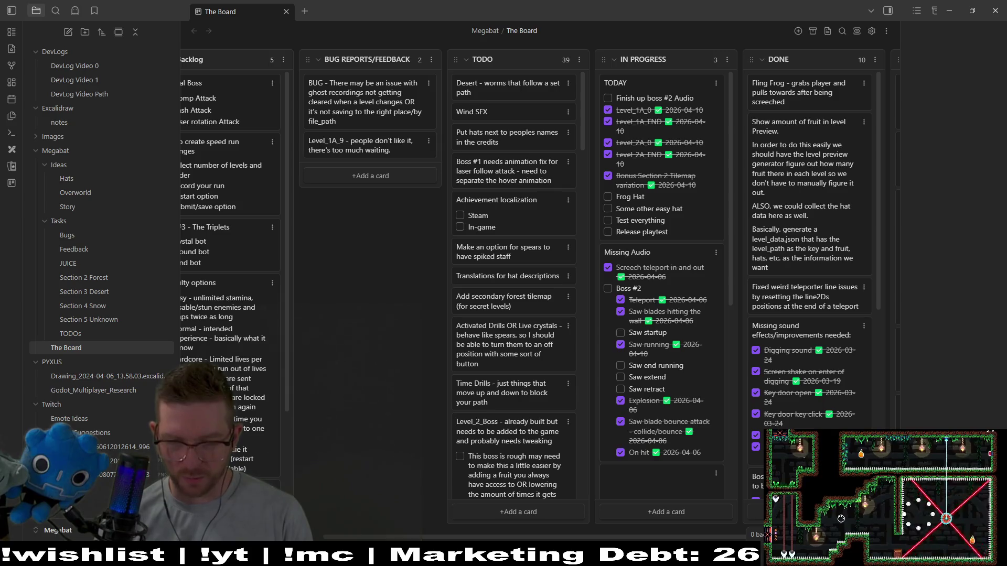
key(alt+Tab)
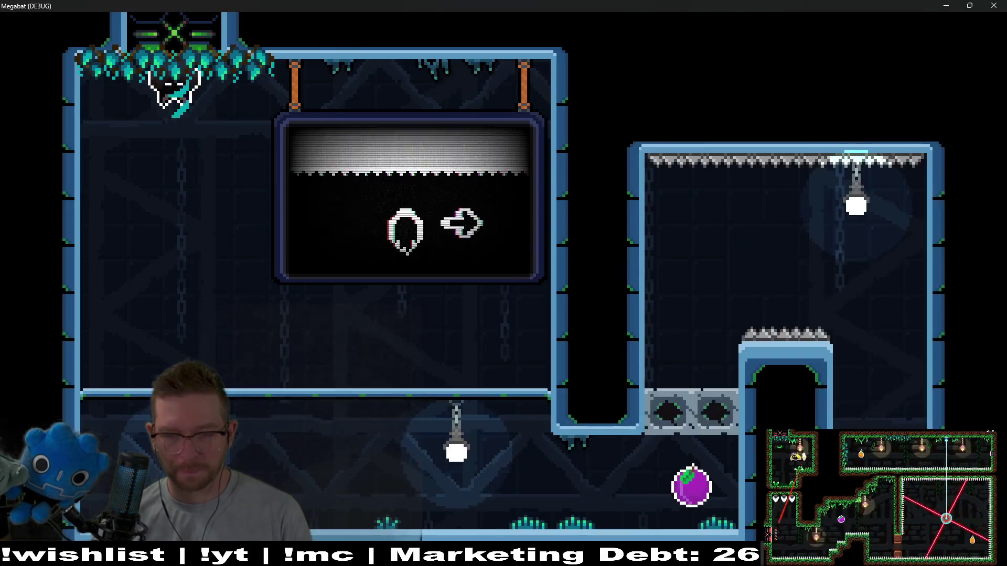
Step: Switch from the Megabat game window back to Aseprite's Open dialog
key(alt+Tab)
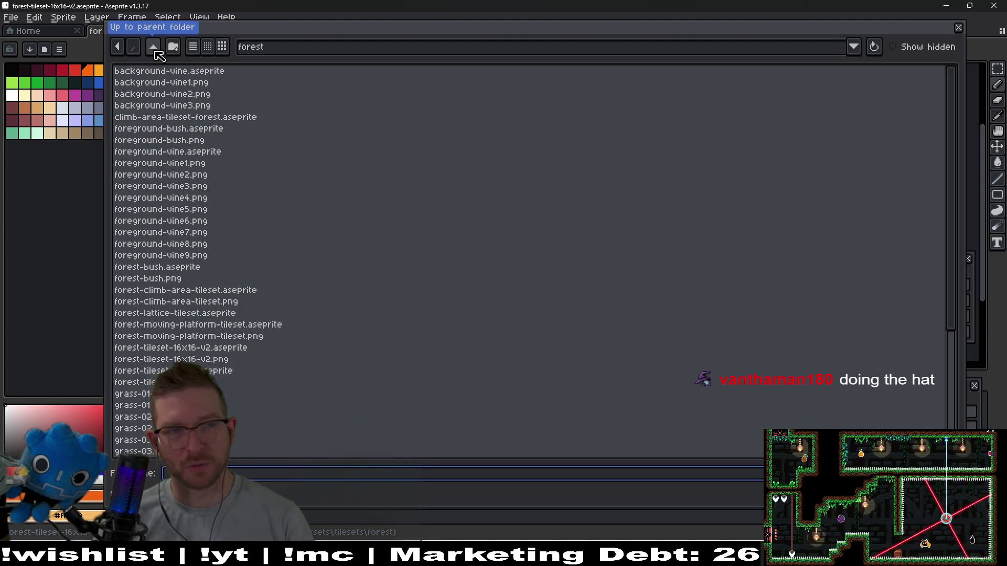
Step: Go up two folders, enter sprites/hats, and select top-hat.aseprite
click(155, 53)
click(156, 52)
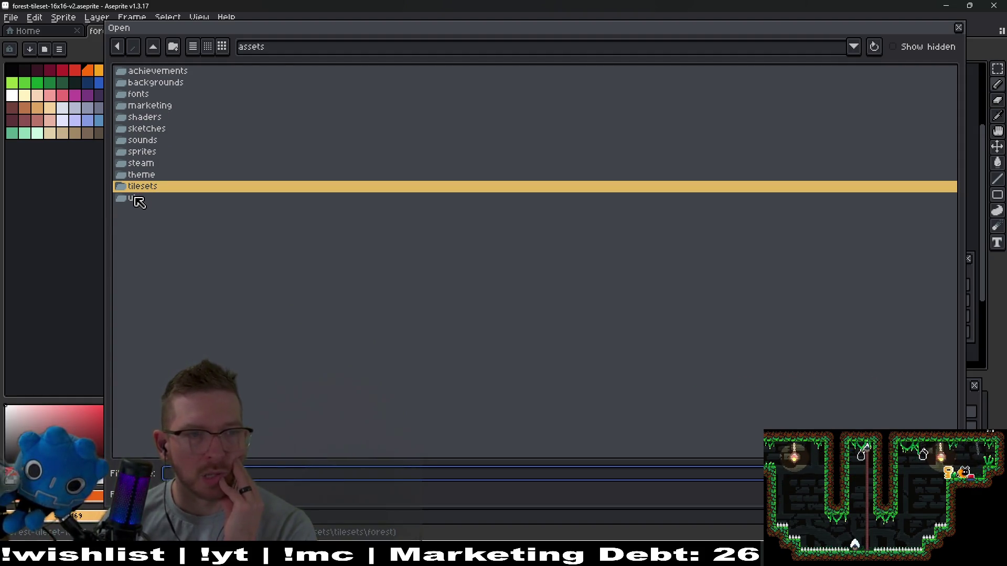
double_click(147, 153)
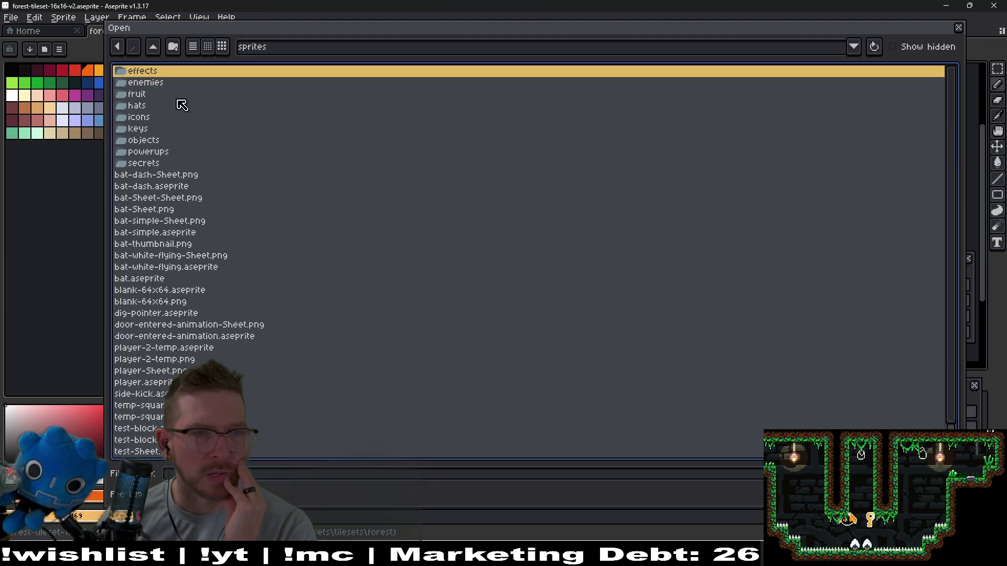
double_click(135, 105)
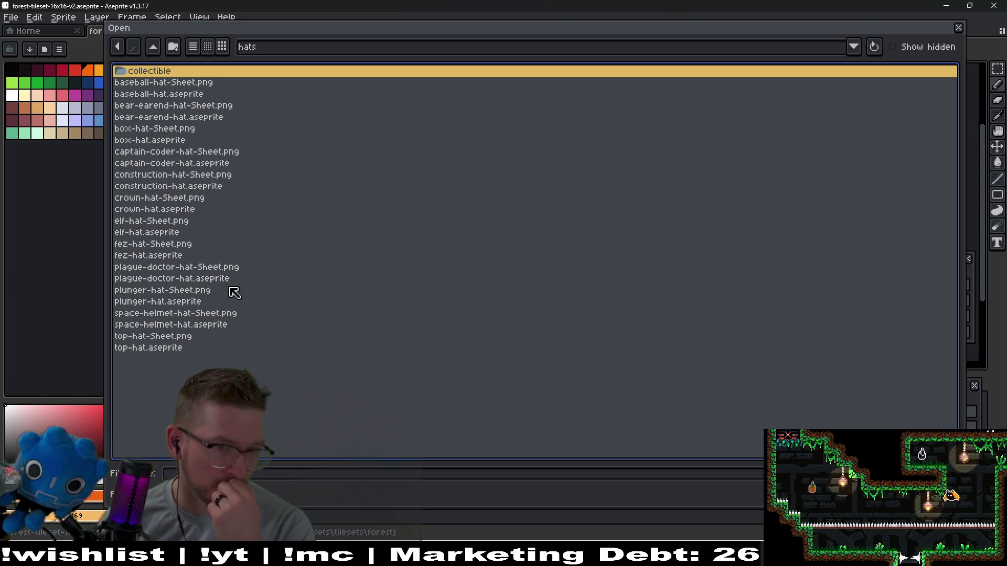
click(190, 349)
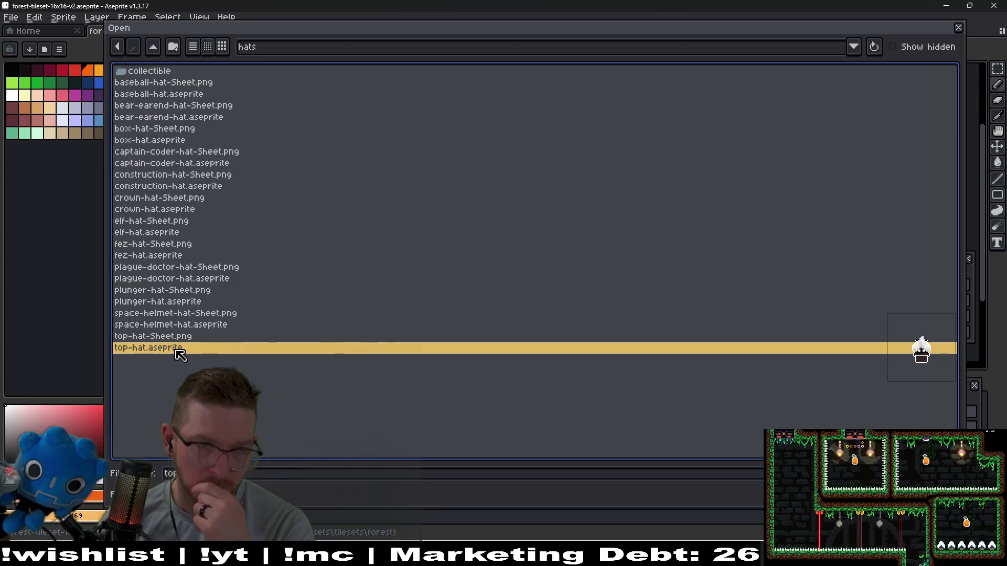
Step: Open top-hat.aseprite, enlarge the timeline, and stack the fa6a0a and ffc169 colour panels top right
double_click(178, 350)
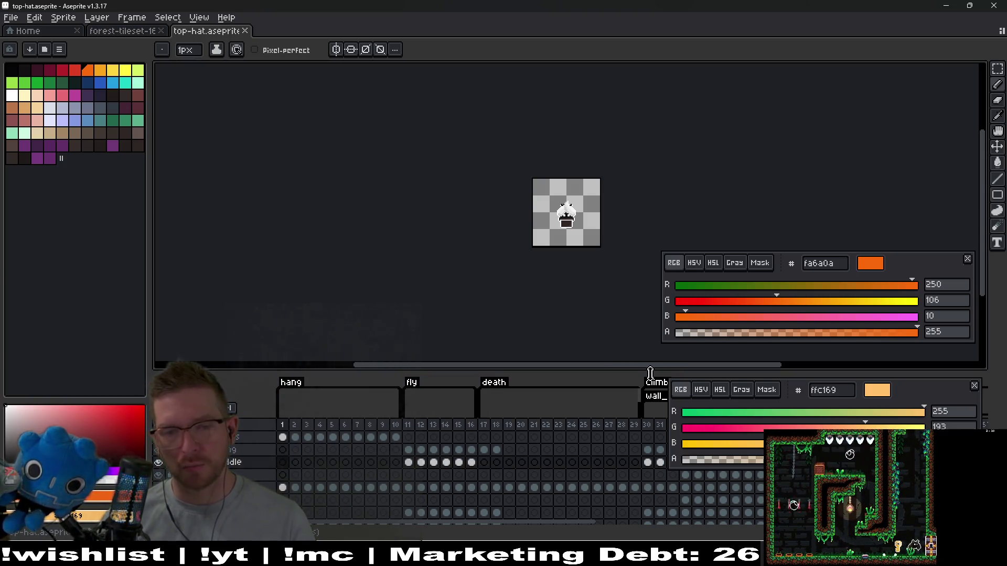
drag(652, 369, 643, 328)
scroll(611, 243, up, 5)
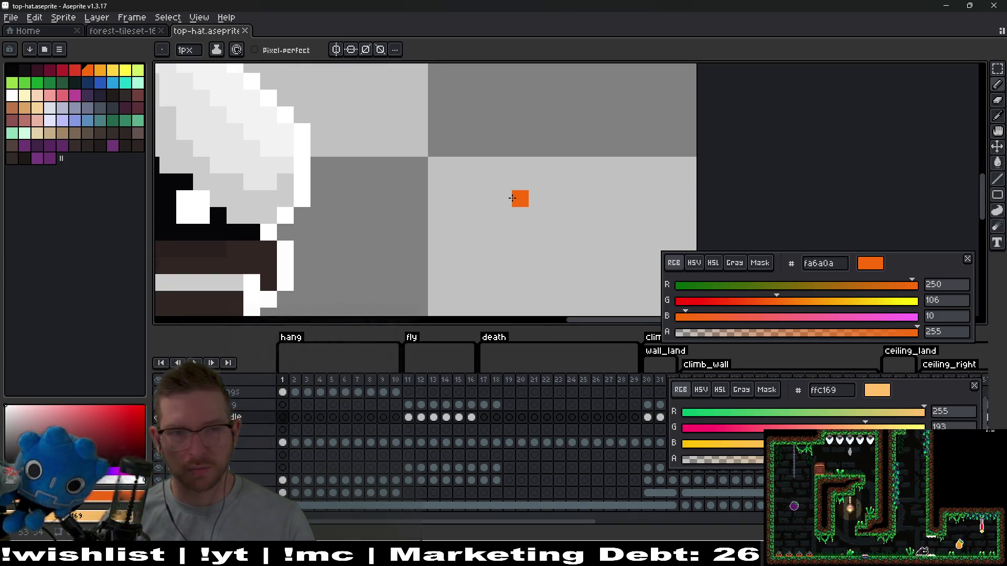
scroll(605, 263, down, 3)
drag(913, 274, 925, 91)
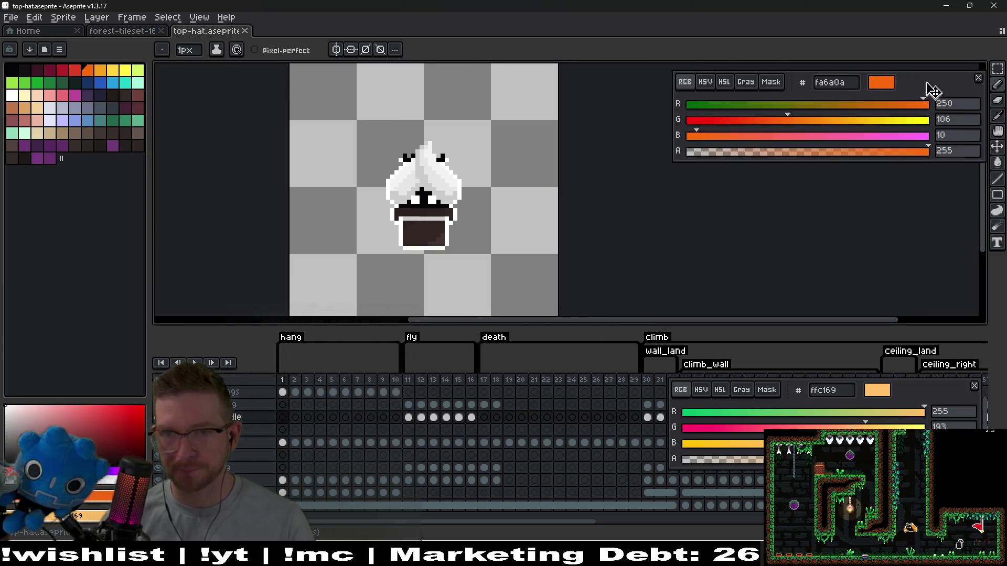
drag(947, 401, 943, 200)
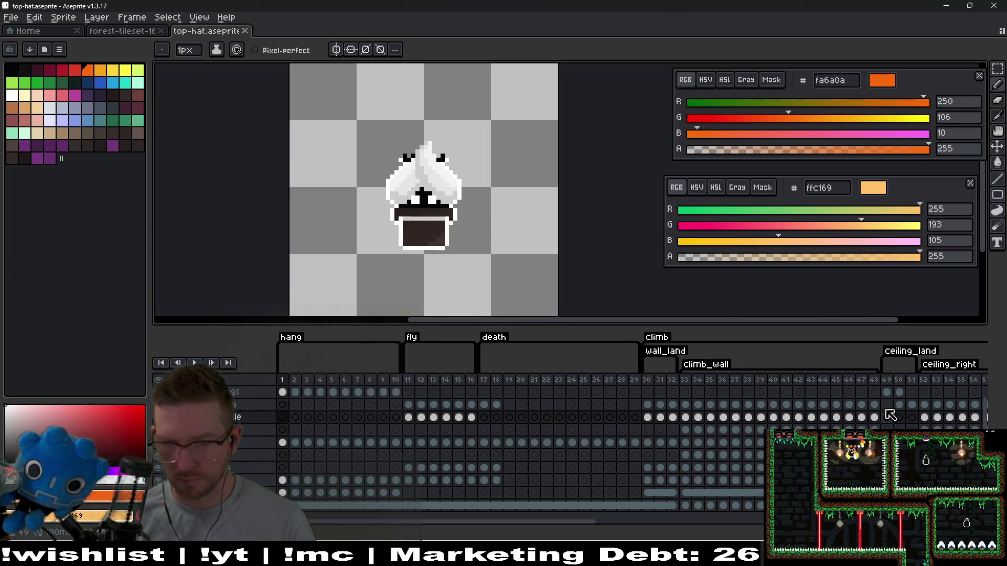
Step: Save the hat sprite as frog-hat.aseprite
click(11, 18)
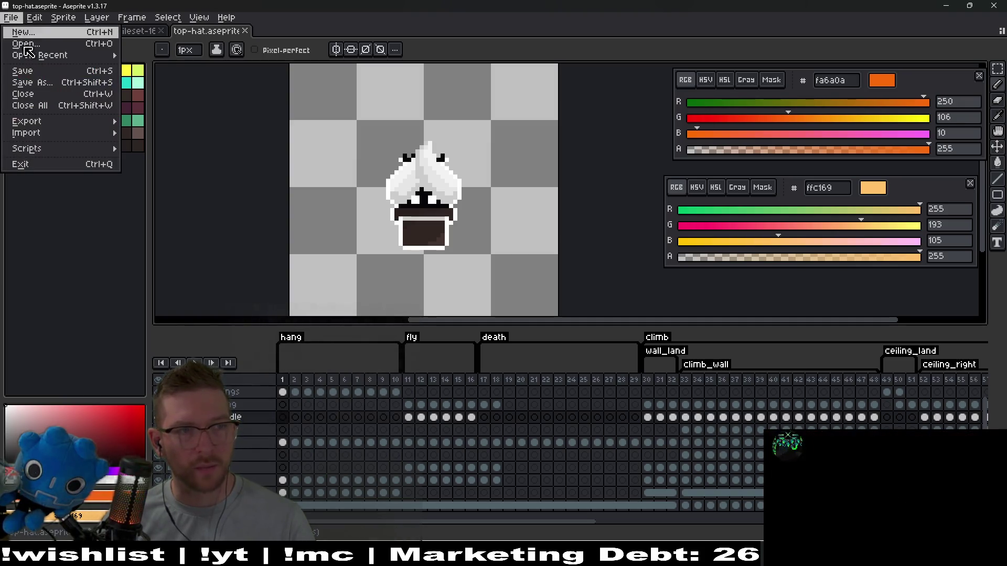
click(43, 84)
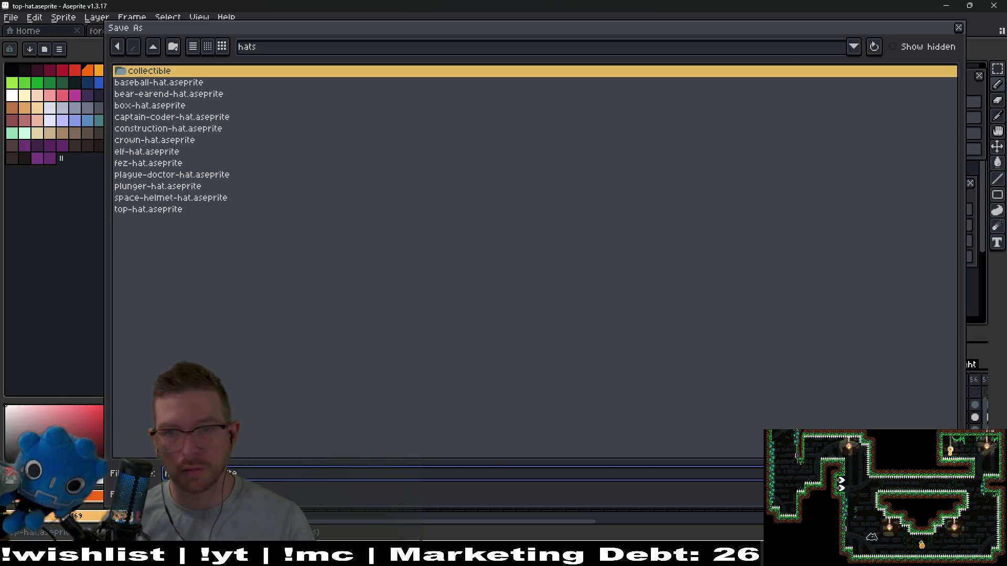
key(Return)
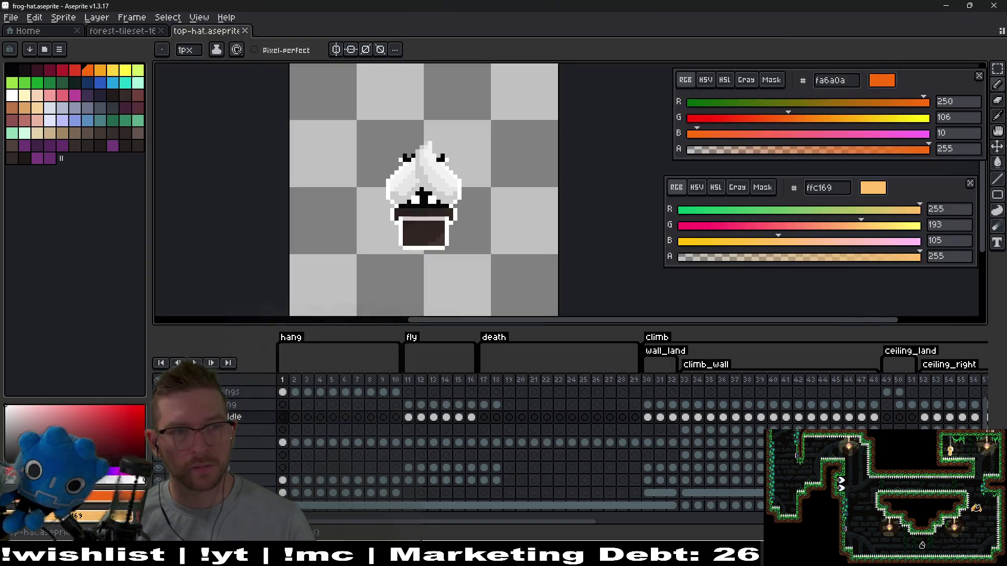
Step: Close the original top-hat.aseprite tab, leaving frog-hat.aseprite open
click(11, 18)
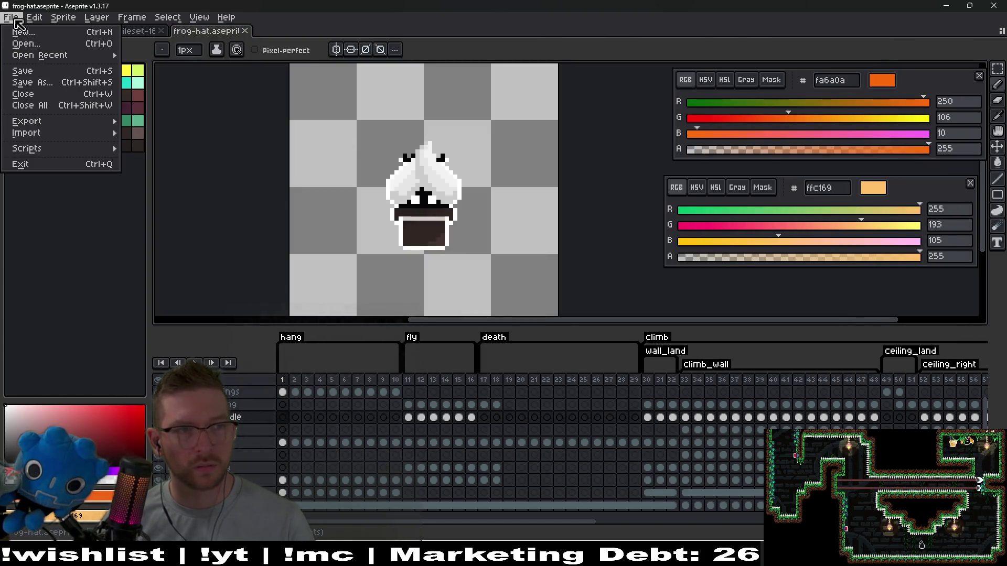
click(26, 44)
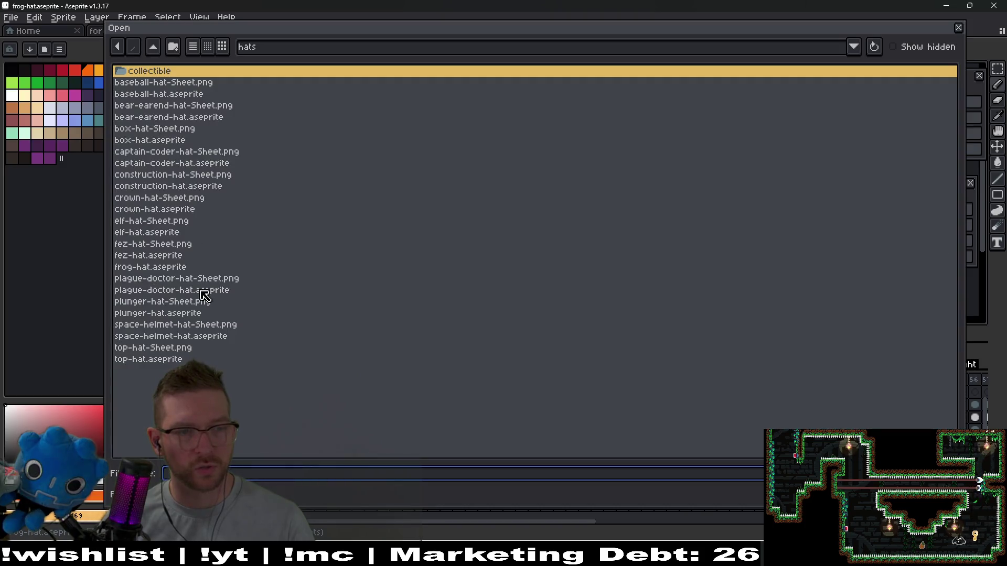
key(Escape)
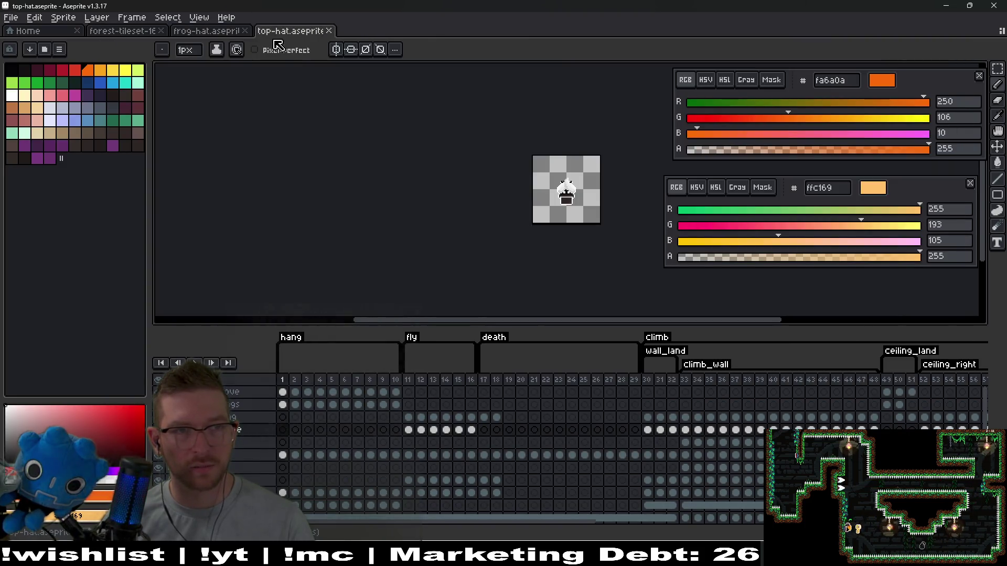
middle_click(286, 32)
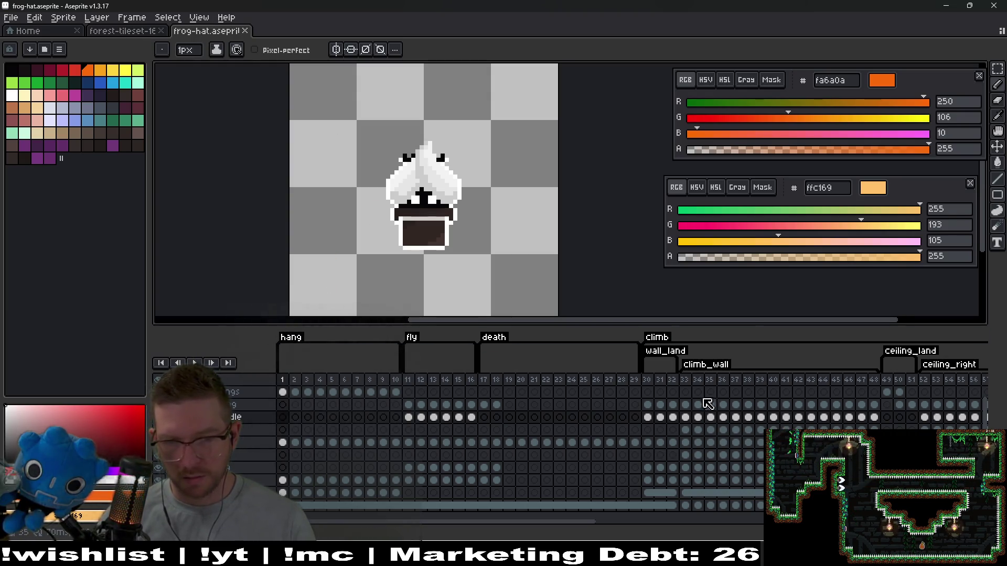
Step: Select the idle cel on frame 68 and pick green 14a02e as the drawing colour
click(413, 386)
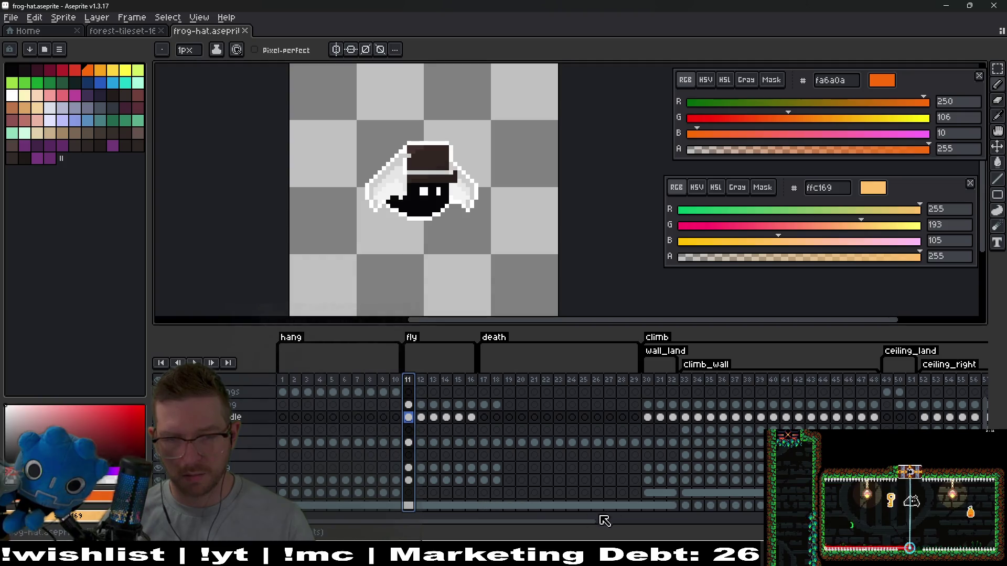
scroll(665, 405, right, 10)
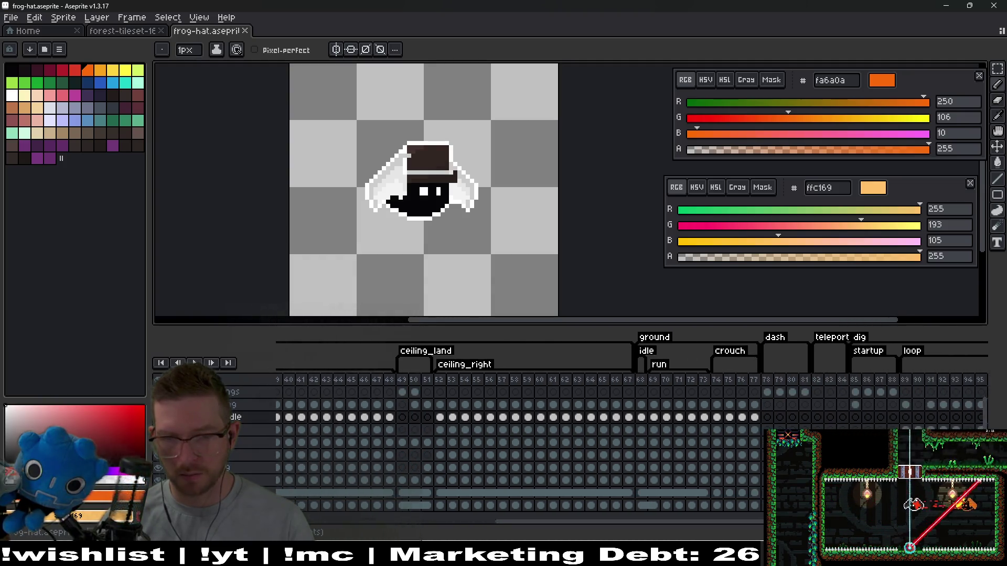
click(648, 384)
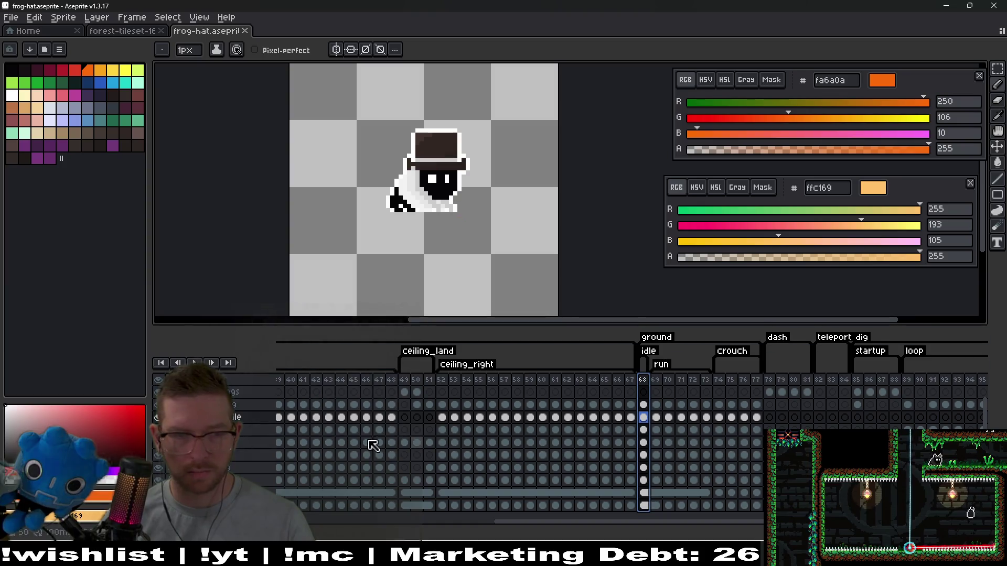
click(644, 417)
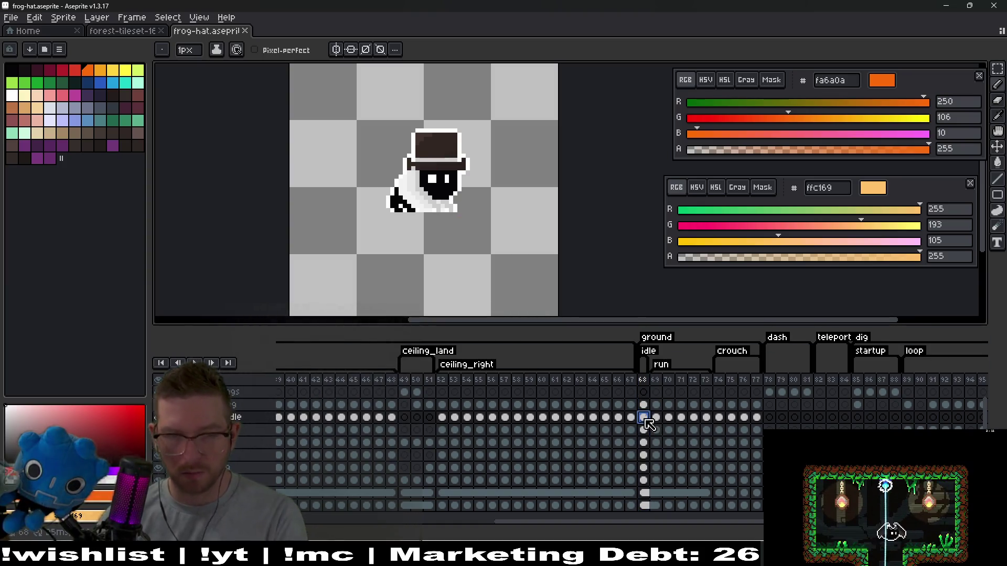
scroll(471, 189, up, 1)
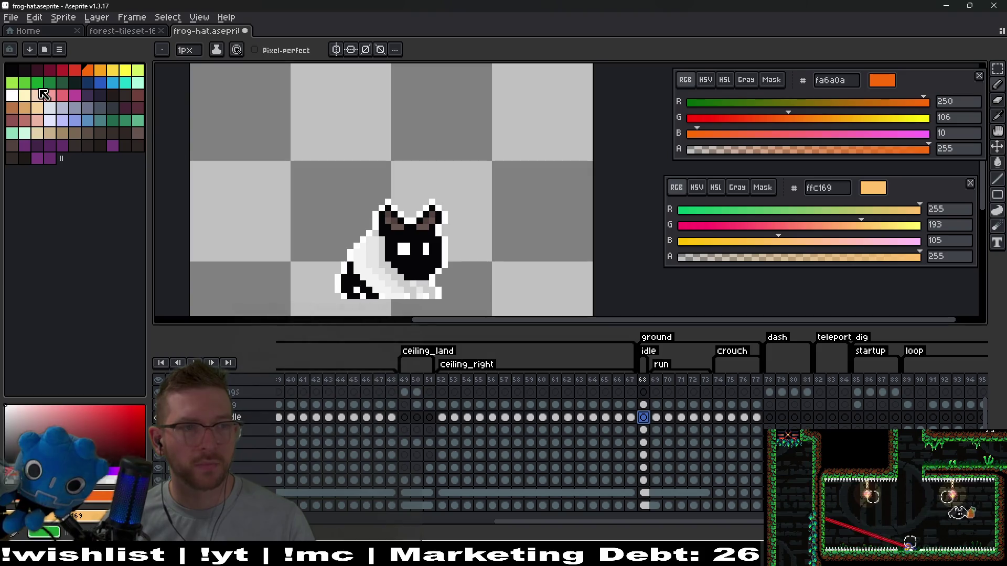
click(36, 83)
Step: Paint the right edge and lower-right outline of the bat's face green
scroll(540, 231, up, 3)
click(527, 227)
key(ctrl+z)
scroll(543, 234, down, 5)
click(540, 125)
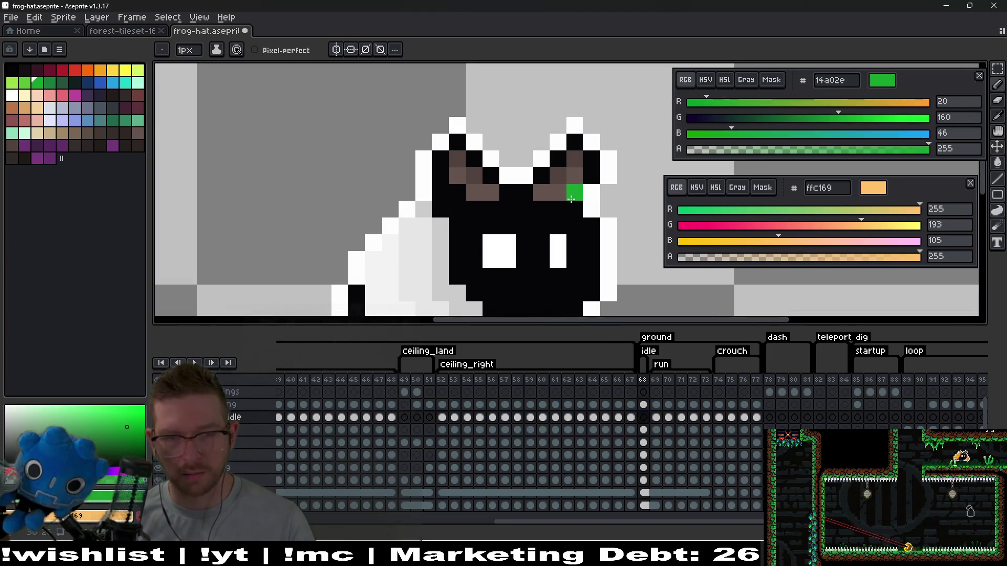
scroll(535, 109, right, 2)
scroll(482, 109, up, 2)
key(ctrl+z)
click(515, 222)
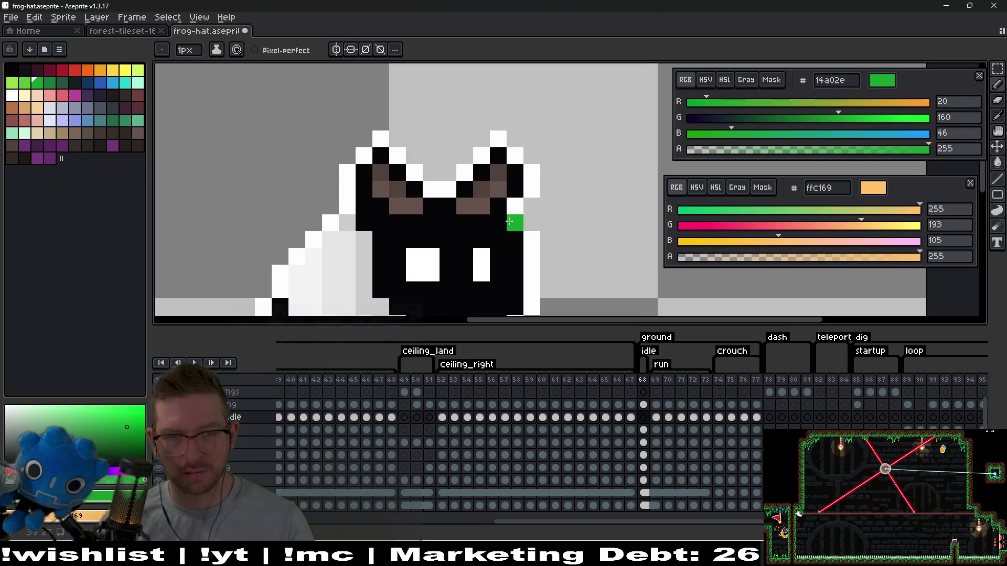
scroll(515, 222, down, 1)
click(542, 225)
click(527, 241)
mouse_move(521, 253)
mouse_down()
mouse_move(492, 292)
mouse_move(395, 261)
mouse_move(517, 276)
mouse_move(508, 241)
mouse_move(523, 227)
mouse_move(475, 191)
mouse_move(514, 192)
mouse_up()
Step: Paint the lower face, left side and left ear green, then erase the stray right spike
click(482, 246)
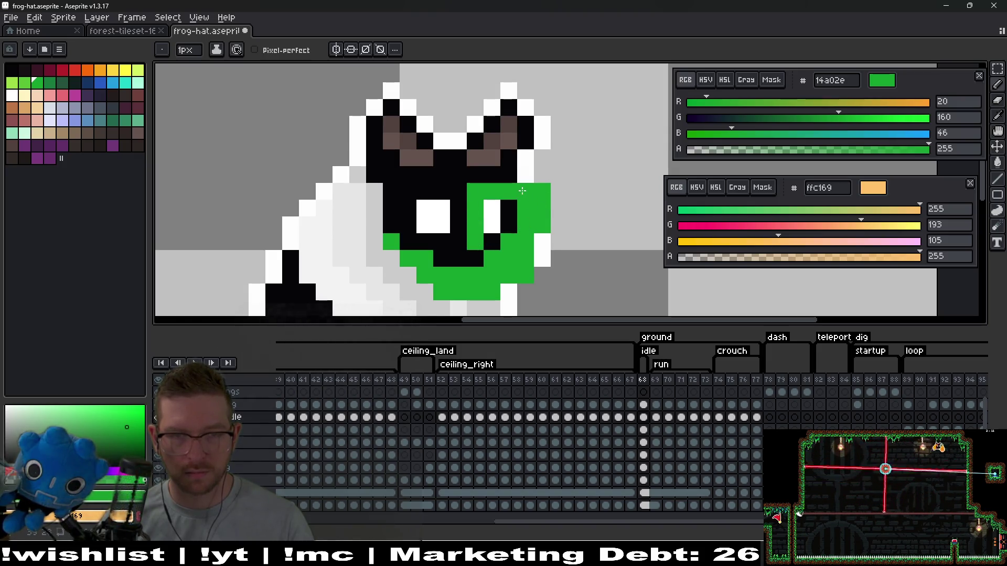
mouse_move(454, 253)
mouse_down()
mouse_move(408, 238)
mouse_move(408, 191)
mouse_move(454, 194)
mouse_move(458, 231)
mouse_up()
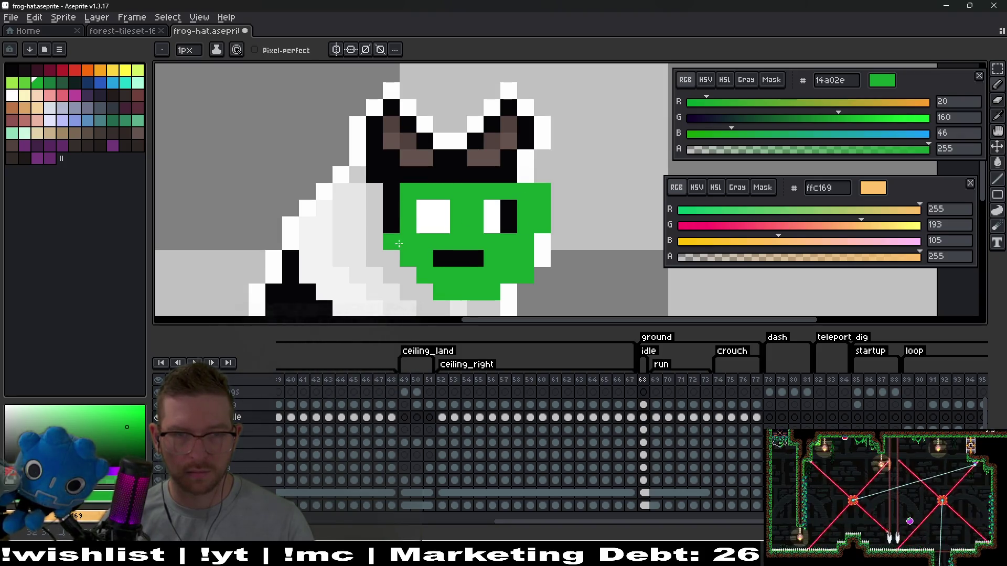
mouse_move(381, 178)
mouse_down()
mouse_move(391, 196)
mouse_move(391, 157)
mouse_move(417, 137)
mouse_move(441, 93)
mouse_move(467, 158)
mouse_move(556, 175)
mouse_move(524, 129)
mouse_move(459, 108)
mouse_move(485, 90)
mouse_move(593, 173)
mouse_move(577, 225)
mouse_up()
key(e)
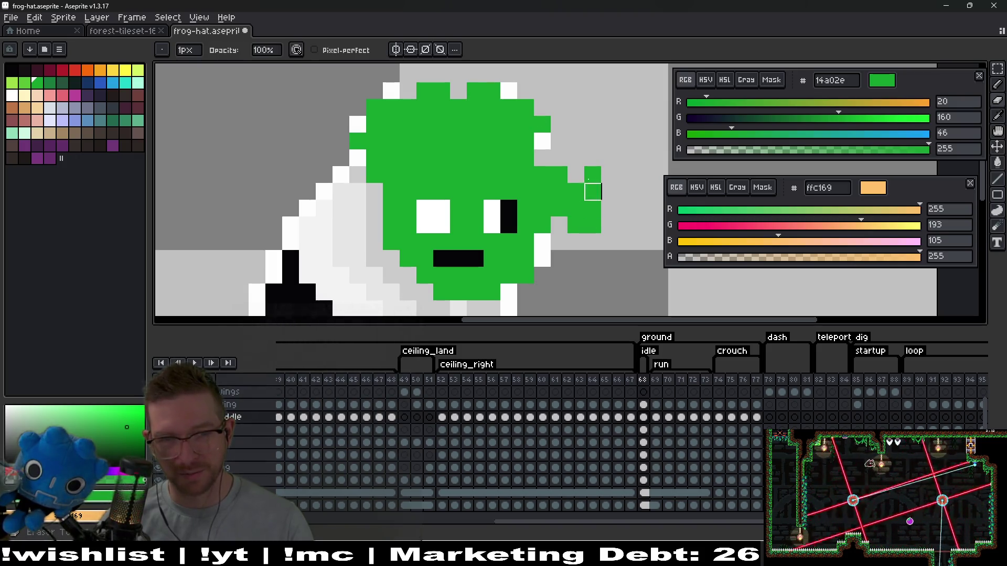
drag(595, 191, 559, 158)
scroll(559, 158, down, 4)
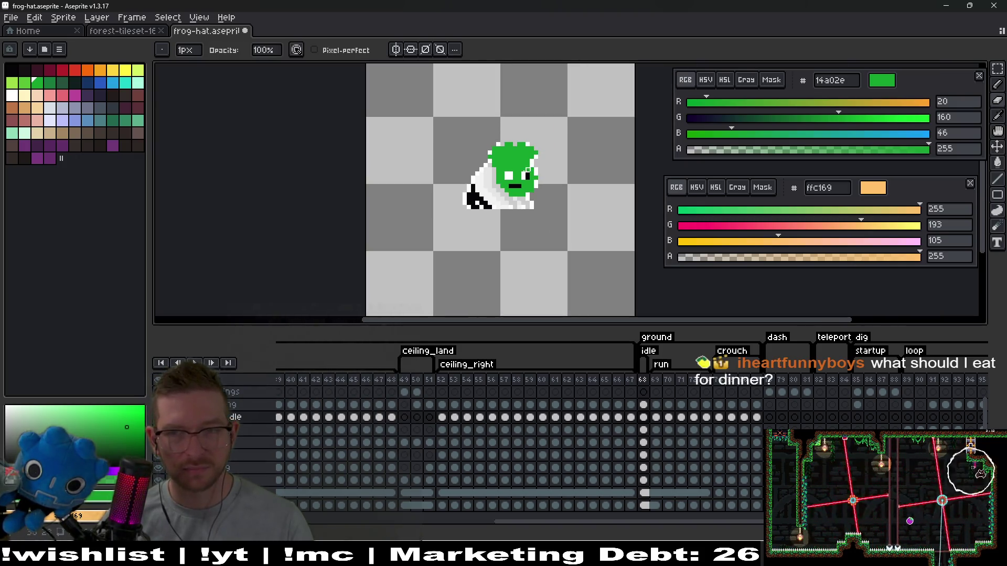
Step: Select the sprite area and delete the green face painting
key(m)
drag(464, 113, 578, 230)
key(Delete)
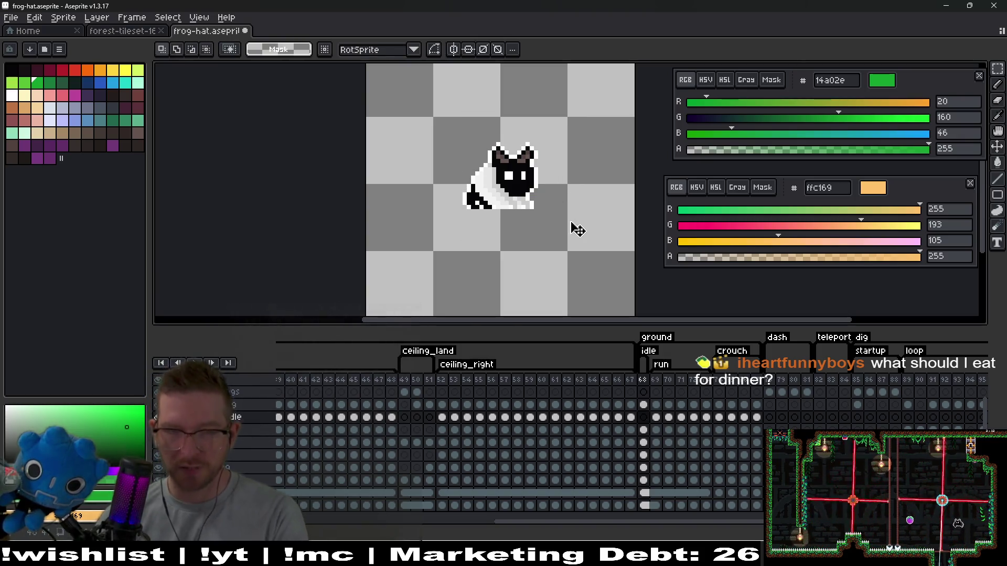
Step: Fill an elliptical selection over the bat's head with green
click(37, 82)
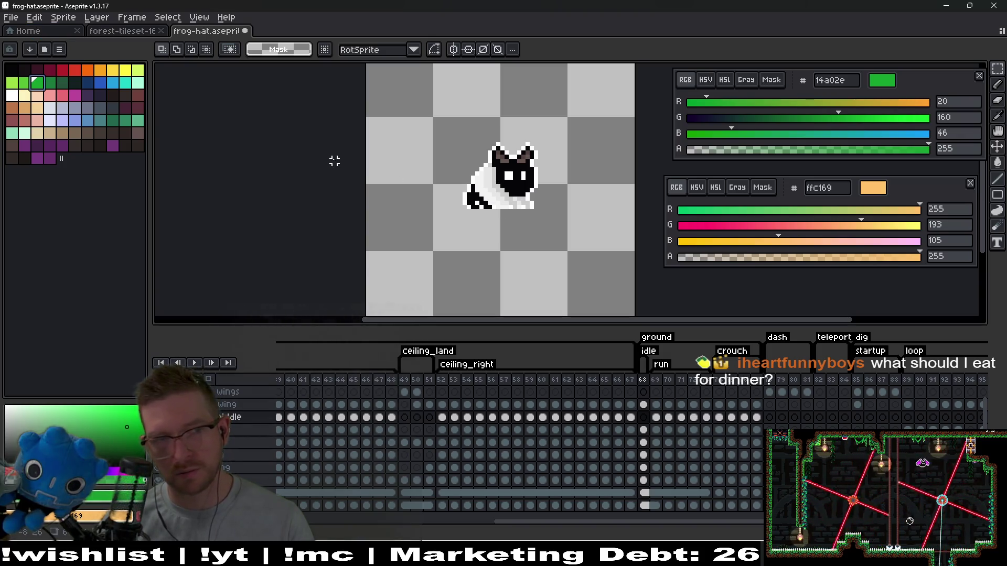
key(shift+m)
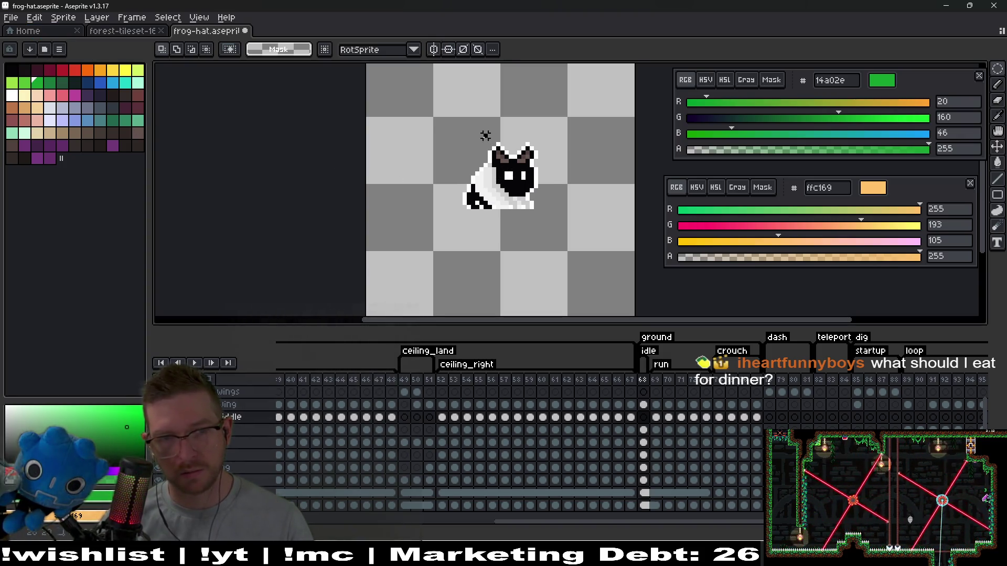
drag(485, 136, 552, 186)
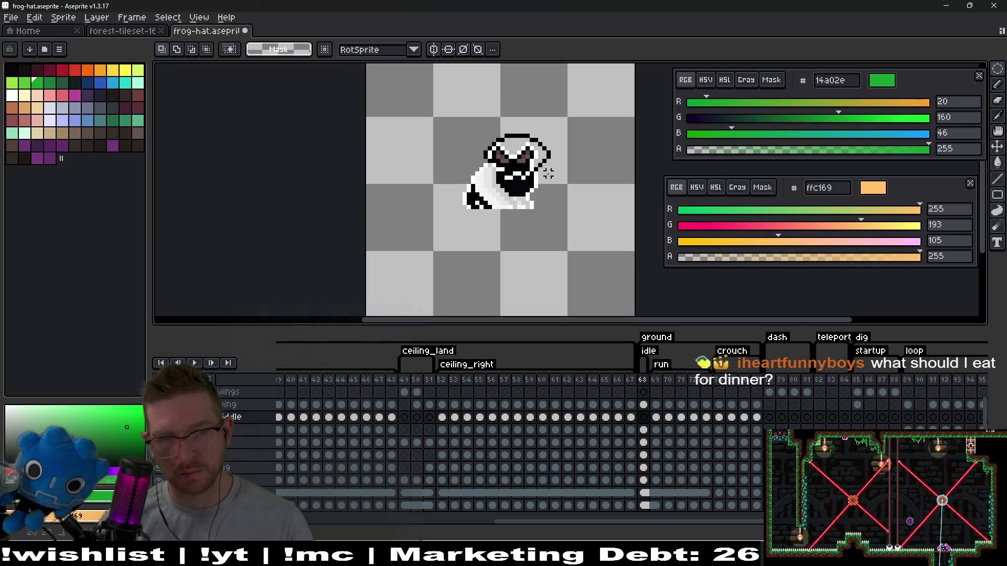
key(g)
click(545, 169)
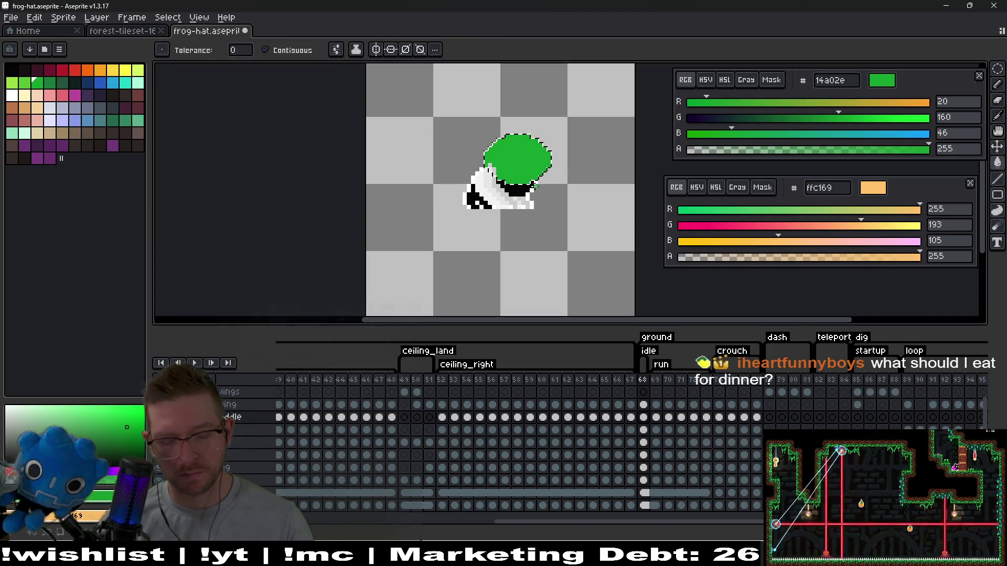
Step: Nudge the green oval slightly left and down, deselect, and add a green block at its top-left
key(v)
drag(531, 166, 526, 170)
scroll(515, 157, up, 3)
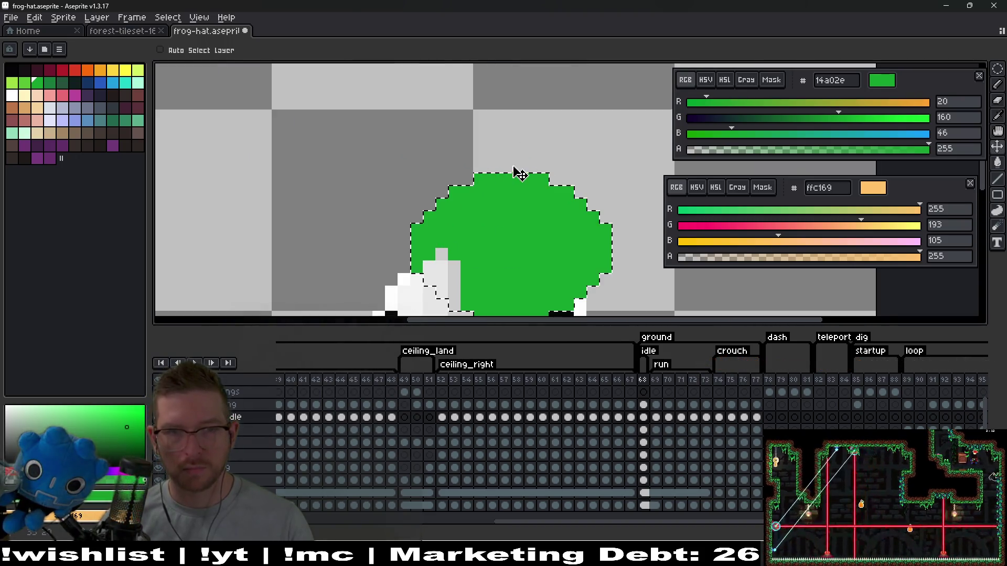
key(b)
key(ctrl+d)
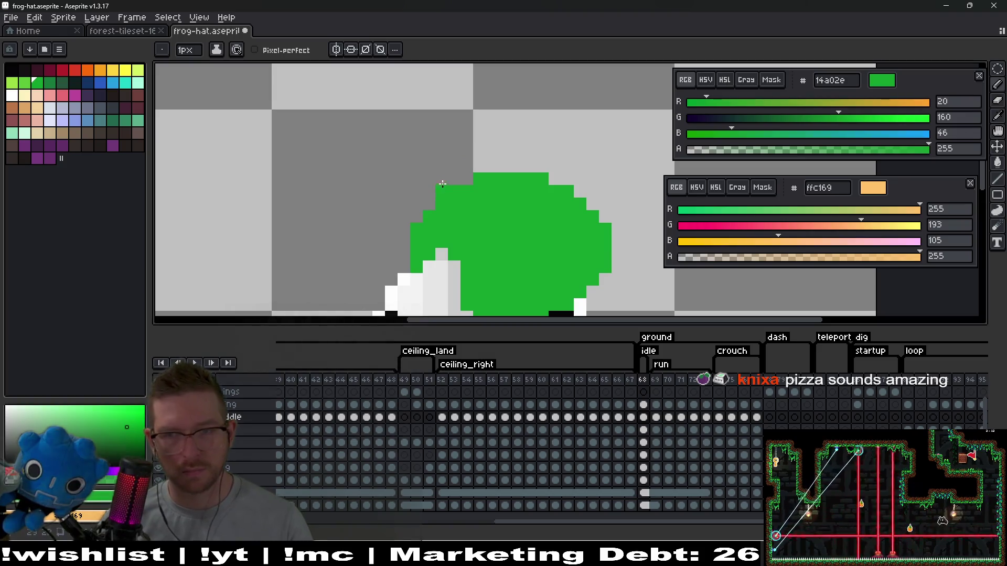
key(v)
key(b)
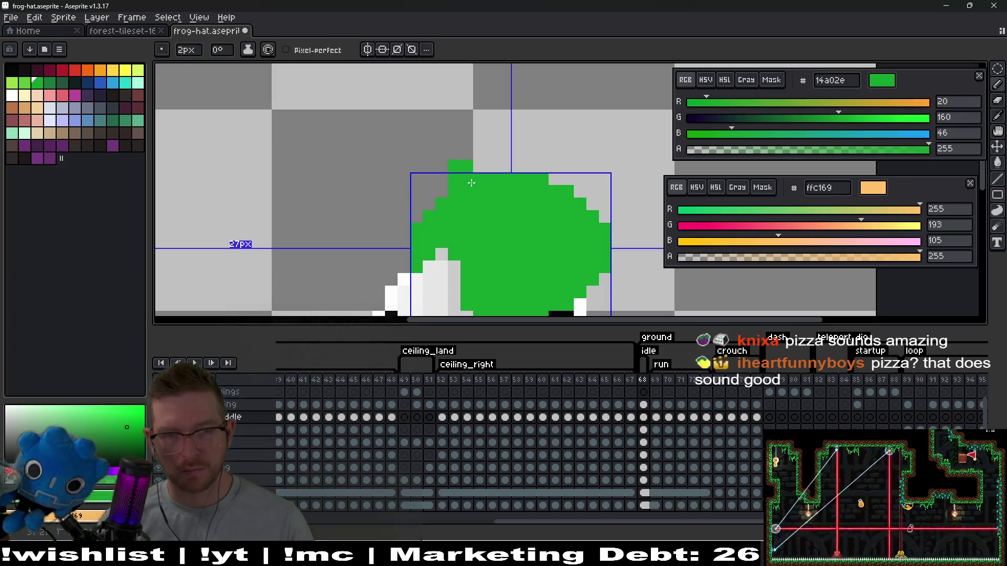
click(462, 181)
Step: Switch to a round brush, undo the stray green strokes, and stamp a second green eye bump on the right
click(163, 50)
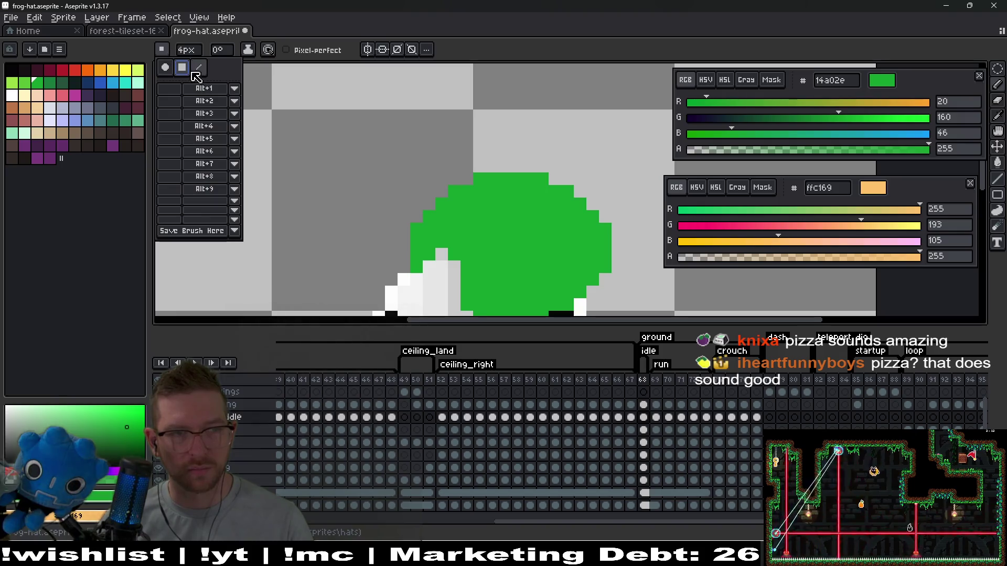
click(165, 67)
scroll(443, 187, up, 10)
scroll(443, 181, down, 7)
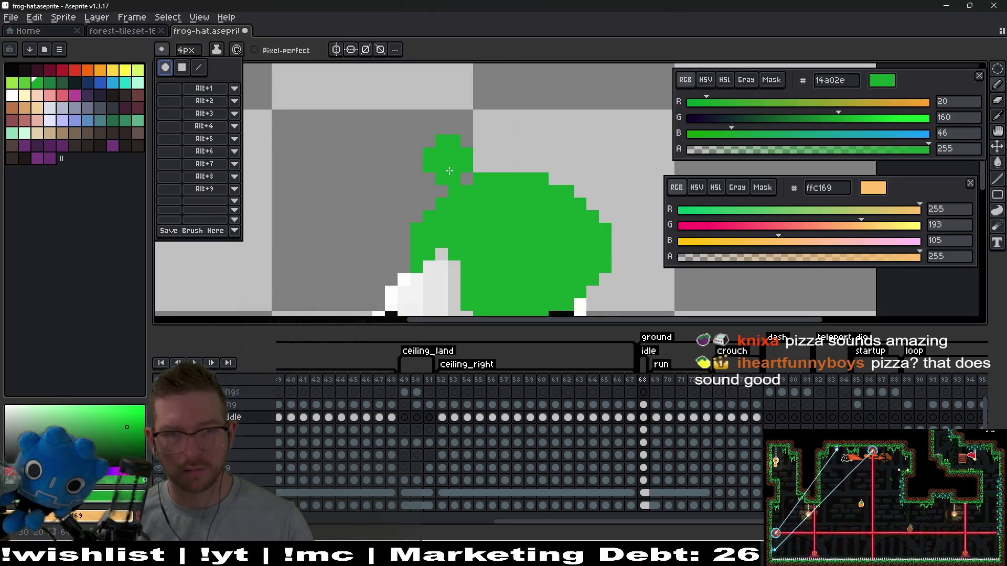
key(ctrl+z)
key(ctrl+z)
key(ctrl+z)
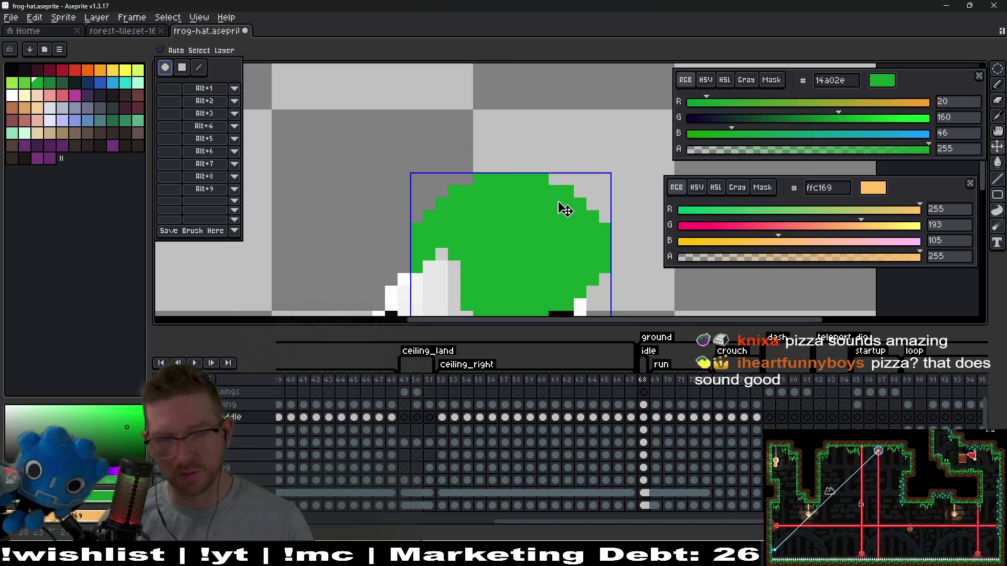
key(ctrl+d)
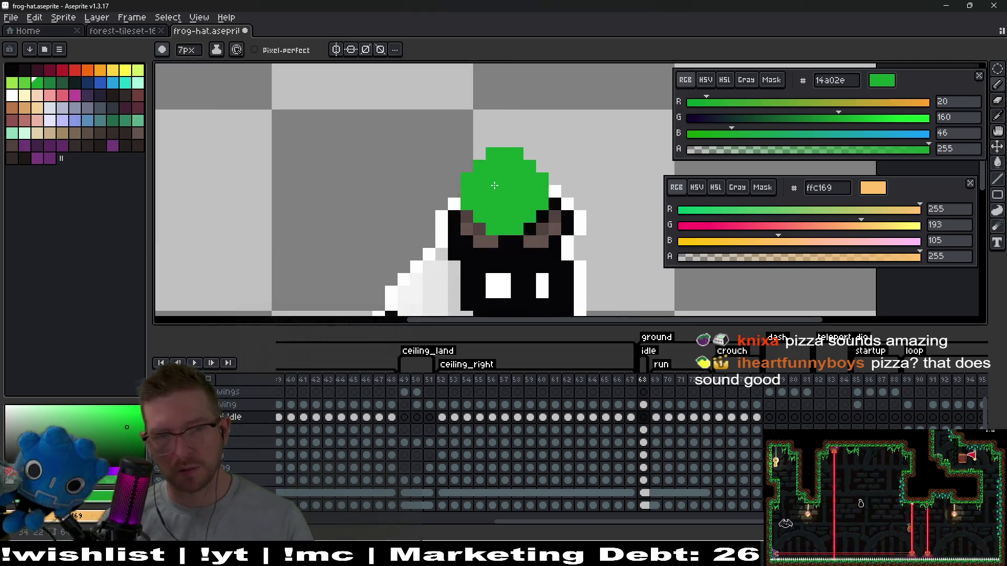
scroll(455, 171, down, 2)
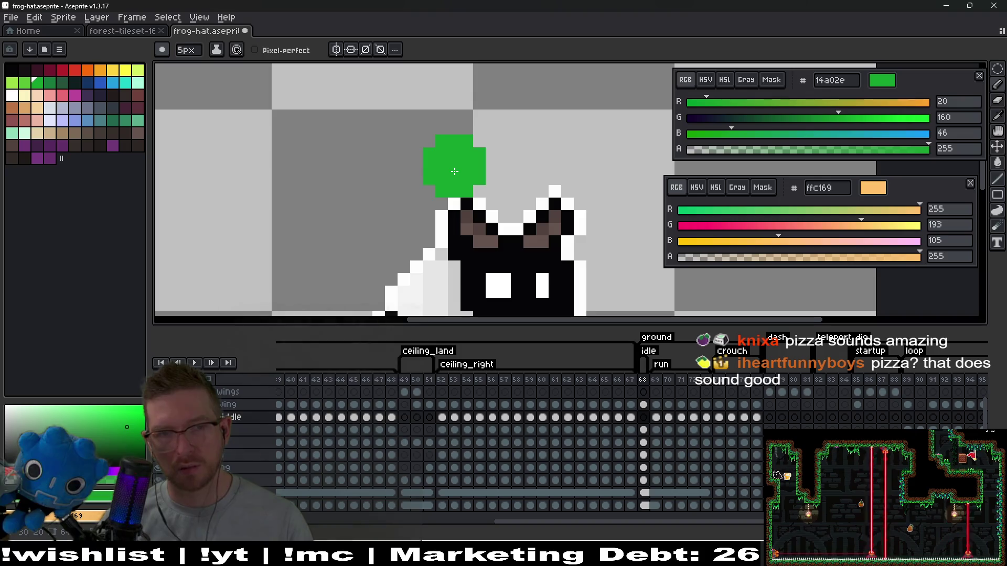
click(463, 147)
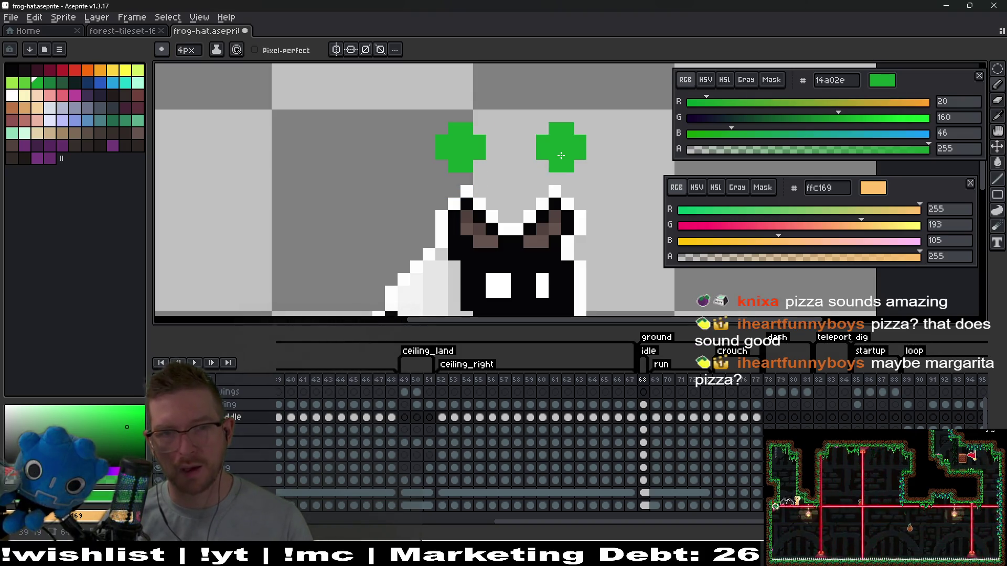
Step: Add darker green shading pixels along the left eye bump
scroll(483, 126, up, 5)
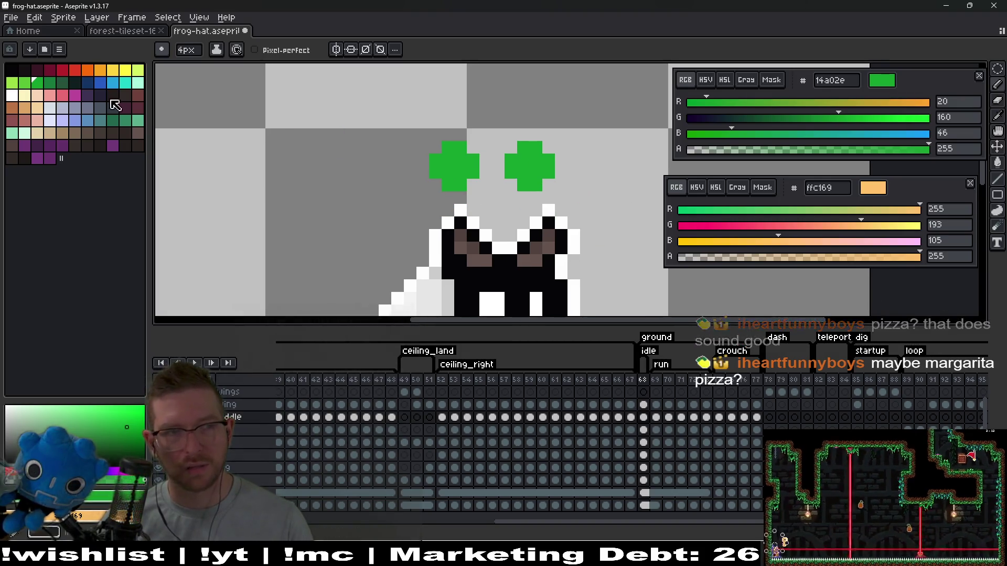
key(e)
scroll(497, 195, down, 3)
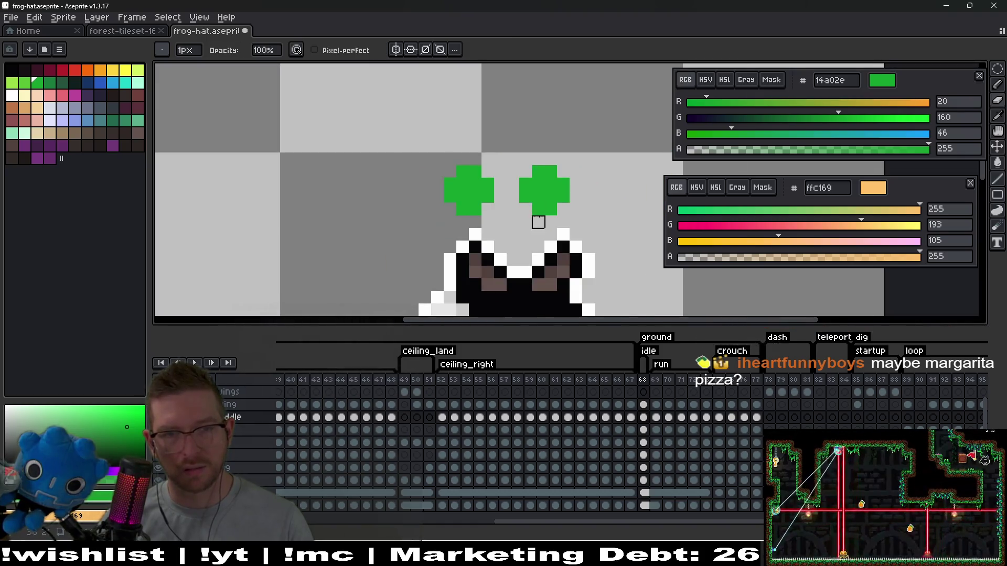
click(51, 83)
scroll(498, 173, up, 2)
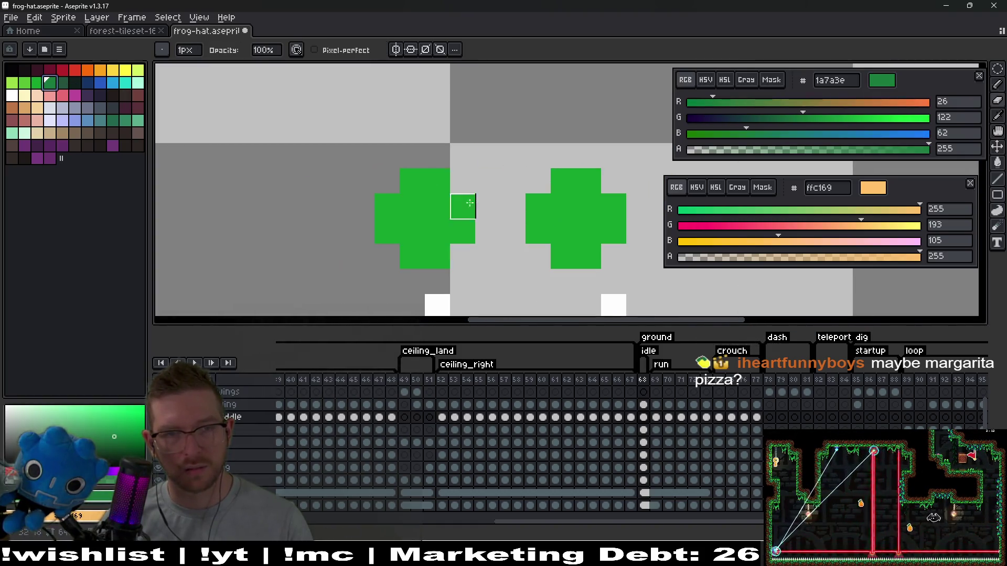
key(b)
click(436, 183)
key(ctrl+z)
click(403, 212)
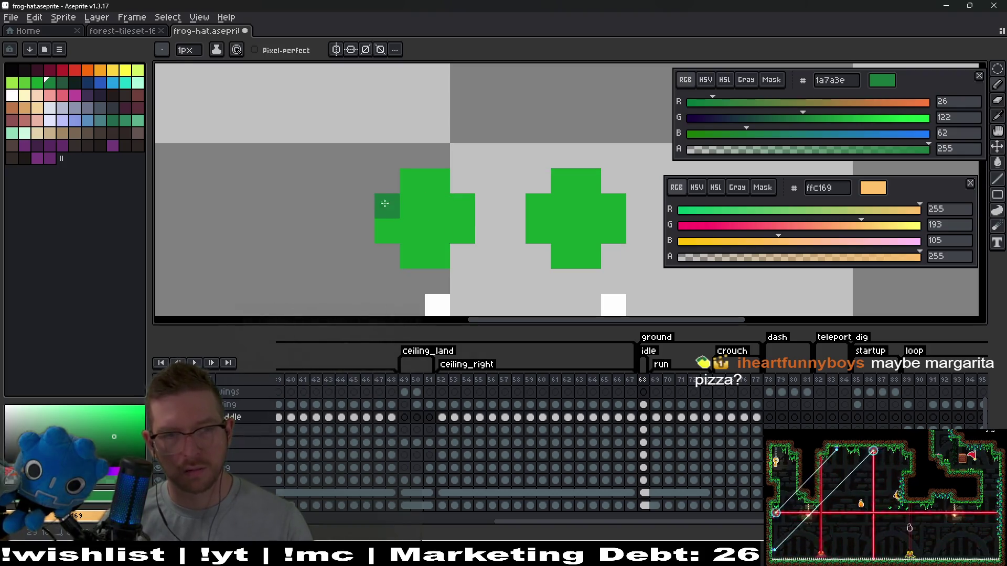
click(386, 224)
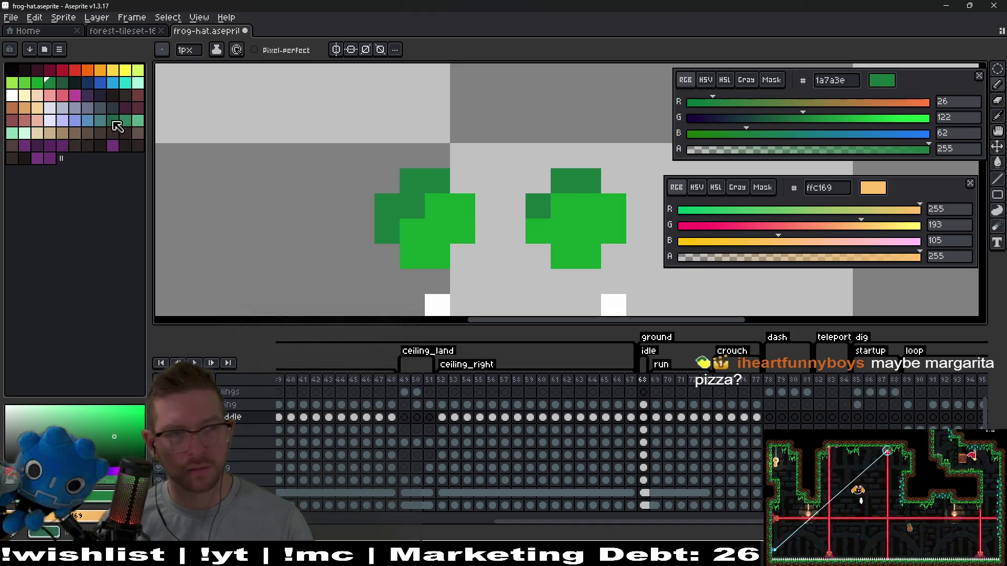
Step: Paint white pupils inside the left and right green eyes
click(11, 94)
click(487, 231)
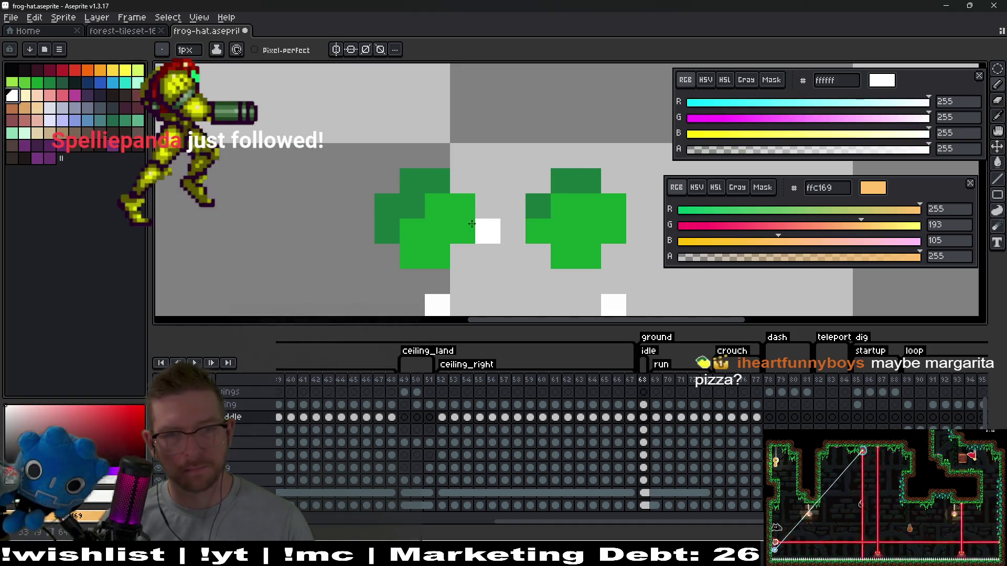
key(ctrl+z)
click(437, 231)
click(437, 207)
click(588, 231)
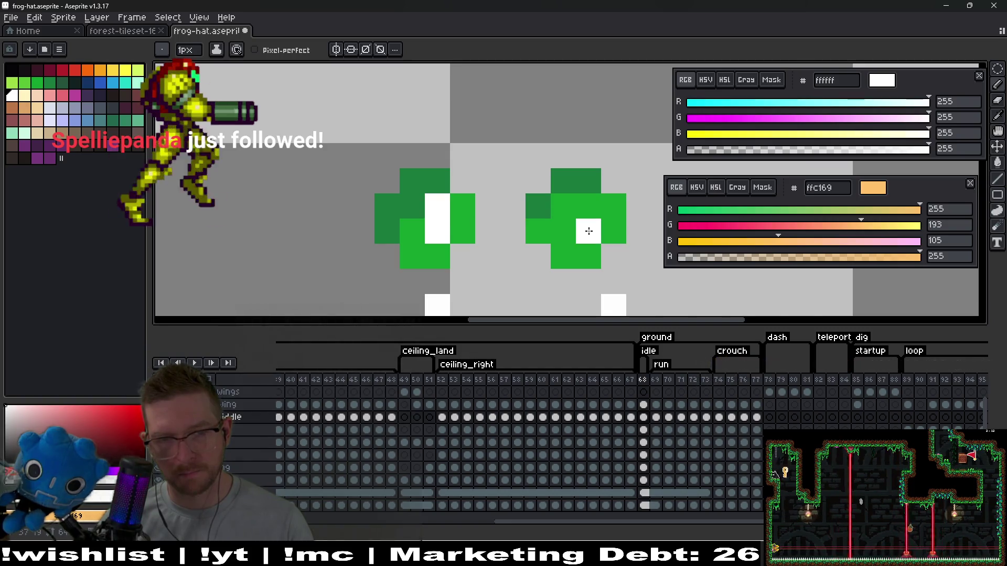
scroll(618, 239, down, 4)
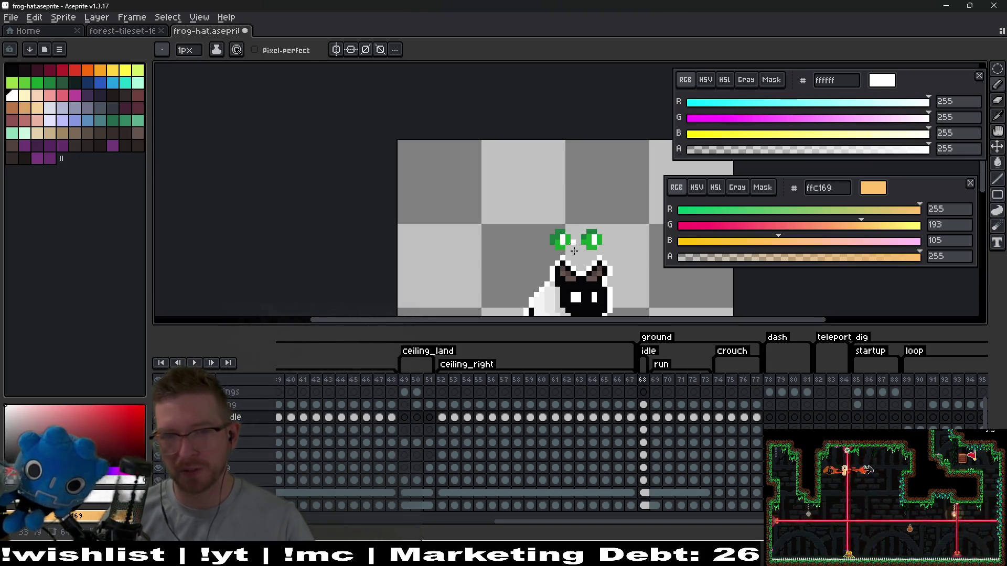
Step: Pick medium green 14a02e and draw a green line beneath the two eyes
scroll(574, 251, up, 3)
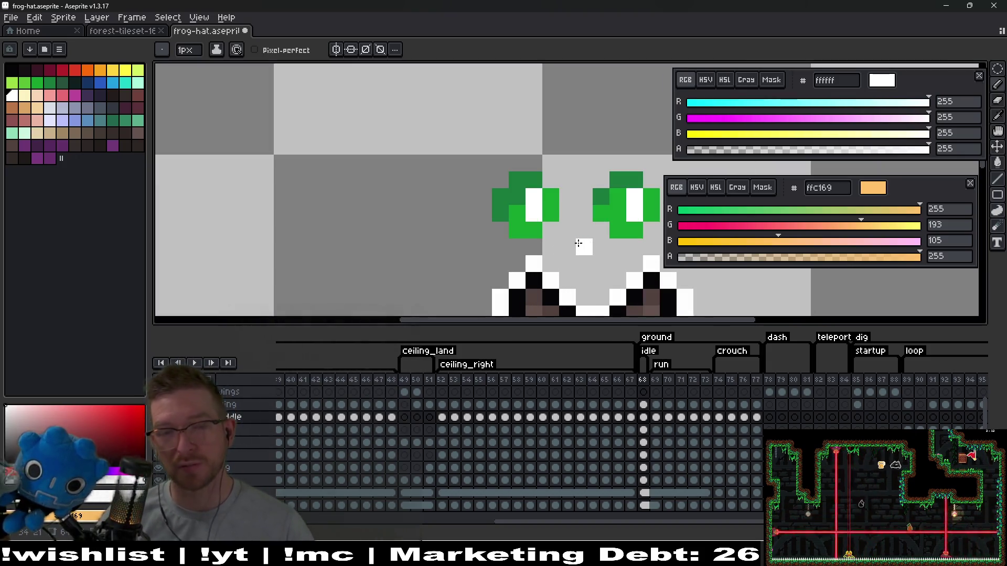
click(41, 85)
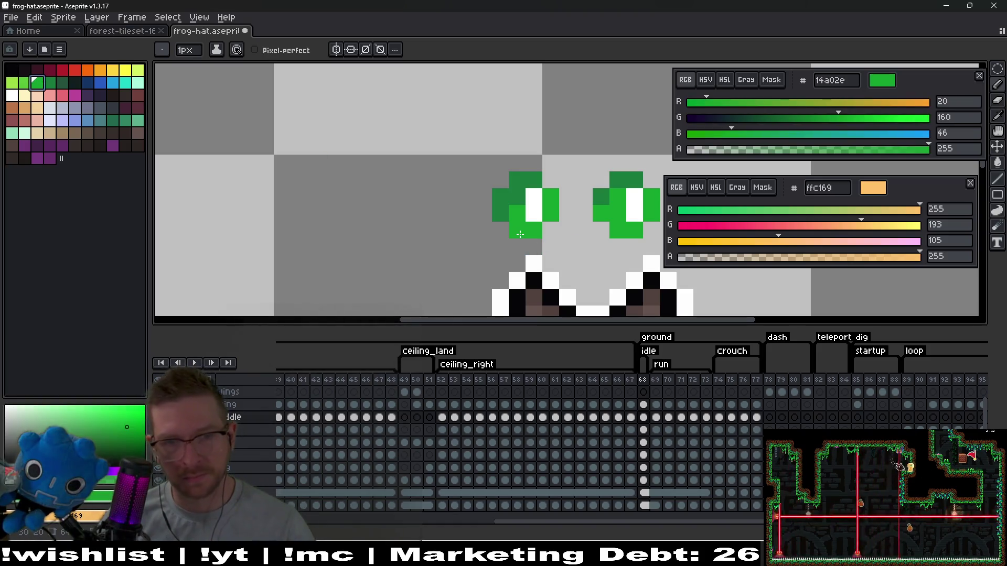
scroll(546, 271, up, 3)
scroll(472, 209, right, 3)
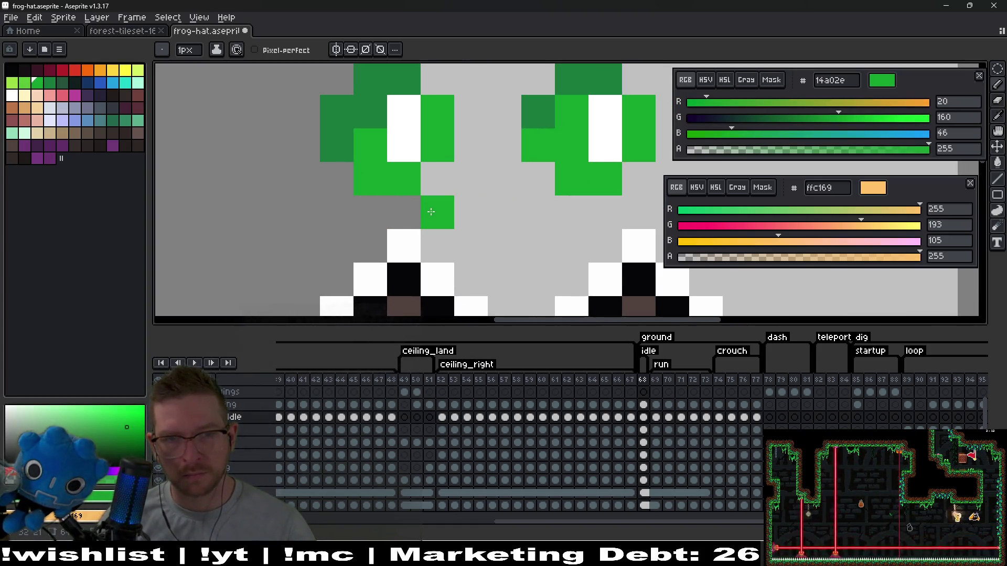
drag(426, 212, 542, 217)
scroll(541, 217, down, 3)
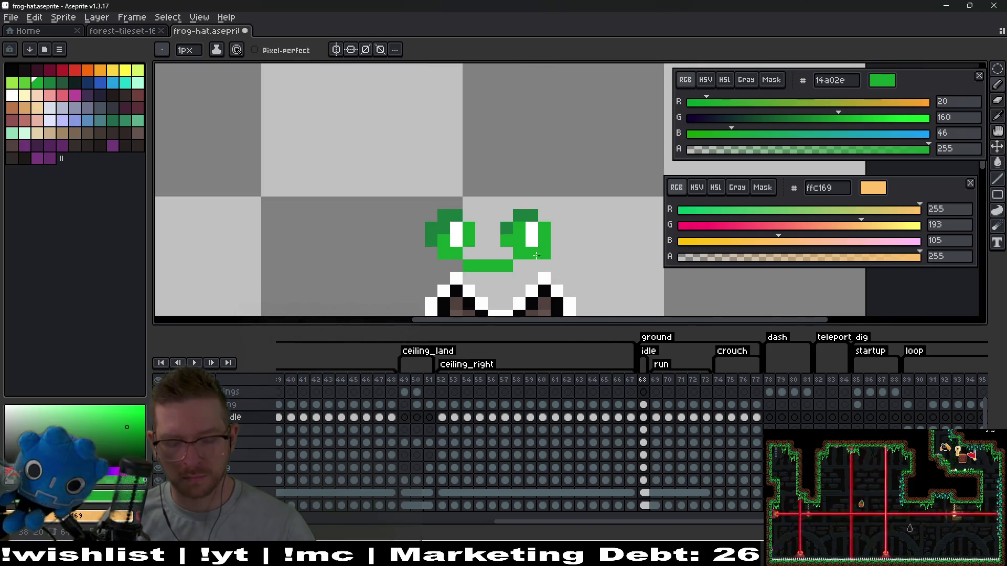
mouse_move(521, 265)
mouse_down()
mouse_move(546, 221)
mouse_move(567, 257)
mouse_move(556, 203)
mouse_up()
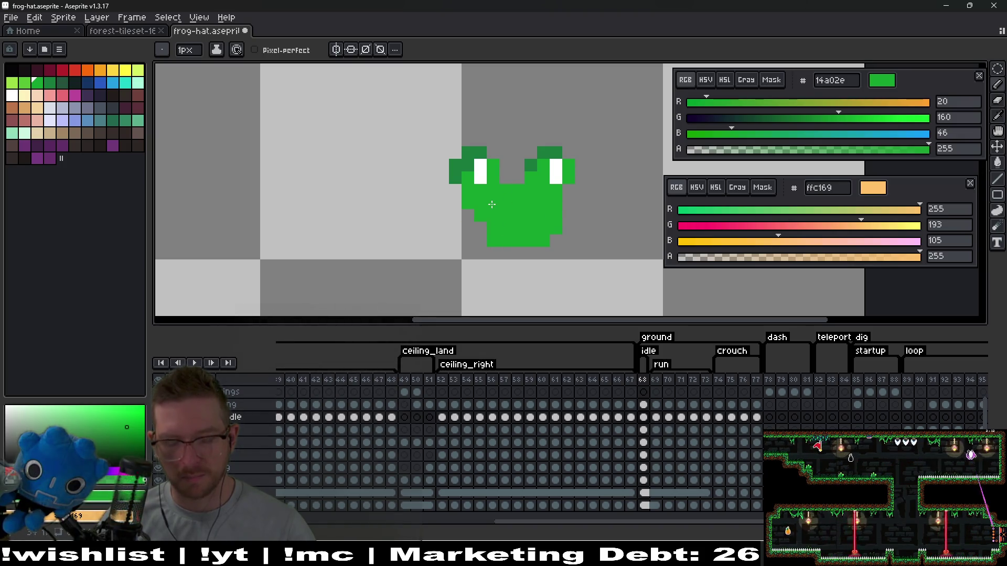
key(i)
scroll(525, 179, up, 4)
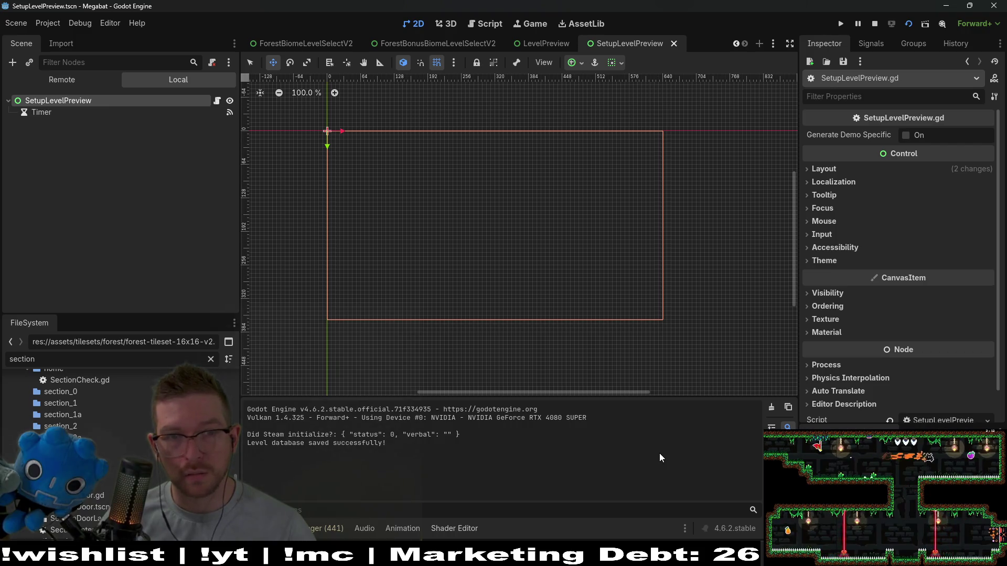
Step: Run the game, load the second profile, and start forest world level 05
click(840, 24)
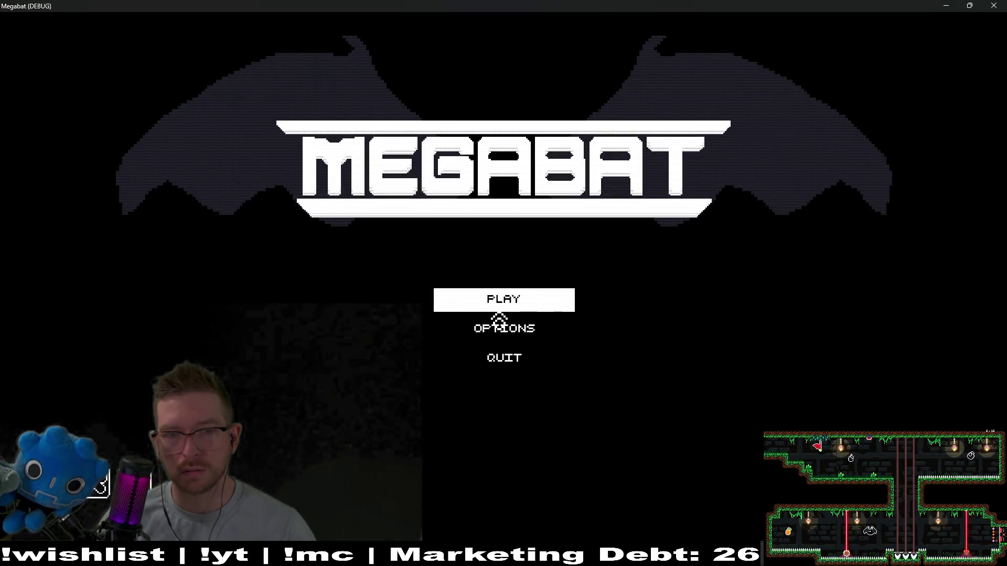
click(501, 309)
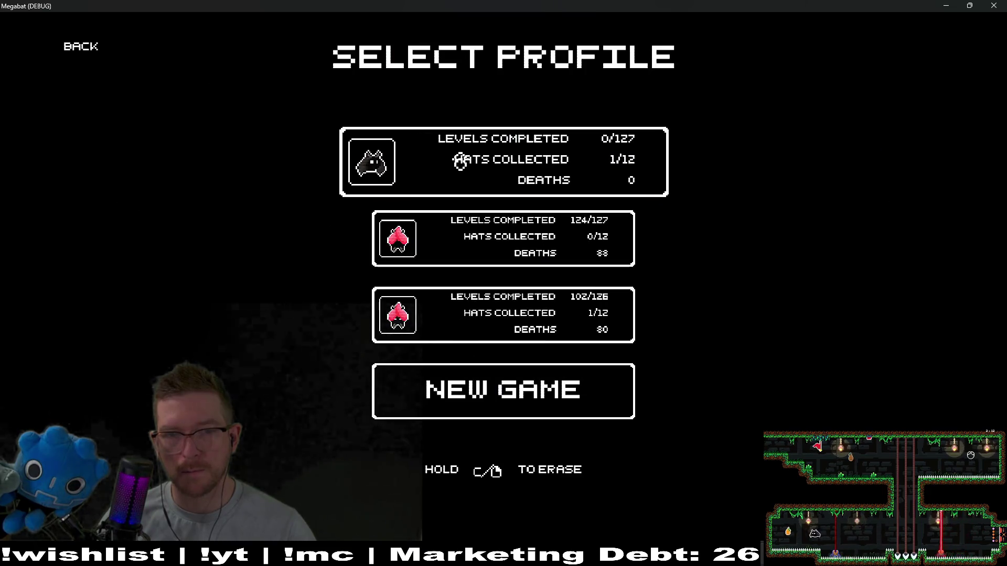
click(484, 243)
click(339, 427)
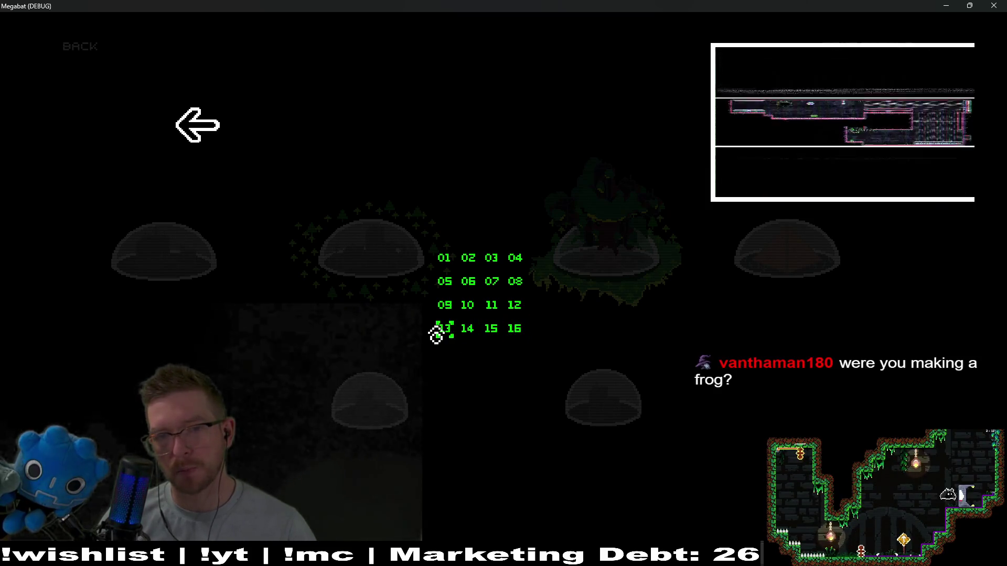
right_click(474, 276)
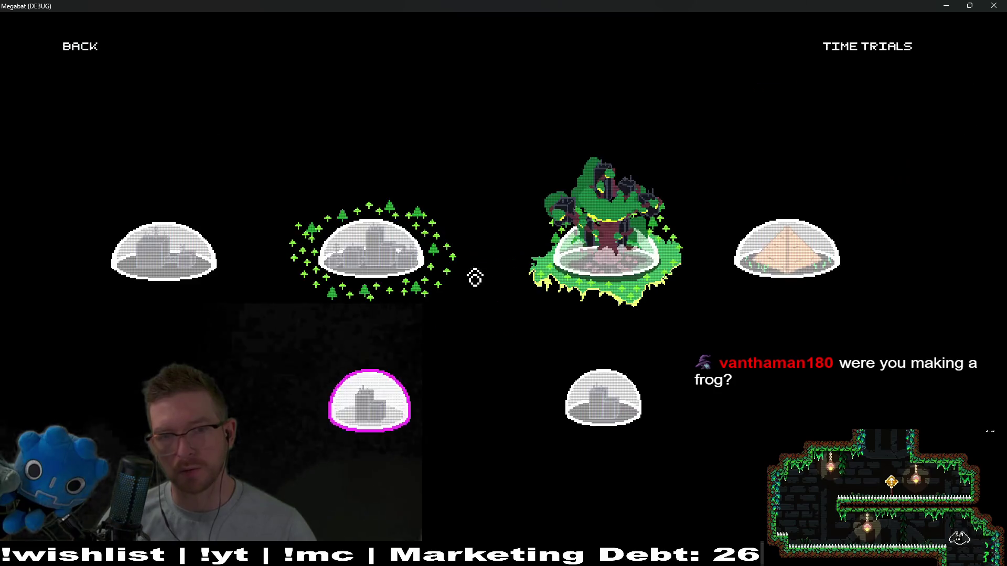
click(498, 312)
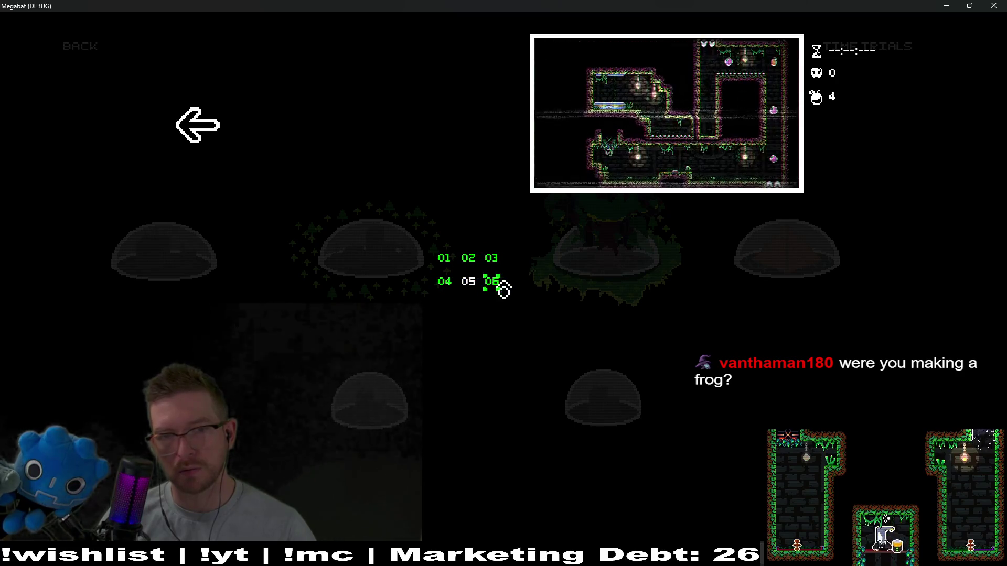
click(474, 286)
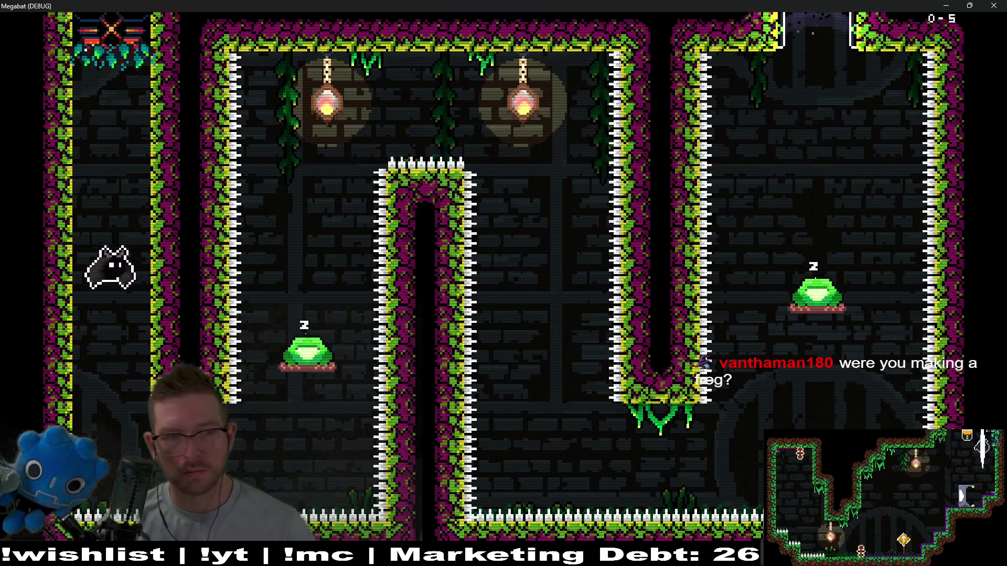
Step: Fly the bat past both frogs through the level, then close the game window
key(Right)
key(Up)
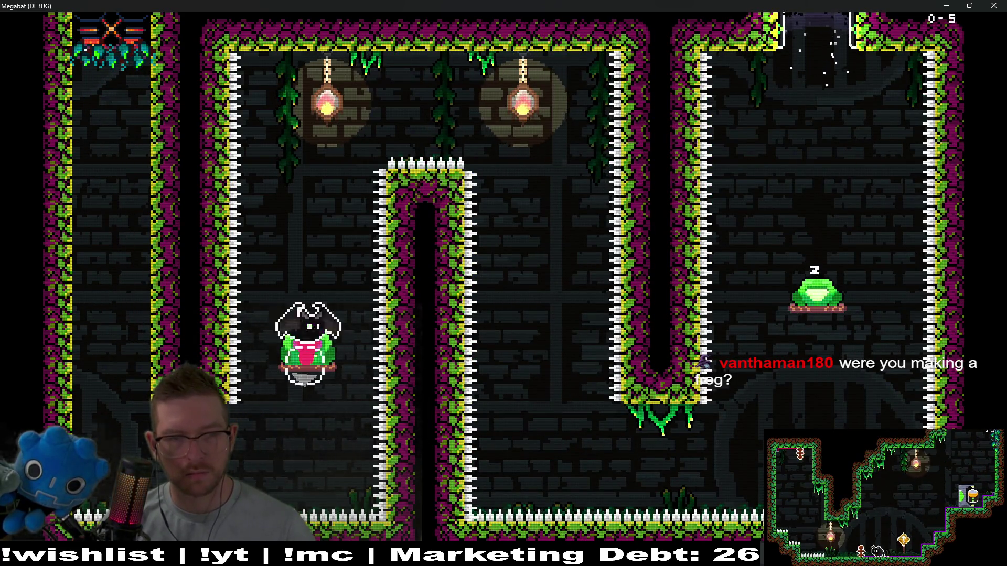
key(Right)
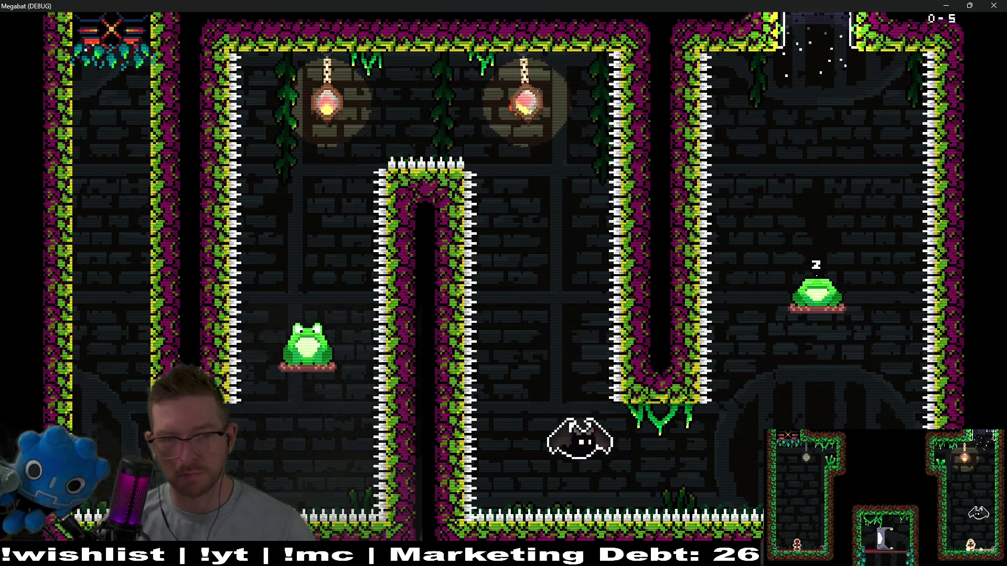
key(Right)
key(Up)
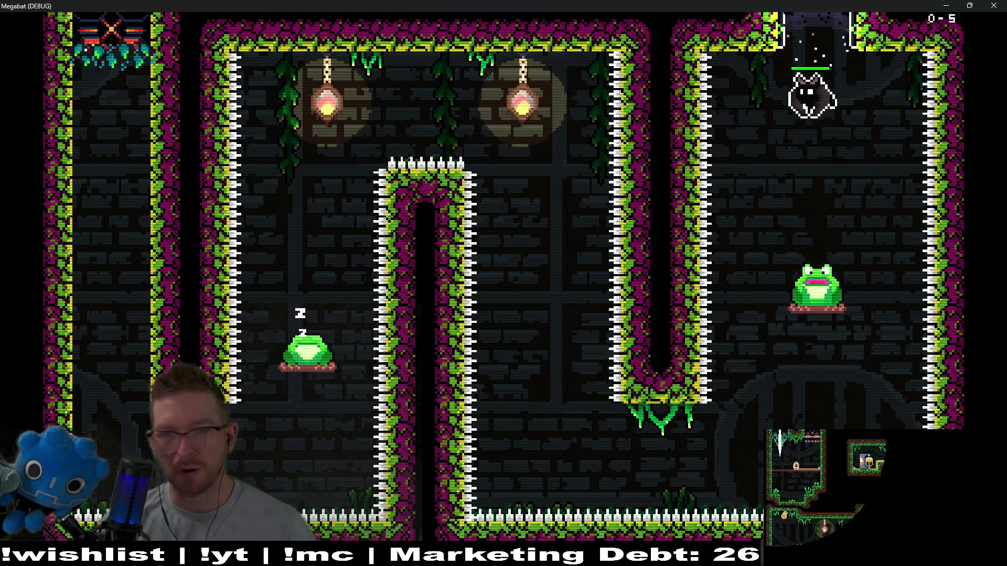
key(Down)
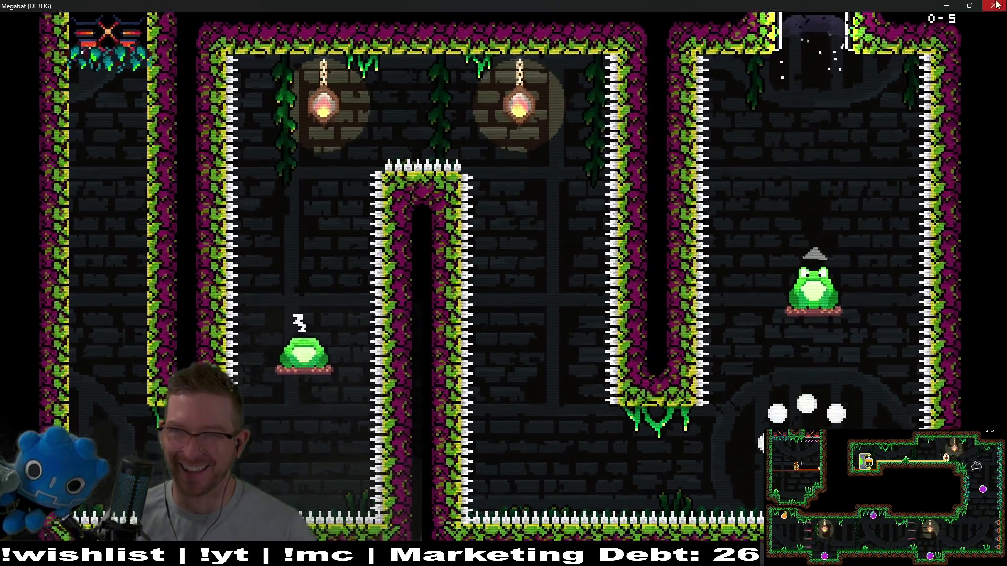
click(994, 6)
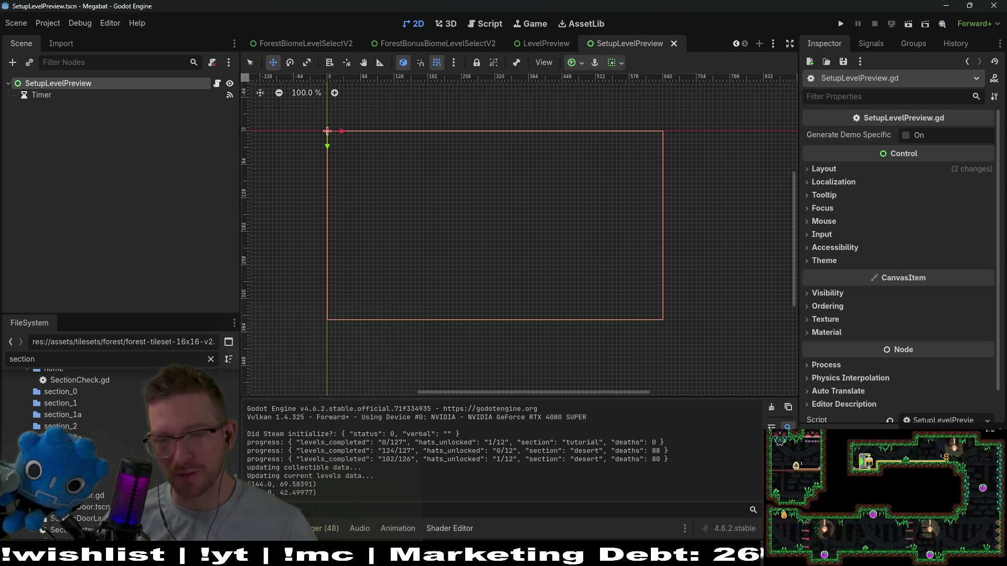
Step: Back in Aseprite, add a green pixel to the right side of the frog head
key(alt+Tab)
scroll(479, 202, down, 4)
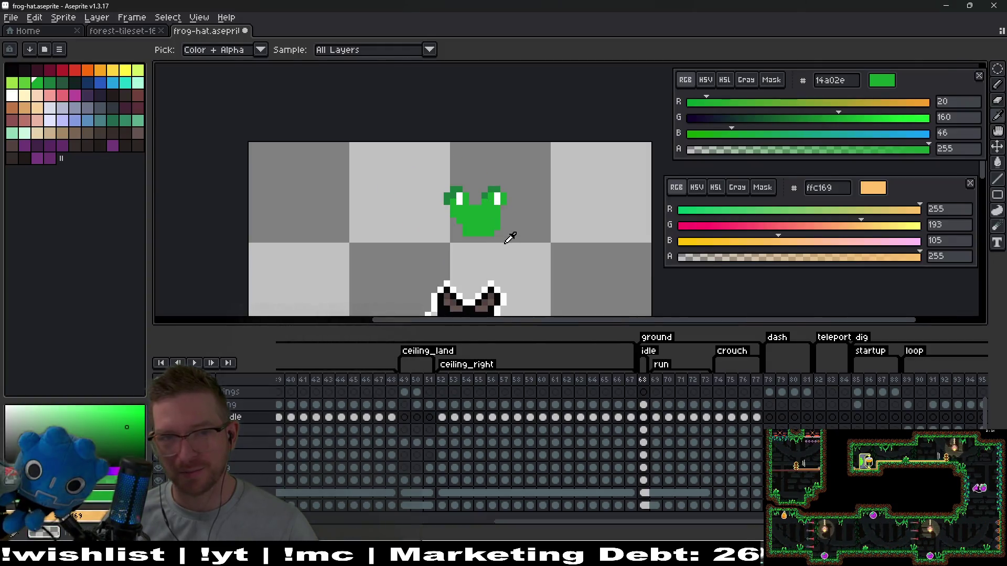
scroll(493, 220, up, 5)
key(b)
scroll(399, 215, down, 2)
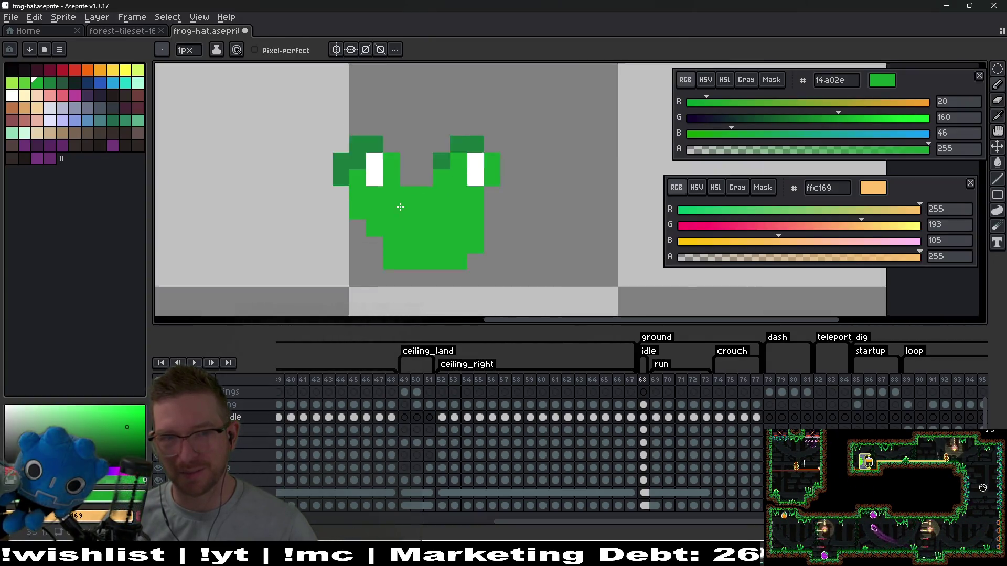
scroll(432, 209, up, 1)
scroll(441, 215, down, 4)
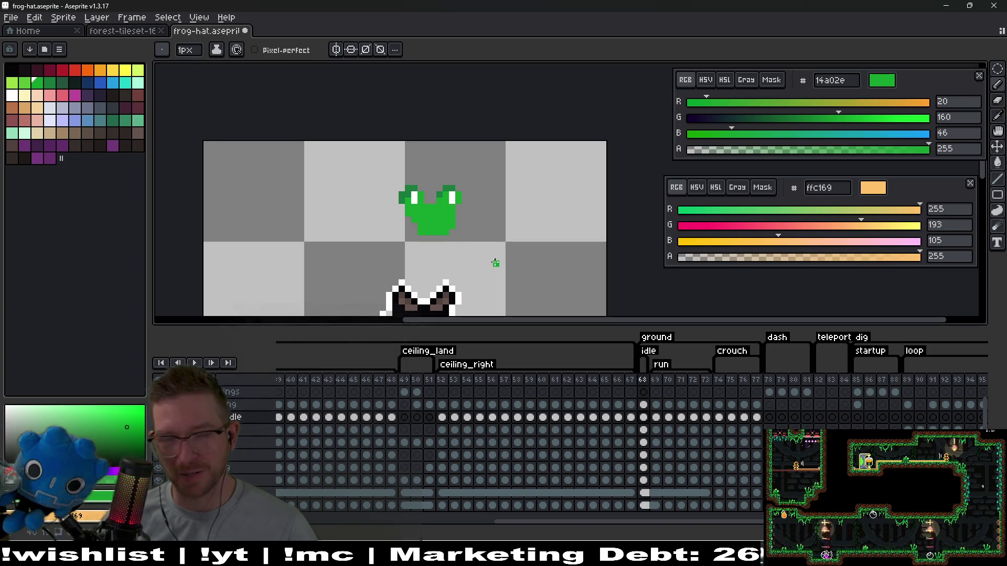
scroll(436, 223, up, 6)
scroll(476, 205, down, 1)
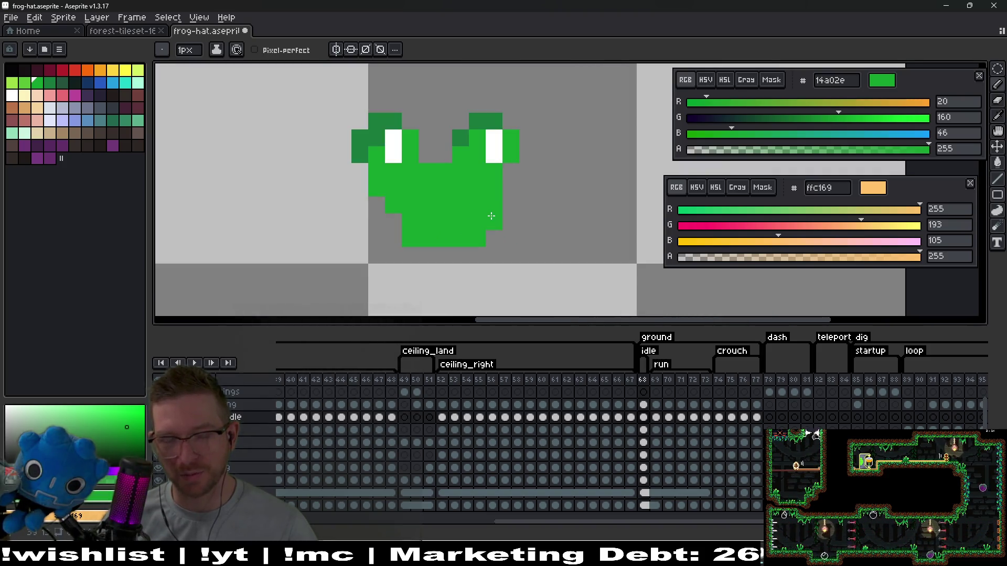
click(508, 208)
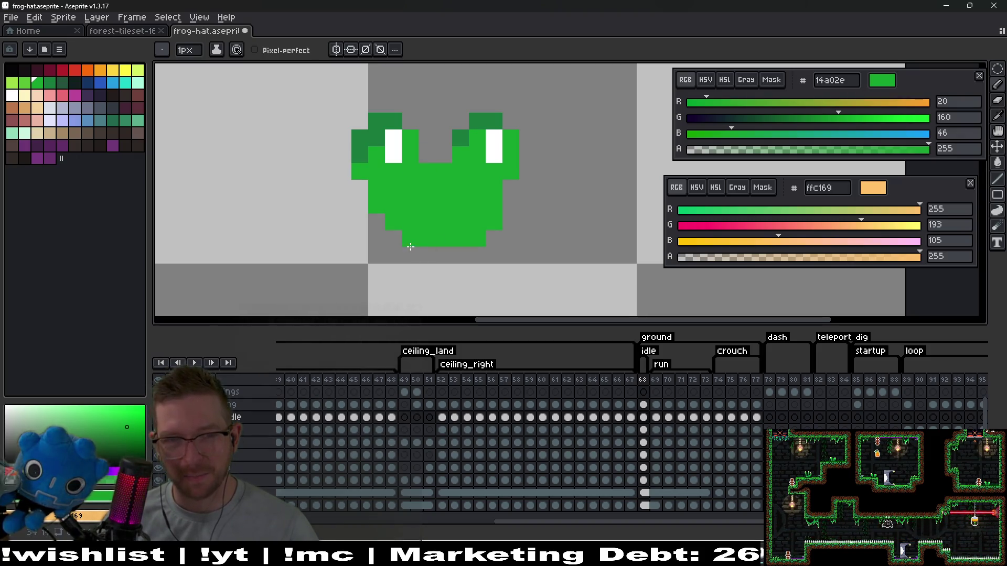
Step: Sample dark green 1a7a3e from the eye and pencil shading beneath the eyes
key(i)
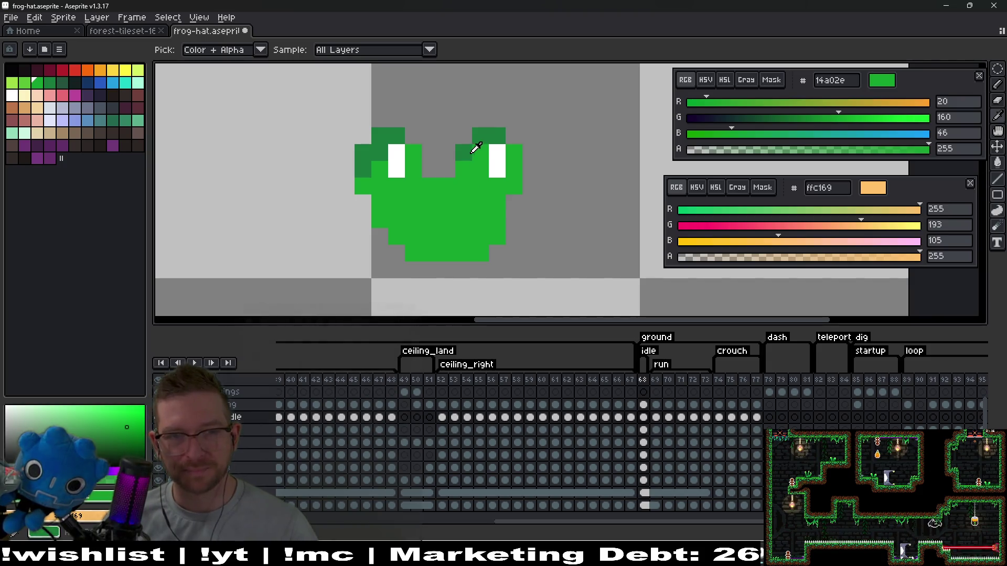
click(472, 151)
key(b)
click(469, 180)
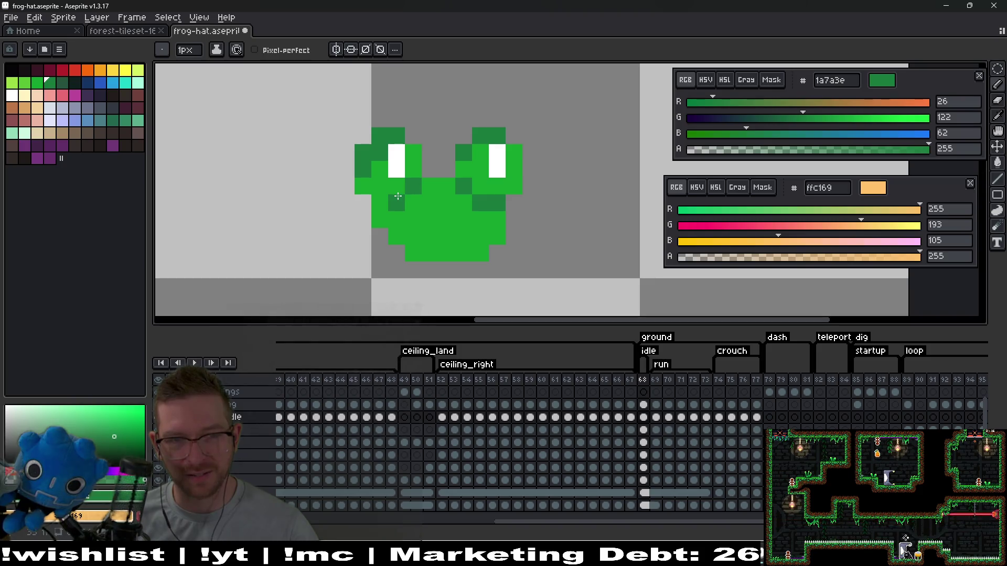
scroll(382, 205, down, 5)
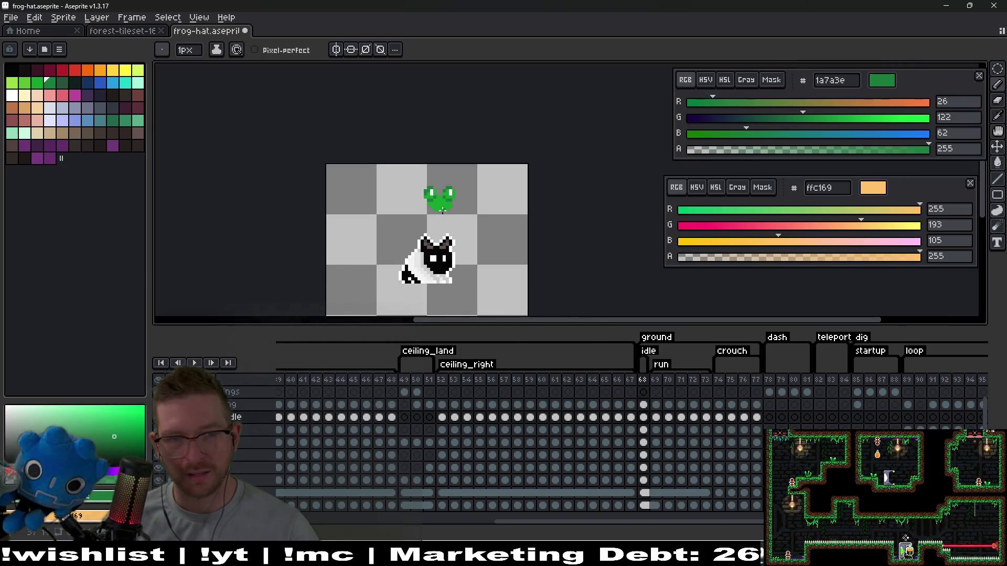
scroll(414, 262, up, 5)
drag(438, 216, 432, 239)
Step: Switch the colour editor to HSL, brighten the green, and repaint dark-green pixels bright green
key(i)
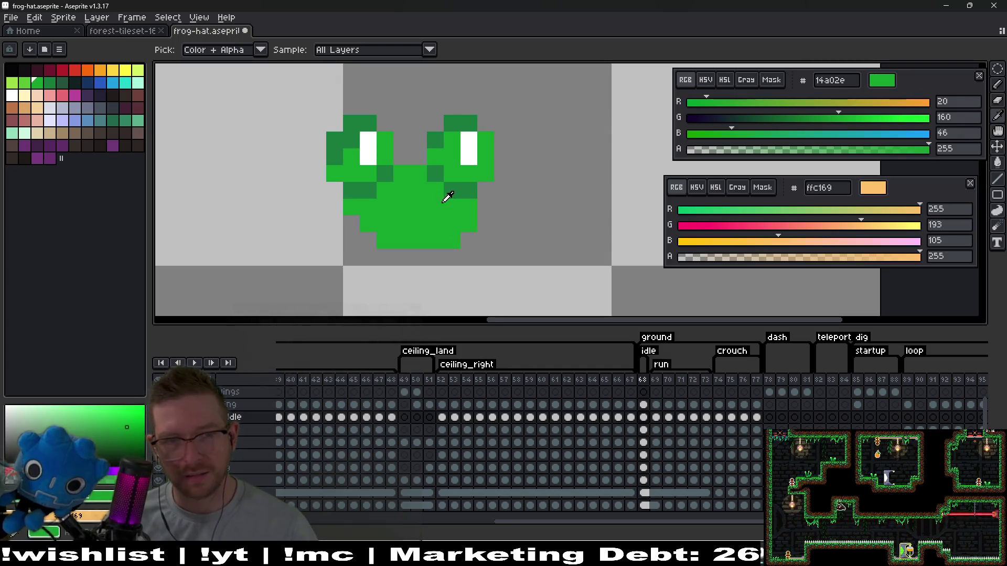
click(725, 80)
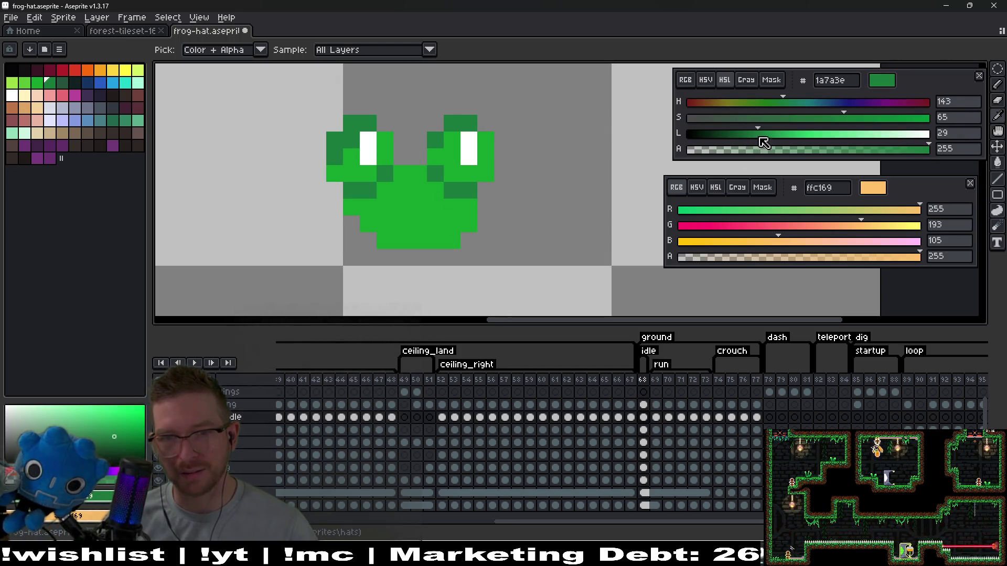
drag(759, 139, 779, 139)
click(457, 200)
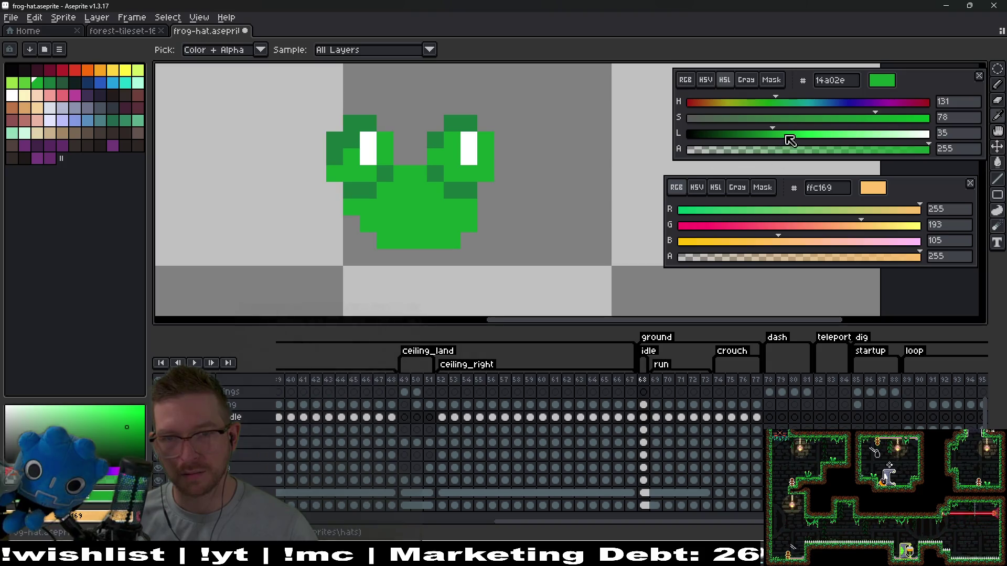
scroll(429, 191, up, 3)
click(548, 191)
click(499, 192)
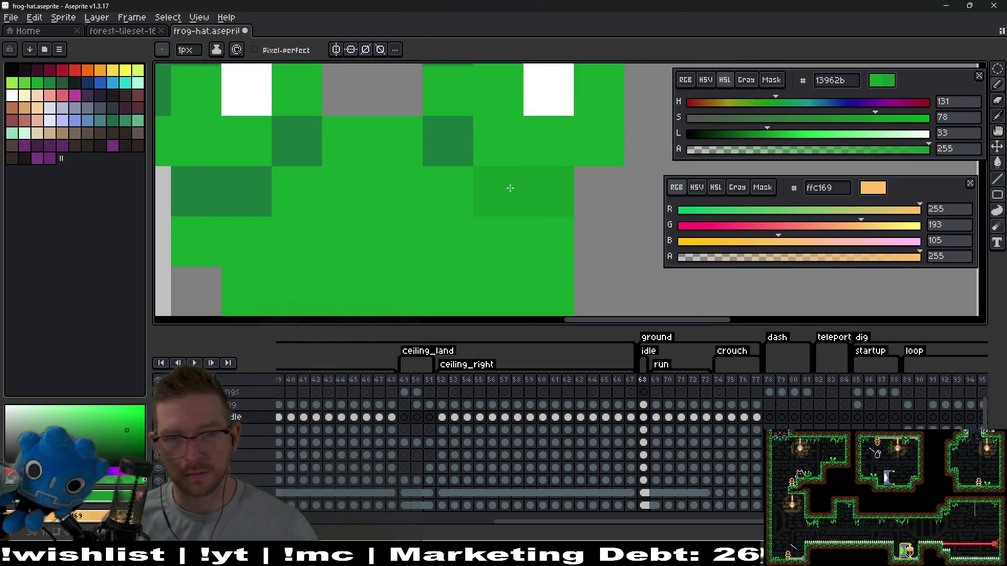
click(448, 141)
click(262, 200)
click(197, 191)
click(297, 142)
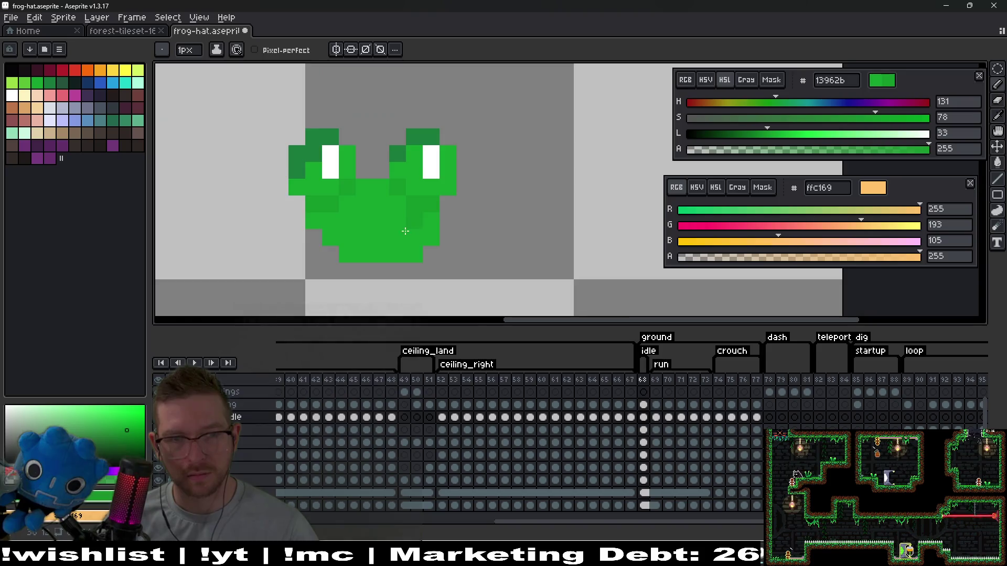
Step: Fill the lower-left gap and add a bright green bottom row to the head
scroll(292, 148, down, 3)
alt+click(456, 212)
scroll(456, 212, up, 2)
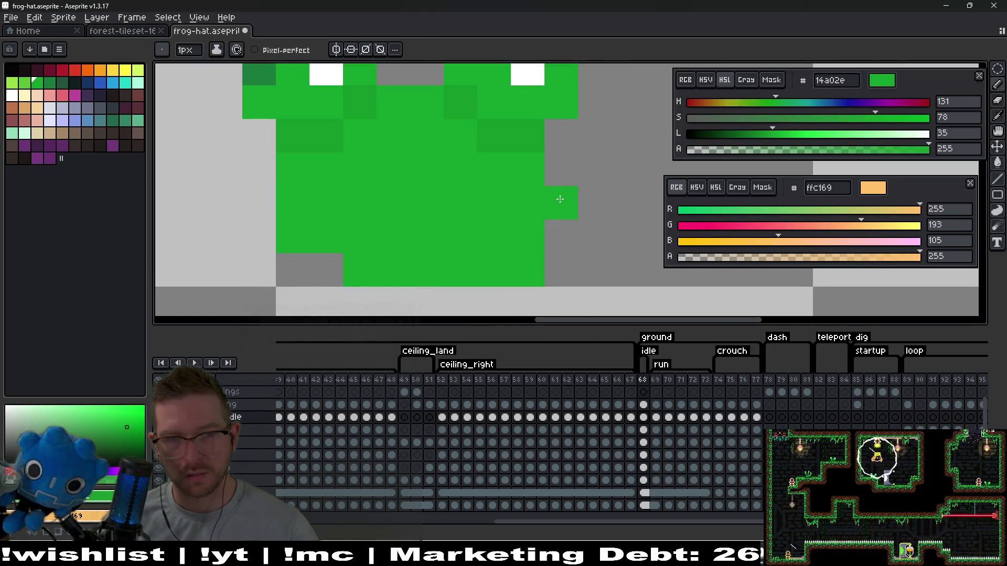
scroll(560, 199, down, 3)
scroll(550, 201, up, 3)
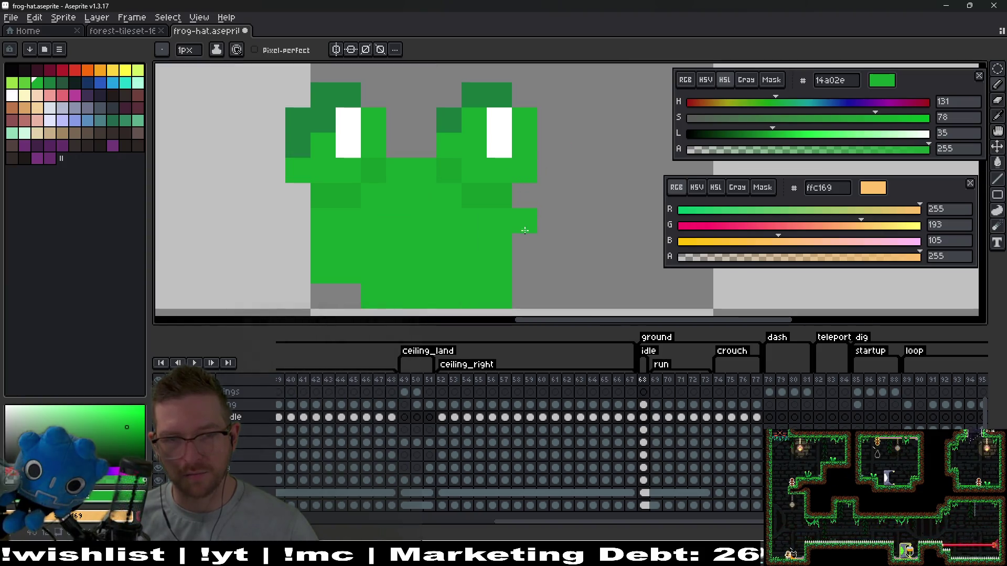
scroll(488, 225, down, 1)
mouse_move(404, 253)
mouse_down()
mouse_move(562, 271)
mouse_move(393, 276)
mouse_move(537, 294)
mouse_up()
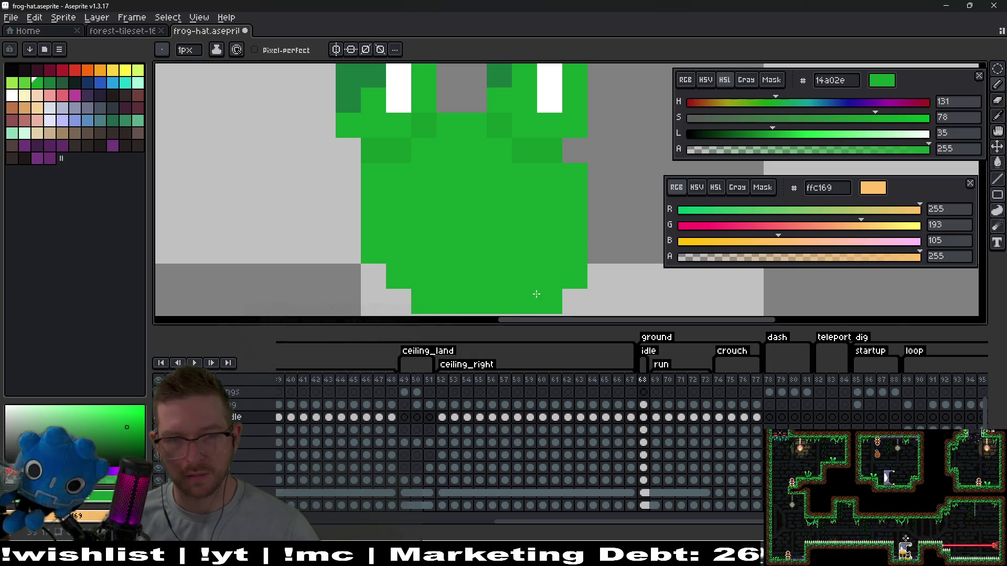
Step: Erase the middle rows to hollow out the frog head's centre
scroll(533, 280, down, 4)
scroll(533, 281, up, 4)
key(e)
drag(519, 224, 458, 229)
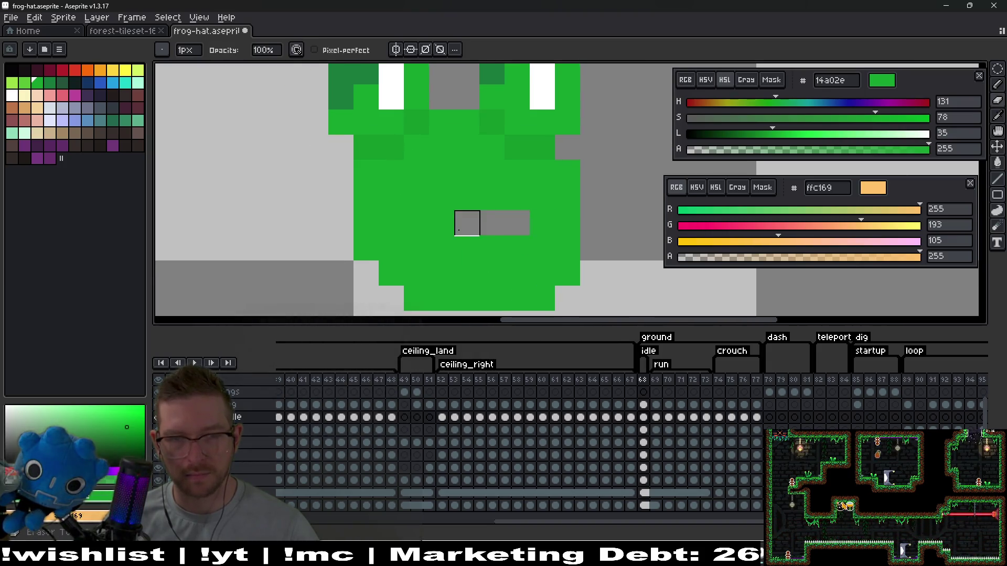
drag(517, 248, 442, 248)
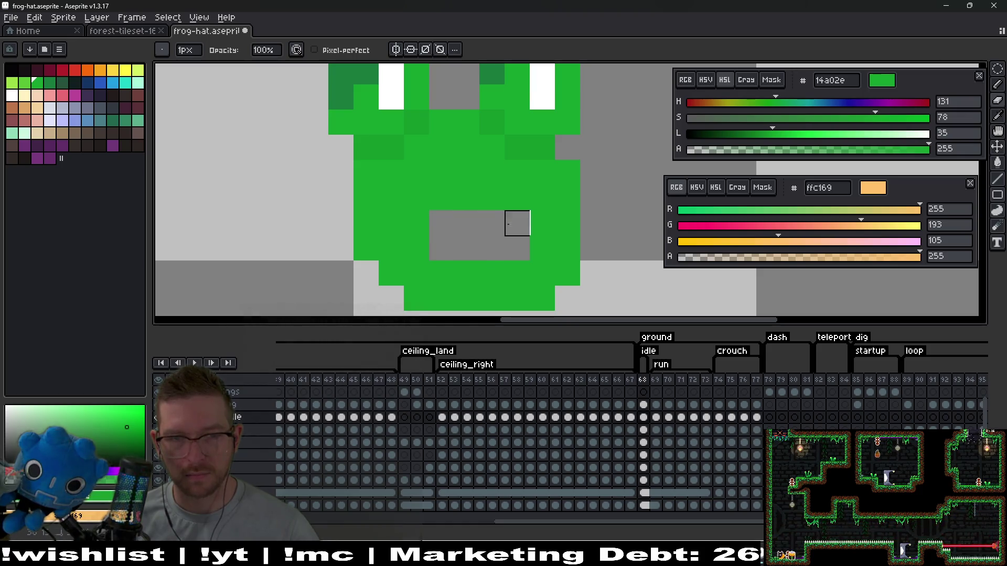
mouse_move(467, 198)
mouse_down()
mouse_move(466, 273)
mouse_move(465, 171)
mouse_move(517, 248)
mouse_move(542, 222)
mouse_move(492, 171)
mouse_move(391, 198)
mouse_up()
Step: Move the frog hat layer down onto the bat's head
scroll(518, 230, down, 3)
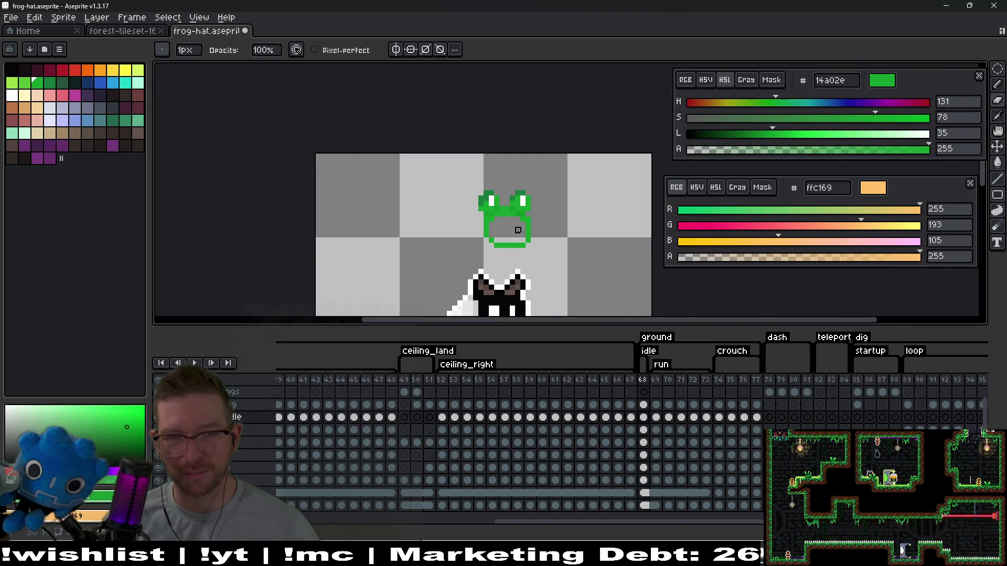
drag(560, 271, 547, 204)
key(v)
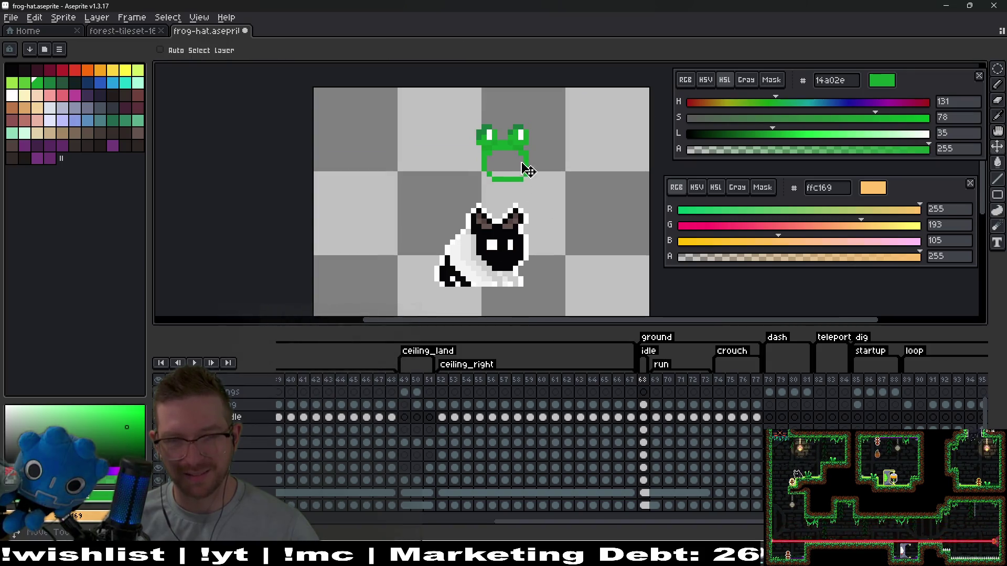
drag(522, 164, 521, 256)
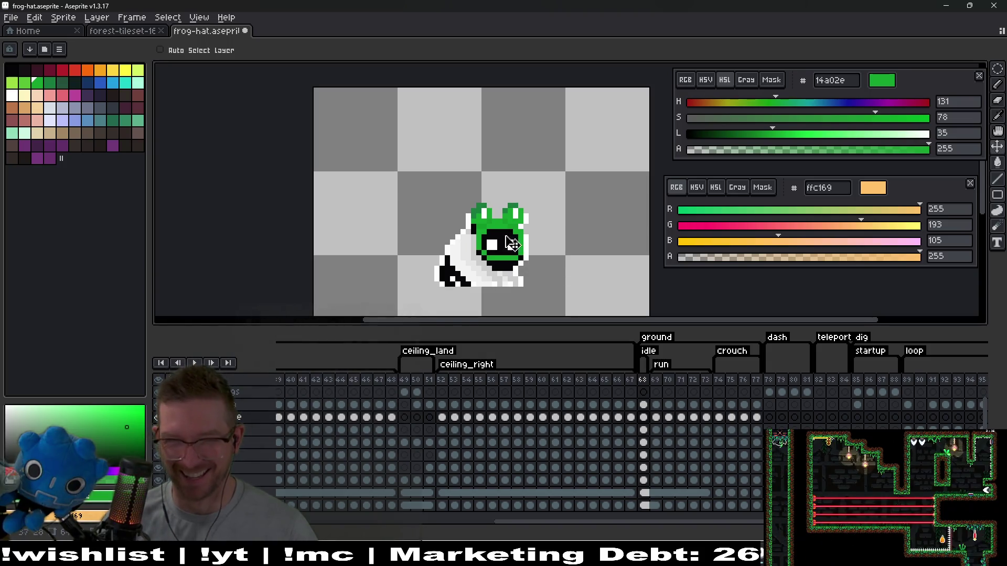
scroll(512, 235, up, 2)
scroll(511, 235, down, 1)
scroll(502, 188, down, 2)
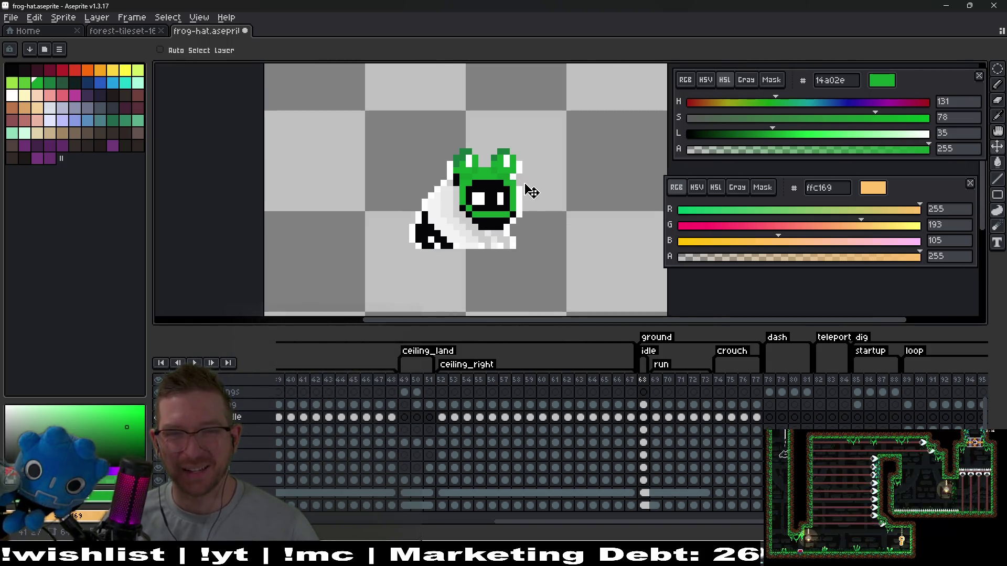
scroll(531, 214, up, 3)
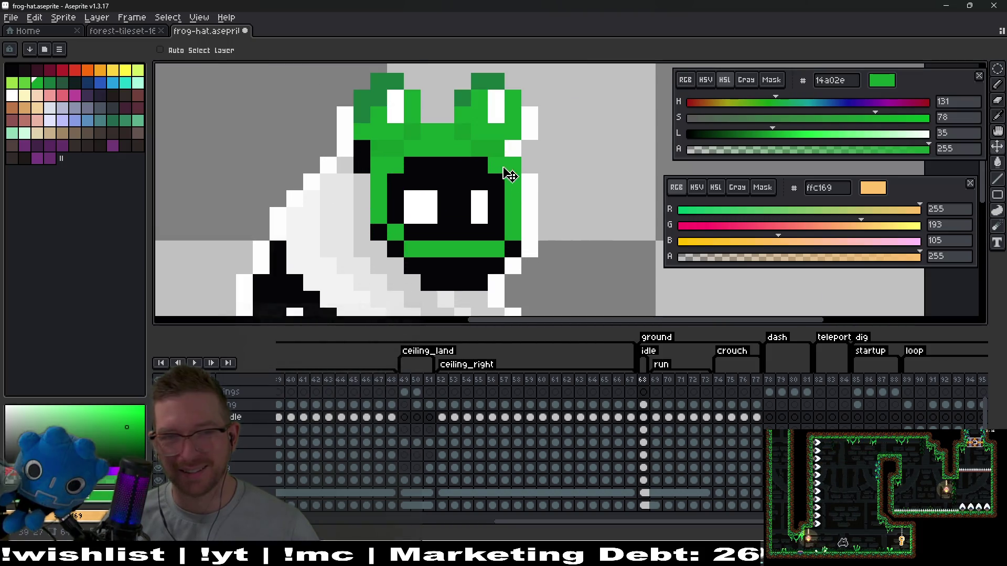
Step: Mark the hat's edge with a row of red marker pixels
click(66, 70)
key(b)
click(422, 166)
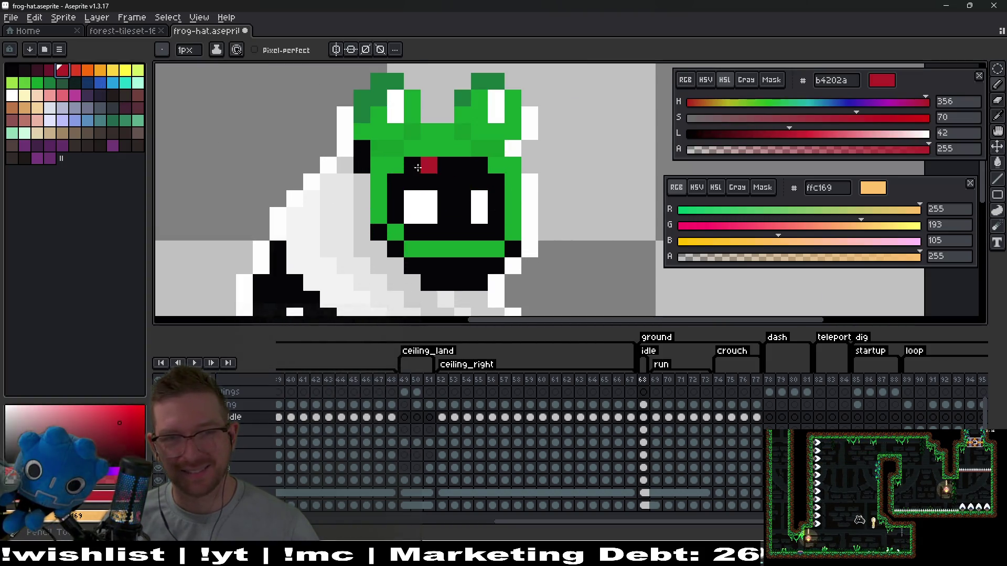
drag(427, 165, 462, 165)
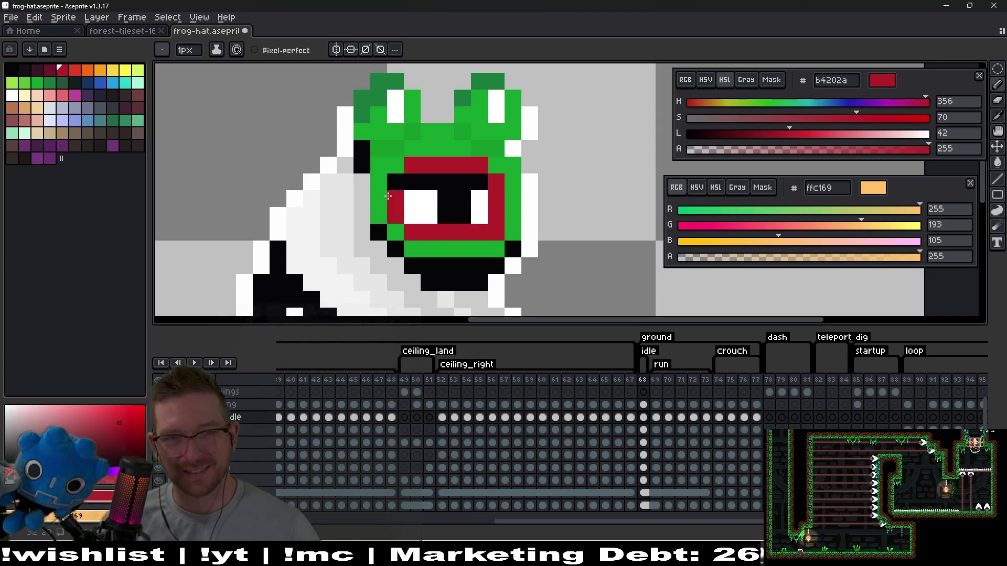
scroll(520, 215, down, 6)
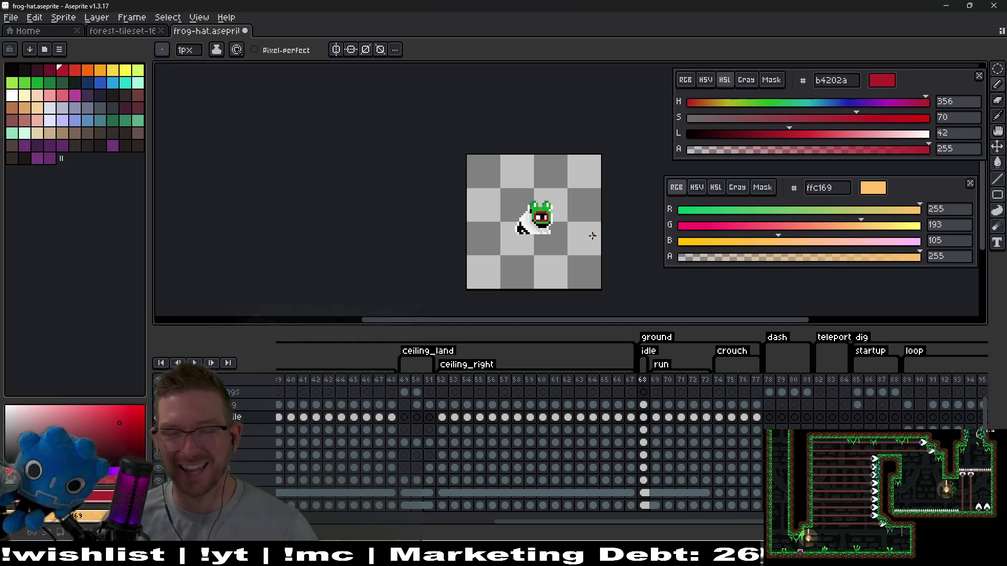
key(v)
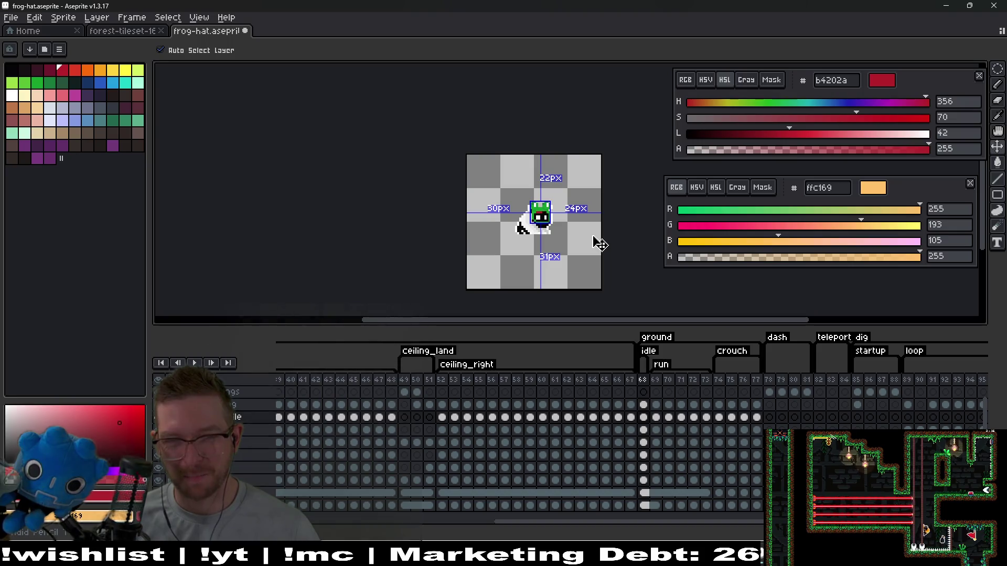
key(b)
scroll(554, 211, up, 8)
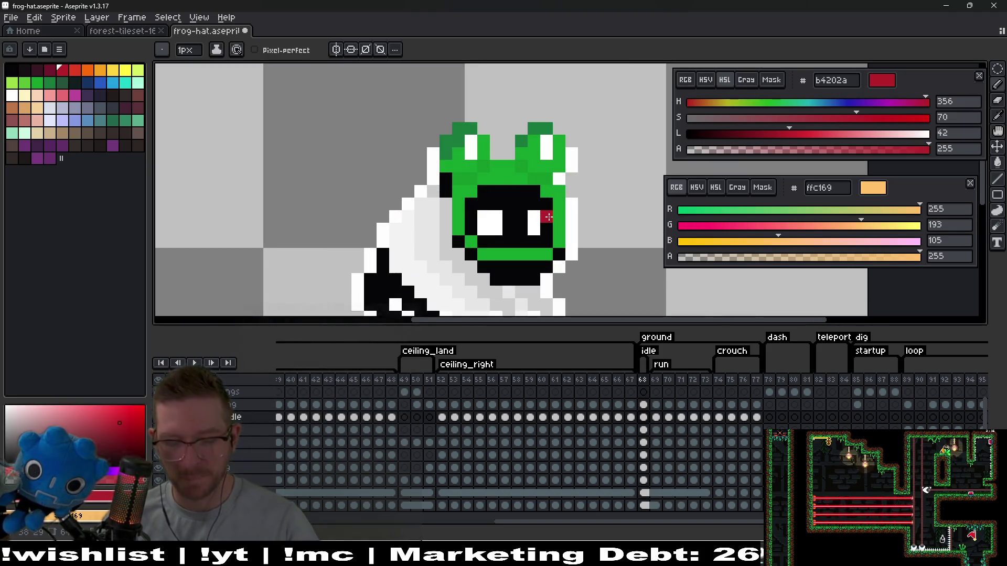
Step: Sample the frog green and paint over the white and black lower-row pixels
key(i)
click(568, 241)
key(b)
click(559, 277)
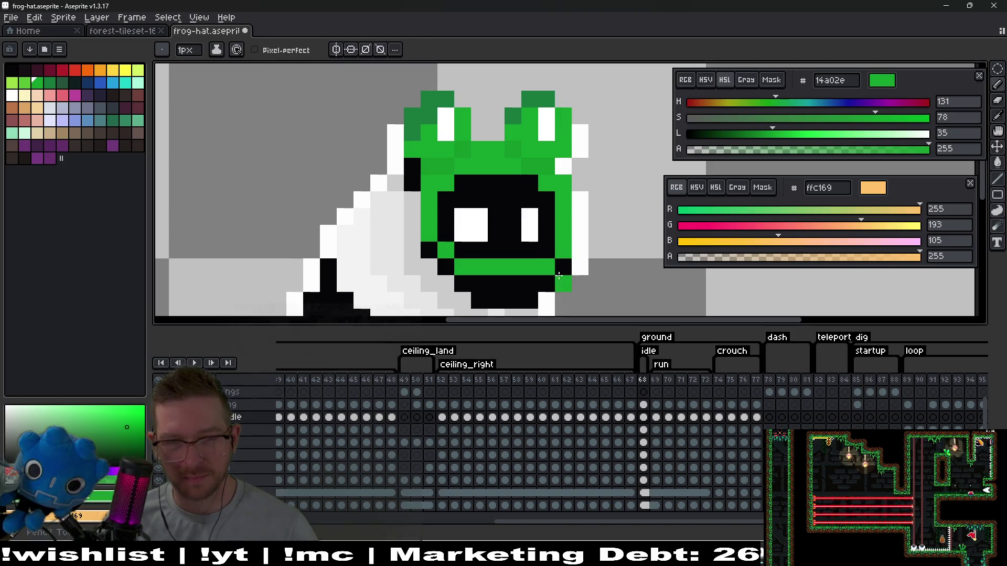
drag(547, 282, 479, 284)
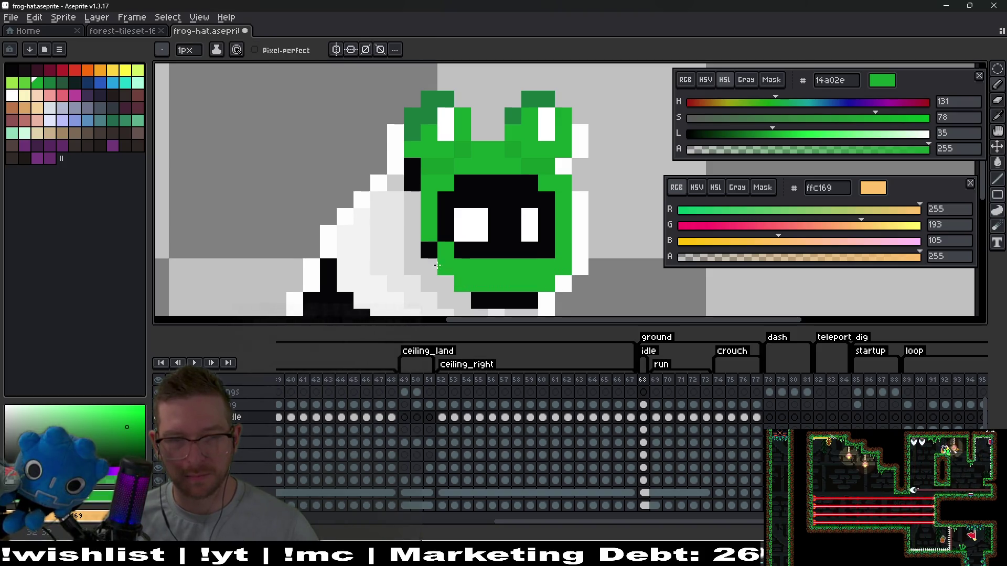
scroll(557, 216, down, 3)
scroll(468, 182, up, 3)
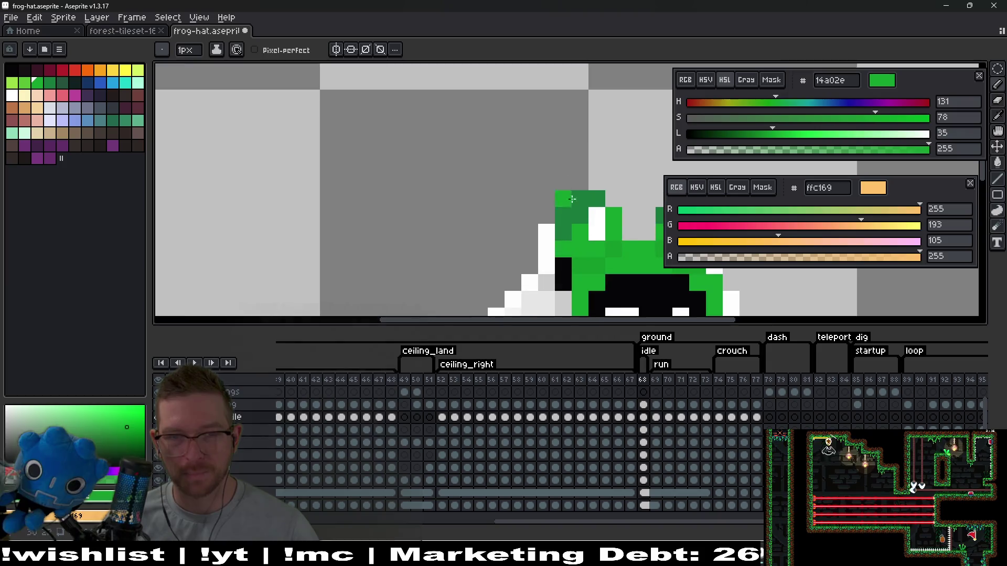
click(466, 184)
key(ctrl+z)
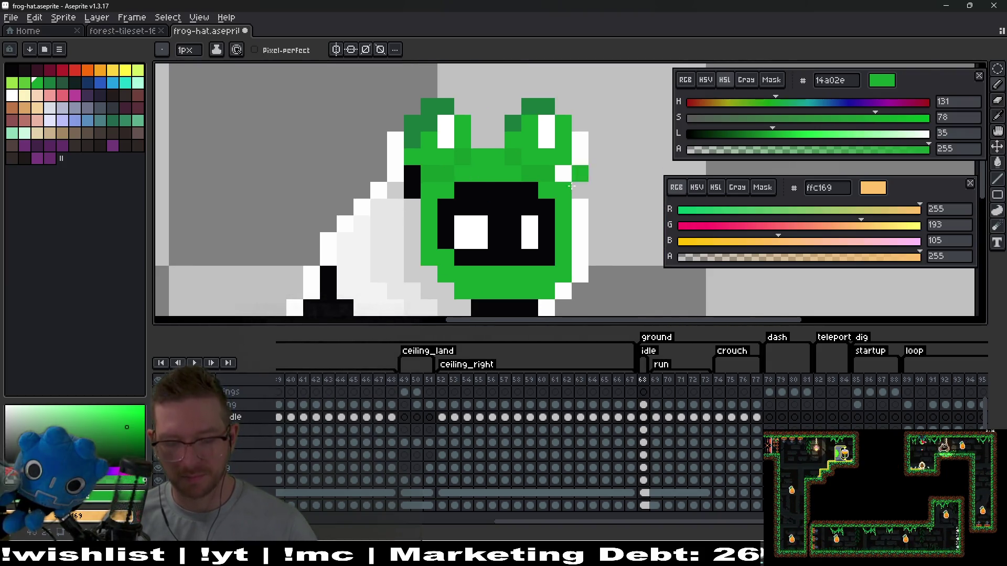
Step: Raise the frog hood's head area one pixel and nudge its right side into place
key(m)
drag(332, 115, 602, 250)
key(Up)
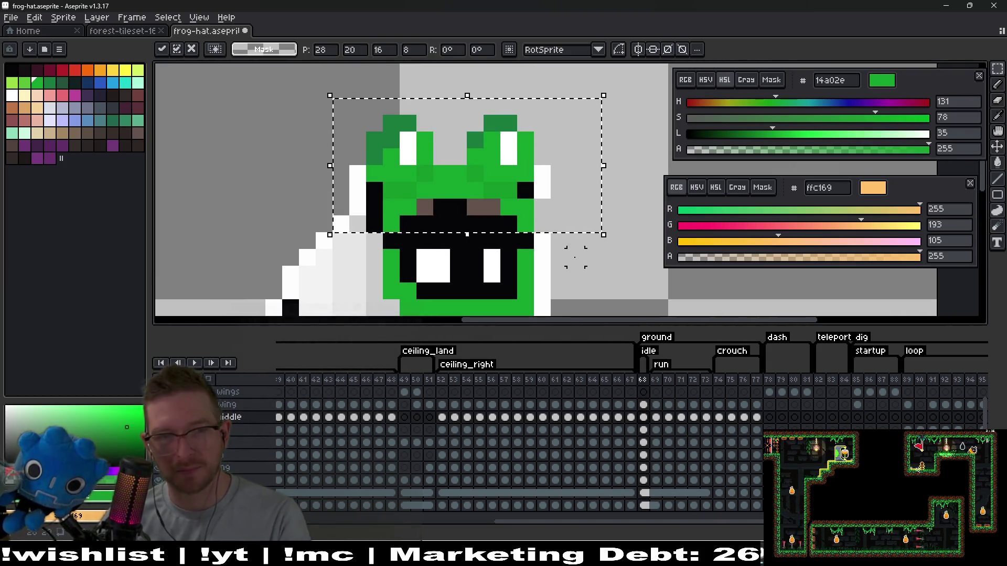
drag(447, 112, 588, 300)
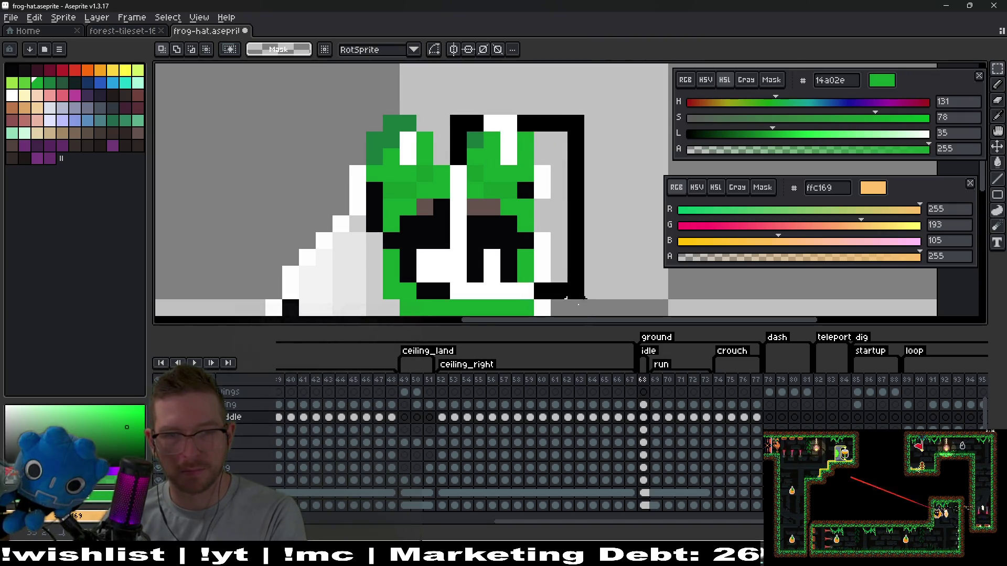
scroll(589, 301, down, 1)
key(Right)
key(Return)
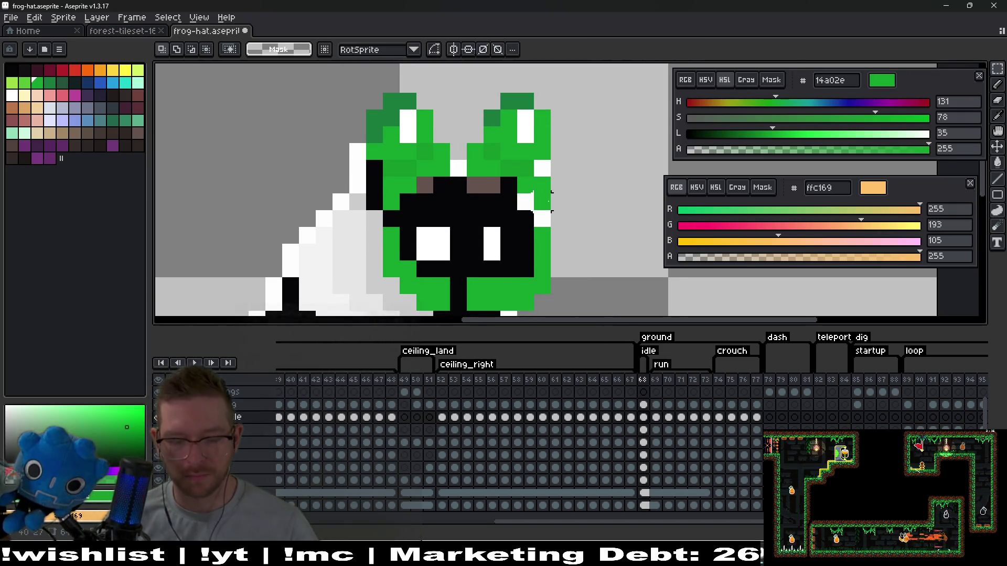
Step: With the Pencil, fill the white pixel between the ears green and shift the mouth column up
key(b)
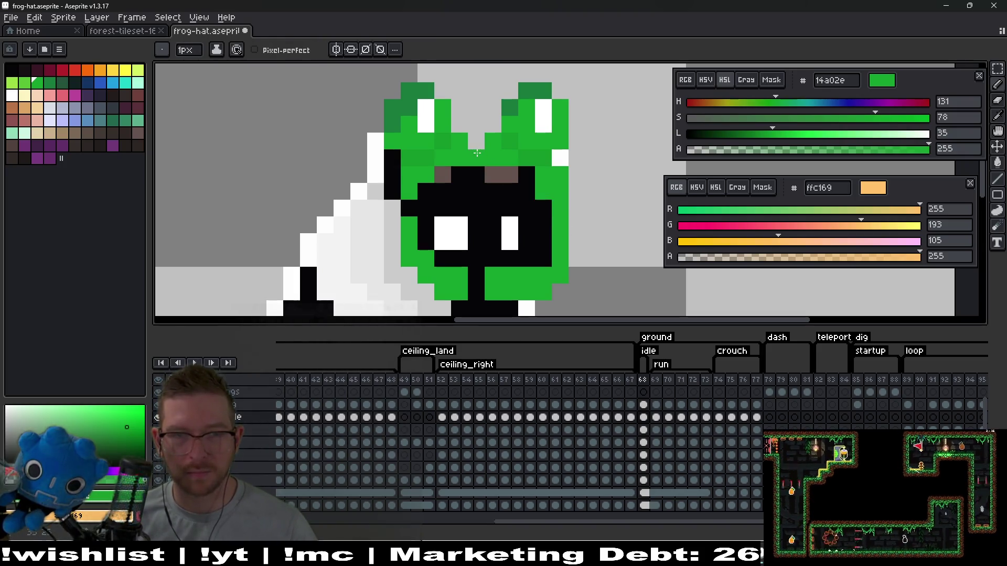
click(476, 155)
click(474, 283)
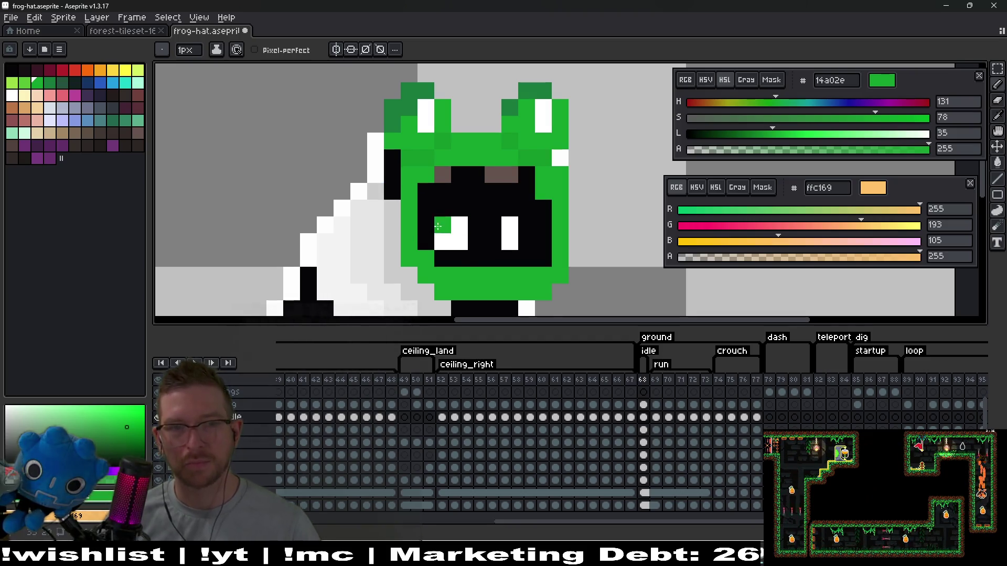
scroll(532, 246, down, 8)
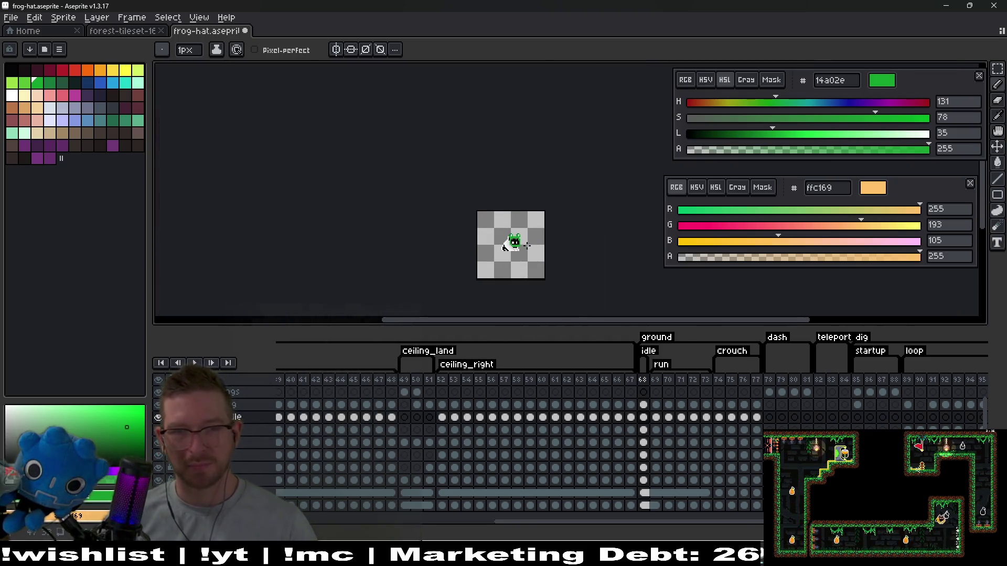
scroll(508, 234, up, 8)
drag(428, 191, 512, 208)
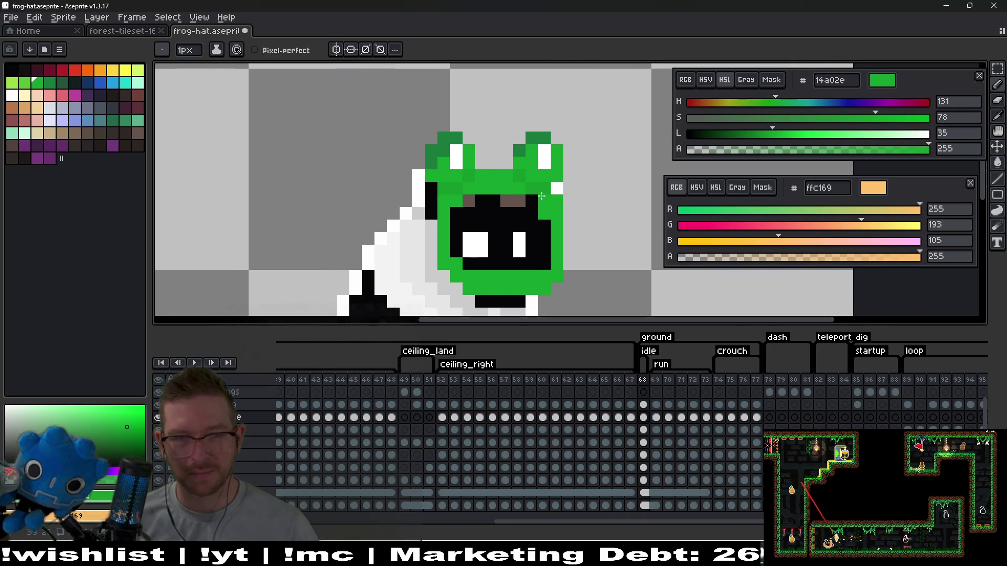
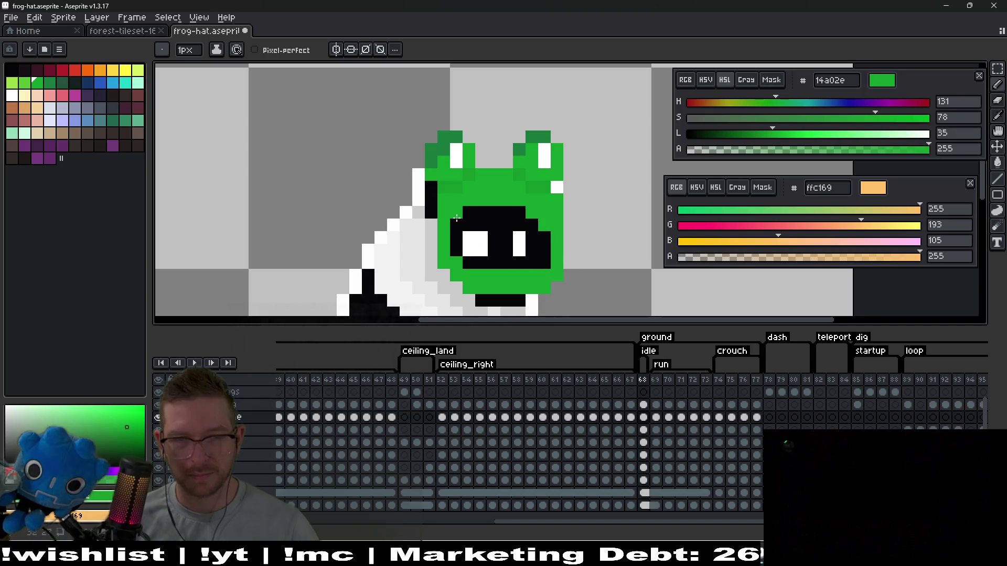
Step: Undo the stray green pixel in the frog's left eye
key(ctrl+z)
scroll(530, 241, down, 4)
scroll(566, 247, up, 4)
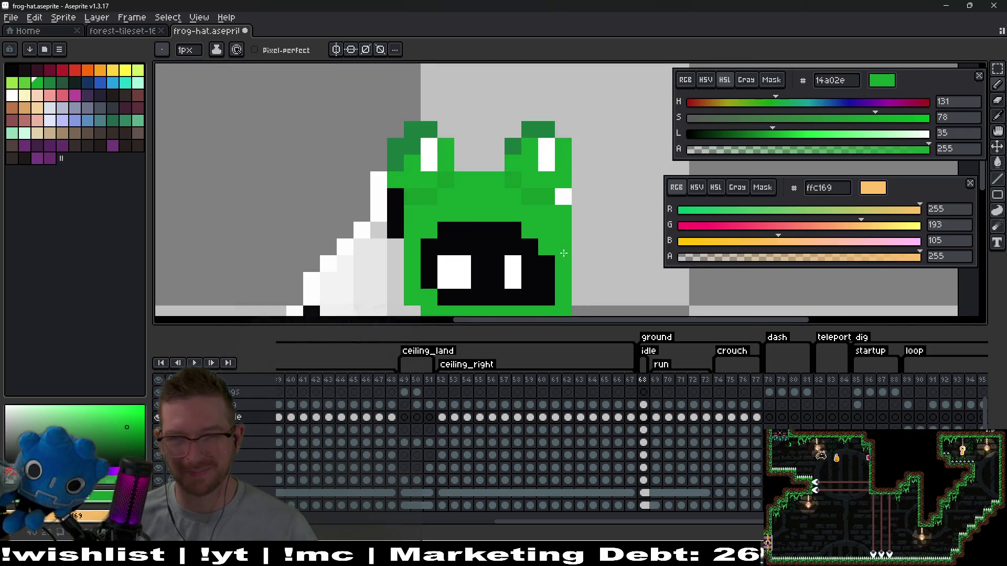
scroll(556, 255, up, 1)
scroll(511, 280, down, 1)
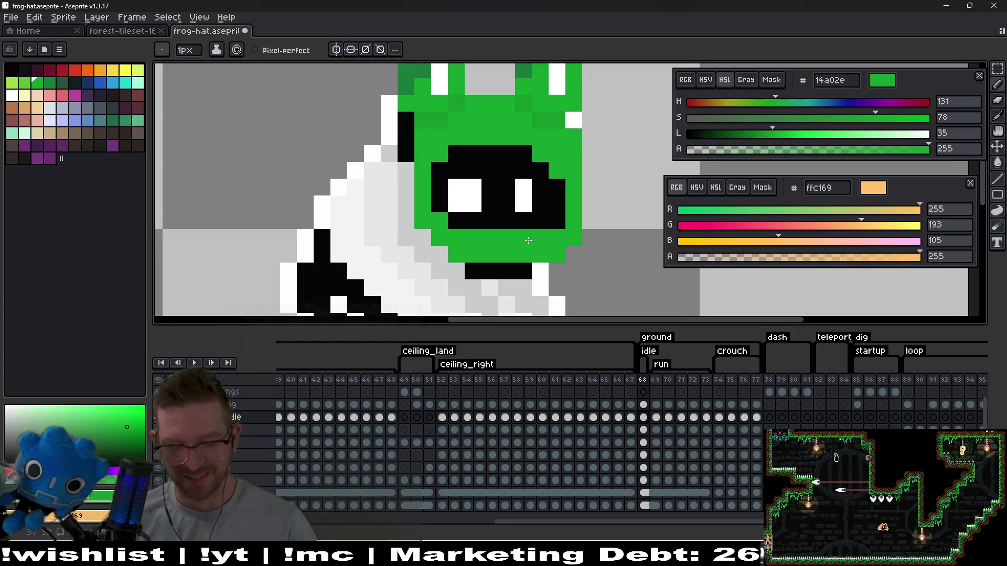
Step: Marquee-select the frog's mouth area, then cancel the move and clear the selection
key(m)
drag(398, 213, 604, 276)
key(Escape)
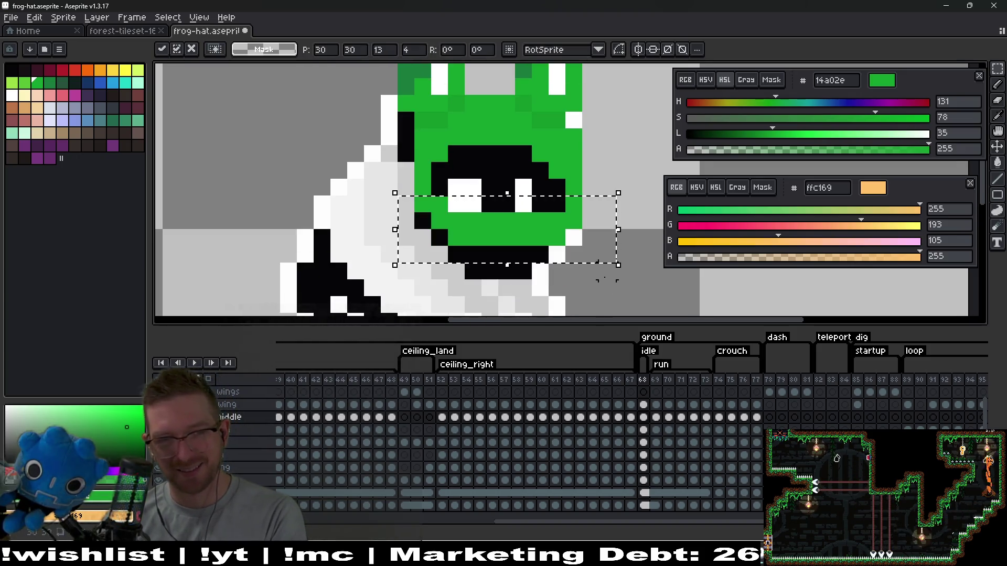
key(ctrl+d)
scroll(590, 265, down, 3)
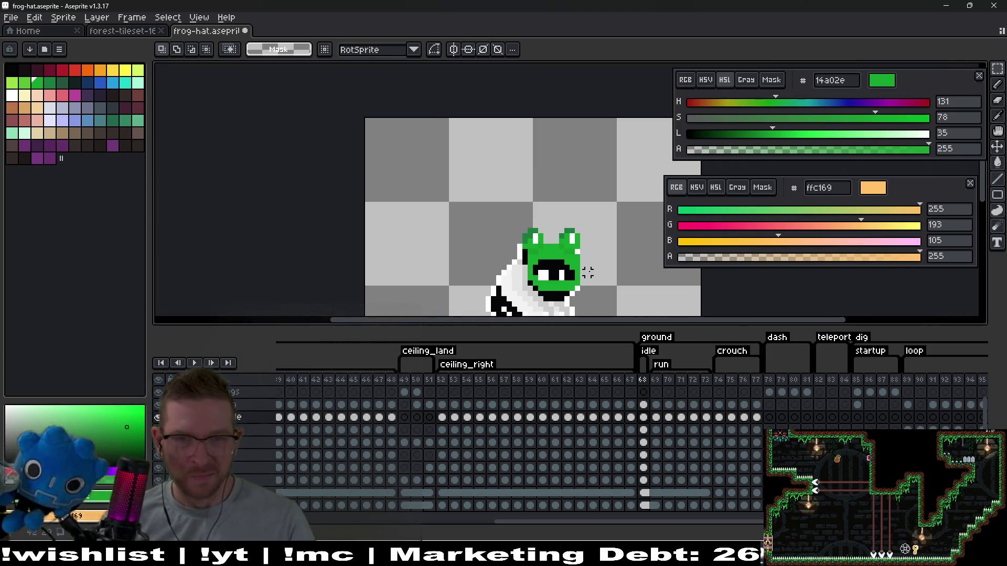
scroll(594, 265, down, 2)
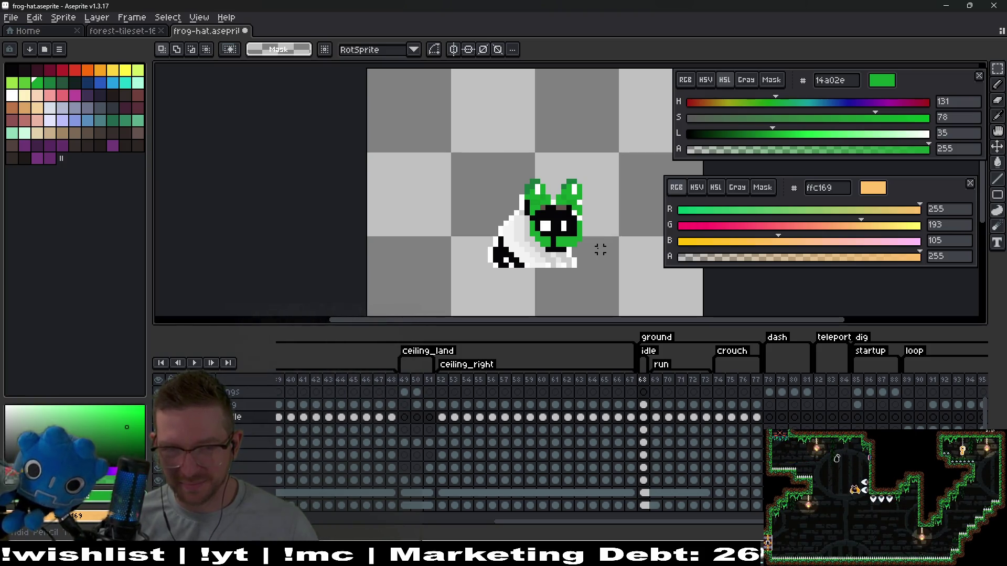
Step: Paste copied pixels onto the frog face, discard them, and recentre the frog's head
key(ctrl+v)
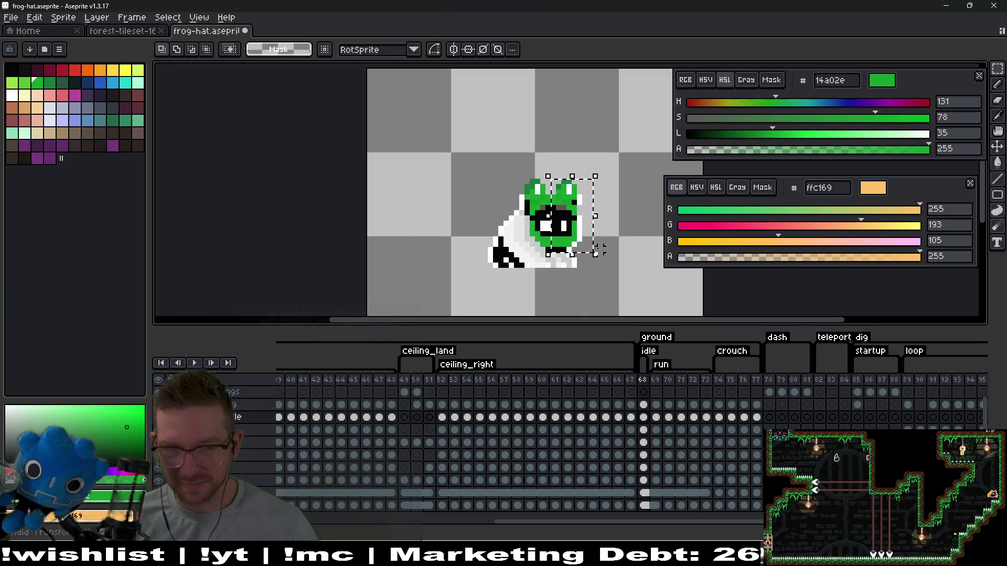
key(ctrl+v)
key(Return)
scroll(600, 250, up, 3)
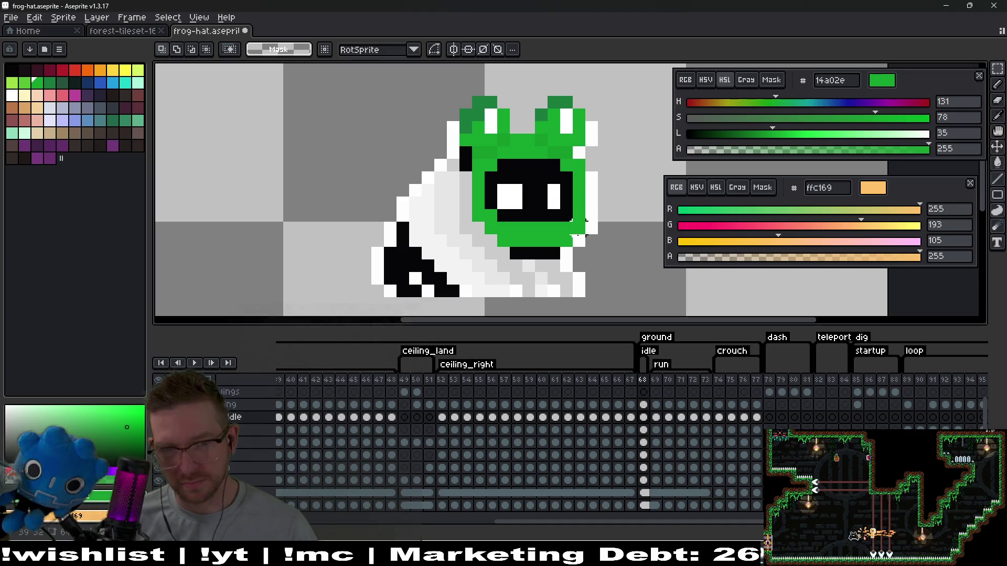
drag(577, 242, 557, 292)
Step: Flood-fill a dark green hat pixel with bright green using the Paint Bucket
key(i)
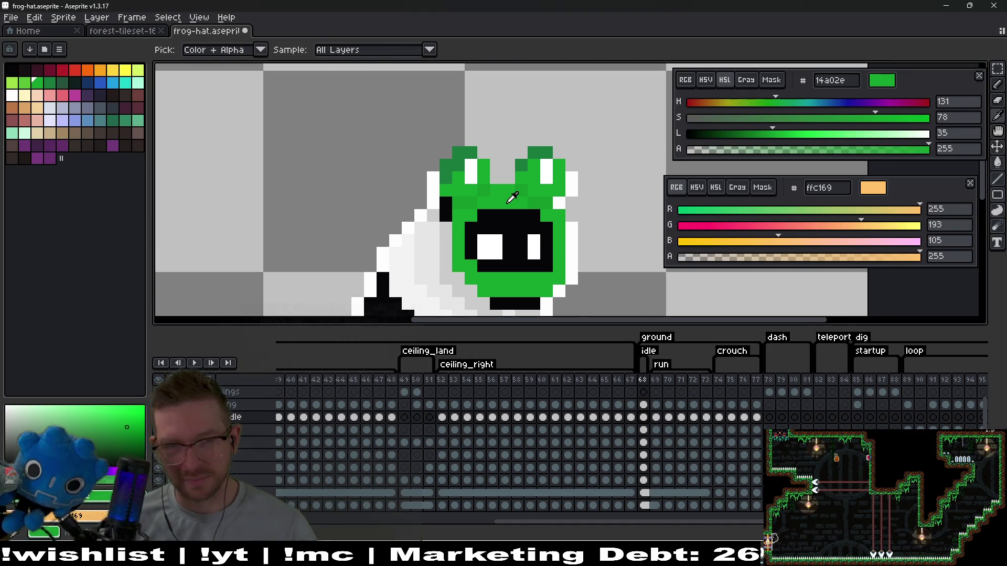
scroll(493, 210, up, 3)
key(g)
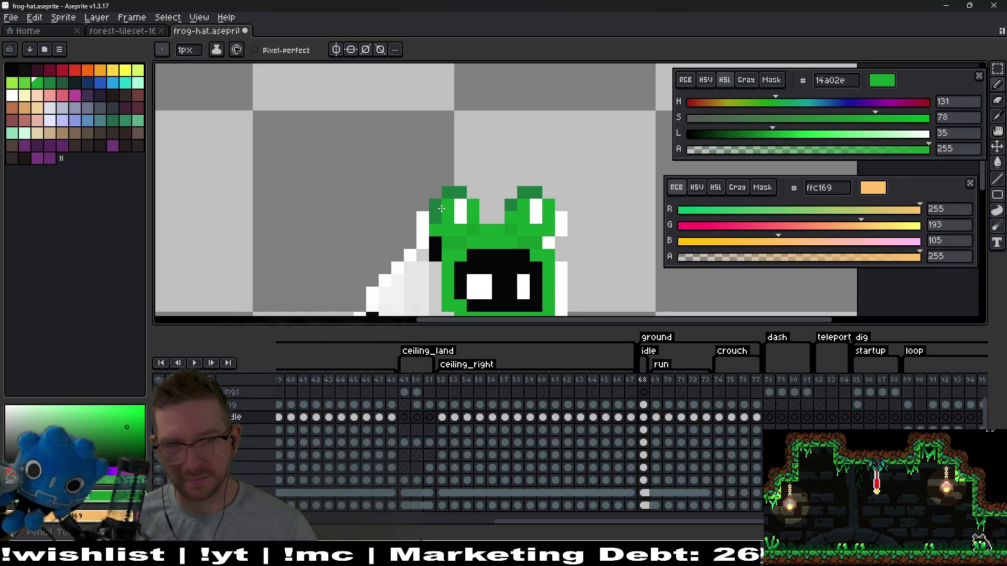
click(516, 204)
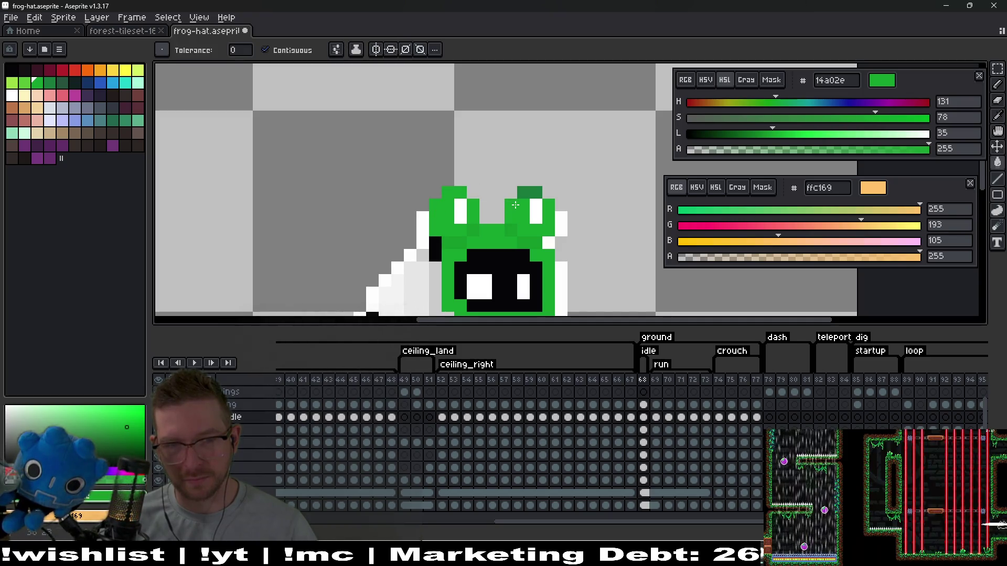
scroll(531, 211, down, 2)
scroll(519, 235, up, 3)
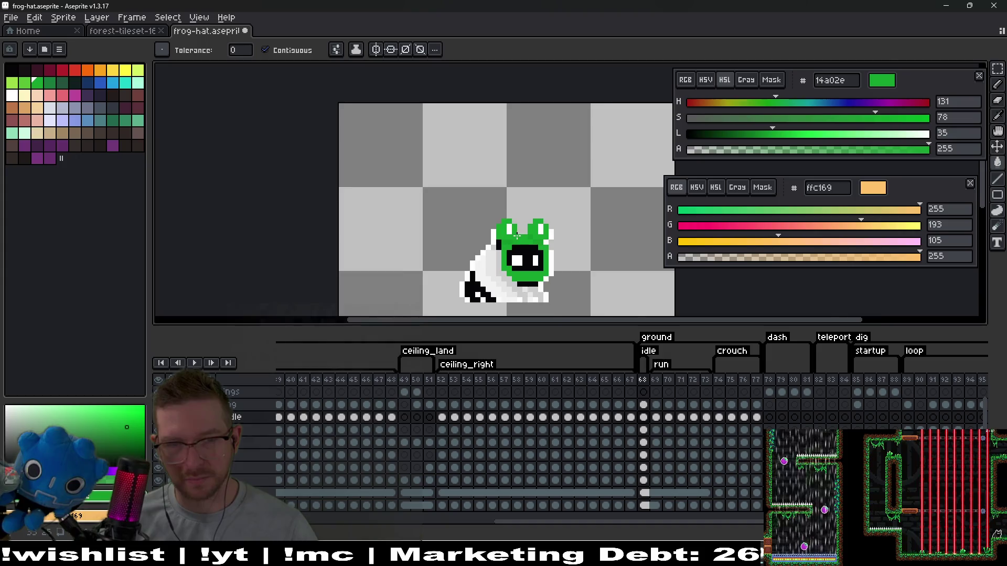
scroll(519, 220, up, 3)
Step: Eyedrop the bright green 1ad53d and pencil it over dark pixels on the hat top
key(i)
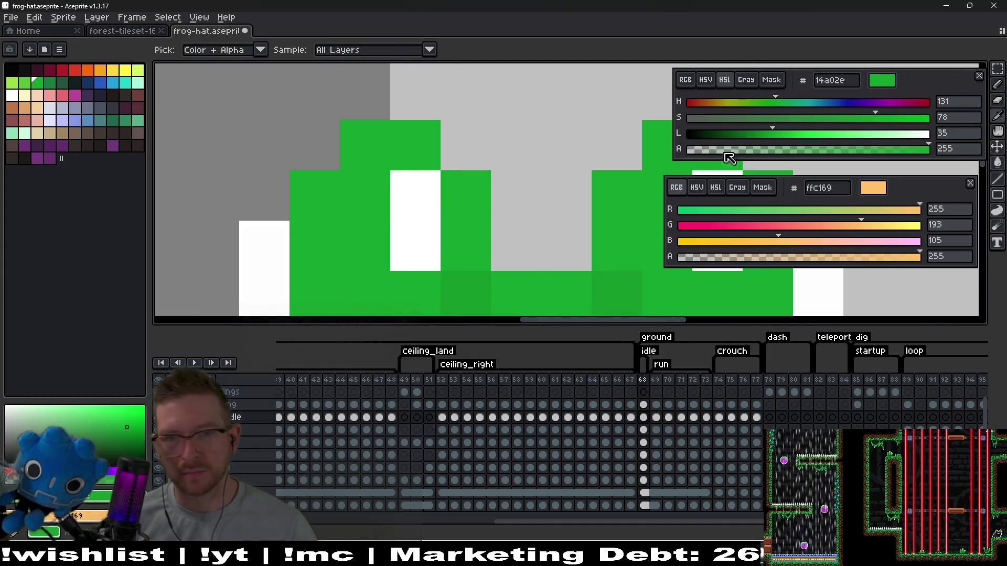
click(801, 137)
scroll(389, 157, up, 1)
key(b)
click(315, 201)
mouse_move(362, 147)
mouse_down()
mouse_move(407, 150)
mouse_move(339, 206)
mouse_up()
click(294, 272)
click(362, 223)
Step: Repaint three more ear pixels bright green and bring the whole frog sprite into view
scroll(362, 223, down, 2)
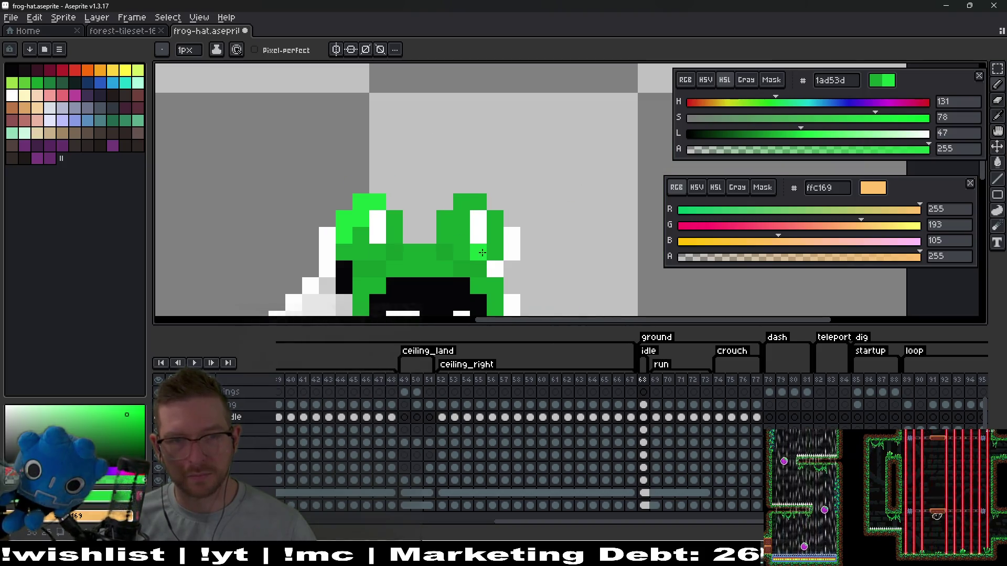
scroll(469, 206, up, 2)
click(425, 241)
click(472, 197)
click(427, 241)
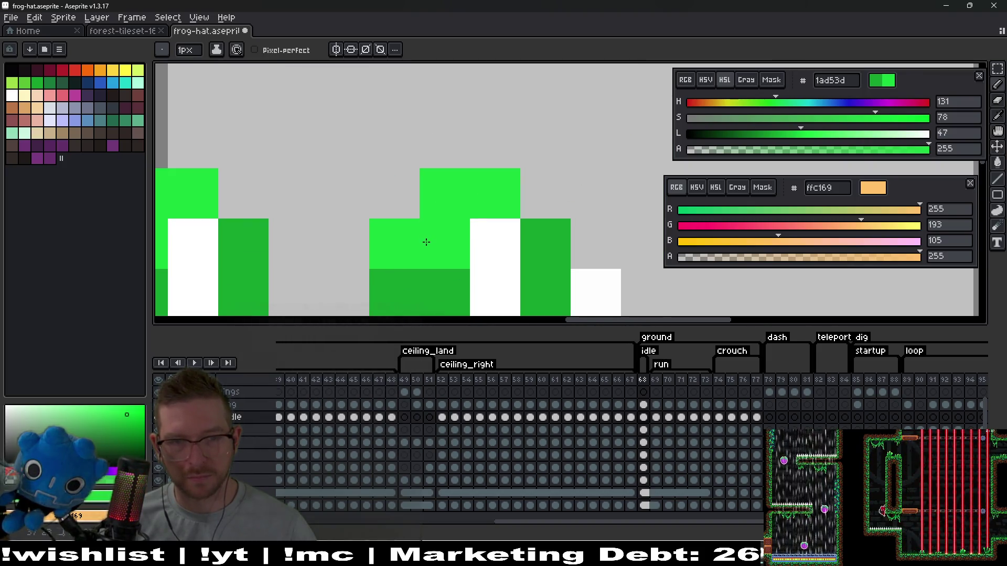
scroll(448, 242, down, 3)
drag(449, 242, 501, 155)
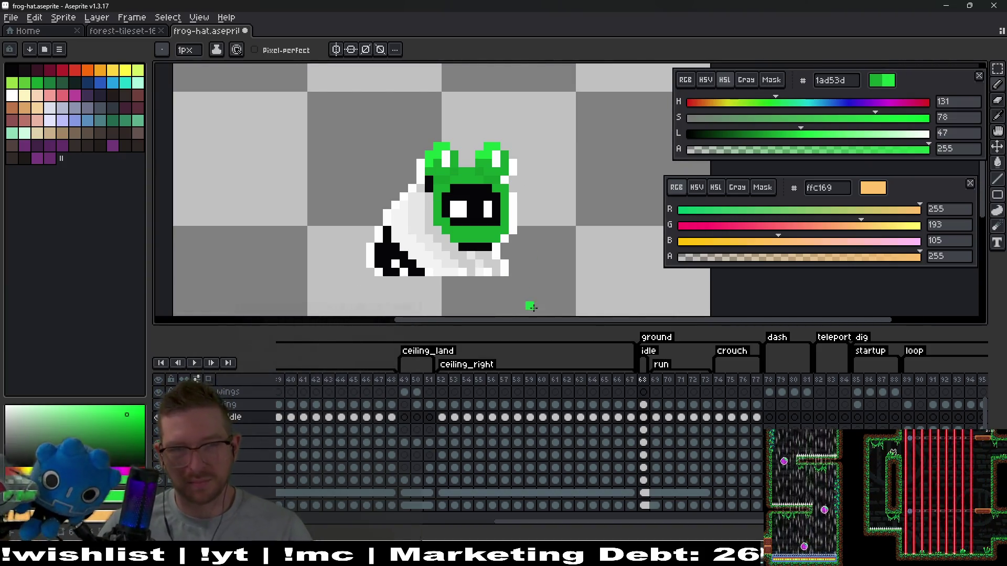
Step: Paint yellow ffd541 eye pixels on both frog-hat ears
click(113, 70)
scroll(443, 153, up, 2)
click(523, 177)
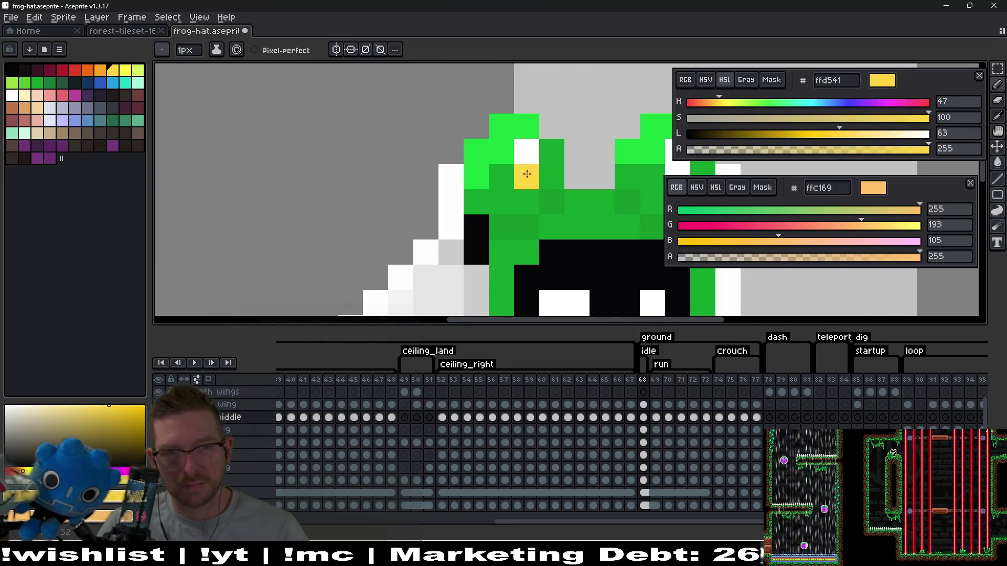
drag(516, 231, 382, 209)
click(538, 169)
click(538, 143)
scroll(538, 186, down, 10)
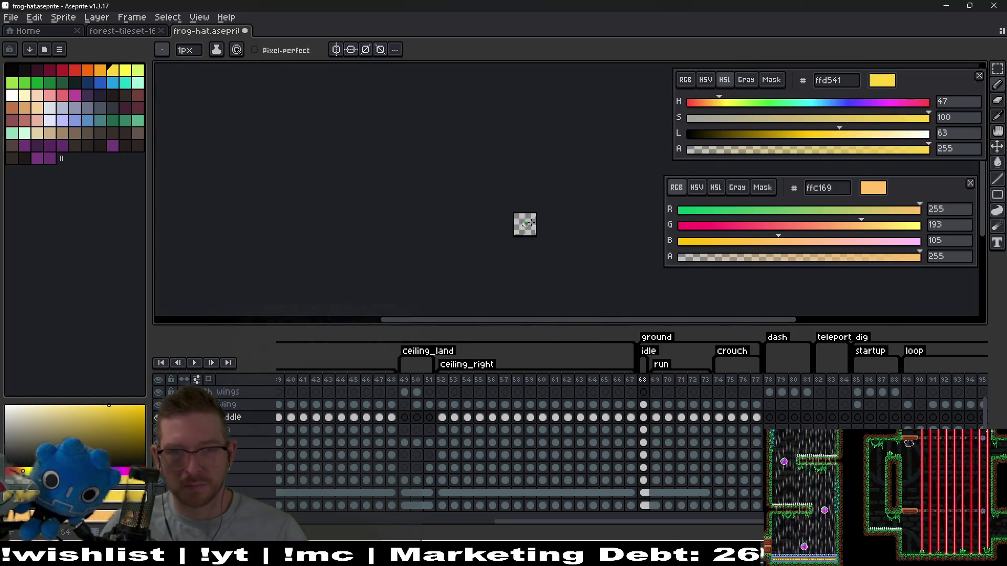
scroll(532, 219, up, 5)
scroll(540, 208, up, 1)
scroll(542, 205, up, 4)
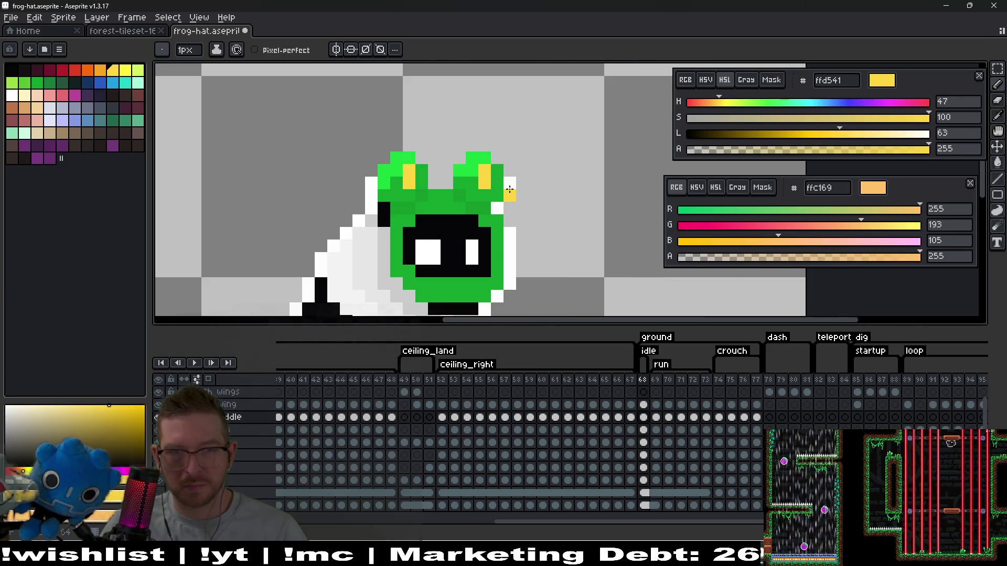
click(433, 175)
Step: Lighten the yellow to ffe27a and paint the lower eye pixel with it
drag(841, 133, 868, 133)
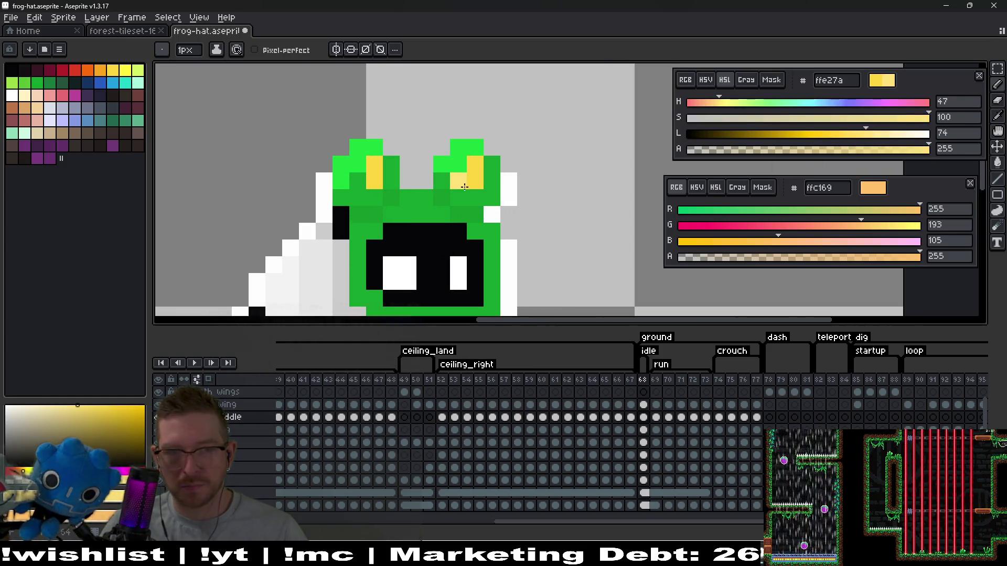
scroll(464, 187, up, 2)
click(490, 184)
scroll(292, 176, down, 7)
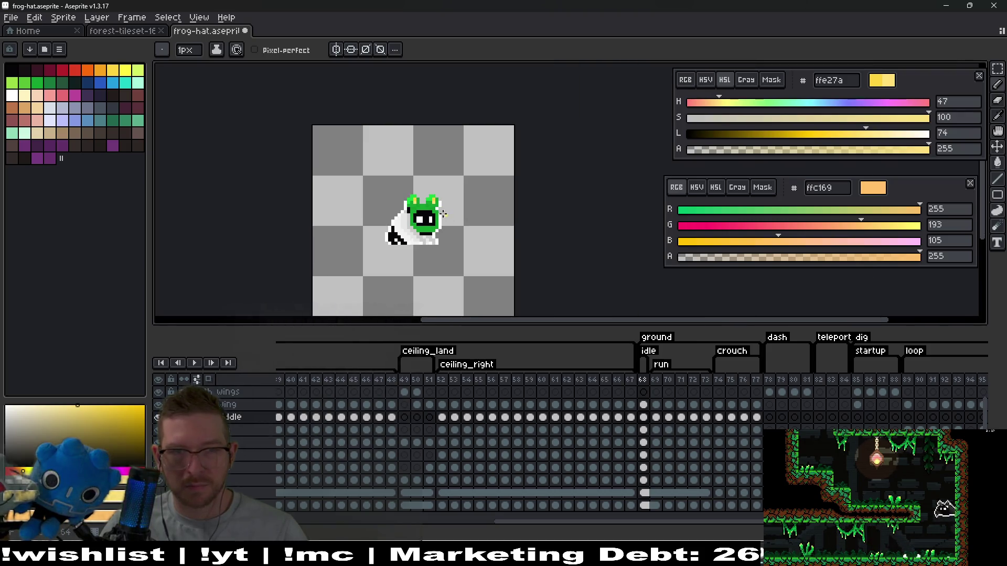
scroll(426, 200, up, 6)
scroll(519, 225, down, 1)
scroll(433, 216, up, 1)
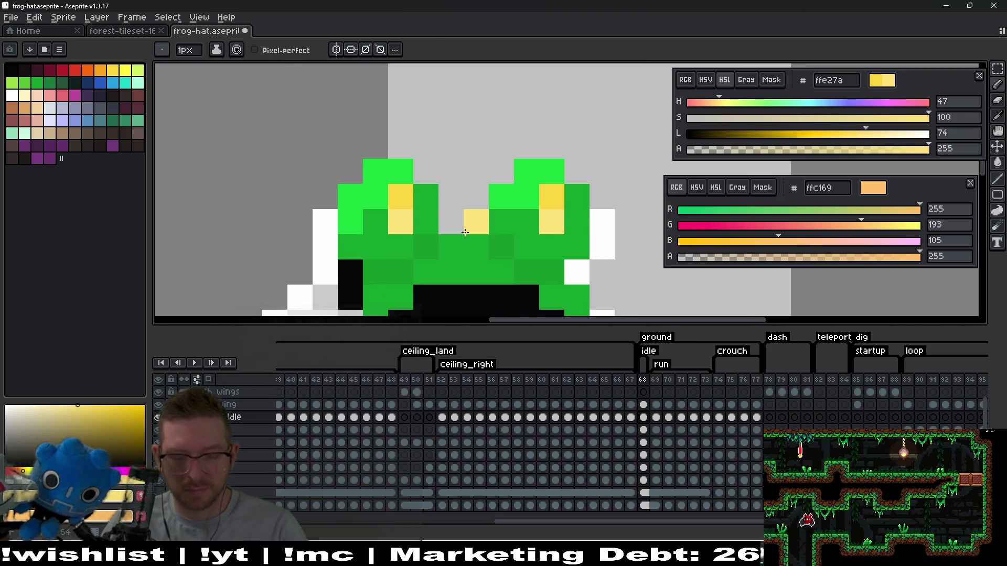
Step: Shift the left ear and eye column one pixel to the right
key(i)
key(m)
drag(388, 159, 438, 259)
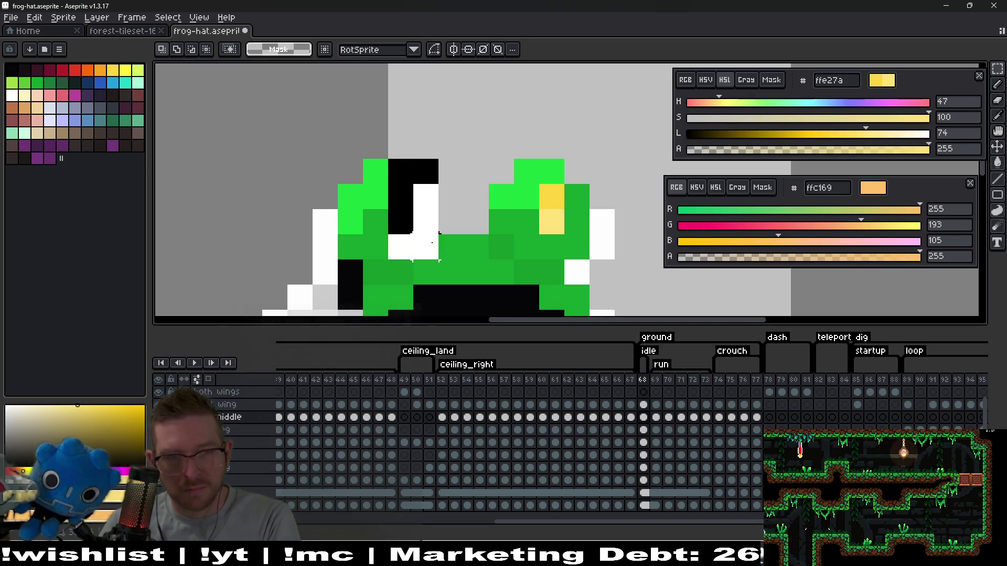
key(Right)
Step: Turn the left eye's white pixel yellow, after eyedropping the hat greens and eye yellow
key(i)
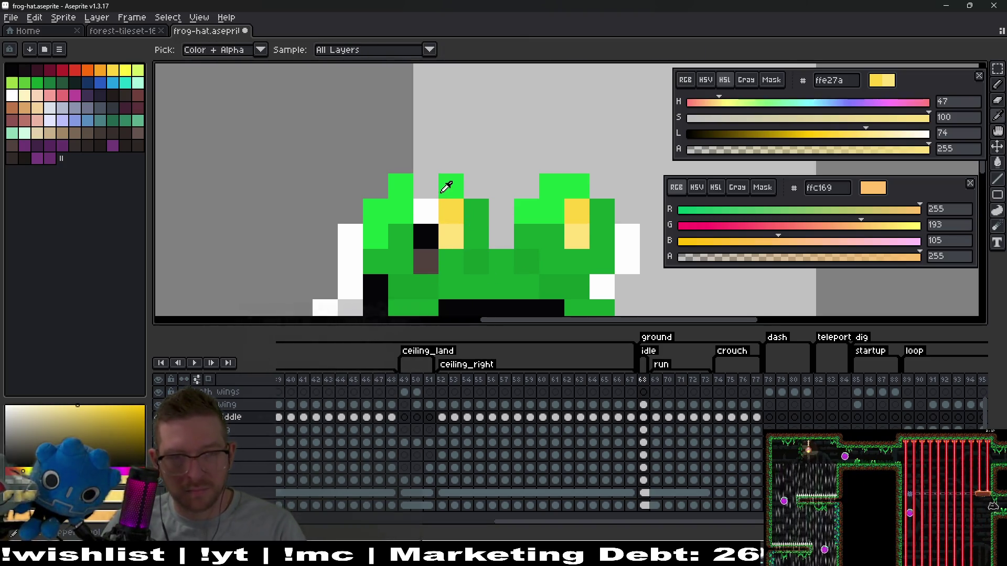
click(447, 186)
key(b)
key(i)
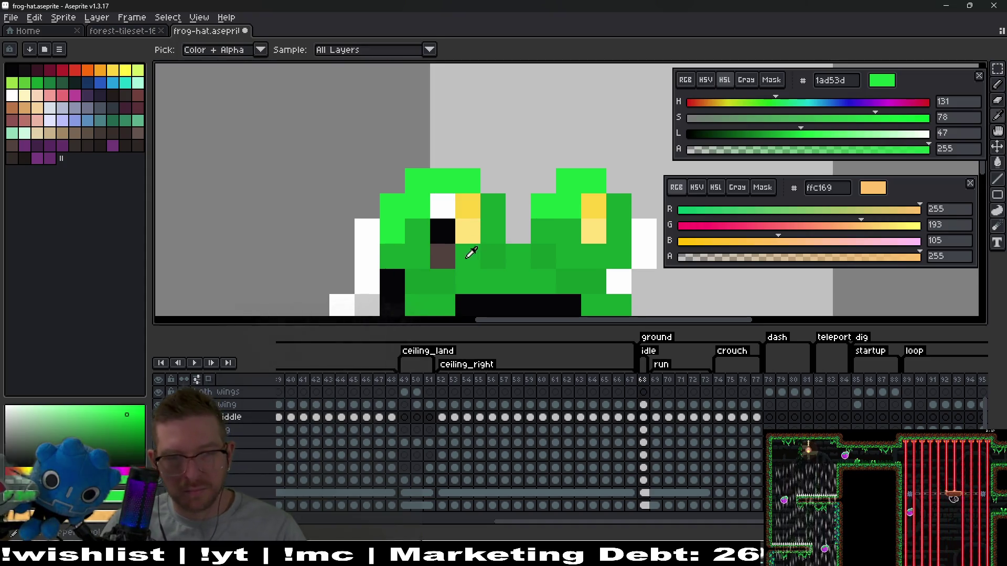
click(419, 257)
key(b)
key(i)
click(471, 204)
key(b)
click(444, 209)
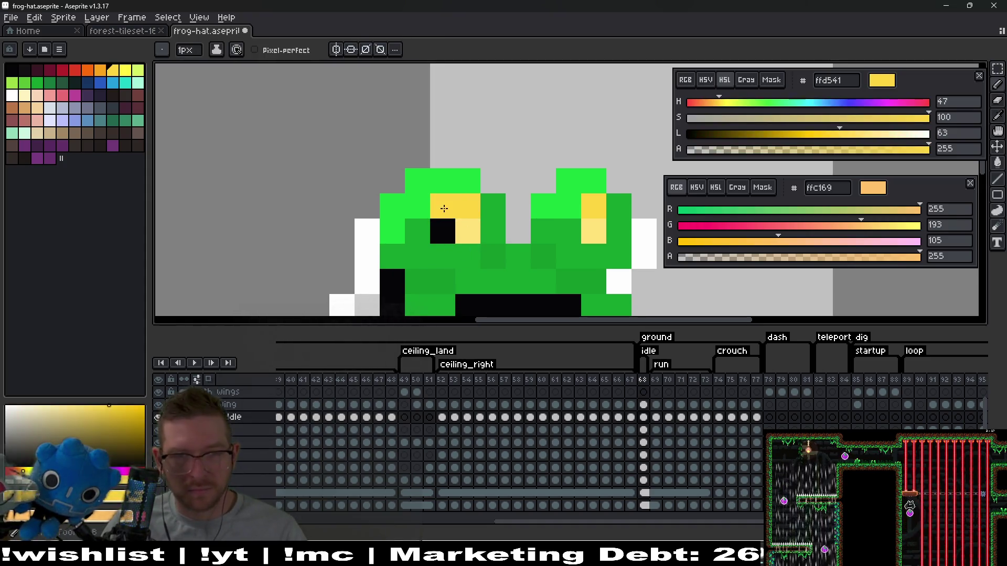
Step: Pick up the lighter eye yellow as the pencil colour
key(i)
click(467, 231)
key(b)
scroll(560, 245, down, 3)
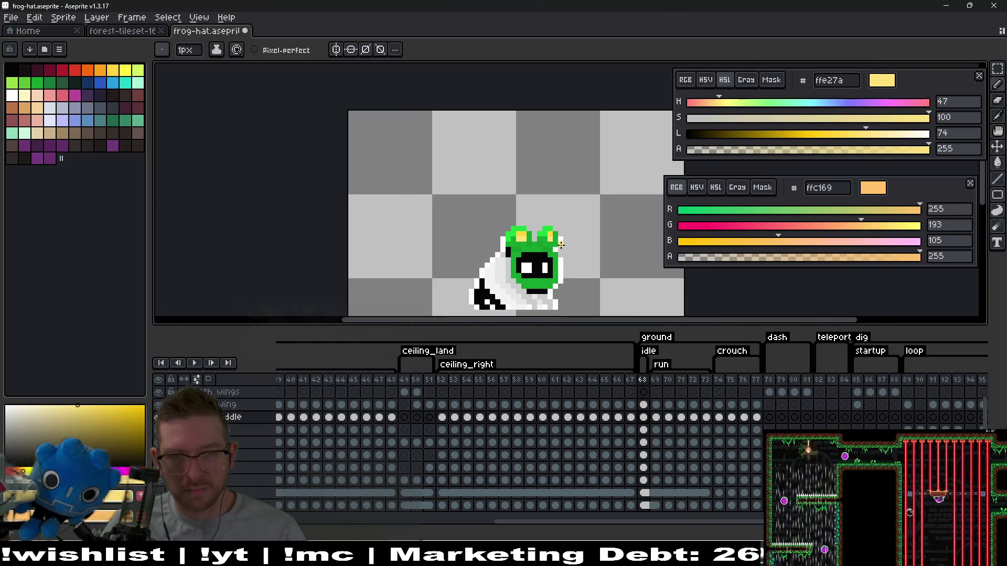
scroll(570, 245, up, 3)
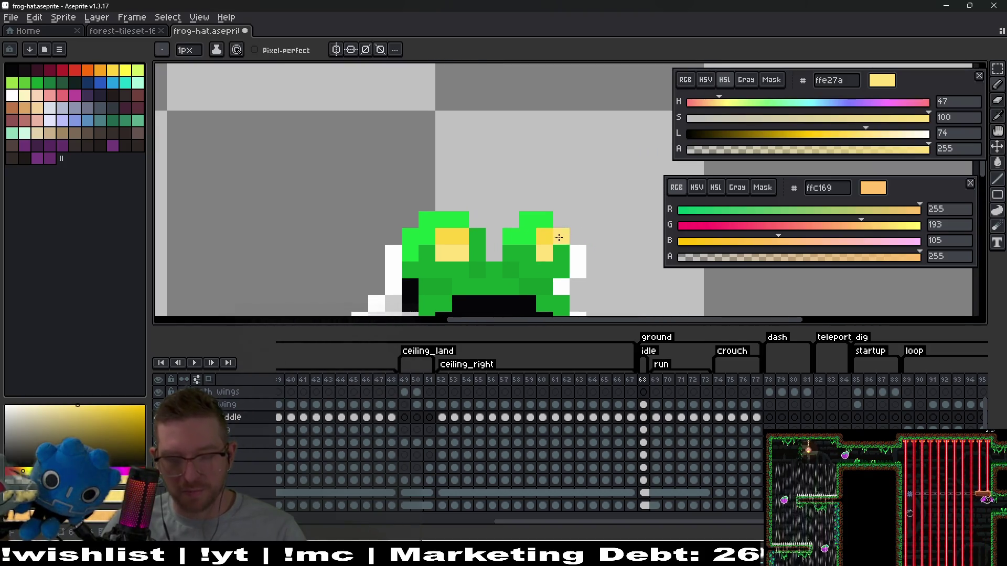
Step: Move the right ear block one pixel right and pick up the bright hat green
key(m)
drag(544, 219, 586, 278)
drag(561, 236, 577, 236)
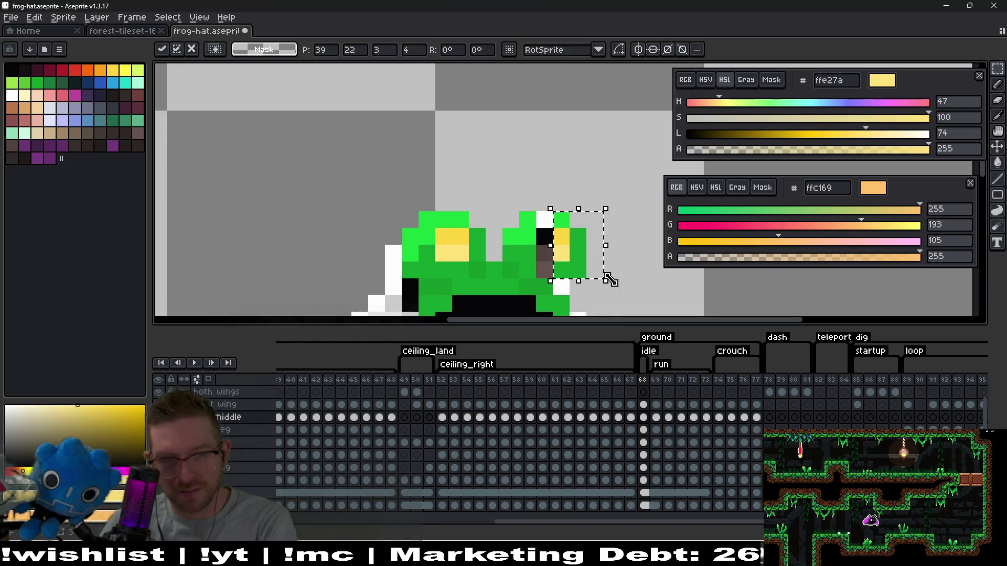
key(i)
click(564, 215)
key(b)
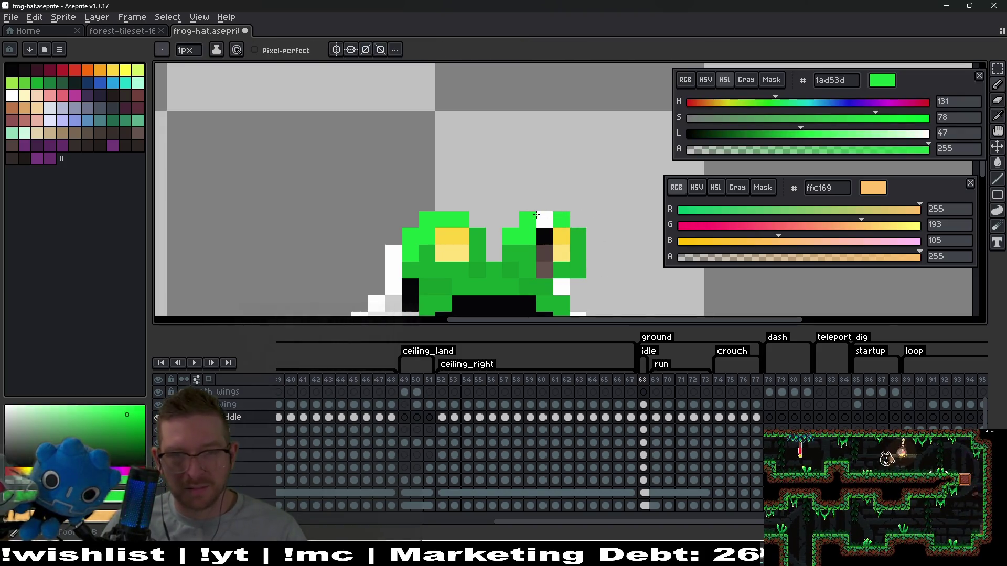
Step: Paint the dark right-eye pixels light yellow, sampling yellows and green from the hat
alt+click(545, 252)
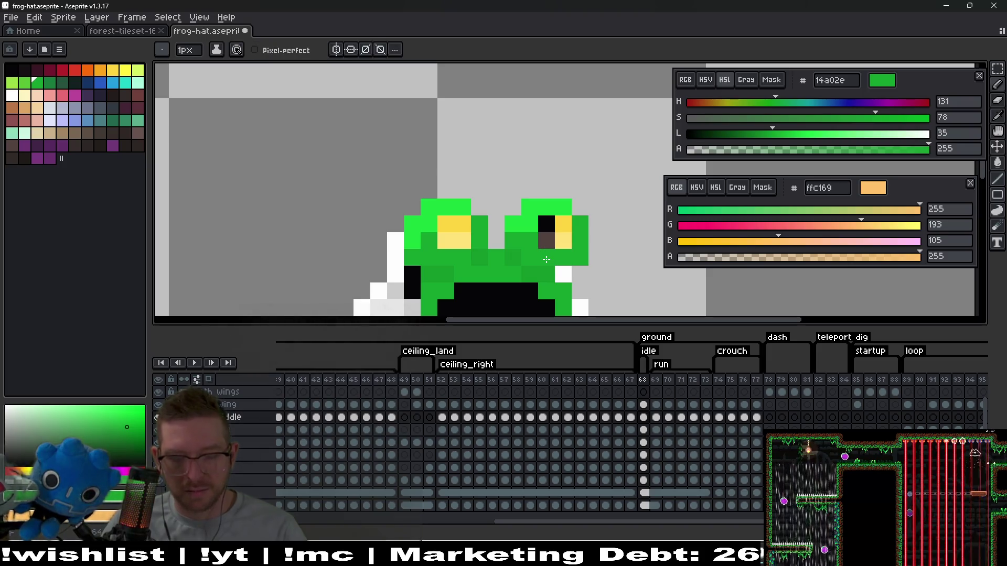
alt+click(562, 241)
drag(546, 241, 548, 231)
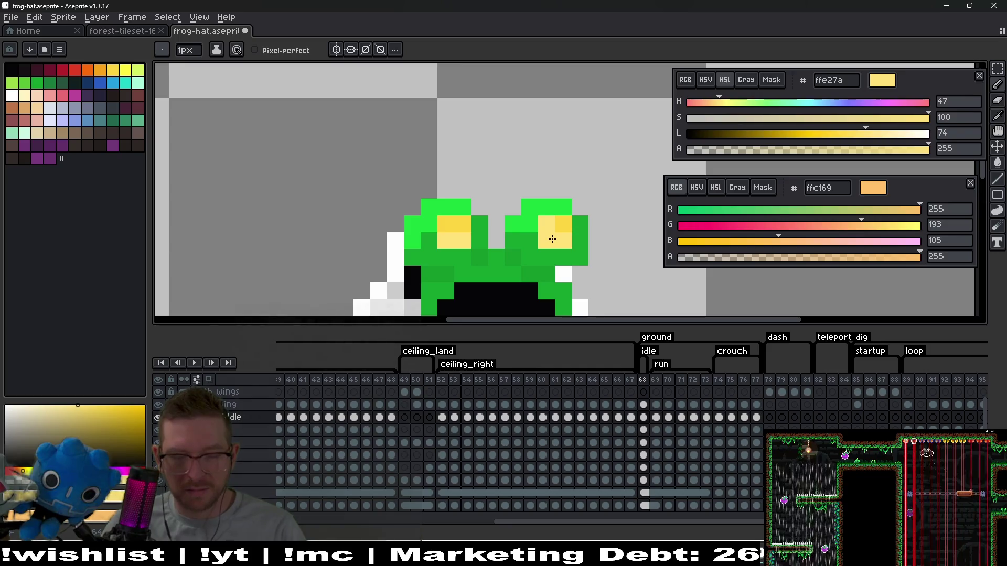
alt+click(547, 225)
scroll(584, 257, down, 5)
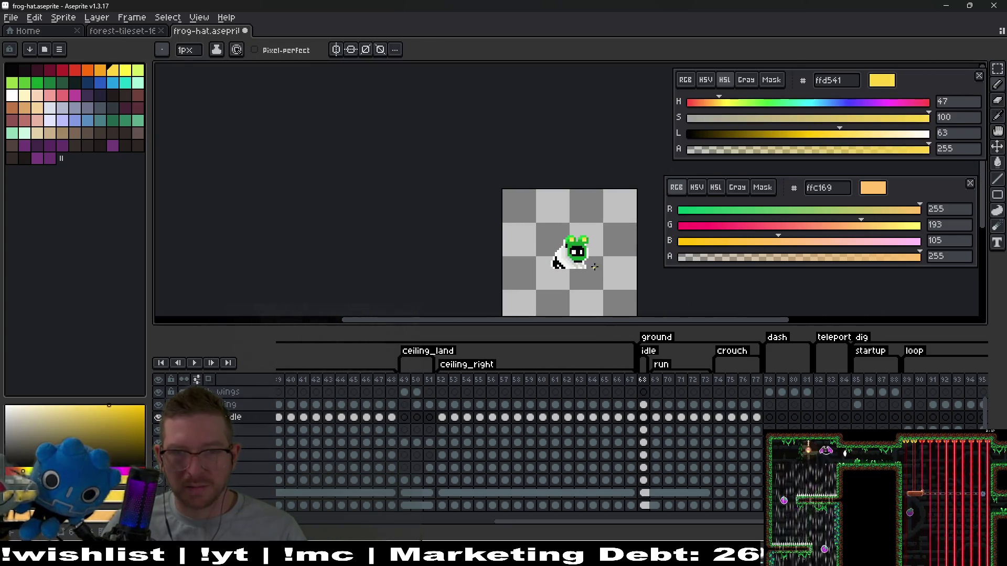
scroll(591, 256, up, 3)
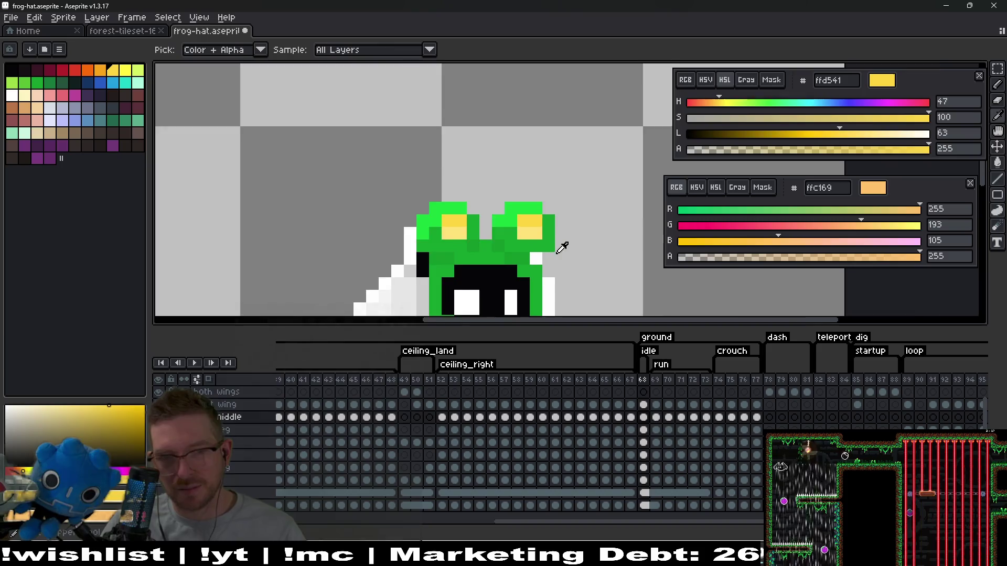
scroll(562, 243, up, 2)
alt+click(540, 231)
scroll(546, 264, down, 4)
scroll(546, 264, down, 1)
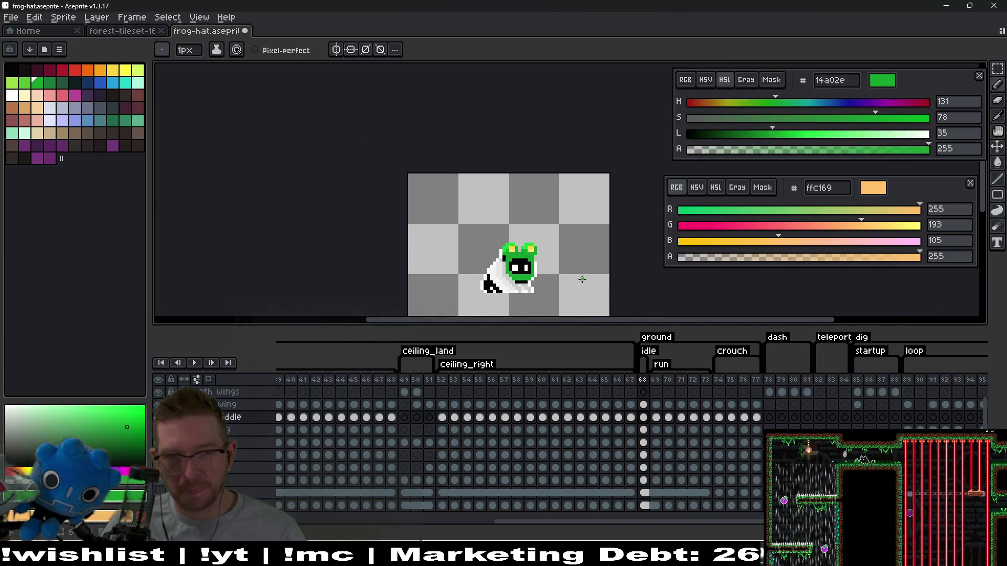
scroll(541, 261, up, 4)
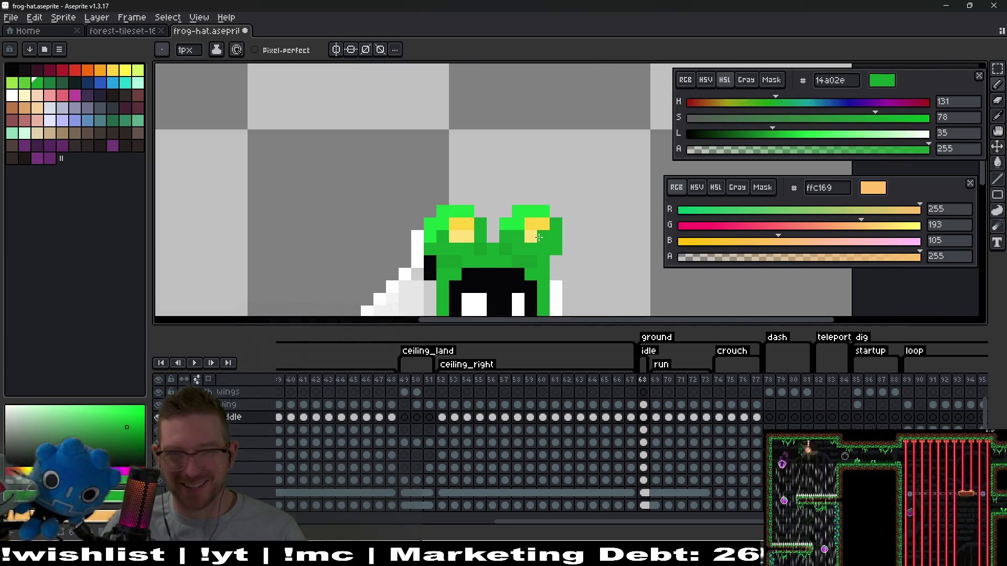
scroll(546, 238, down, 5)
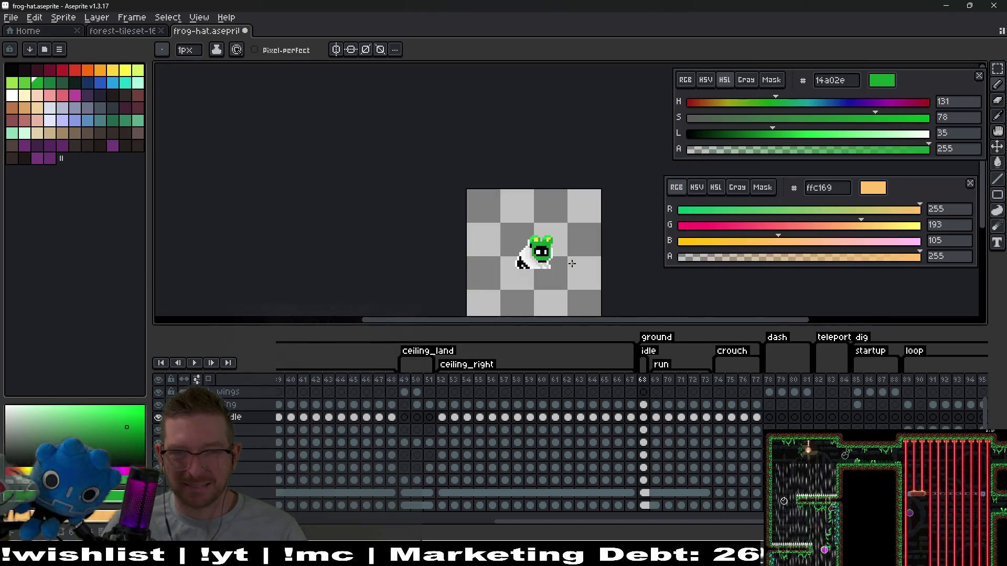
Step: Paint the right eye's top-left pixel light yellow
key(v)
key(b)
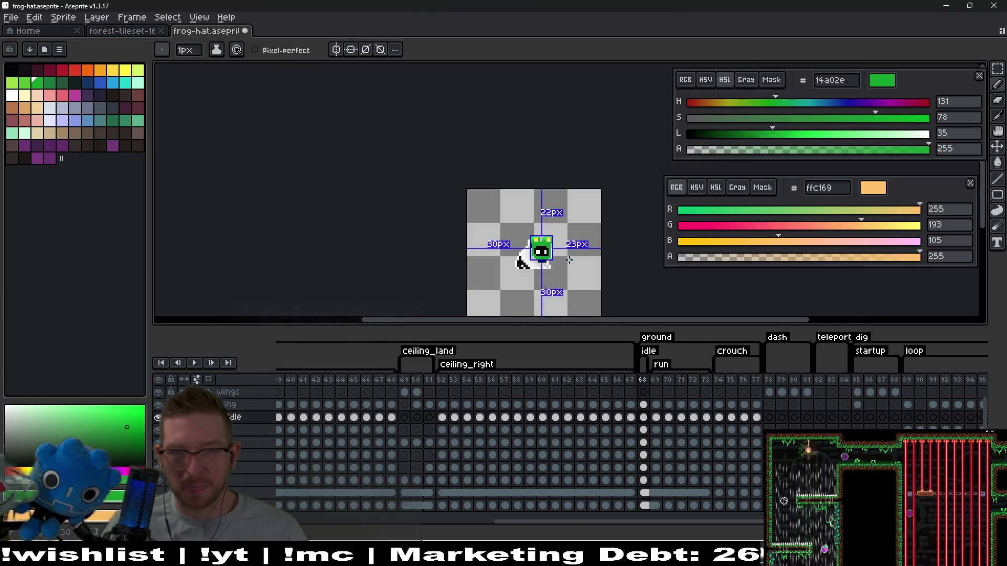
scroll(524, 260, up, 5)
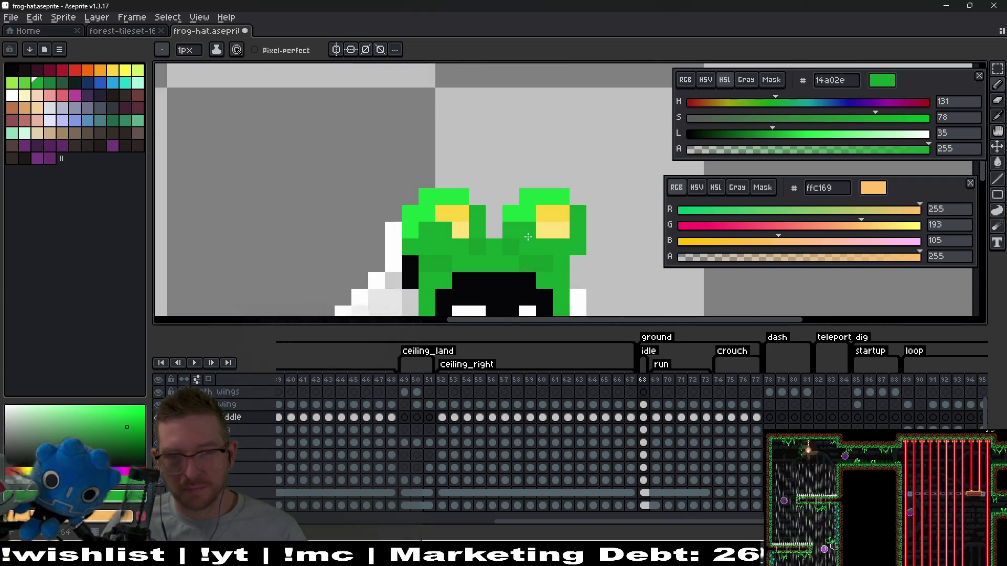
scroll(542, 230, down, 5)
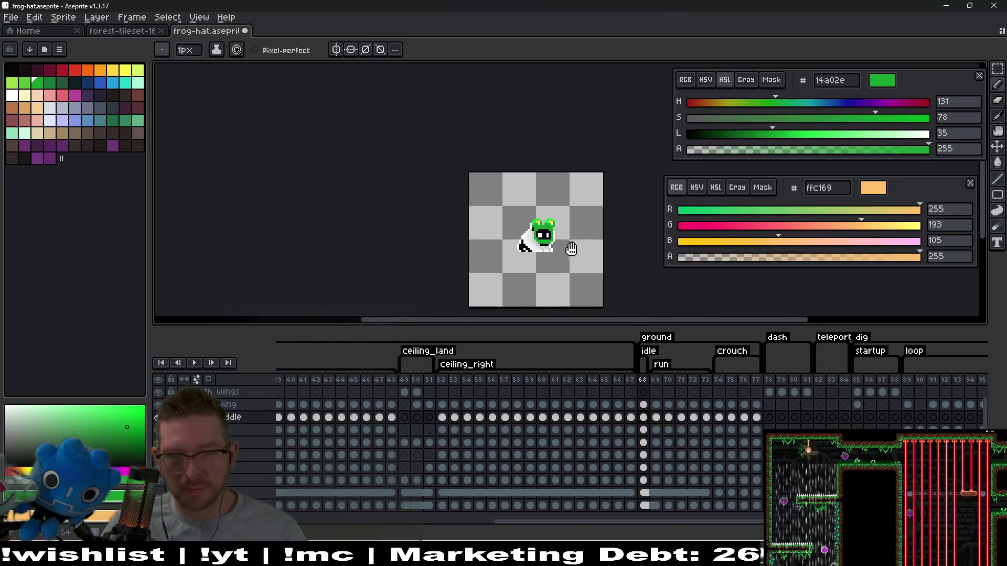
scroll(575, 245, up, 5)
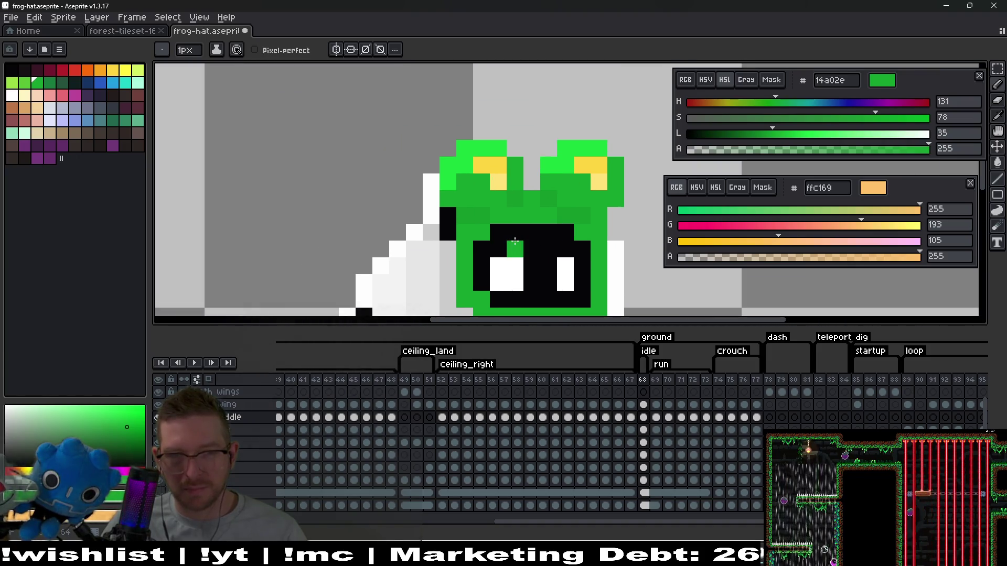
key(v)
key(b)
scroll(606, 239, down, 5)
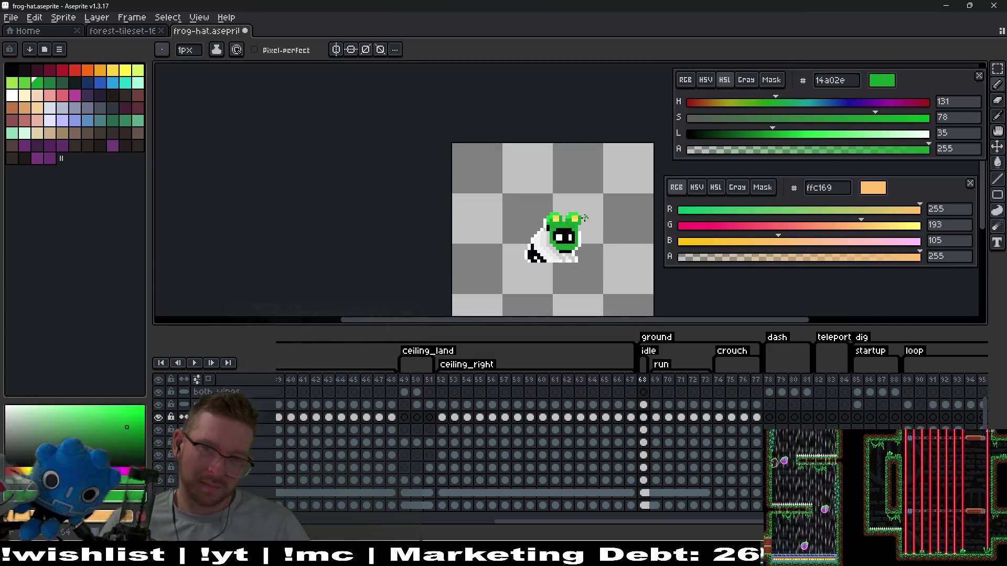
scroll(577, 220, up, 5)
key(i)
click(546, 230)
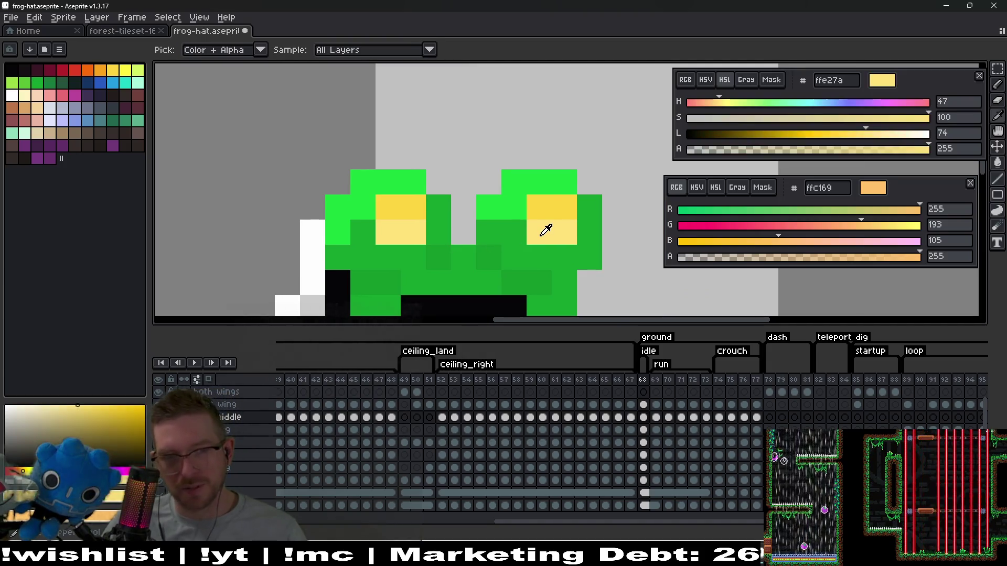
key(b)
click(539, 210)
scroll(529, 249, down, 6)
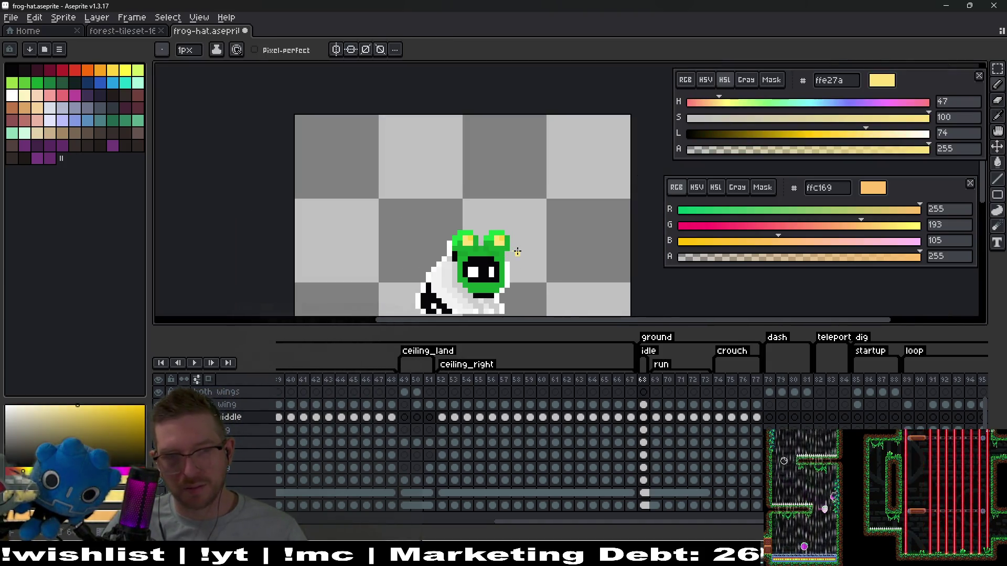
scroll(548, 256, up, 6)
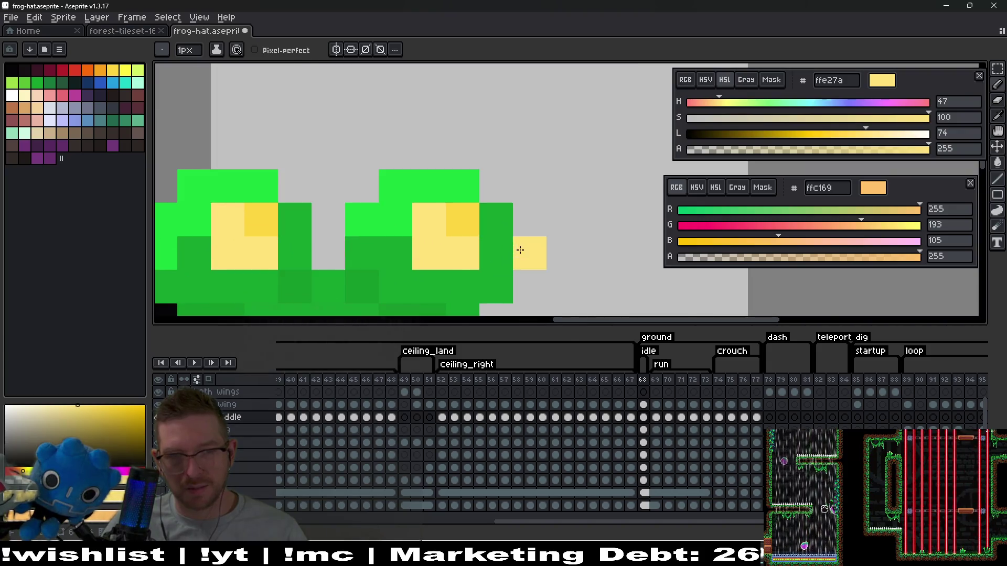
Step: Darken the eye yellow to lightness 49 (fac400) and paint a highlight pixel in each eye
key(i)
click(519, 218)
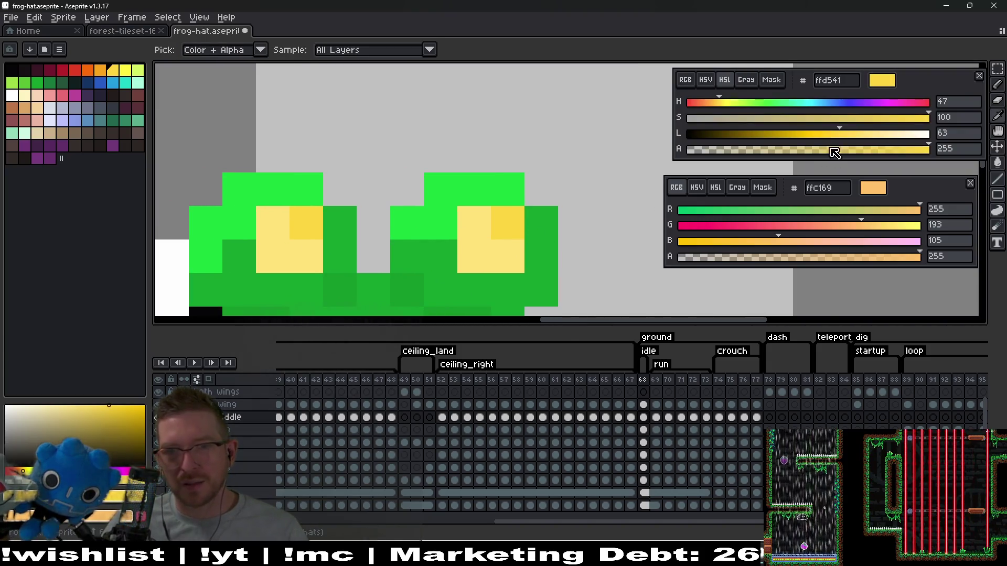
drag(868, 139, 807, 136)
key(b)
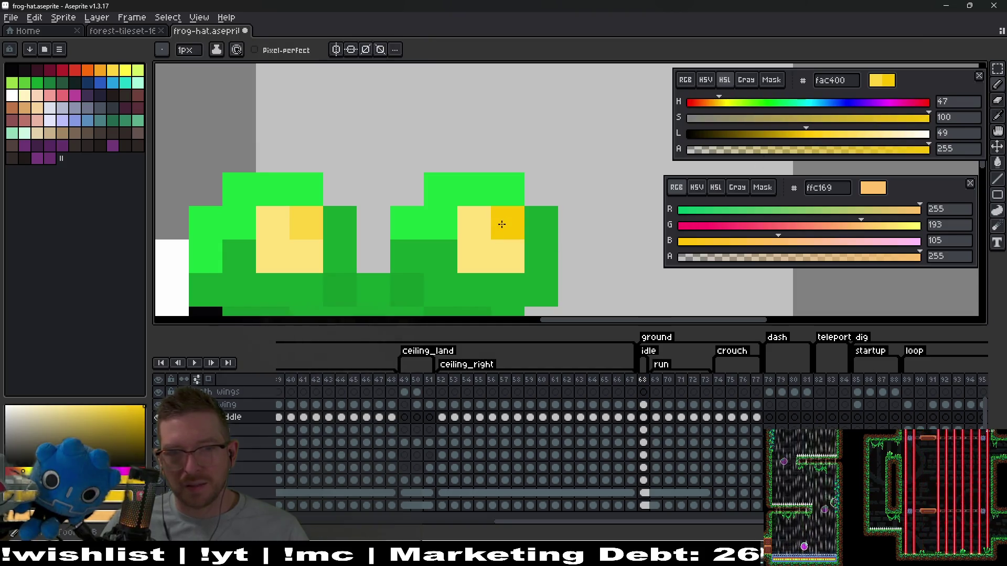
click(499, 225)
click(324, 222)
scroll(547, 175, down, 8)
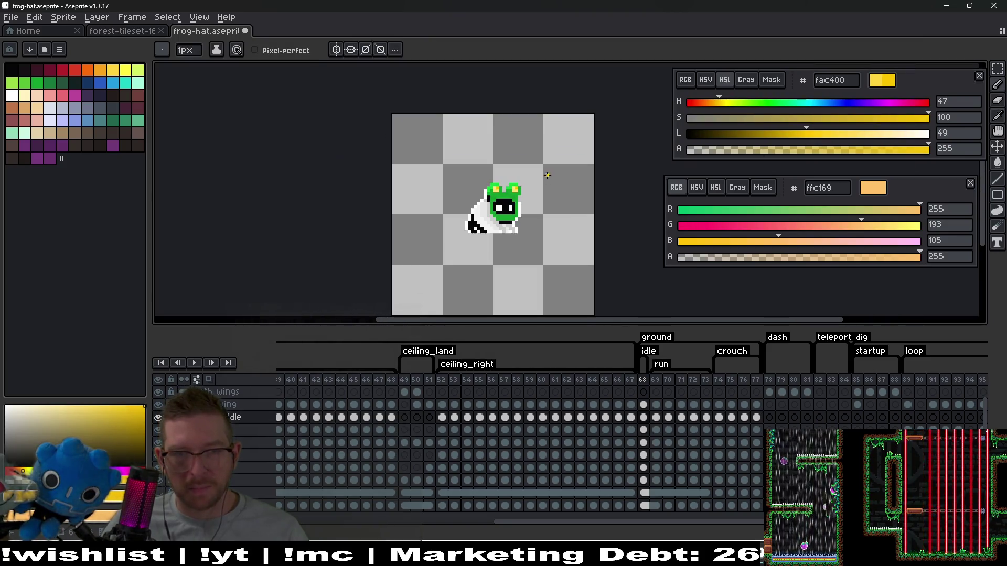
scroll(532, 198, up, 2)
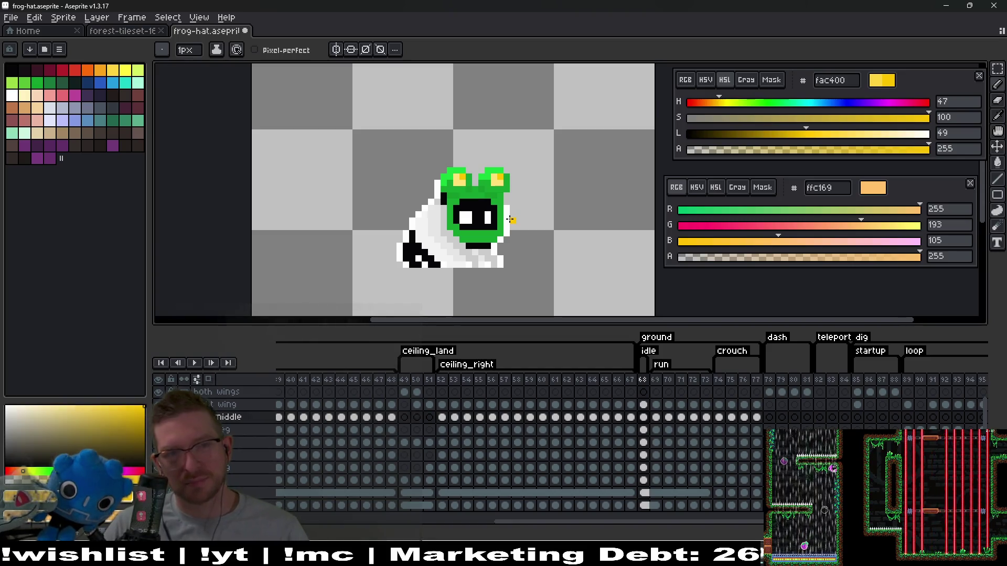
Step: Undo the stray yellow pixel added beside the right eye
scroll(509, 219, up, 2)
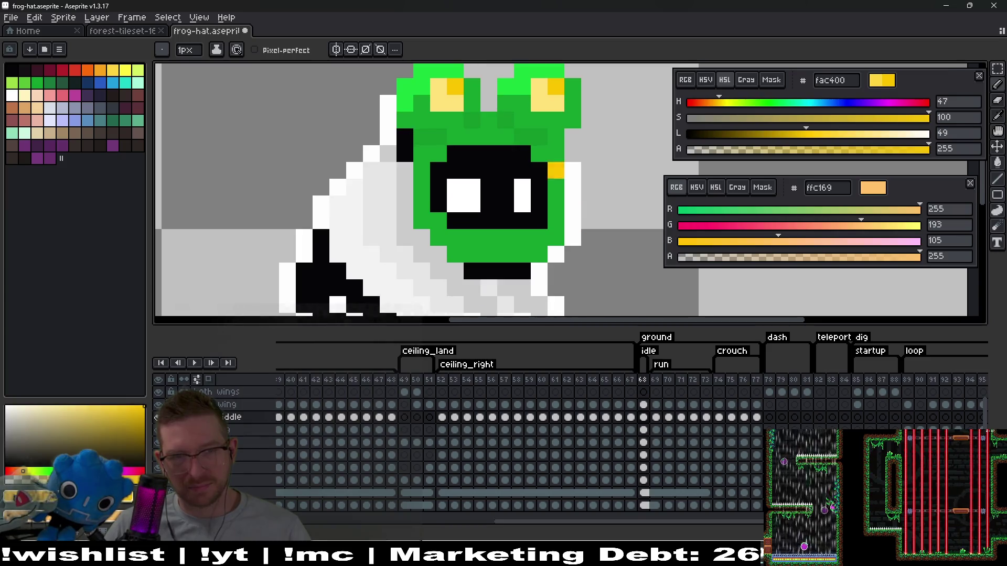
click(551, 231)
key(ctrl+z)
Step: Darken the hat green to lightness 23 (0d681e) and draw rows above and below the mouth
alt+click(554, 195)
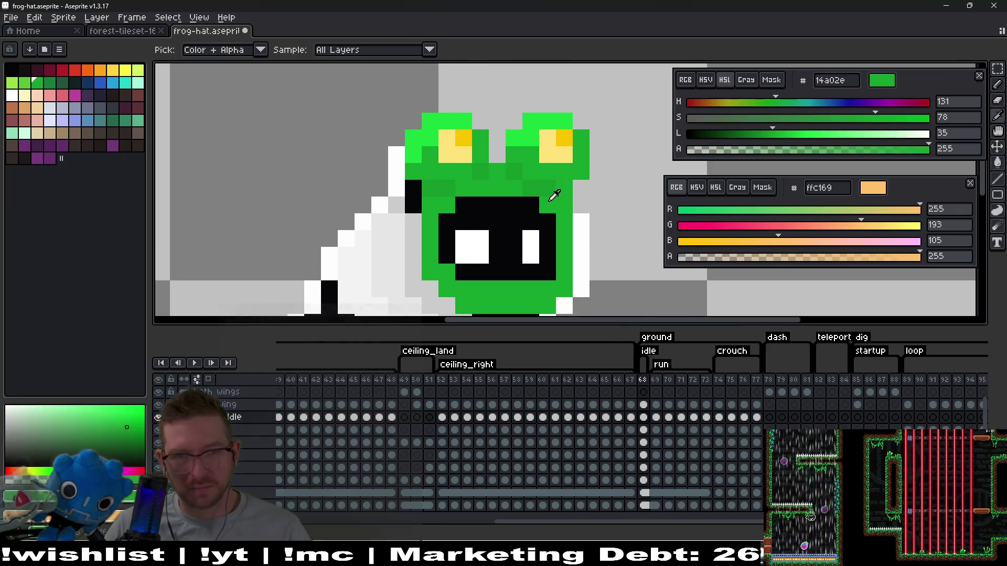
drag(755, 136, 743, 135)
key(b)
drag(537, 205, 466, 201)
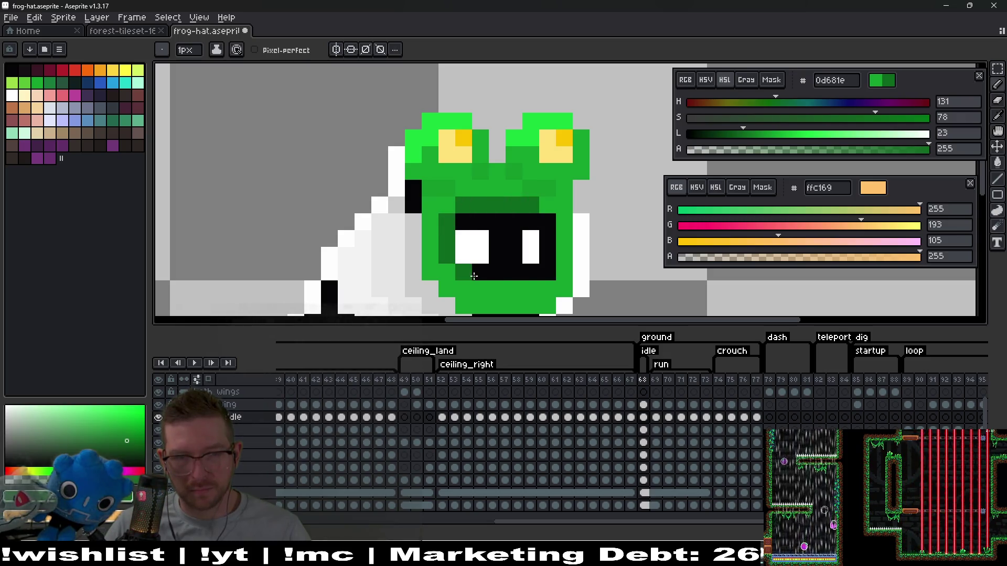
mouse_move(473, 276)
mouse_down()
mouse_move(542, 273)
mouse_move(549, 222)
mouse_up()
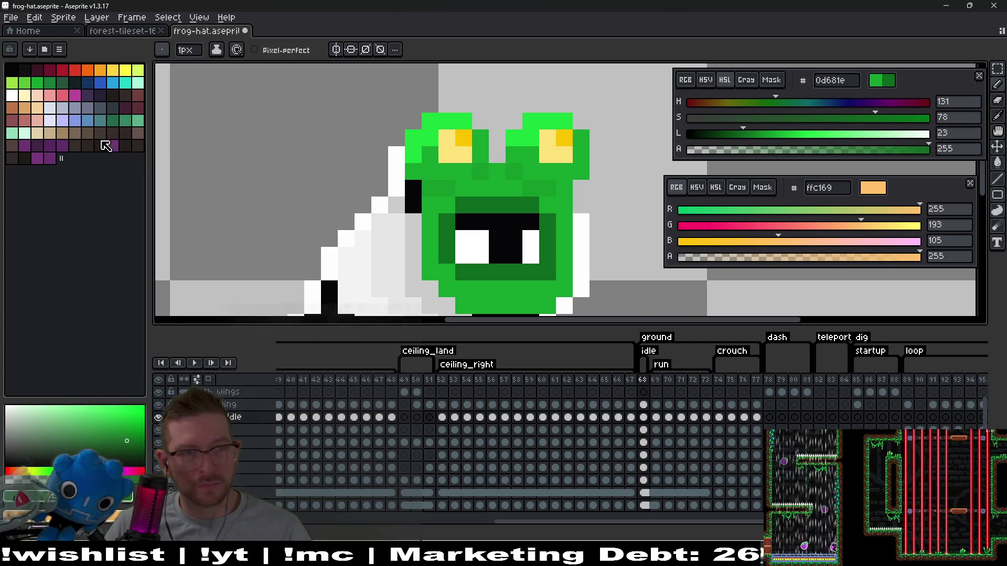
Step: Paint the mouth's bottom row deep red and shift the mouth down one pixel
click(66, 73)
drag(493, 272, 545, 273)
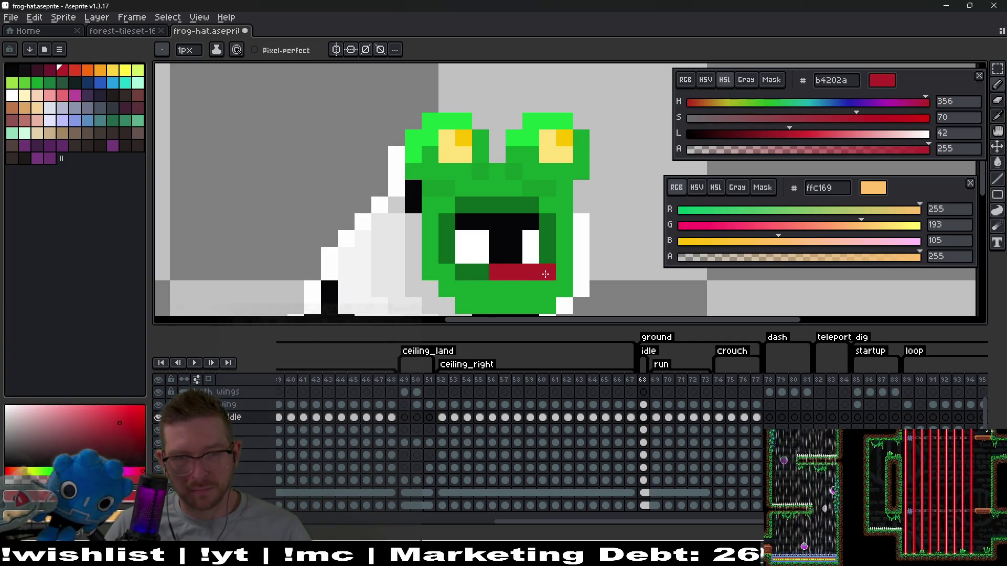
scroll(532, 270, down, 3)
scroll(558, 287, up, 4)
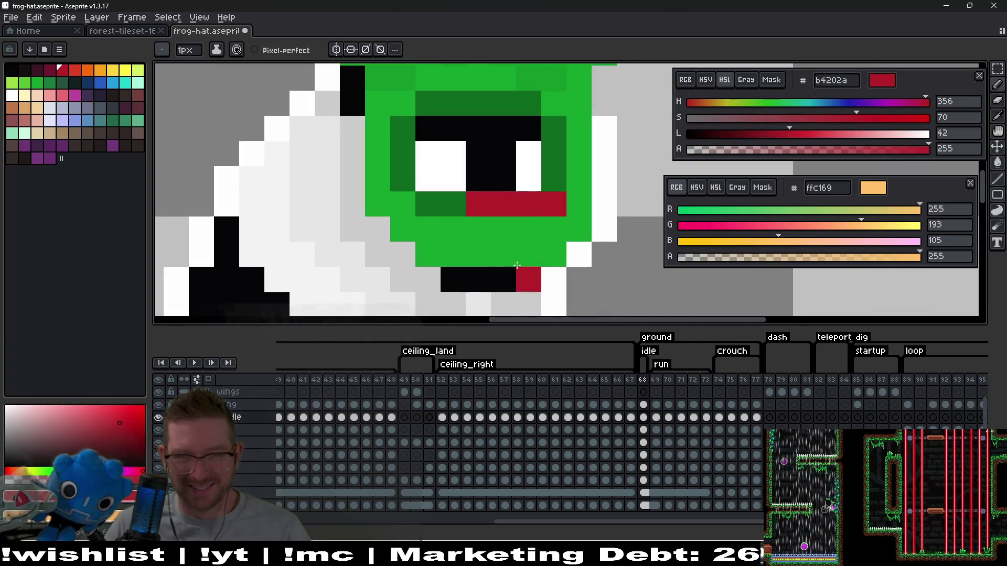
key(m)
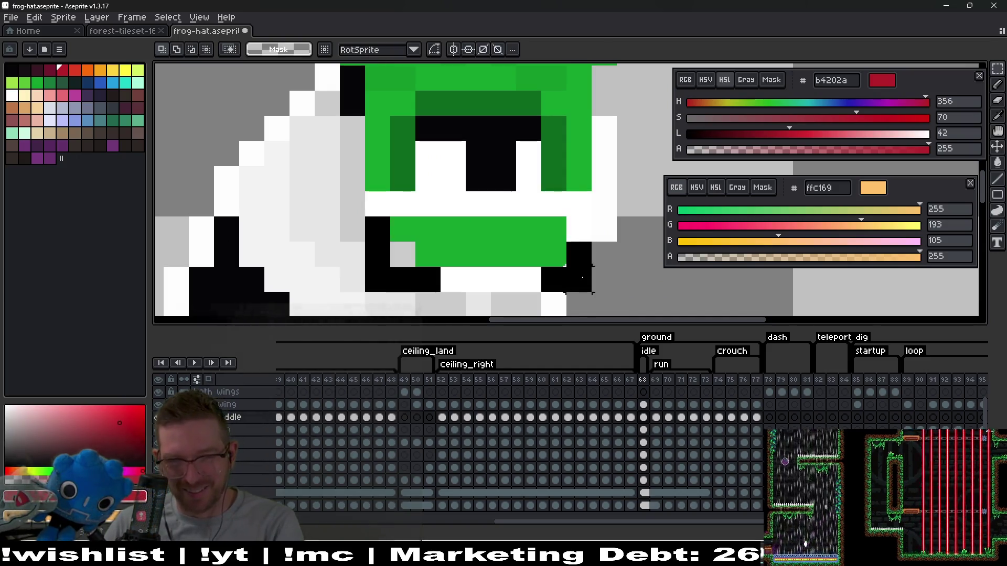
drag(377, 203, 577, 210)
Step: Paint both ends of the black row green and one mouth pixel dark green
key(b)
alt+click(584, 198)
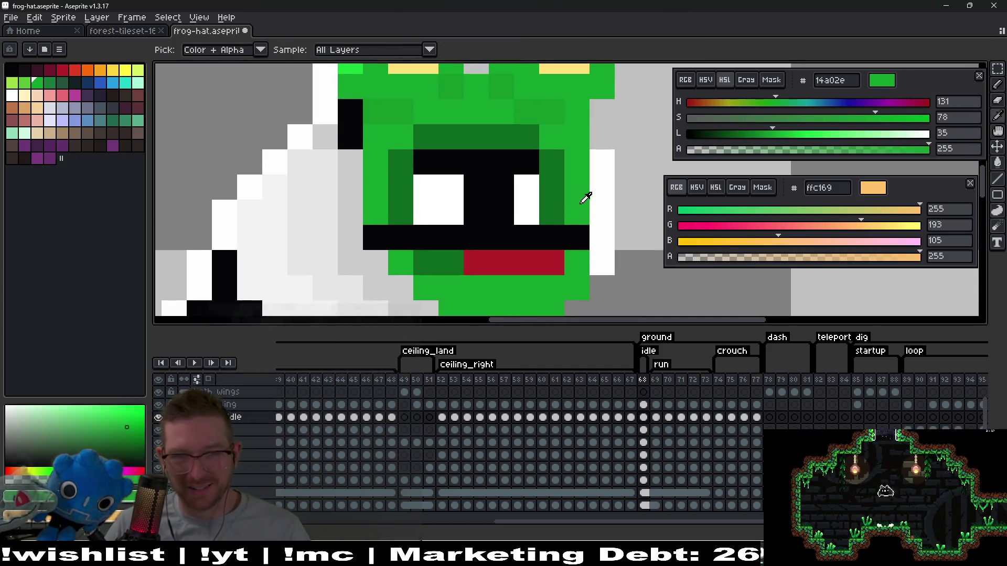
click(577, 237)
click(373, 243)
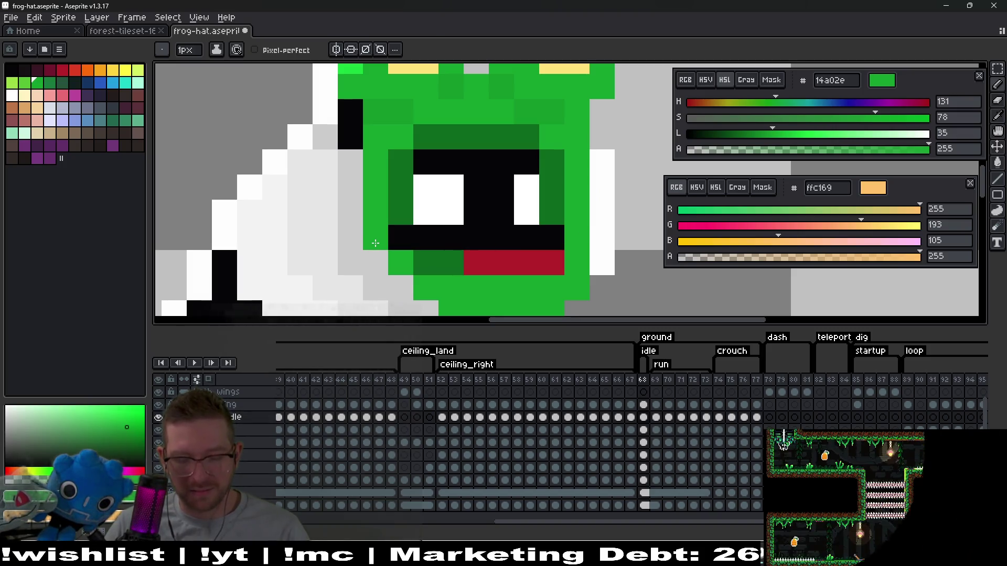
alt+click(401, 215)
click(501, 262)
scroll(499, 260, down, 4)
scroll(496, 258, up, 3)
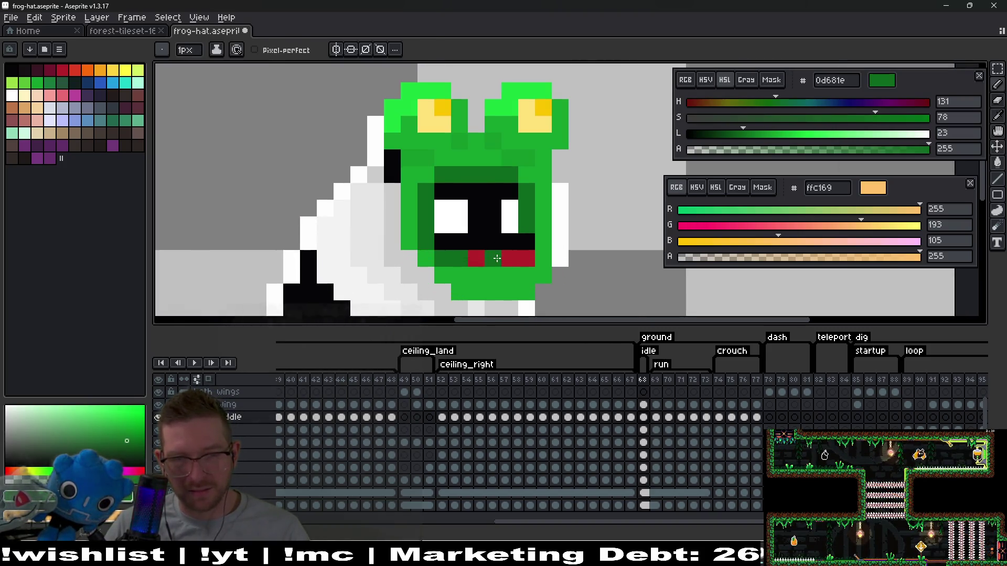
scroll(559, 221, down, 5)
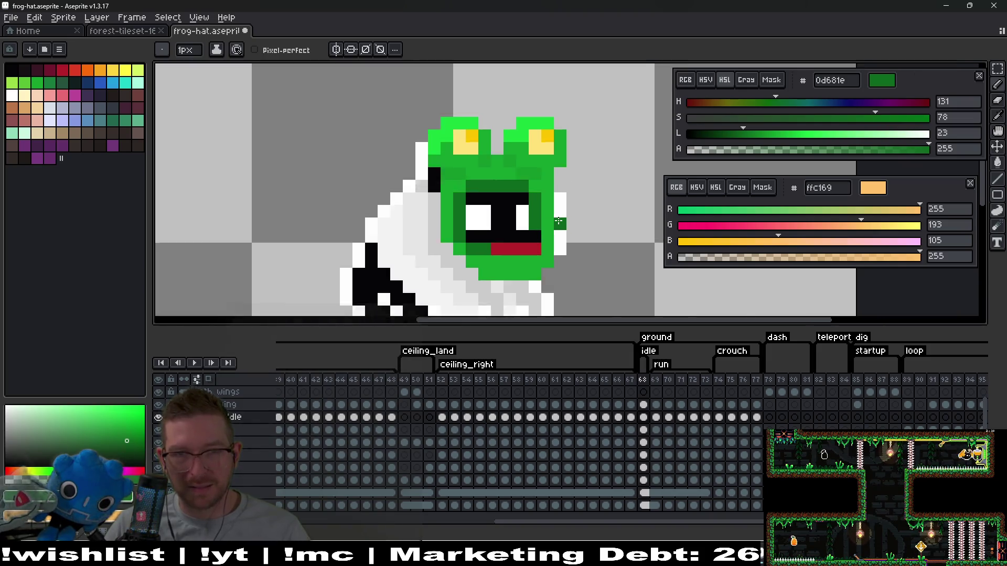
scroll(547, 244, up, 5)
Step: Undo the stray green pixels below the mouth and sample the mouth's red
key(ctrl+z)
key(ctrl+z)
key(ctrl+z)
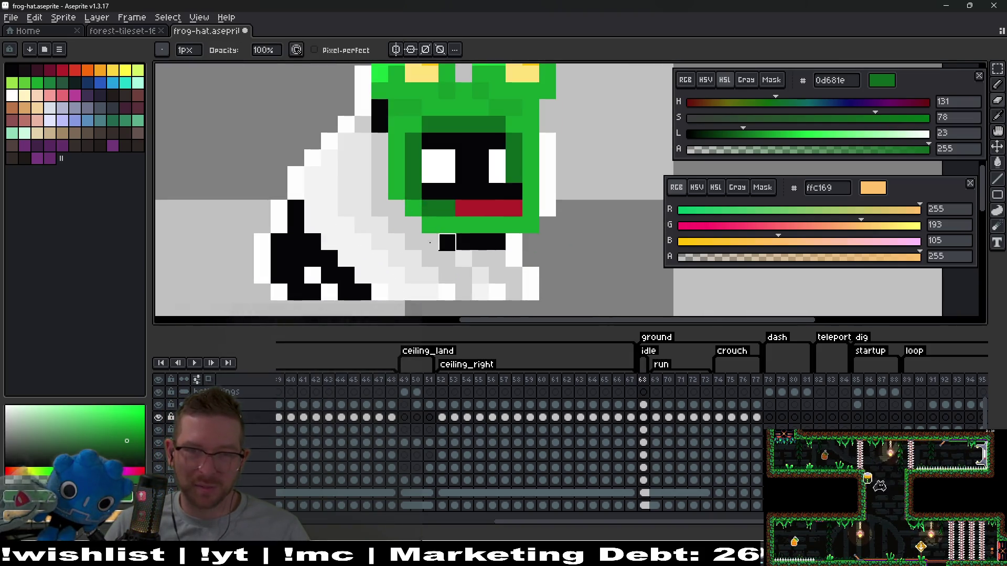
scroll(581, 242, down, 4)
scroll(546, 236, up, 5)
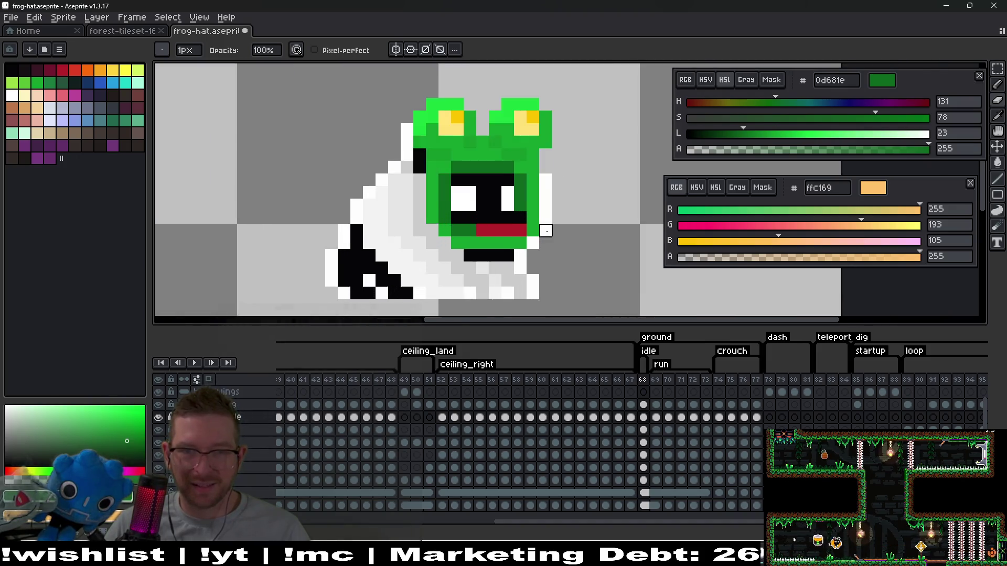
key(alt)
click(516, 229)
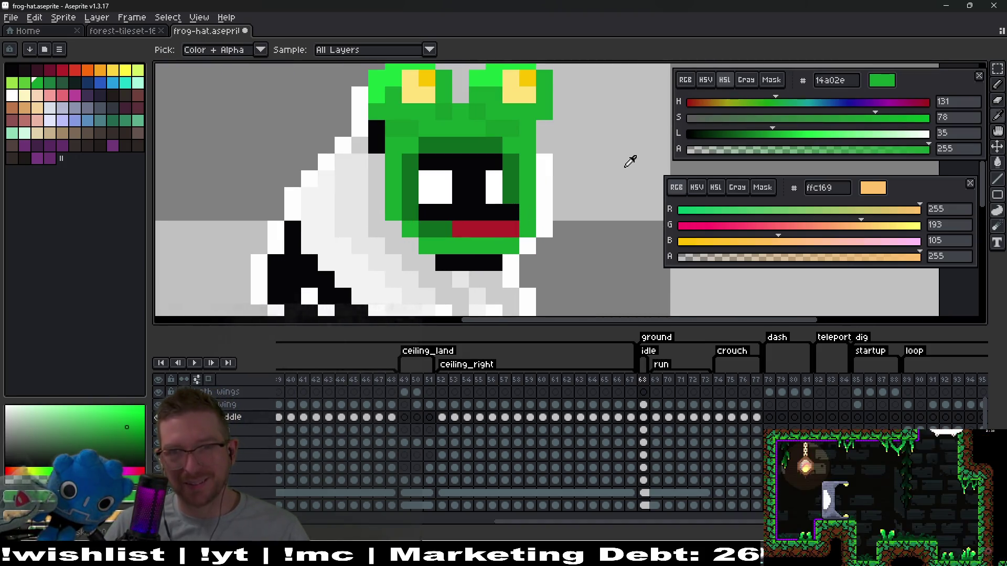
Step: Lighten the red to a pinker shade and paint the mouth and its edge with it
drag(793, 138, 835, 133)
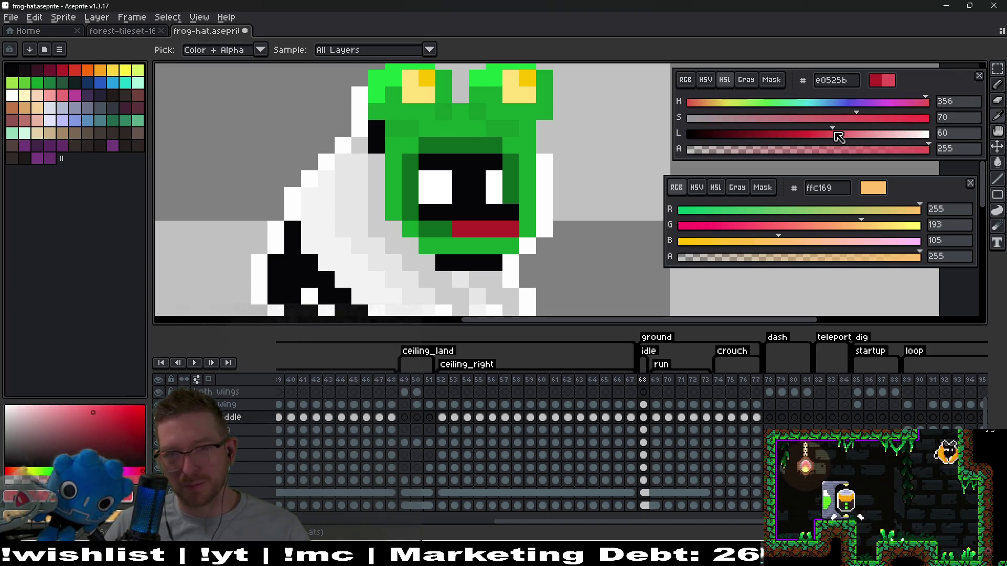
drag(491, 235, 475, 229)
scroll(546, 239, down, 5)
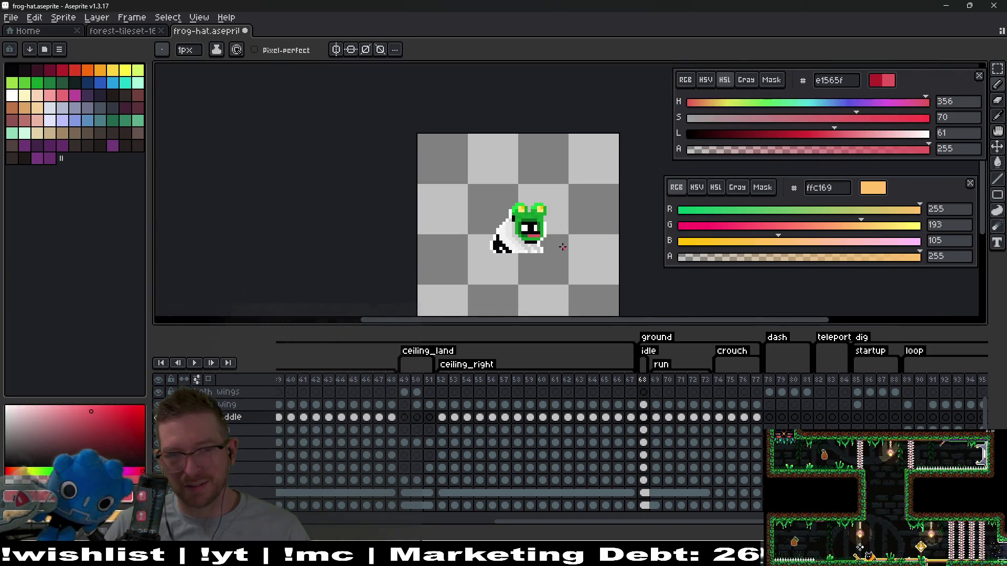
scroll(541, 232, up, 5)
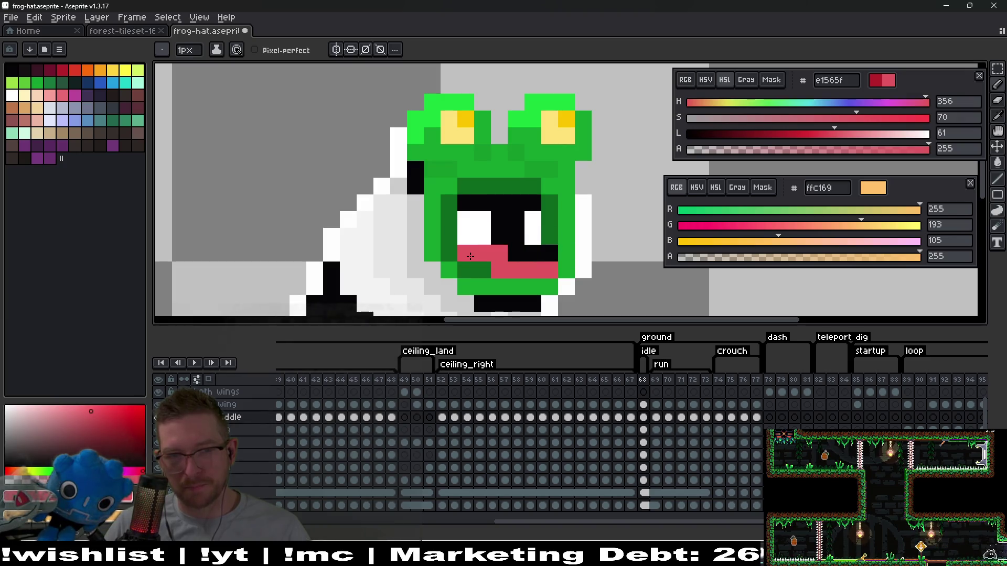
click(516, 253)
scroll(524, 252, down, 1)
click(562, 253)
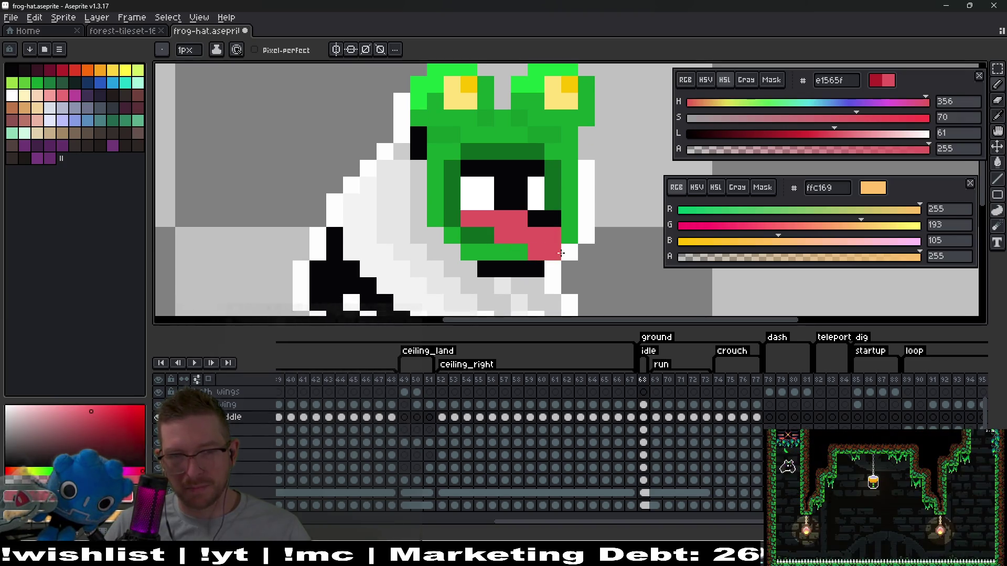
scroll(551, 253, down, 5)
Step: Repaint the pink mouth pixels black
key(ctrl)
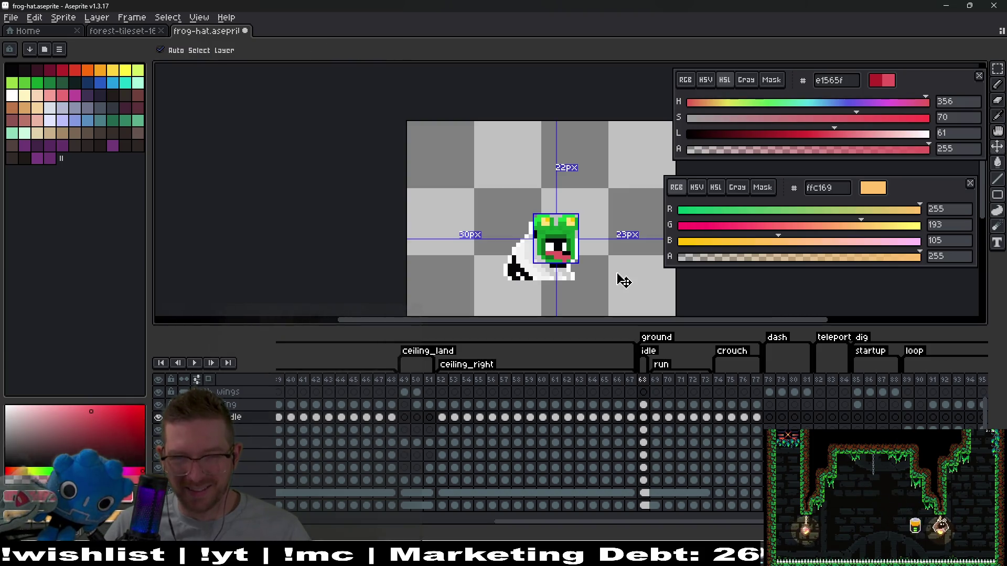
scroll(540, 257, up, 5)
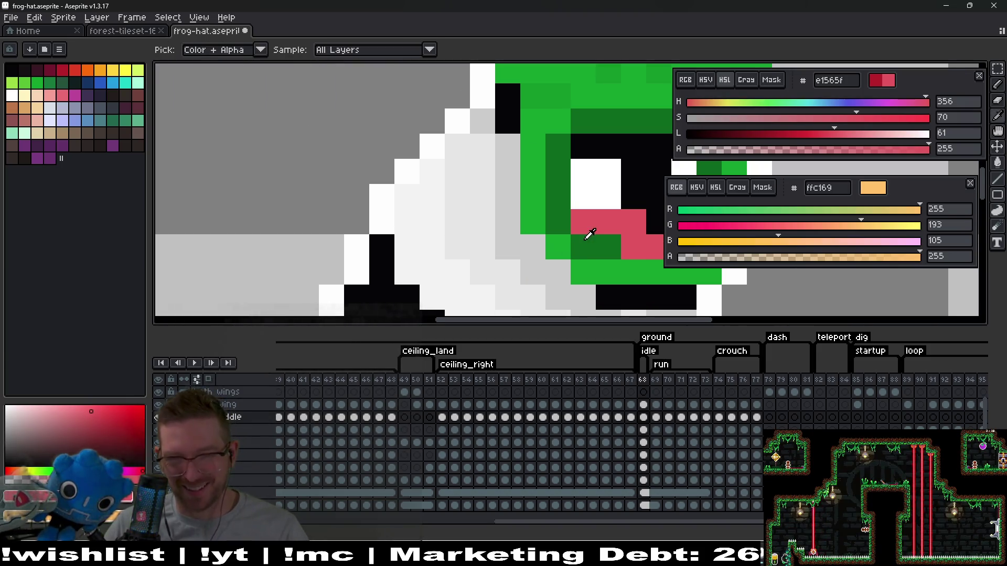
drag(584, 223, 634, 223)
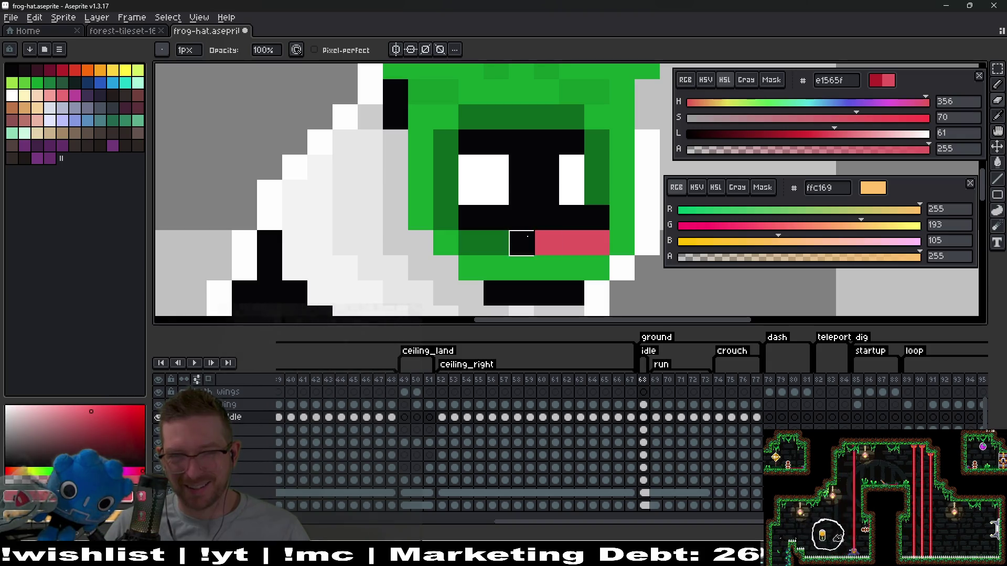
drag(527, 236, 591, 235)
Step: Paint the remaining mouth pixels in the hat's dark green
alt+click(571, 209)
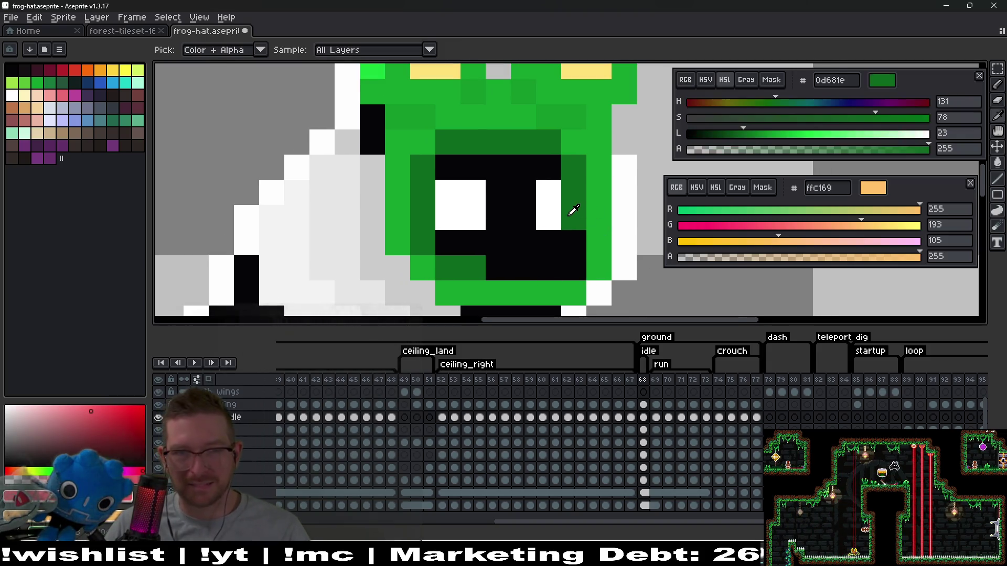
drag(493, 268, 557, 261)
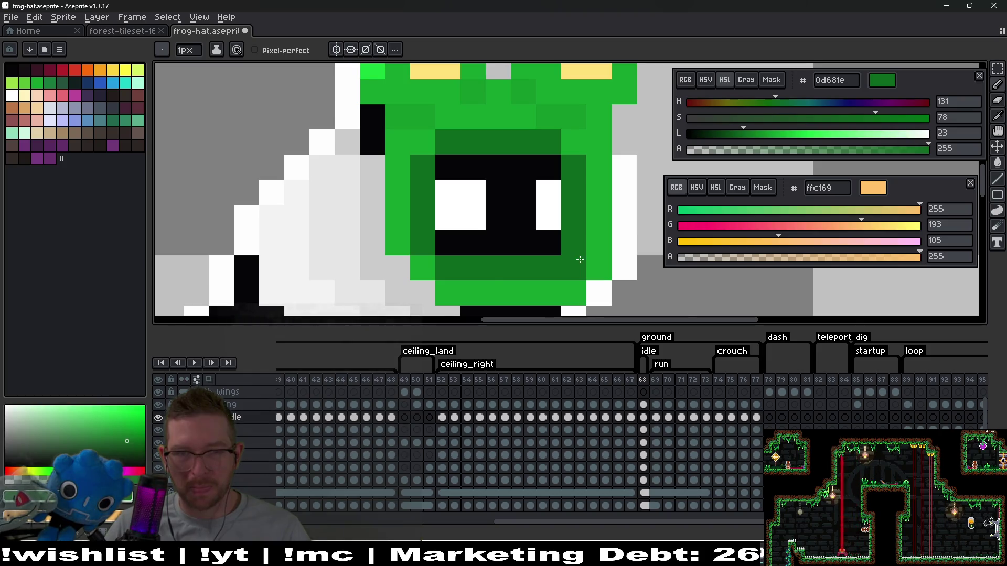
scroll(580, 259, down, 5)
click(632, 277)
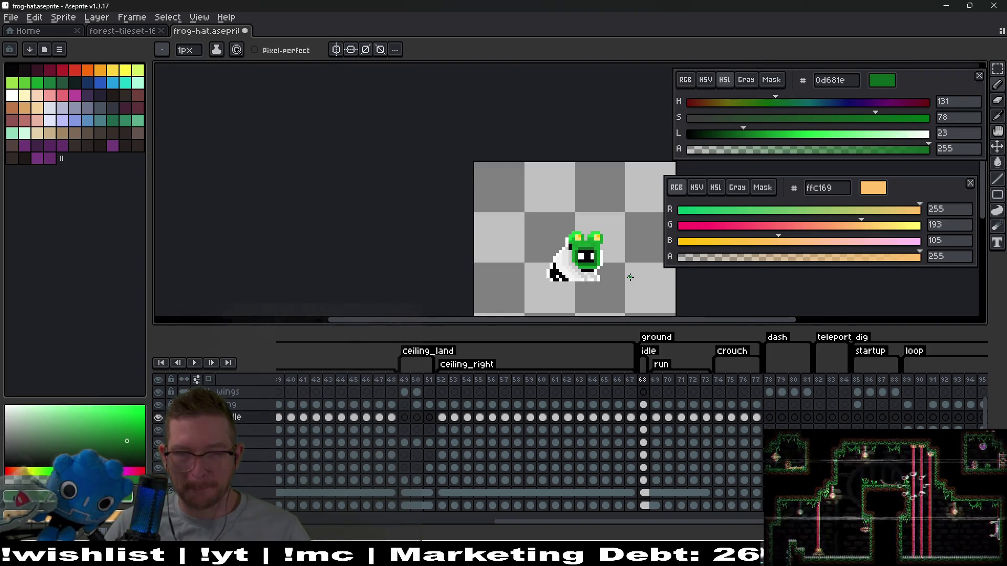
Step: Undo the stray dark-green pixel and paint the hat's left outline pixel green
scroll(621, 264, down, 1)
scroll(565, 248, up, 6)
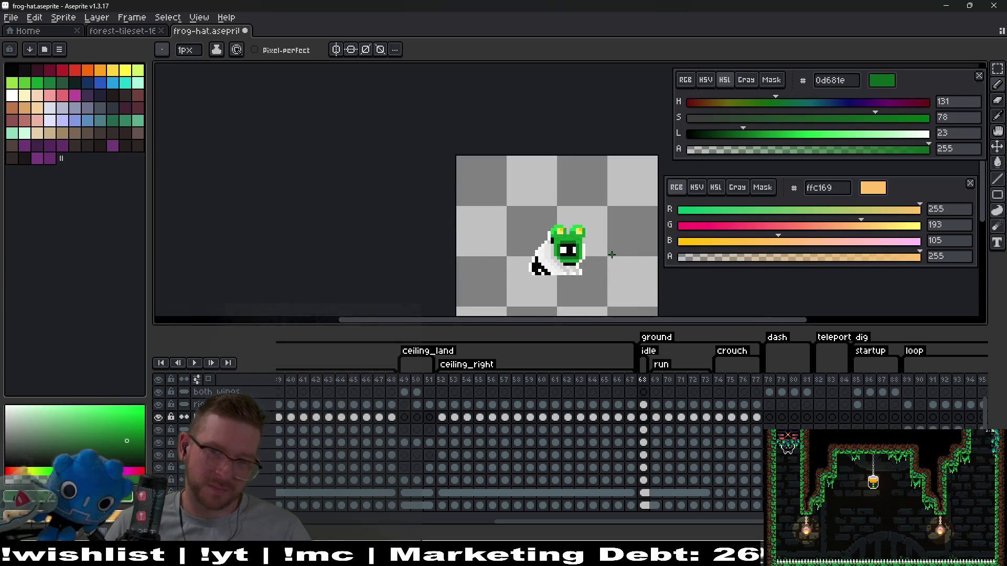
key(ctrl+z)
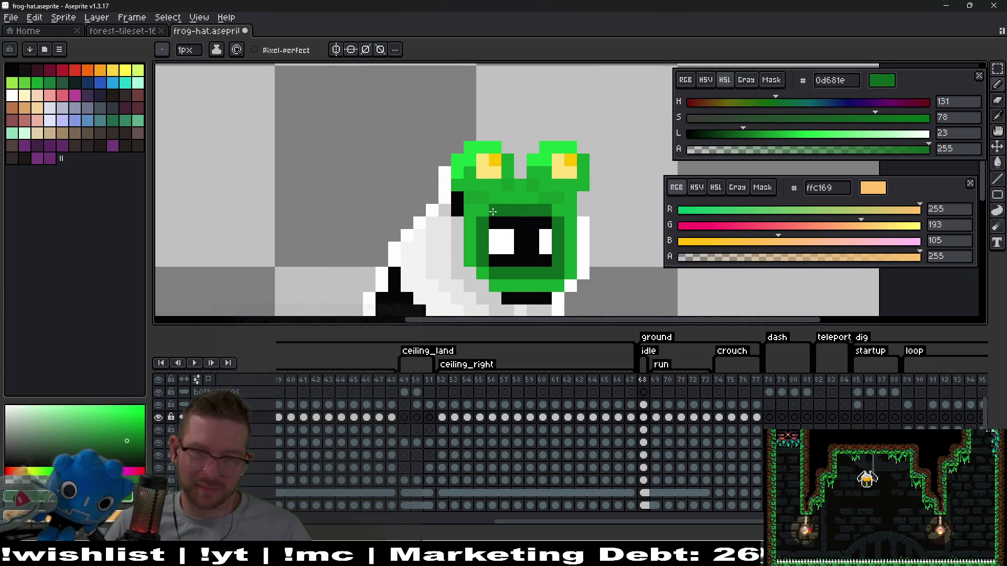
alt+click(487, 184)
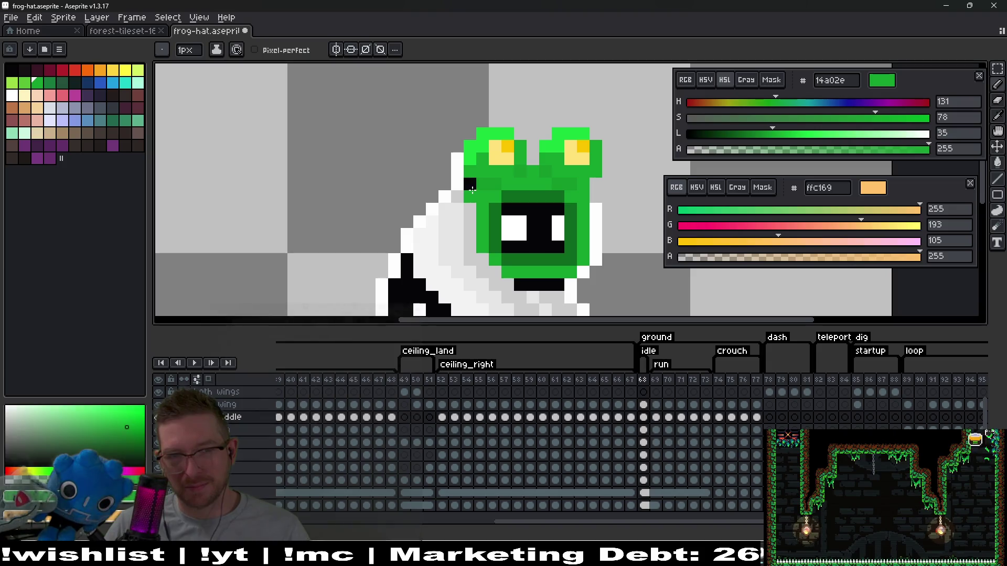
click(470, 185)
click(592, 196)
scroll(603, 220, down, 3)
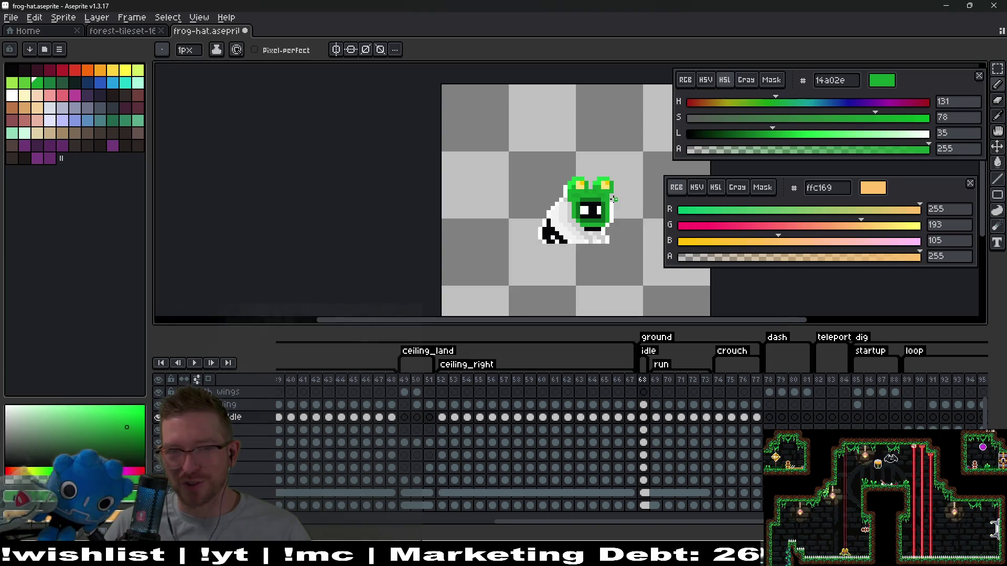
scroll(613, 199, down, 1)
drag(582, 207, 583, 222)
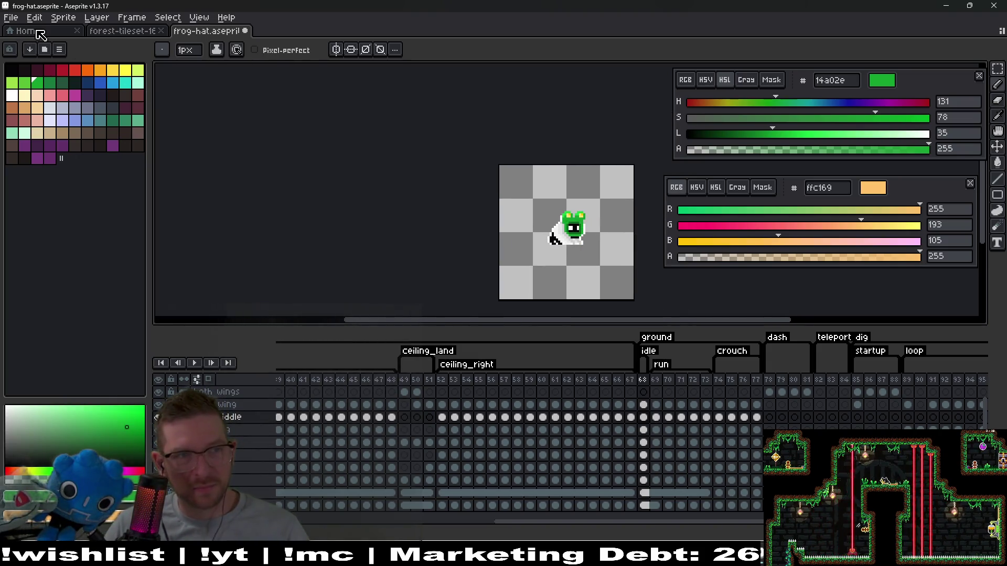
Step: Visit the Home page, return to the frog-hat sprite, and recentre the view
click(26, 31)
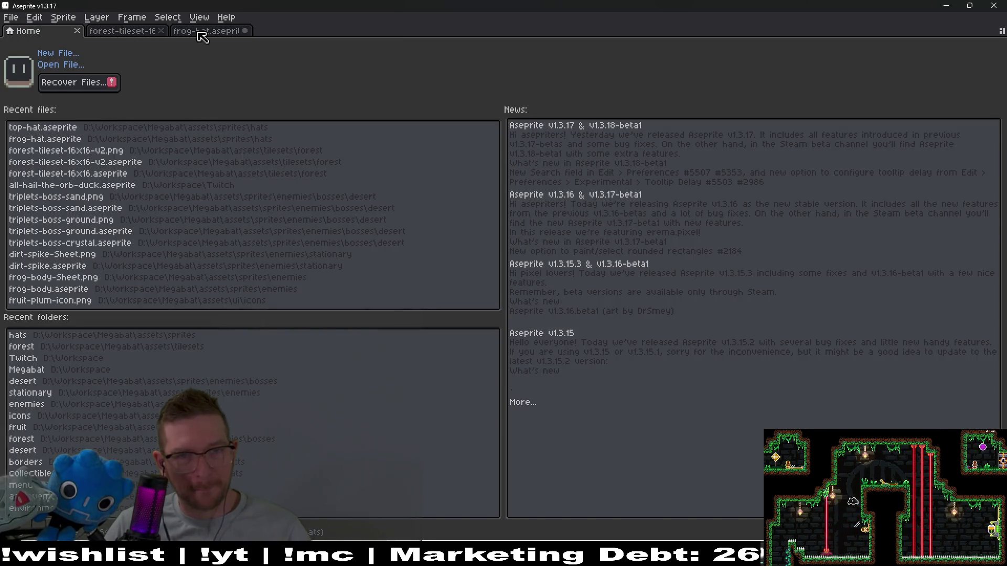
click(204, 32)
scroll(558, 225, up, 2)
mouse_move(576, 217)
mouse_down()
mouse_move(563, 195)
mouse_move(533, 203)
mouse_up()
scroll(563, 196, up, 2)
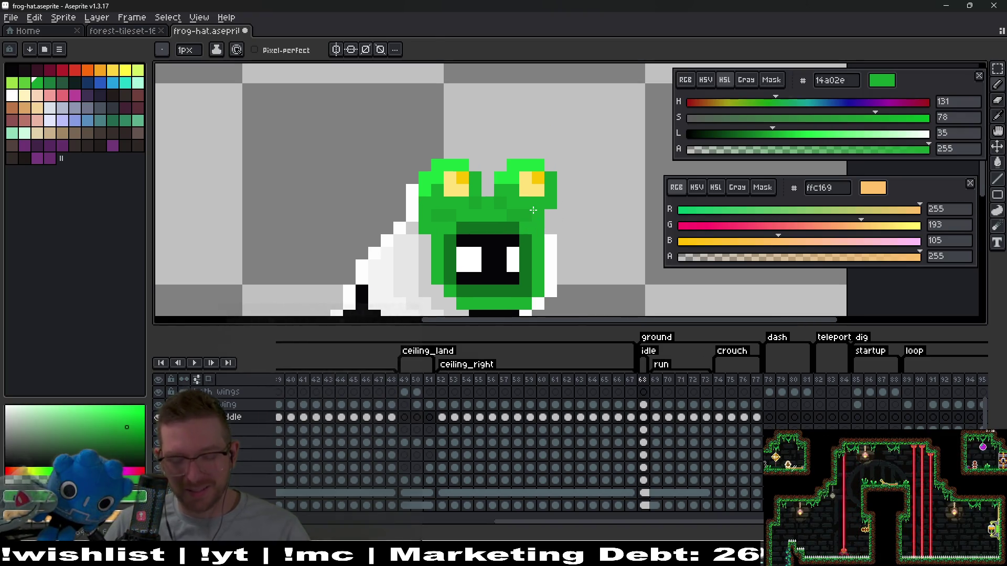
Step: Sample the frog eye's yellow, then the hat's main green
alt+click(535, 181)
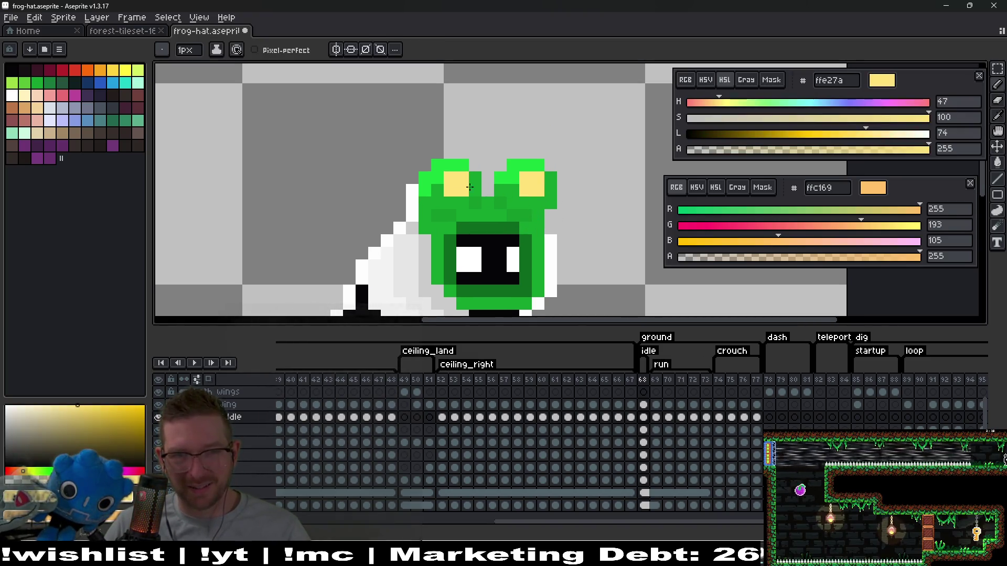
scroll(568, 236, down, 4)
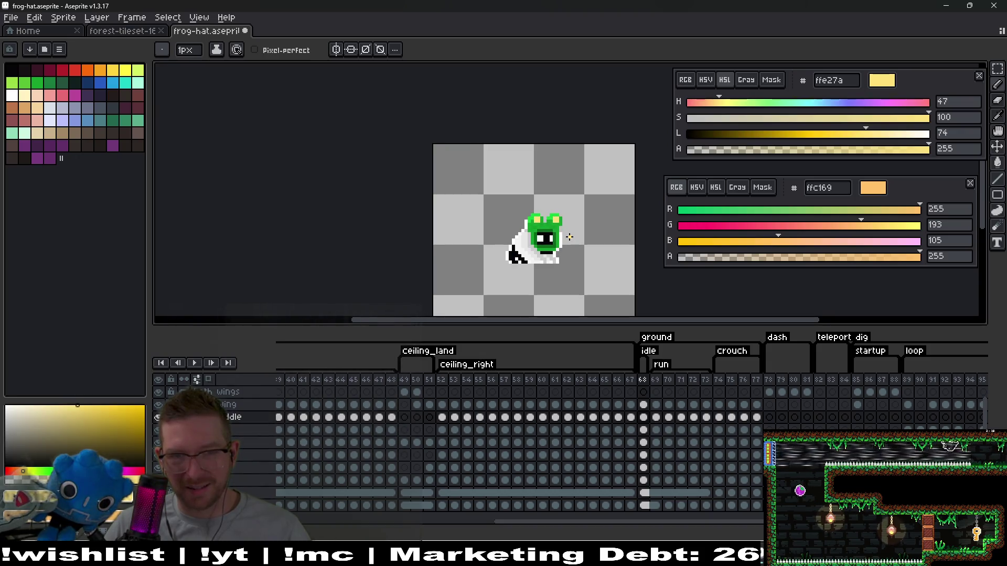
scroll(569, 237, up, 5)
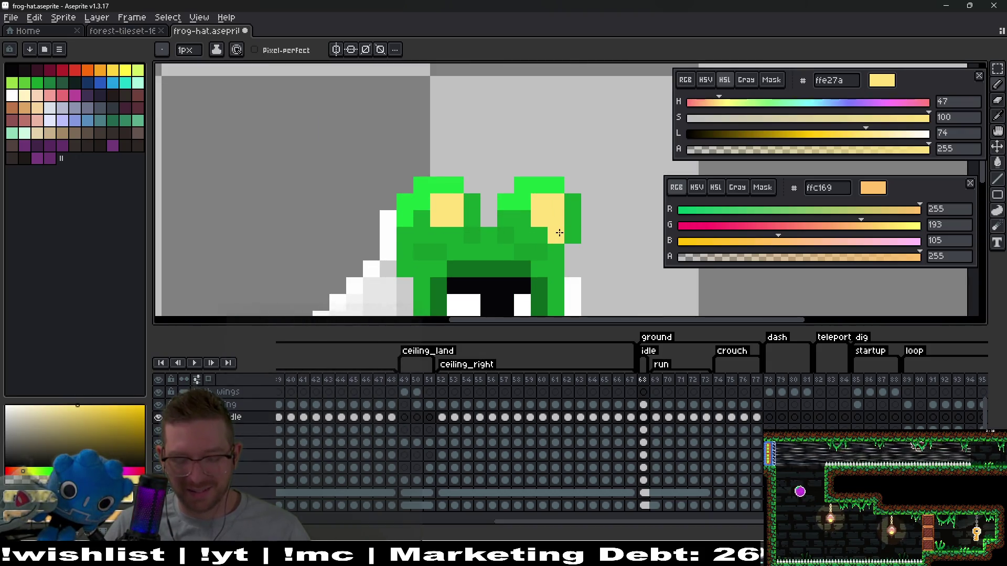
scroll(559, 232, up, 1)
alt+click(535, 260)
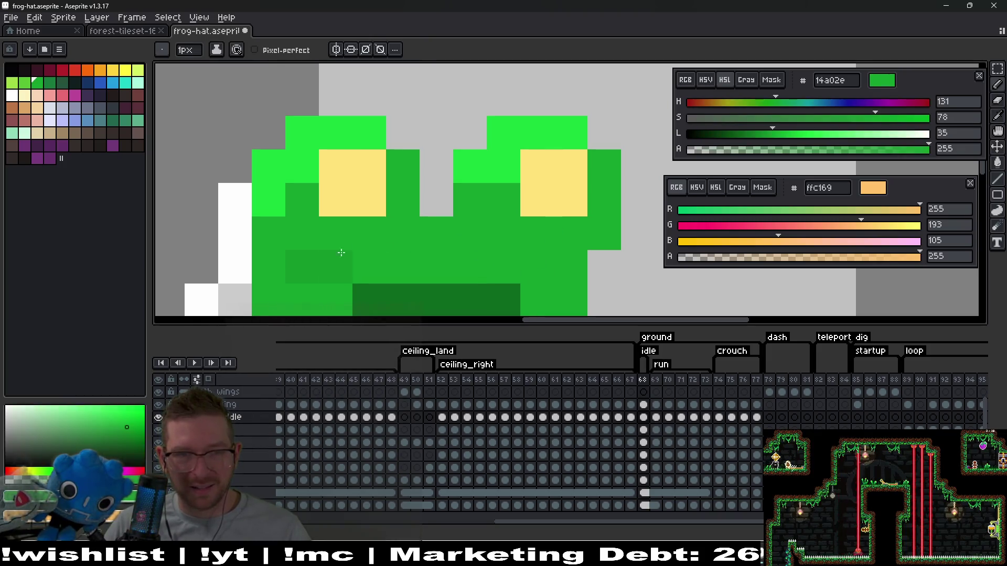
scroll(465, 253, down, 4)
scroll(458, 252, up, 3)
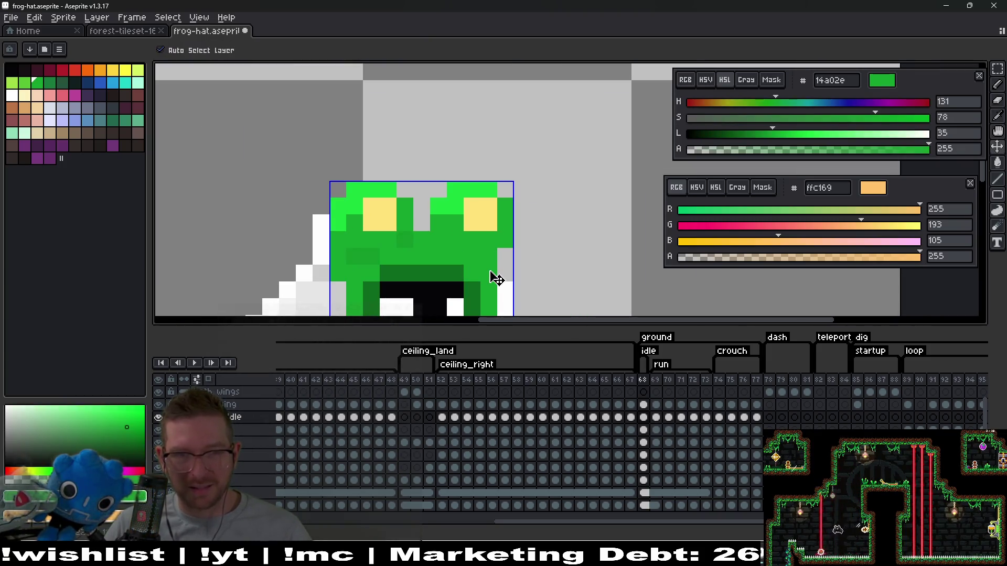
Step: Sample the hat's darker green 13962b and bring the whole face into view
alt+click(419, 234)
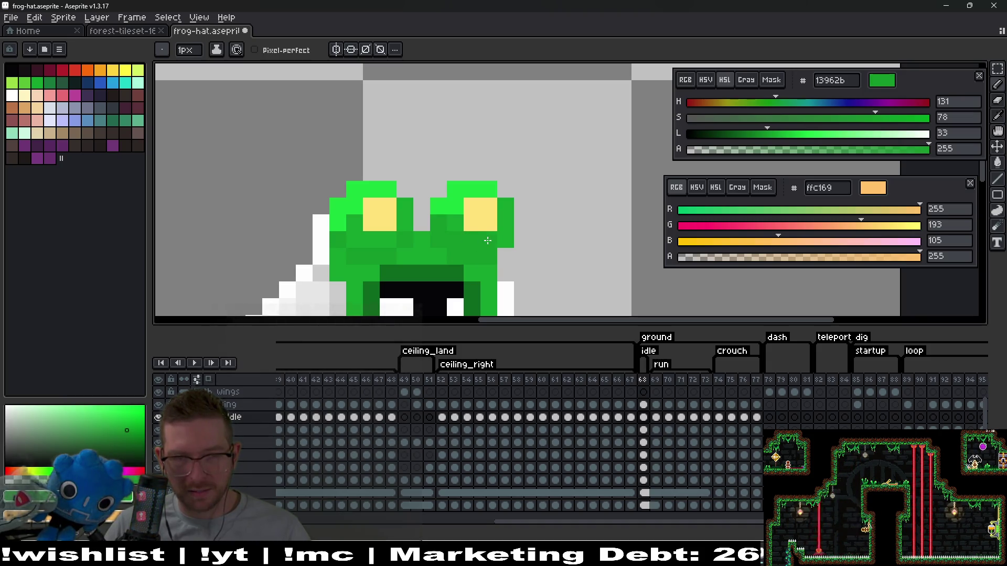
scroll(486, 244, down, 4)
scroll(514, 268, up, 5)
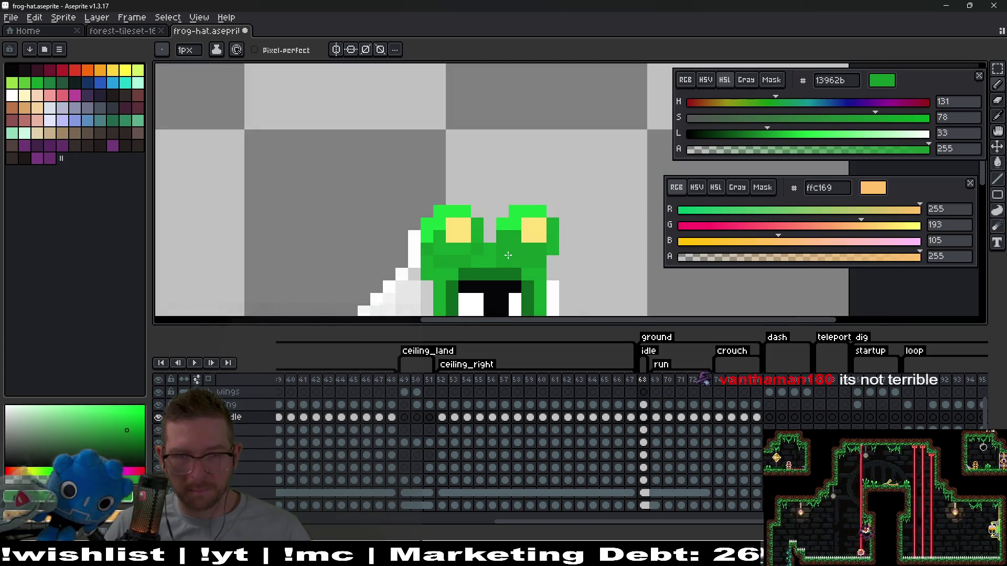
drag(559, 269, 451, 193)
scroll(450, 192, up, 1)
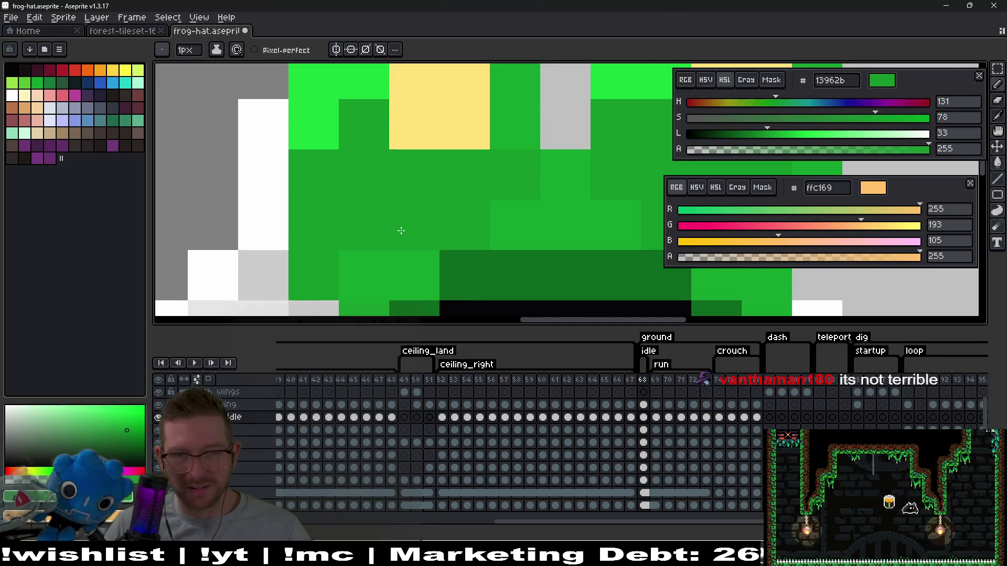
scroll(401, 231, down, 5)
Step: Sample the hat's main green again and pan across the frog sprite
scroll(452, 216, up, 3)
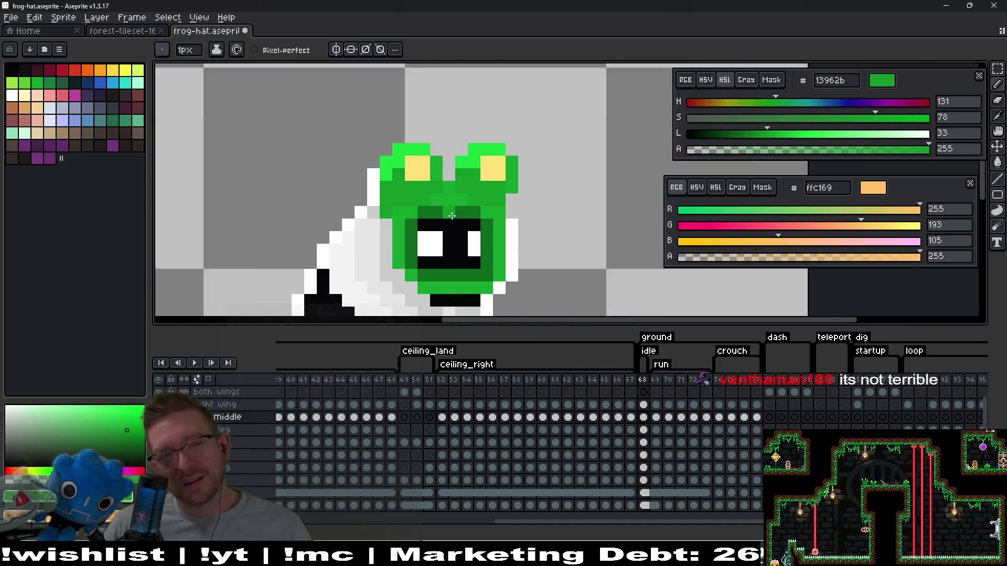
scroll(452, 216, up, 1)
alt+click(440, 183)
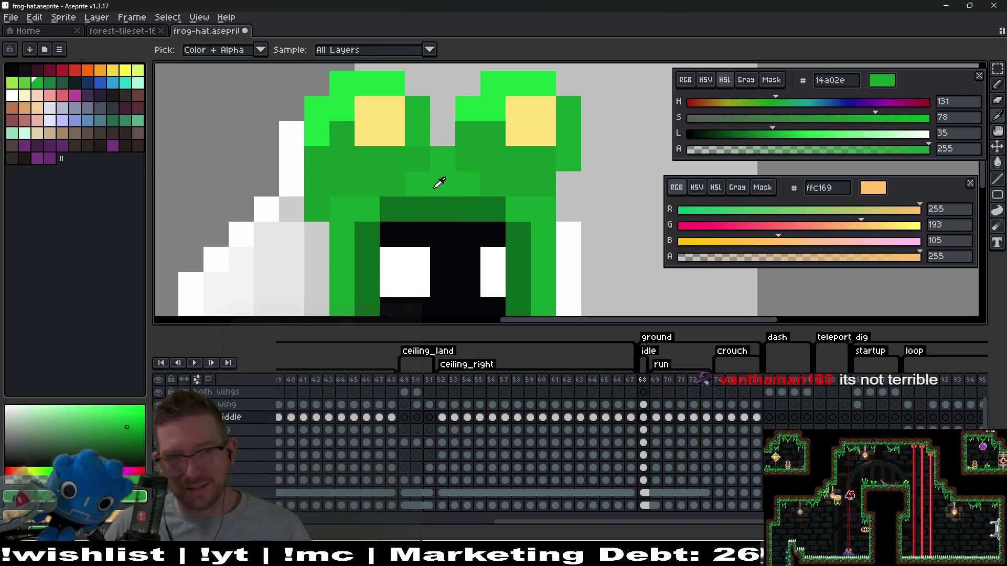
scroll(540, 218, down, 5)
drag(540, 218, 518, 204)
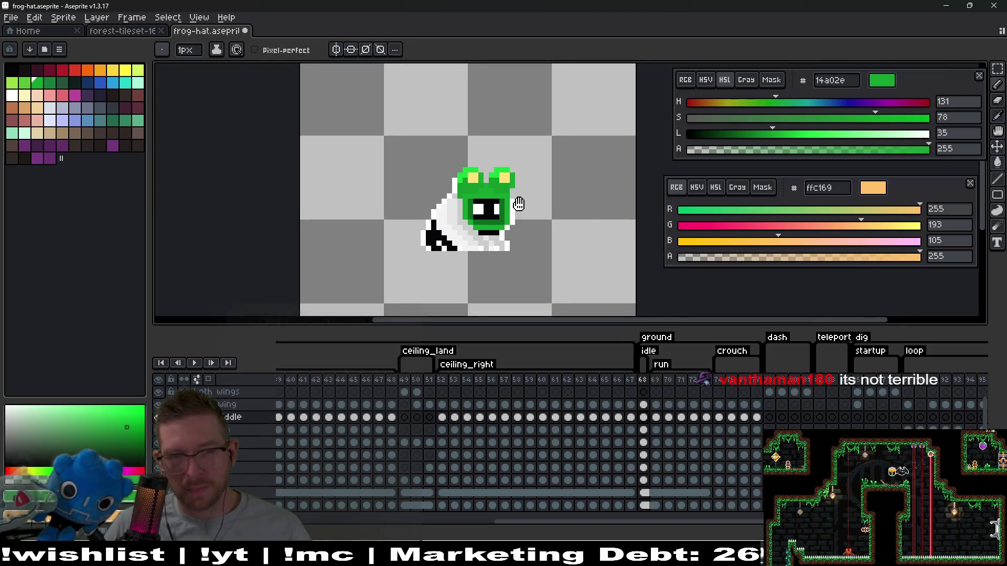
scroll(456, 188, up, 2)
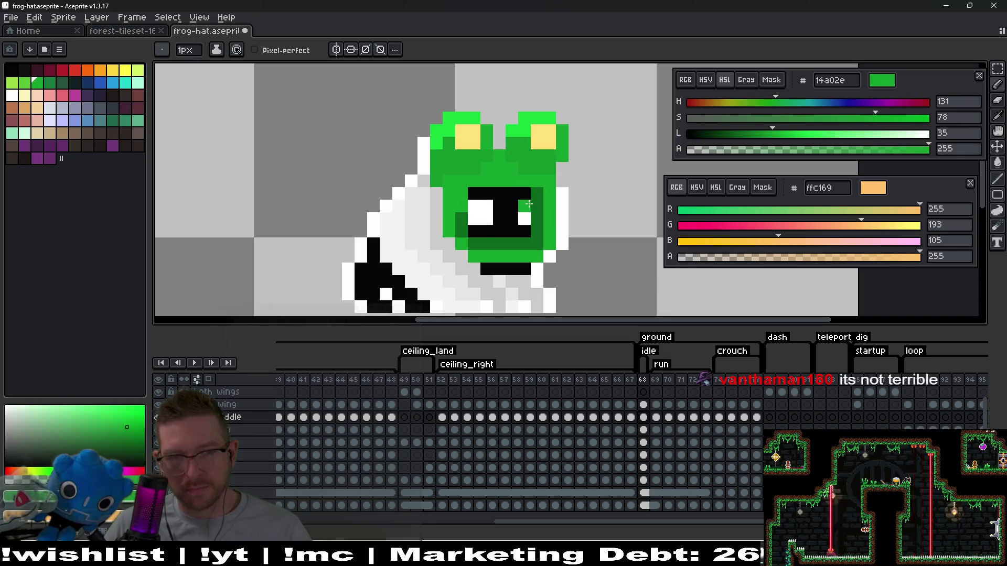
Step: Undo the last change, recentre the sprite, and open the File menu
key(ctrl+z)
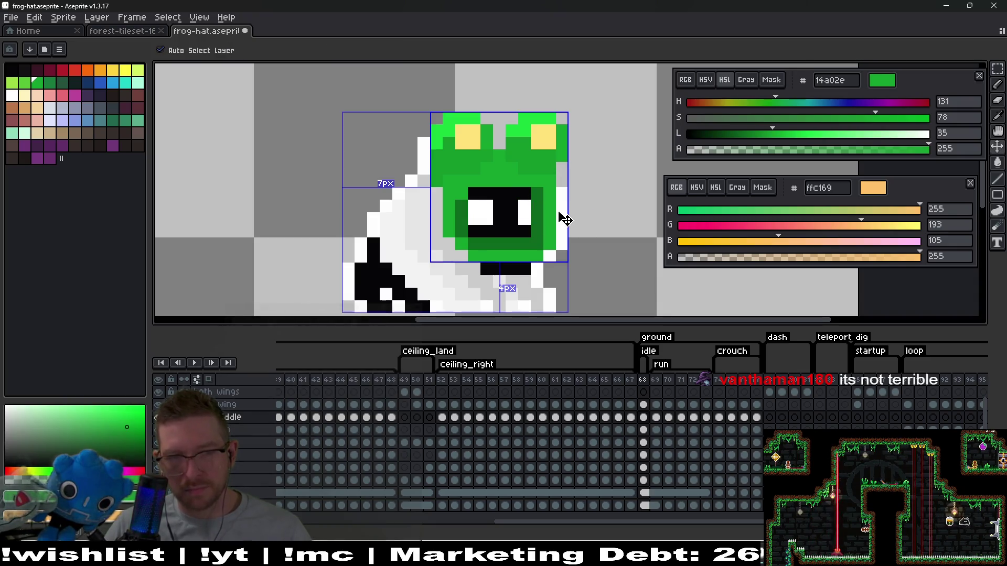
scroll(563, 220, down, 6)
scroll(583, 222, up, 2)
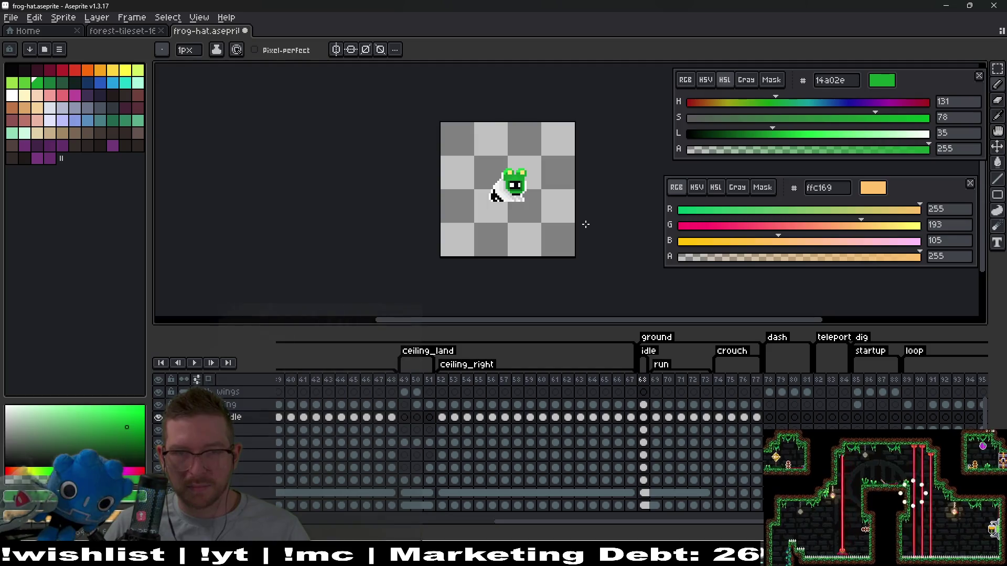
drag(582, 223, 538, 221)
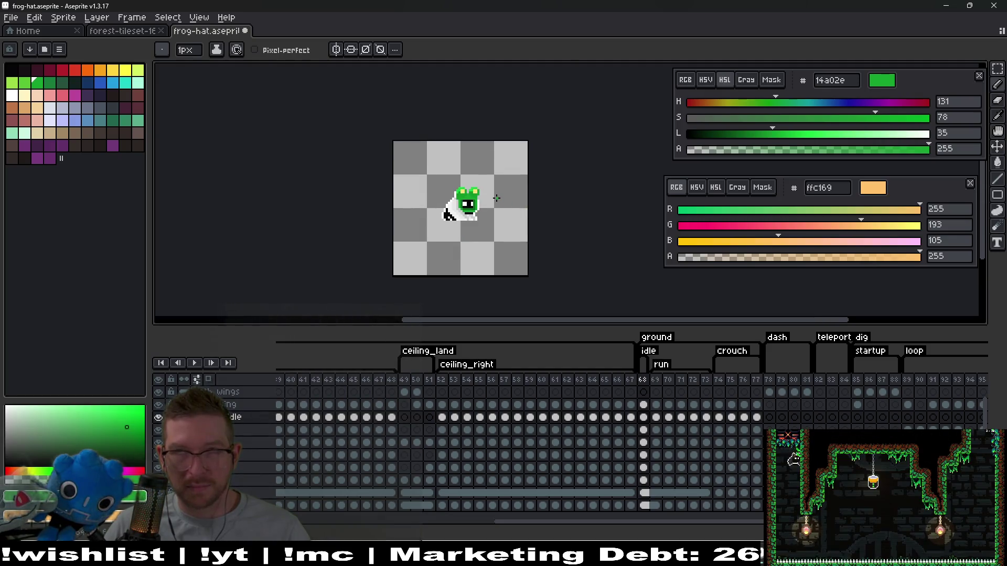
mouse_move(458, 557)
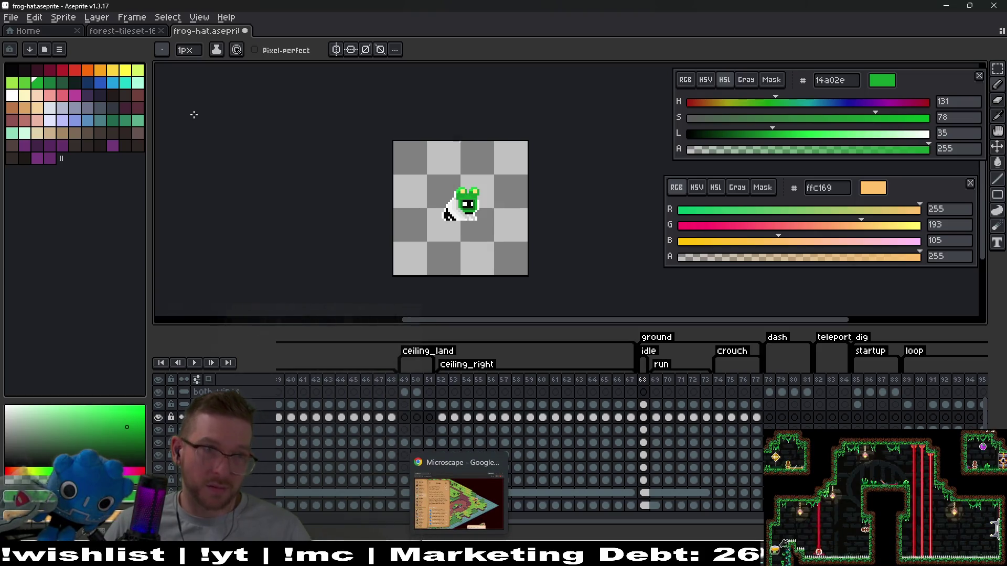
click(10, 18)
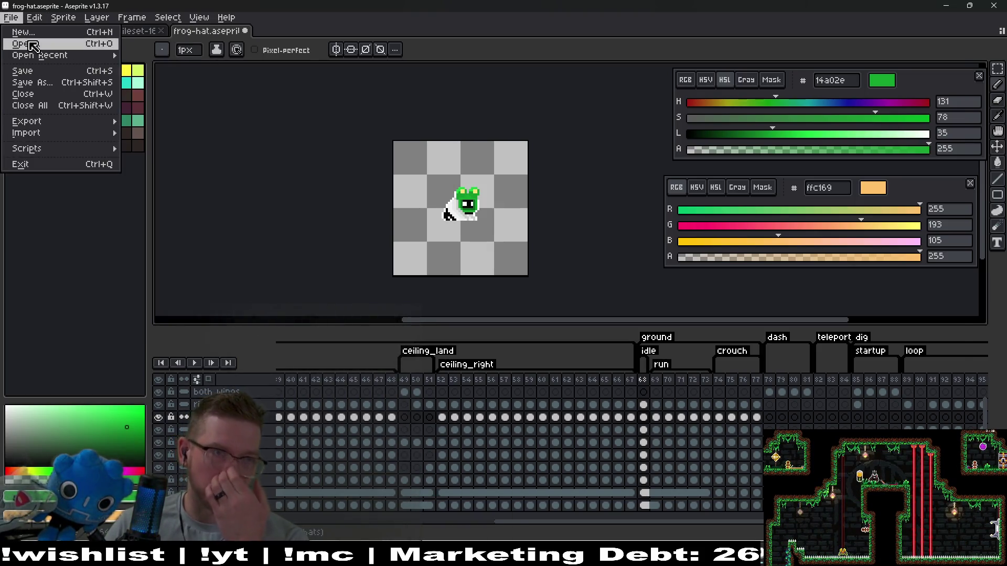
Step: Open frog-body.aseprite from the enemies folder
click(31, 44)
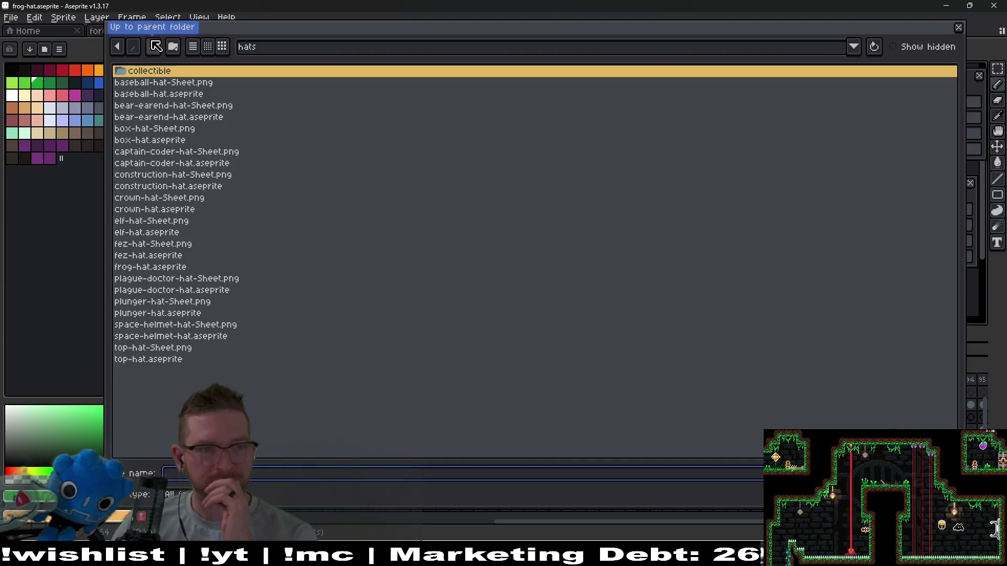
click(155, 46)
double_click(151, 84)
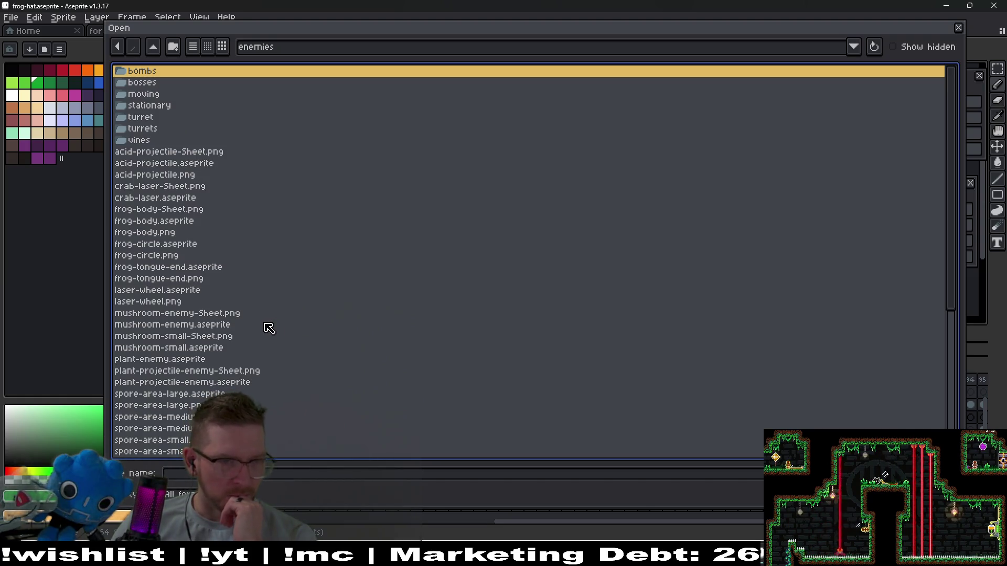
click(193, 280)
click(201, 271)
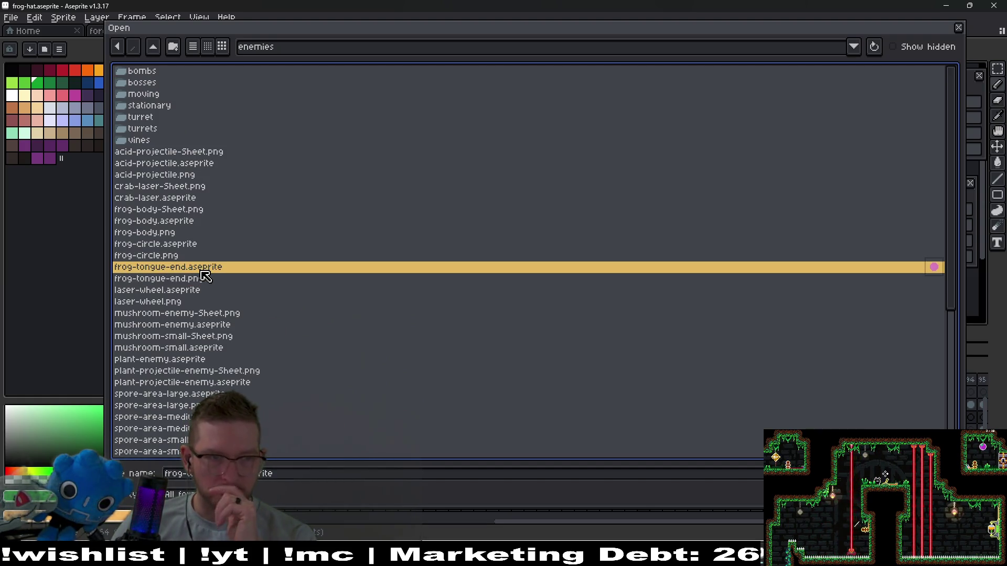
click(180, 232)
click(183, 222)
double_click(183, 223)
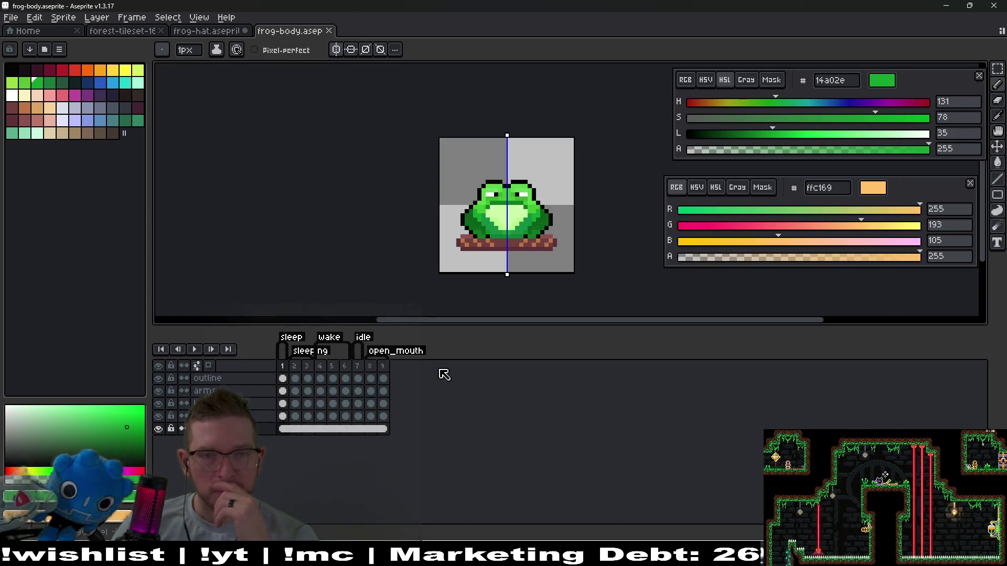
Step: Browse frog-body's idle frames 2, 7 and 8, then return to the frog-hat tab
scroll(544, 173, up, 4)
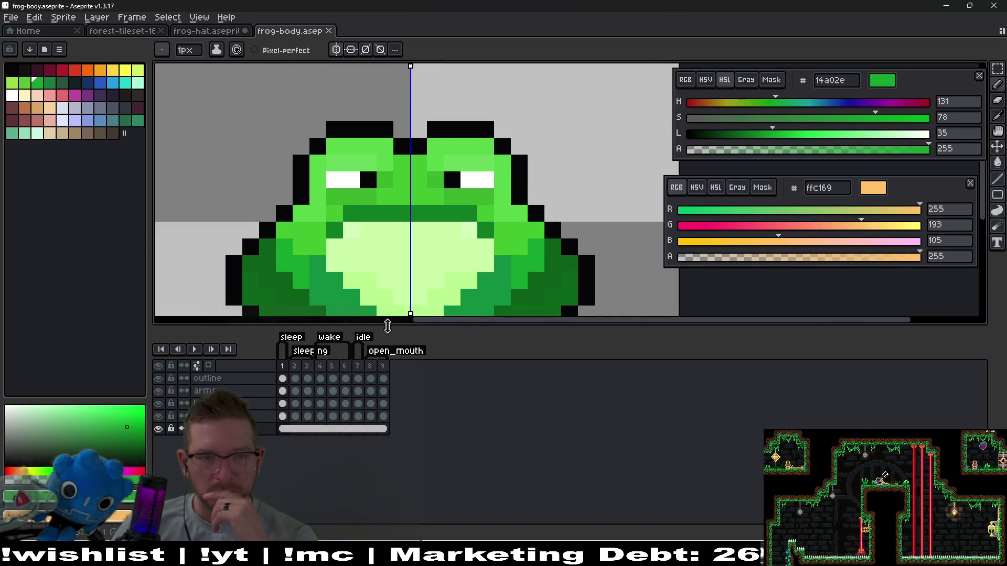
click(295, 366)
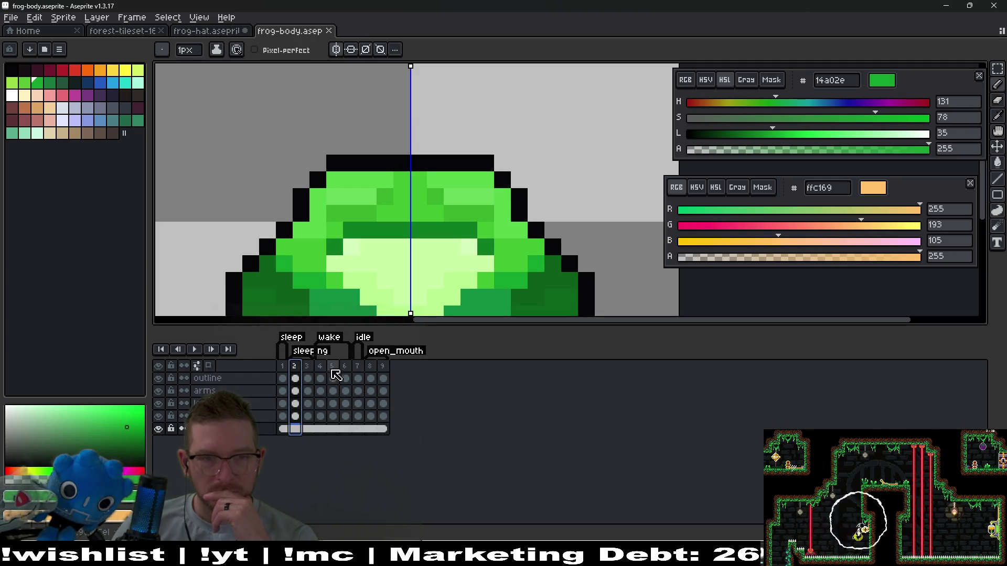
click(359, 367)
scroll(500, 193, down, 3)
scroll(472, 210, up, 1)
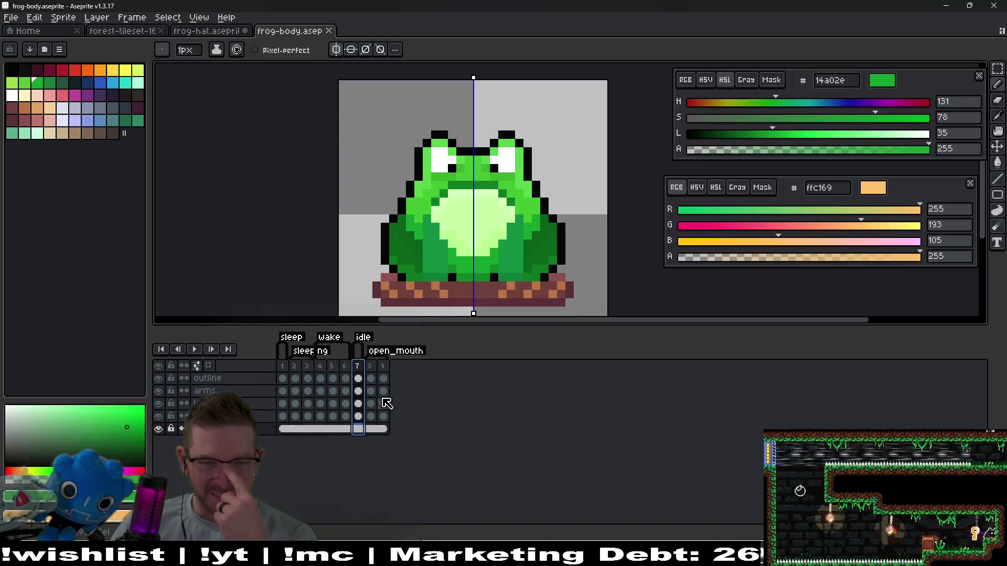
click(372, 378)
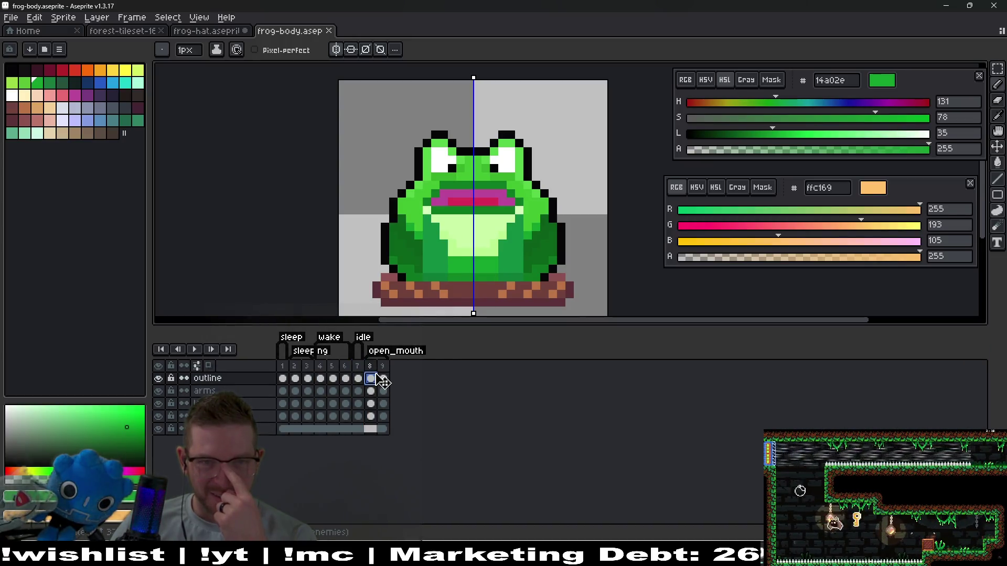
click(358, 379)
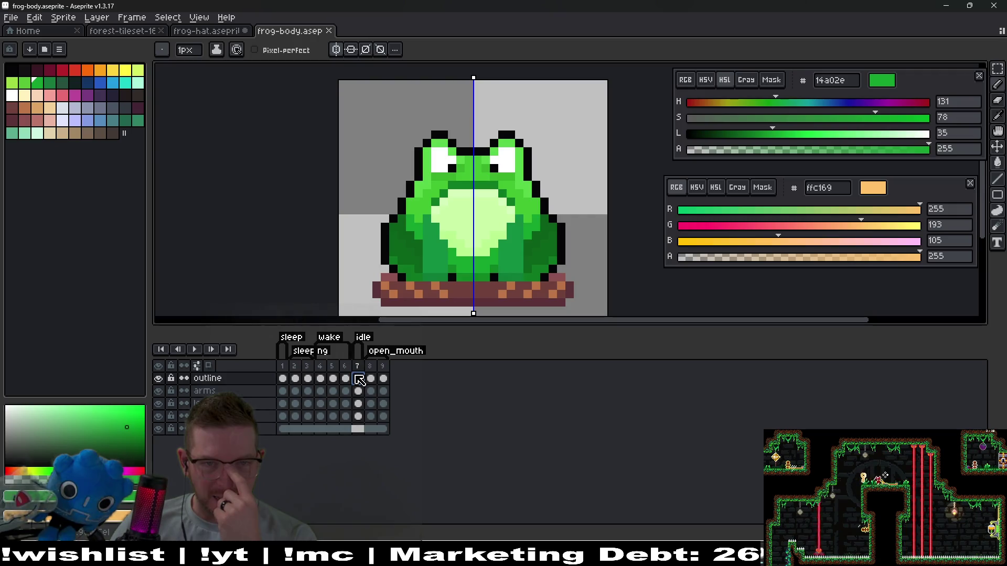
click(357, 381)
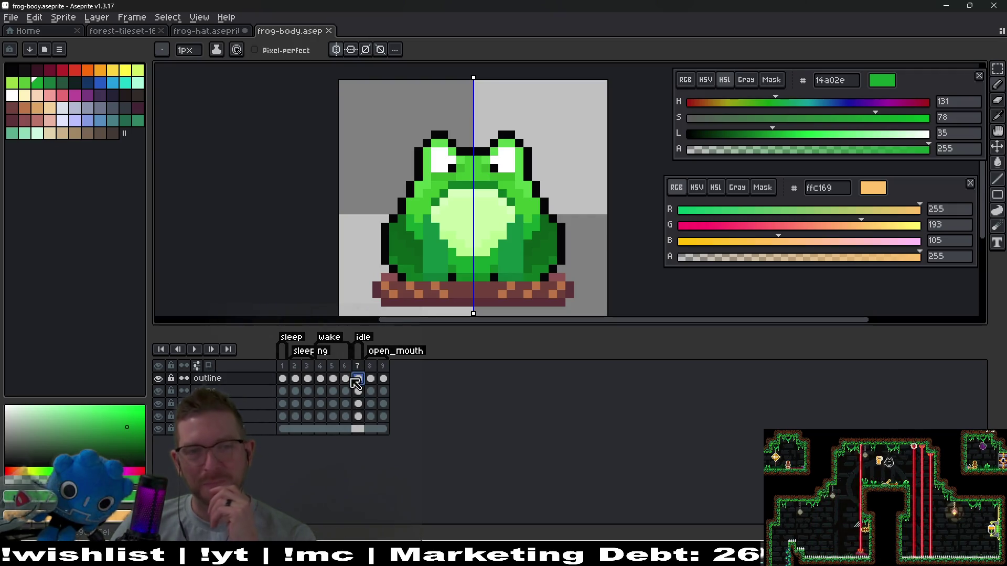
click(220, 32)
scroll(429, 252, up, 4)
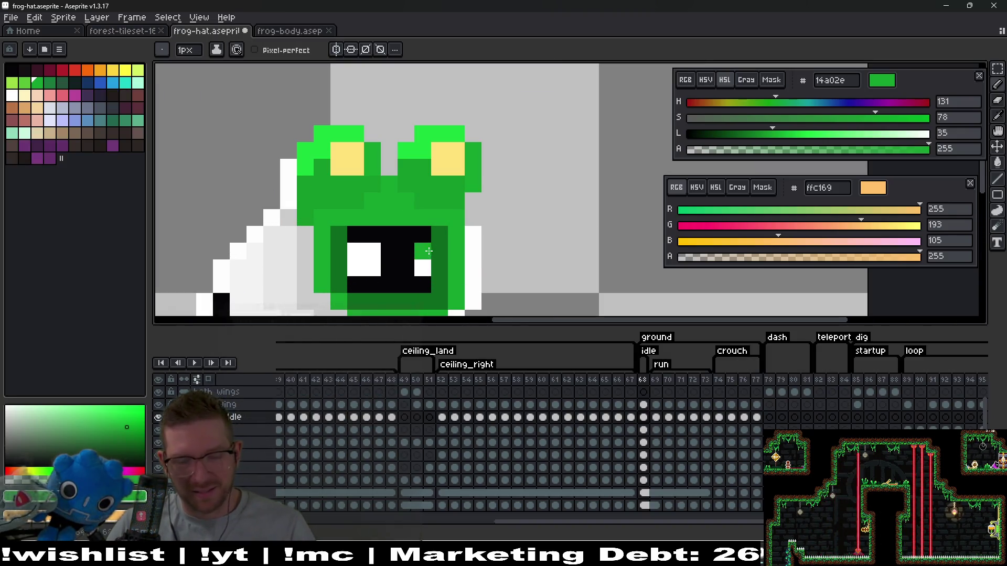
Step: Paint both of the hat's yellow eye patches white
alt+click(470, 249)
drag(438, 165, 454, 151)
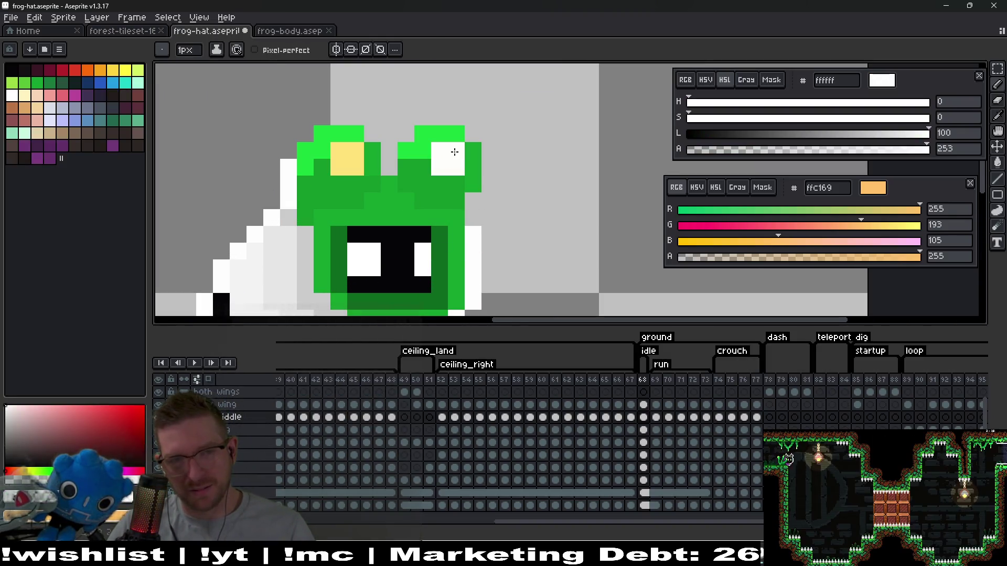
click(335, 160)
scroll(413, 185, down, 1)
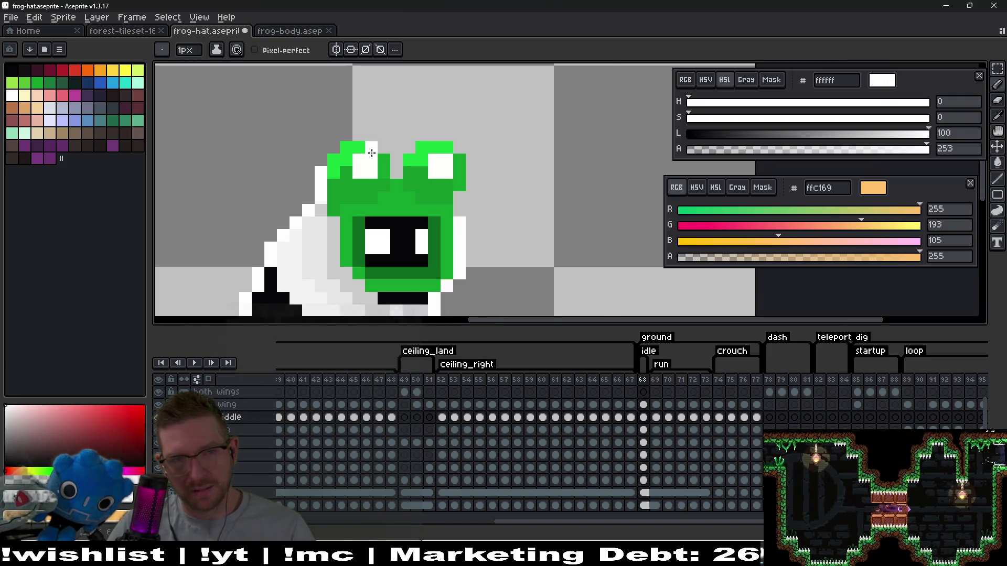
scroll(372, 153, up, 1)
Step: Check the frog body for reference, then add green tips above the ears
click(276, 33)
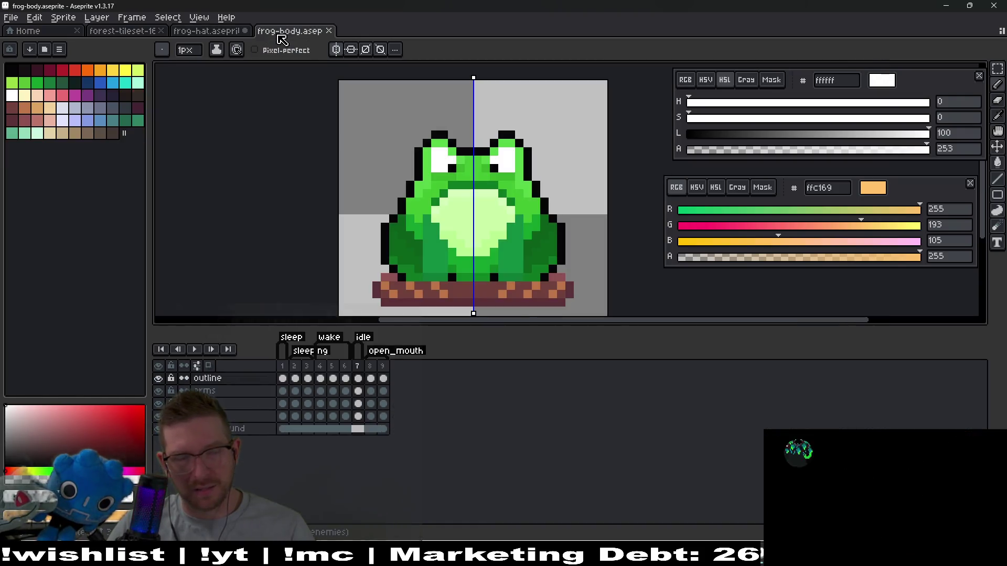
click(231, 32)
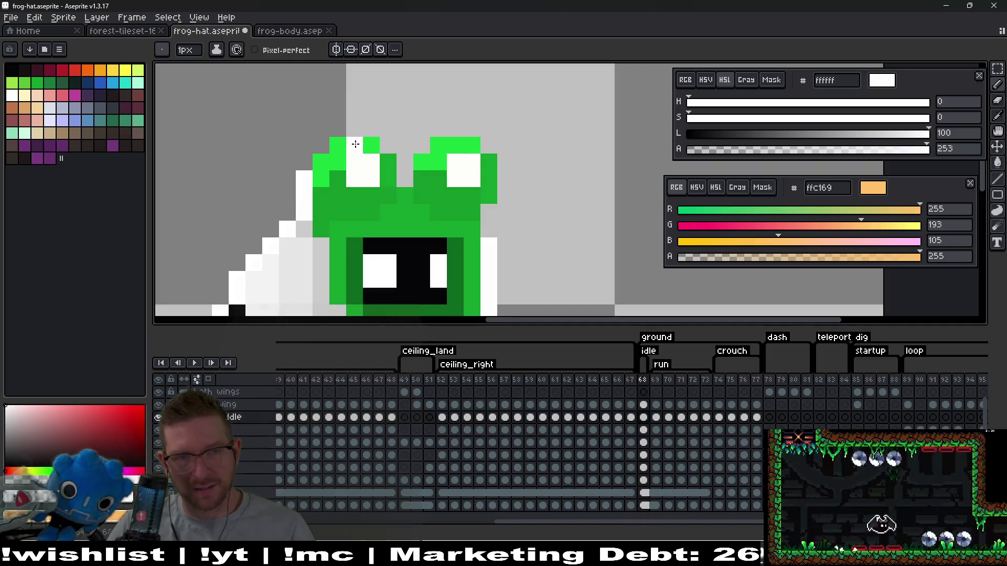
scroll(483, 183, up, 1)
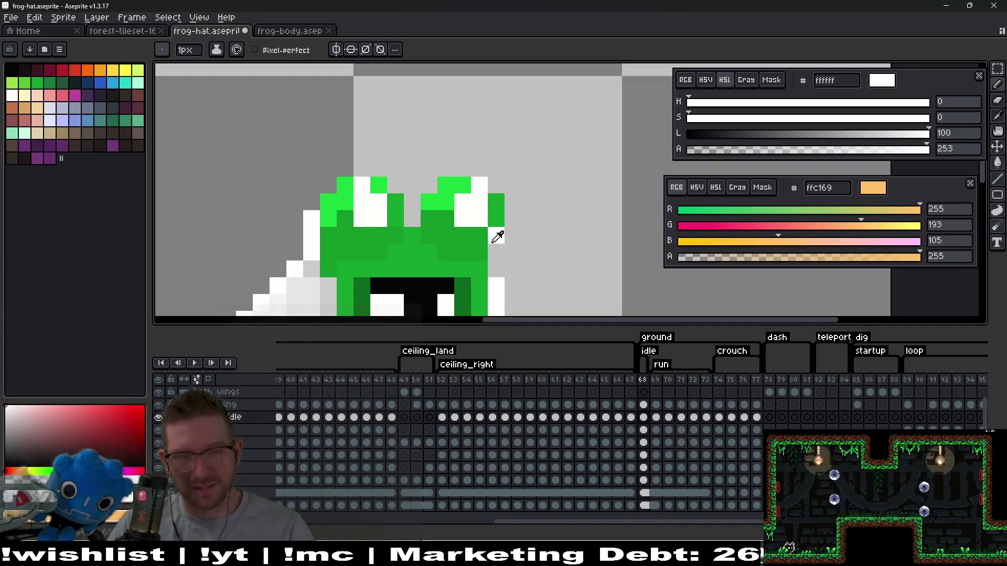
alt+click(500, 209)
drag(496, 186, 488, 171)
key(ctrl+z)
click(479, 168)
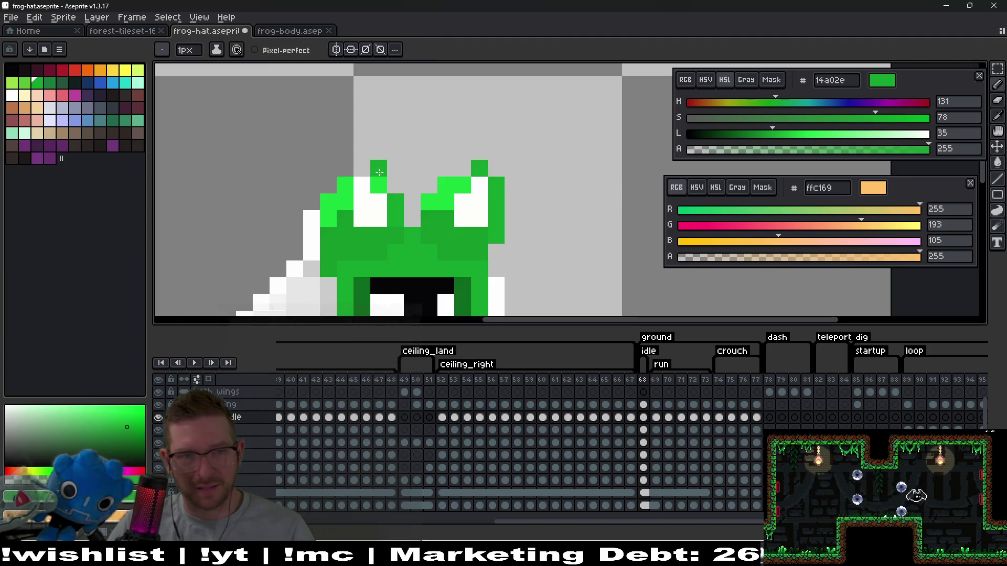
scroll(362, 165, down, 3)
scroll(451, 236, up, 2)
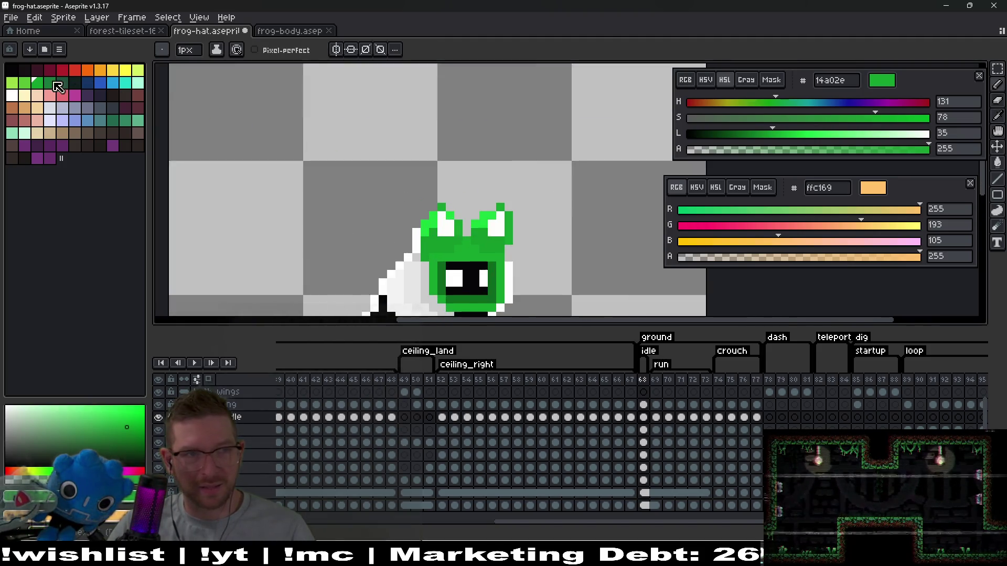
Step: Draw black pupils in both eyes and a black pixel between them
click(15, 69)
scroll(479, 213, up, 3)
click(358, 263)
click(510, 263)
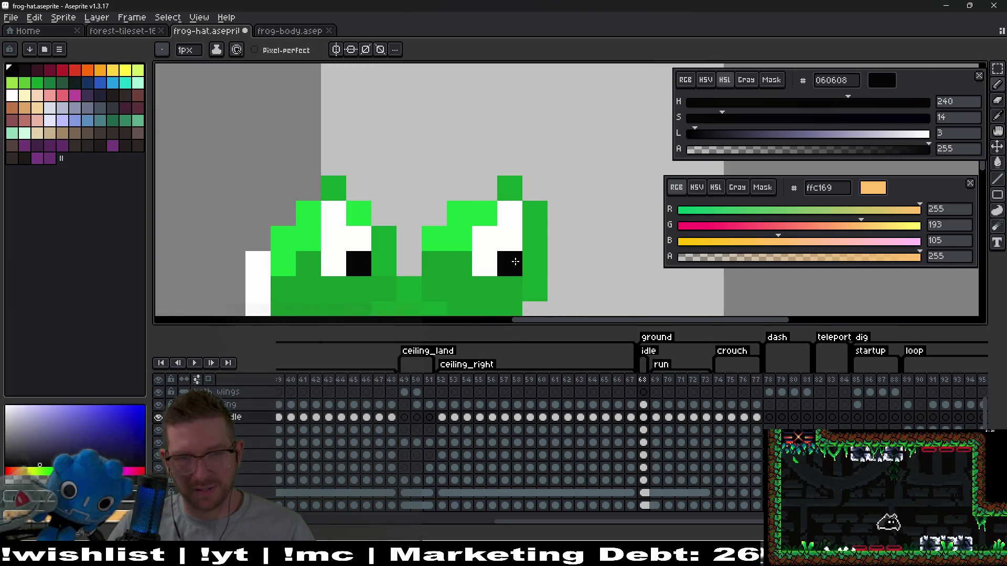
scroll(525, 260, down, 4)
scroll(524, 260, down, 2)
scroll(488, 199, up, 4)
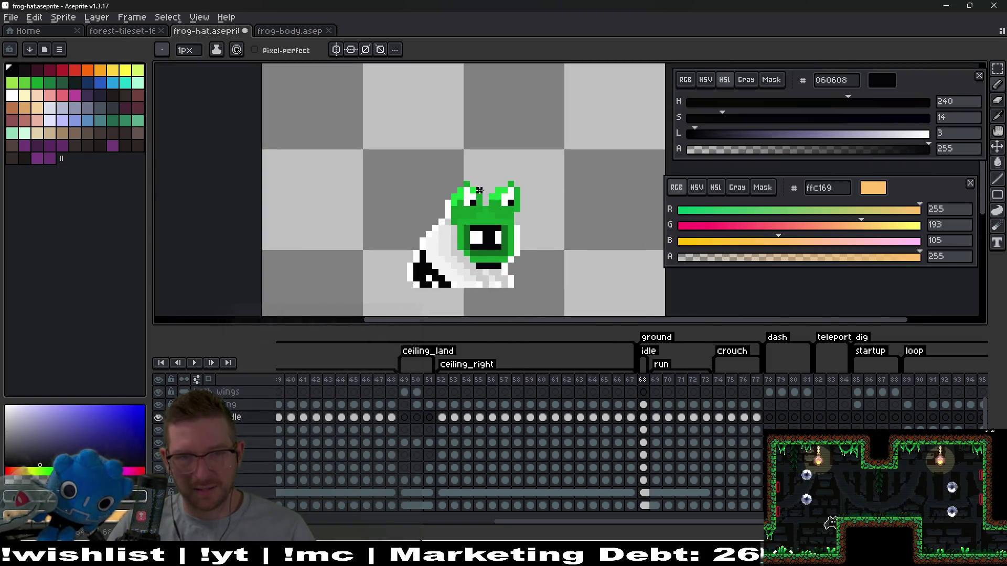
click(489, 202)
scroll(479, 200, up, 2)
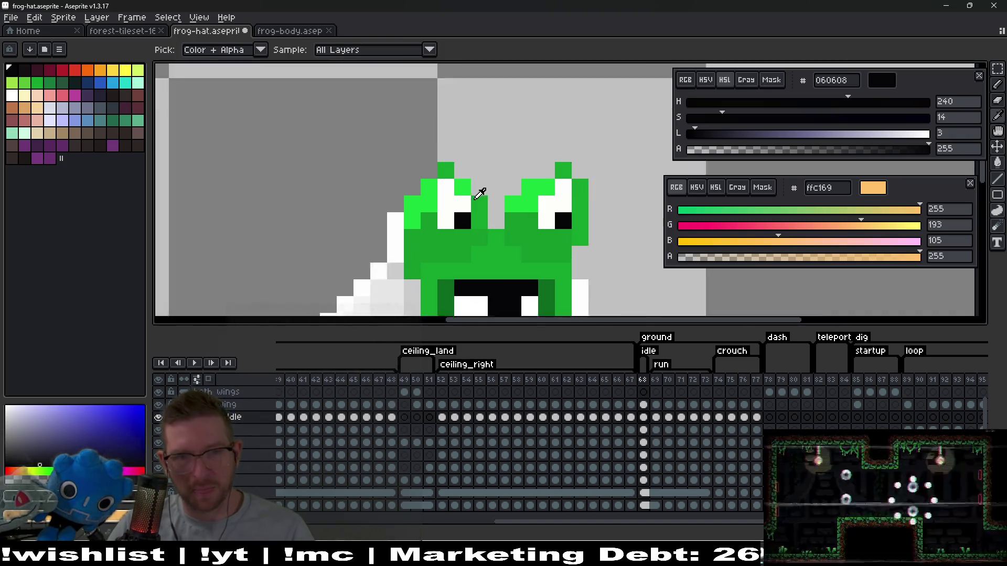
Step: Fill in more eye pixels white, then pick the hat's green again
alt+click(434, 225)
click(406, 205)
click(406, 181)
click(481, 180)
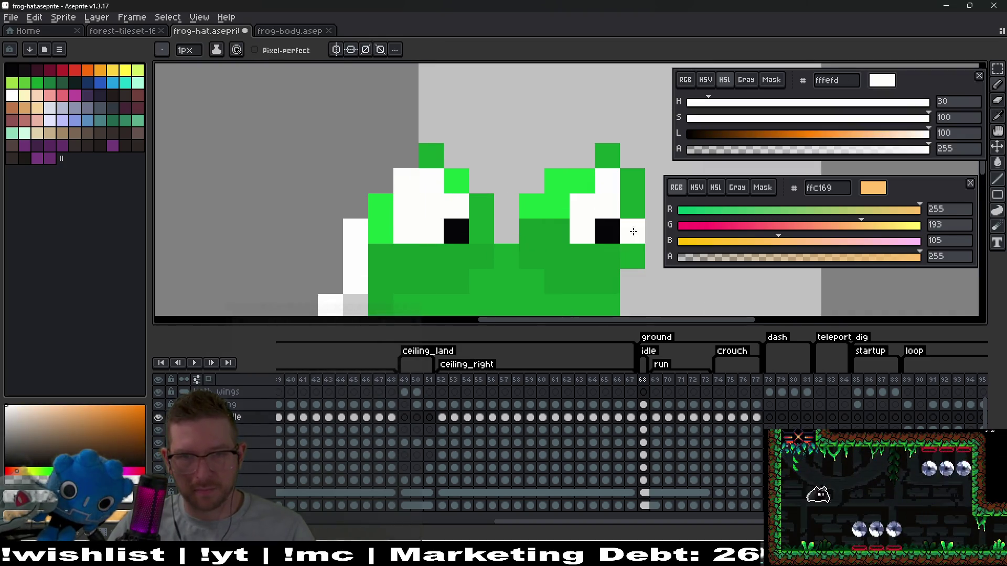
key(alt)
alt+click(423, 152)
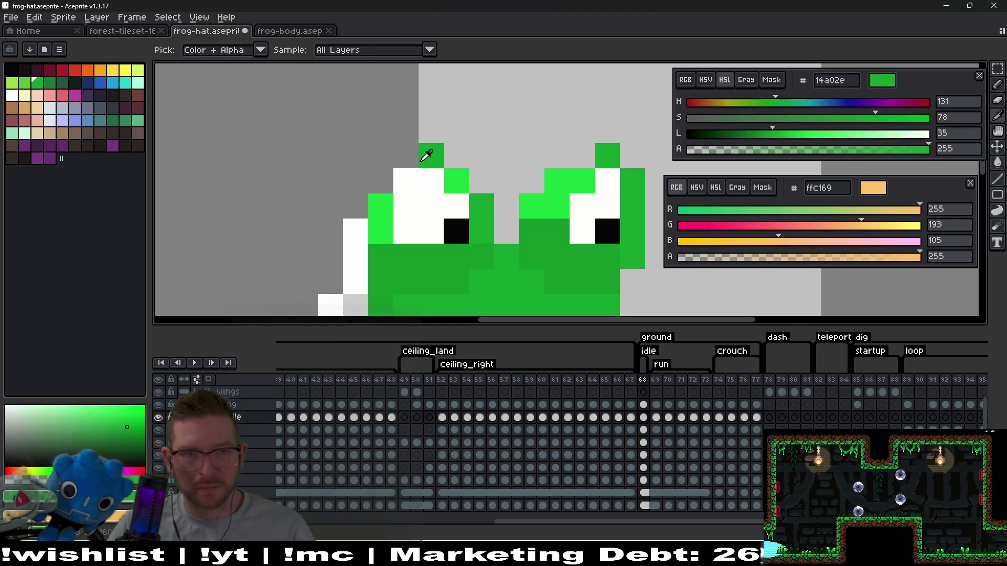
scroll(467, 233, down, 4)
Step: Tidy the left eye by resampling its white, greening one edge pixel, and clearing the stray pixel above
scroll(467, 233, down, 1)
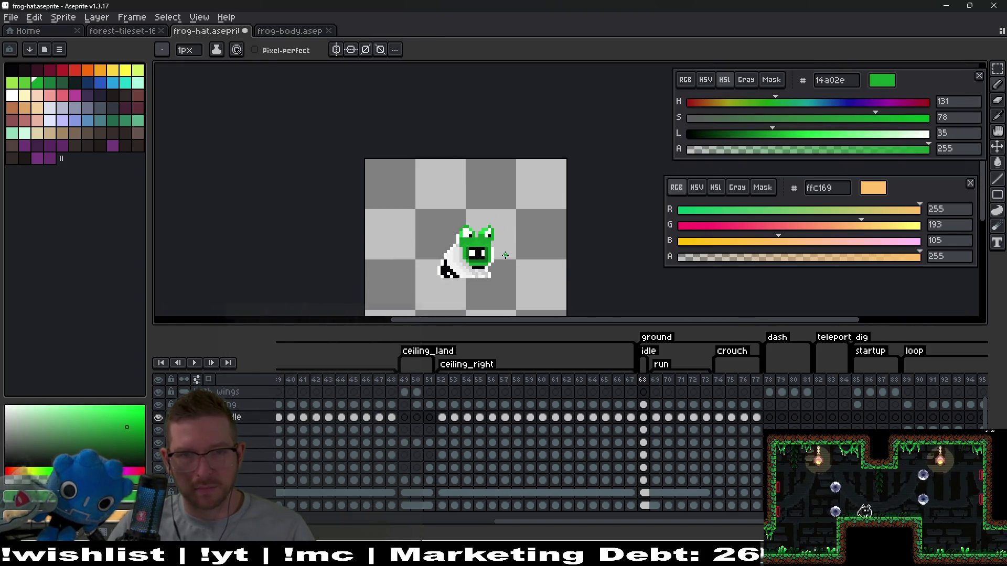
scroll(496, 252, up, 6)
scroll(495, 260, up, 1)
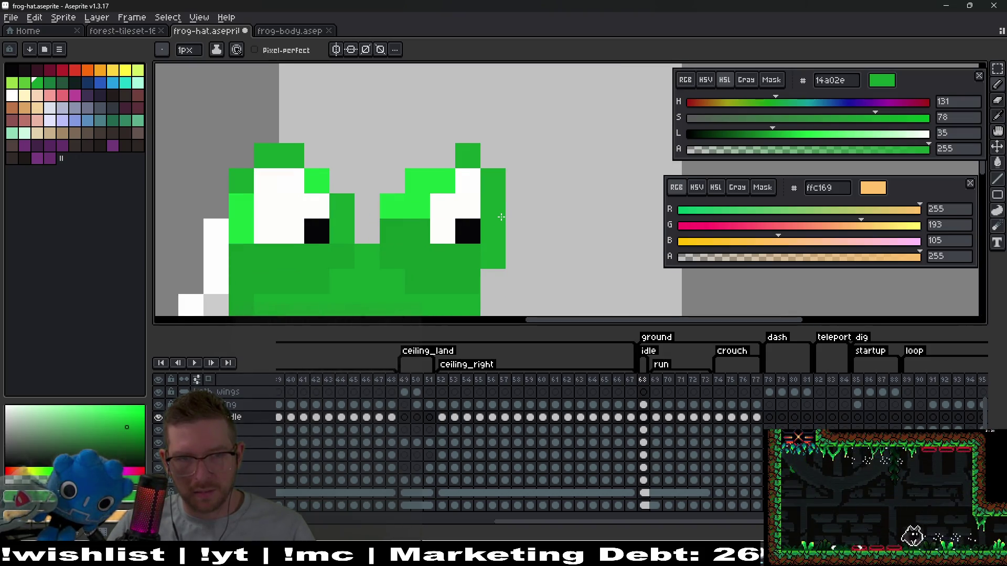
scroll(501, 217, down, 5)
scroll(500, 215, up, 5)
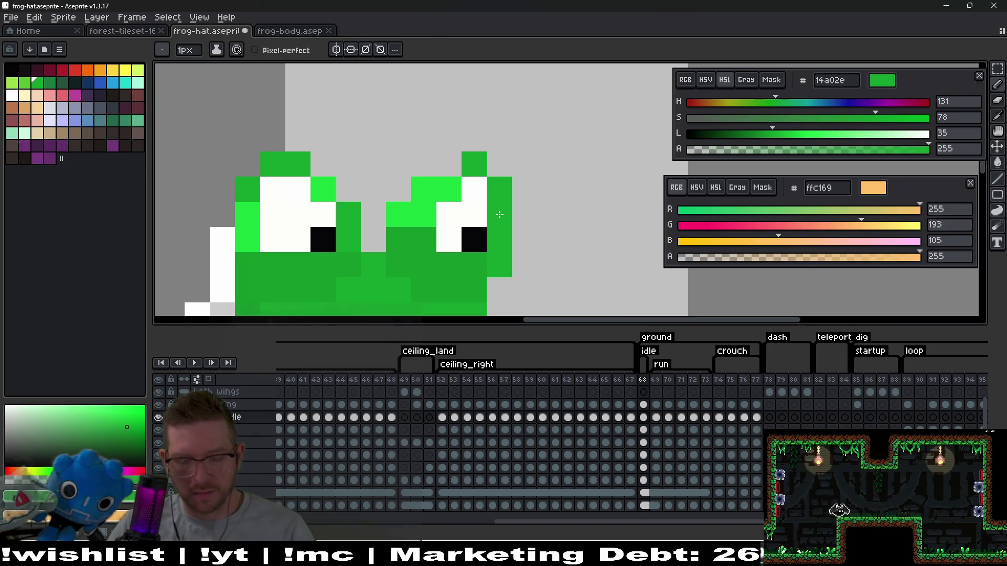
alt+click(484, 184)
alt+click(471, 159)
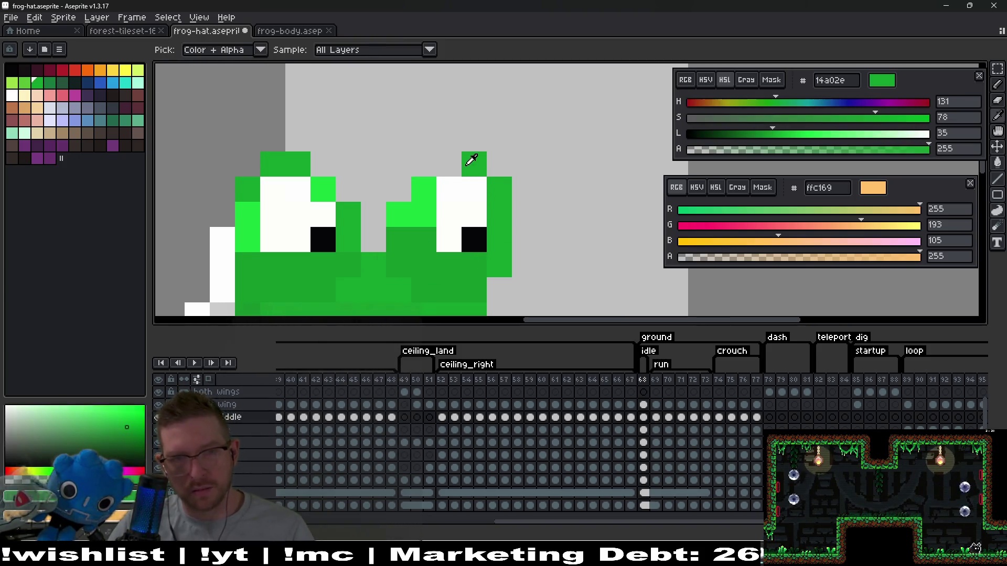
click(474, 189)
right_click(474, 164)
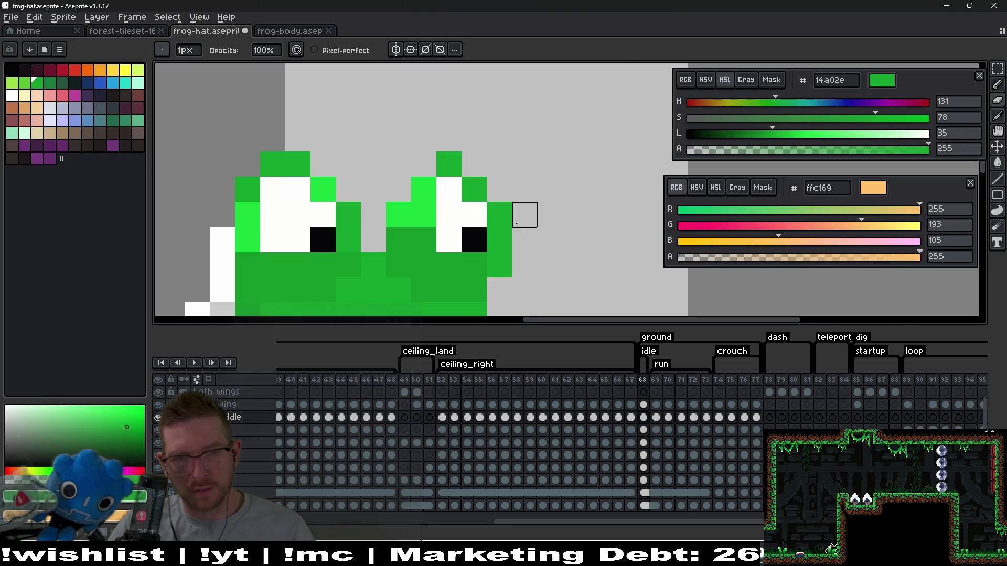
Step: Paint the column left of the right eye white and one pixel beside it green
scroll(525, 214, down, 5)
scroll(539, 267, up, 5)
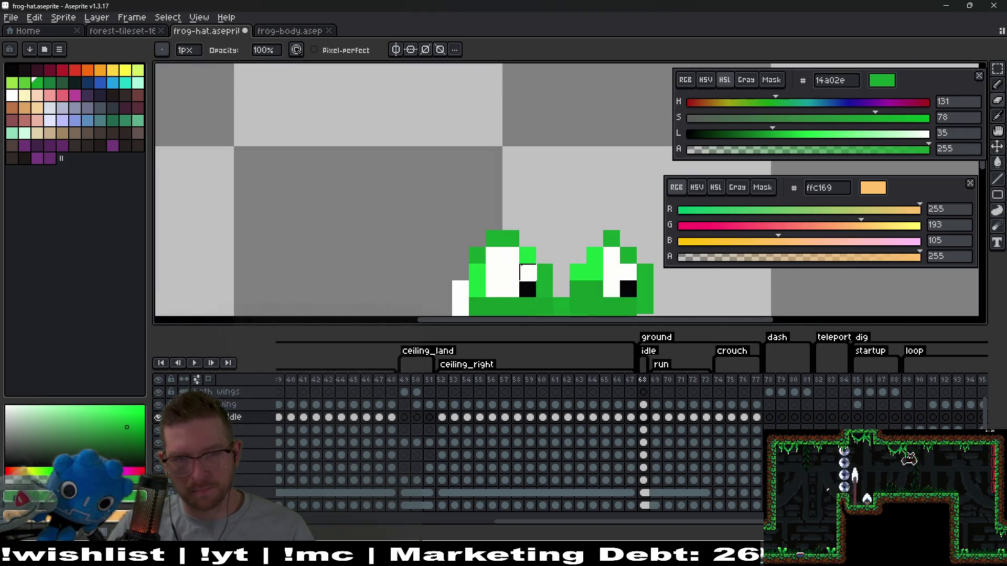
drag(476, 192, 461, 177)
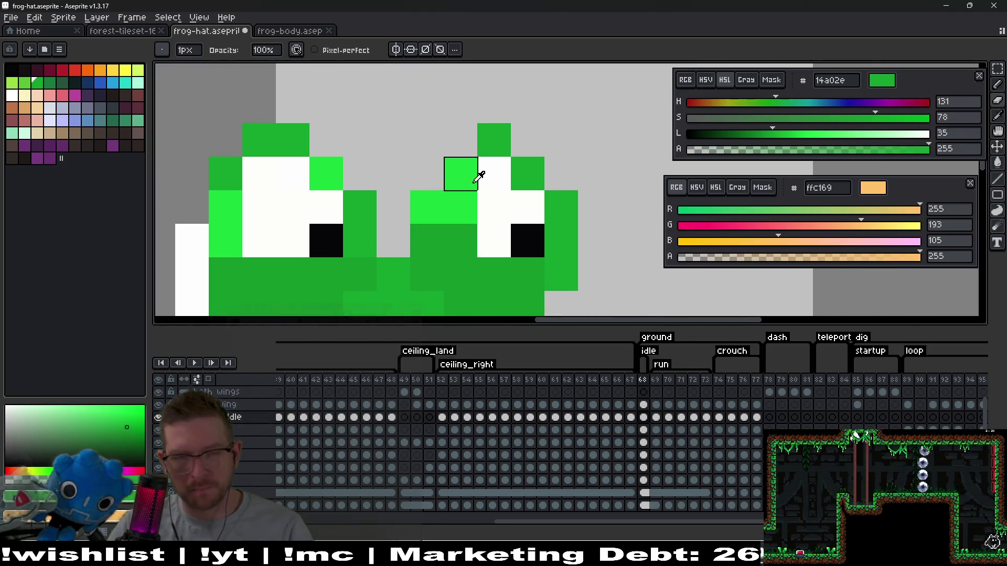
alt+click(499, 198)
drag(461, 238, 459, 186)
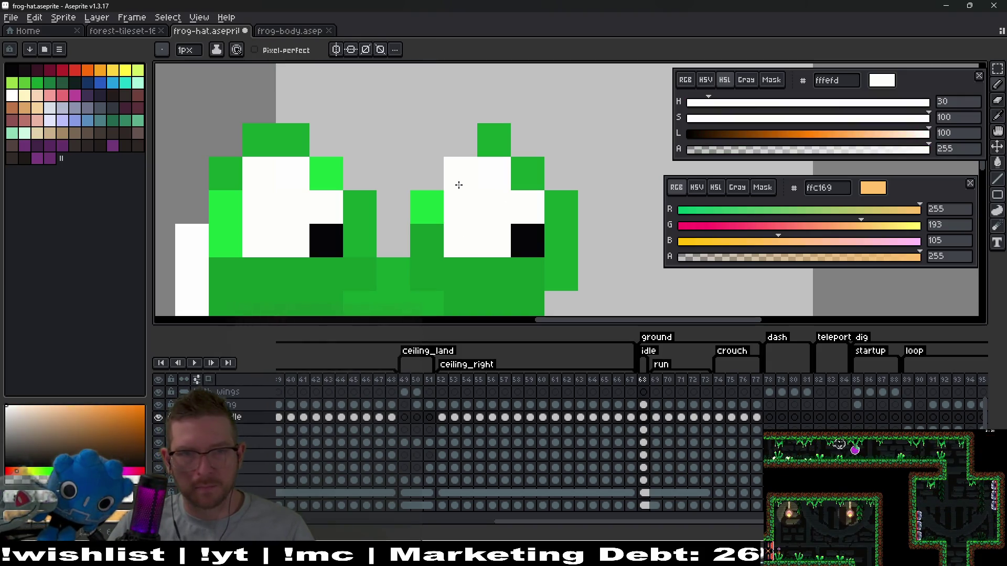
alt+click(501, 134)
click(435, 176)
Step: Sample the pupil's black and add black pixels to enlarge both pupils
scroll(495, 225, down, 5)
scroll(537, 268, down, 2)
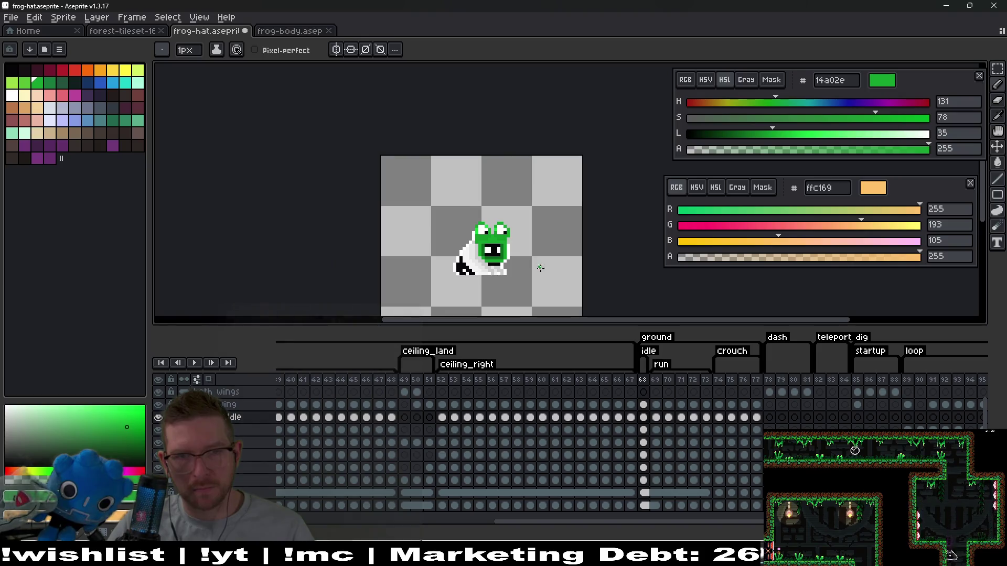
scroll(522, 241, up, 2)
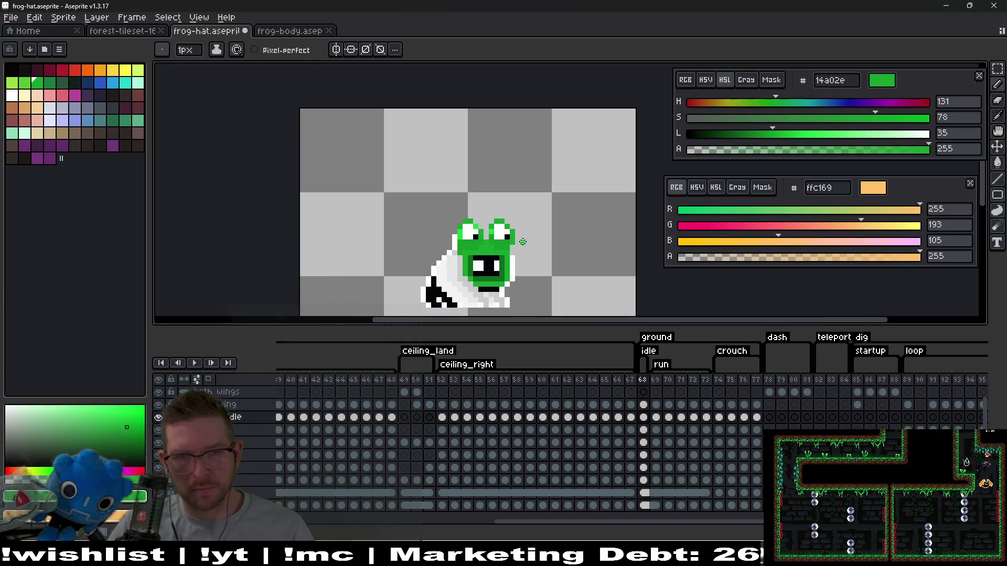
scroll(522, 241, down, 3)
scroll(531, 255, up, 1)
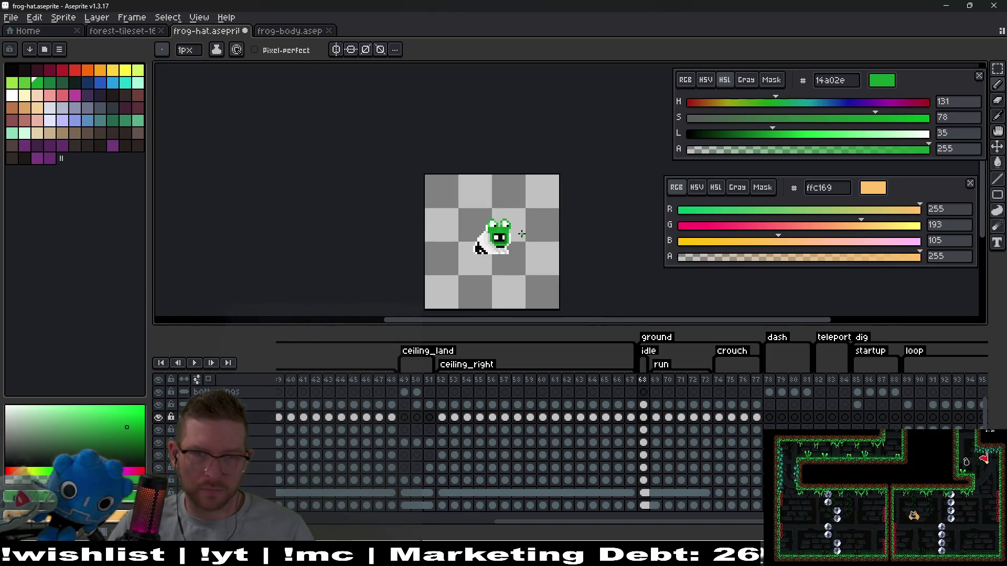
scroll(522, 234, up, 4)
key(i)
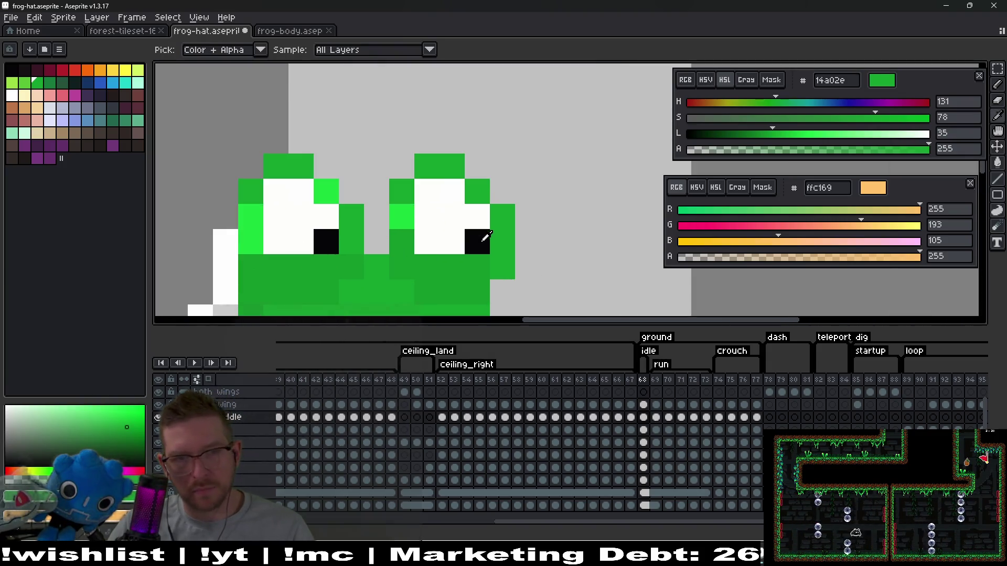
alt+click(485, 237)
click(477, 217)
click(452, 242)
click(327, 216)
click(301, 242)
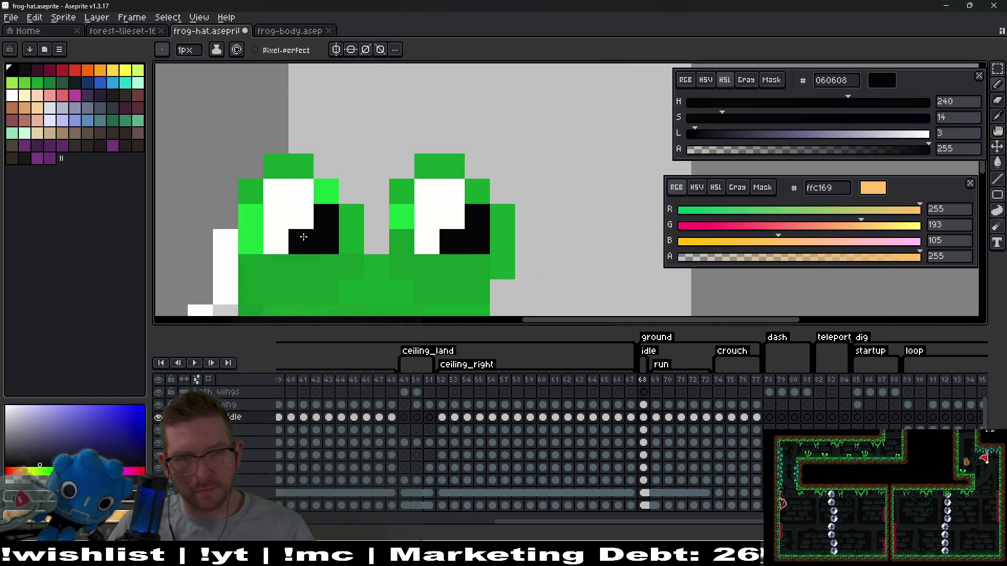
scroll(467, 265, down, 5)
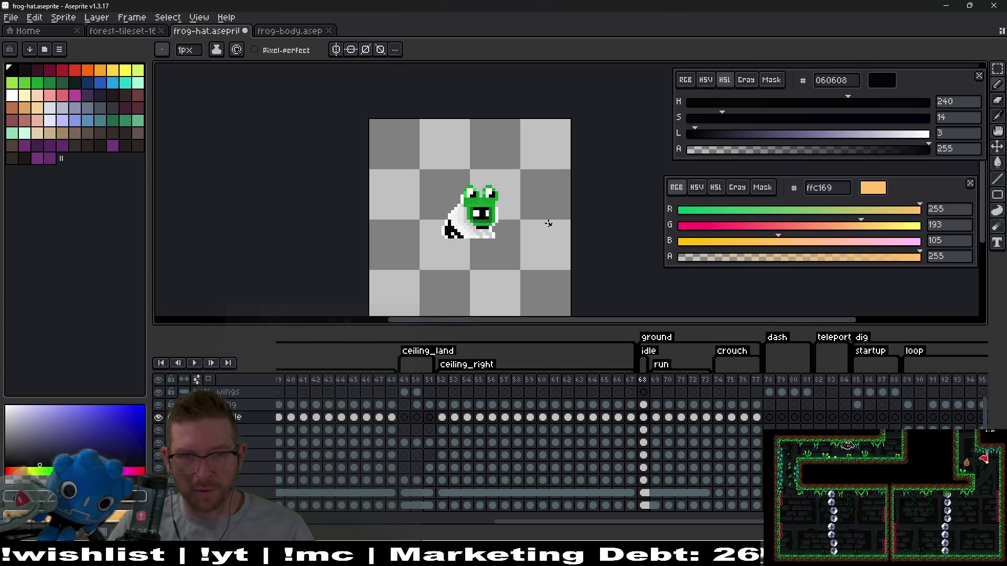
scroll(528, 215, down, 3)
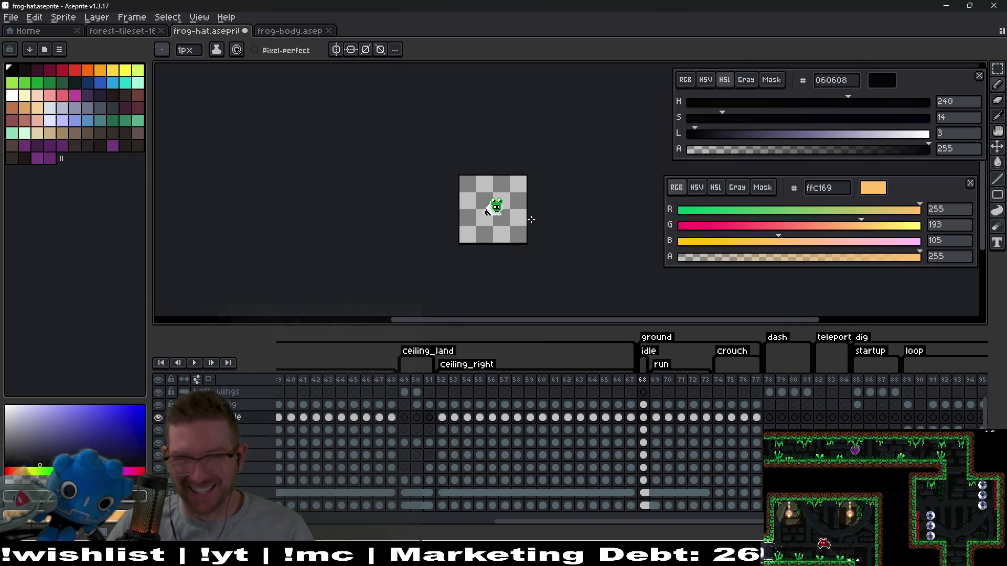
scroll(528, 219, up, 2)
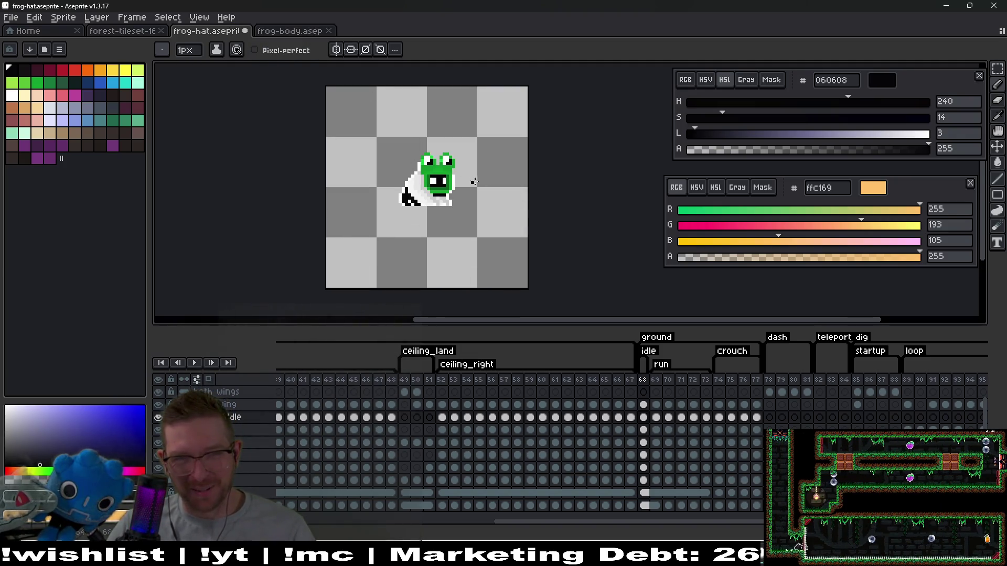
scroll(436, 152, up, 2)
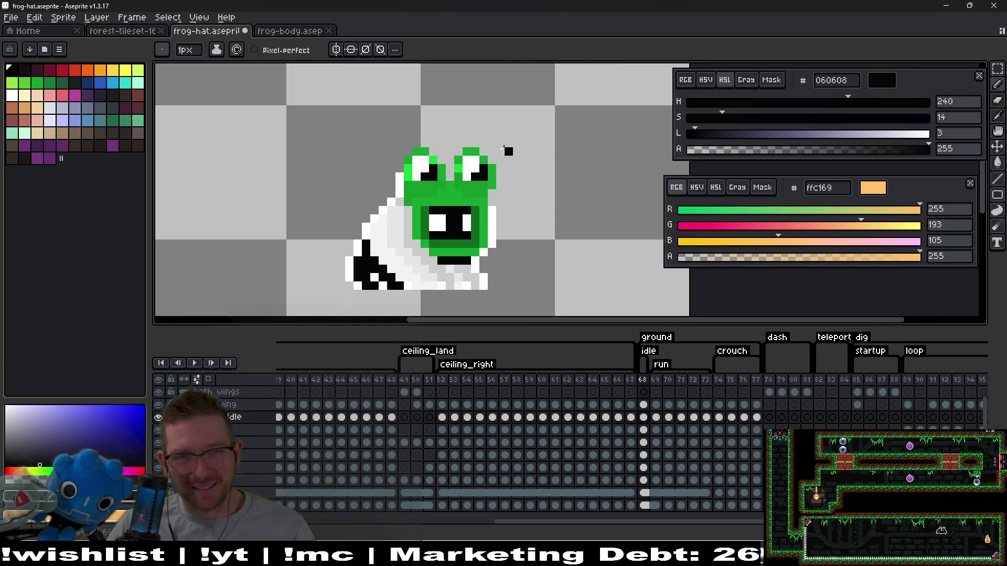
scroll(555, 174, down, 2)
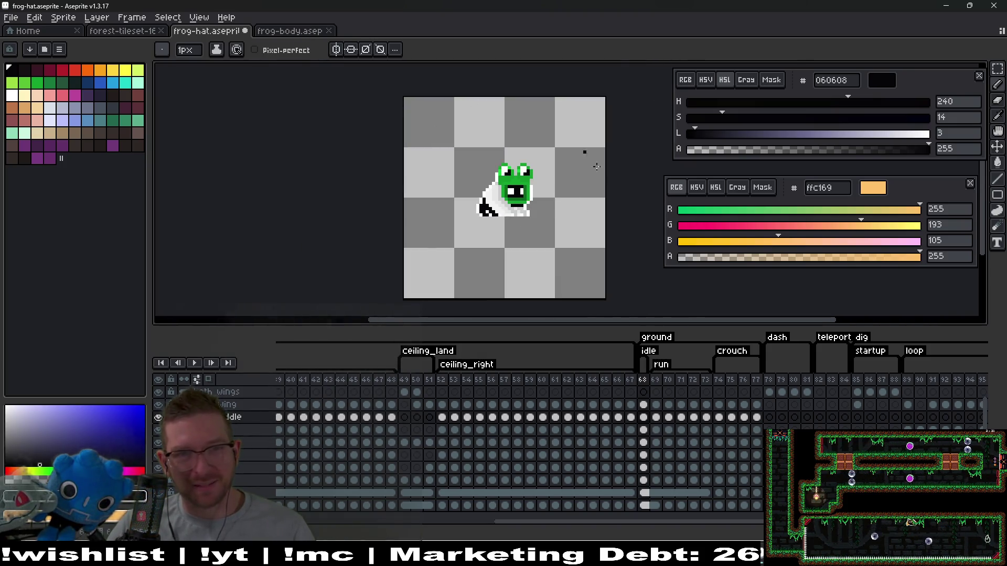
scroll(569, 193, up, 3)
Step: Glance at the frog-body sprite for reference, then return to the frog hat
click(285, 32)
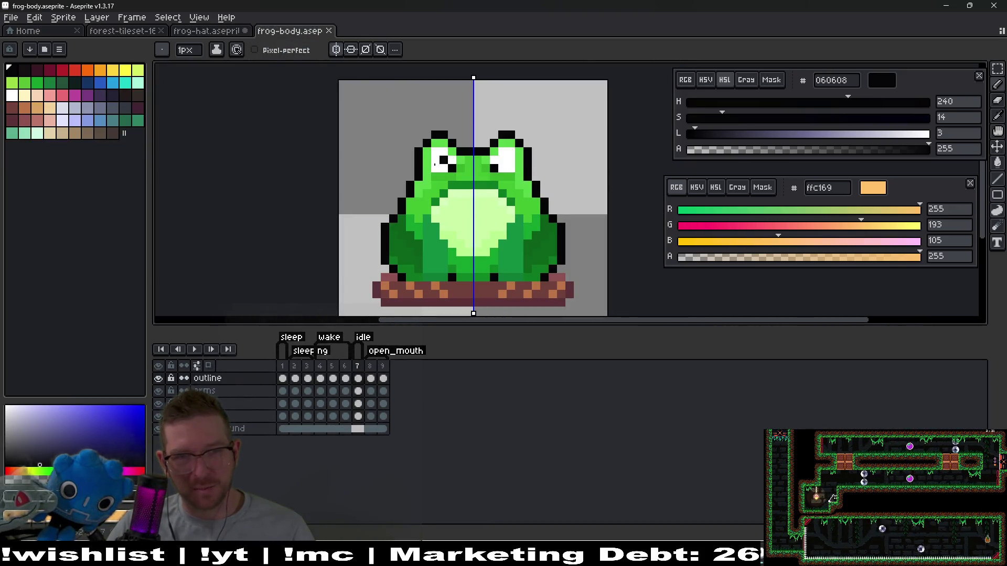
click(212, 33)
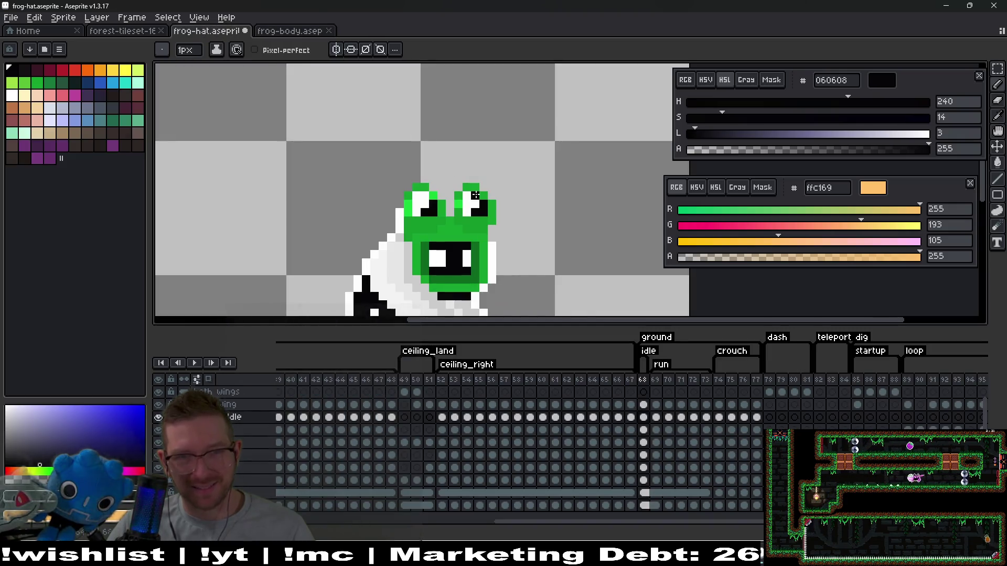
scroll(546, 210, down, 3)
scroll(578, 201, down, 1)
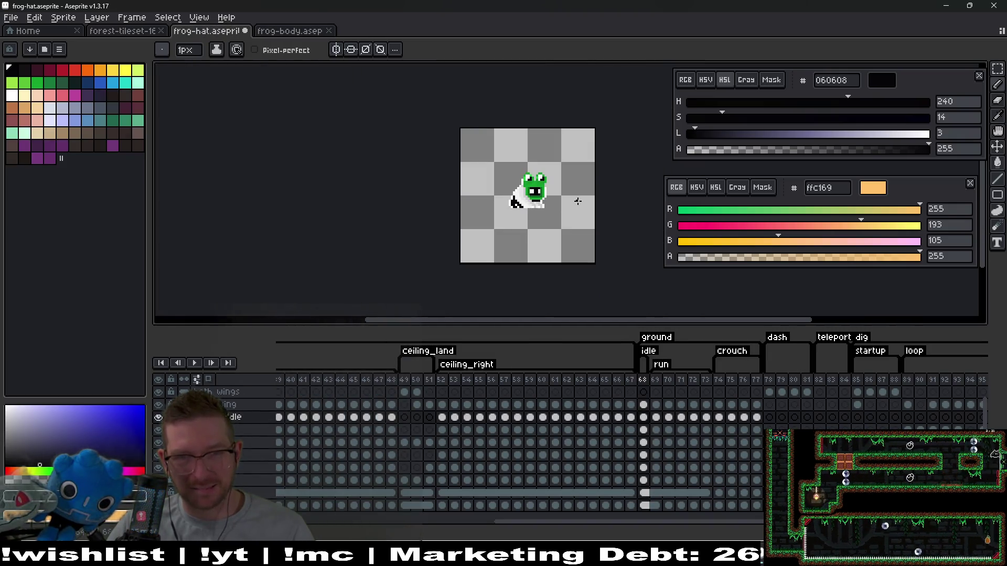
scroll(553, 197, up, 4)
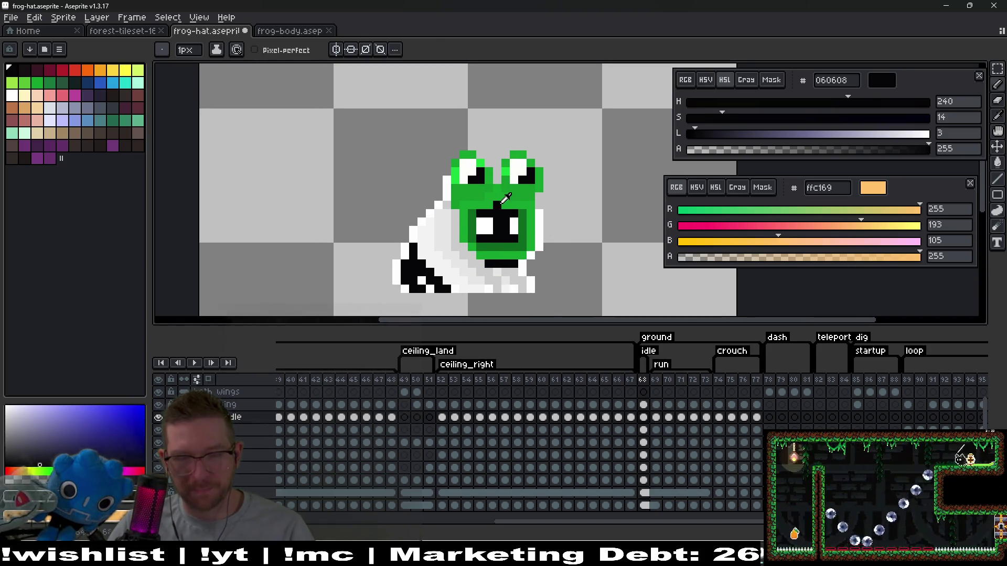
Step: Pick red from the palette and draw a mouth line across the frog's face
key(i)
click(61, 71)
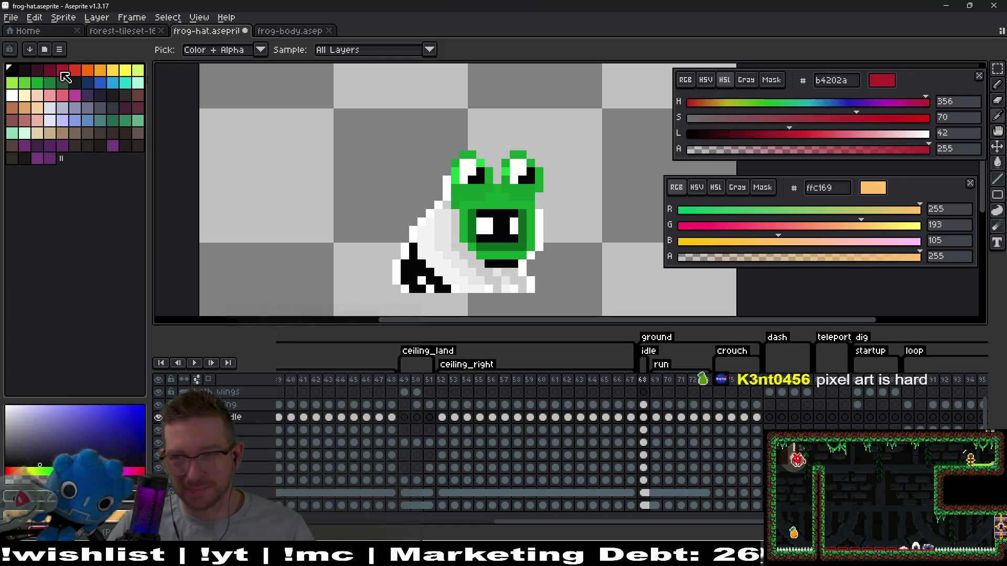
scroll(519, 232, up, 2)
key(b)
drag(511, 236, 434, 236)
scroll(553, 247, down, 5)
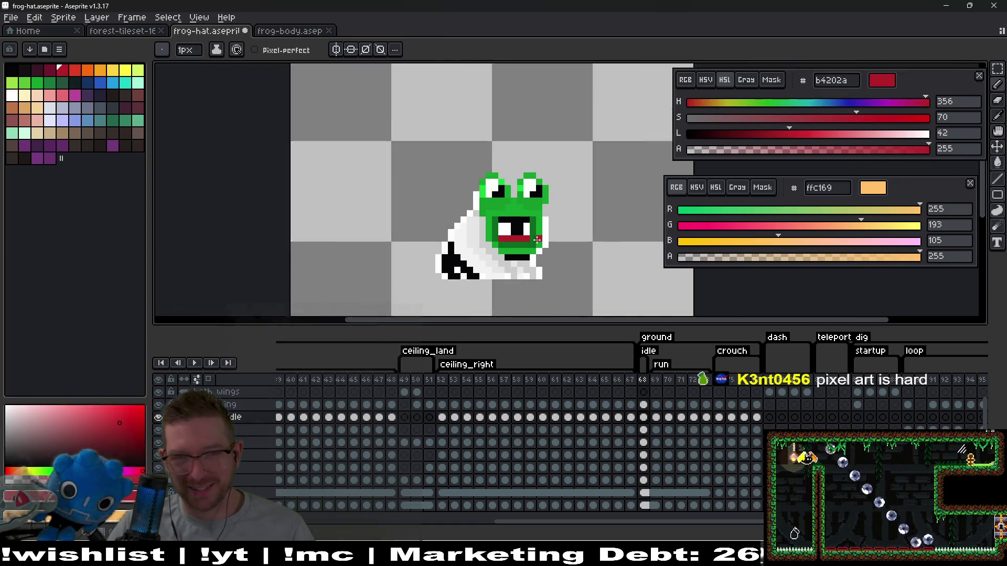
scroll(553, 247, up, 2)
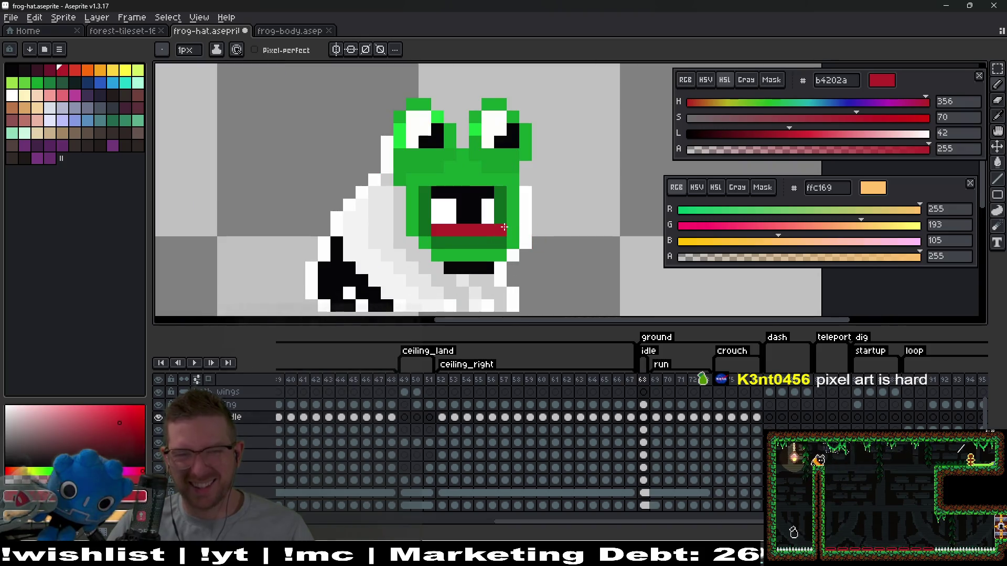
Step: Thicken the red mouth with extra pixels and a top row, then undo the last stroke
click(504, 215)
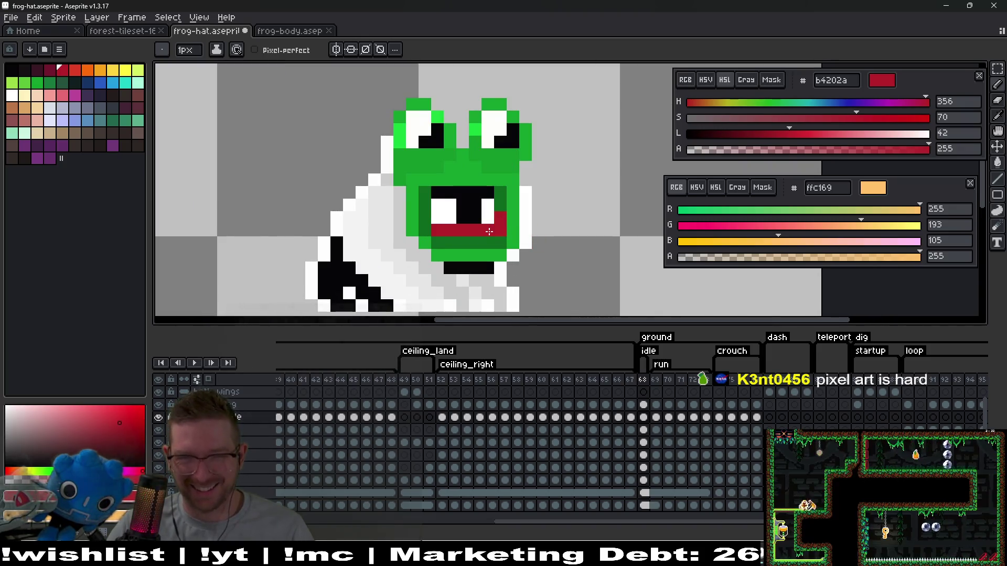
click(525, 229)
scroll(525, 231, down, 4)
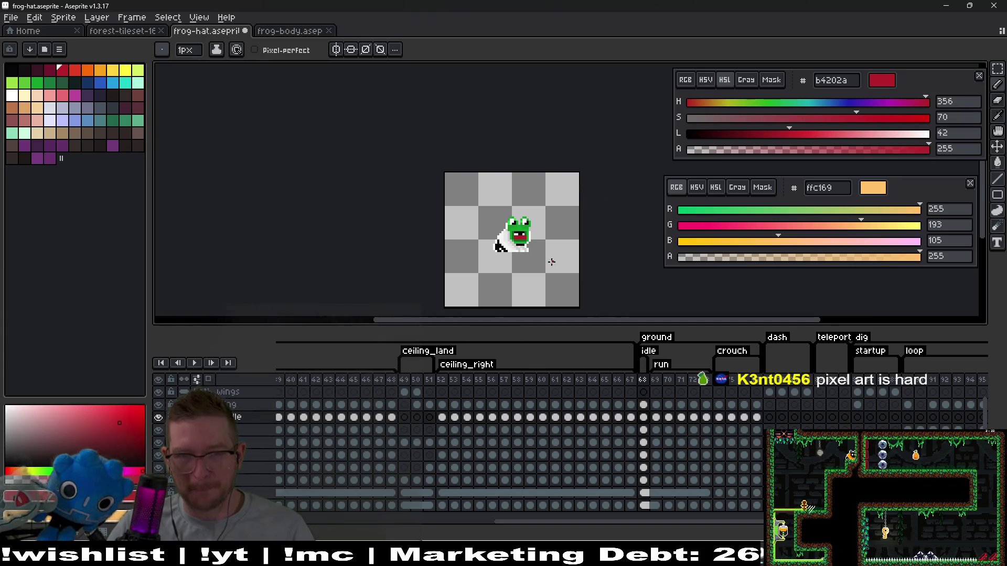
scroll(536, 237, up, 1)
scroll(536, 237, up, 3)
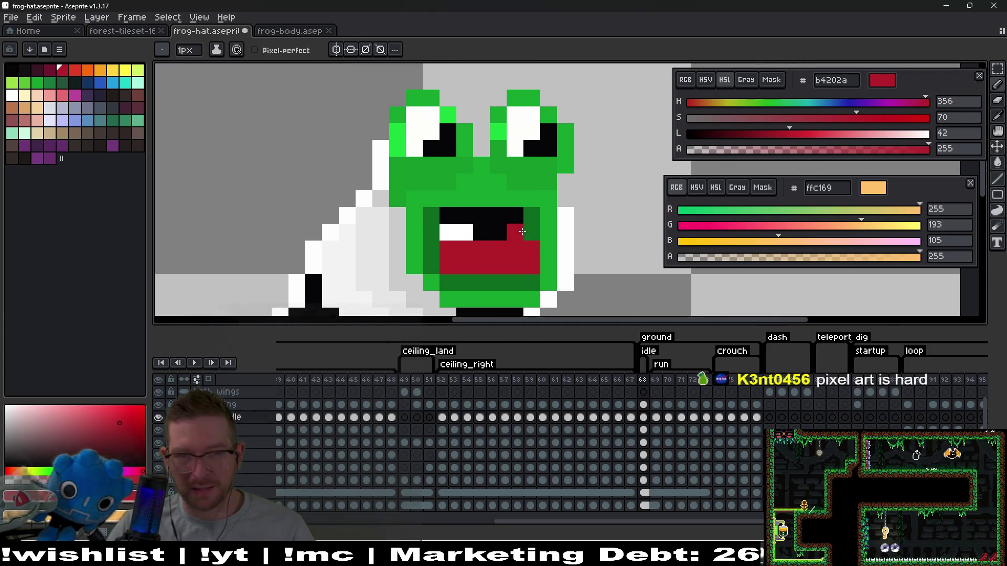
drag(456, 229, 523, 219)
click(530, 225)
scroll(535, 241, down, 5)
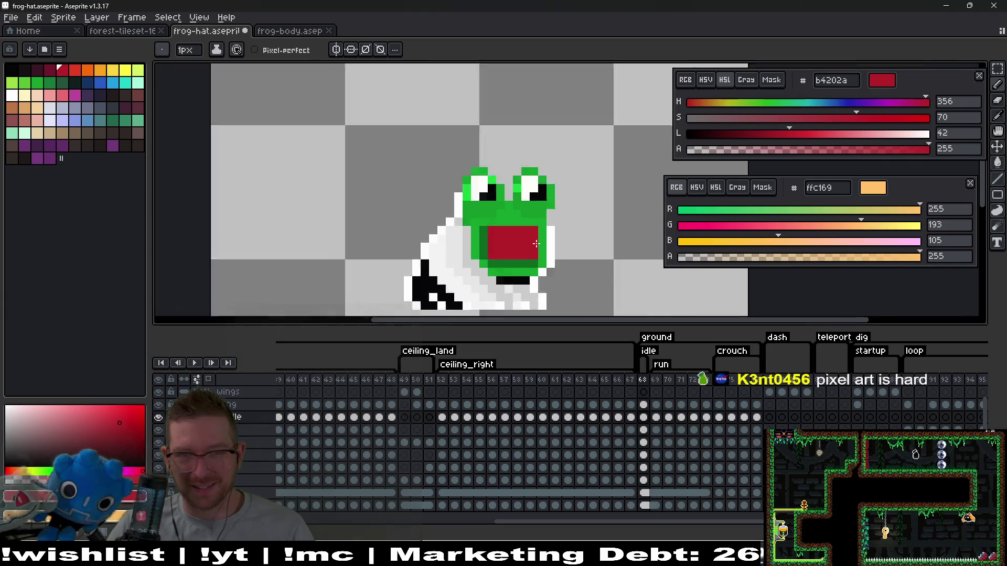
key(ctrl+z)
key(ctrl+z)
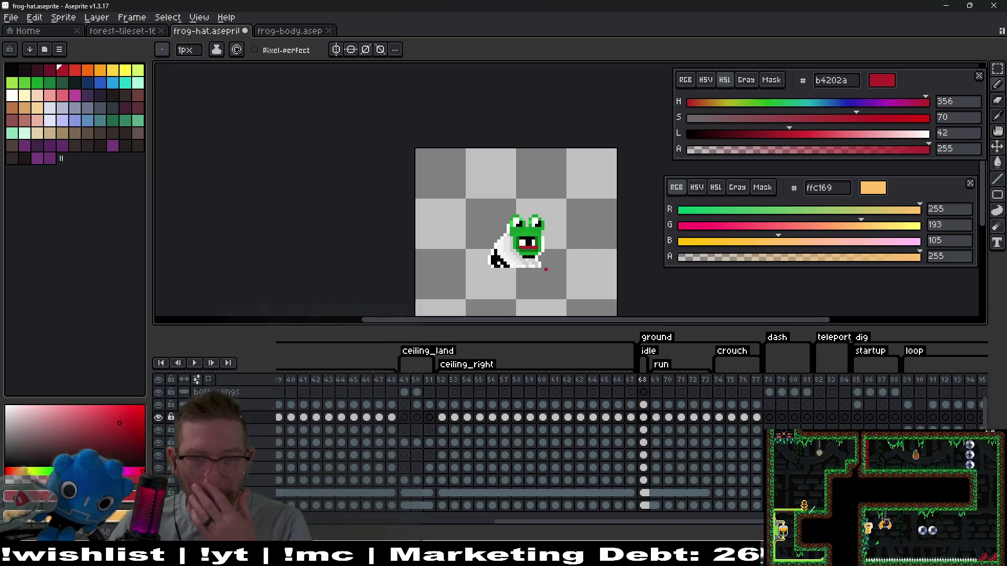
scroll(522, 243, up, 2)
scroll(521, 244, up, 2)
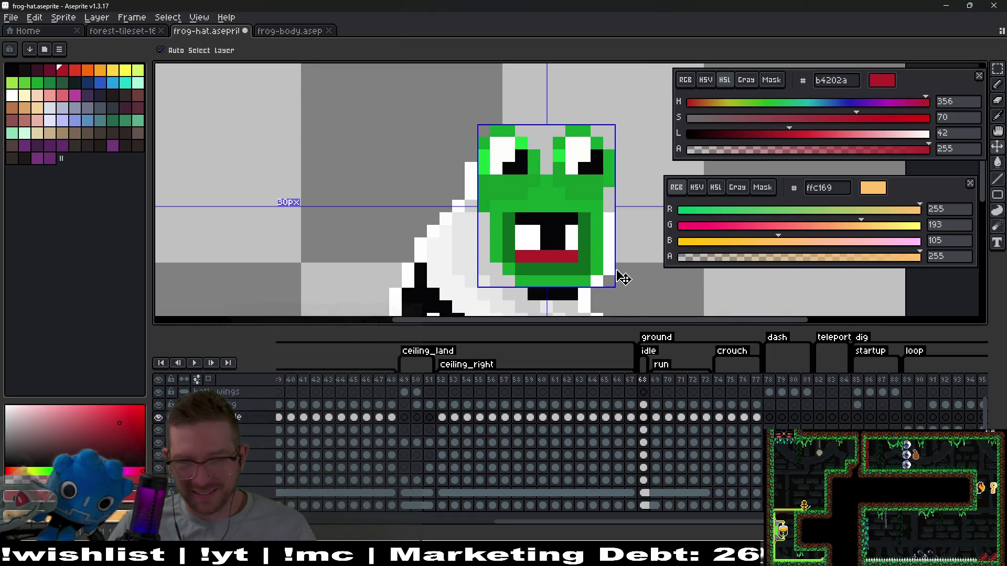
Step: Undo the remaining red mouth strip so the face opening is black again
key(ctrl+z)
drag(594, 255, 565, 245)
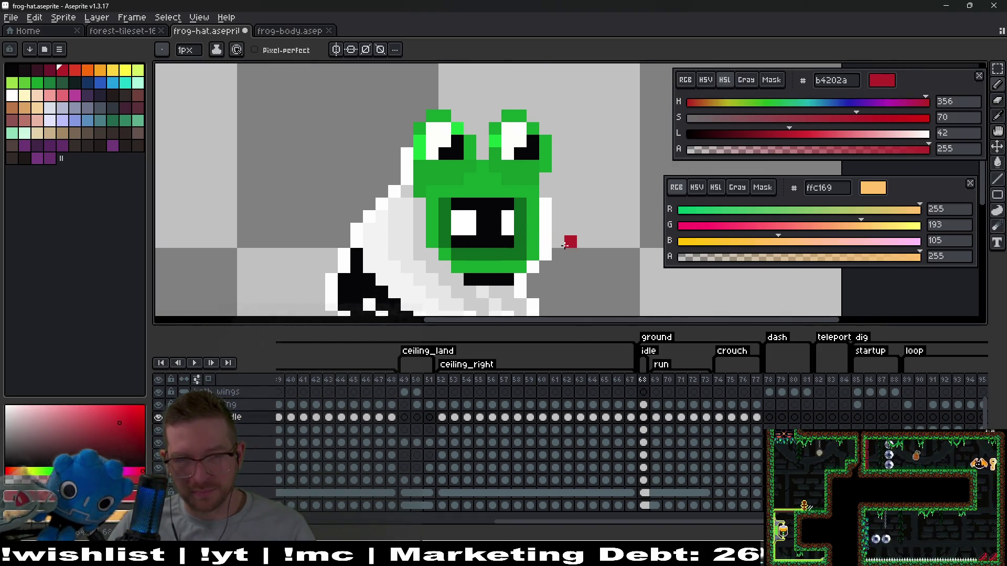
key(v)
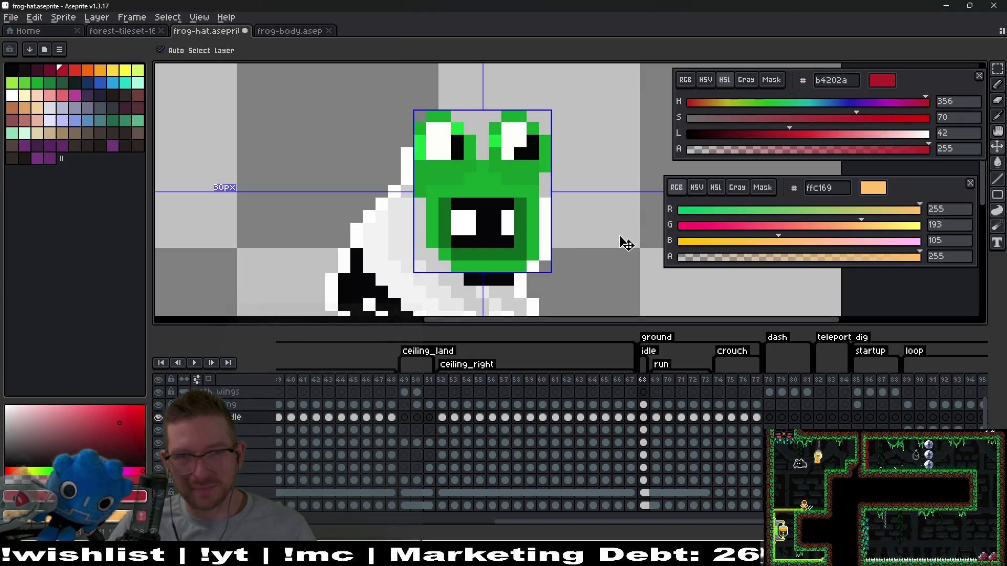
scroll(625, 244, down, 3)
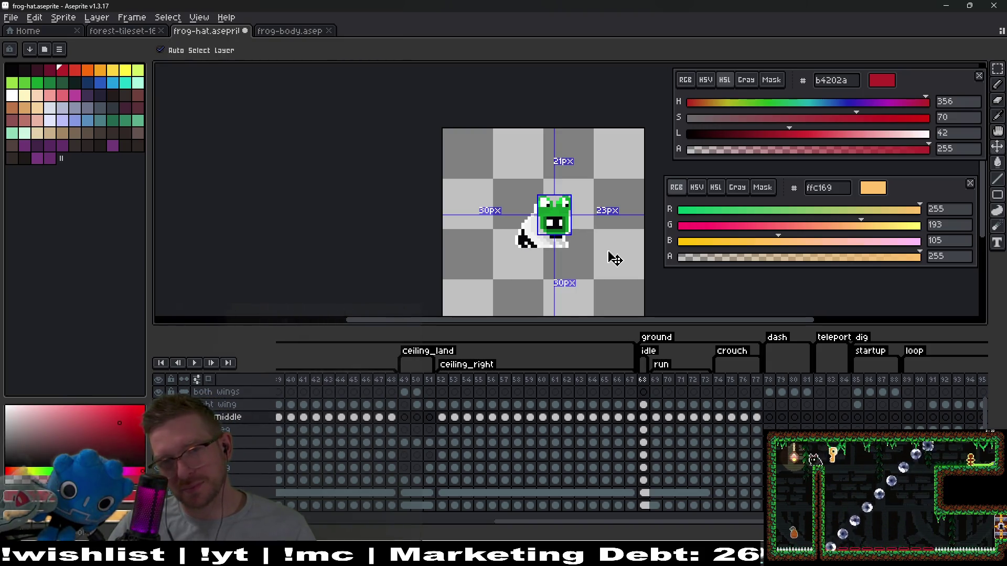
Step: Sample white from the eye and paint over both pupils and the leftover dark pixel
key(b)
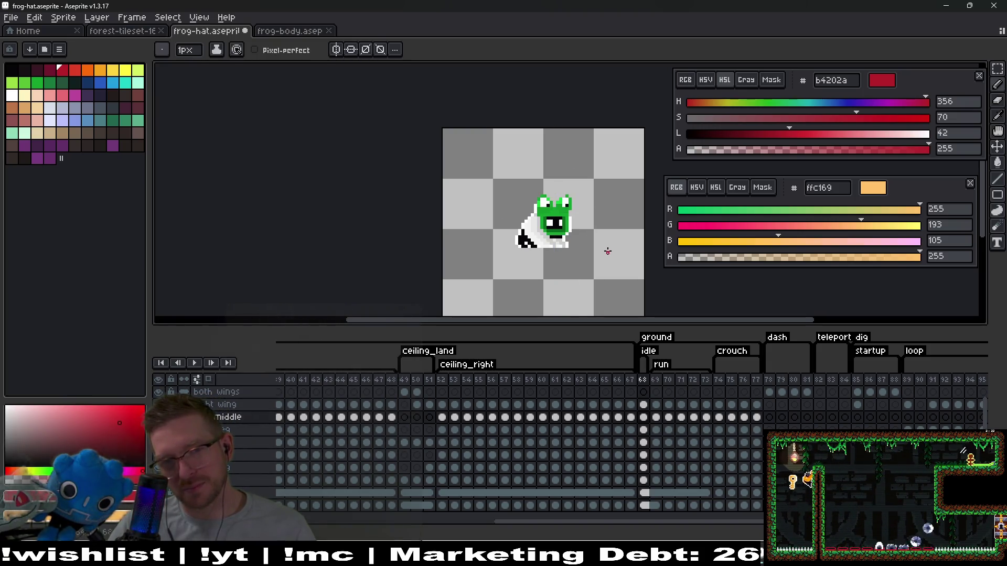
scroll(582, 209, up, 3)
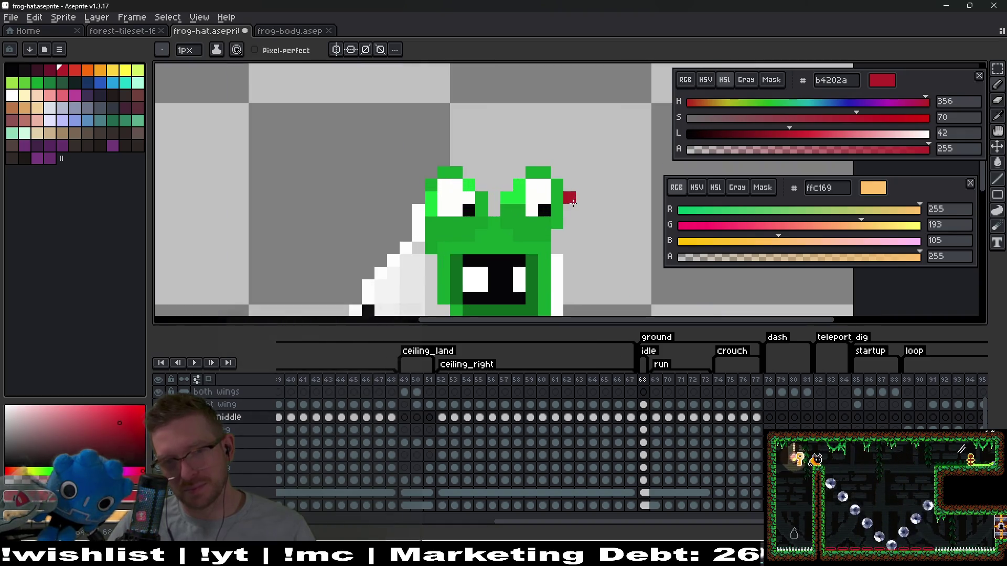
key(i)
click(548, 209)
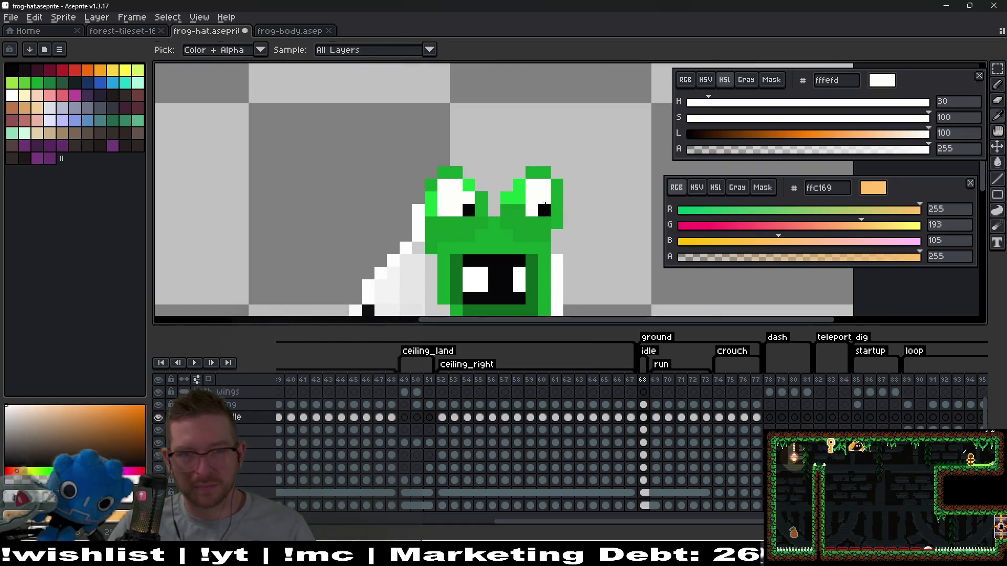
key(b)
click(544, 210)
click(468, 210)
click(494, 223)
scroll(511, 262, down, 4)
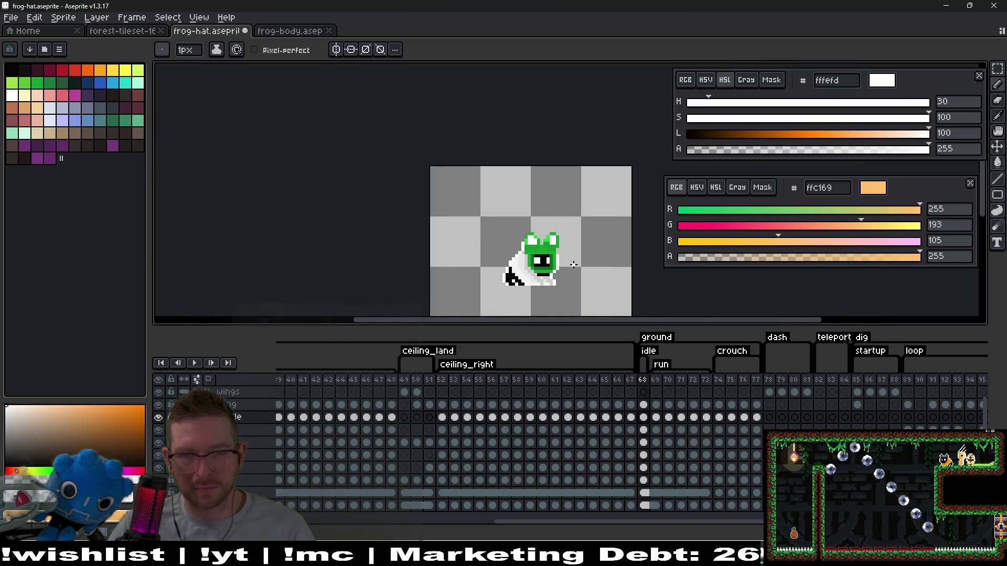
scroll(558, 248, up, 3)
scroll(496, 201, up, 2)
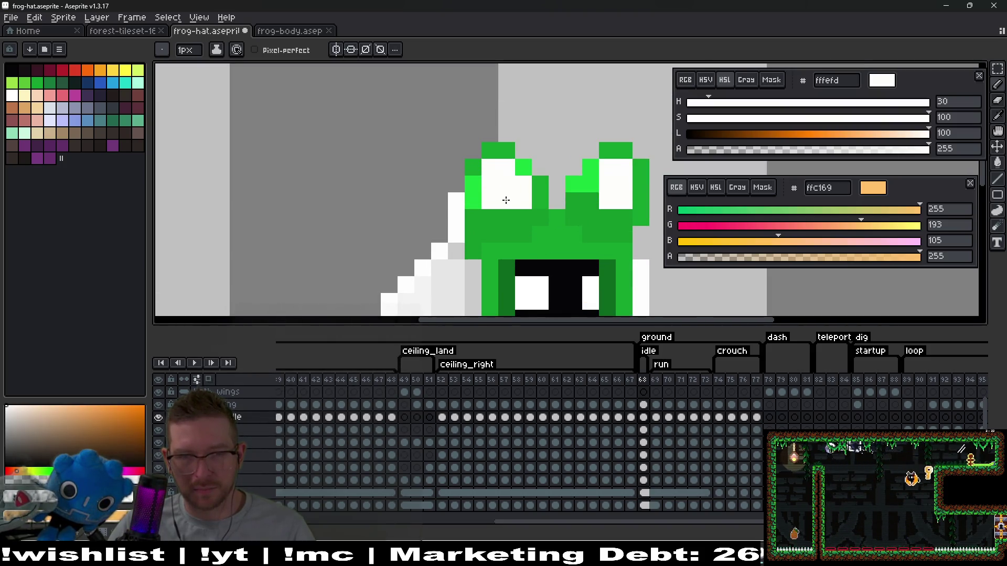
Step: Select the area around the frog's left ear and move it to reshape the ear
key(m)
drag(419, 160, 475, 247)
key(Return)
scroll(550, 254, down, 5)
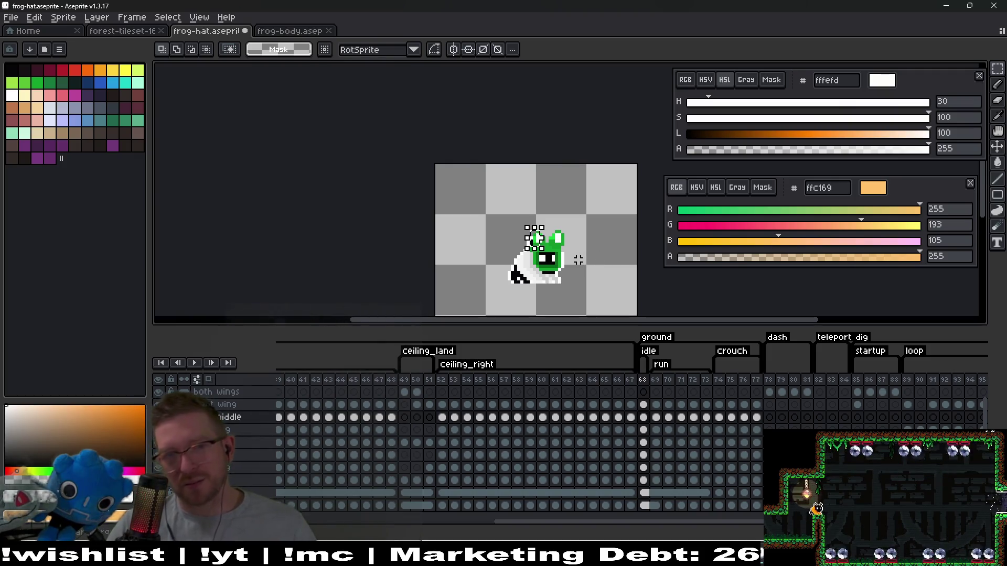
scroll(575, 260, up, 6)
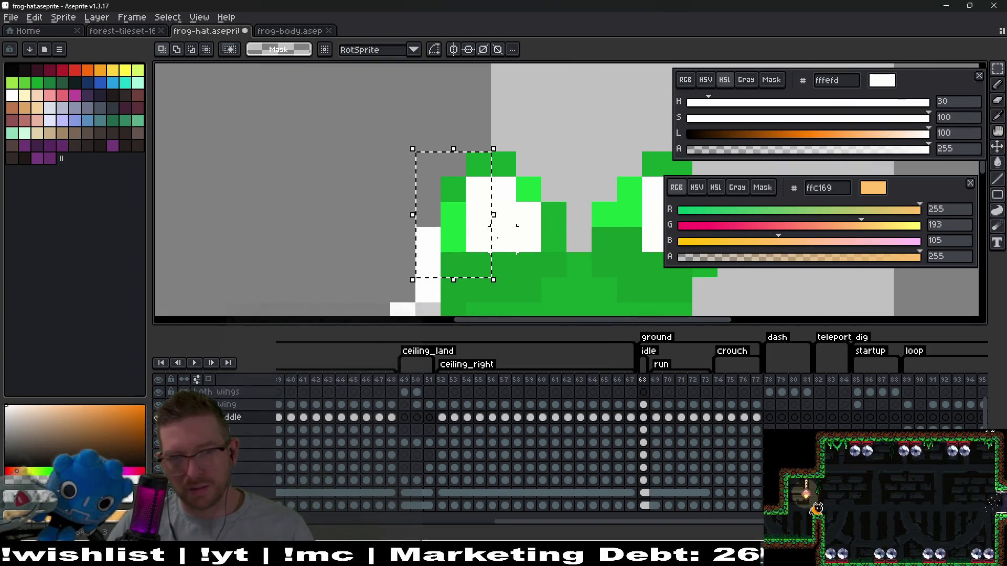
Step: Paint the gap between the ears dark green, erase stray pixels, then view the frog-body sprite
key(b)
alt+click(521, 227)
mouse_move(495, 233)
mouse_down()
mouse_move(499, 207)
mouse_move(548, 230)
mouse_move(571, 207)
mouse_move(545, 207)
mouse_move(572, 233)
mouse_up()
key(e)
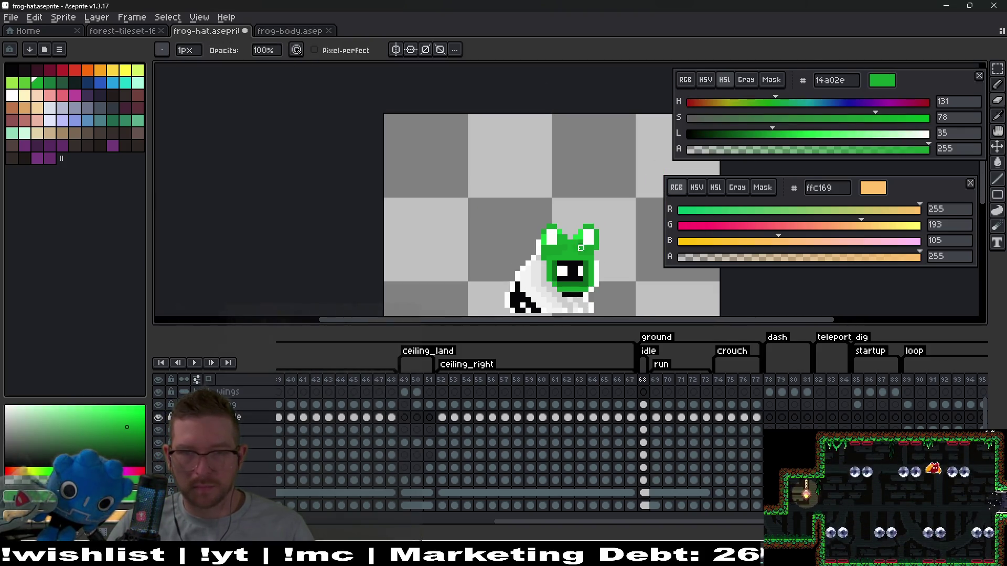
scroll(551, 175, down, 4)
scroll(578, 201, down, 2)
key(ctrl)
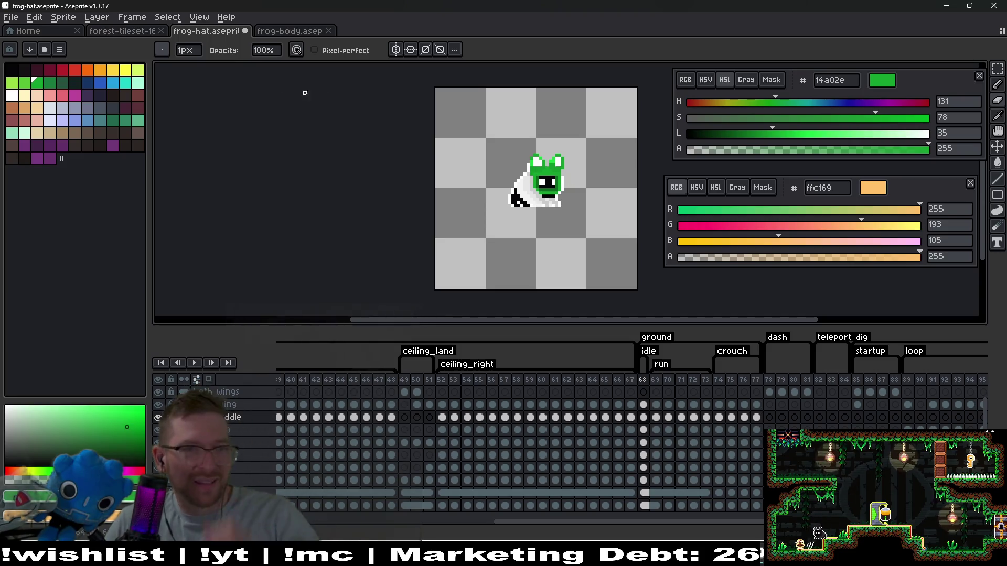
click(294, 32)
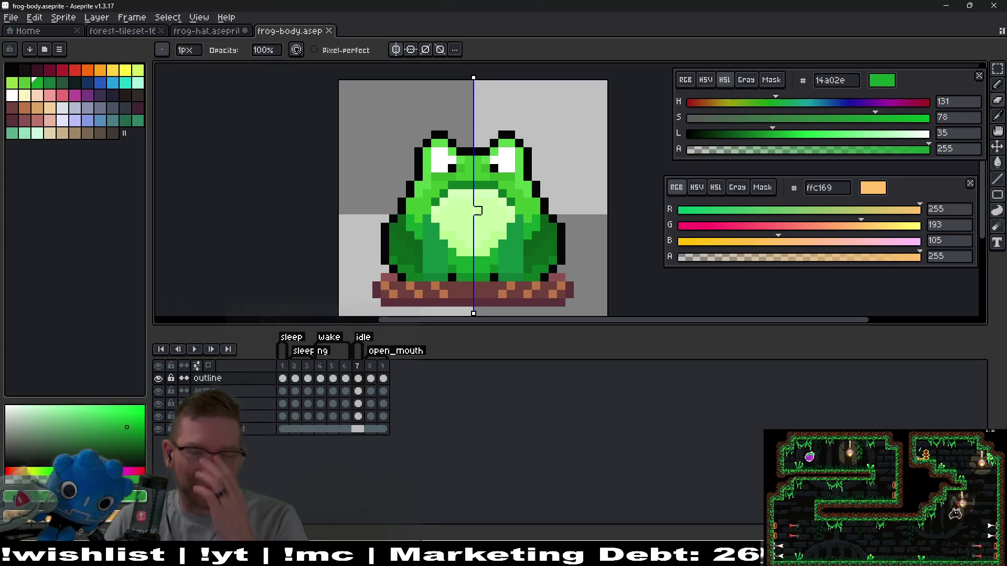
Step: Flip between frog-body and frog-hat to compare eyes, ending on frog-hat with black #060608 sampled
scroll(444, 168, up, 4)
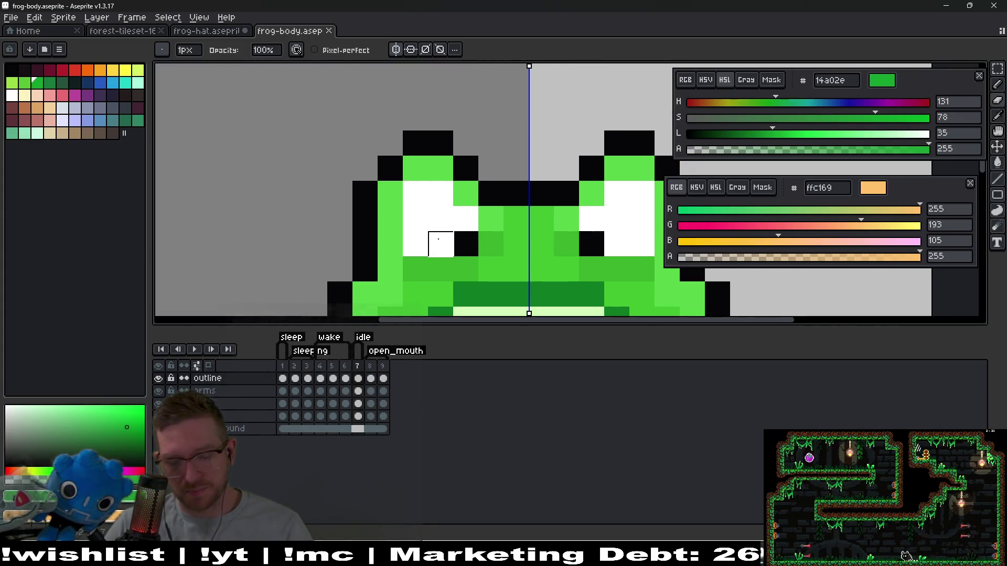
key(alt)
click(216, 32)
scroll(487, 165, up, 3)
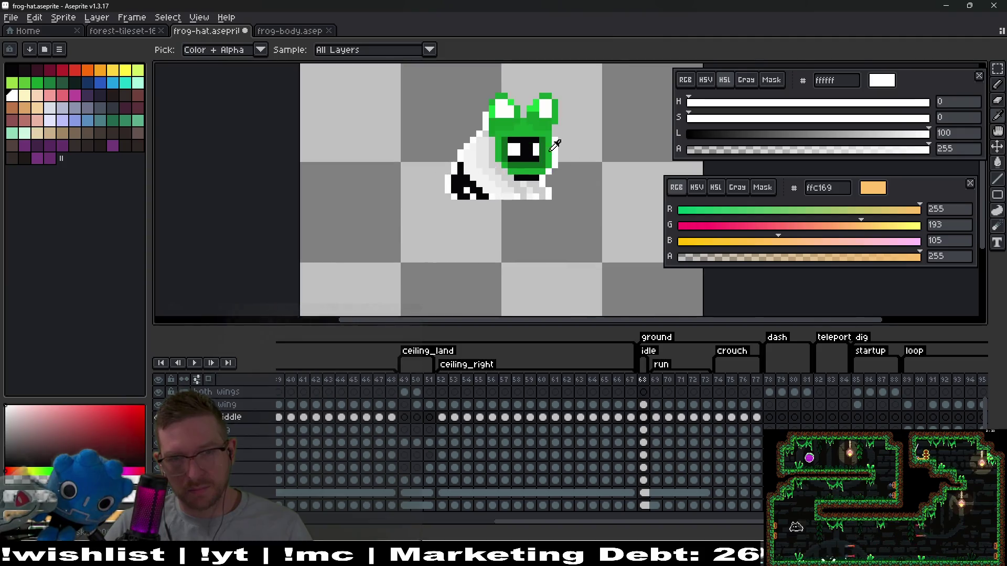
scroll(487, 165, up, 2)
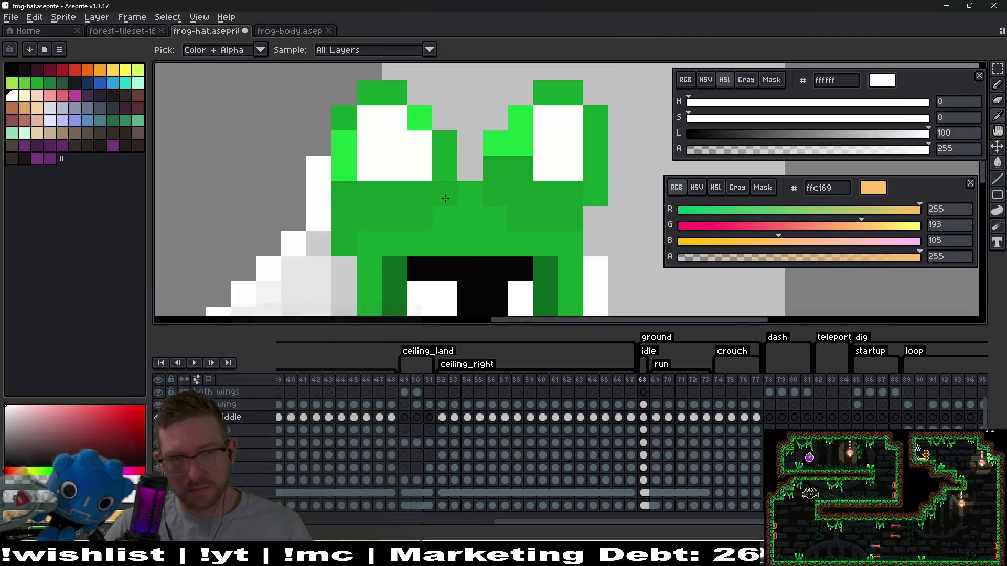
click(303, 34)
key(alt)
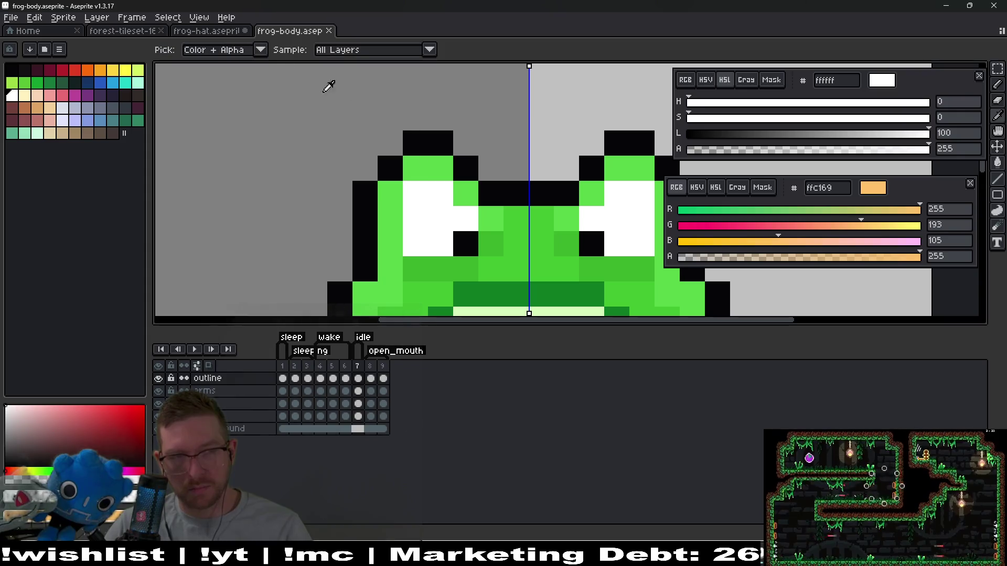
click(216, 33)
Step: Pick near-black from the palette and pencil a single pupil pixel into each white eye
click(16, 70)
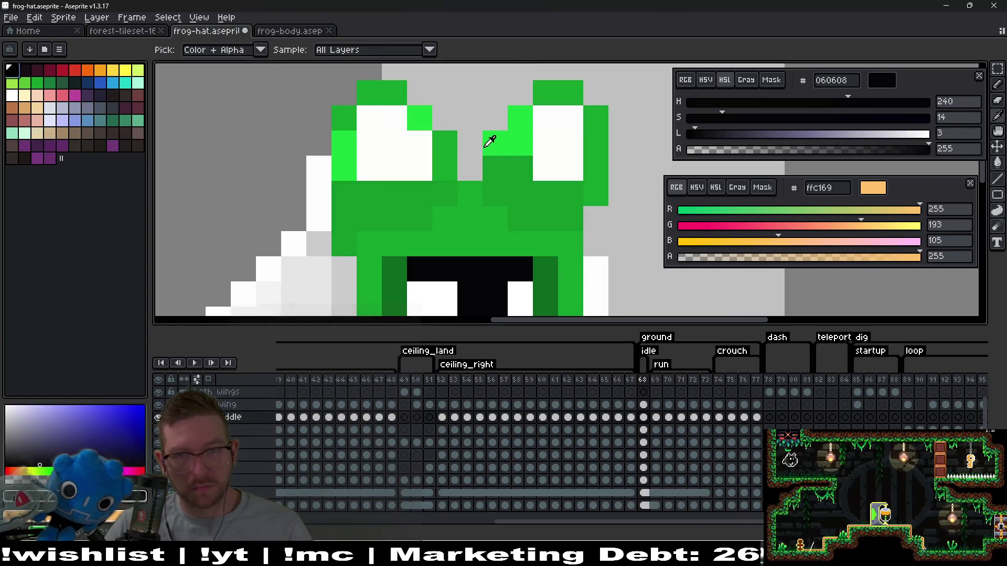
click(419, 168)
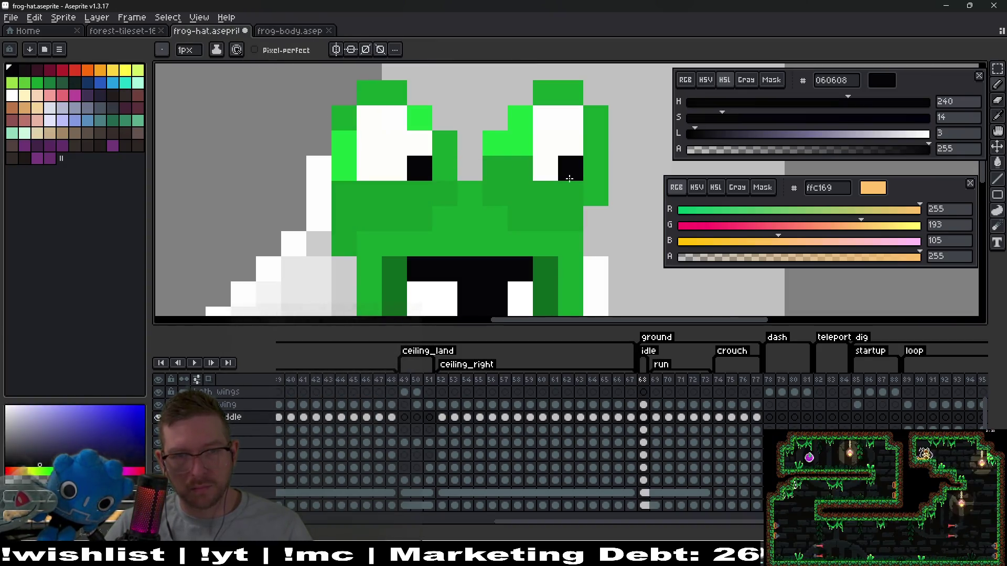
scroll(574, 170, down, 8)
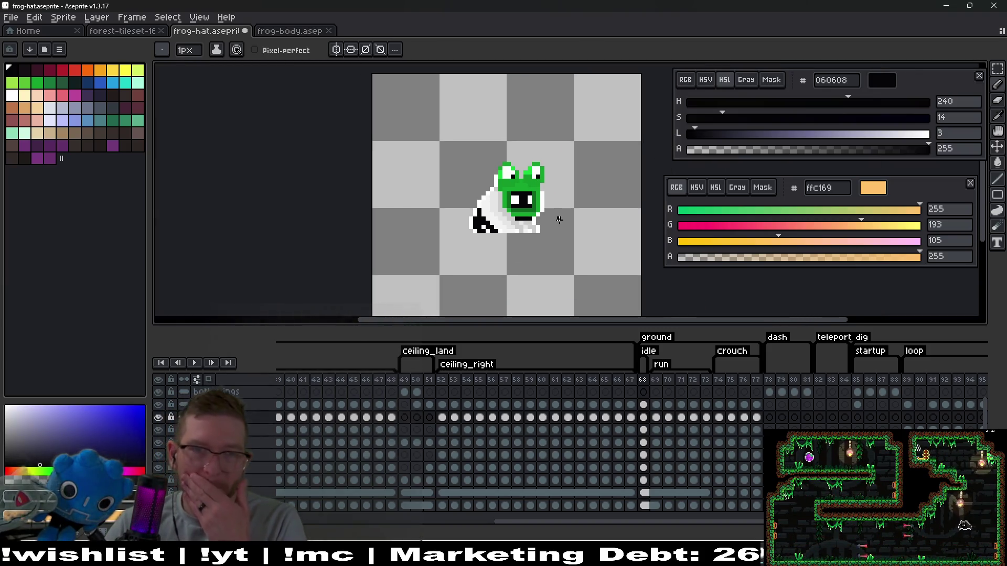
scroll(559, 219, up, 3)
mouse_move(555, 205)
mouse_down()
mouse_move(471, 167)
mouse_move(444, 173)
mouse_up()
Step: Bucket-fill both eyes with the palette's yellow
key(i)
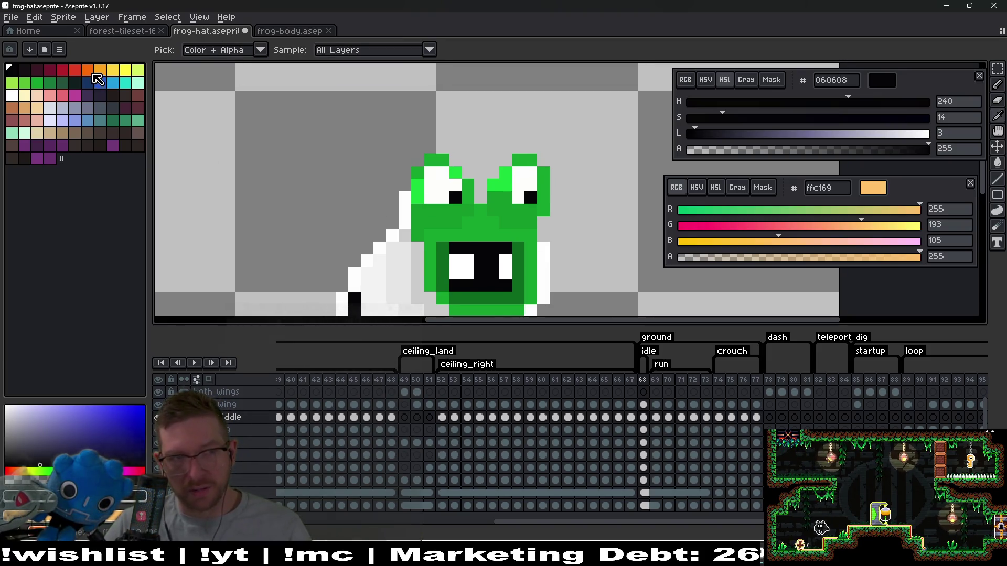
click(125, 69)
key(g)
click(436, 188)
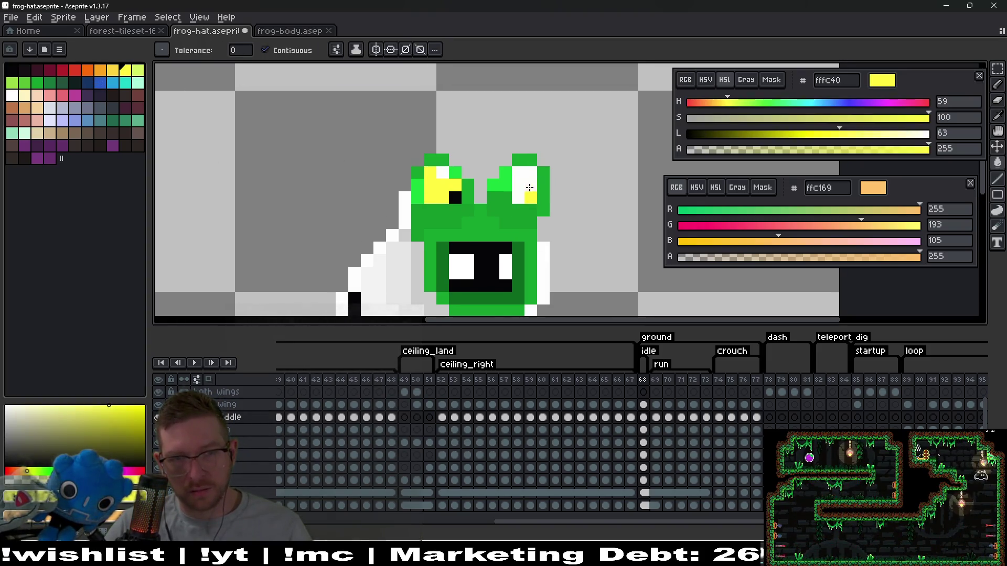
click(518, 191)
scroll(515, 201, down, 3)
scroll(490, 236, up, 4)
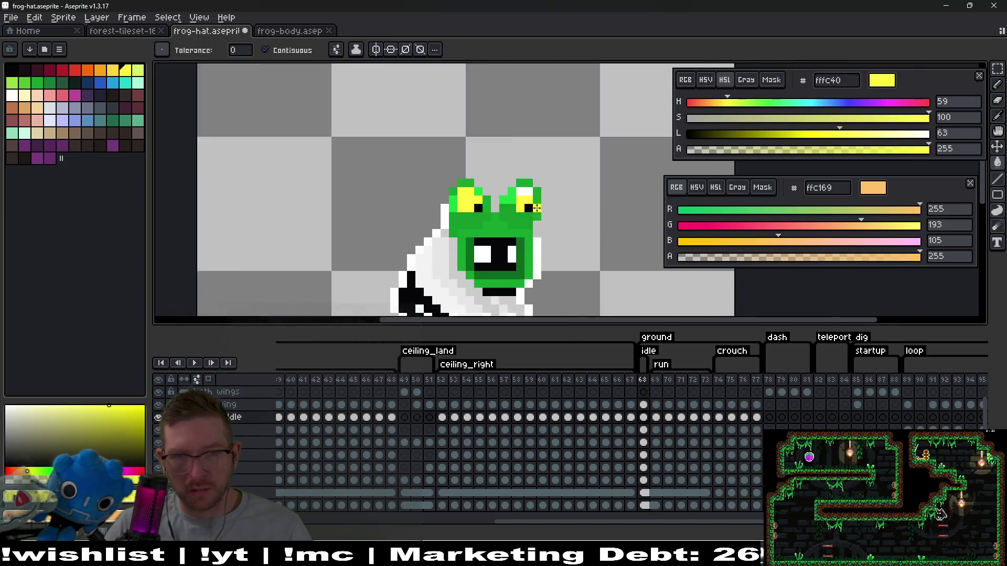
scroll(607, 216, down, 4)
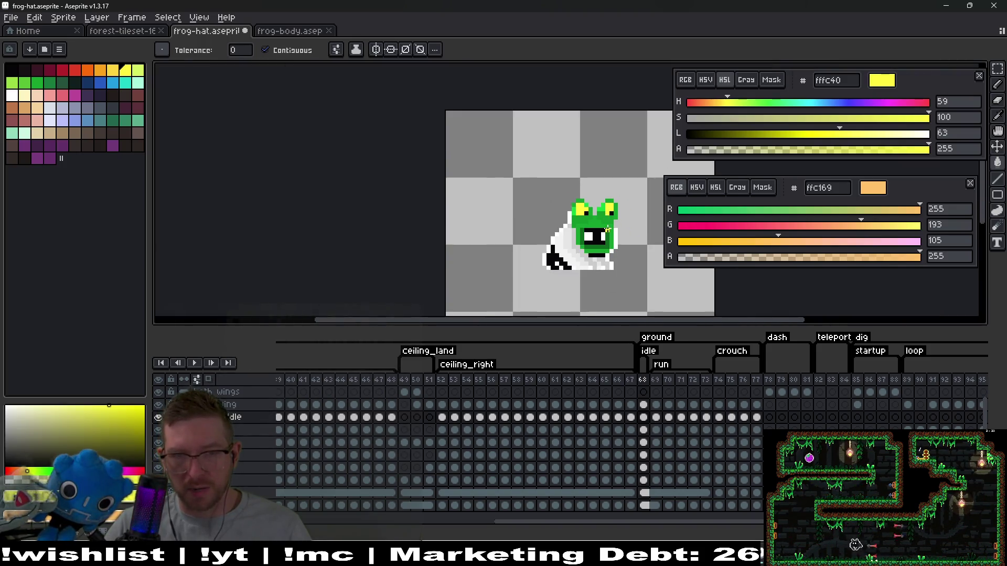
scroll(503, 185, up, 3)
scroll(503, 186, up, 2)
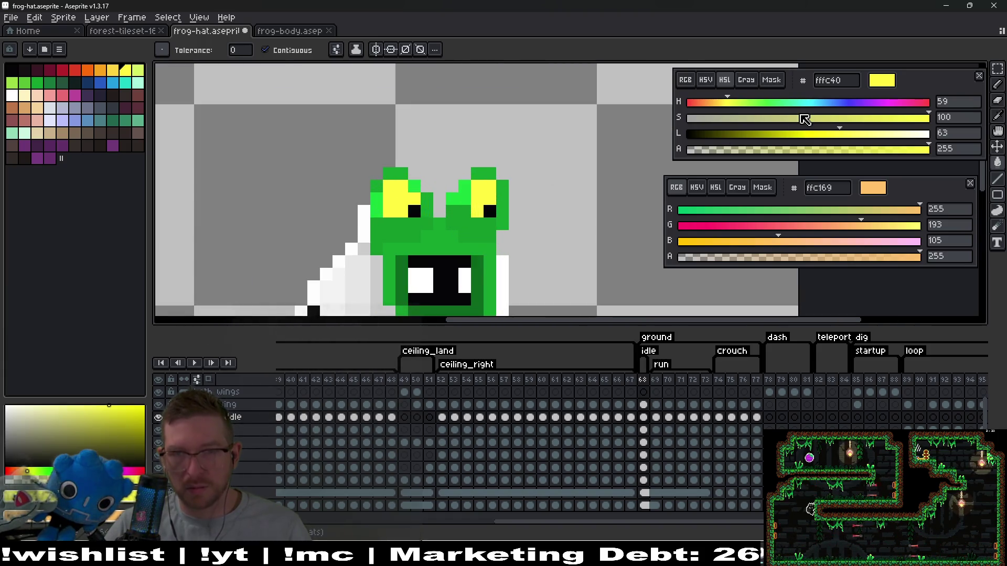
Step: Shift the hue to 29 and fill the pupils orange #ff9e42
drag(723, 103, 708, 103)
click(489, 210)
scroll(490, 211, up, 2)
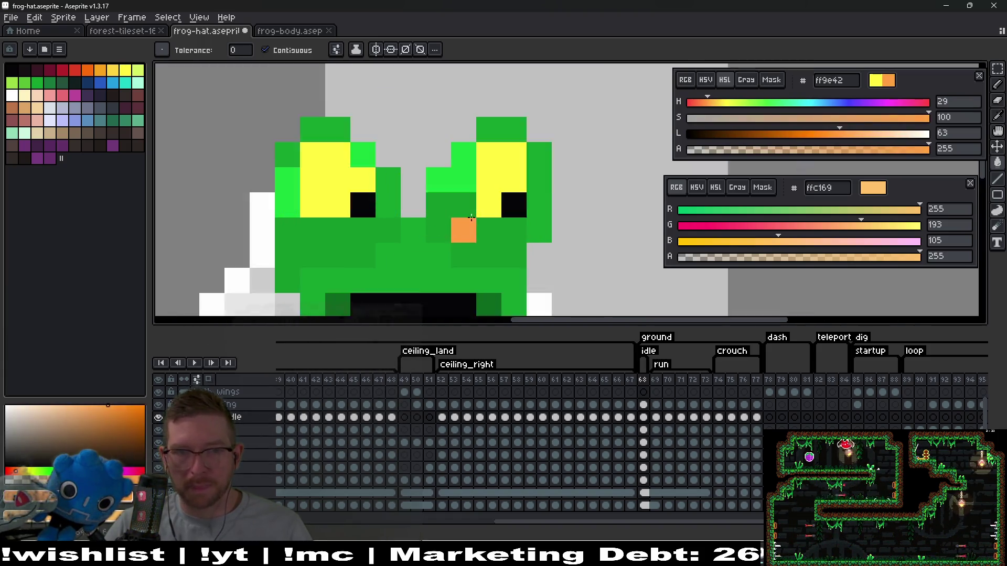
scroll(534, 211, up, 1)
scroll(534, 211, down, 6)
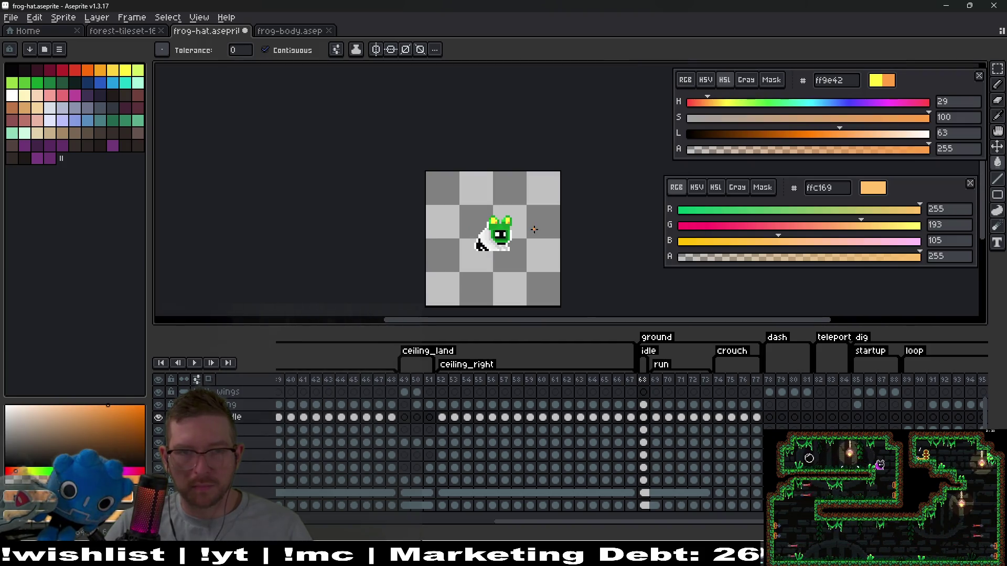
scroll(506, 225, up, 3)
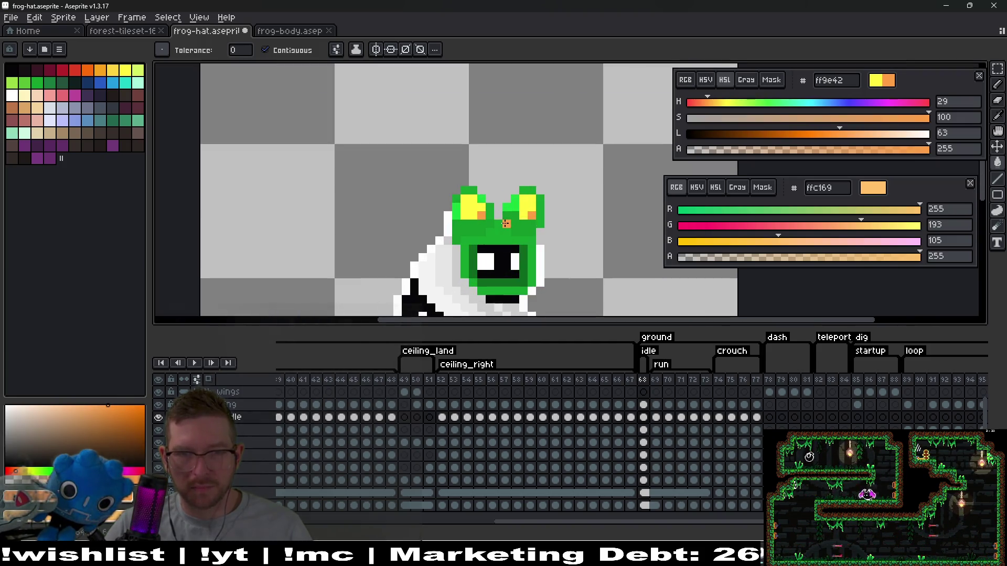
scroll(507, 224, up, 2)
Step: Sample the darker green and shade pixels on the hat's right edge and beside the left eye
key(i)
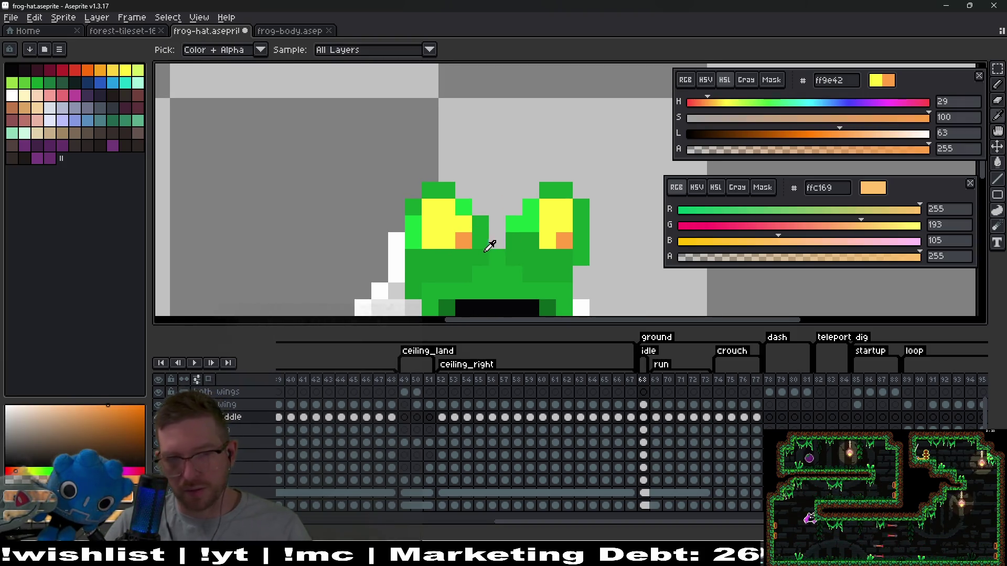
alt+click(466, 212)
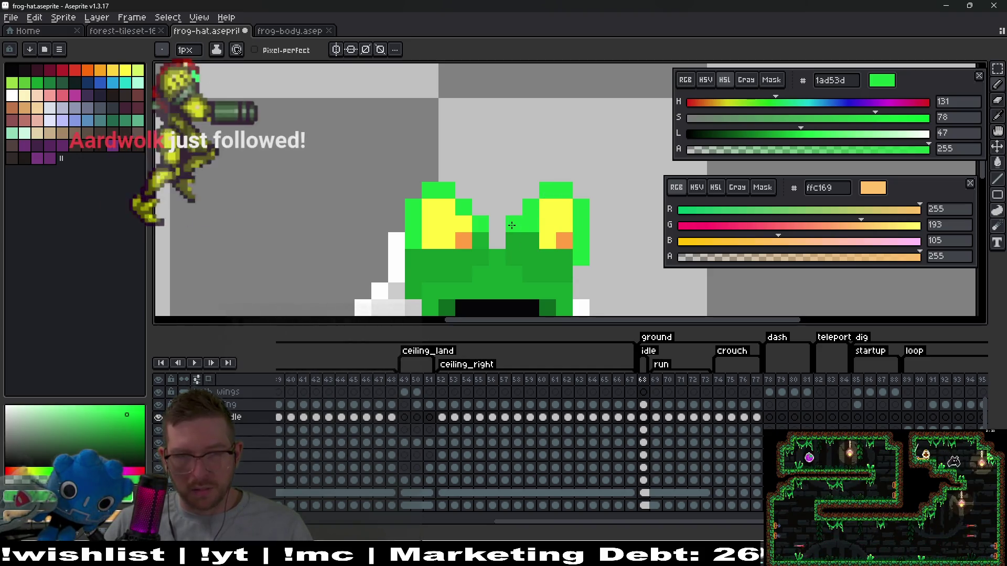
key(alt)
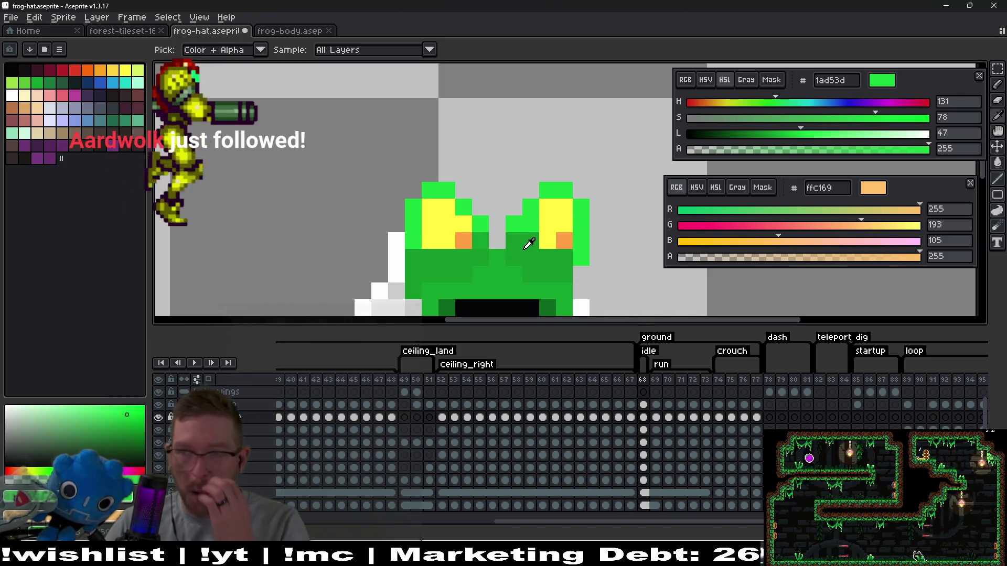
alt+click(534, 242)
click(581, 240)
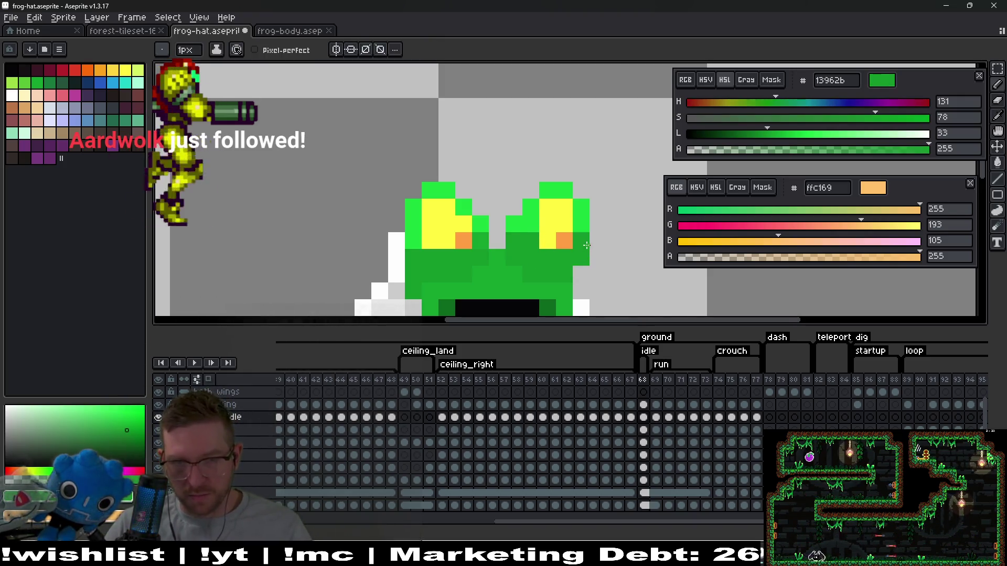
scroll(569, 241, down, 8)
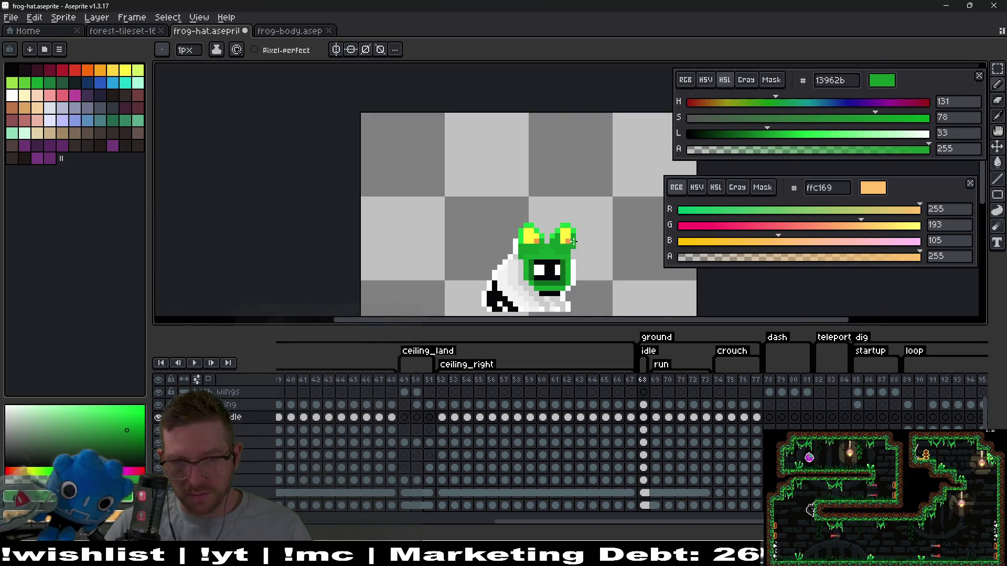
scroll(585, 182, up, 10)
click(585, 181)
click(574, 169)
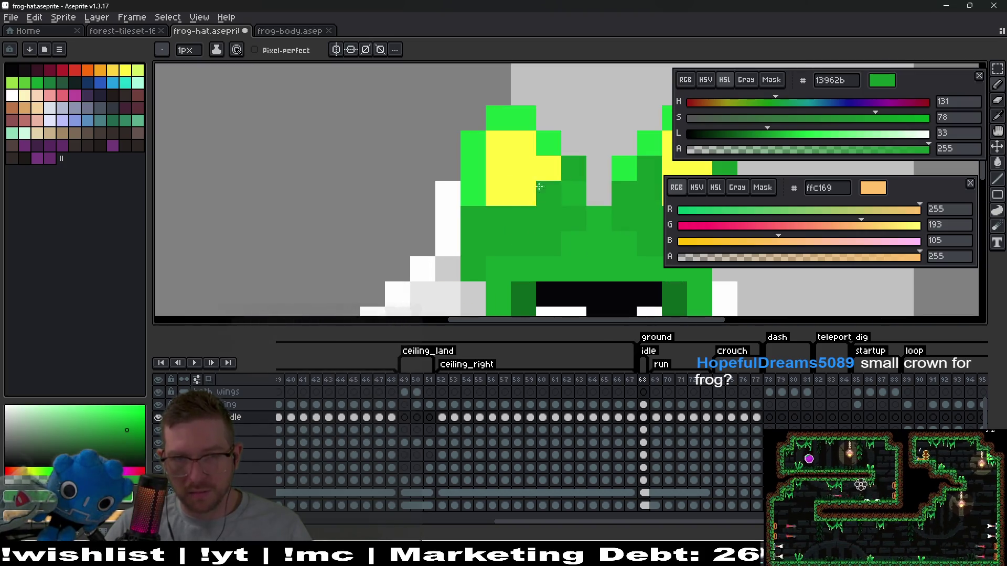
scroll(492, 216, down, 2)
scroll(482, 210, up, 2)
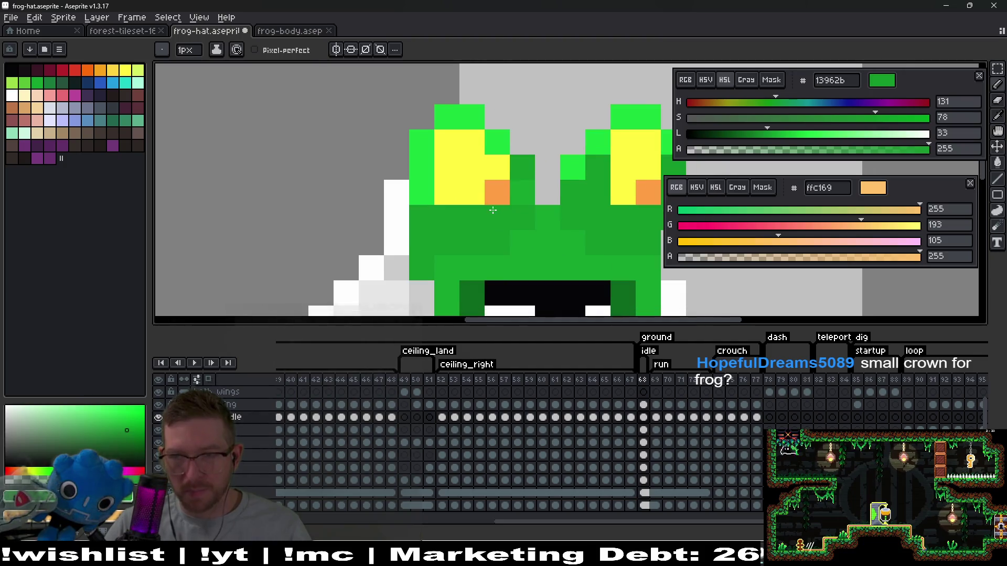
click(475, 204)
Step: Reselect bright green 1ad53d, then switch to the Obsidian task board
alt+click(412, 194)
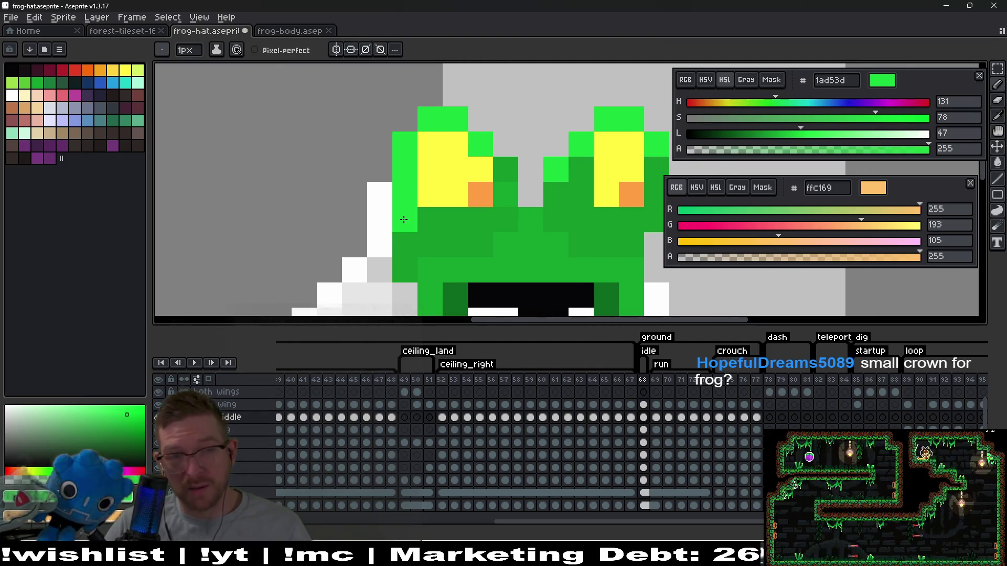
scroll(520, 263, down, 5)
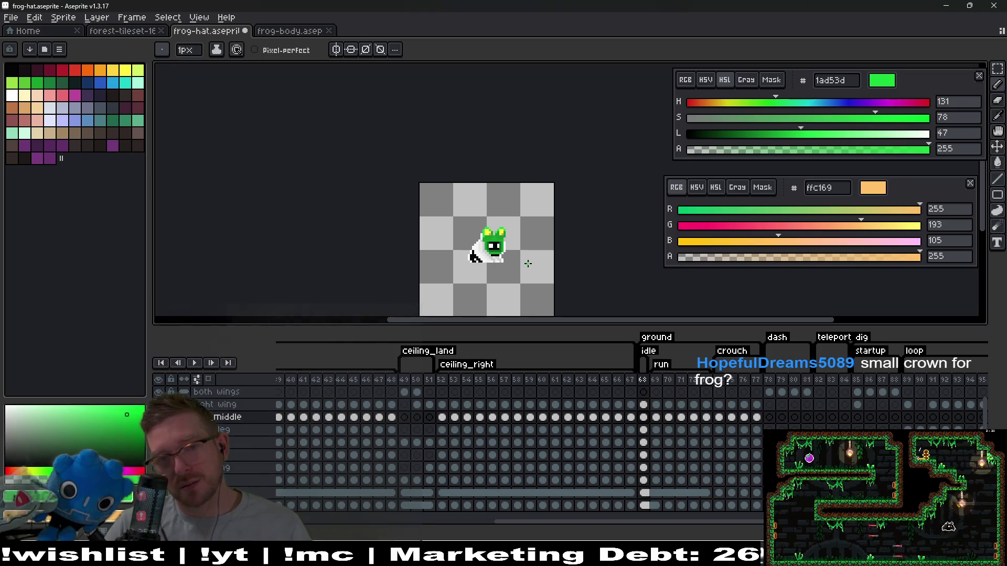
scroll(528, 263, up, 3)
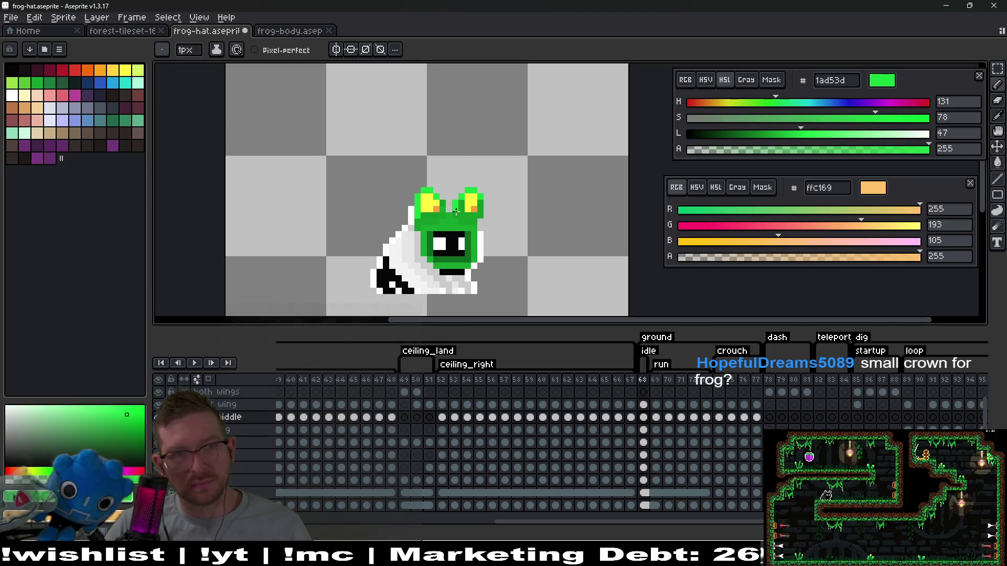
scroll(456, 211, down, 5)
scroll(551, 247, up, 5)
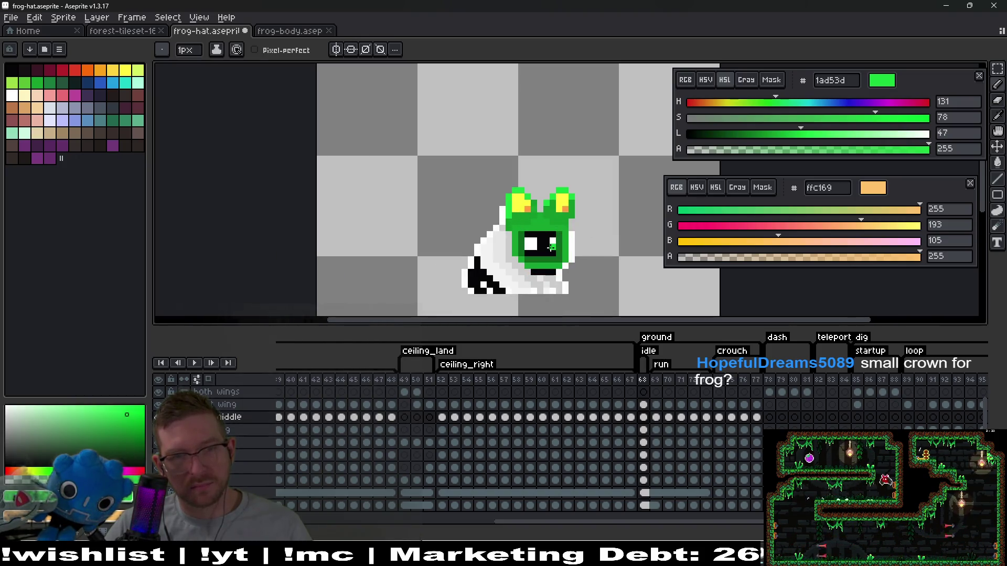
scroll(543, 202, up, 3)
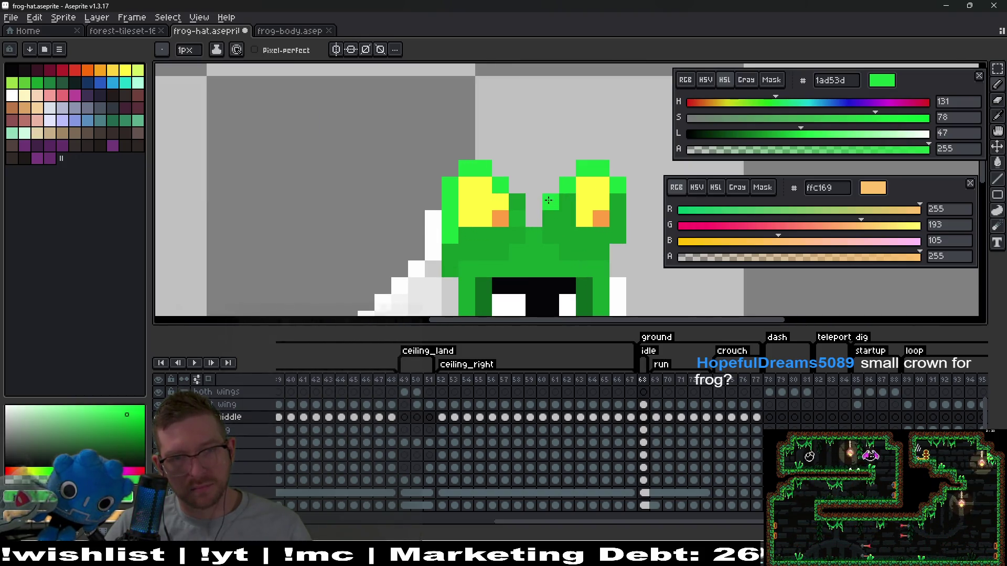
key(alt)
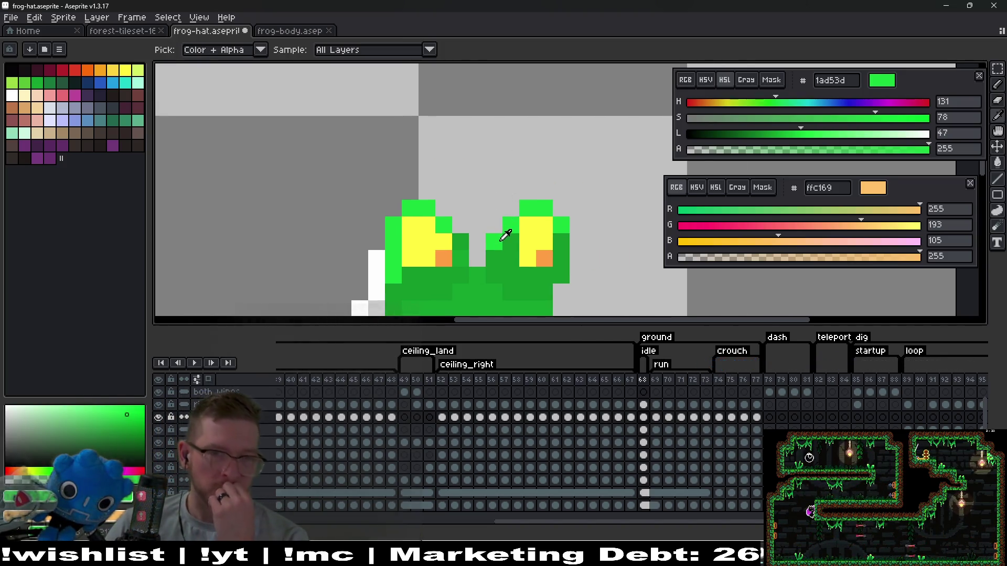
scroll(505, 235, down, 2)
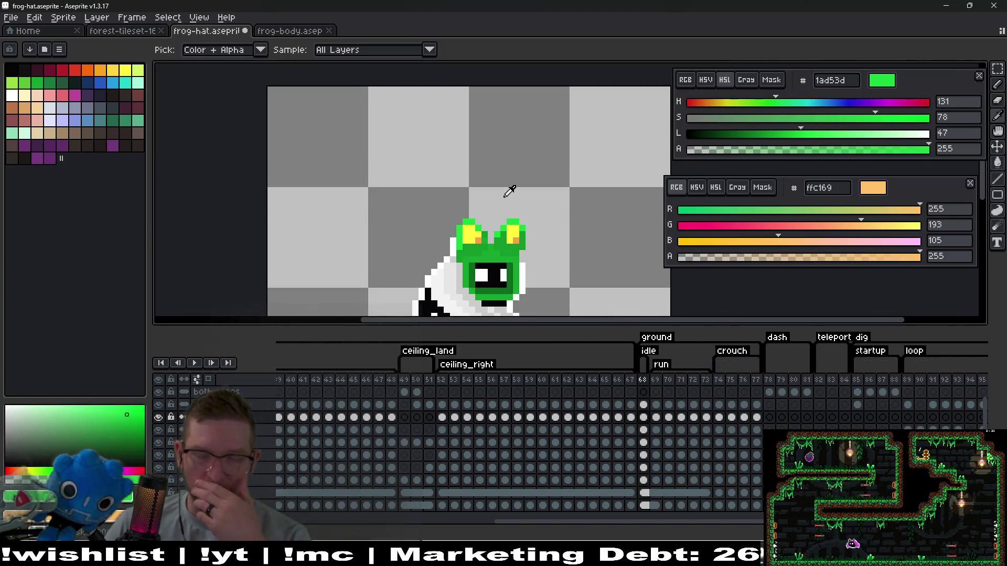
scroll(496, 254, up, 2)
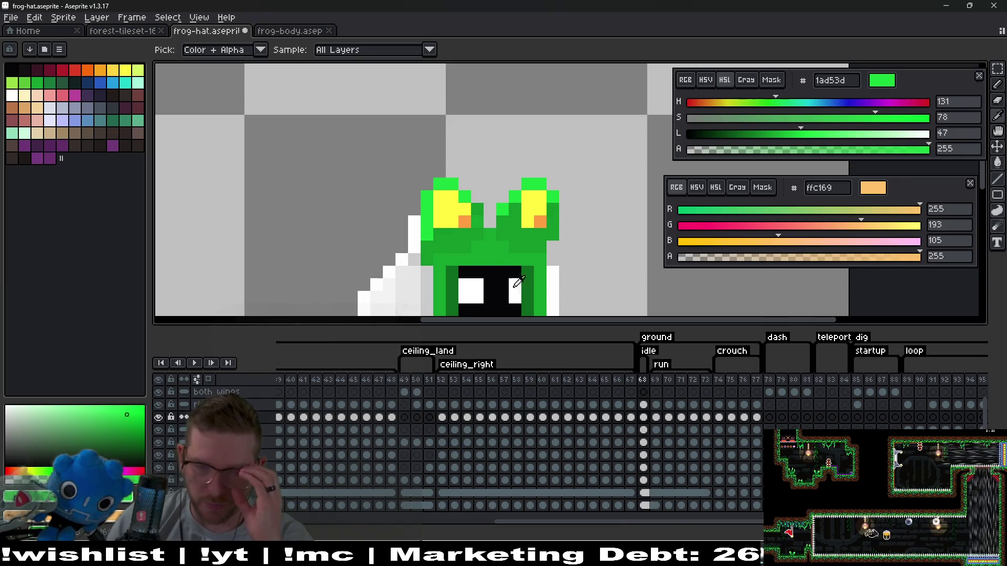
key(alt+Tab)
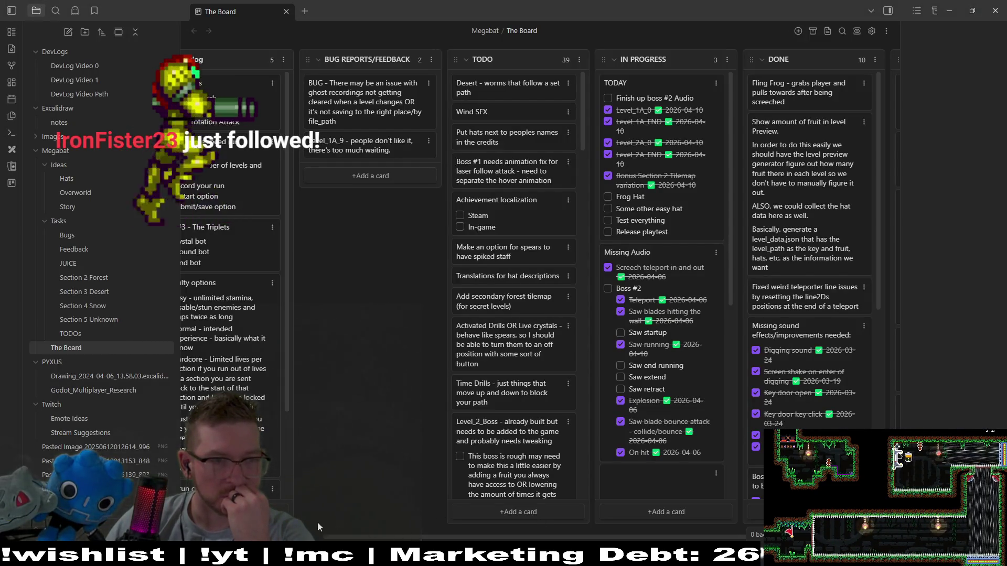
Step: Open the Hats ideas note listing Witch Hat, then switch to the Godot editor
click(73, 180)
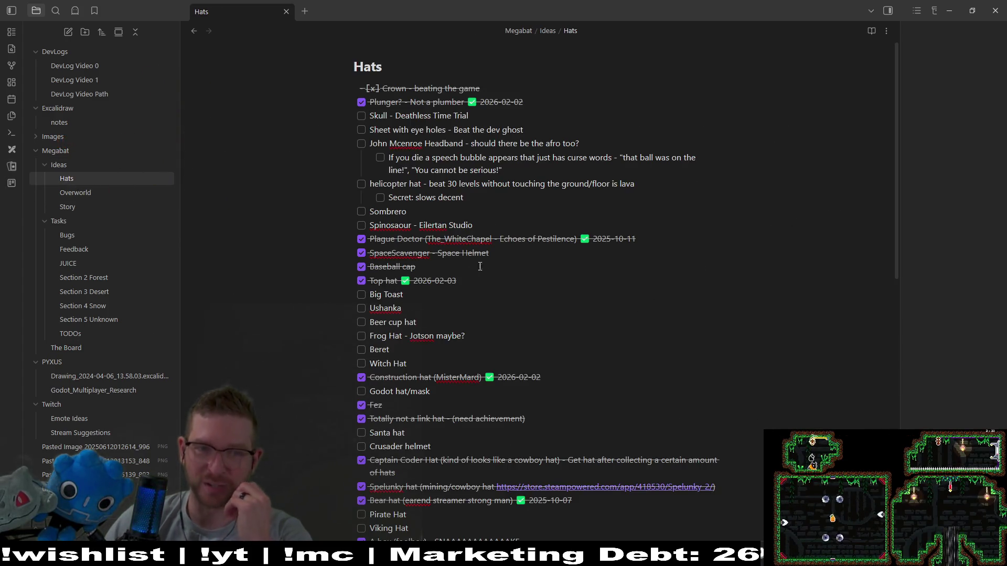
click(435, 213)
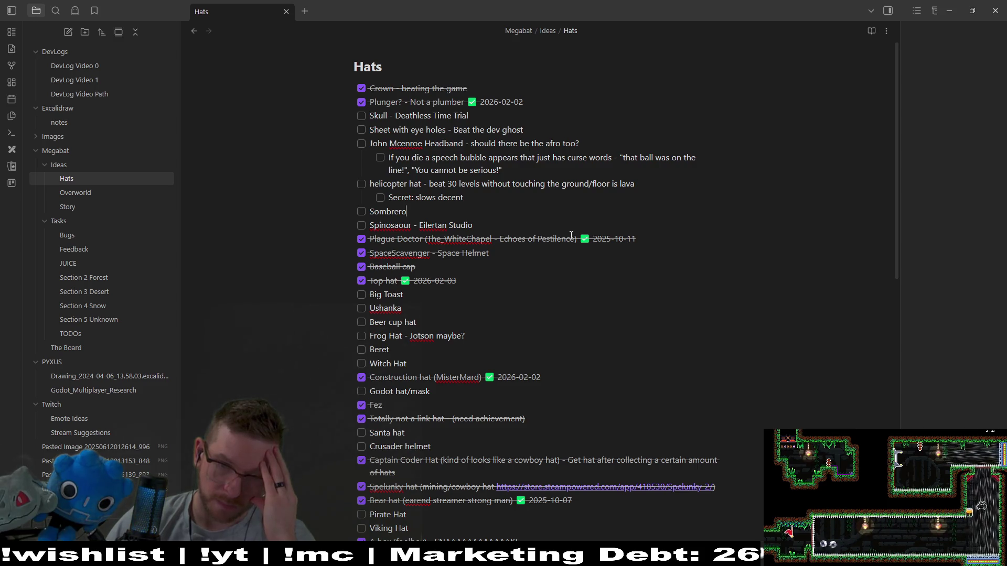
key(alt+Tab)
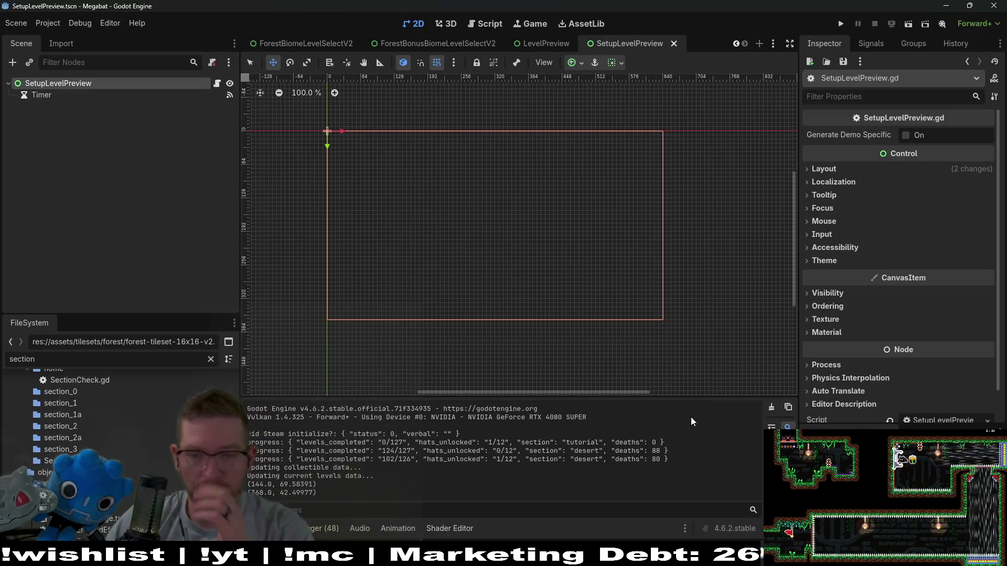
Step: Save the sprite as a copy named witch-hat.aseprite and delete the frog hat on frame 68
key(alt+Tab)
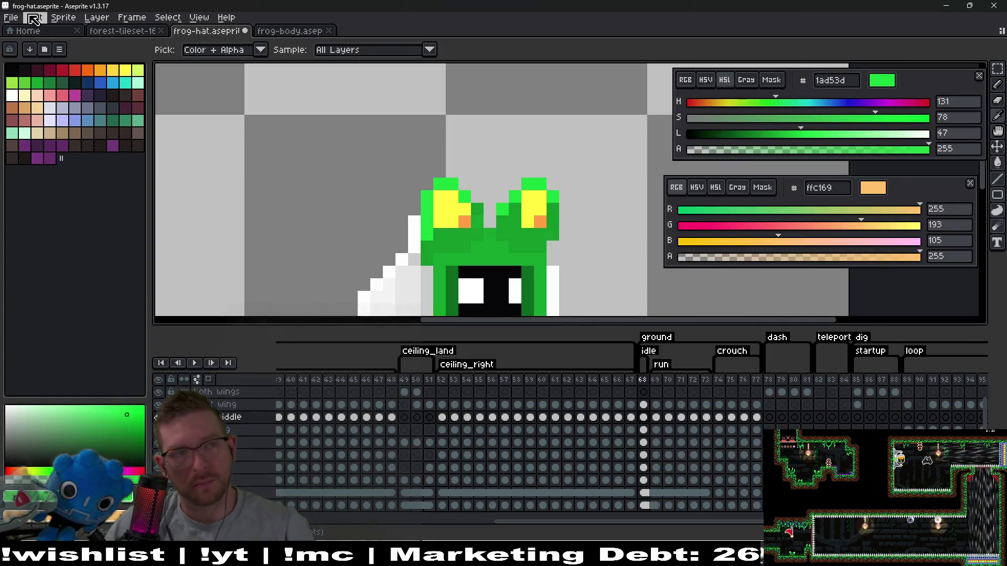
click(11, 17)
click(21, 85)
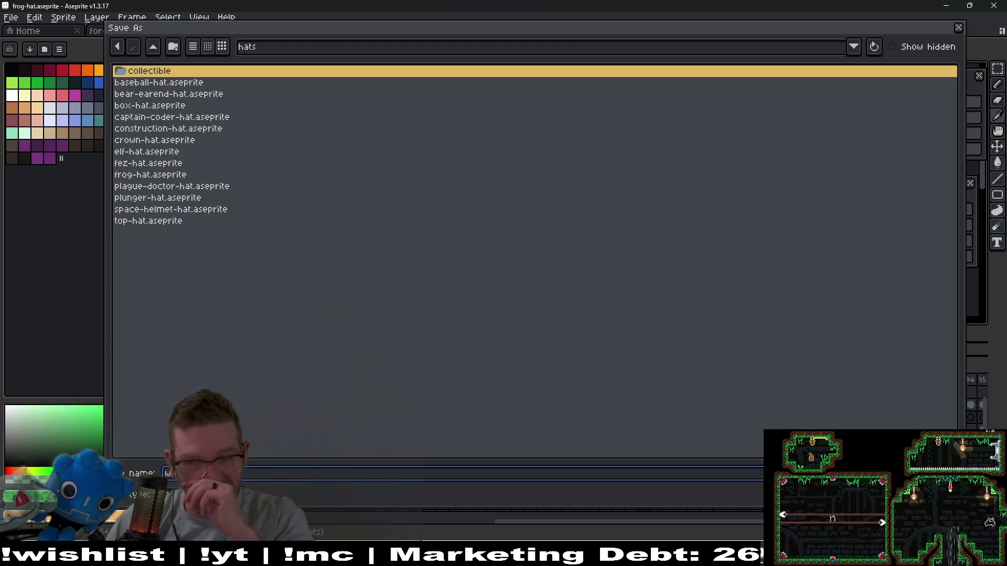
key(Return)
drag(537, 211, 519, 123)
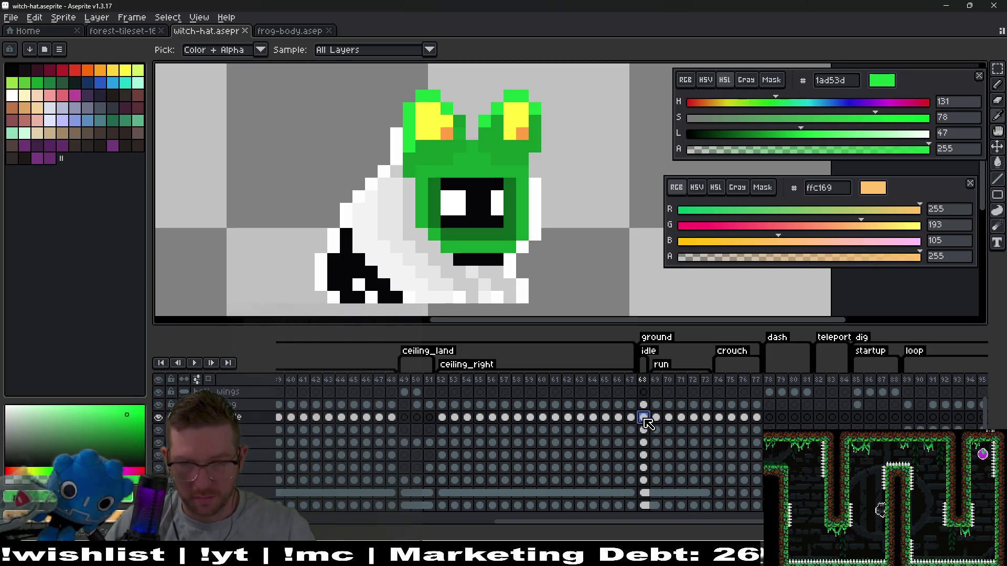
key(Delete)
Step: Try near-black, dark purple, navy and magenta palette colours with test pixels around the ears
click(79, 85)
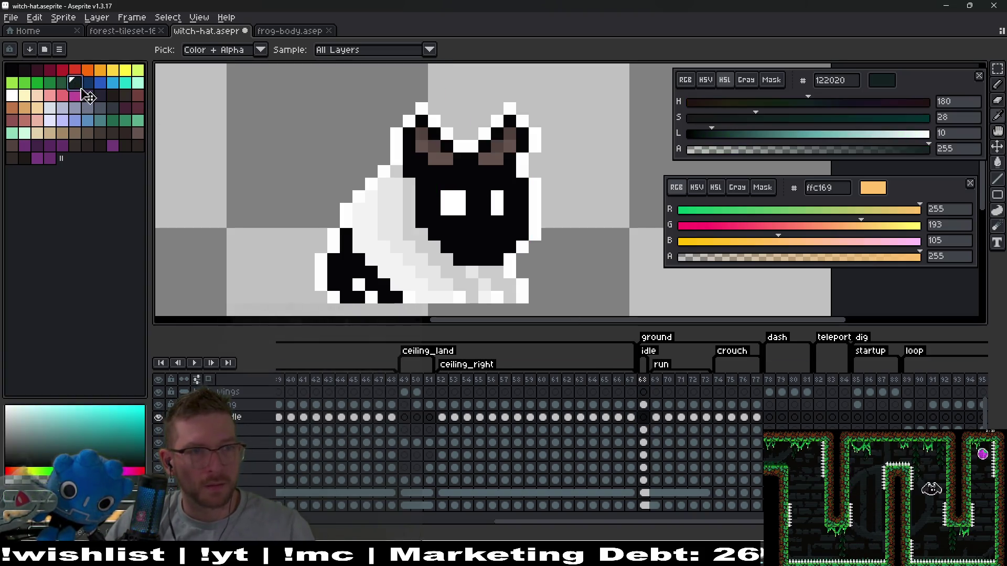
click(87, 106)
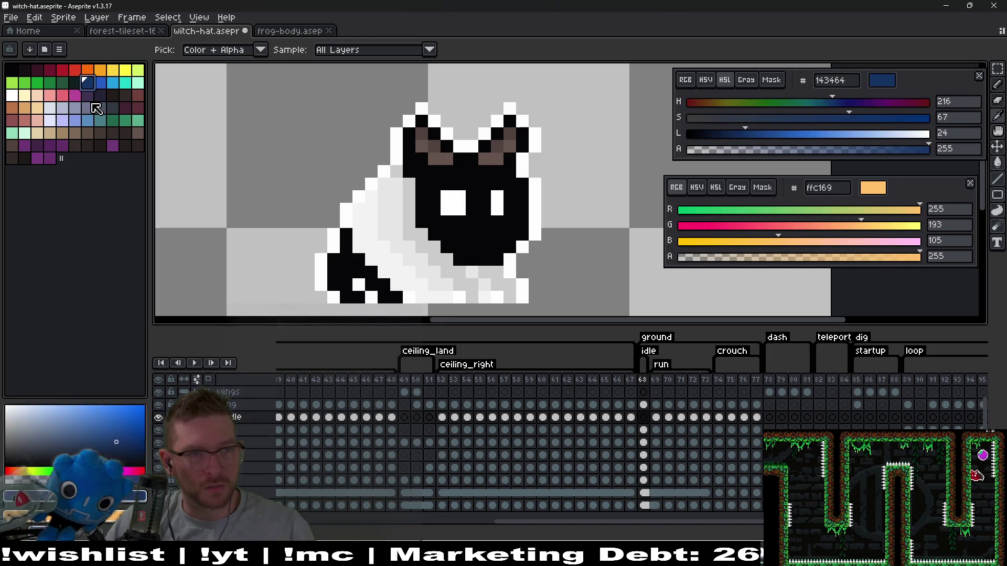
click(88, 95)
drag(429, 142, 396, 173)
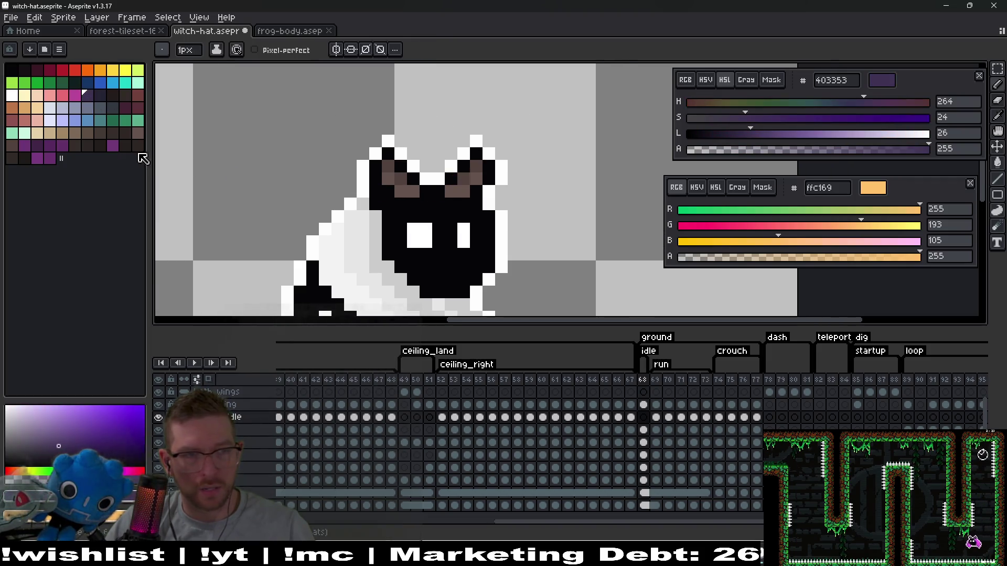
click(104, 98)
click(414, 166)
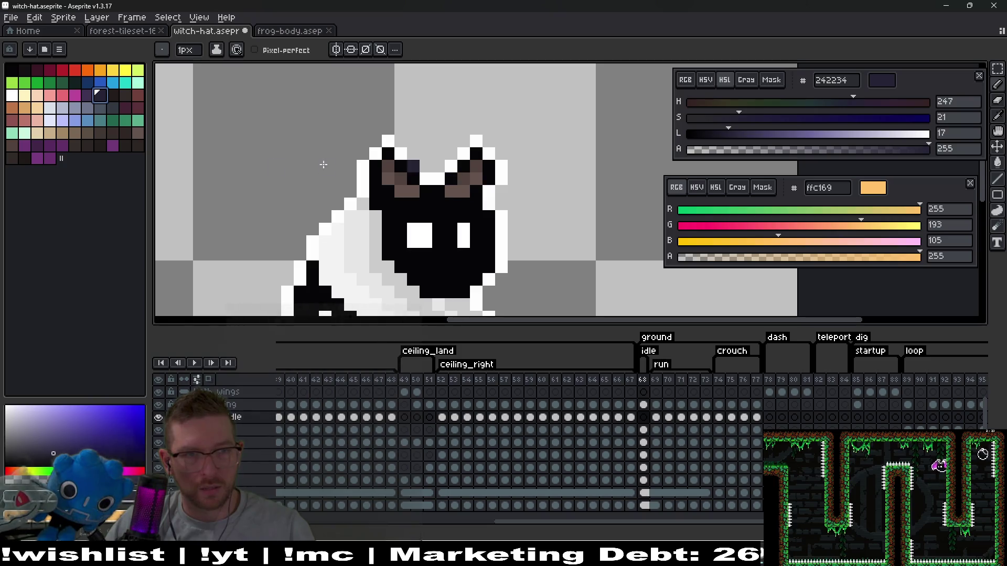
click(75, 94)
click(426, 128)
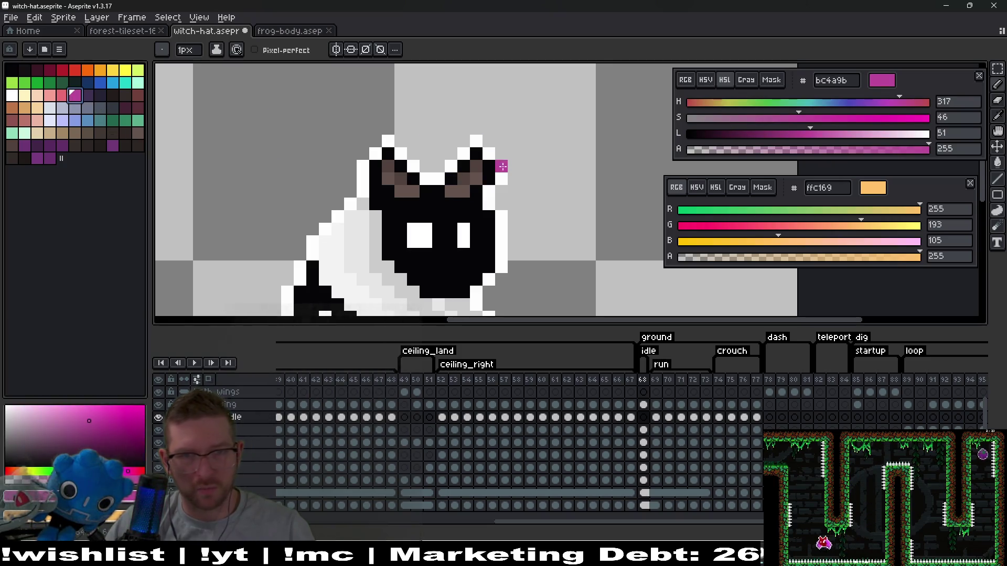
Step: Pick a richer purple for the hat and darken its lightness to 23
click(104, 99)
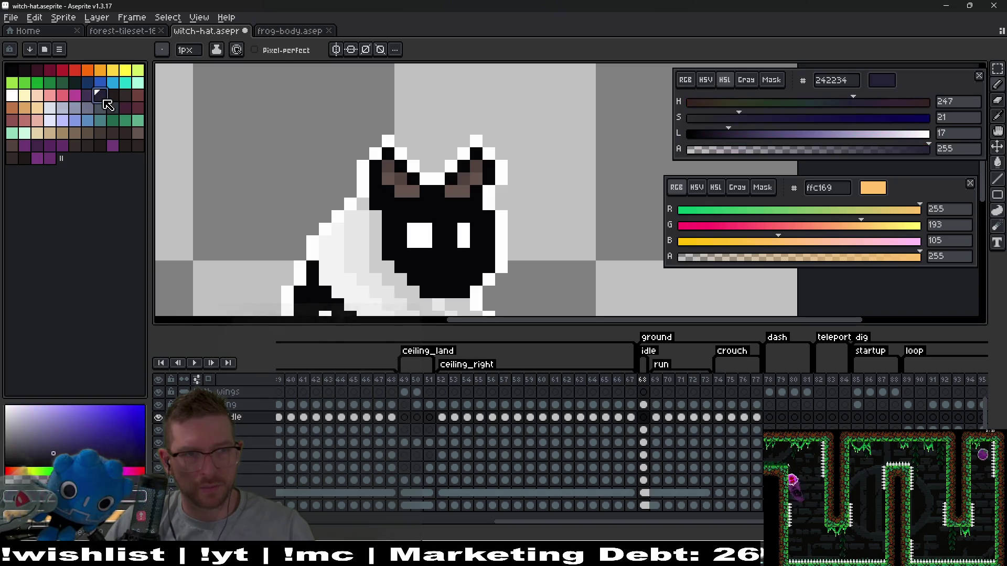
click(87, 98)
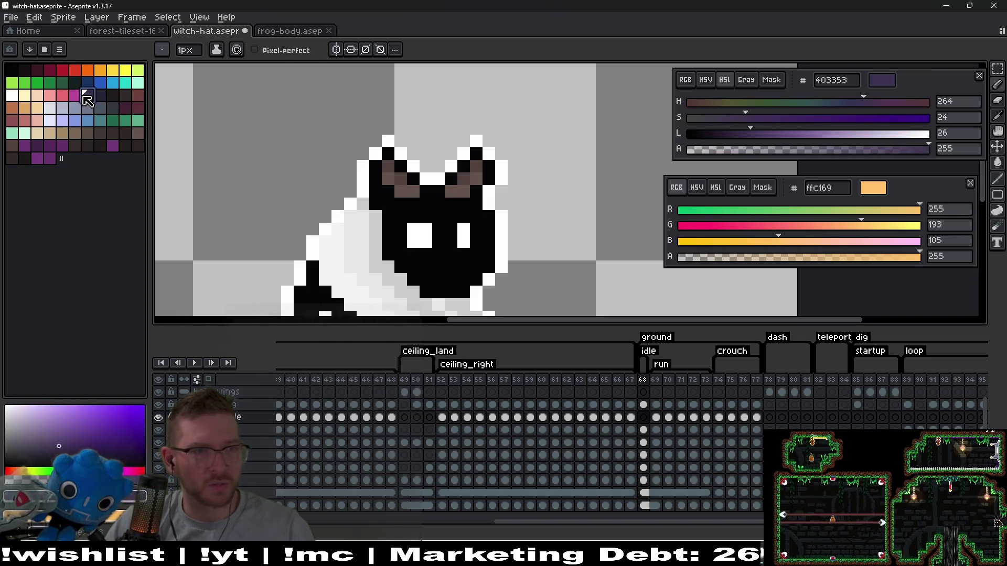
click(49, 158)
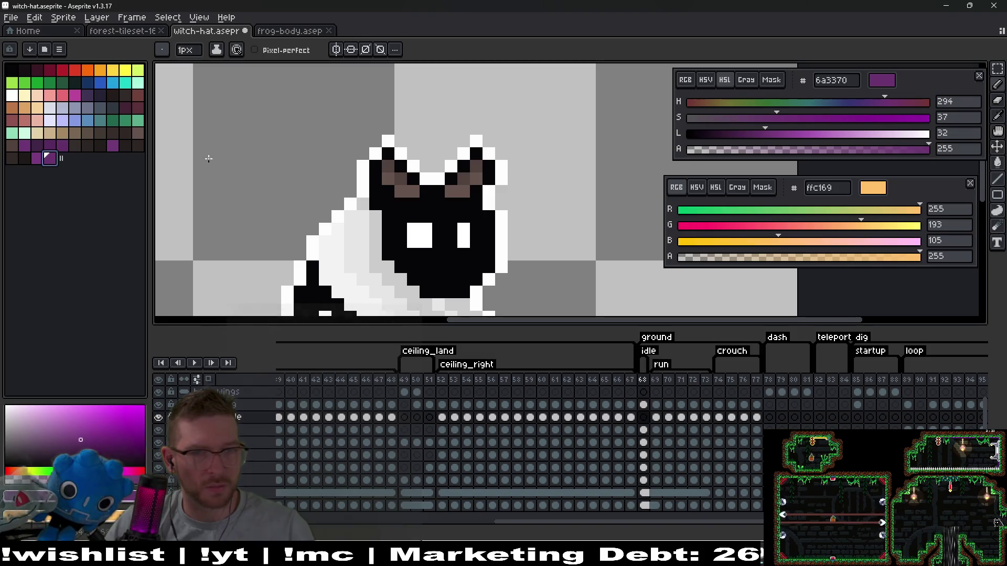
click(743, 133)
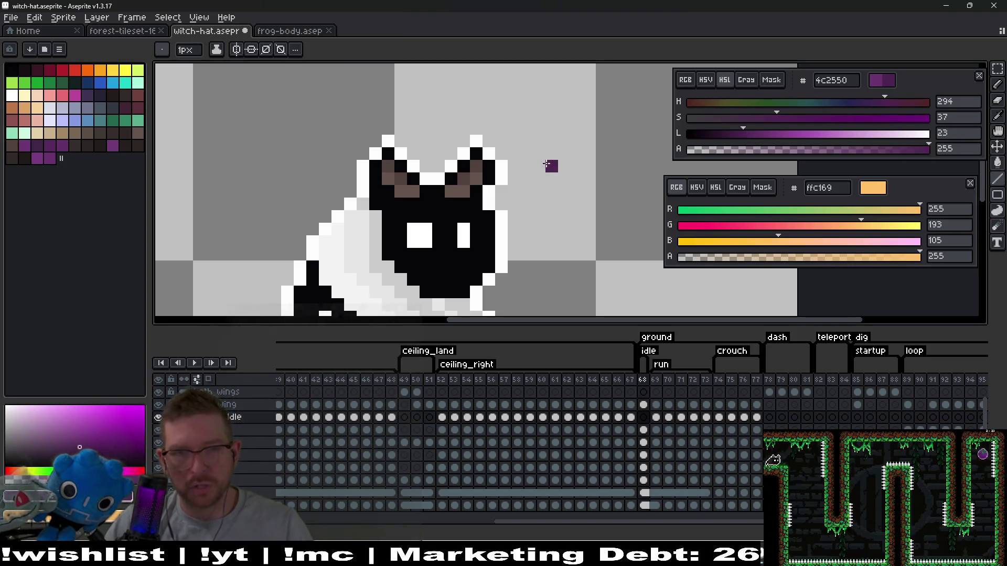
Step: Draw the pointed purple witch hat with a brim extending right, and fill its inside
mouse_move(519, 178)
mouse_down()
mouse_move(297, 218)
mouse_move(316, 218)
mouse_up()
drag(526, 179, 565, 179)
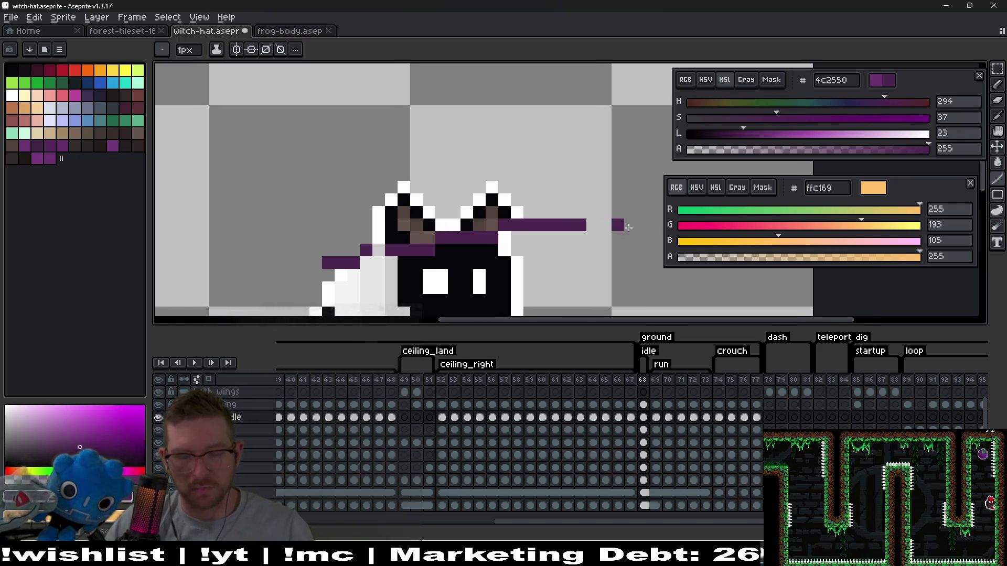
key(b)
mouse_move(399, 242)
mouse_down()
mouse_move(454, 134)
mouse_move(501, 223)
mouse_up()
key(g)
click(462, 210)
Step: Paint purple pixels along the hat's lower right row and left edge, undoing the last stroke
scroll(462, 210, down, 2)
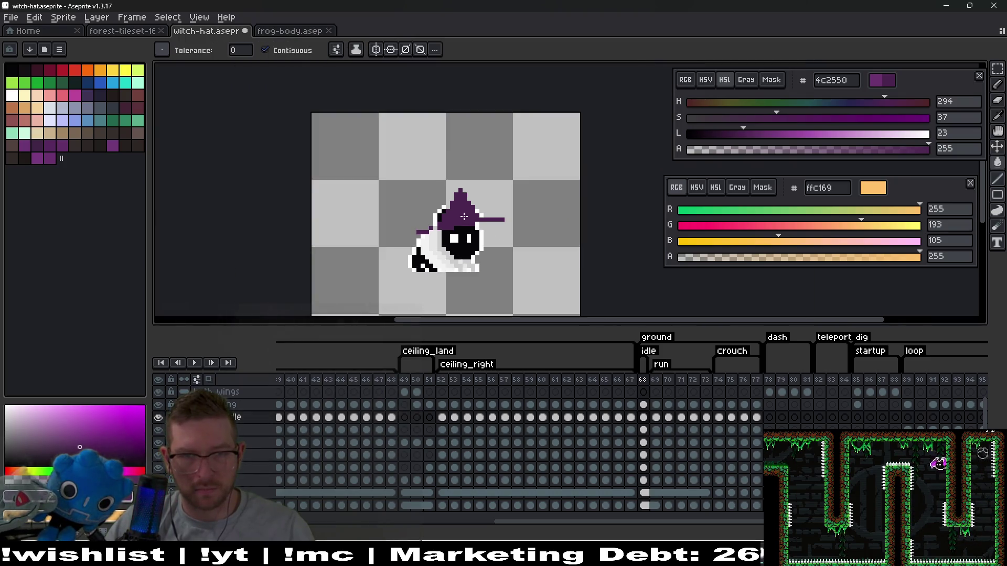
key(b)
scroll(461, 210, up, 3)
drag(398, 254, 488, 249)
mouse_move(313, 207)
mouse_down()
mouse_move(307, 148)
mouse_move(276, 226)
mouse_move(225, 241)
mouse_move(243, 245)
mouse_move(181, 274)
mouse_up()
key(ctrl+z)
Step: Add a purple pixel row above the right side of the brim
key(e)
scroll(302, 249, down, 7)
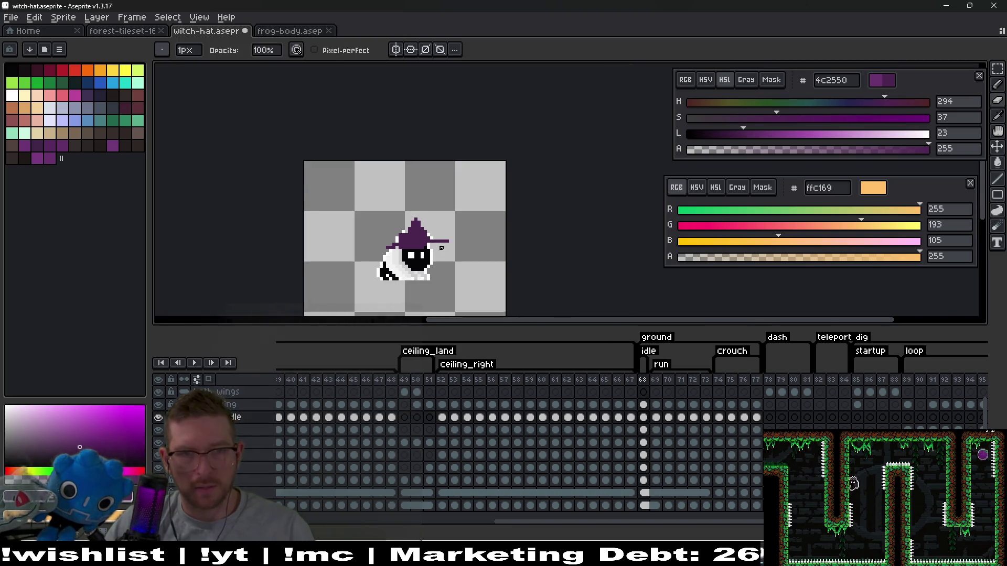
scroll(412, 240, up, 5)
key(b)
drag(408, 212, 460, 205)
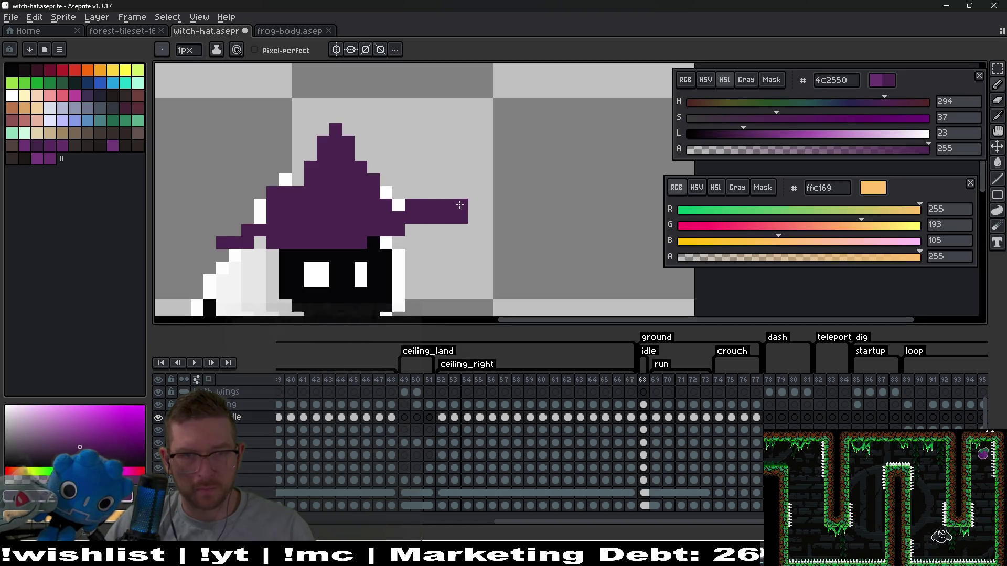
key(b)
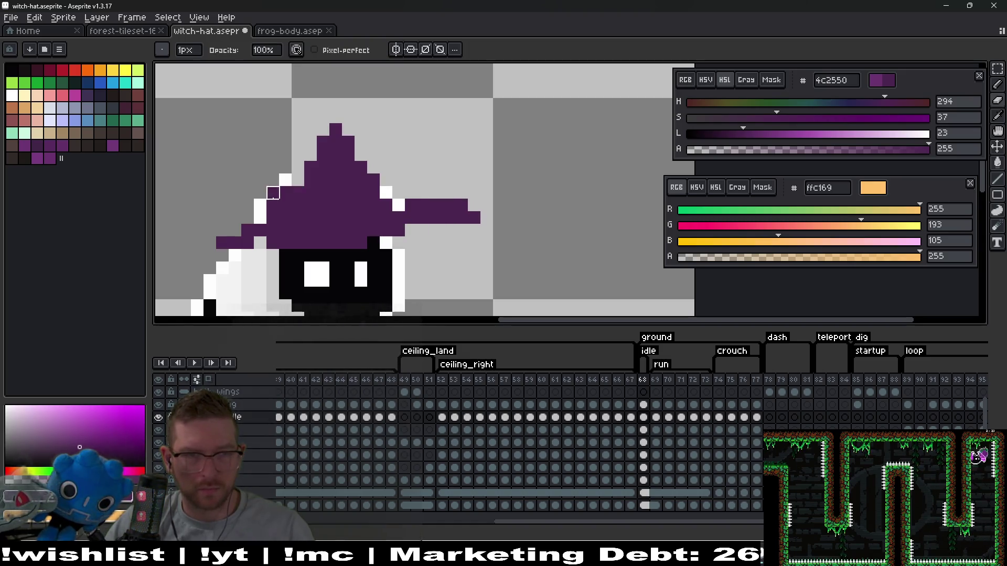
key(e)
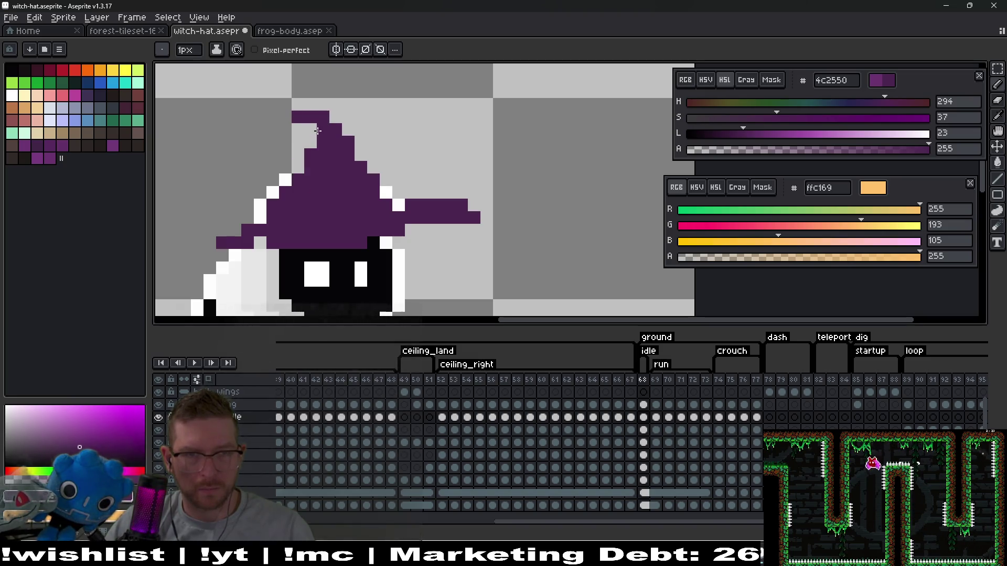
scroll(365, 166, down, 6)
scroll(400, 194, up, 7)
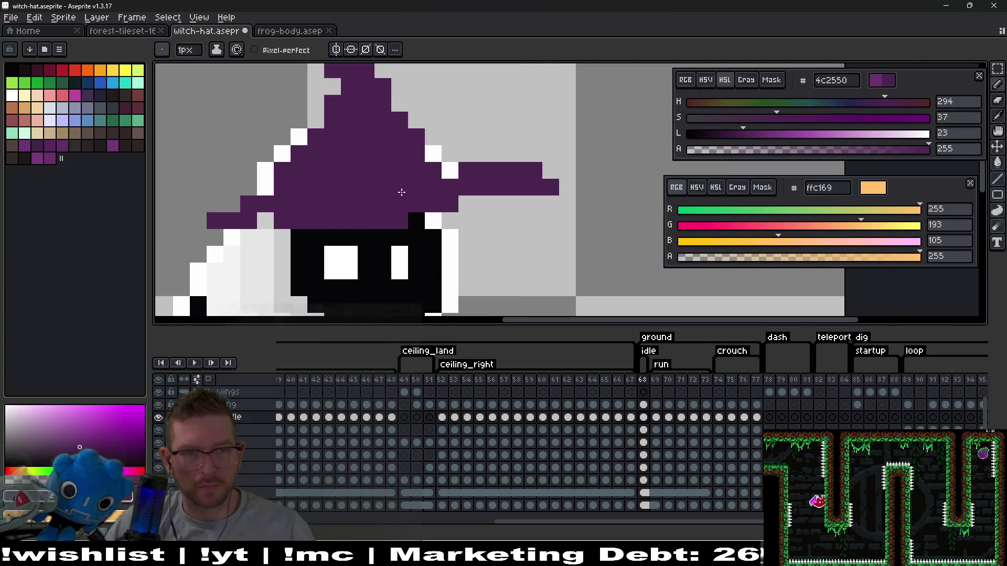
Step: Undo a stray pixel beside the brim and extend the lower brim row further right
key(b)
click(534, 170)
key(ctrl+z)
key(e)
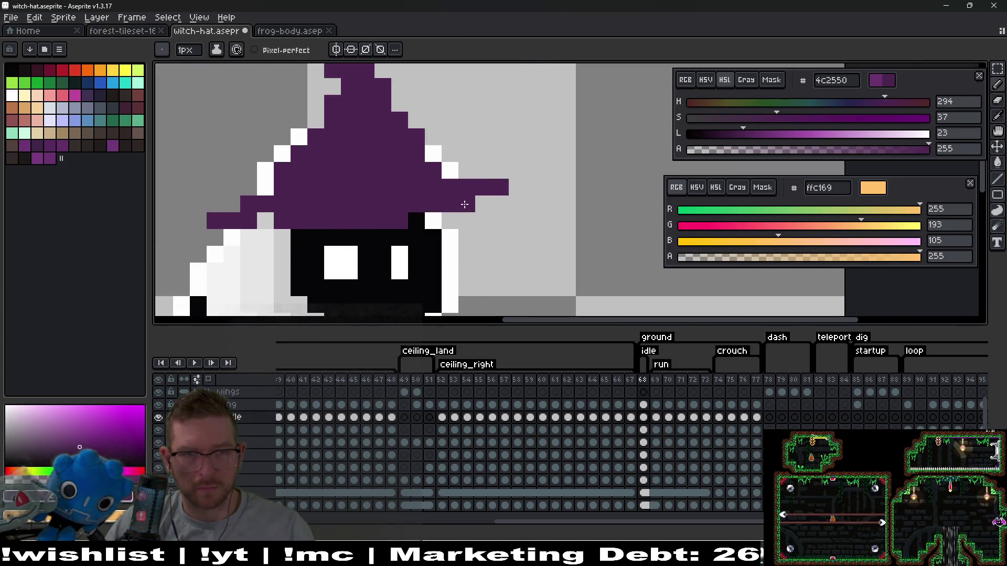
key(ctrl+z)
click(500, 204)
click(517, 204)
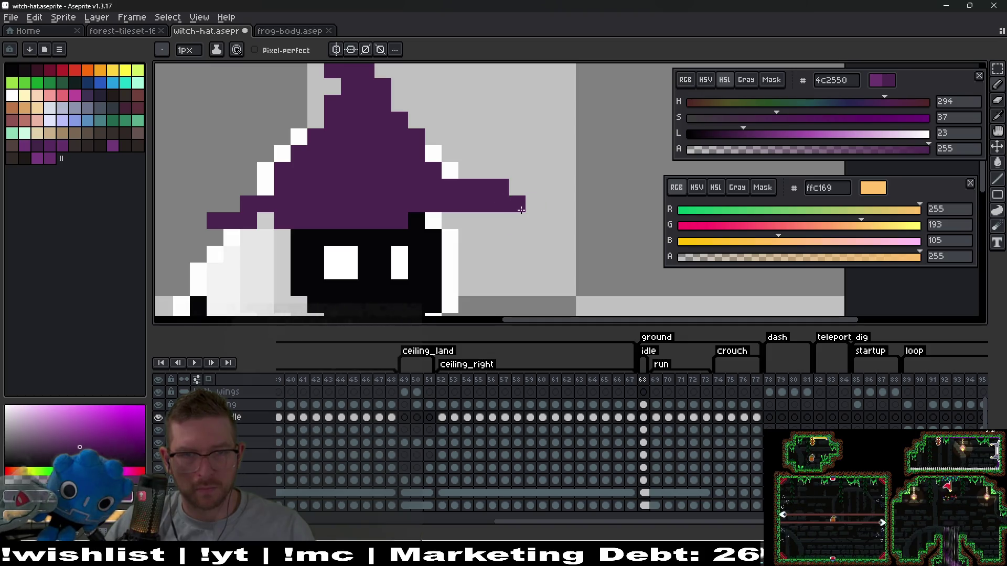
Step: Turn the white edge pixel purple and extend both brim rows to the left
click(266, 187)
click(231, 204)
click(215, 204)
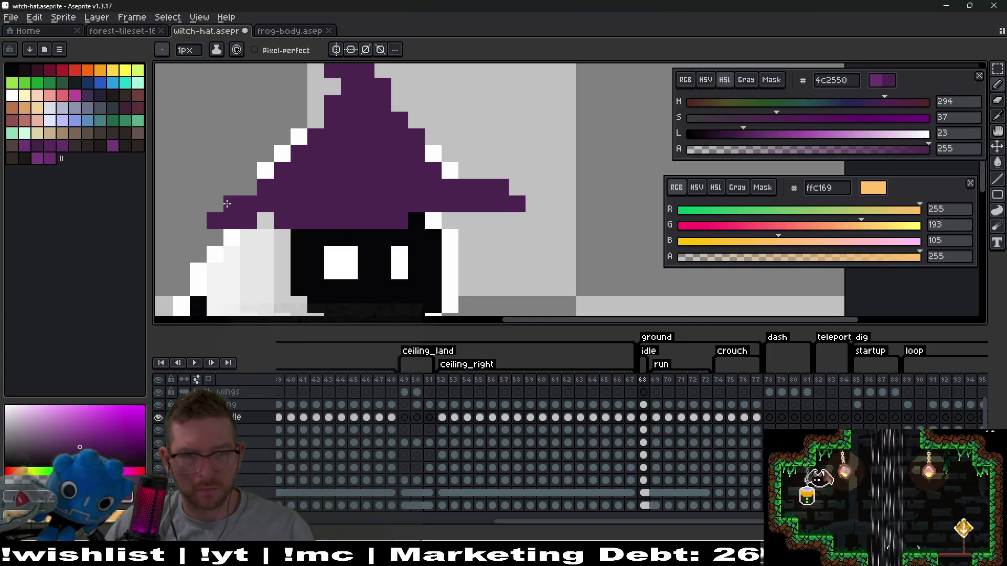
click(197, 222)
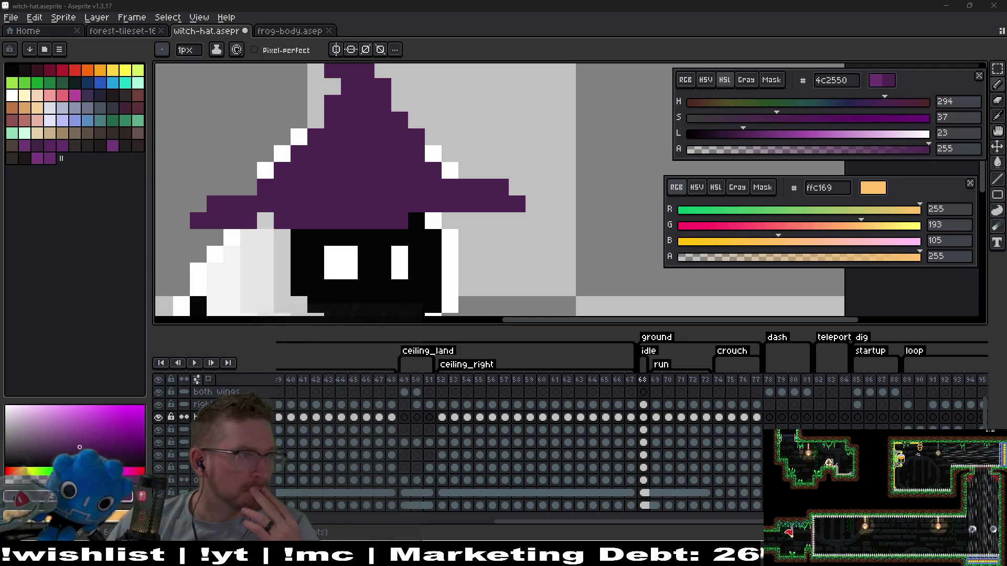
drag(0, 11, 621, 40)
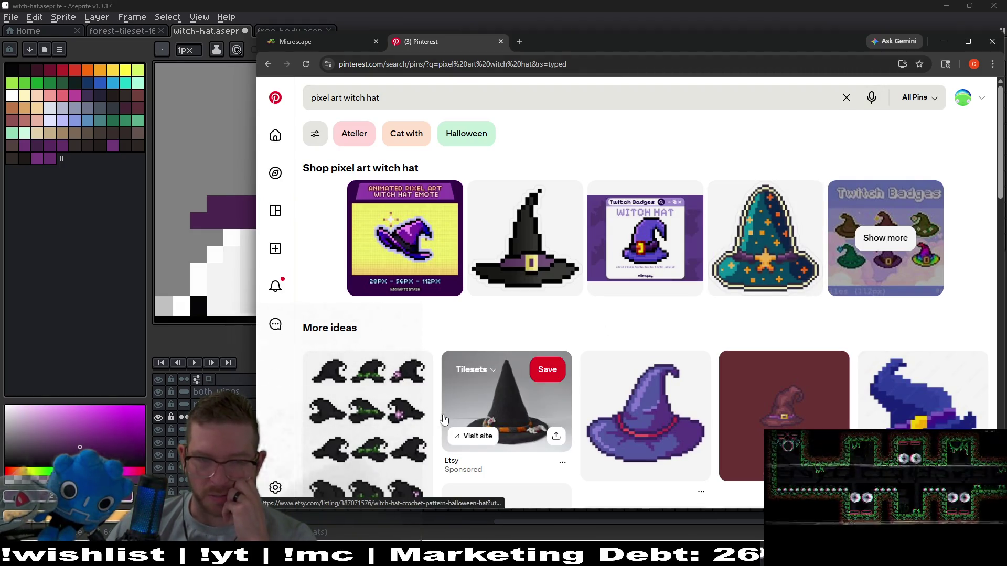
Step: Browse the Pinterest 'Witch Hats' pin, then the 'Witch of the Mist' pin for reference
click(382, 439)
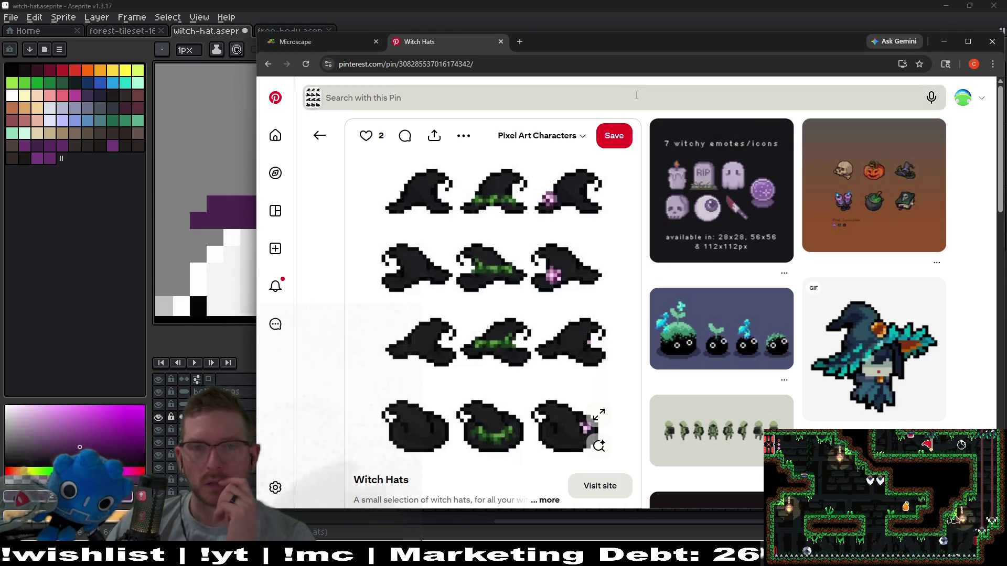
scroll(552, 256, down, 7)
scroll(518, 279, up, 7)
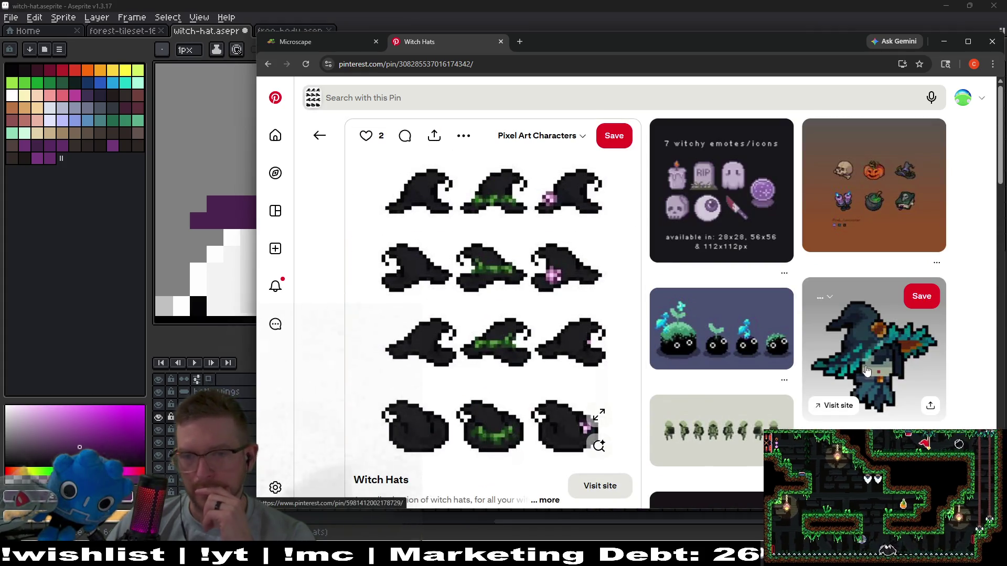
click(895, 364)
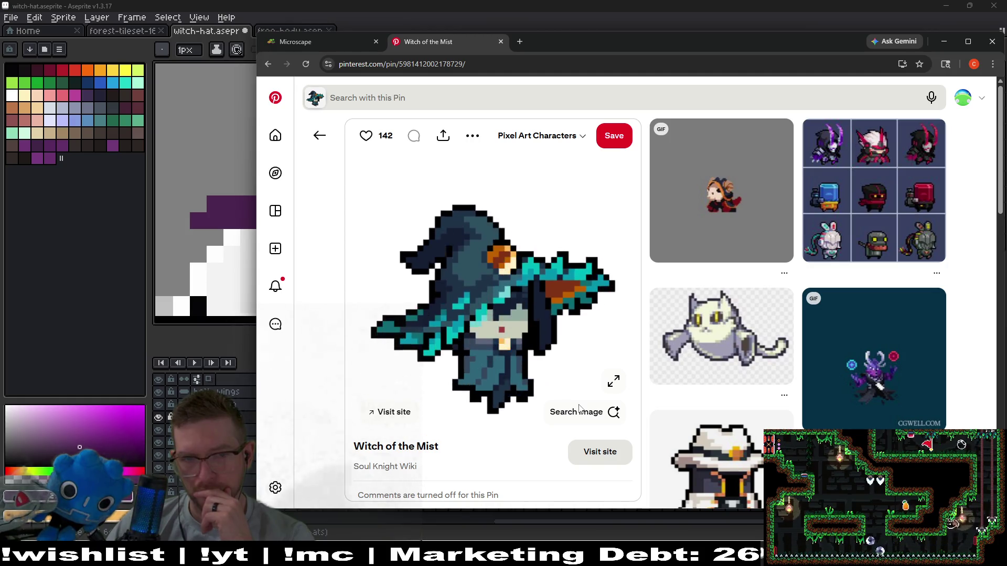
Step: Add a pixel right of the brim and refill the hat in purple lightened to 28
key(alt+Tab)
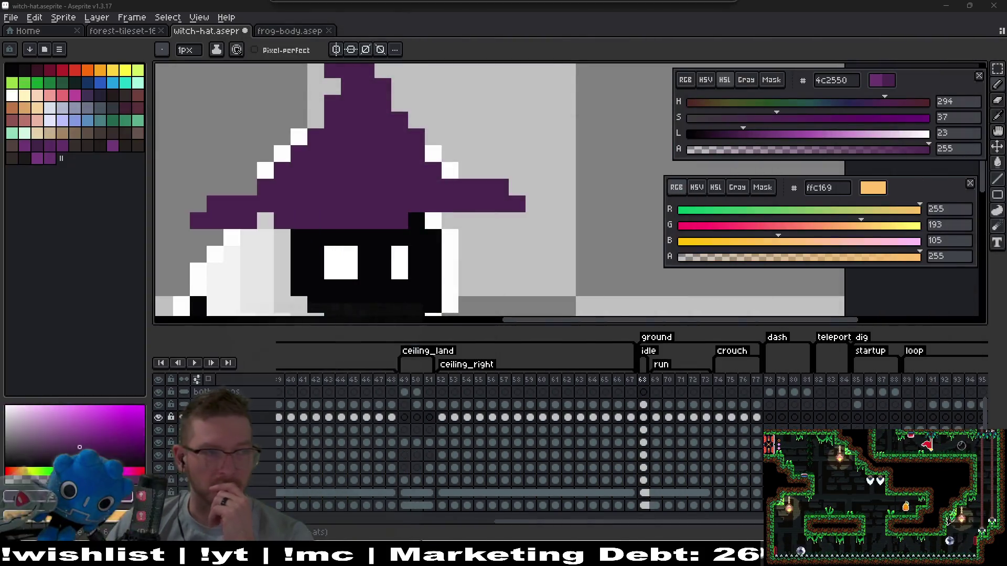
scroll(513, 238, down, 4)
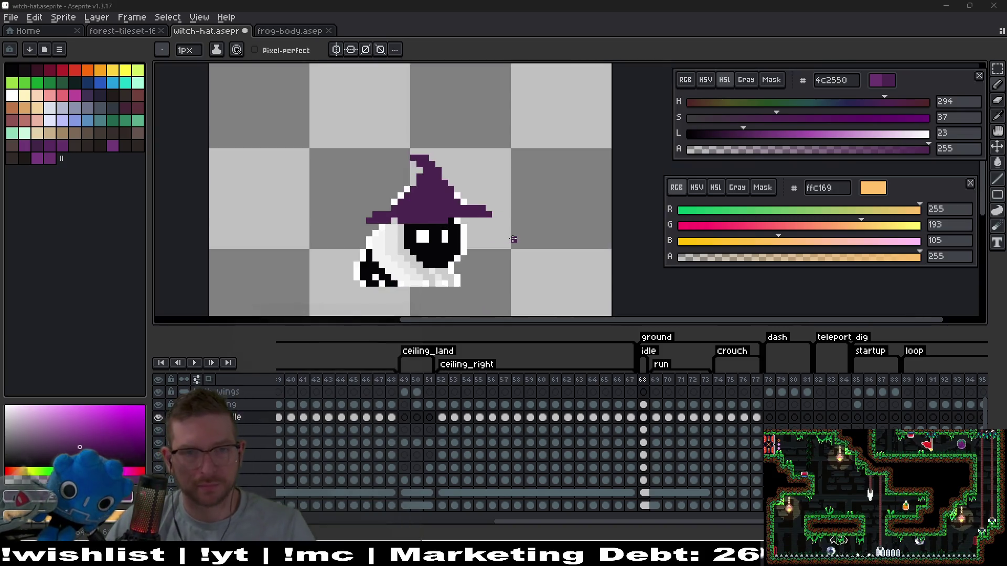
scroll(512, 231, up, 3)
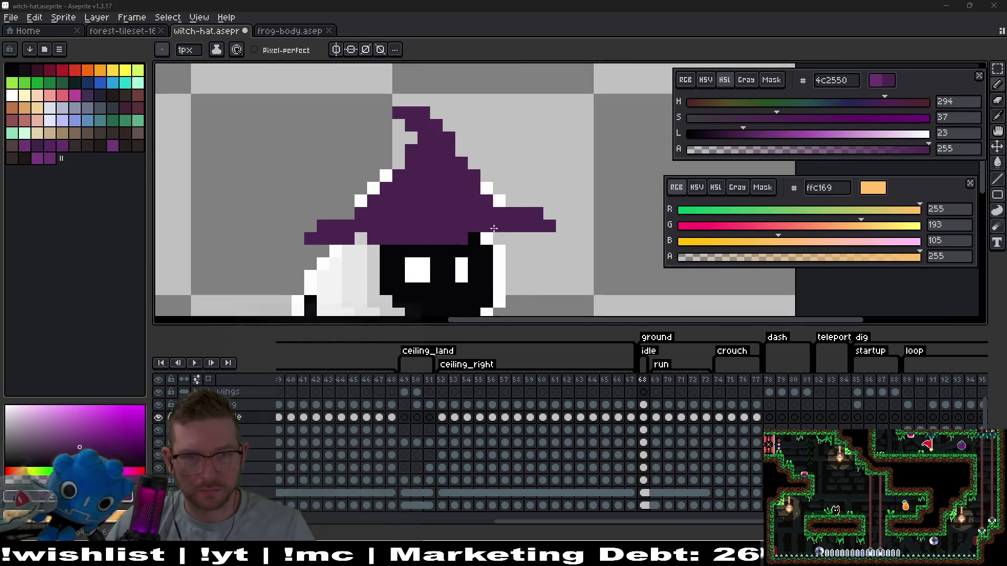
click(520, 209)
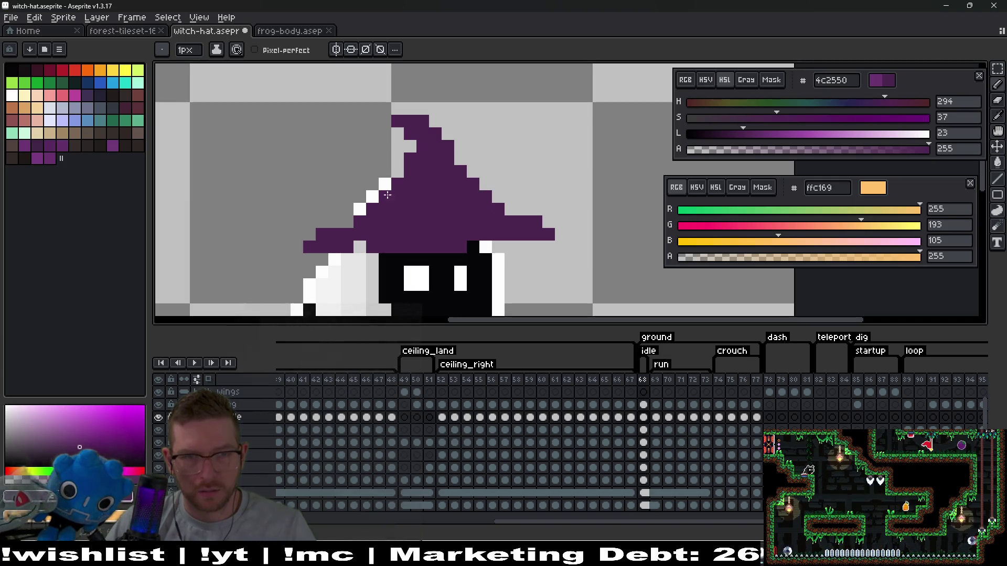
click(756, 134)
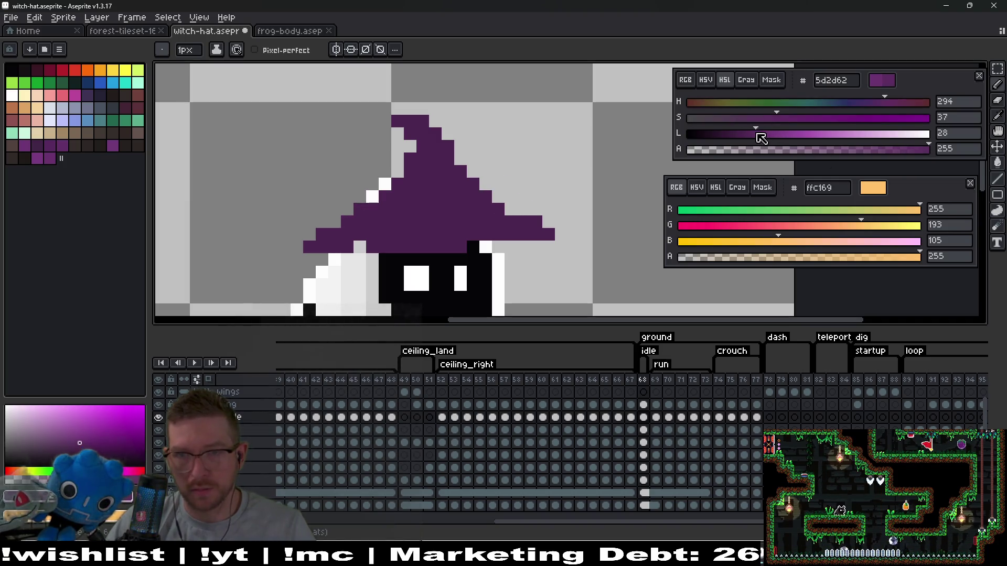
key(g)
click(461, 207)
scroll(465, 234, down, 4)
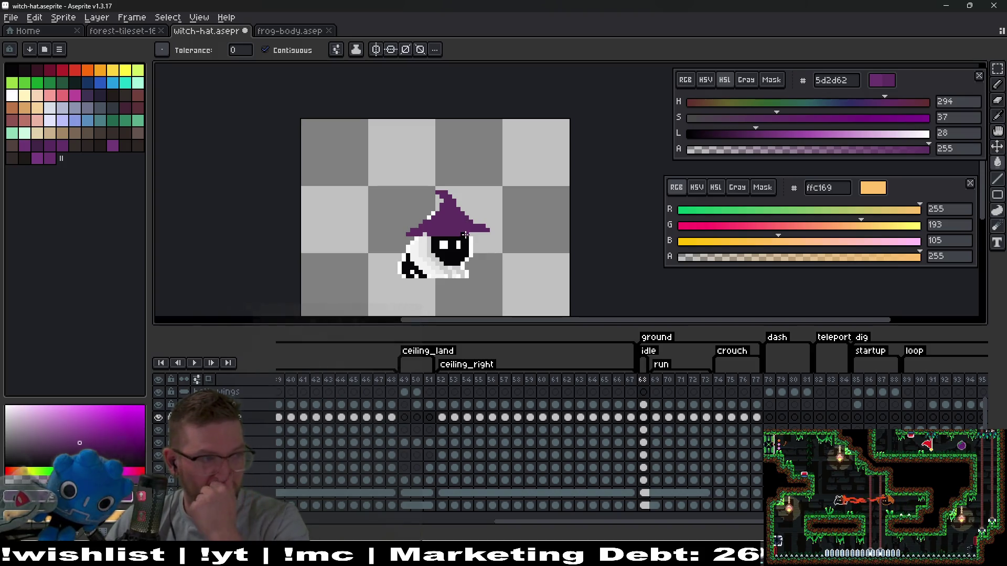
scroll(465, 235, up, 4)
Step: Bend the hat tip over to the left with extra pixels, then set lightness to 25
drag(449, 213, 438, 263)
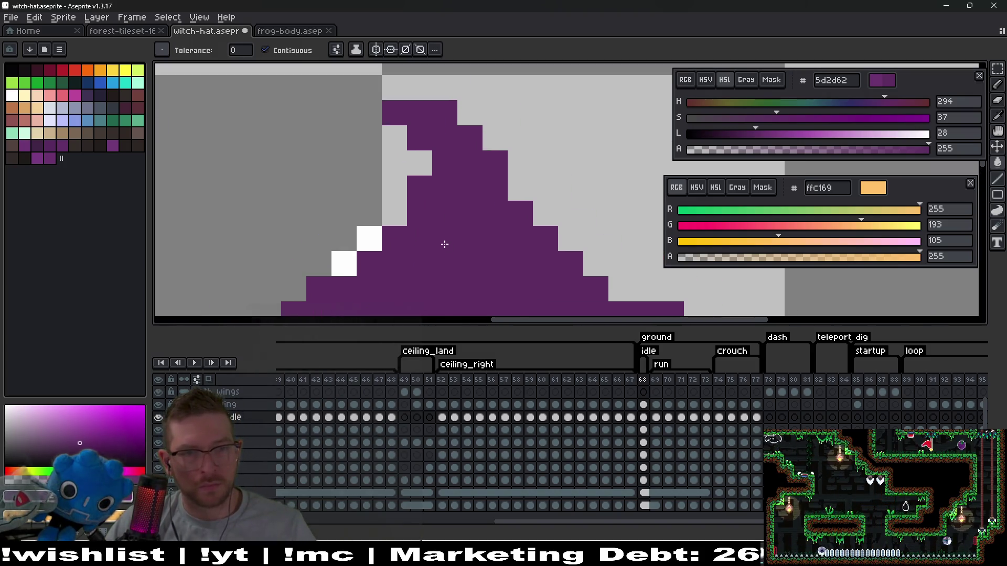
key(b)
drag(394, 215, 411, 144)
mouse_move(370, 112)
mouse_down()
mouse_move(342, 107)
mouse_move(369, 87)
mouse_up()
click(395, 137)
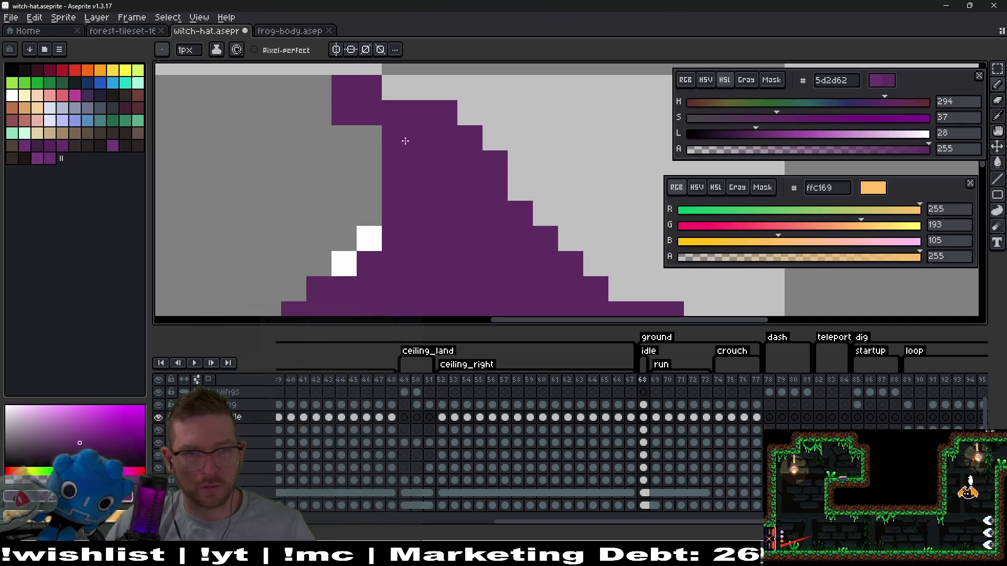
click(417, 87)
click(343, 138)
click(317, 115)
click(317, 137)
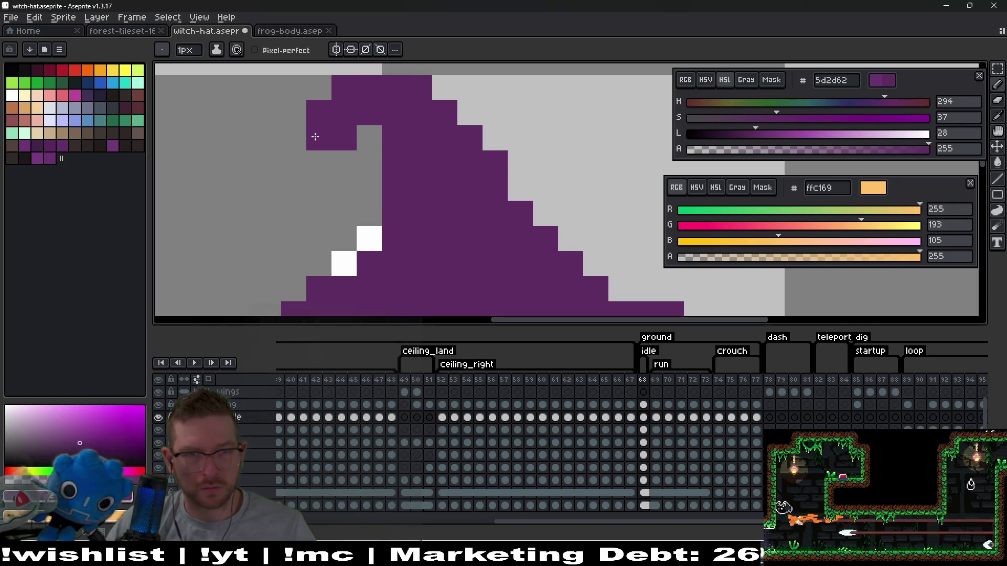
scroll(450, 220, down, 4)
drag(500, 227, 511, 204)
scroll(511, 204, up, 4)
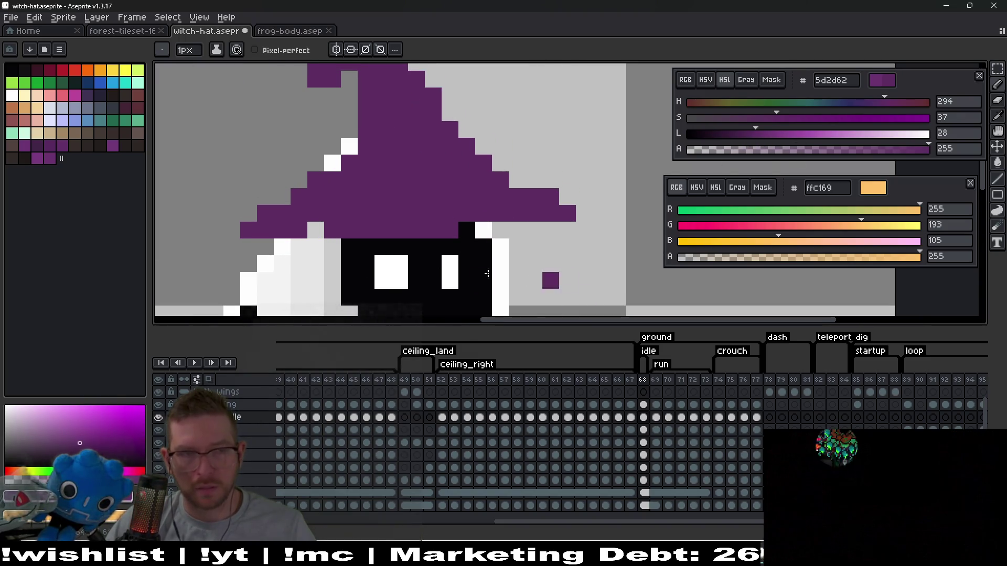
click(749, 136)
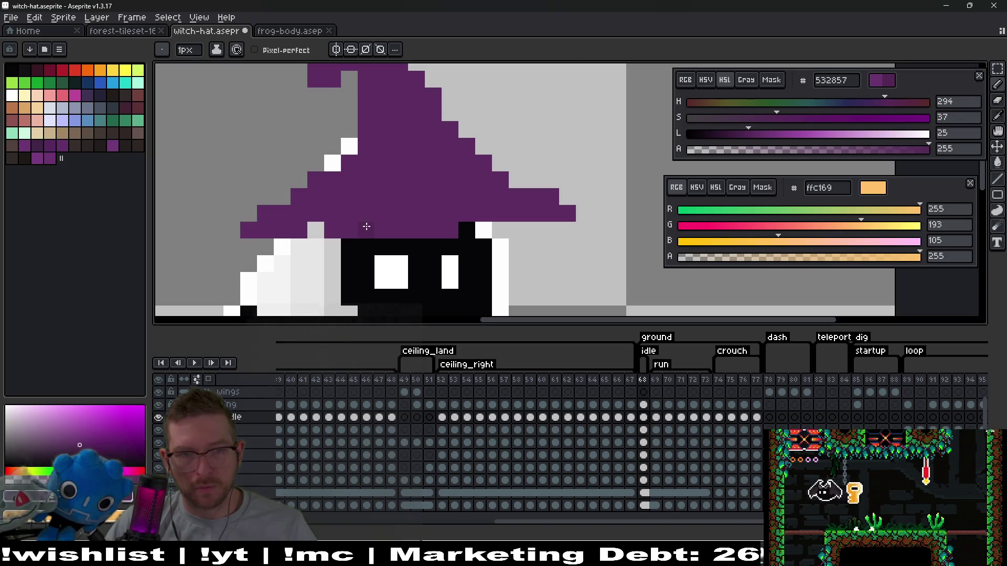
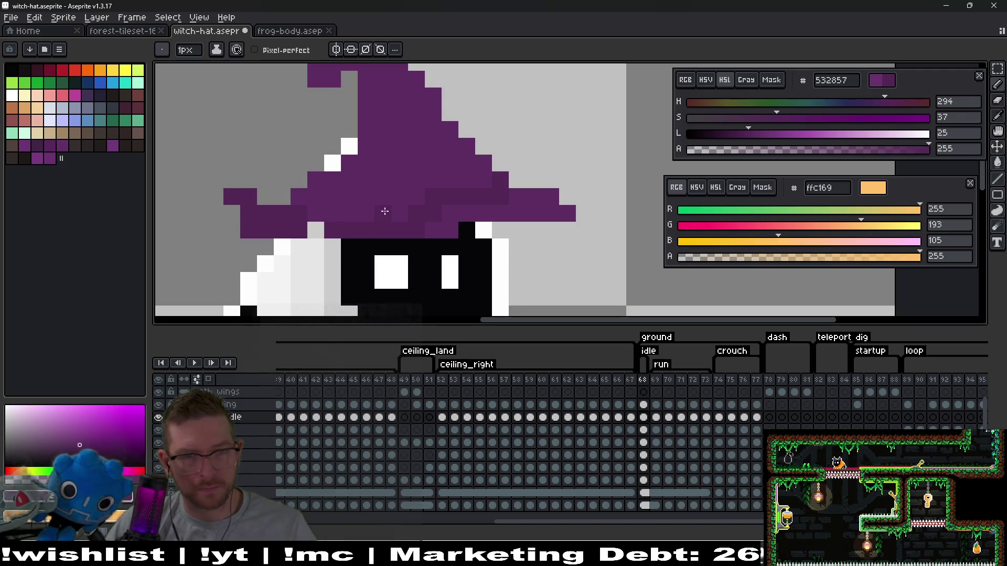
Step: Pan and zoom around the hat brim until its right tip is in view
drag(385, 211, 342, 245)
scroll(340, 246, down, 3)
scroll(338, 247, up, 4)
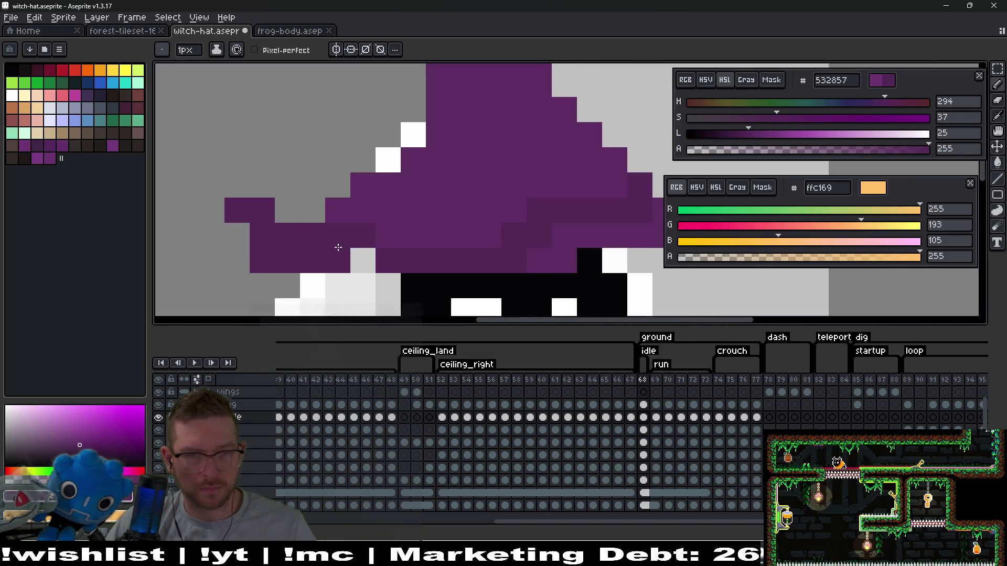
scroll(434, 243, down, 3)
scroll(470, 246, up, 3)
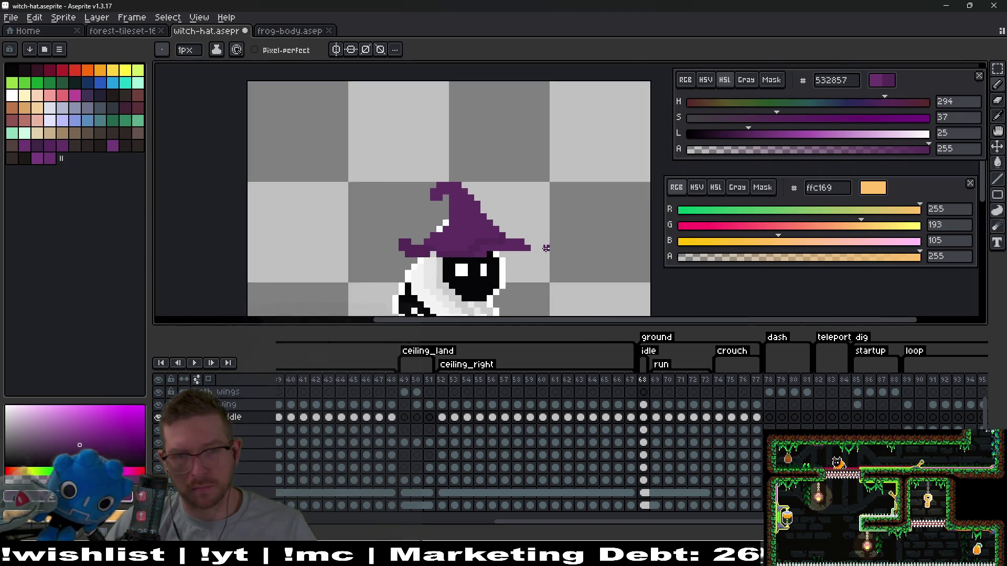
scroll(516, 238, down, 1)
scroll(508, 243, up, 1)
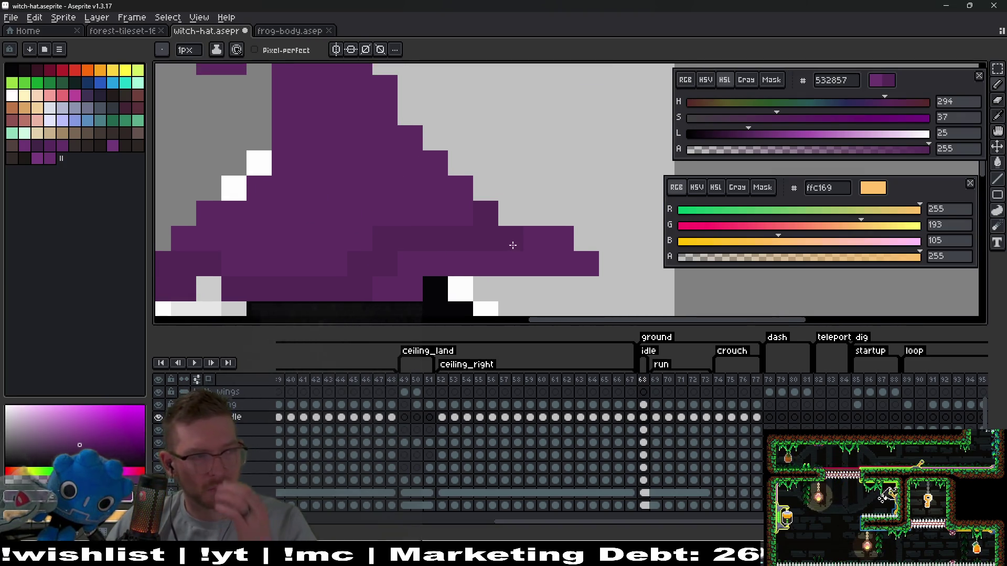
scroll(553, 215, down, 2)
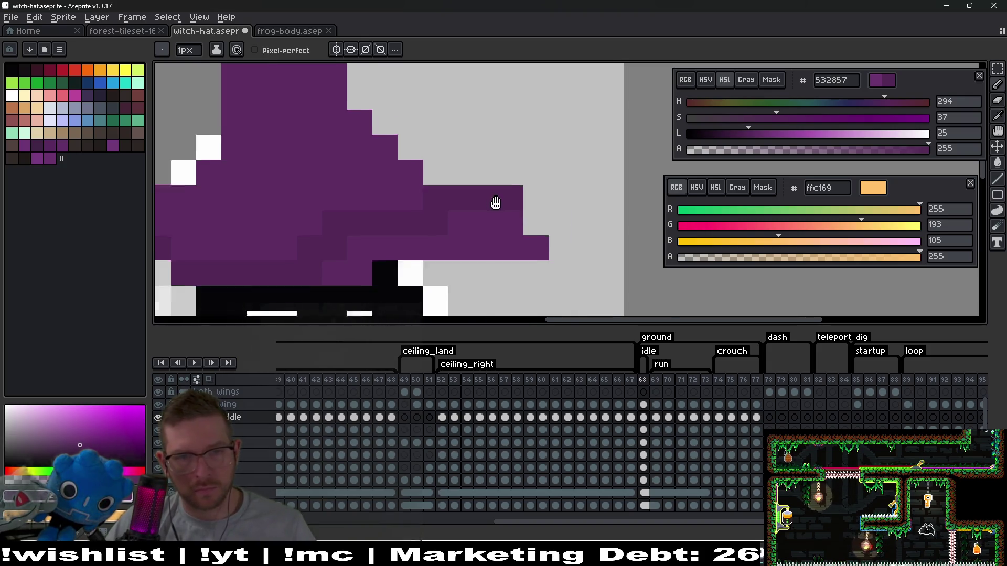
scroll(540, 179, up, 2)
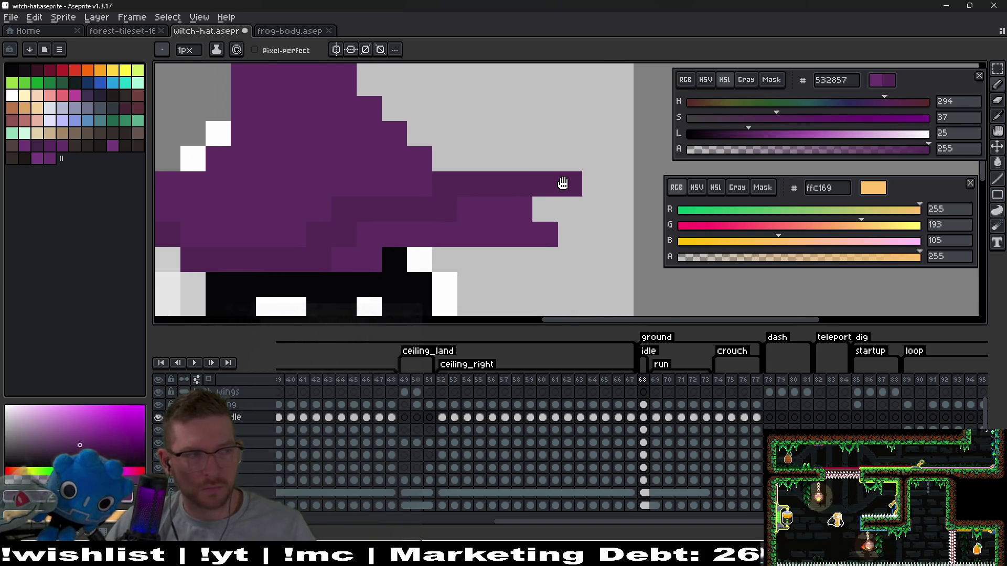
drag(562, 183, 481, 167)
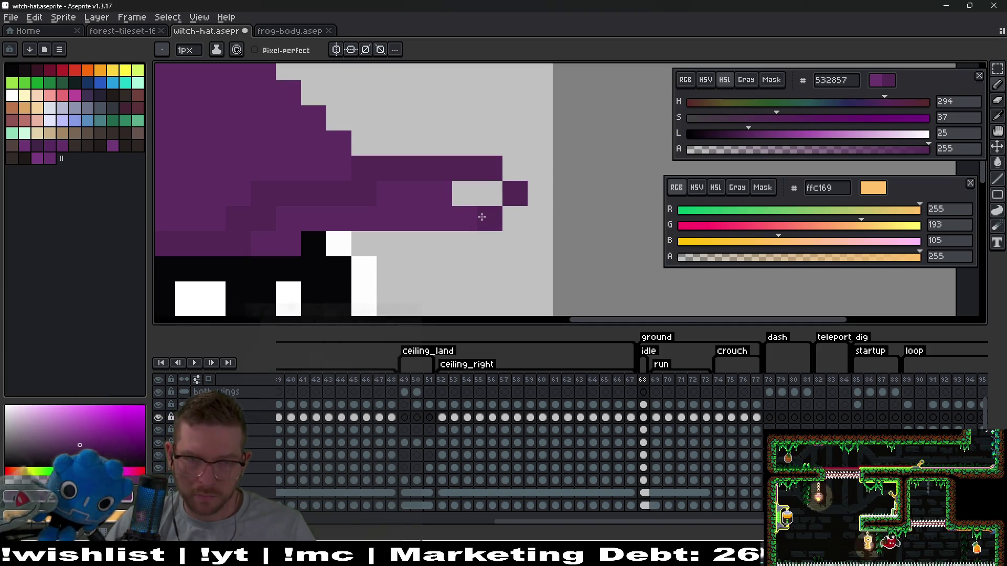
Step: Raise the purple's lightness to 41 and paint a lighter highlight along the right brim
key(i)
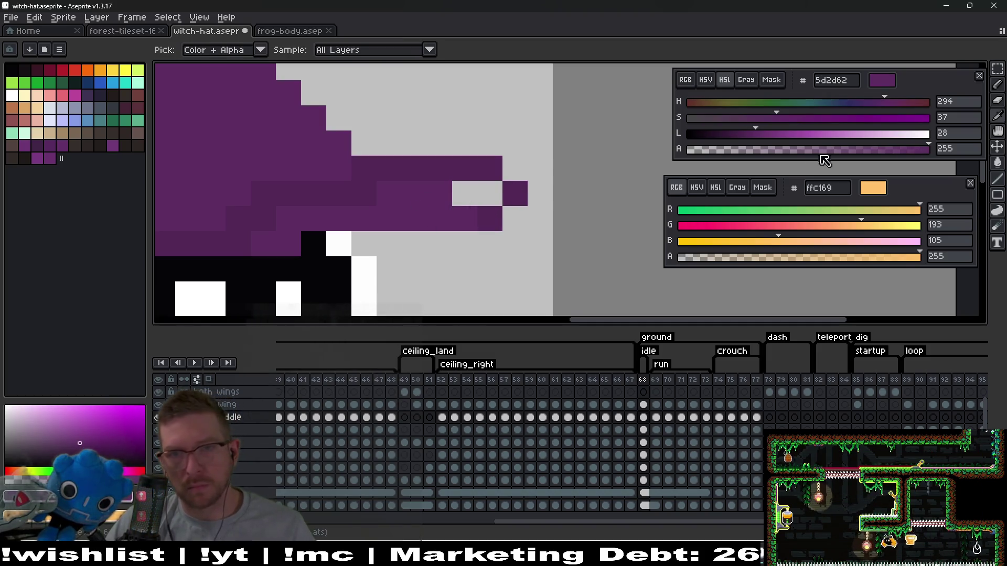
click(787, 135)
key(b)
mouse_move(430, 219)
mouse_down()
mouse_move(312, 219)
mouse_move(288, 243)
mouse_up()
key(g)
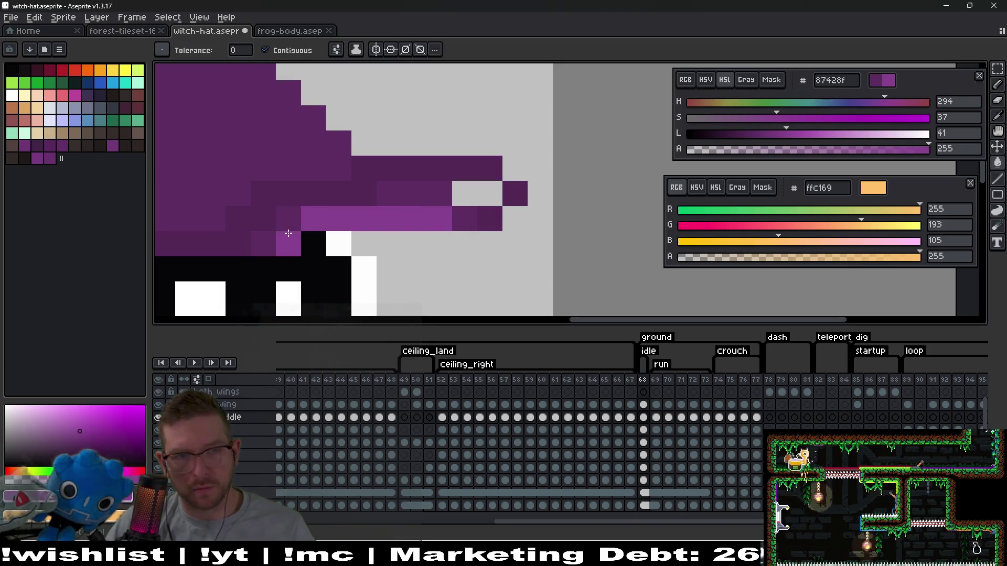
click(262, 243)
click(415, 196)
key(b)
click(465, 193)
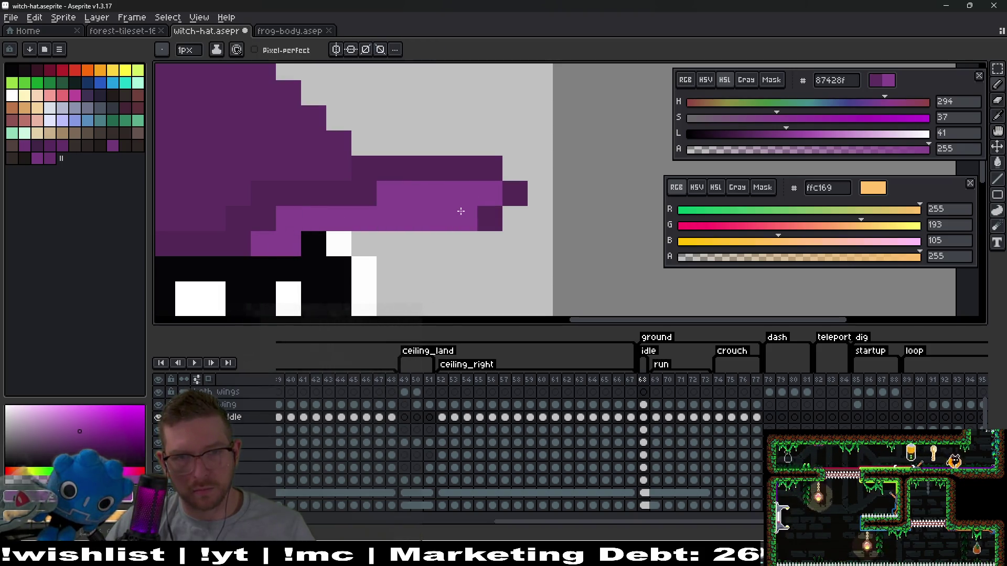
Step: Sample the dark purple, darken it, and bucket-fill the brim's shadow areas
scroll(426, 209, down, 2)
scroll(426, 209, down, 2)
scroll(434, 209, up, 2)
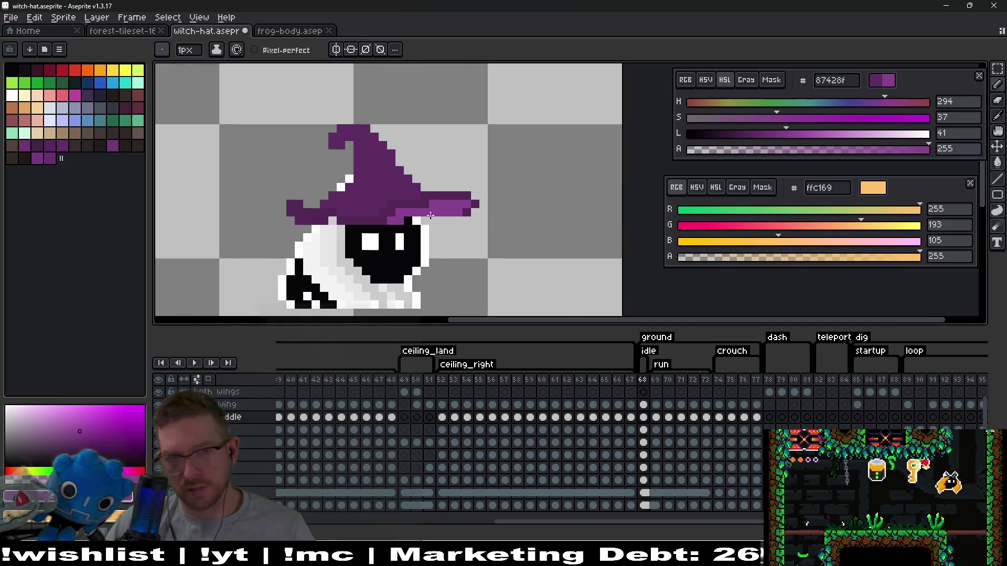
scroll(435, 209, up, 2)
key(i)
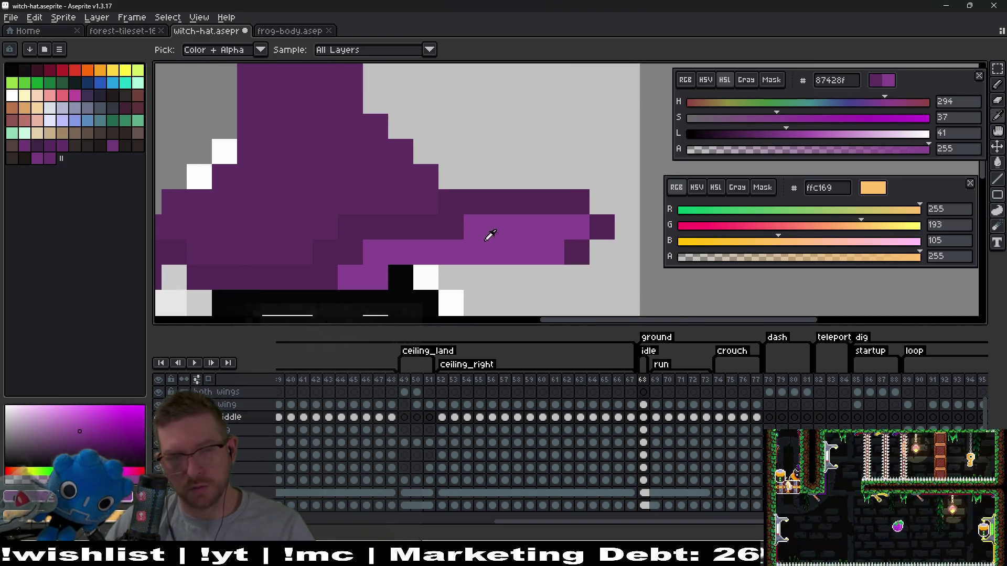
click(484, 191)
click(734, 134)
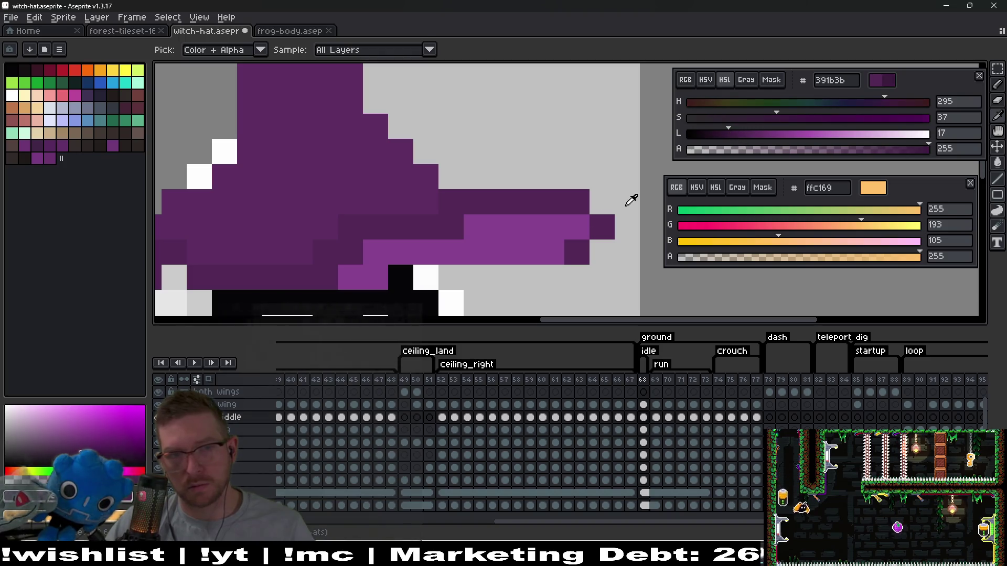
key(g)
click(566, 201)
click(399, 226)
click(602, 227)
click(577, 252)
Step: Pan and zoom across the brim to review the new shading
drag(485, 243, 651, 226)
scroll(299, 235, down, 5)
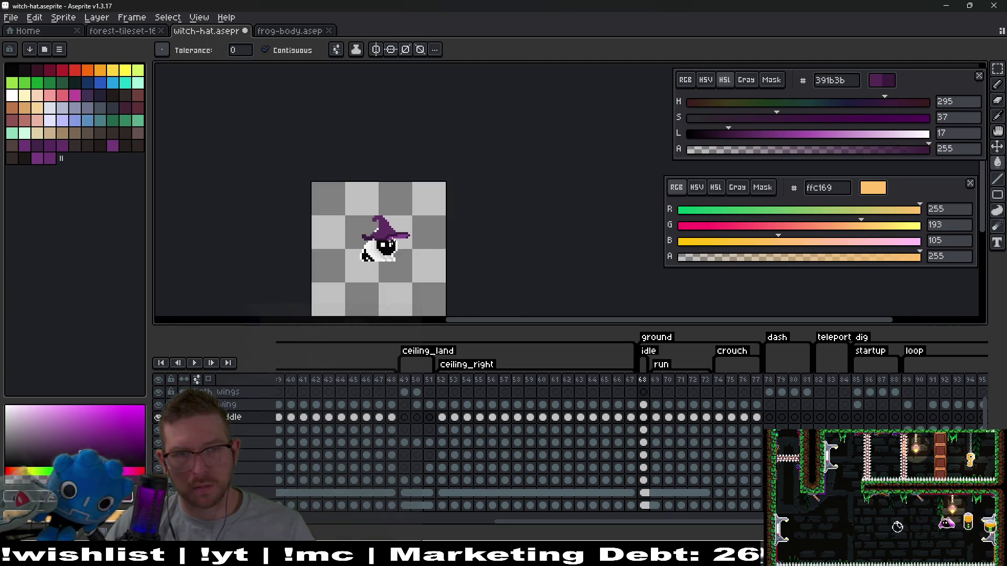
scroll(370, 242, up, 5)
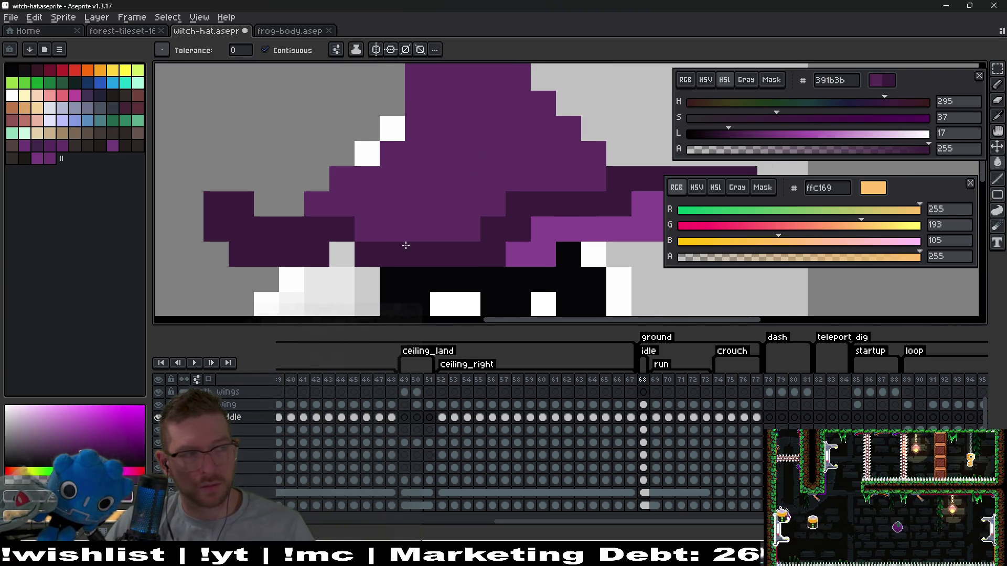
key(b)
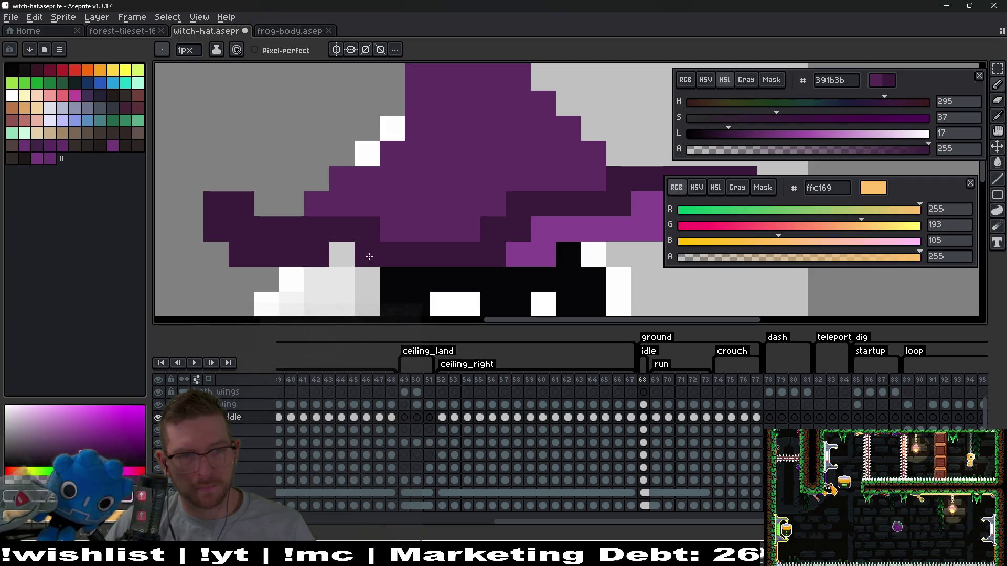
scroll(372, 256, down, 4)
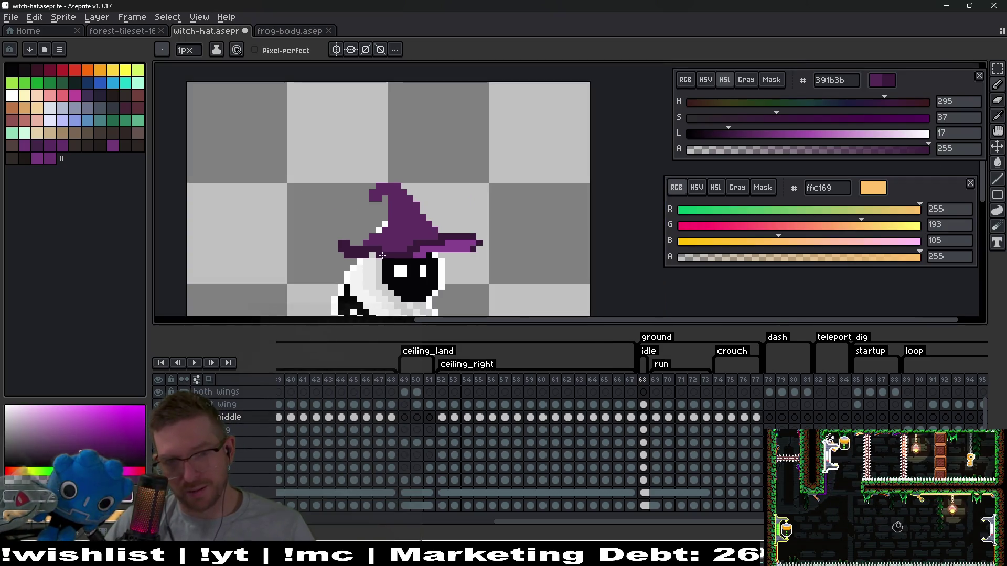
scroll(370, 256, up, 2)
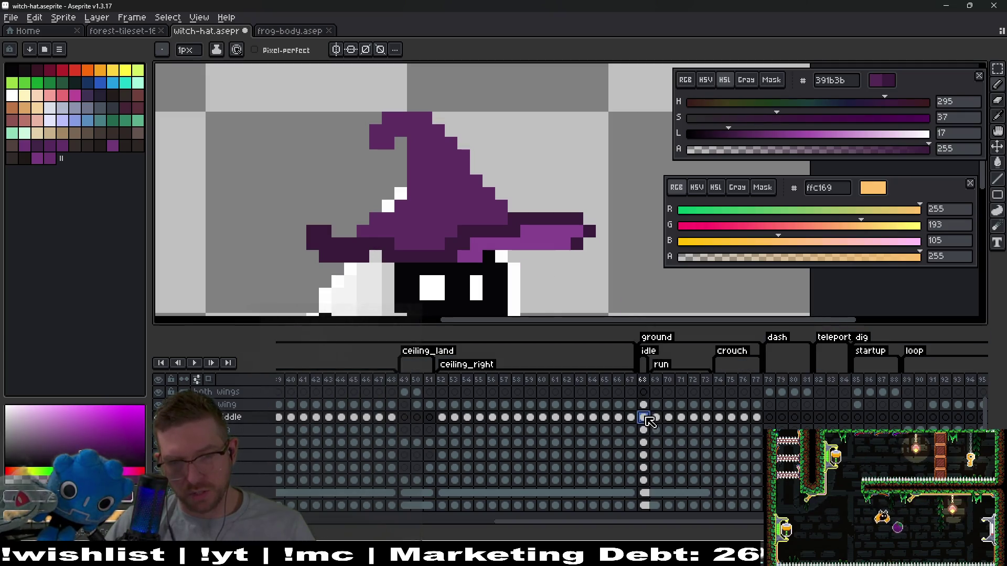
scroll(646, 404, up, 1)
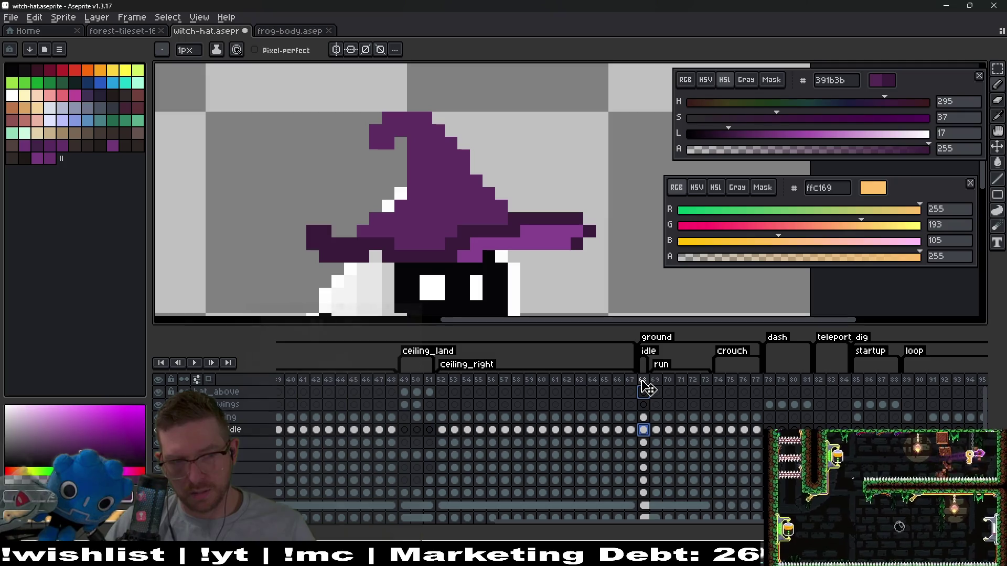
Step: Select the hat_above layer at frame 68 and zoom in on the hat
click(643, 393)
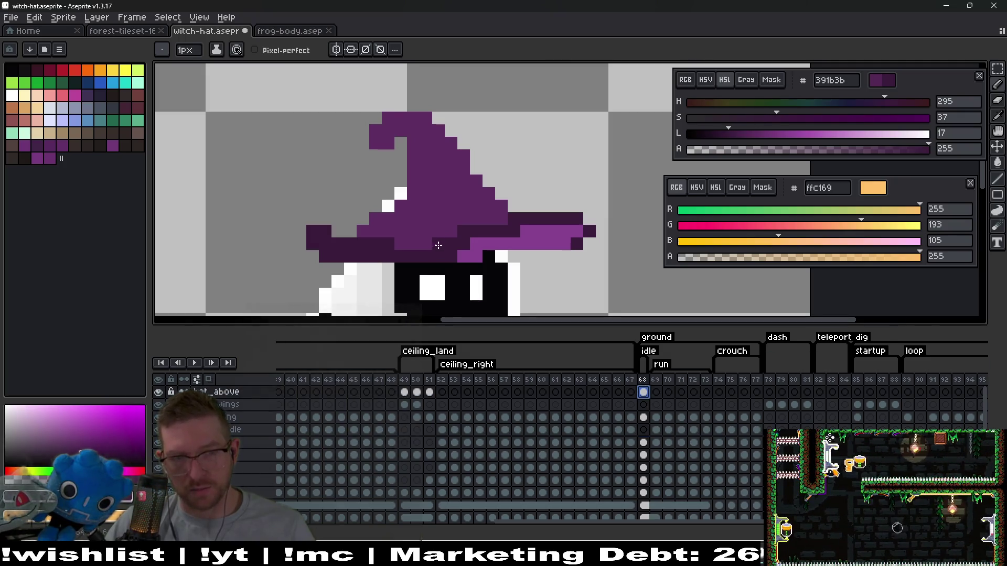
scroll(440, 243, down, 2)
scroll(440, 243, up, 2)
scroll(440, 243, down, 5)
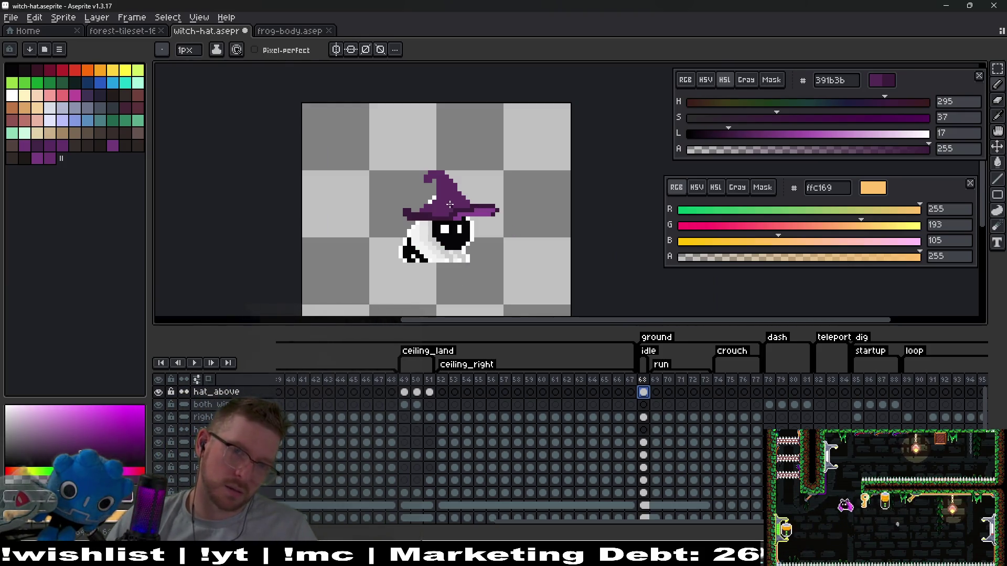
scroll(446, 203, up, 1)
scroll(462, 198, up, 2)
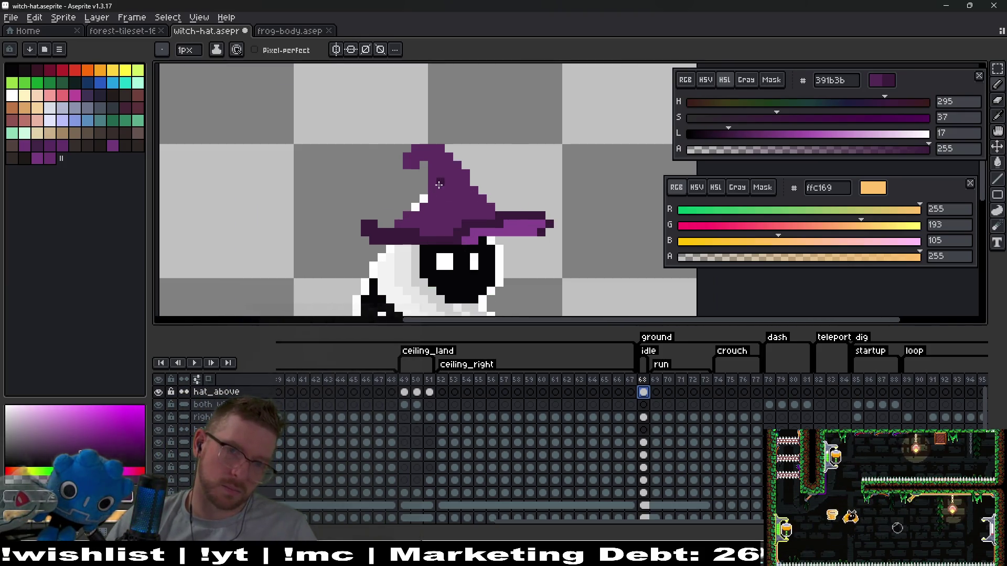
scroll(453, 183, down, 4)
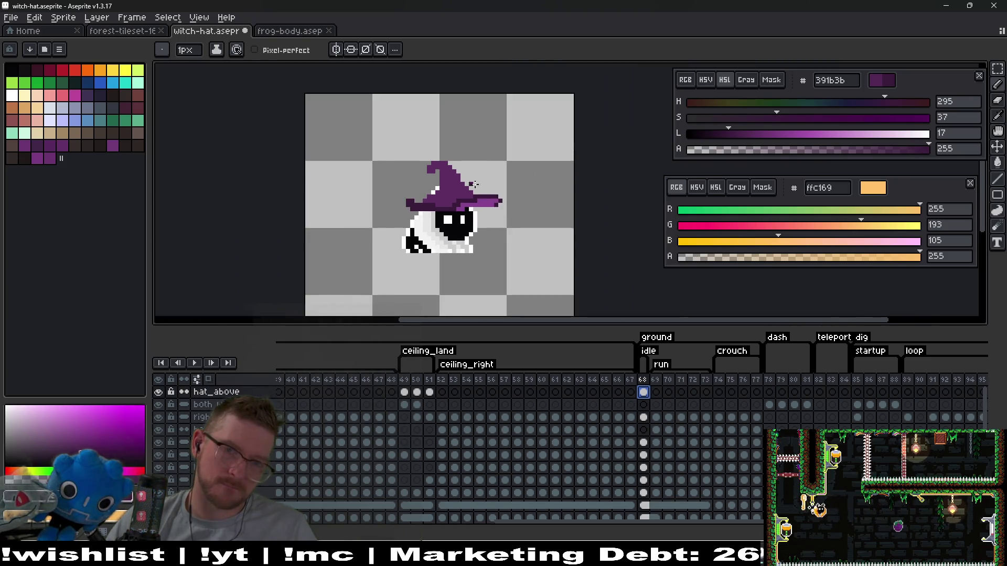
scroll(445, 187, up, 1)
scroll(445, 187, up, 3)
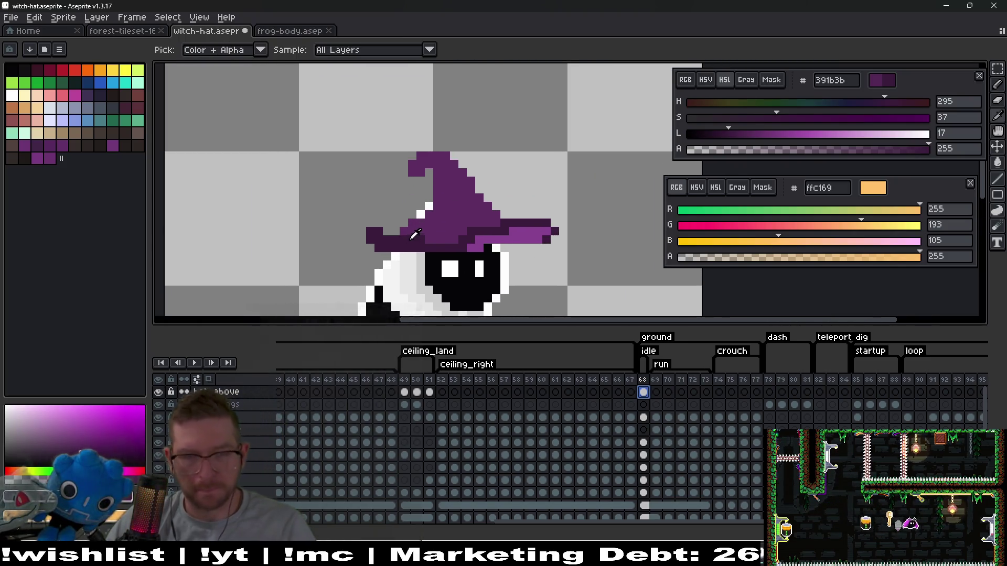
Step: Add an upturned dark pixel at the left brim tip and repaint three brim pixels mid purple
click(354, 214)
key(ctrl+z)
click(341, 227)
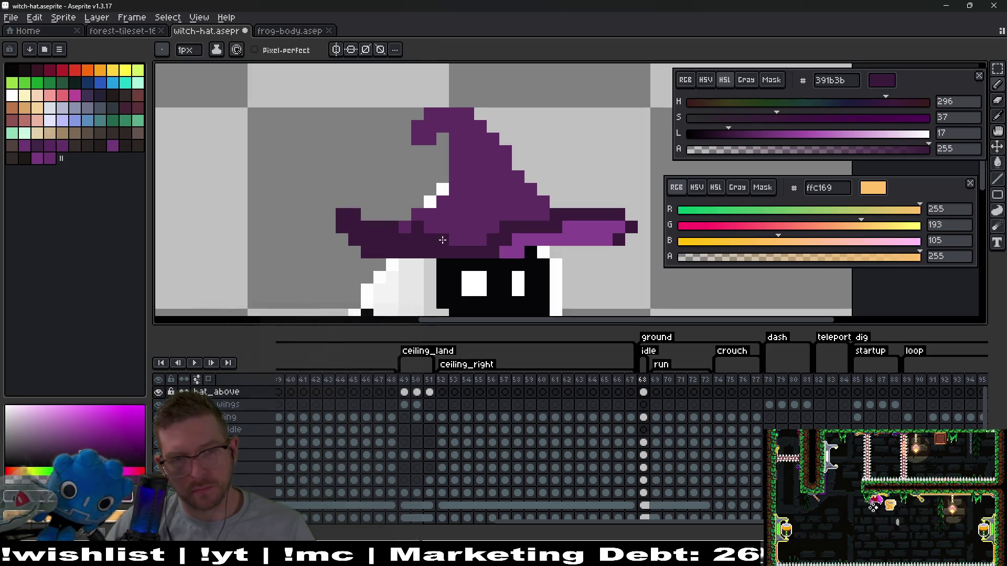
scroll(401, 227, down, 3)
scroll(441, 234, up, 4)
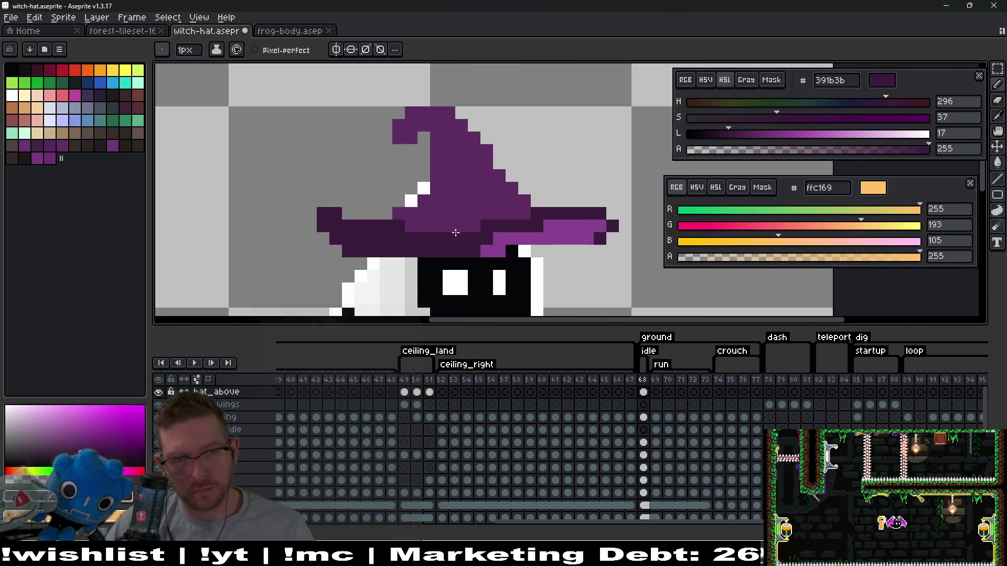
alt+click(456, 236)
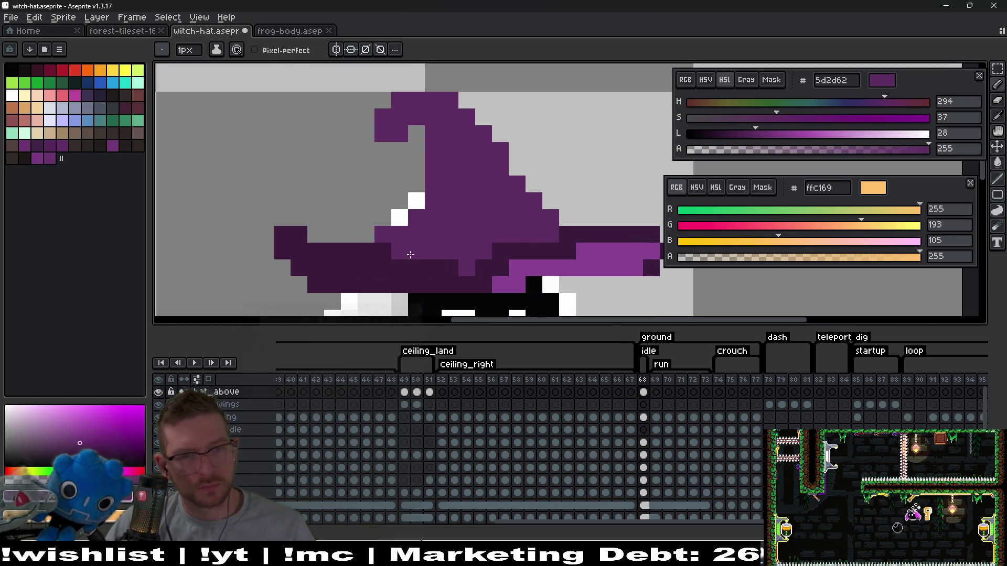
mouse_move(386, 252)
mouse_down()
mouse_move(355, 257)
mouse_move(394, 266)
mouse_up()
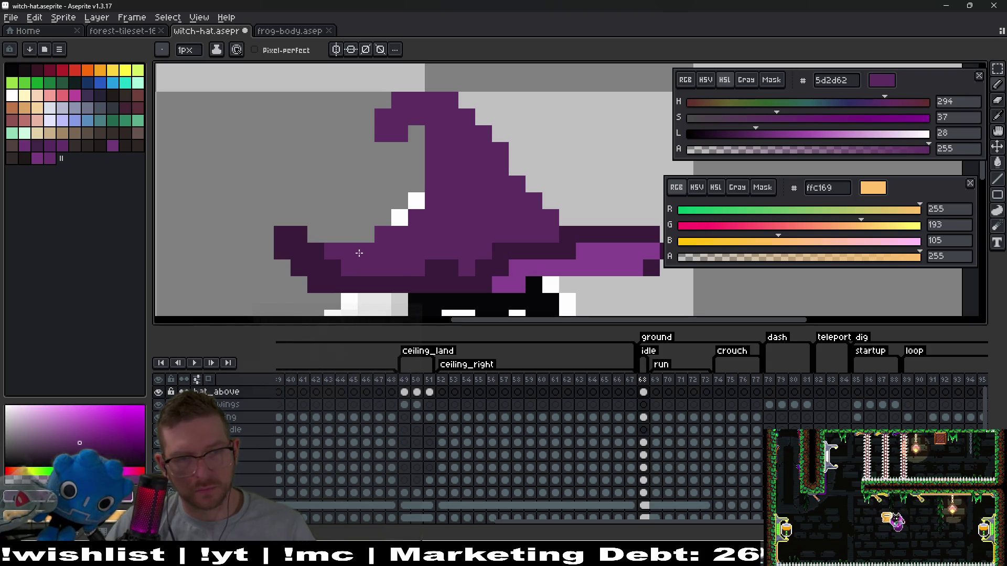
scroll(428, 259, down, 3)
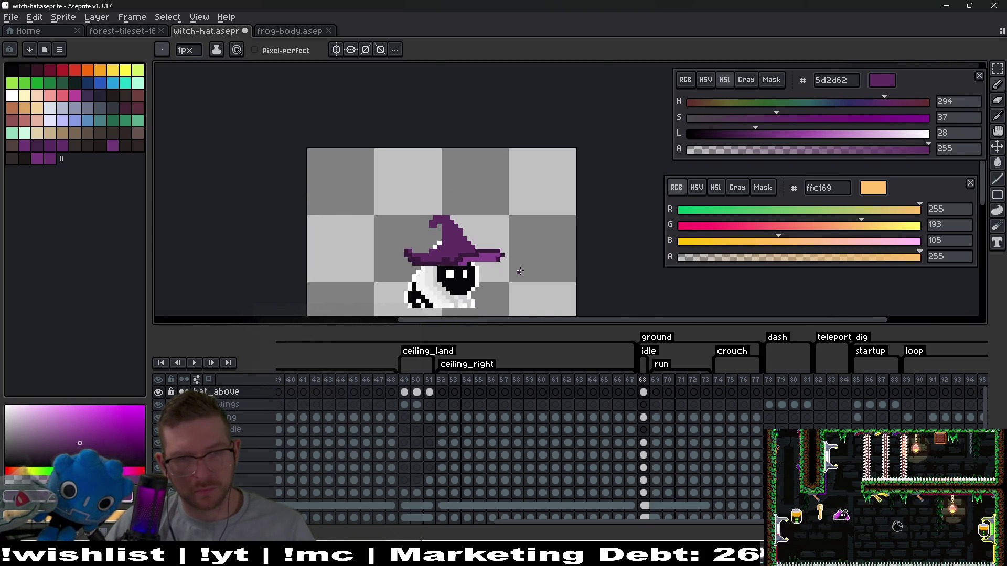
scroll(460, 254, up, 3)
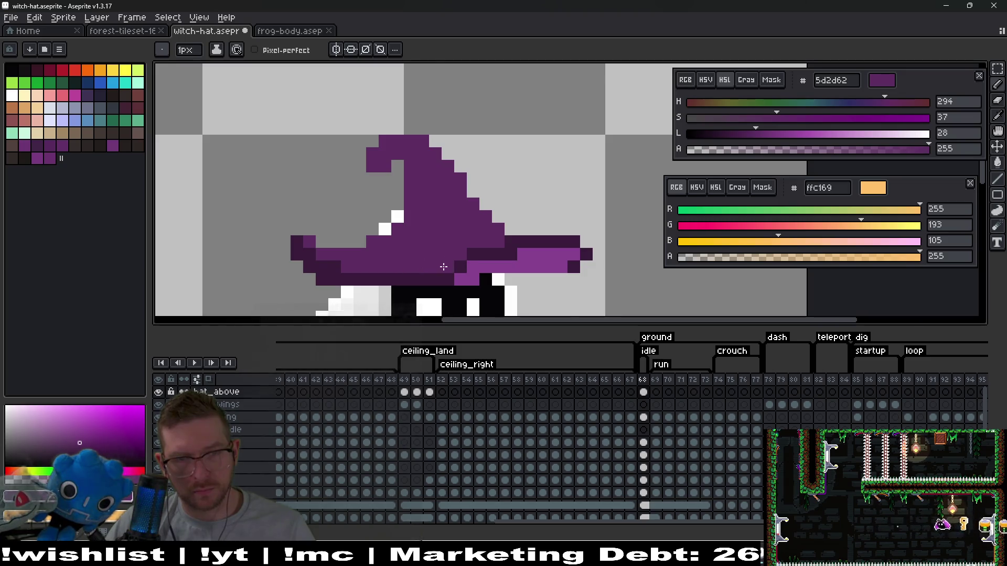
scroll(506, 237, down, 3)
scroll(483, 239, up, 5)
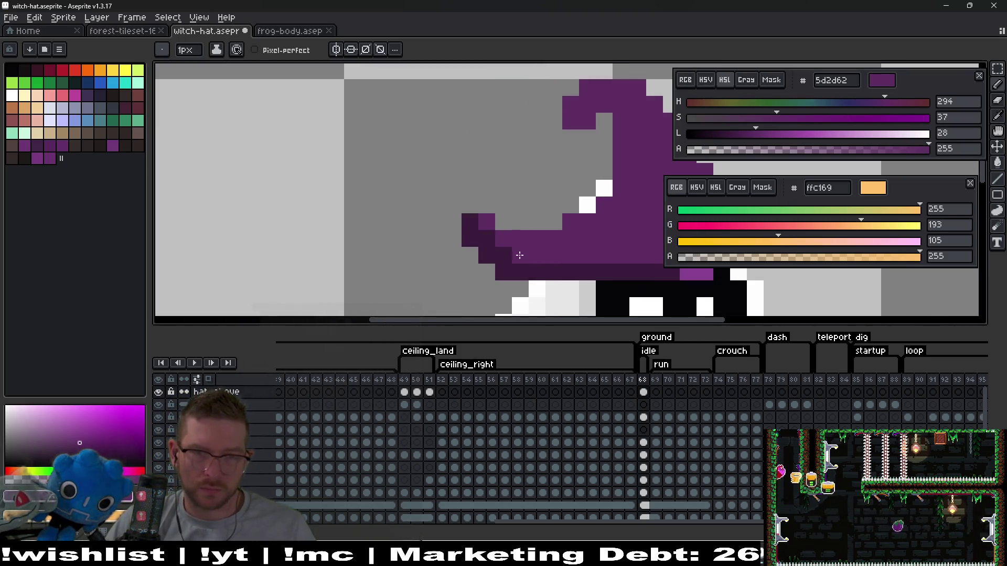
scroll(483, 239, down, 4)
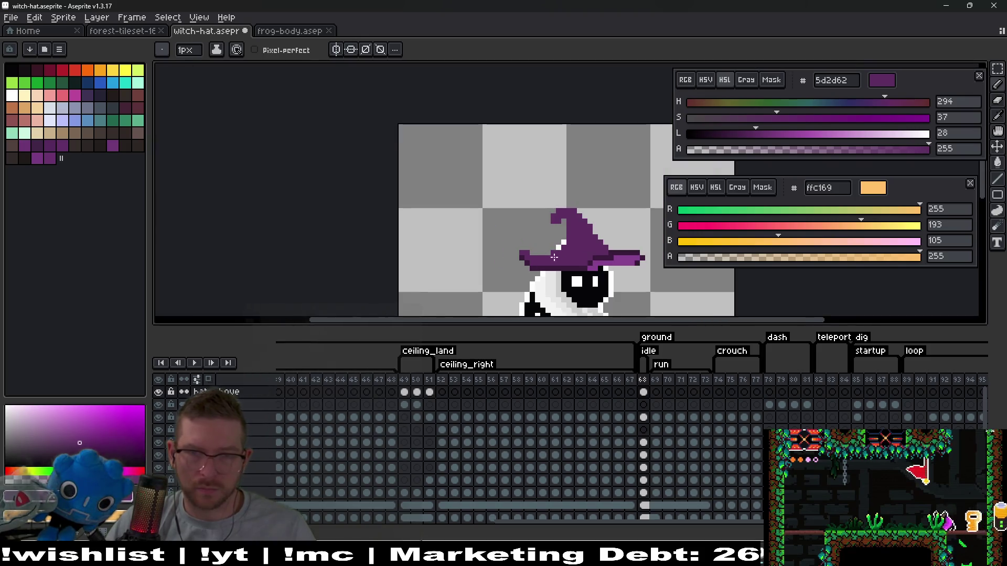
scroll(429, 245, up, 4)
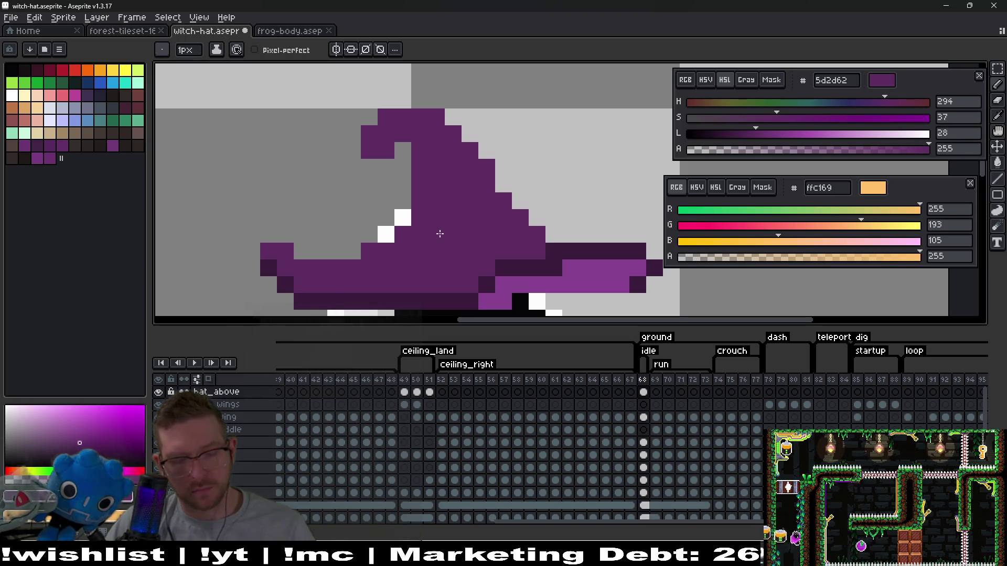
Step: Lighten the purple and paint highlight pixels along the hat's upper and right edges
key(i)
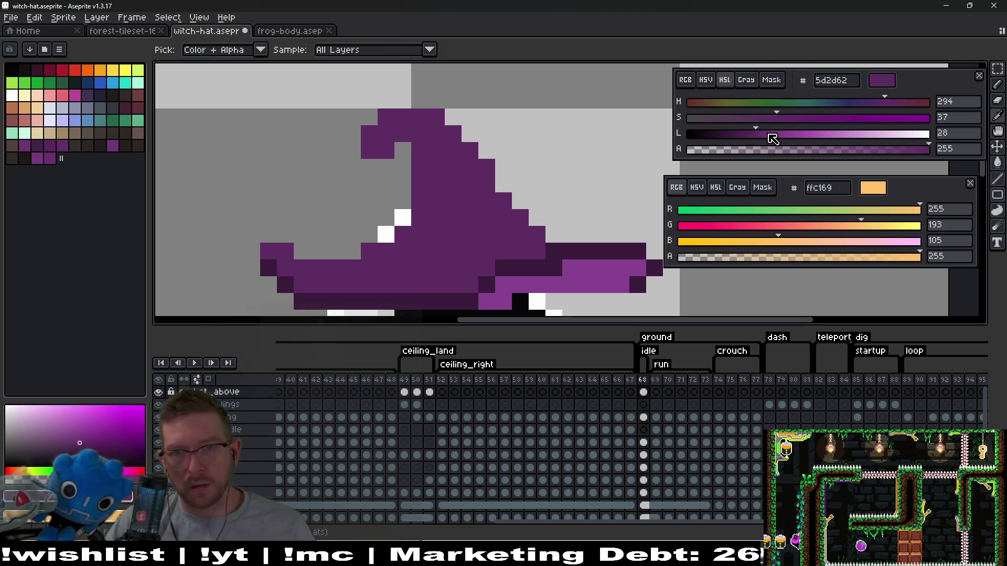
click(764, 134)
key(b)
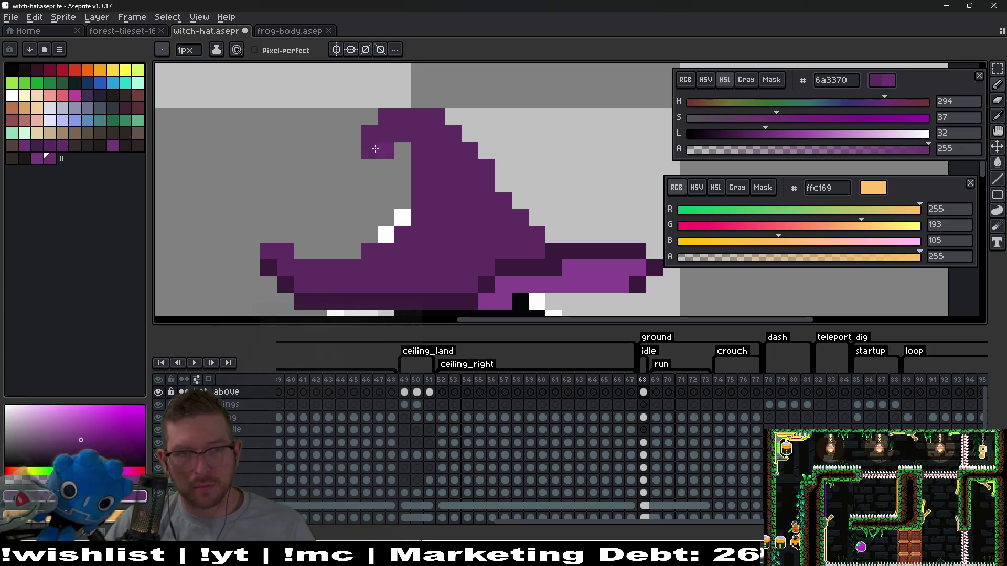
key(ctrl+z)
click(776, 132)
mouse_move(370, 135)
mouse_down()
mouse_move(420, 114)
mouse_move(469, 152)
mouse_up()
click(487, 168)
click(487, 184)
click(470, 167)
click(454, 150)
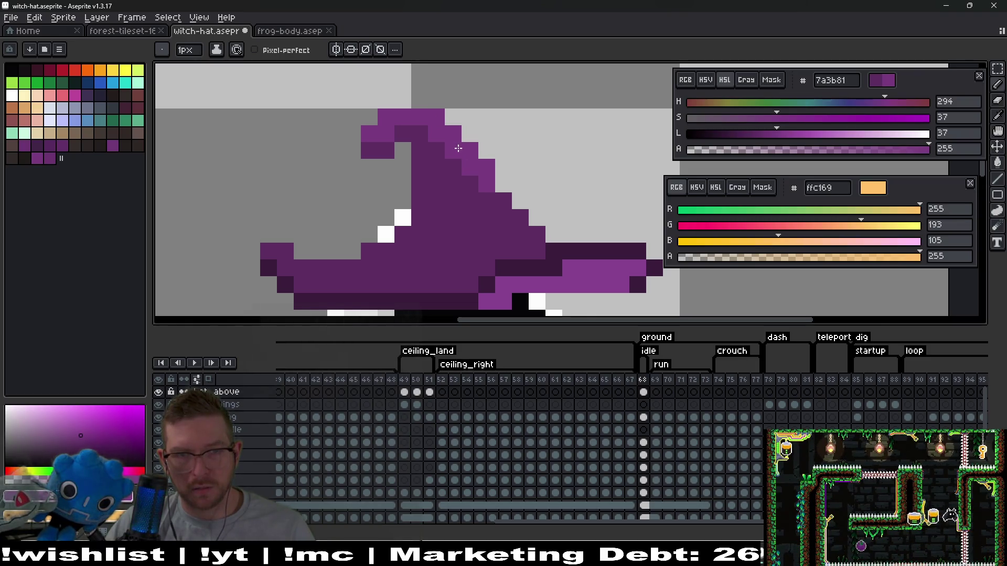
Step: Sample the dark purple and extend it along the hat's left edge
scroll(516, 212, down, 4)
scroll(517, 211, up, 4)
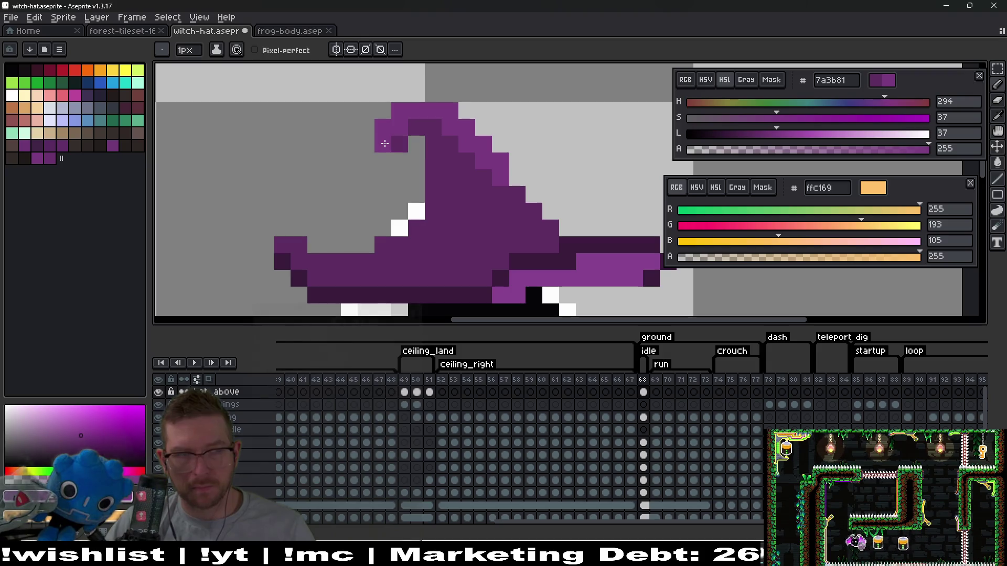
drag(385, 143, 392, 173)
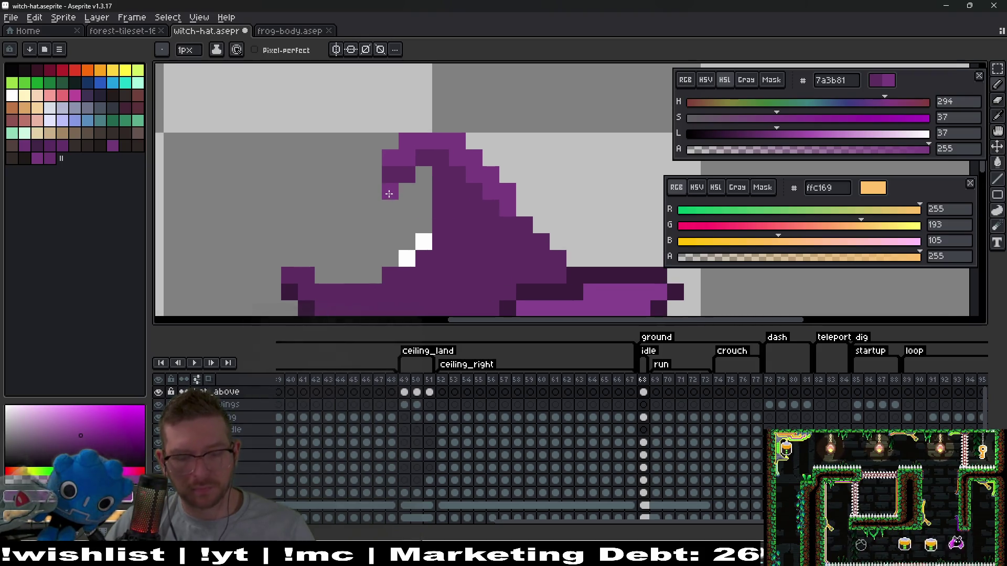
key(alt)
alt+click(396, 169)
click(373, 192)
mouse_move(373, 209)
mouse_down()
mouse_move(357, 209)
mouse_move(419, 180)
mouse_up()
Step: Add dark purple pixels to reshape the hat's drooping curled tip
scroll(502, 221, down, 5)
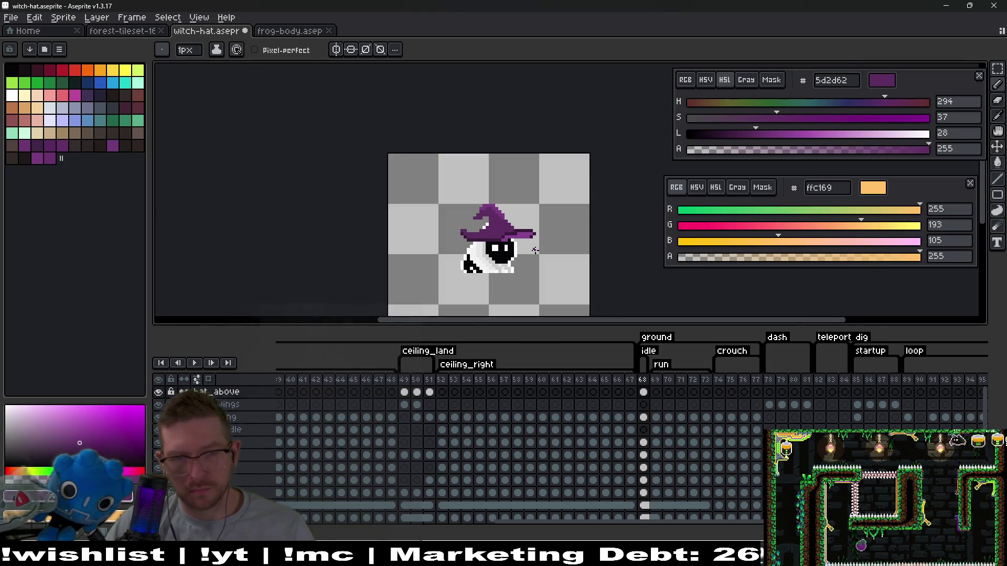
scroll(479, 209, up, 8)
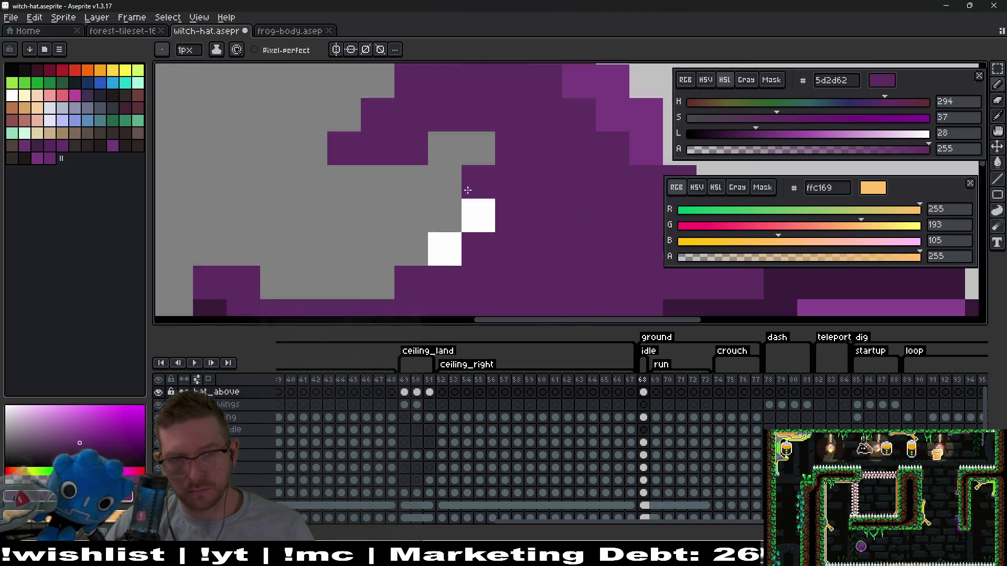
scroll(480, 209, down, 6)
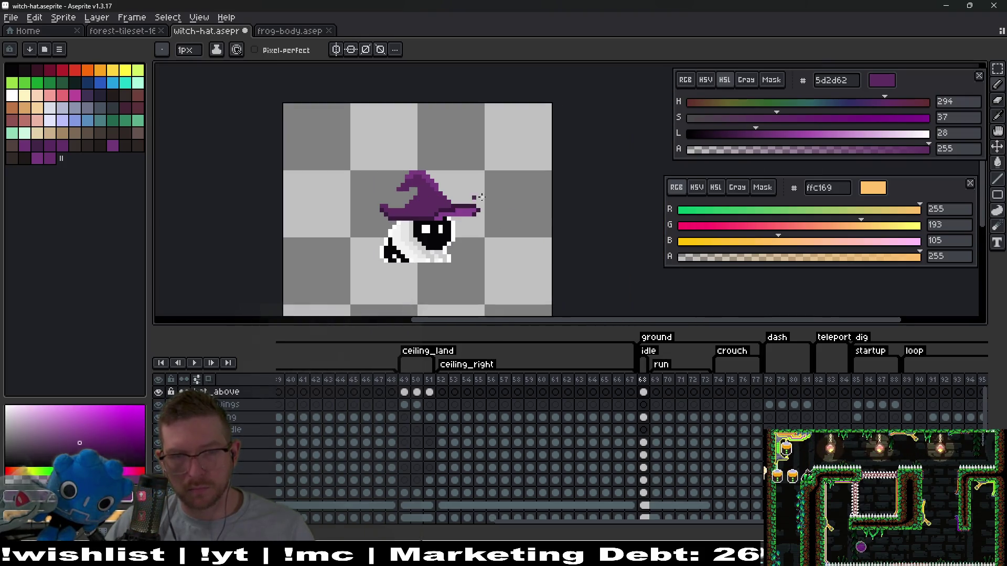
scroll(466, 218, up, 6)
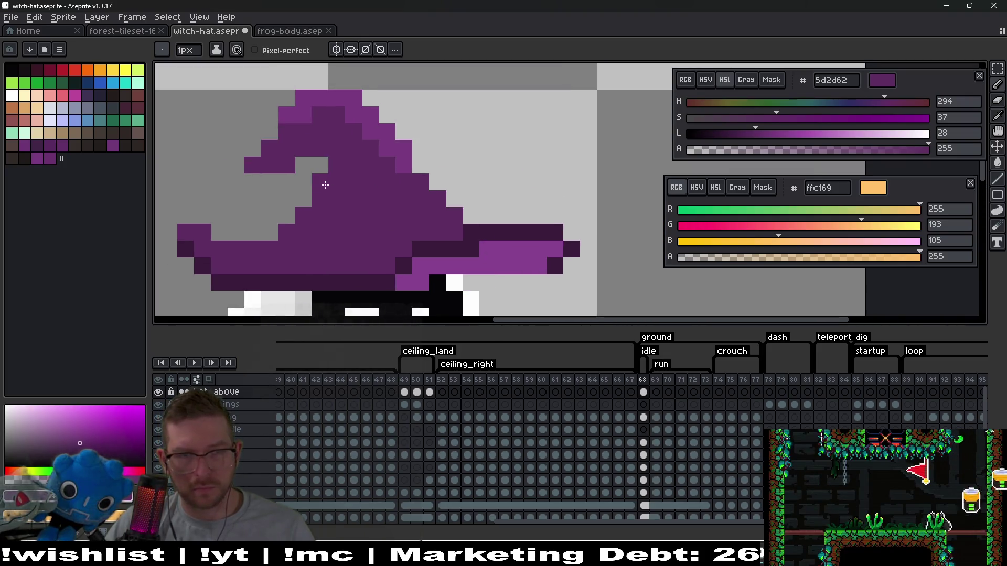
click(303, 164)
click(253, 182)
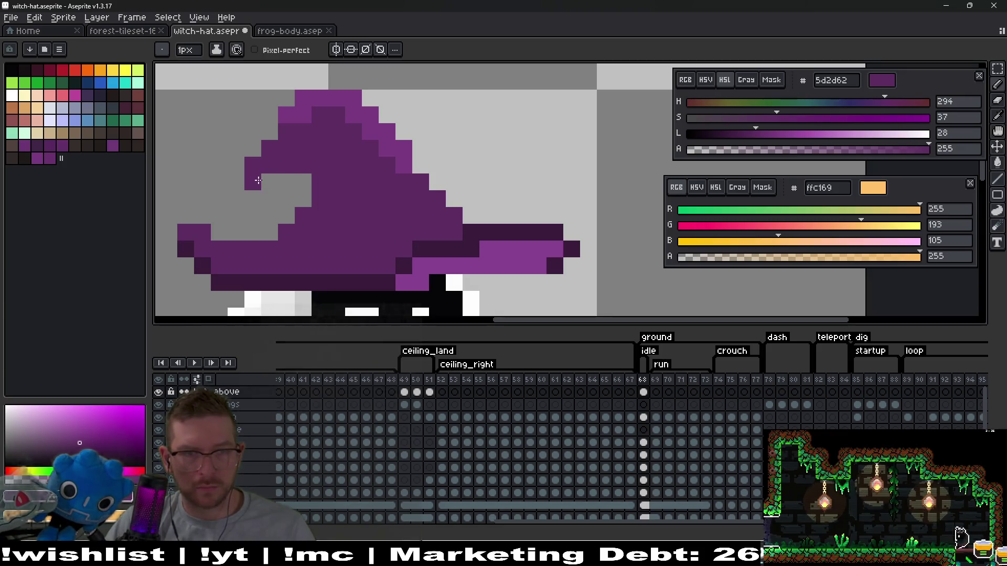
scroll(302, 171, down, 6)
Step: Zoom over the hat to review it, then pick palette blue 285cc4 as the drawing colour
scroll(347, 158, up, 6)
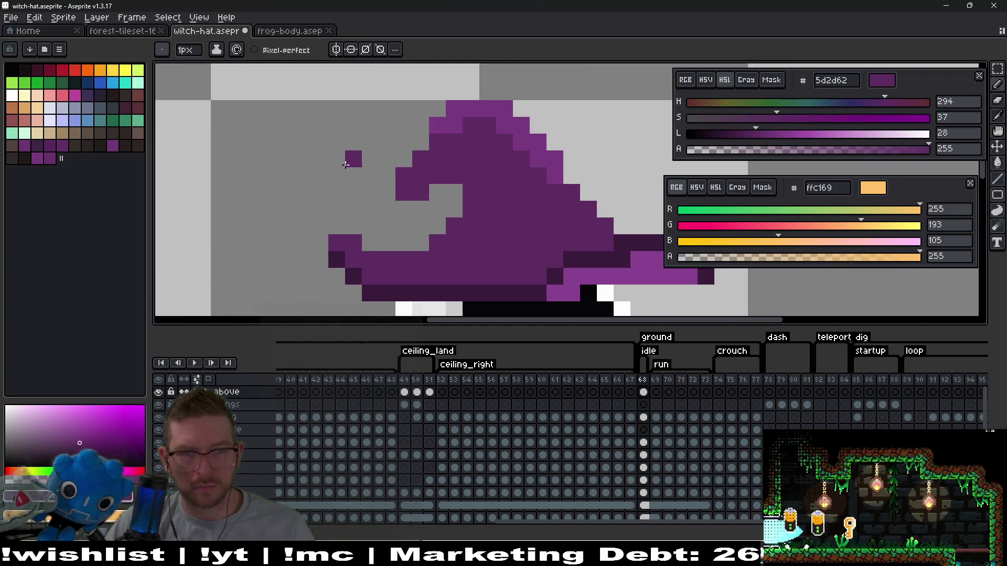
scroll(428, 163, down, 6)
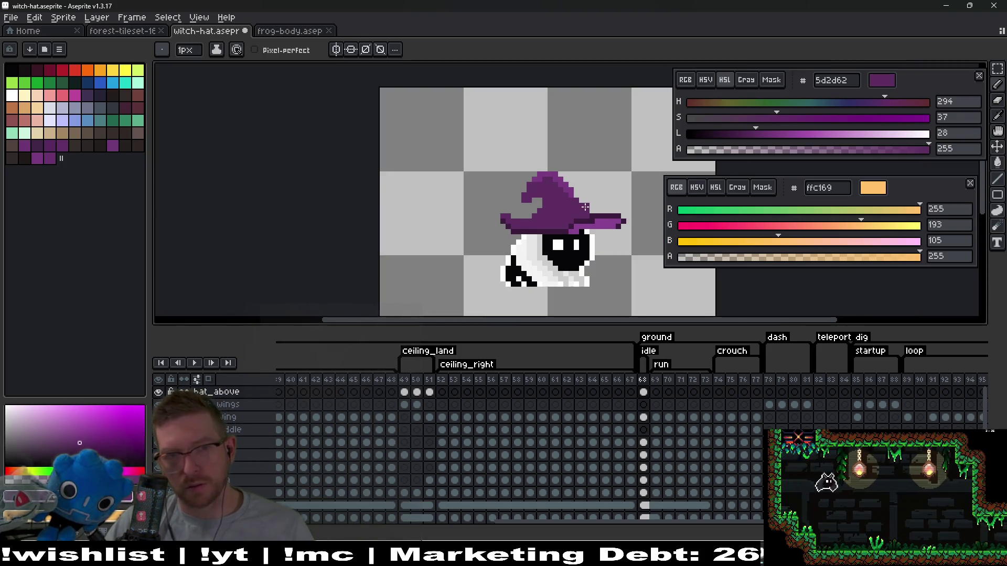
scroll(503, 199, up, 5)
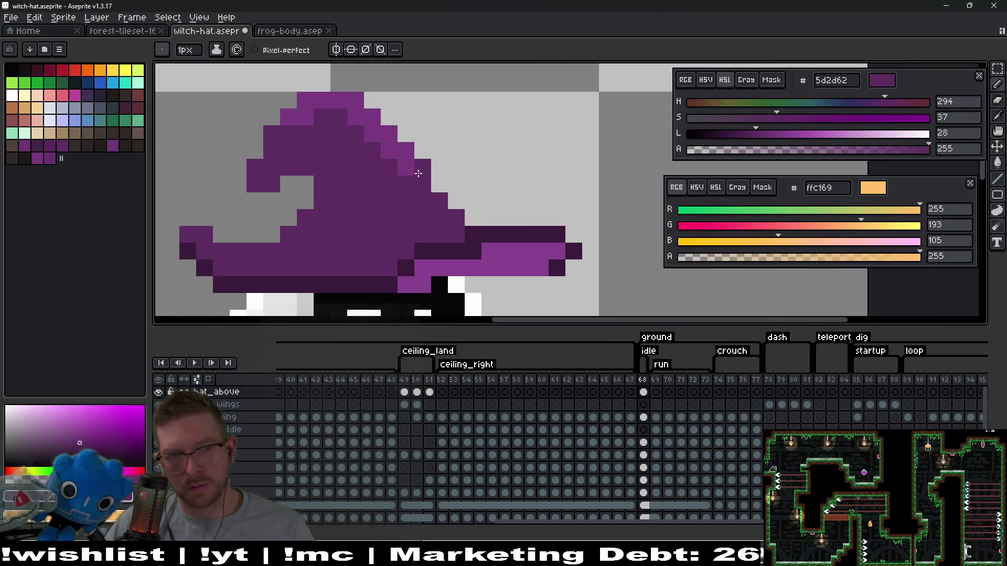
scroll(461, 219, down, 6)
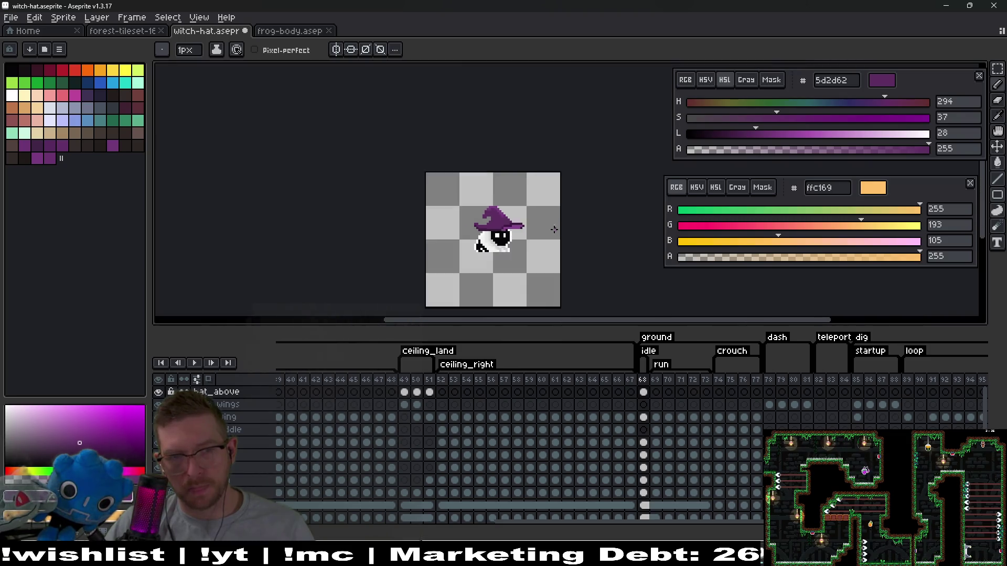
scroll(545, 234, up, 6)
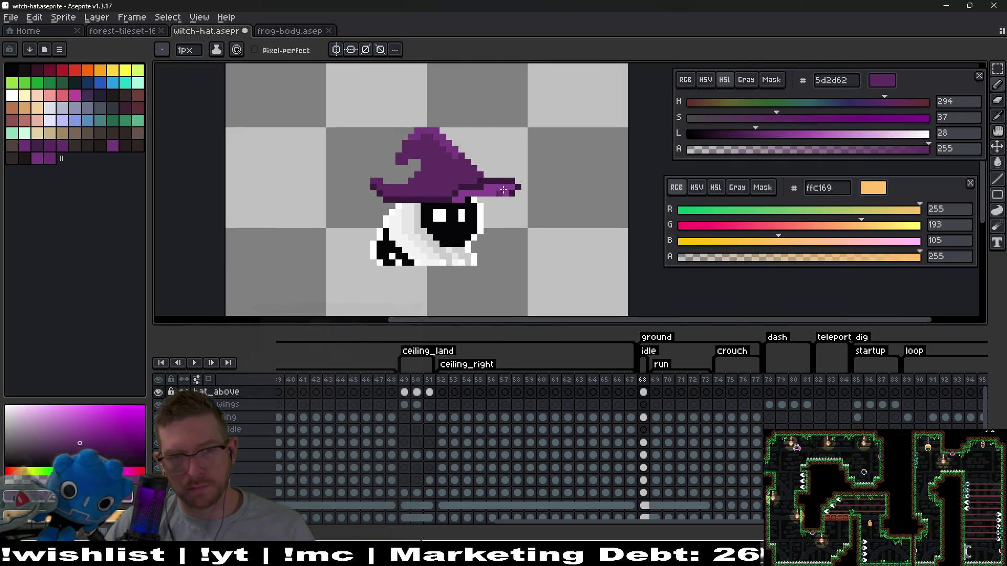
scroll(504, 219, down, 4)
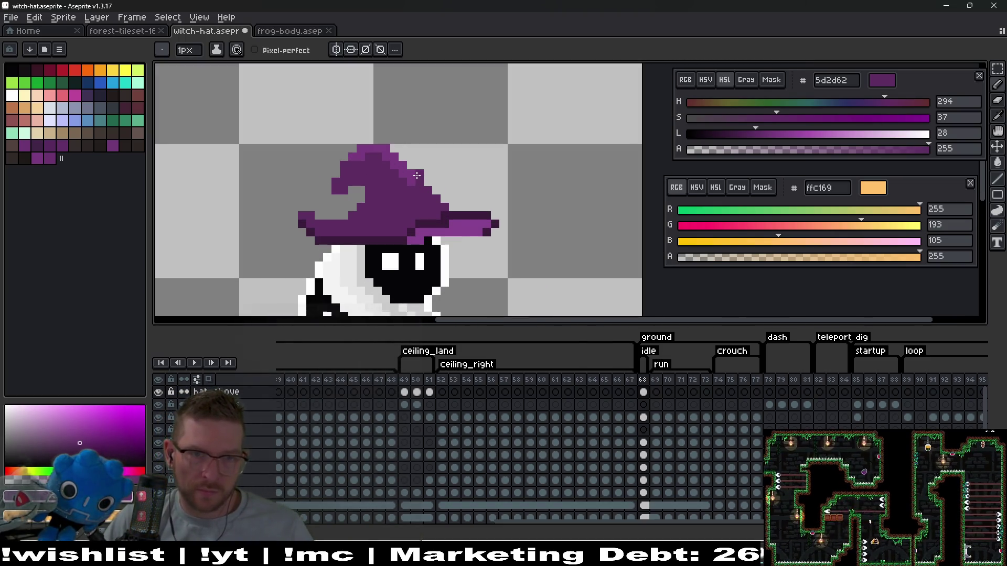
scroll(437, 231, up, 2)
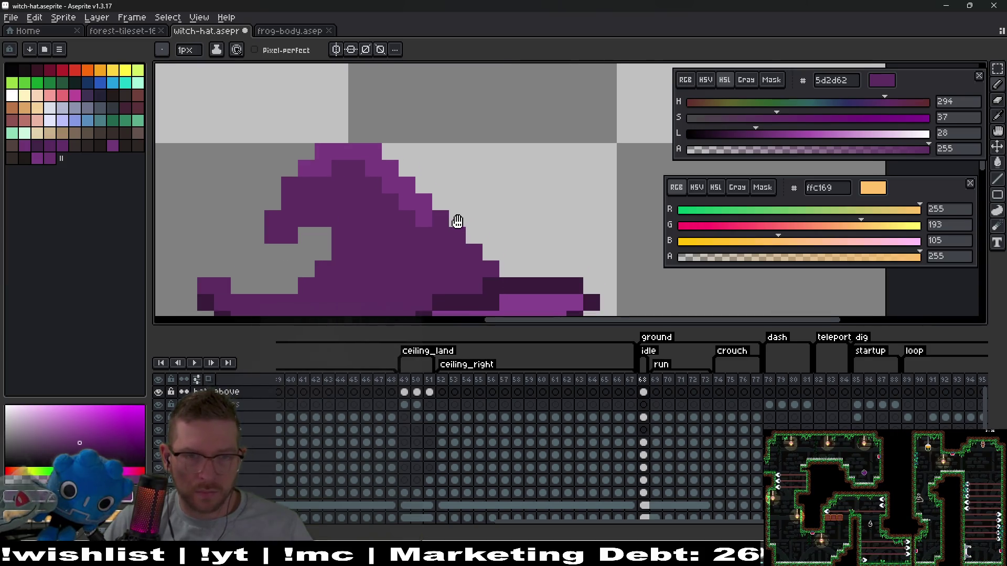
click(100, 82)
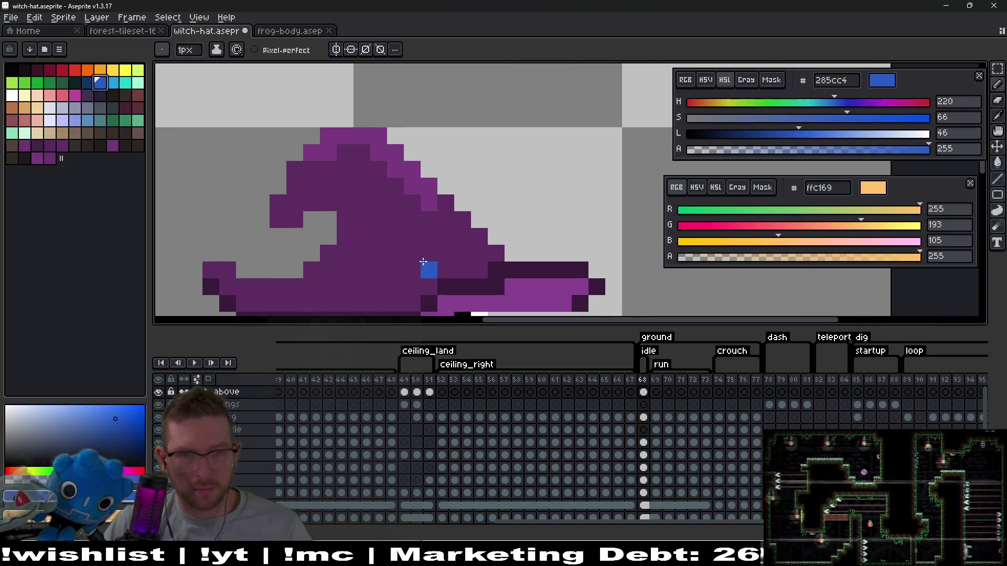
Step: Choose near-black 221c1a and paint a dark band across the hat above the brim
drag(438, 257, 456, 228)
click(112, 95)
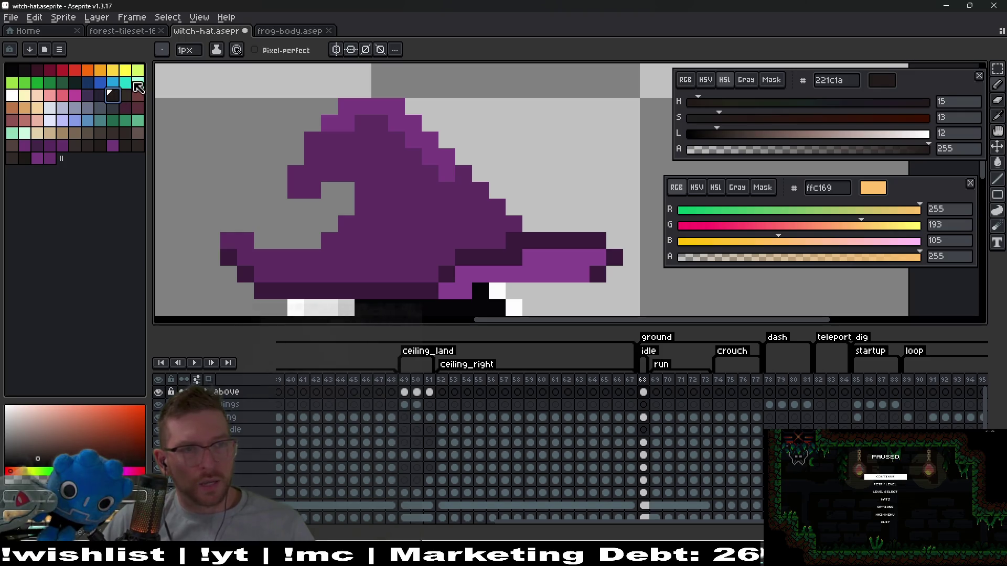
click(136, 84)
click(104, 97)
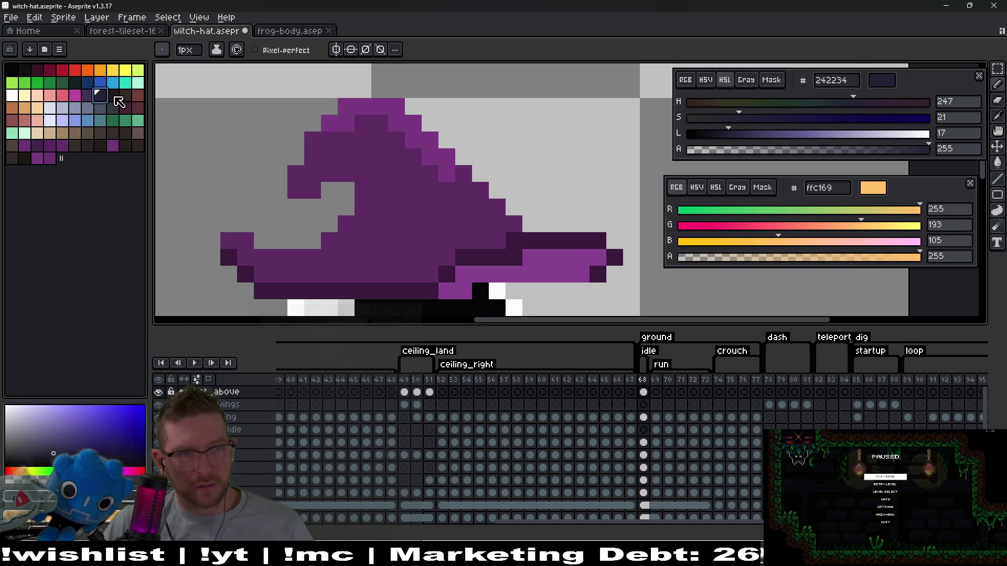
click(112, 95)
click(495, 207)
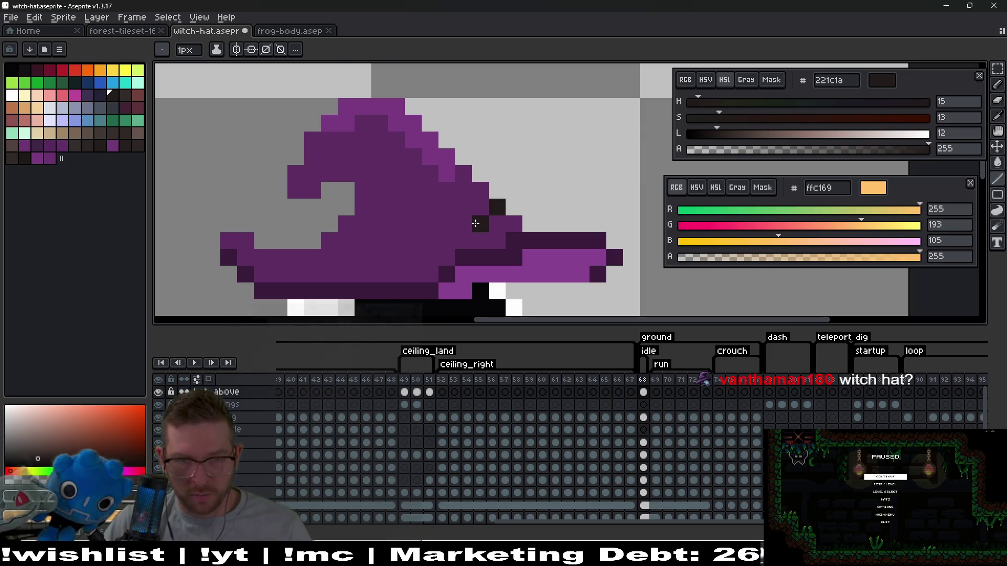
mouse_move(444, 238)
mouse_down()
mouse_move(342, 241)
mouse_move(445, 224)
mouse_up()
Step: Resample the hat's dark purple and restore the brim row to purple
scroll(511, 240, down, 3)
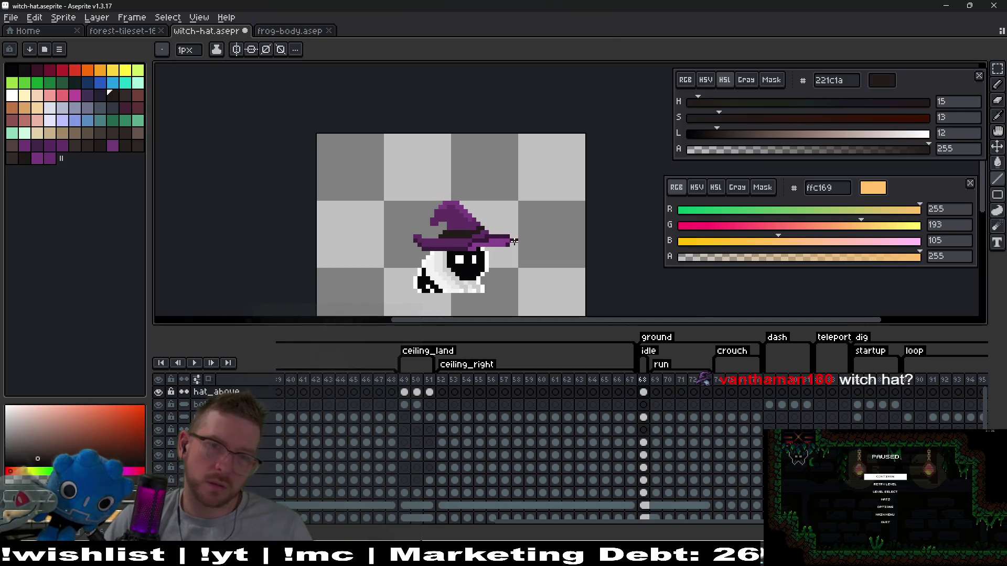
scroll(499, 241, up, 3)
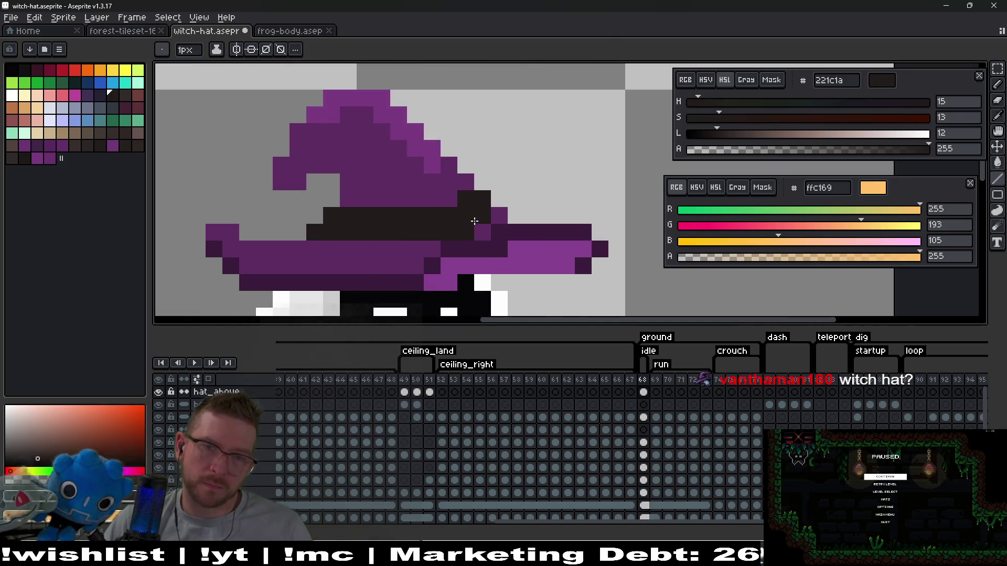
scroll(507, 217, down, 3)
scroll(576, 246, down, 1)
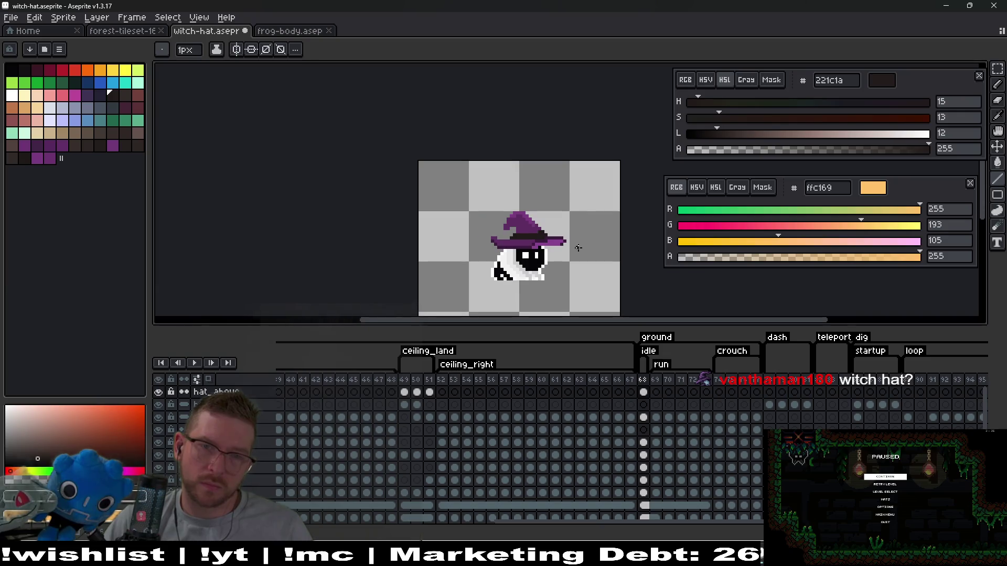
scroll(574, 249, up, 3)
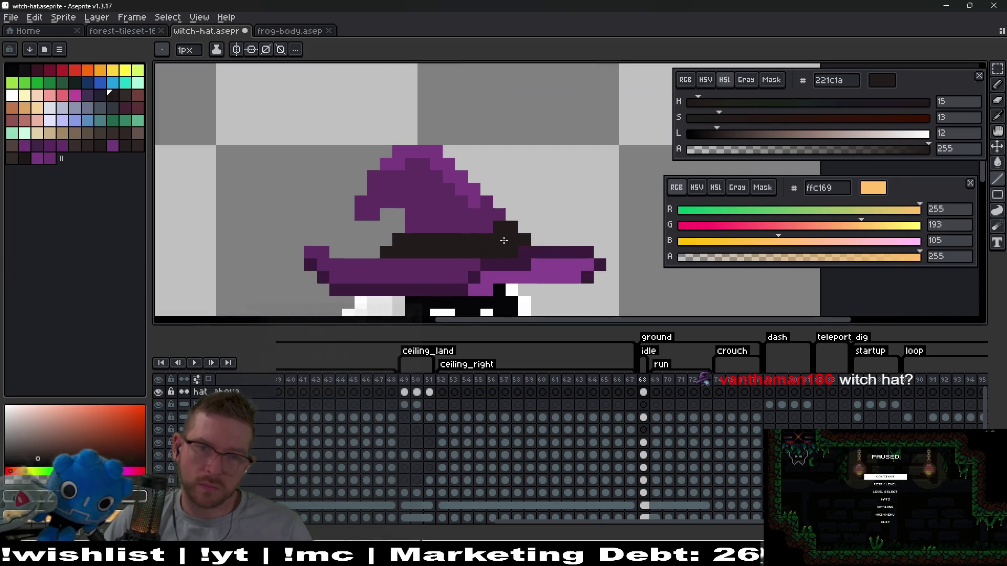
scroll(496, 252, up, 2)
alt+click(474, 269)
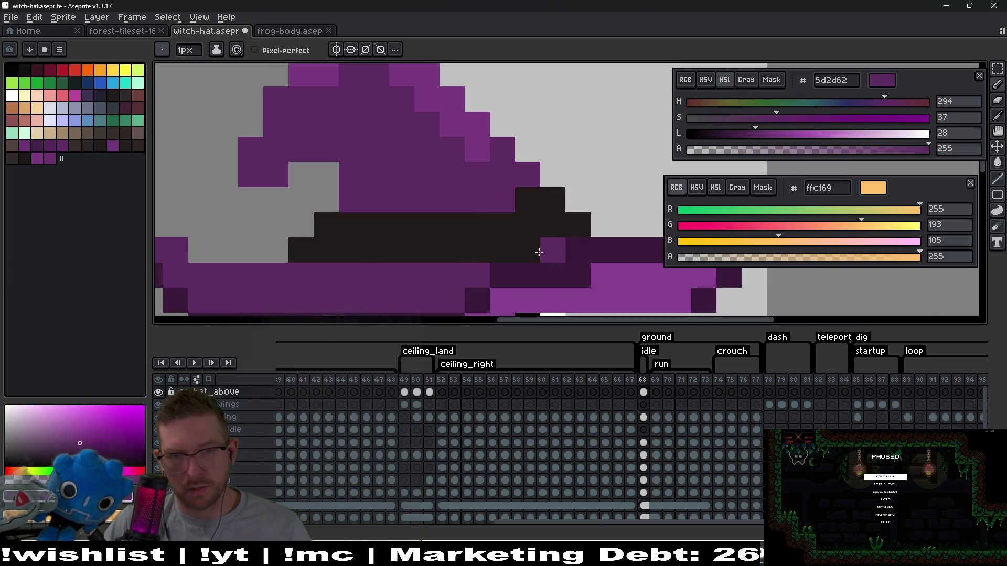
drag(539, 253, 314, 254)
click(541, 237)
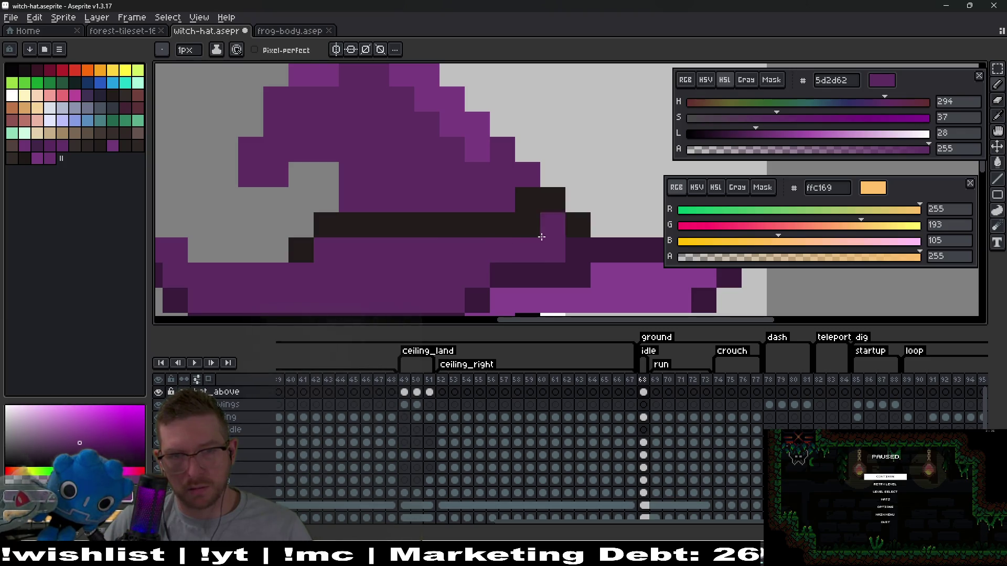
key(ctrl+z)
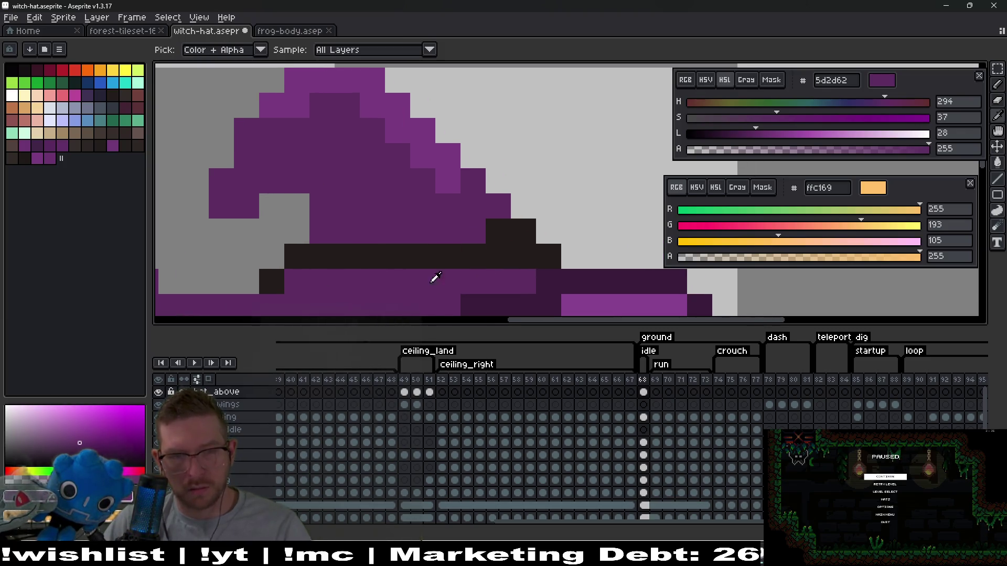
Step: Paint near-black pixels along the brim edge and the row above it to thicken the hatband
alt+click(304, 259)
drag(297, 281, 344, 278)
click(467, 234)
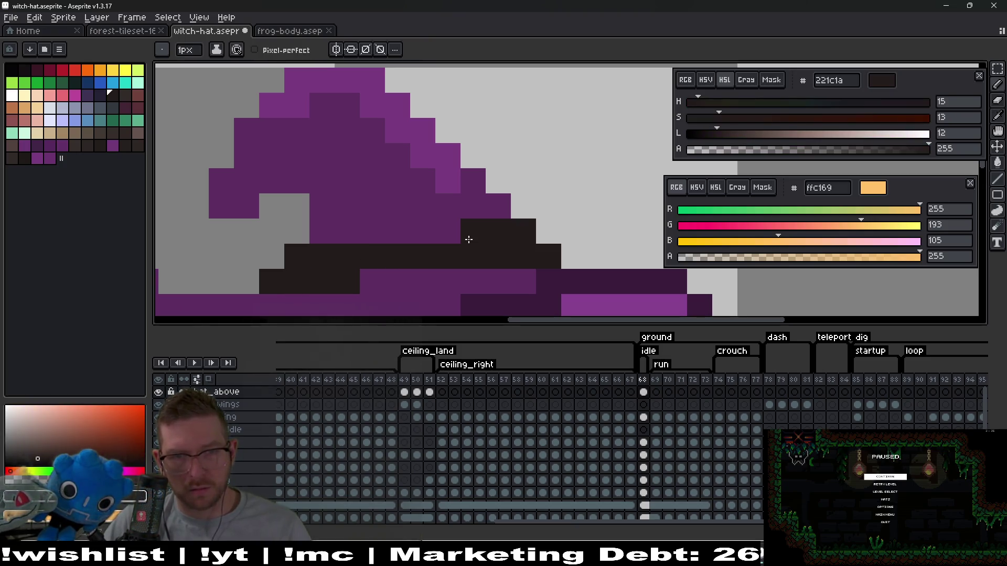
click(448, 233)
click(369, 275)
click(418, 235)
click(393, 278)
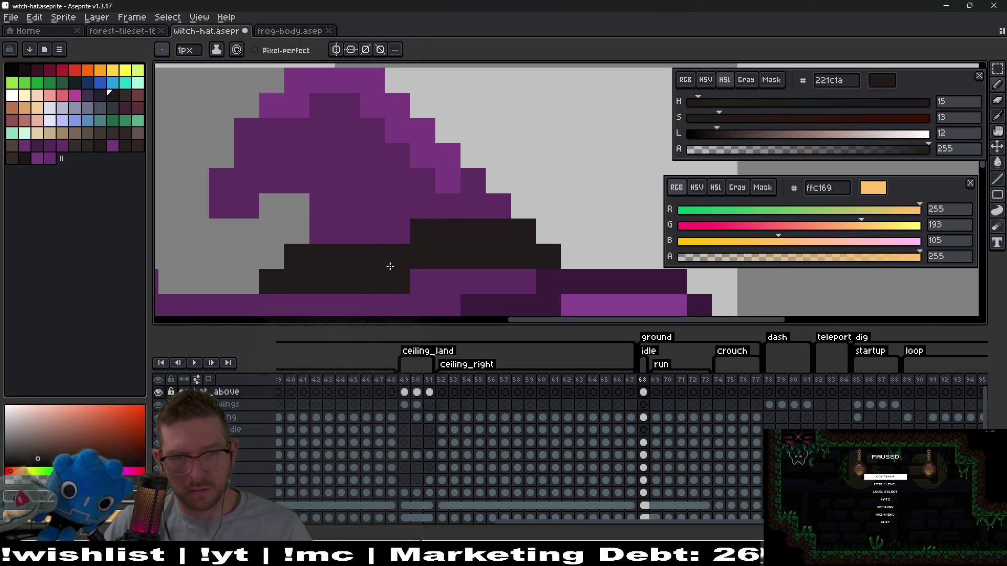
scroll(389, 267, down, 9)
scroll(487, 266, up, 3)
scroll(487, 266, up, 4)
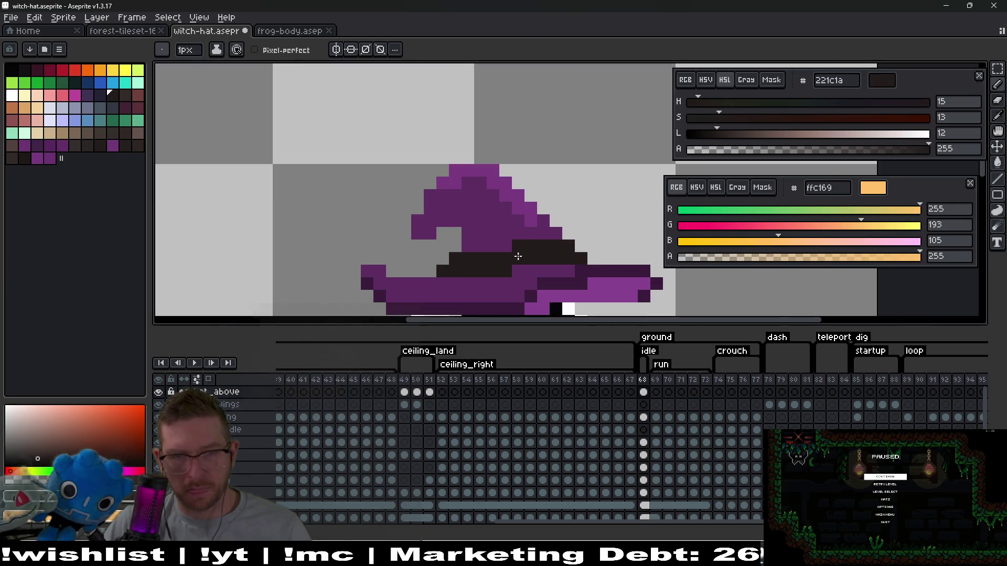
Step: Paint a 2x2 yellow block in the middle of the dark hatband
click(113, 70)
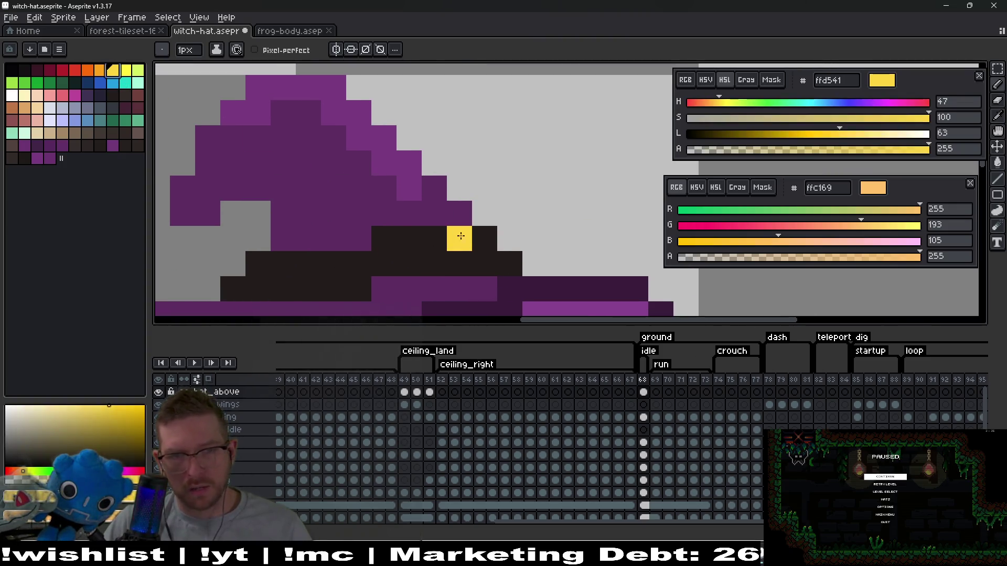
click(460, 264)
click(459, 241)
click(435, 238)
click(435, 255)
scroll(434, 256, down, 10)
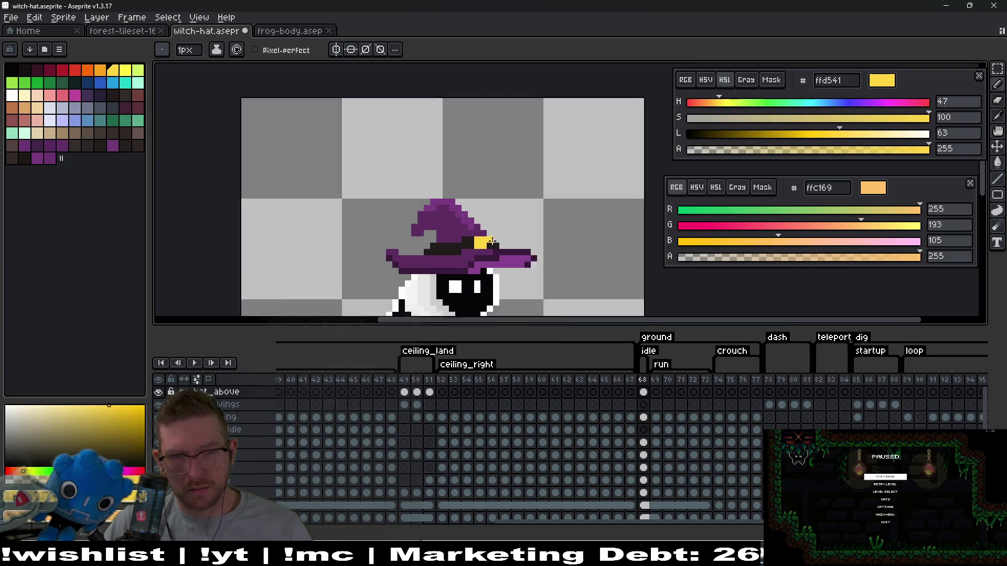
scroll(565, 285, up, 3)
scroll(534, 196, up, 2)
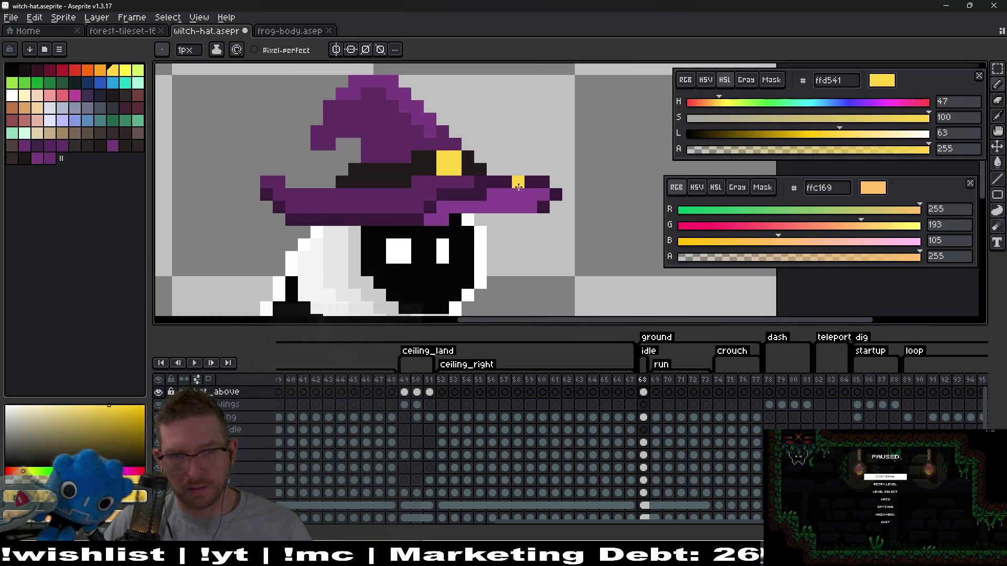
scroll(622, 225, down, 1)
scroll(511, 215, down, 1)
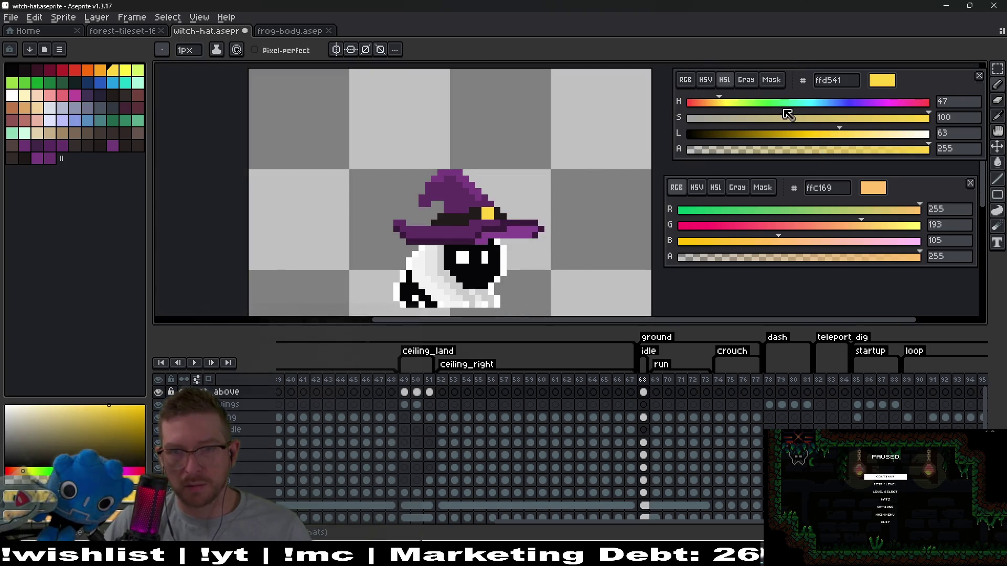
Step: Adjust the drawing colour to a slightly lighter, less saturated orange
click(814, 134)
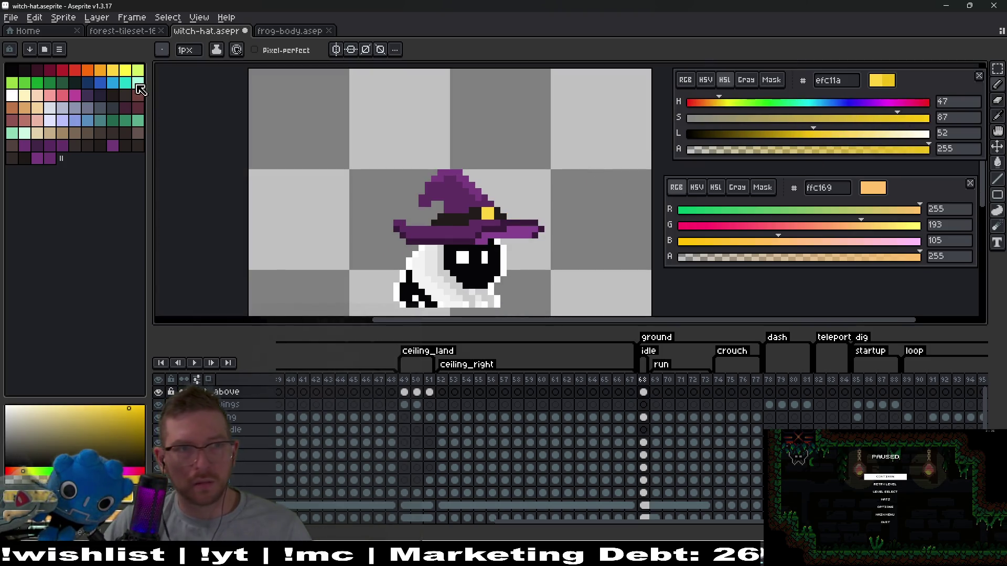
click(87, 70)
mouse_move(839, 133)
mouse_down()
mouse_move(849, 133)
mouse_move(820, 135)
mouse_up()
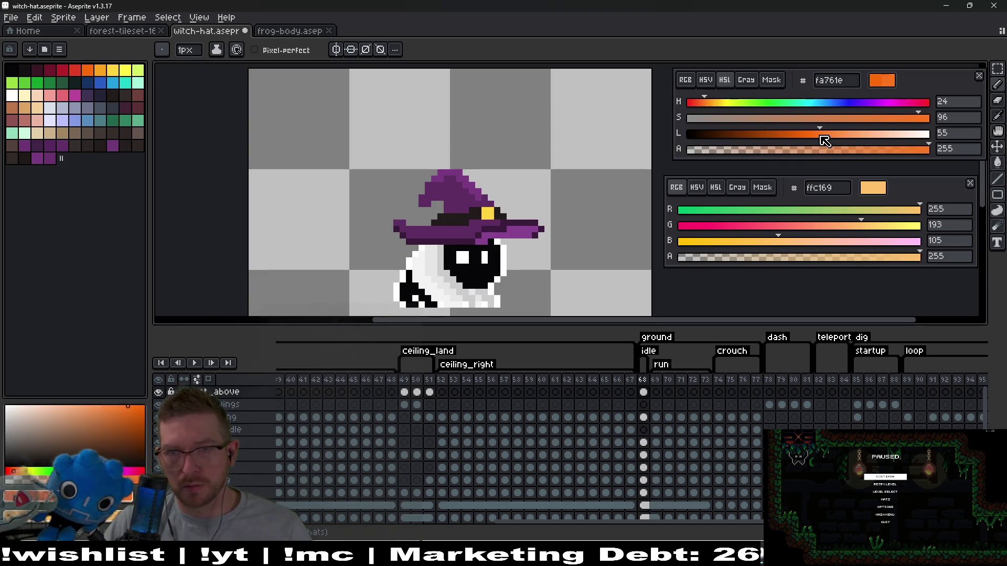
drag(887, 118, 913, 120)
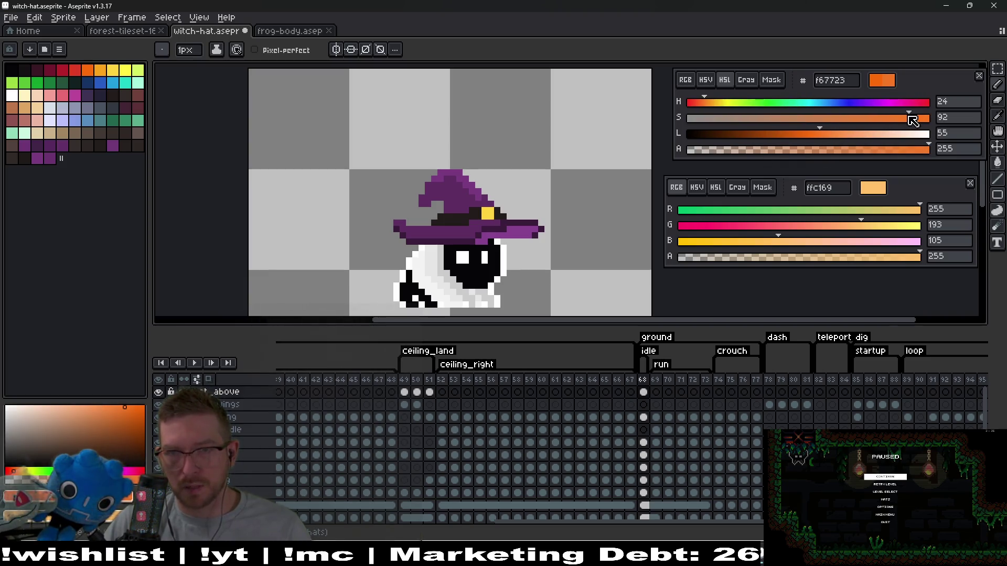
scroll(410, 209, up, 3)
Step: Flood-fill the yellow block with orange, then repaint it with the Pencil in fa6a0a
key(g)
click(540, 228)
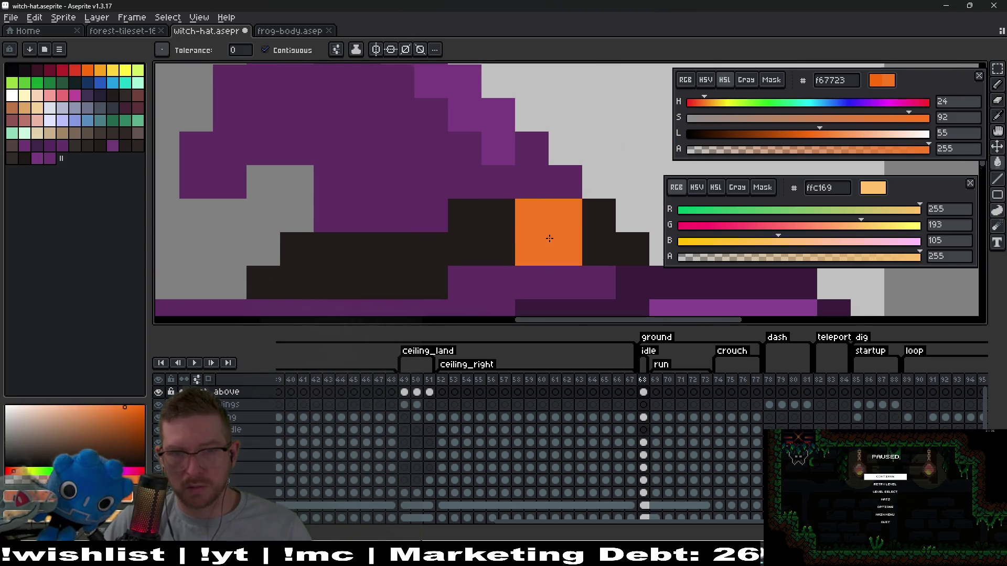
scroll(583, 255, down, 4)
scroll(584, 256, up, 5)
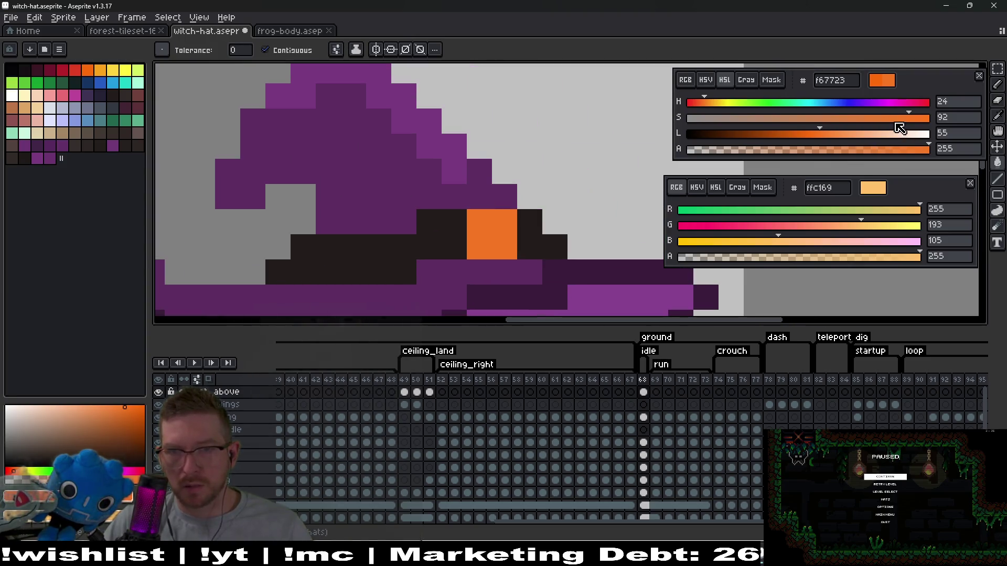
click(87, 70)
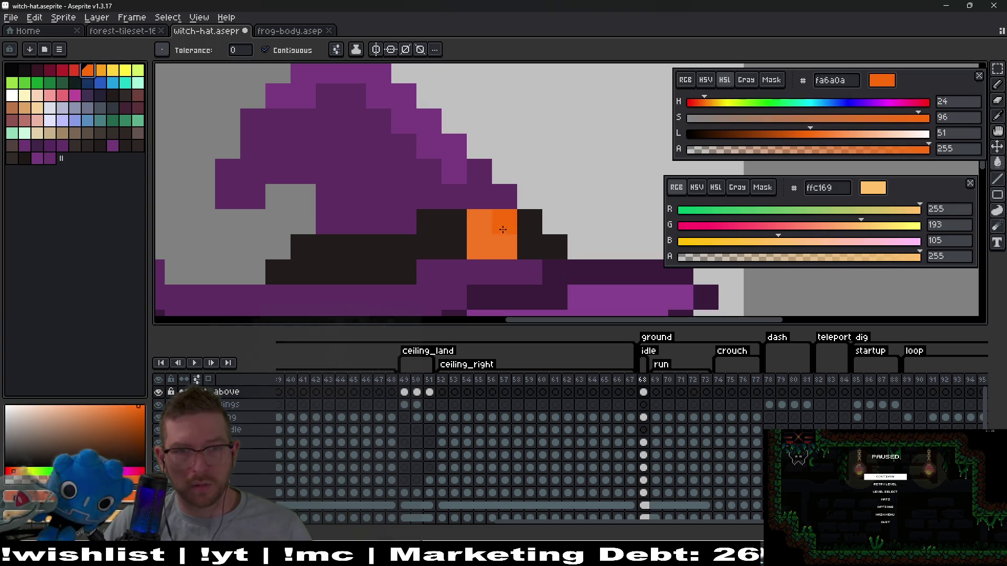
key(b)
mouse_move(477, 220)
mouse_down()
mouse_move(483, 247)
mouse_move(499, 222)
mouse_up()
Step: Raise lightness to 74 and pencil light-orange pixels above, below and left of the ornament
scroll(615, 258, down, 4)
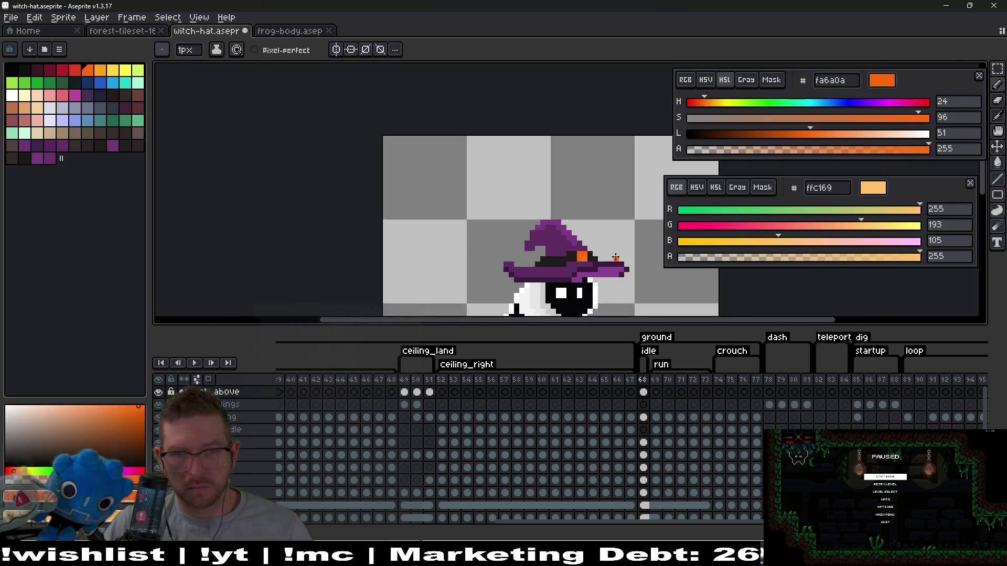
key(v)
key(b)
scroll(619, 265, up, 4)
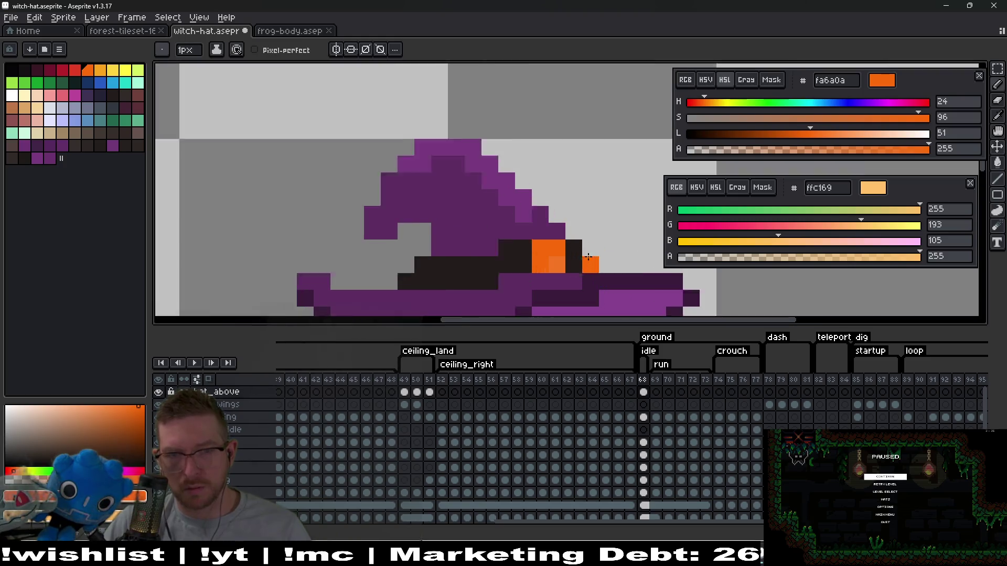
click(865, 135)
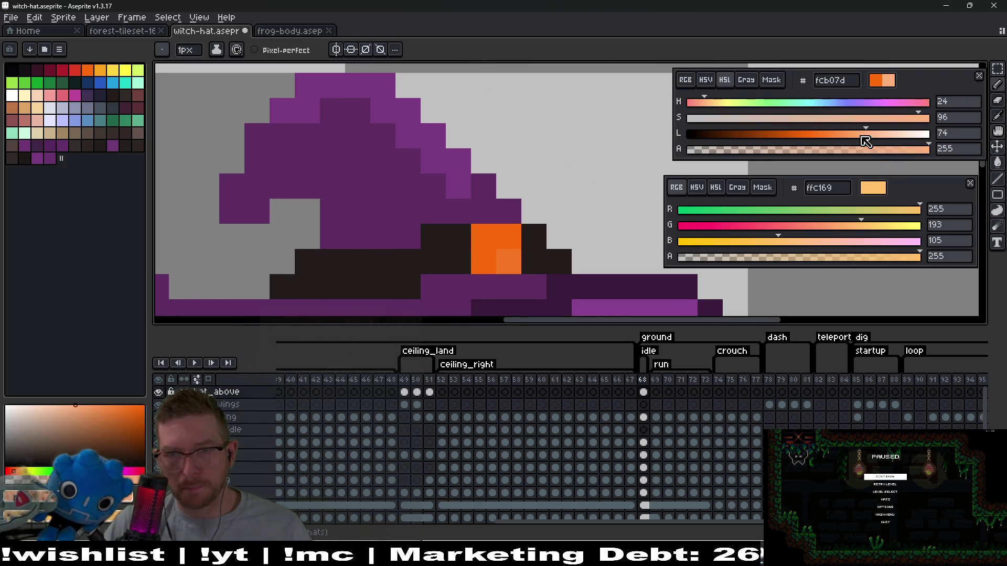
drag(508, 211, 483, 211)
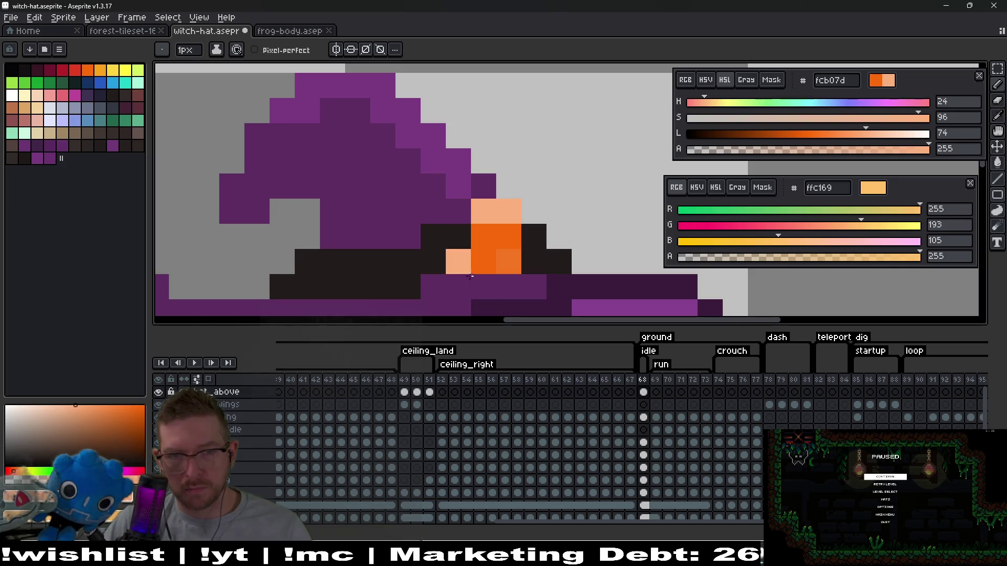
drag(483, 287, 501, 282)
scroll(501, 282, down, 4)
scroll(524, 262, up, 5)
mouse_move(570, 258)
mouse_down()
mouse_move(534, 255)
mouse_move(634, 255)
mouse_move(461, 209)
mouse_up()
Step: Eyedrop the dark orange from the ornament and return to the Pencil
scroll(624, 256, down, 4)
key(v)
scroll(524, 241, up, 5)
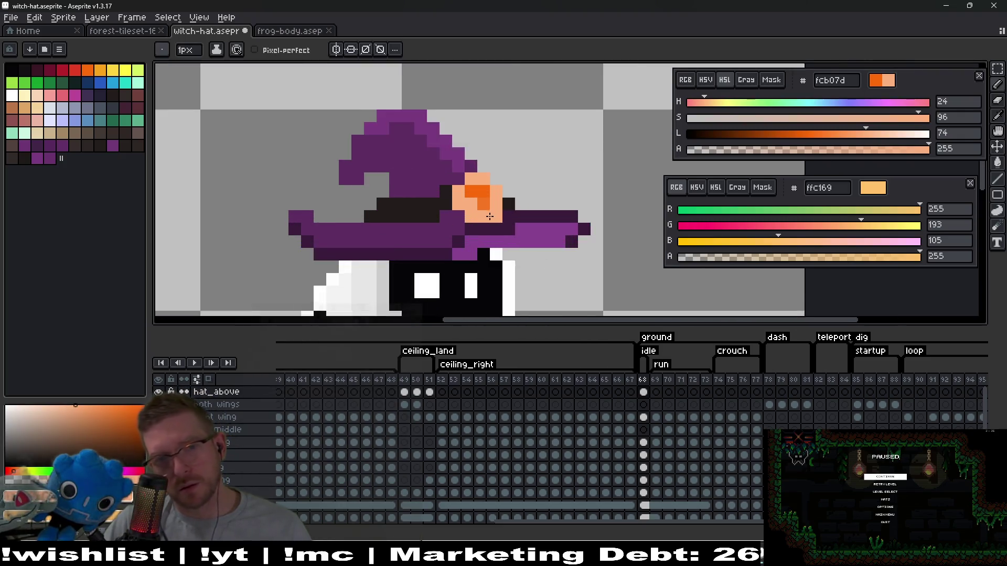
key(i)
click(446, 223)
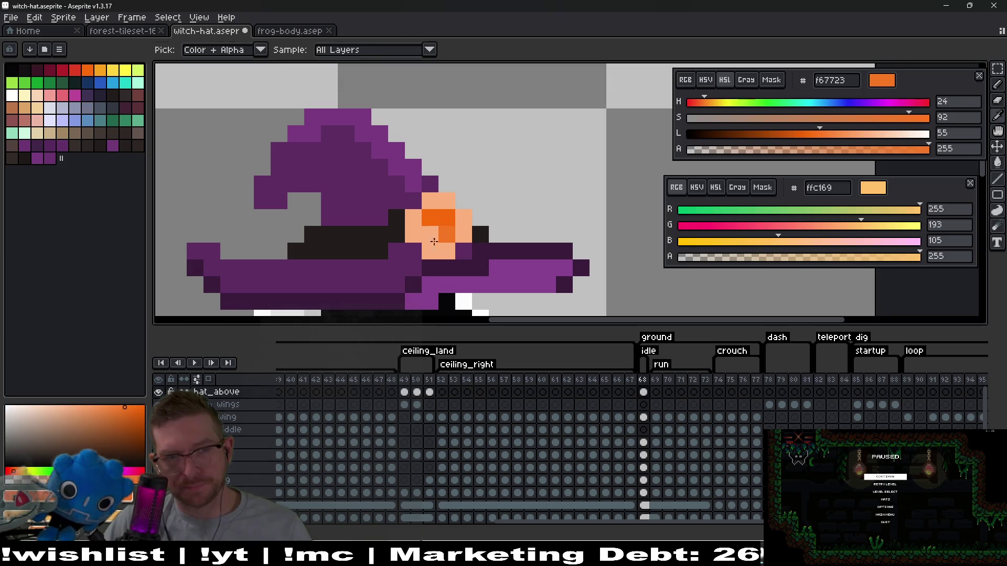
key(b)
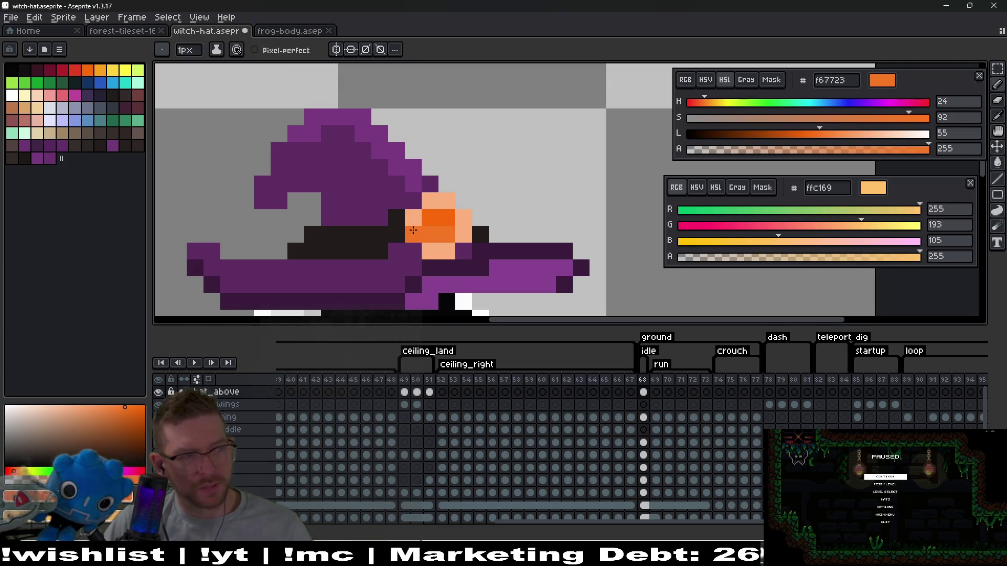
Step: Set the drawing colour to white using the hue and lightness sliders
scroll(488, 254, down, 4)
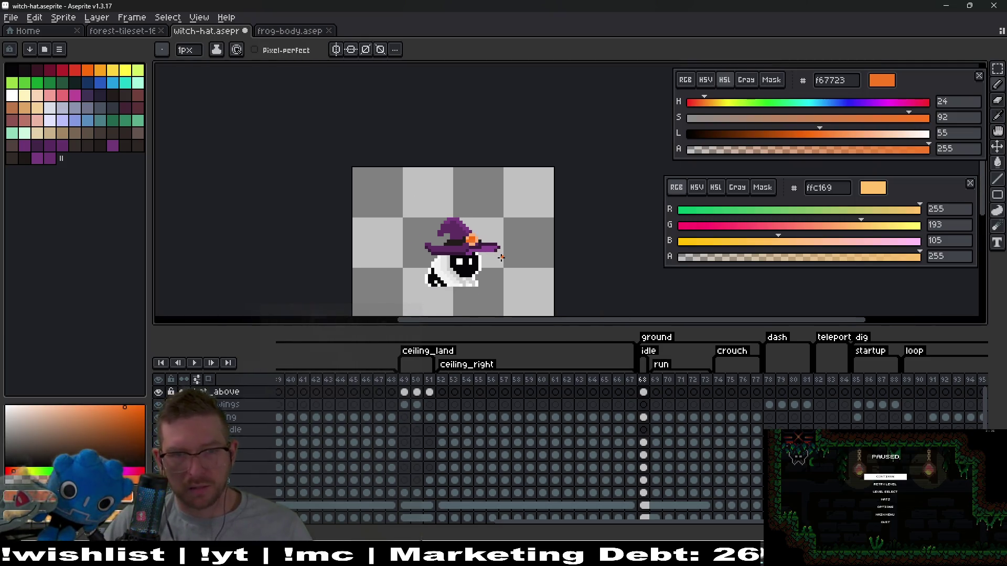
scroll(444, 251, up, 5)
drag(445, 189, 451, 206)
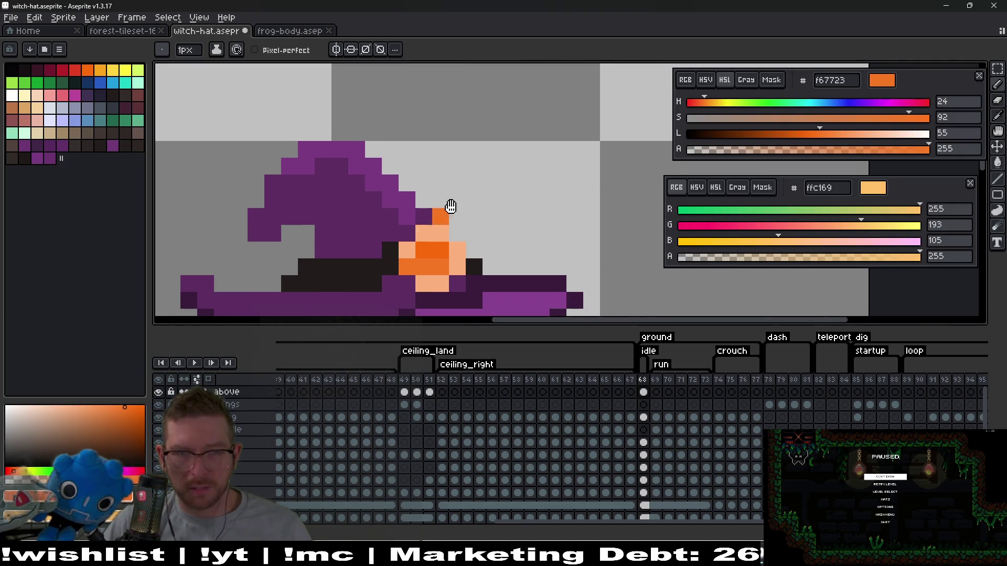
scroll(451, 206, down, 4)
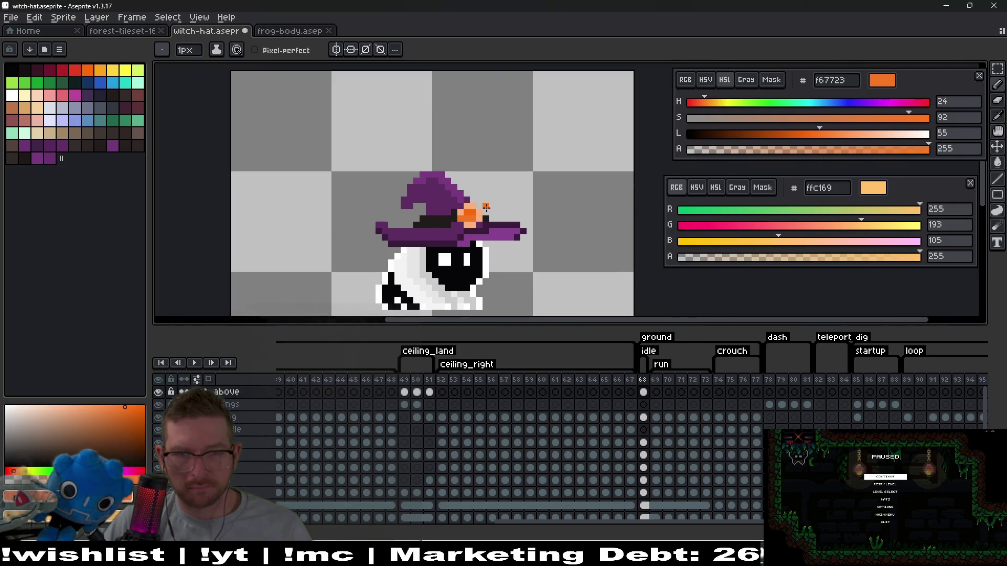
click(16, 86)
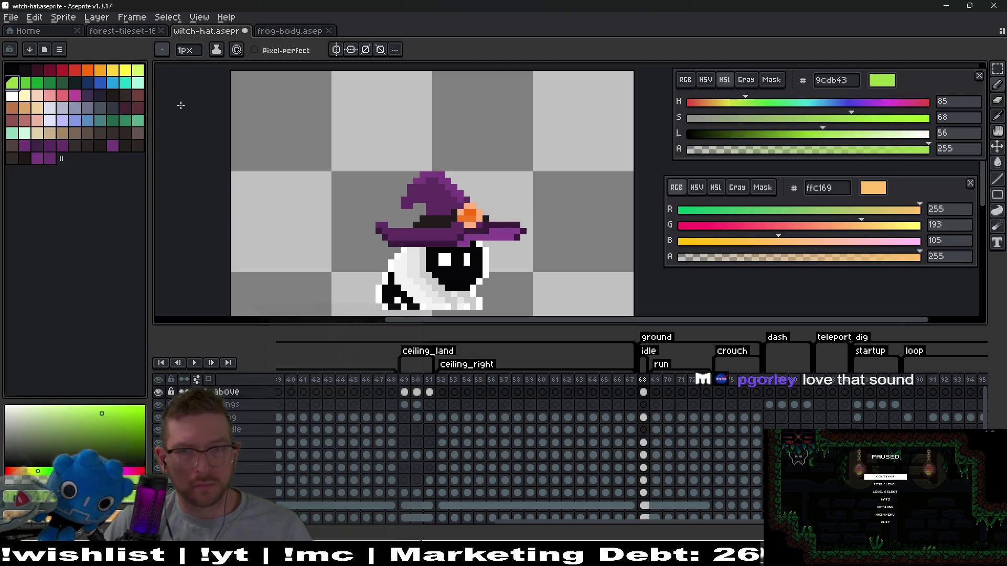
drag(721, 102, 637, 105)
drag(859, 135, 928, 134)
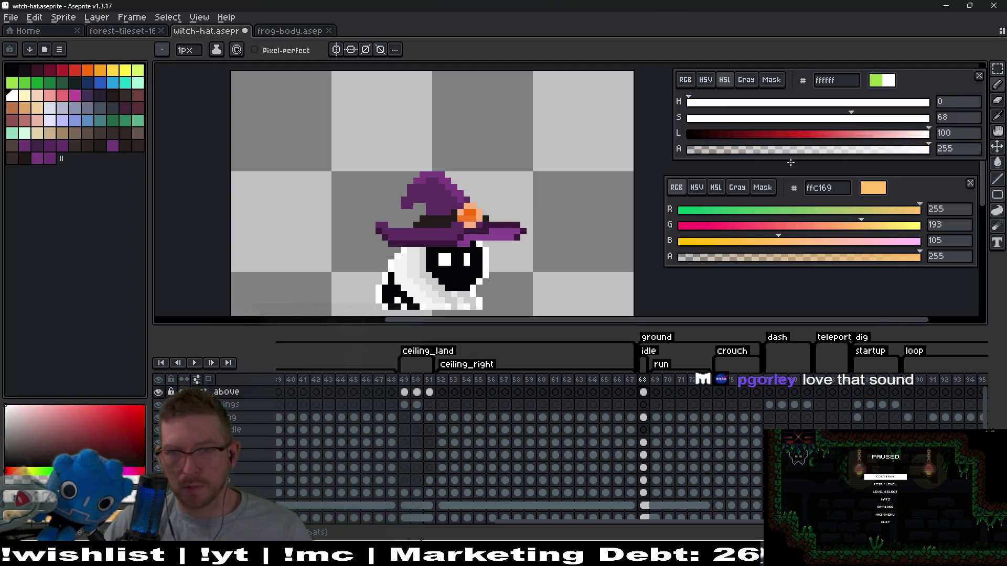
scroll(521, 248, up, 2)
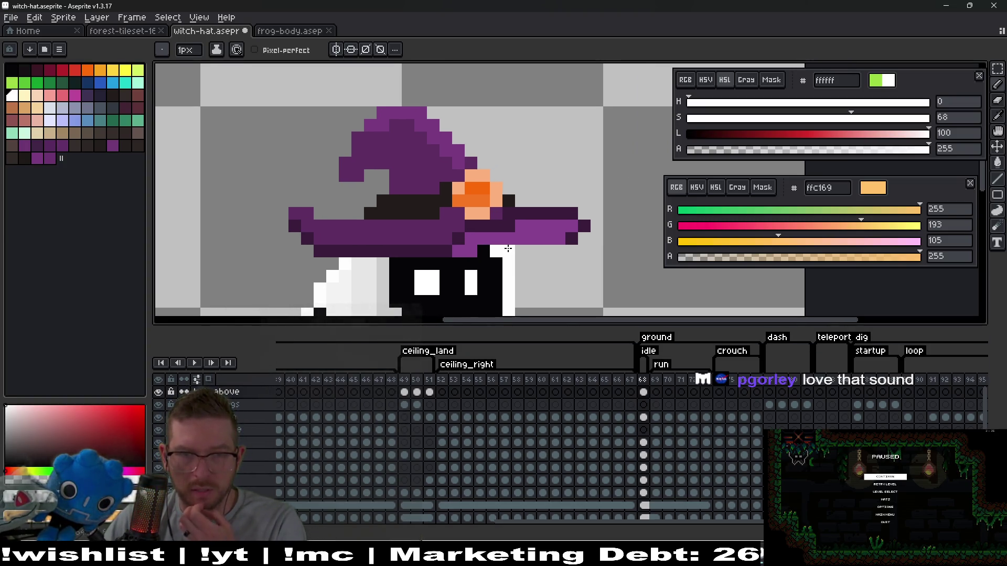
Step: Draw the white outline along the right brim and up the crown's right edge to the tip
drag(509, 247, 564, 250)
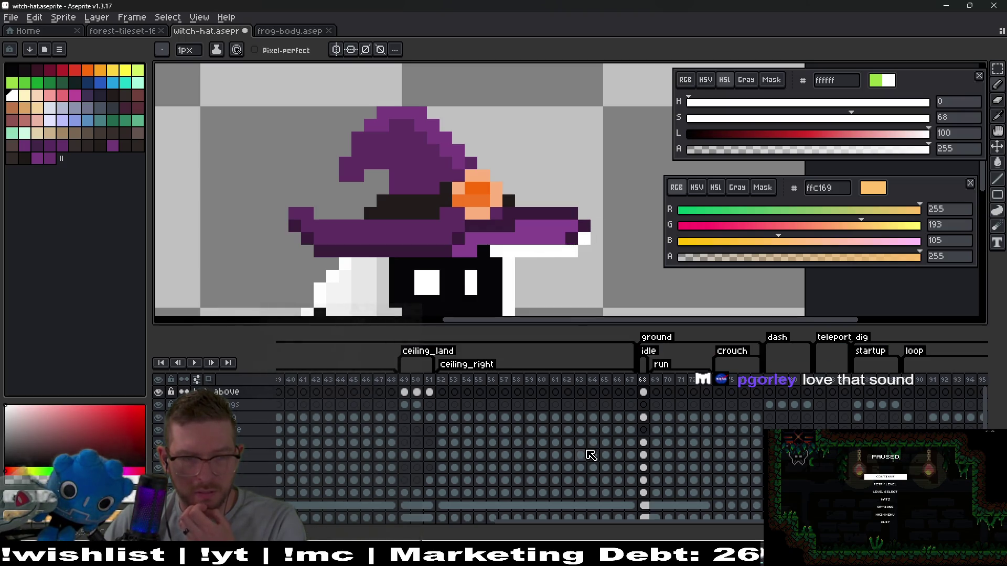
scroll(591, 455, down, 1)
scroll(591, 455, up, 1)
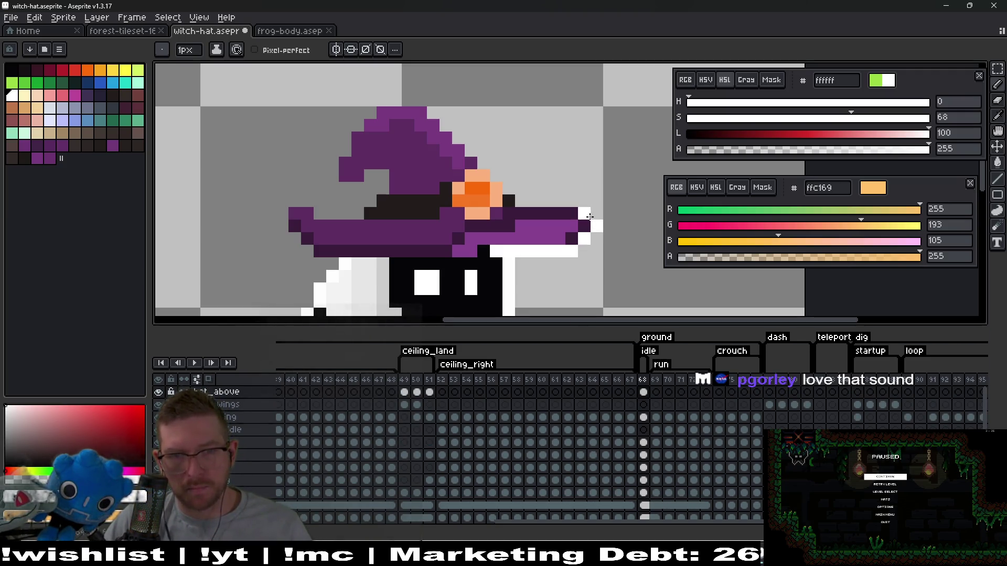
drag(571, 202, 529, 201)
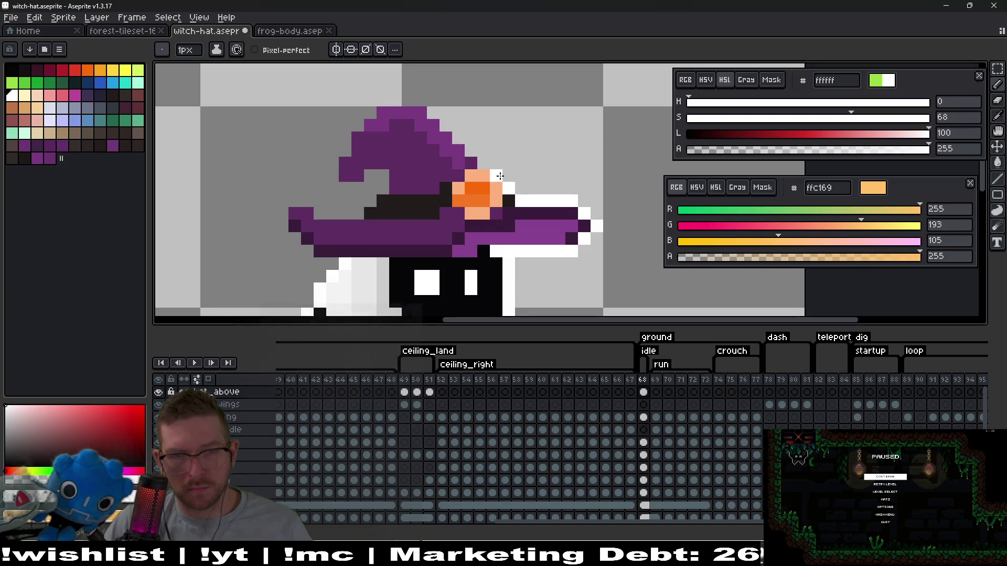
key(l)
click(483, 164)
click(467, 148)
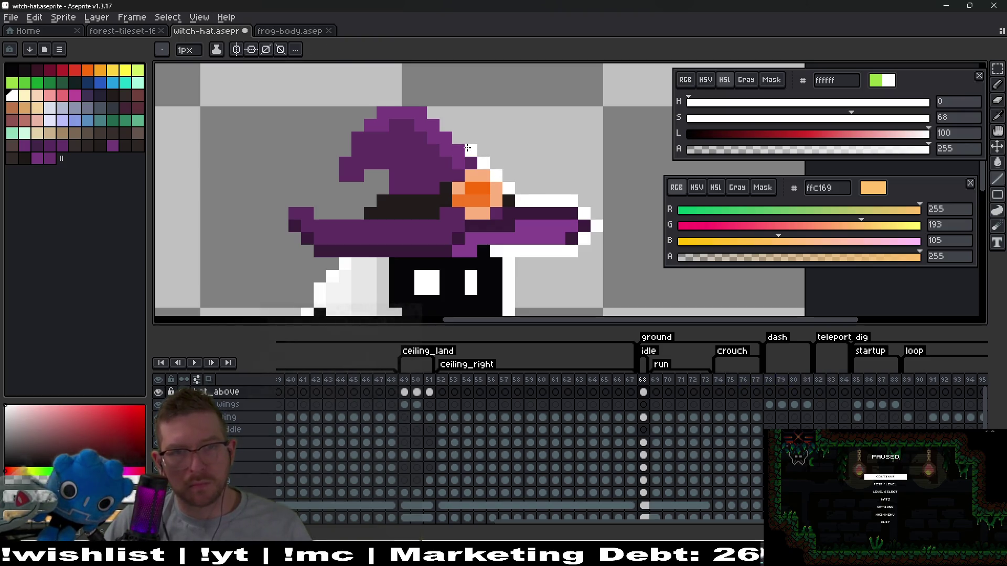
click(433, 113)
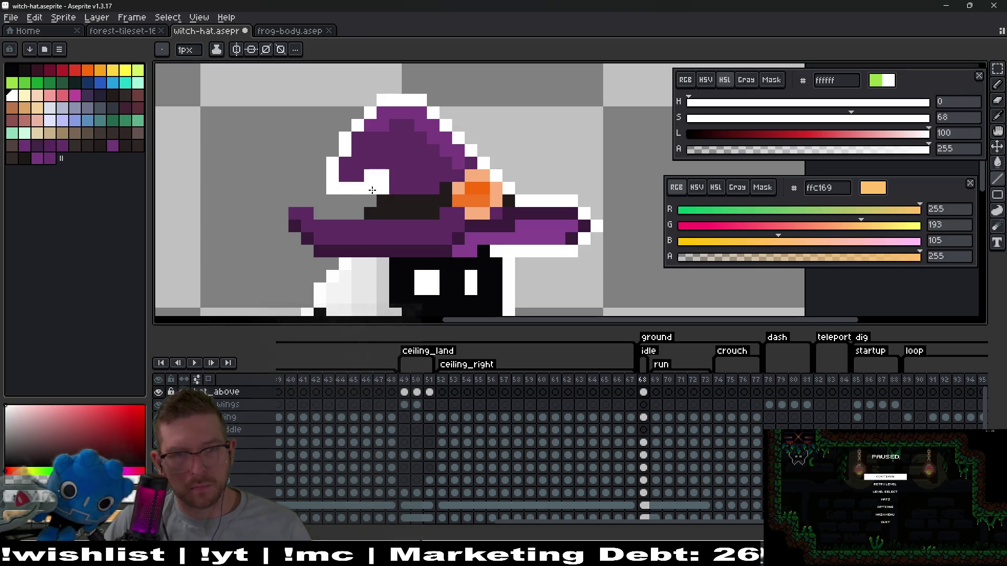
Step: Outline the left side and underside of the brim in white, clearing a stray pixel
drag(347, 209, 317, 208)
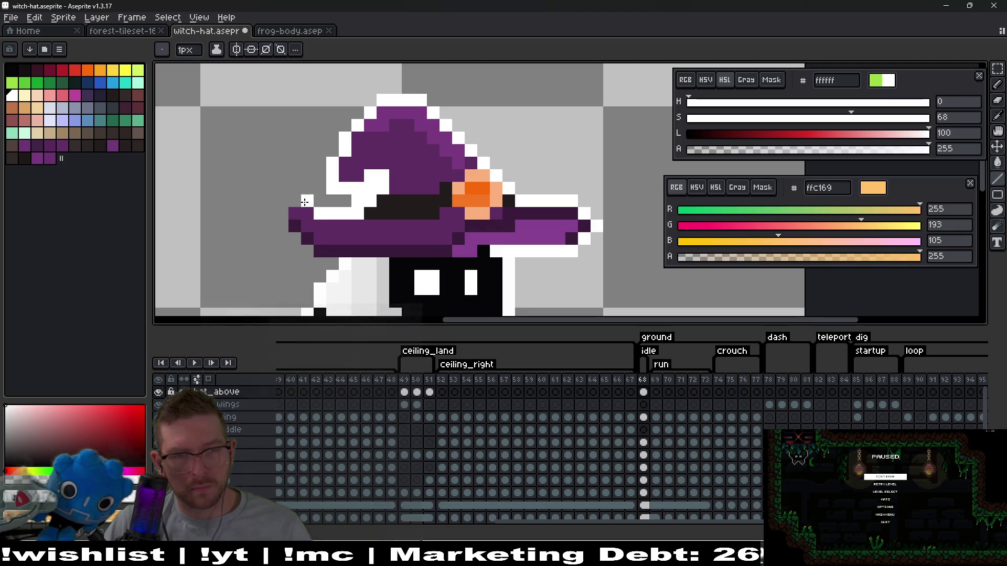
key(b)
click(370, 189)
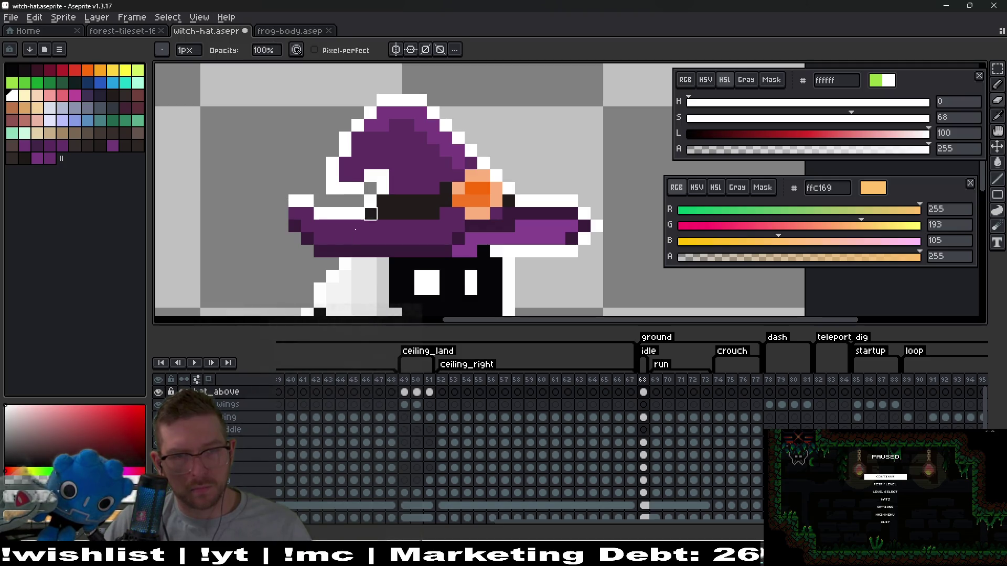
scroll(308, 226, up, 2)
drag(269, 227, 310, 275)
click(370, 302)
Step: Nudge the hat layer one pixel down on the ghost sprite
scroll(371, 226, down, 6)
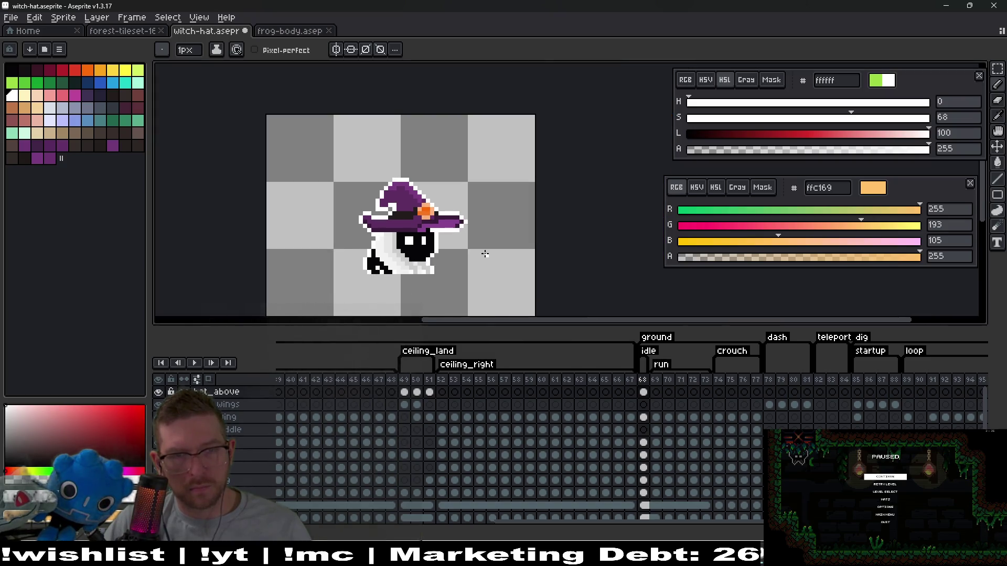
scroll(501, 180, down, 2)
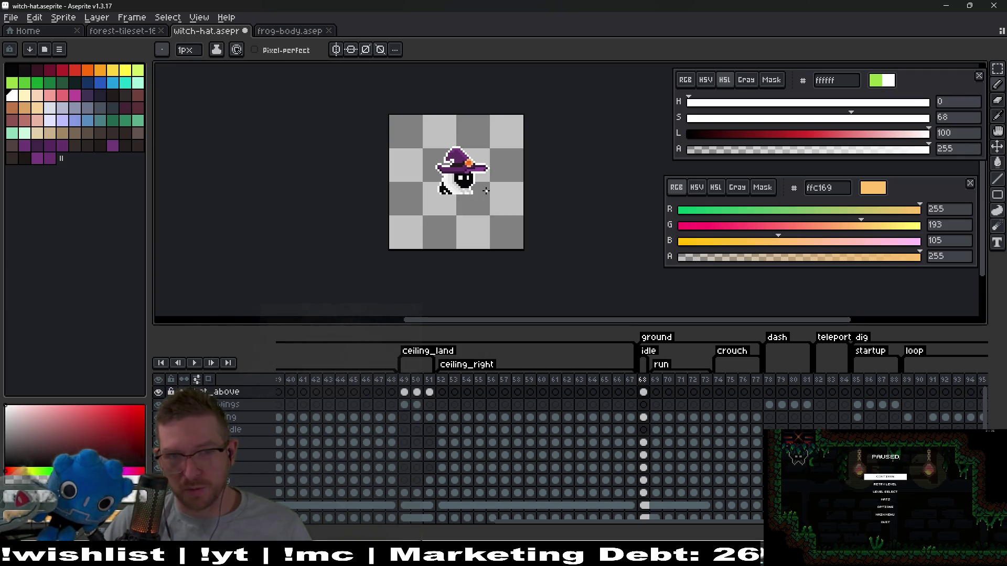
drag(485, 190, 504, 225)
key(ctrl)
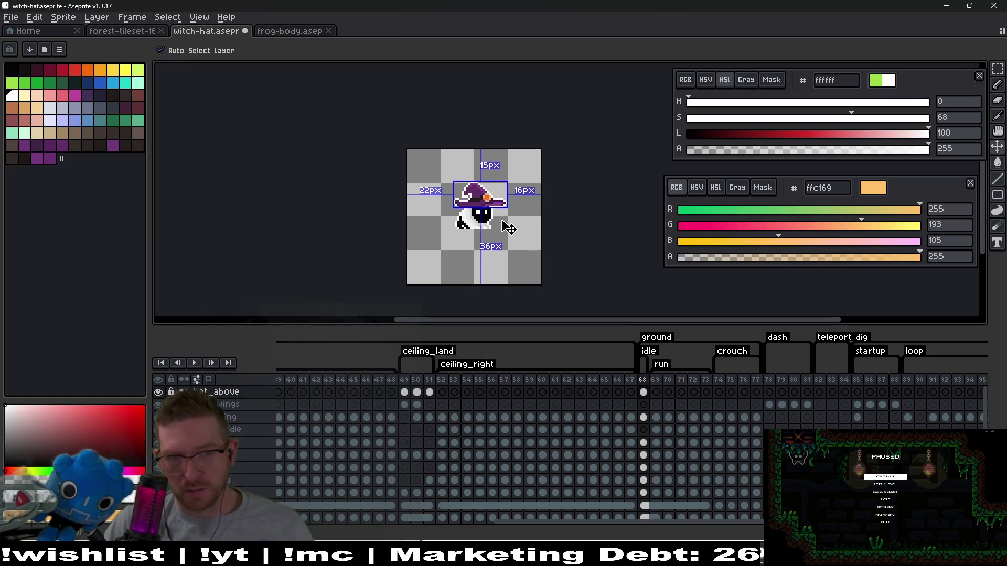
key(Right)
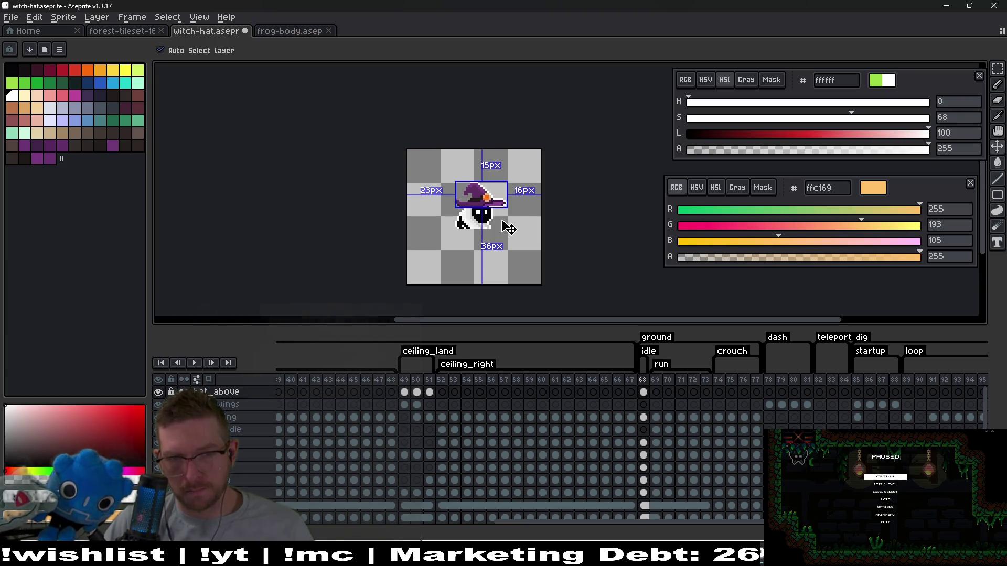
key(Down)
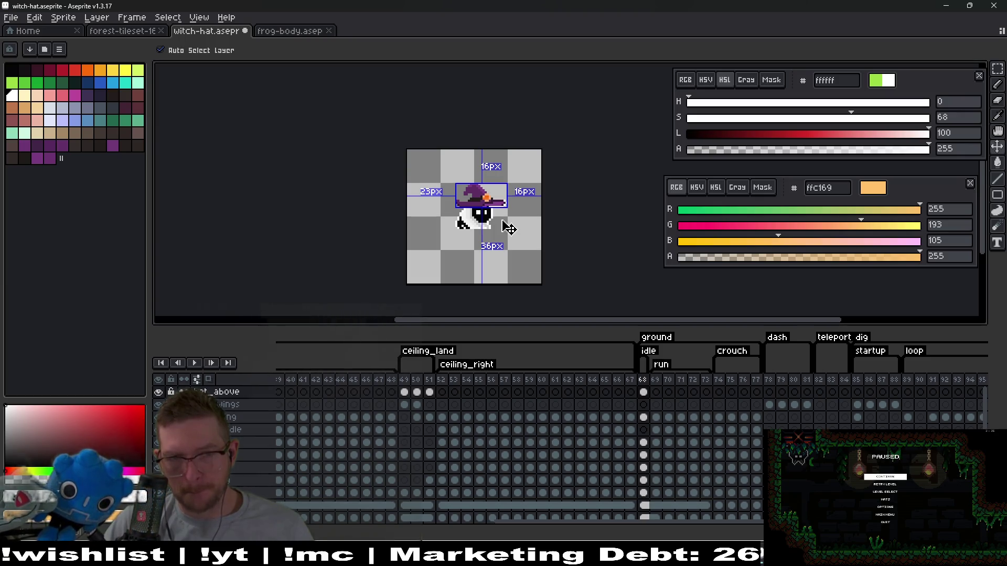
key(ctrl+z)
scroll(507, 227, up, 3)
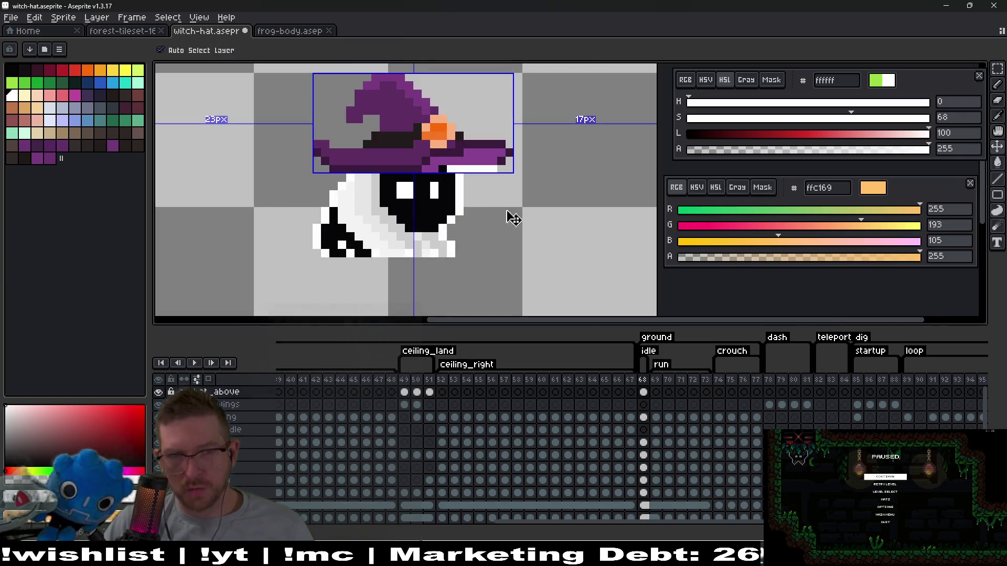
key(b)
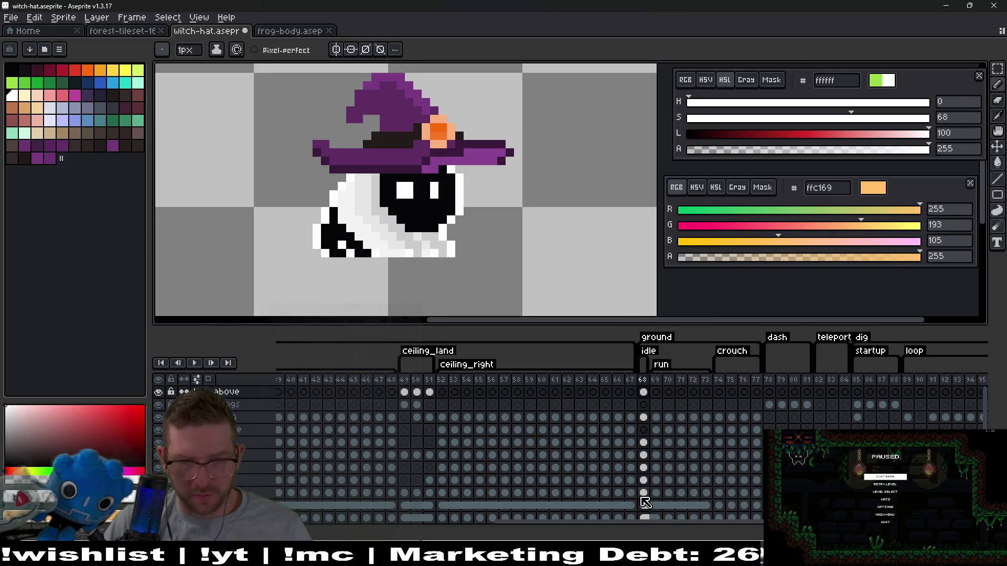
Step: Compare with frame 69, then in frame 68 outline the brim top, tip side and left brim end
click(656, 493)
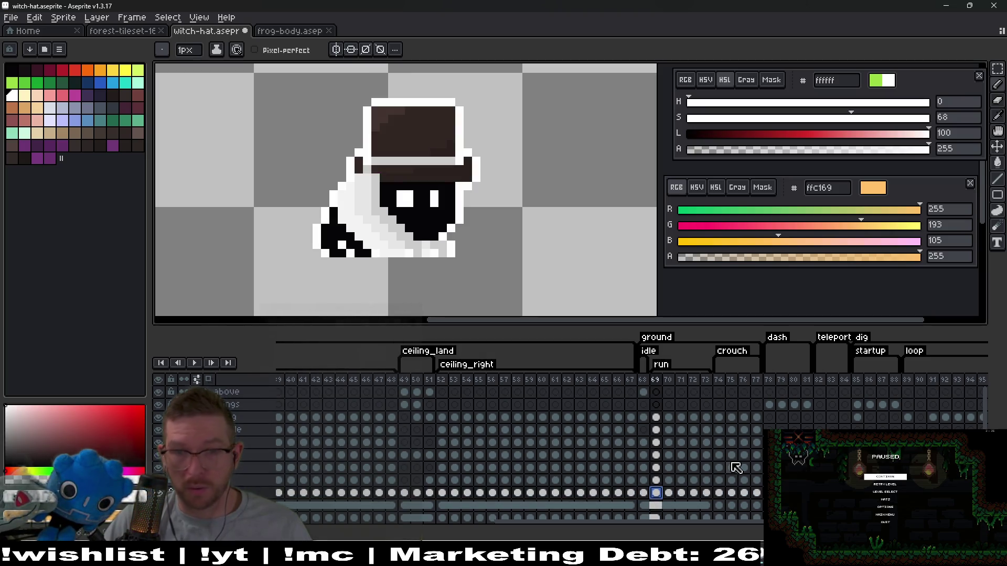
click(643, 429)
drag(499, 199, 484, 259)
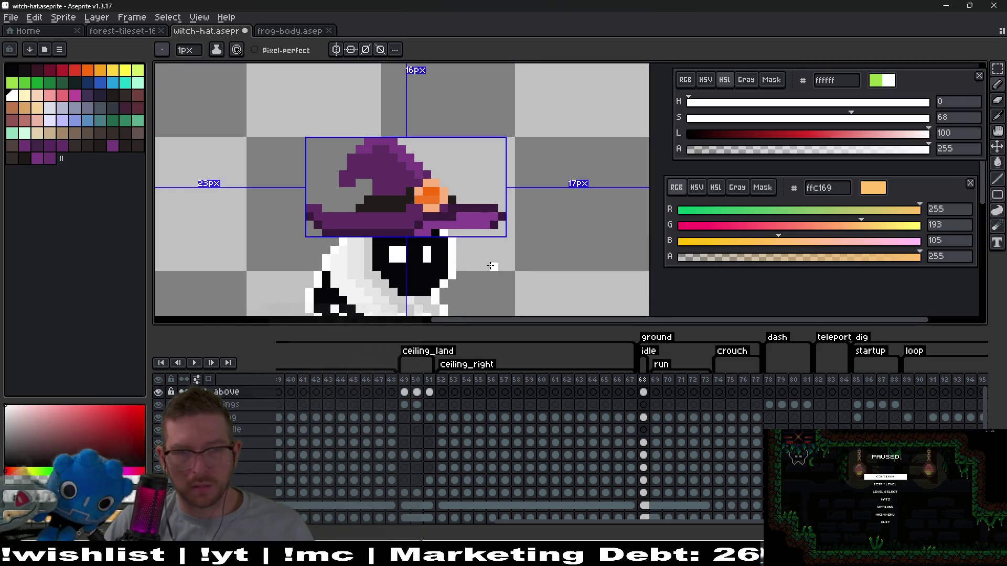
key(b)
drag(498, 200, 456, 200)
click(426, 167)
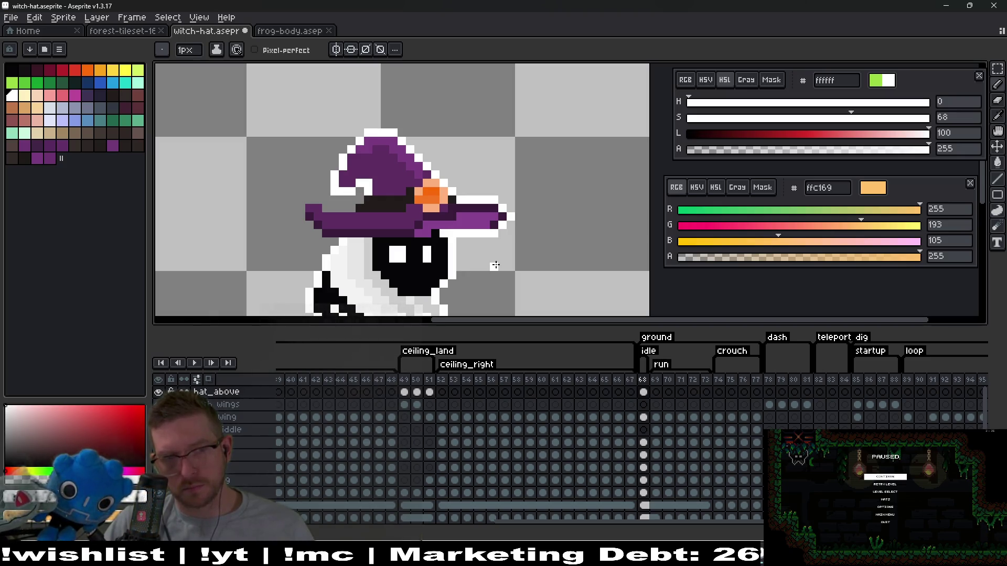
drag(318, 199, 301, 218)
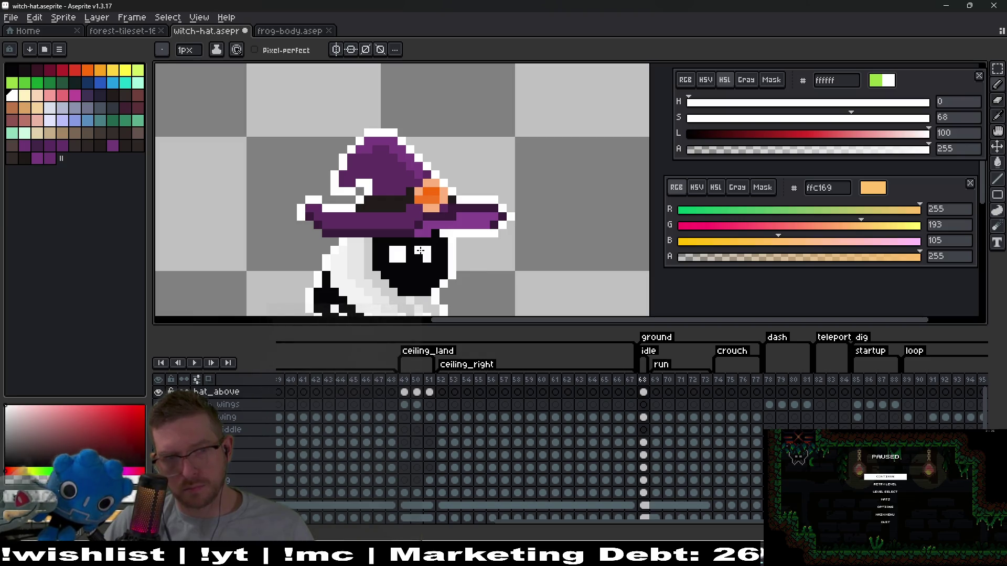
Step: Under the curled tip, make one pixel white and repaint its neighbour purple
scroll(441, 223, up, 2)
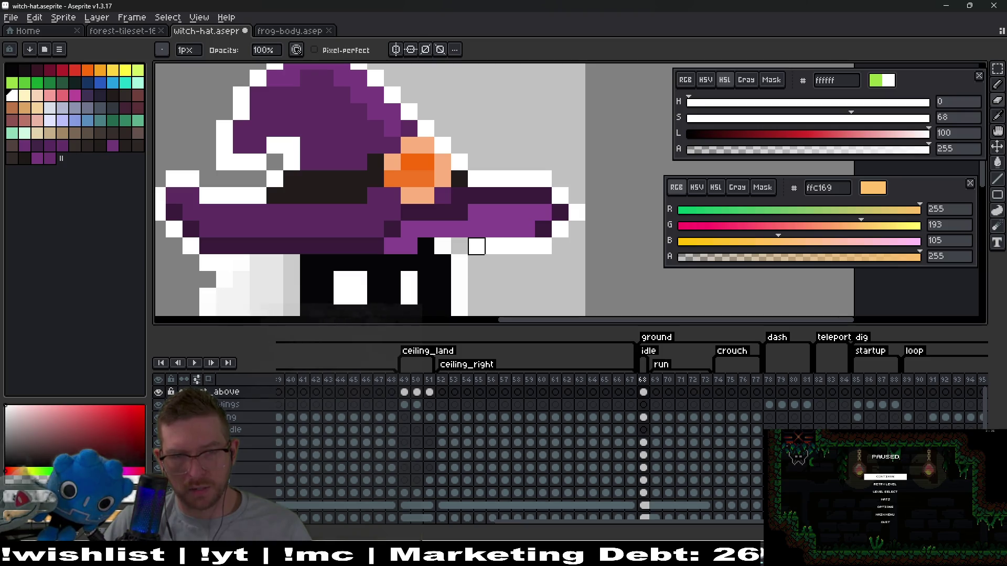
scroll(482, 251, down, 6)
scroll(499, 190, up, 5)
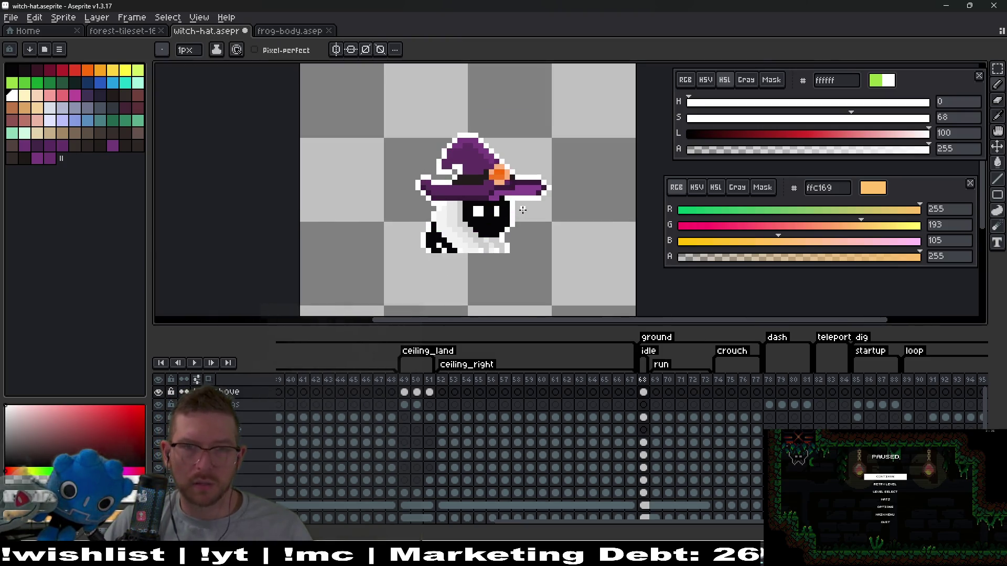
drag(499, 190, 481, 231)
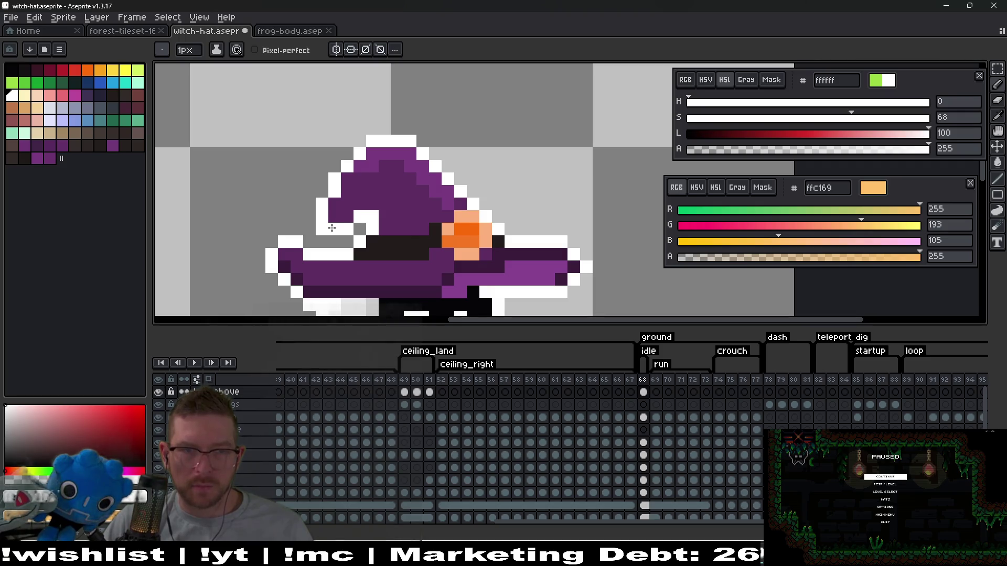
scroll(504, 228, down, 4)
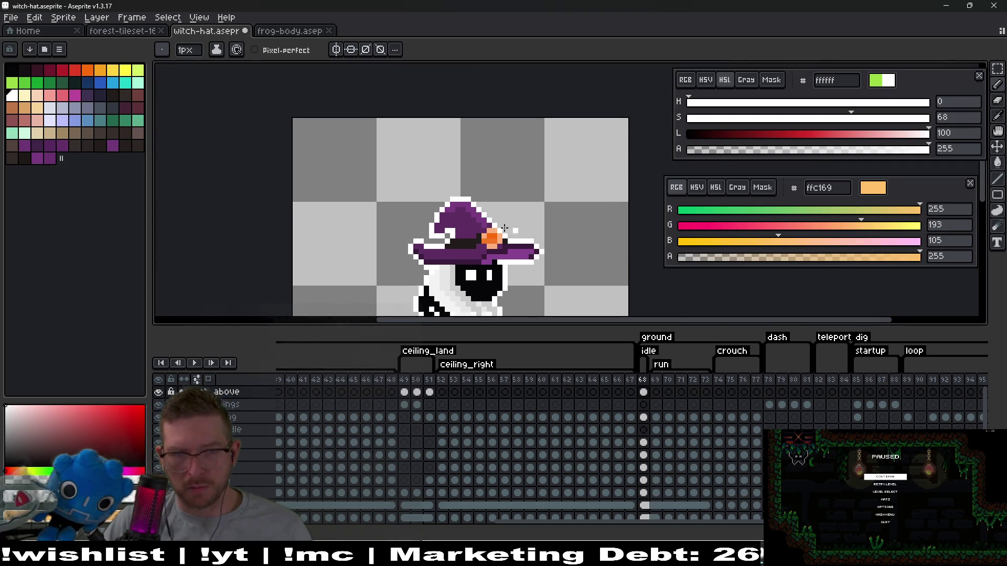
scroll(504, 229, up, 2)
scroll(416, 242, up, 2)
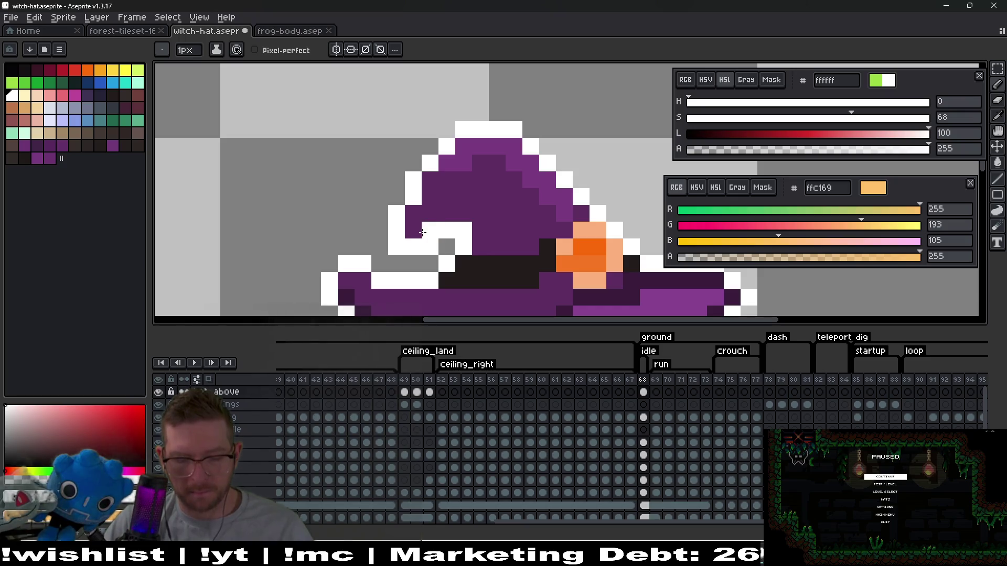
alt+click(402, 253)
right_click(402, 252)
click(416, 244)
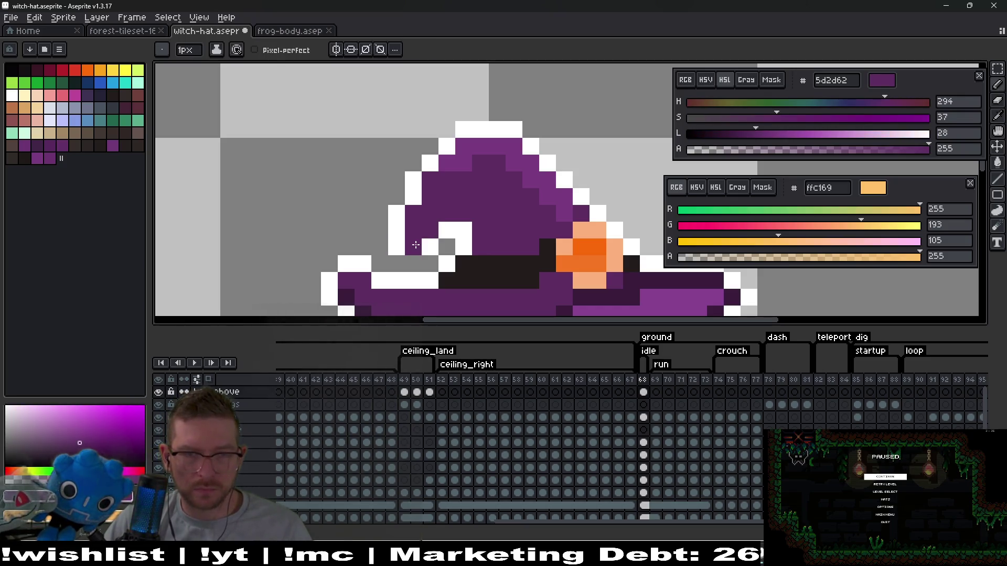
Step: Pick white again from the outline and reframe the hat in the view
alt+click(404, 251)
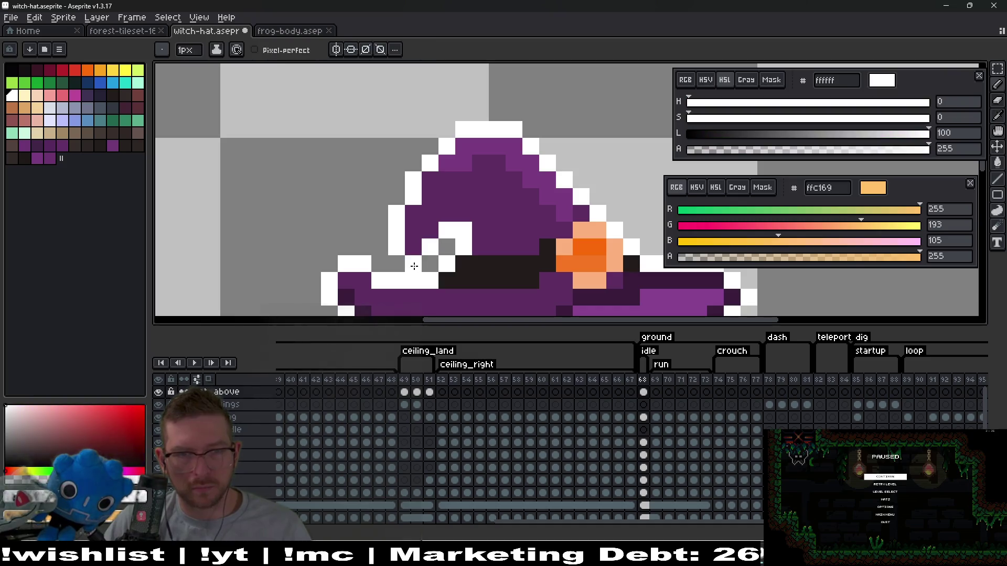
scroll(419, 262, down, 3)
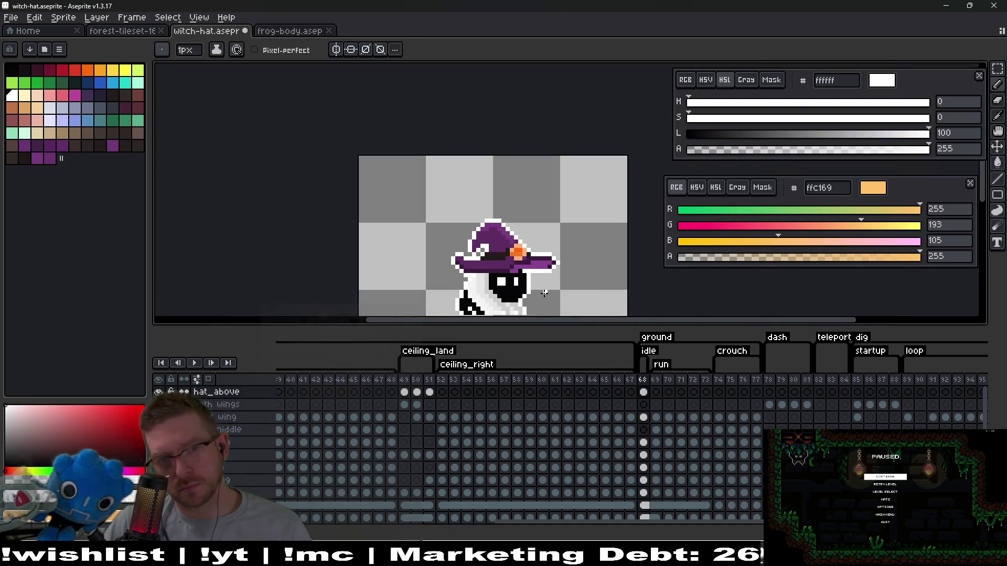
drag(544, 293, 523, 222)
scroll(528, 226, up, 2)
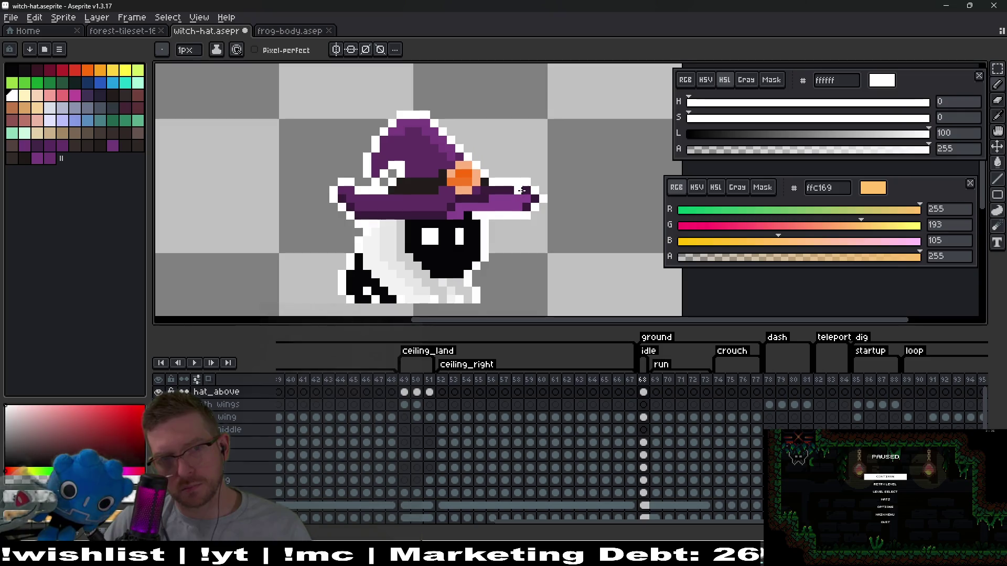
drag(470, 156, 470, 224)
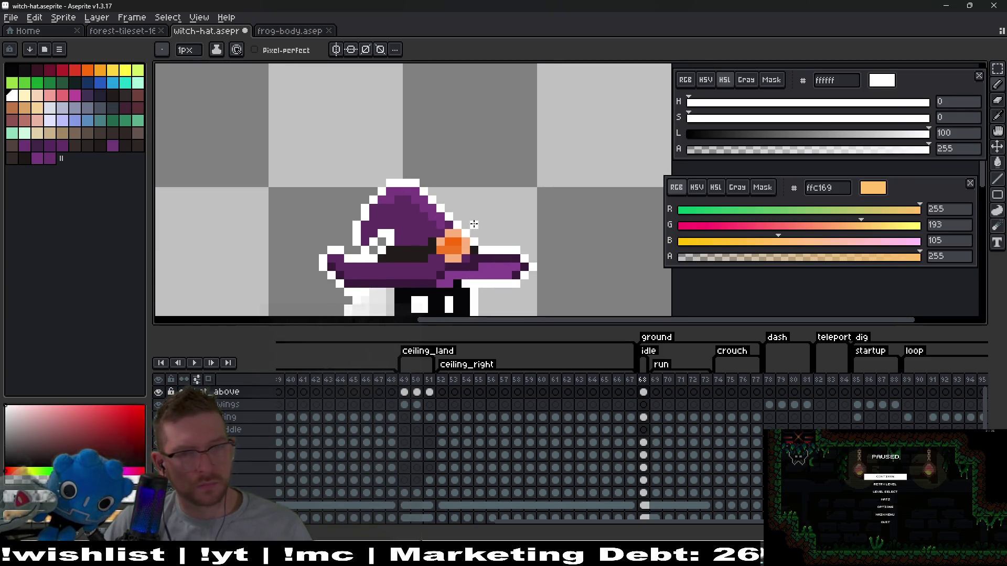
scroll(451, 231, up, 4)
Step: Pick the hat's lighter purple and paint the stray white pixels near the tip purple
key(i)
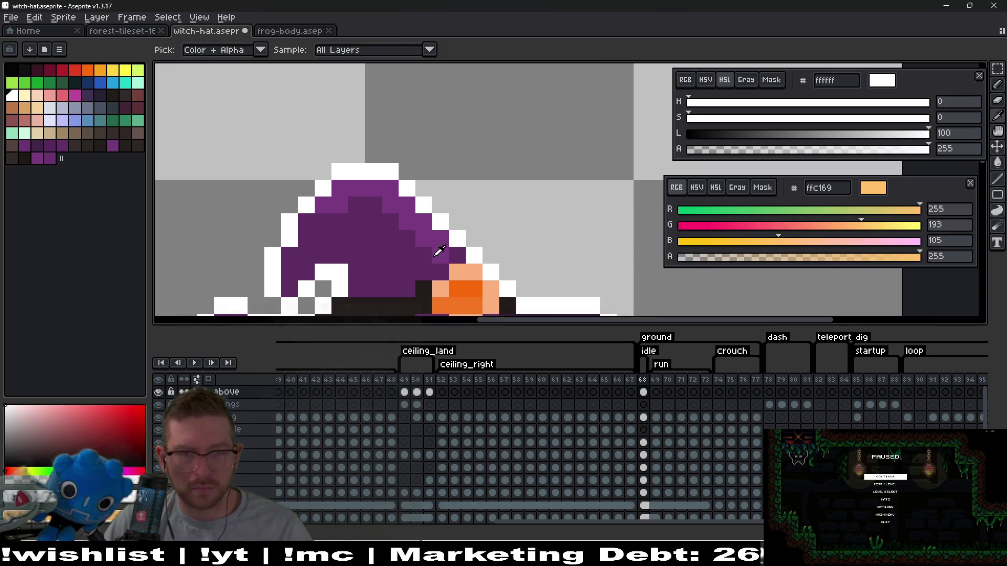
click(439, 252)
key(b)
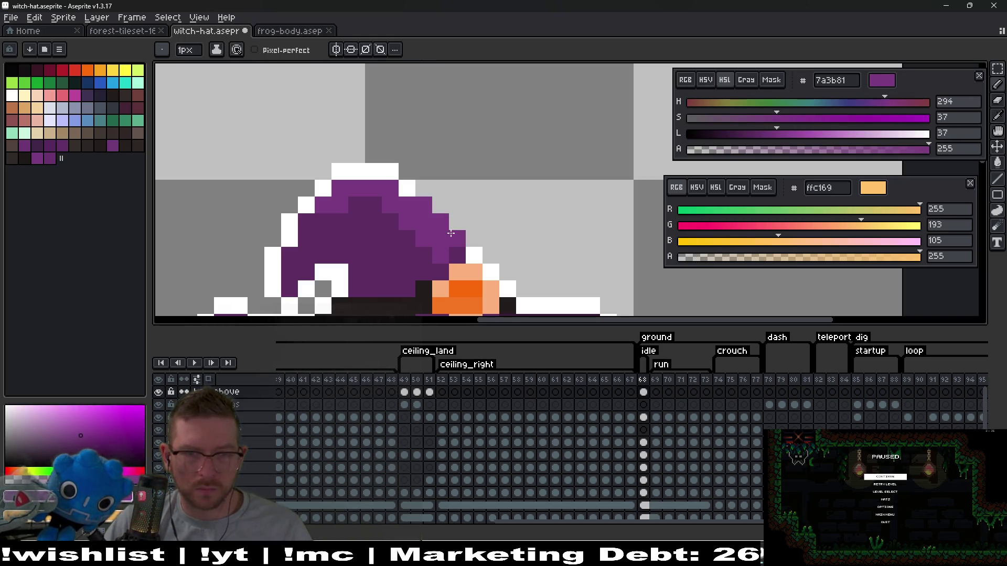
click(407, 187)
scroll(457, 239, down, 4)
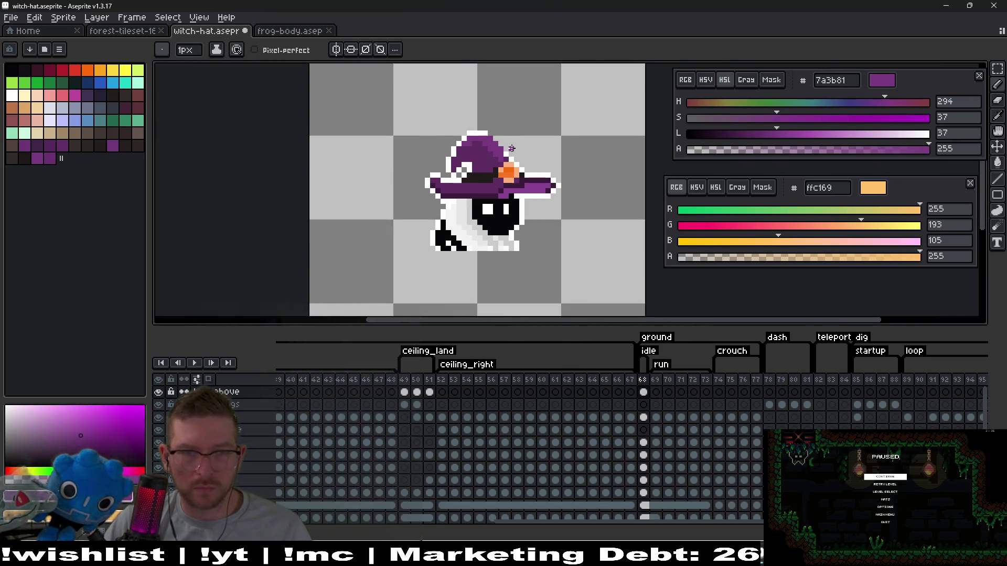
scroll(512, 149, up, 3)
click(501, 160)
scroll(493, 184, down, 1)
scroll(486, 208, up, 1)
click(485, 208)
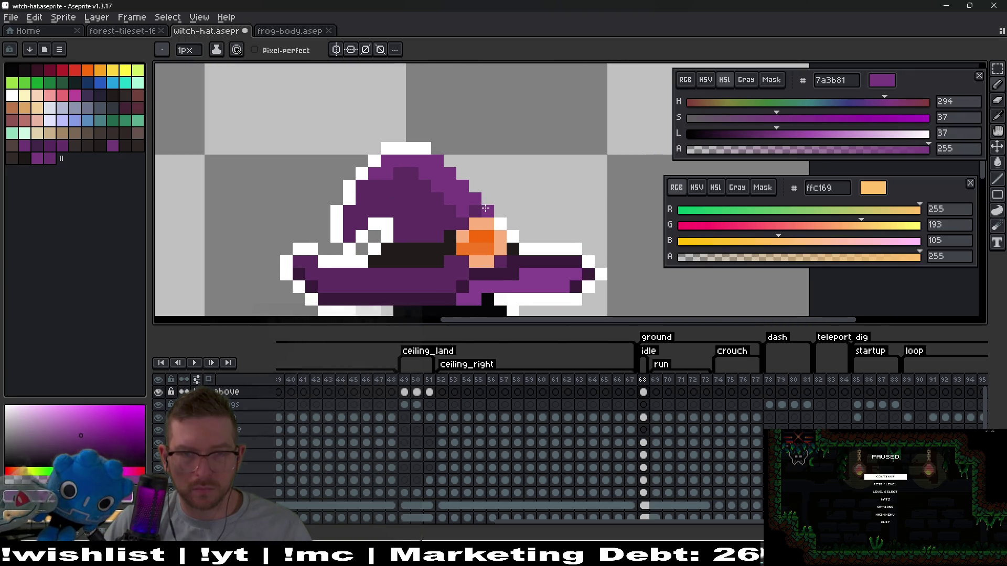
drag(526, 212, 512, 221)
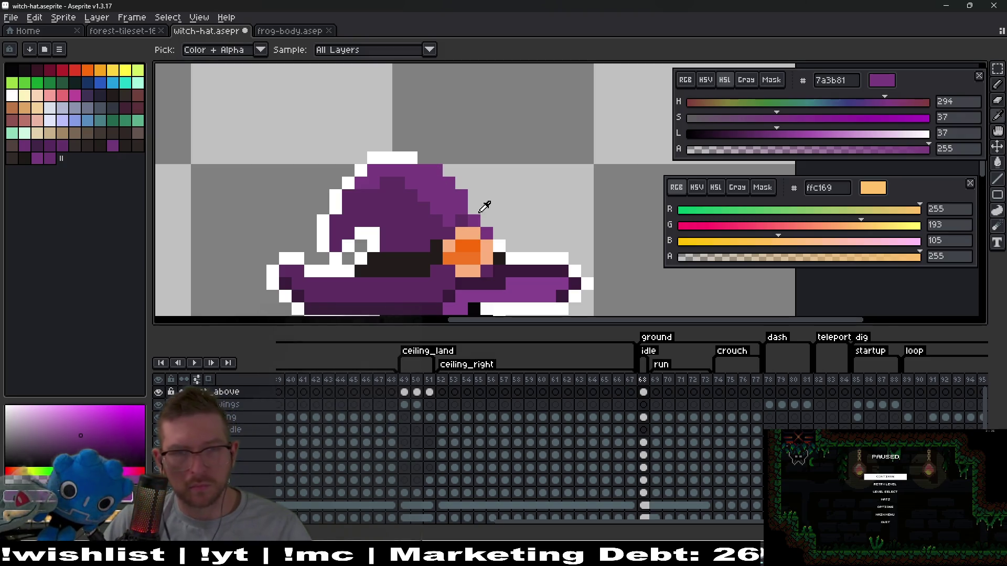
Step: Paint remaining stray outline pixels at the tip and on the brim purple
alt+click(417, 157)
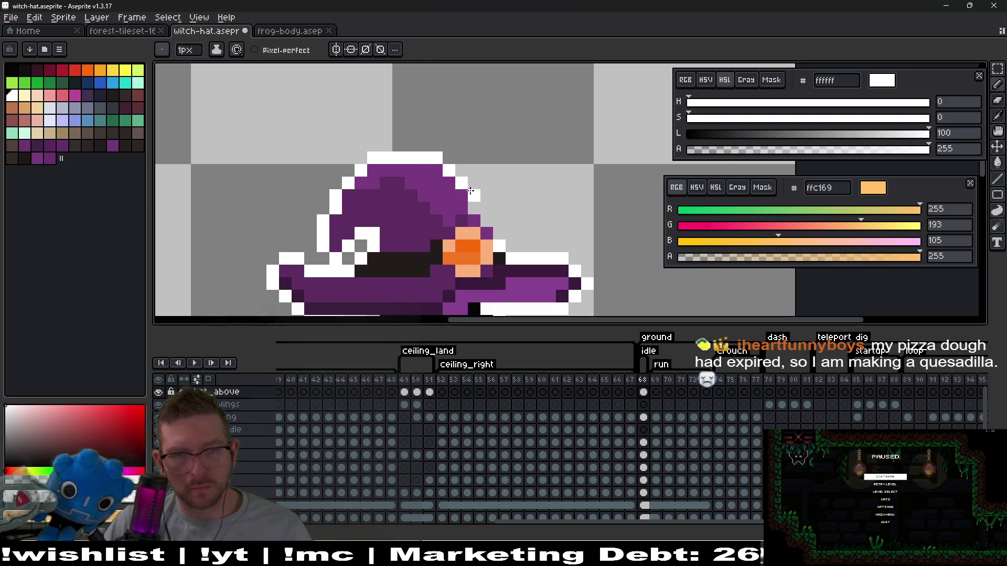
scroll(524, 246, down, 3)
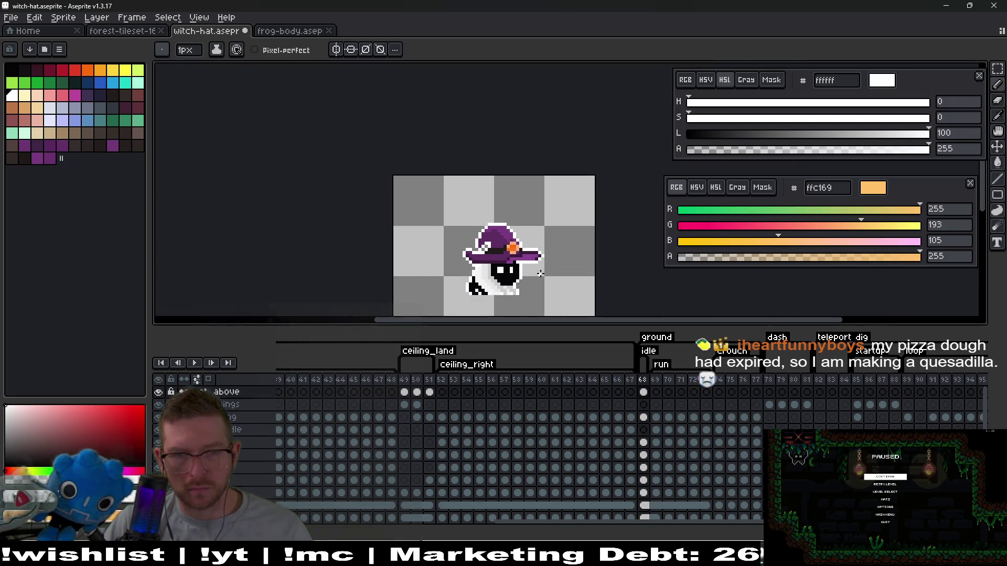
scroll(544, 209, up, 2)
scroll(515, 186, up, 4)
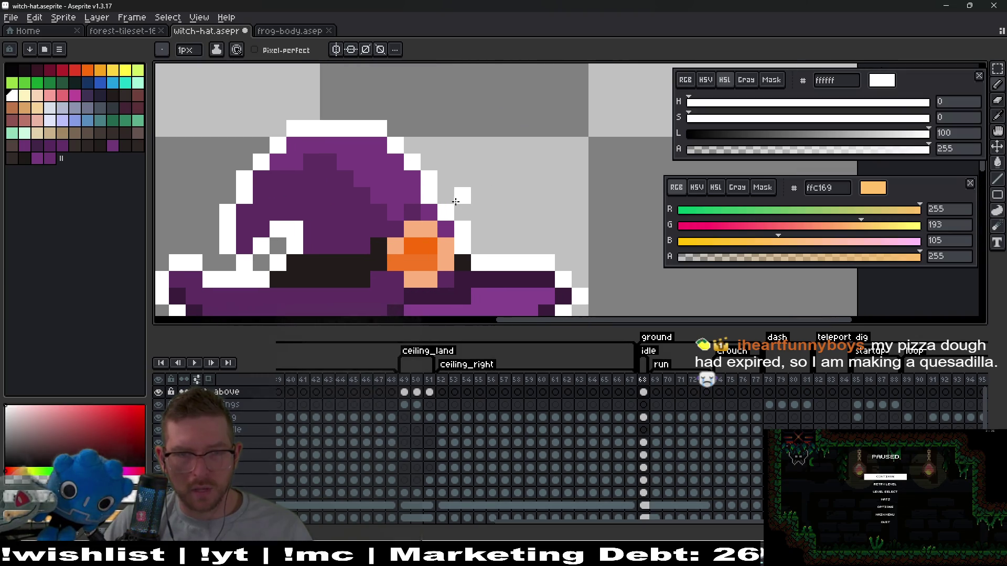
drag(429, 195, 449, 211)
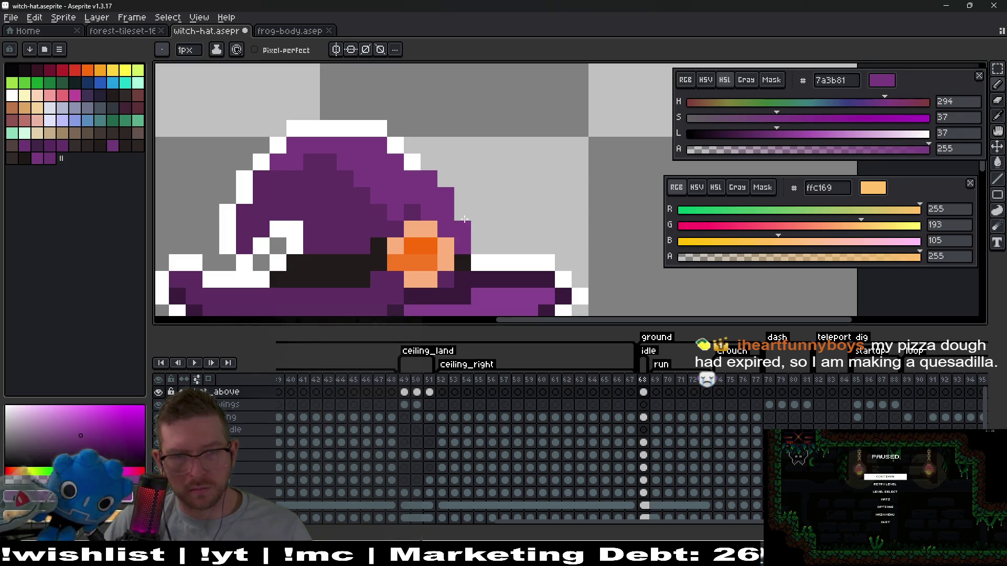
scroll(479, 213, down, 5)
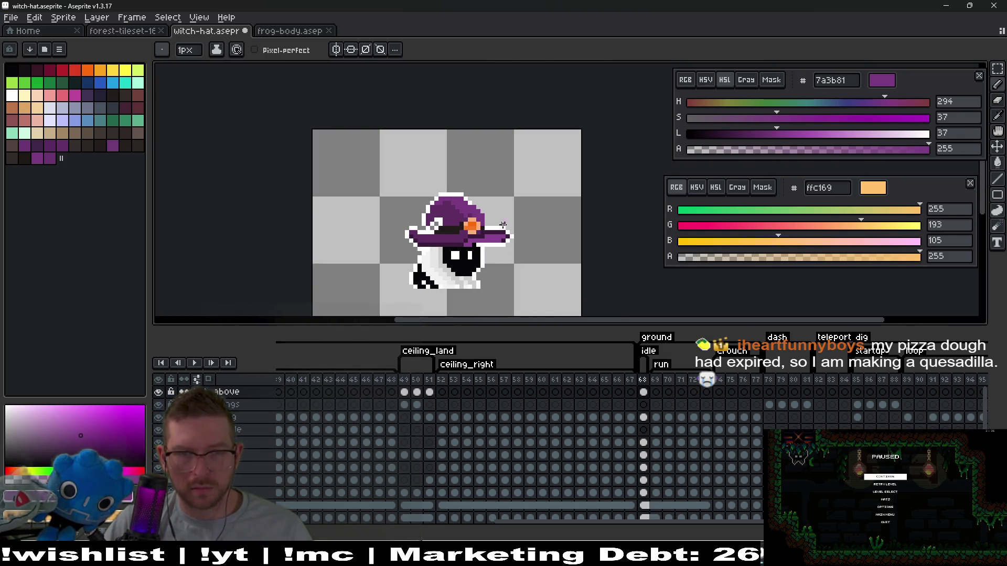
scroll(503, 225, up, 3)
key(ctrl)
click(512, 243)
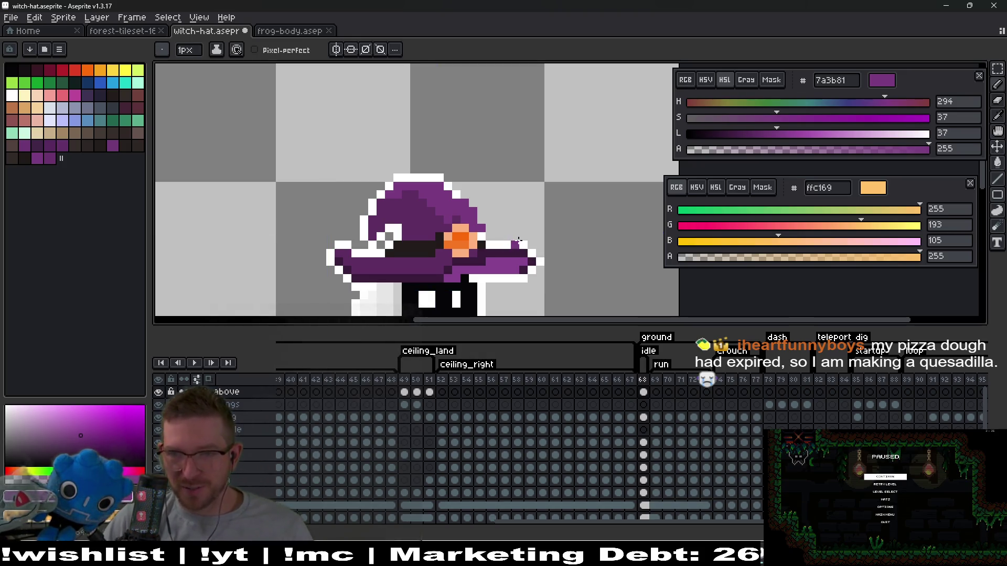
key(ctrl+z)
click(516, 239)
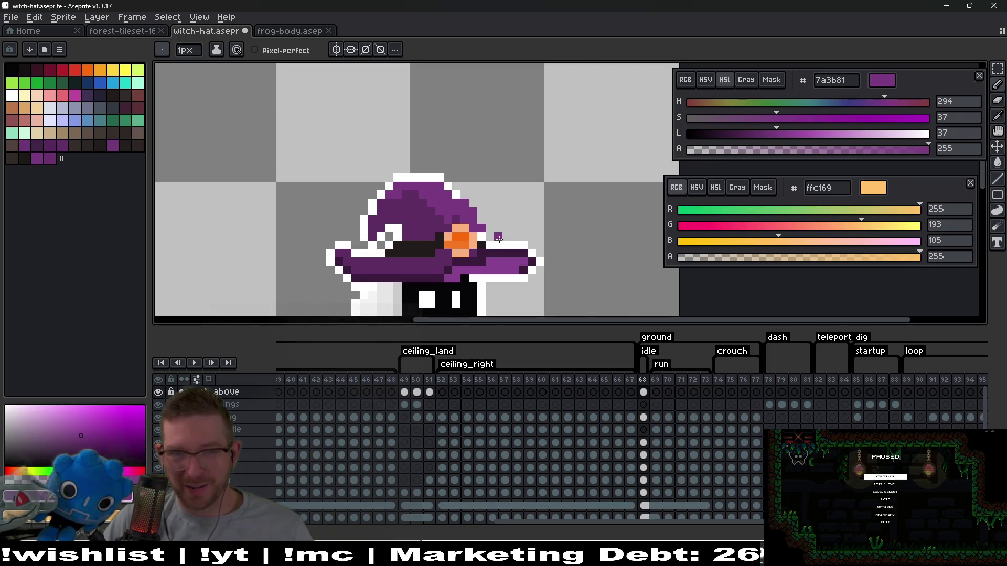
scroll(499, 238, up, 3)
Step: Pick white and redraw the outline hugging the crown's right edge
key(ctrl+z)
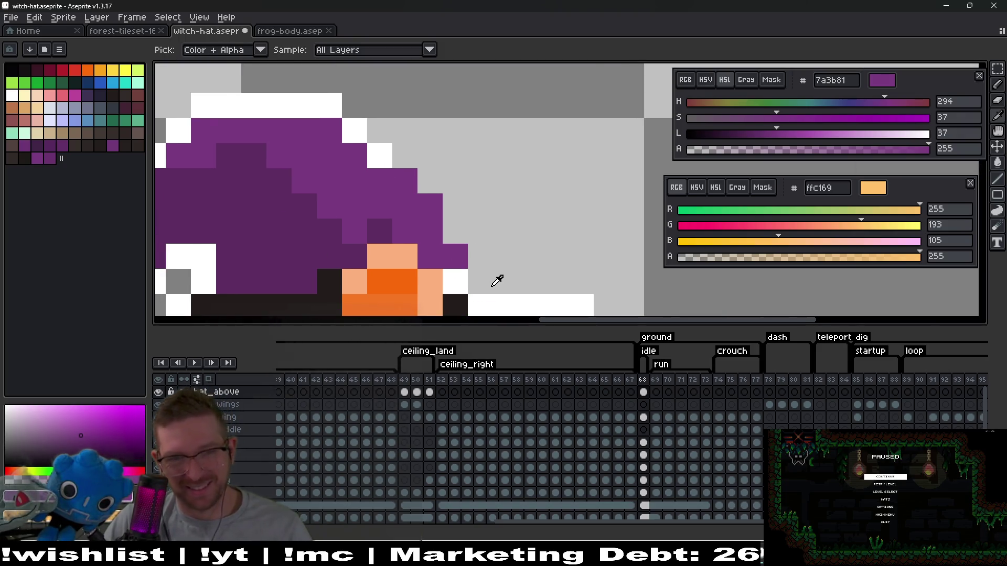
alt+click(456, 277)
click(457, 221)
drag(457, 198, 398, 152)
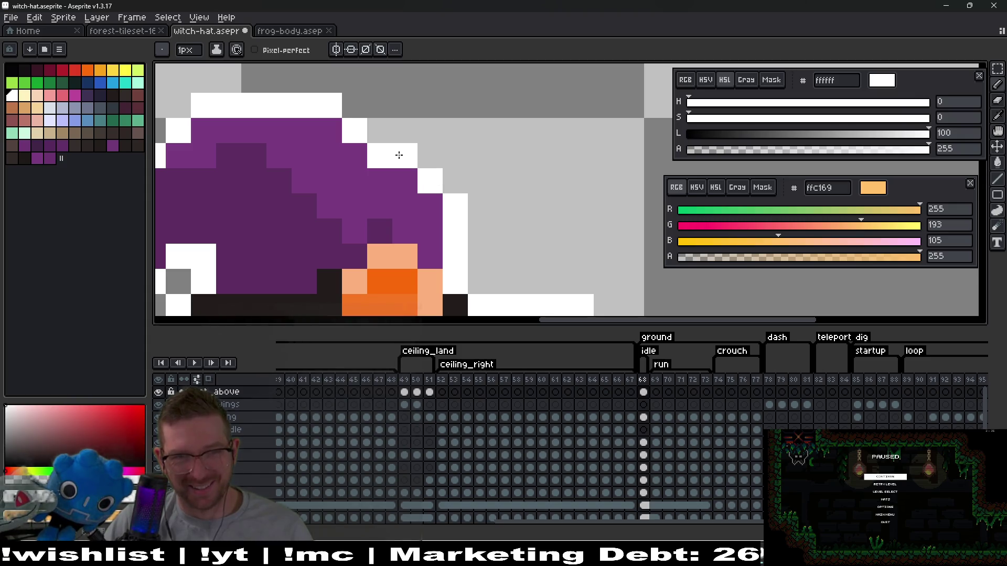
click(455, 181)
scroll(460, 187, down, 3)
drag(506, 229, 529, 168)
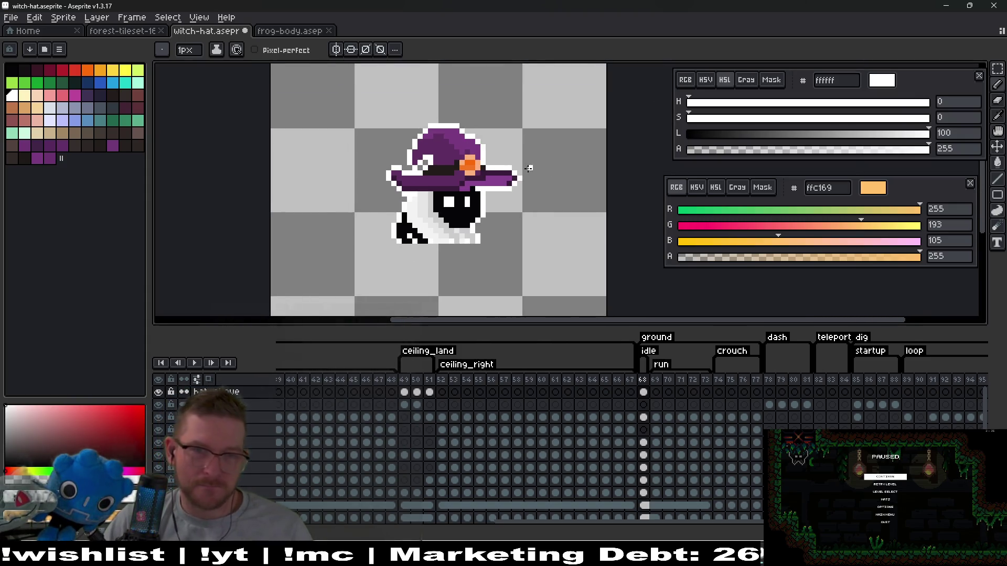
scroll(529, 168, down, 1)
scroll(522, 163, up, 4)
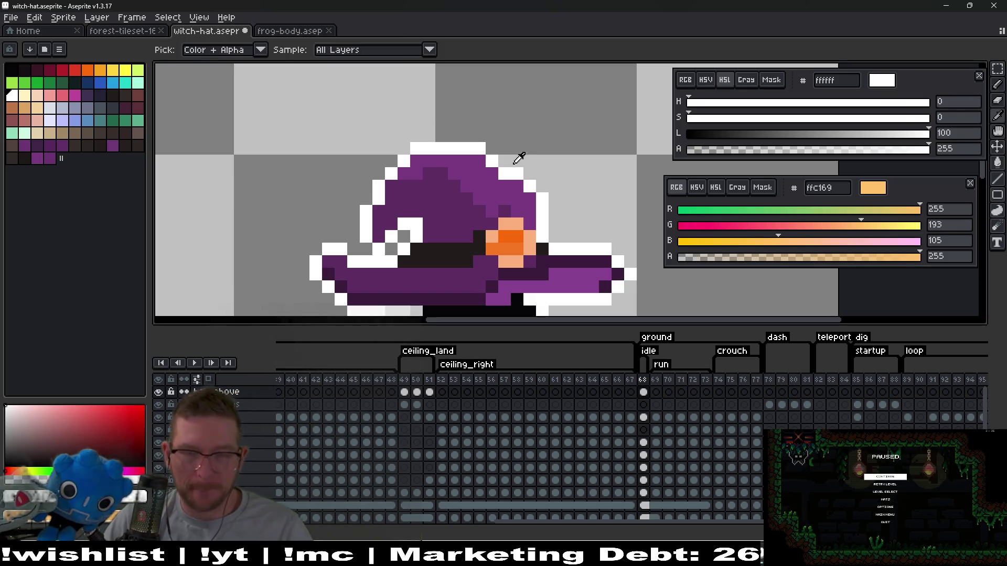
Step: Sample the hat's purple and white, and check the hat layer's placement on the sprite
alt+click(505, 191)
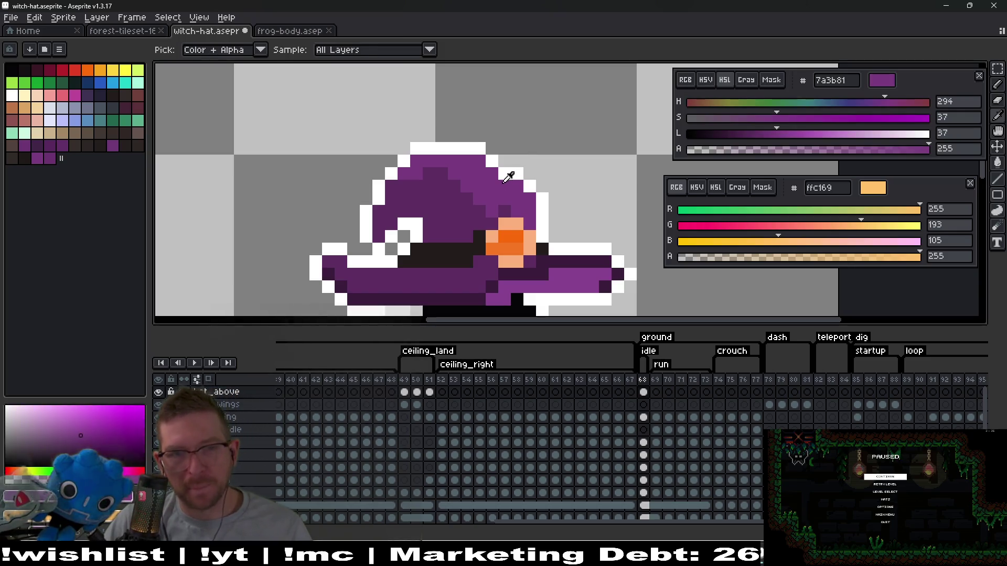
alt+click(530, 187)
scroll(517, 178, down, 4)
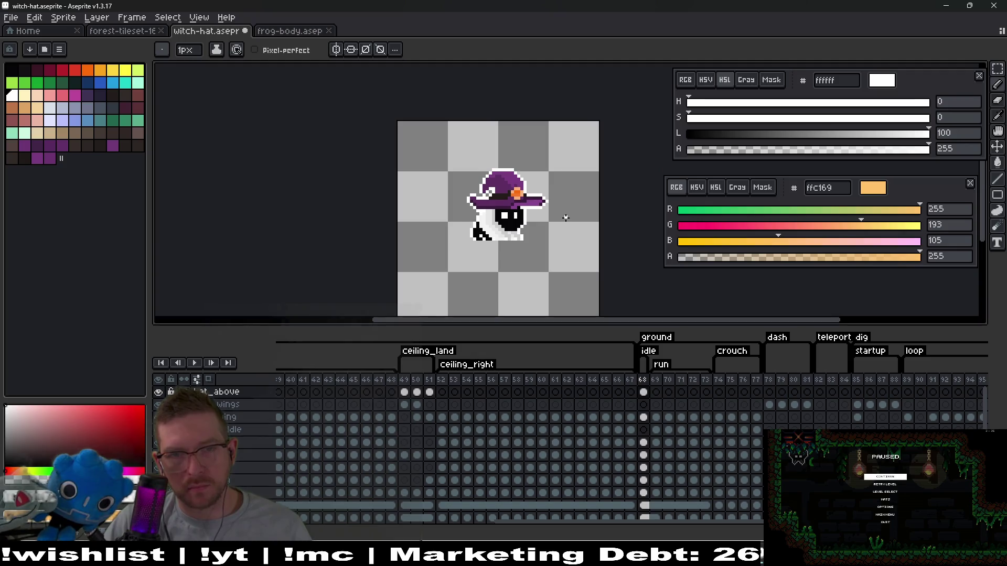
scroll(566, 218, down, 2)
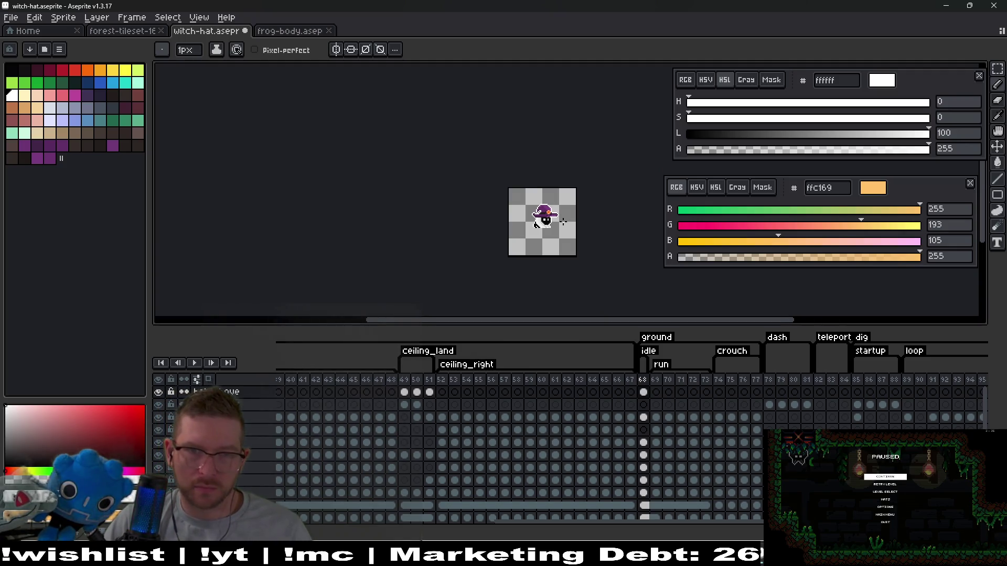
scroll(563, 222, up, 2)
key(ctrl)
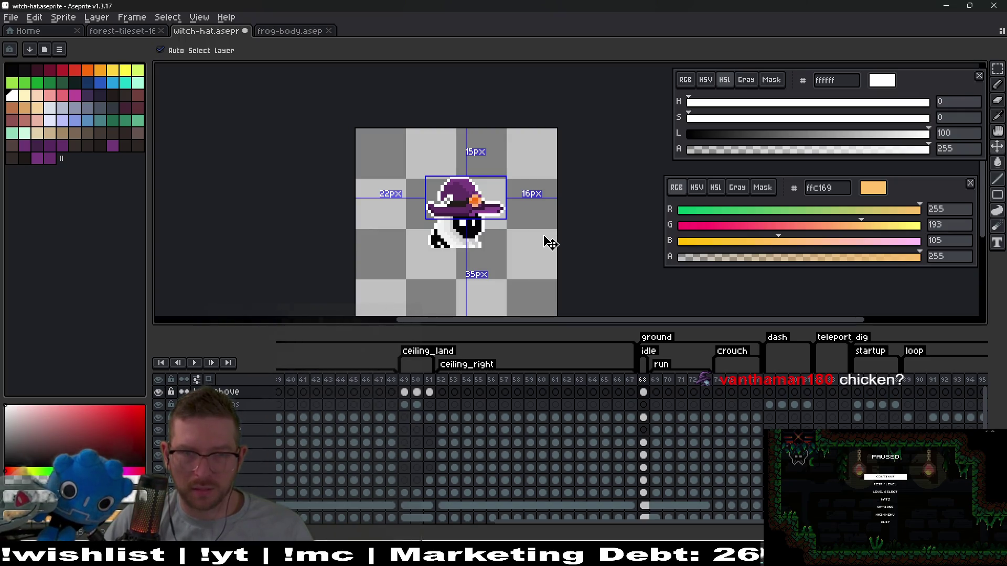
scroll(542, 236, down, 2)
scroll(542, 236, up, 1)
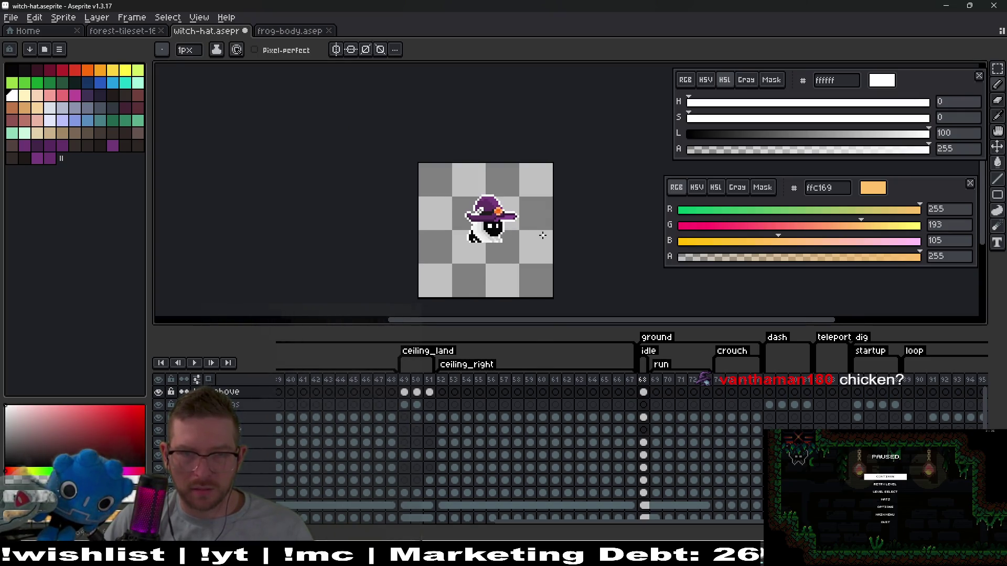
key(ctrl)
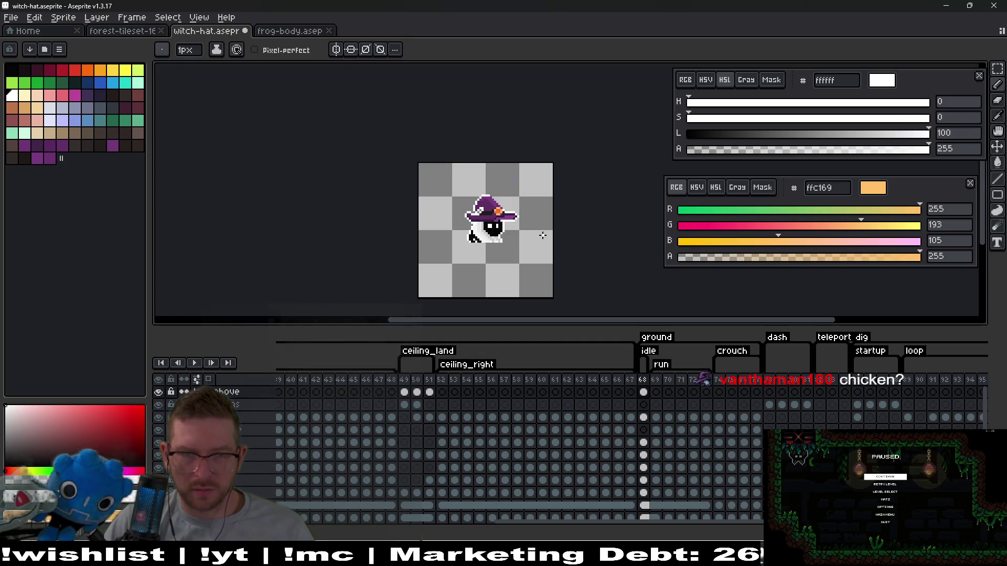
key(ctrl)
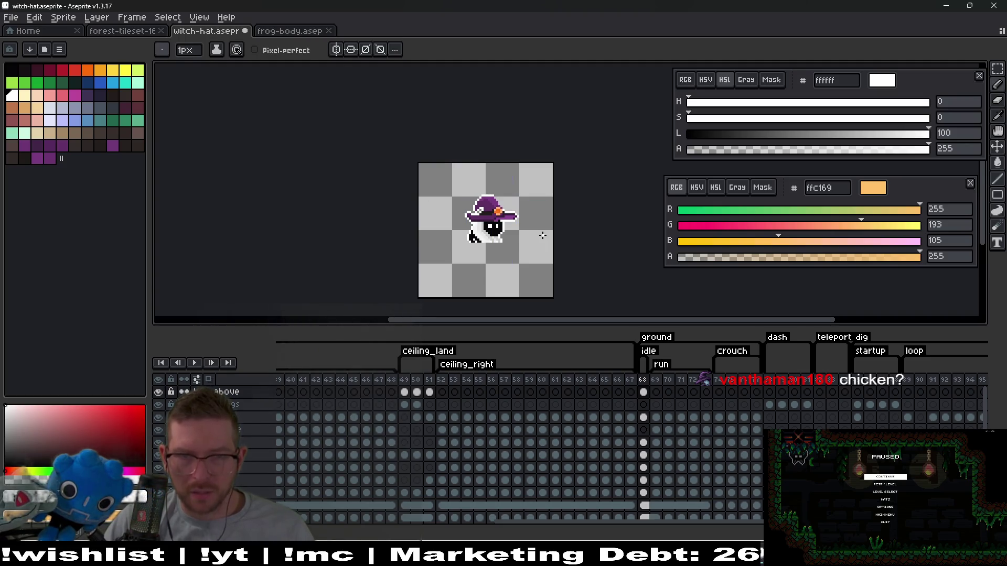
key(ctrl)
scroll(516, 209, up, 5)
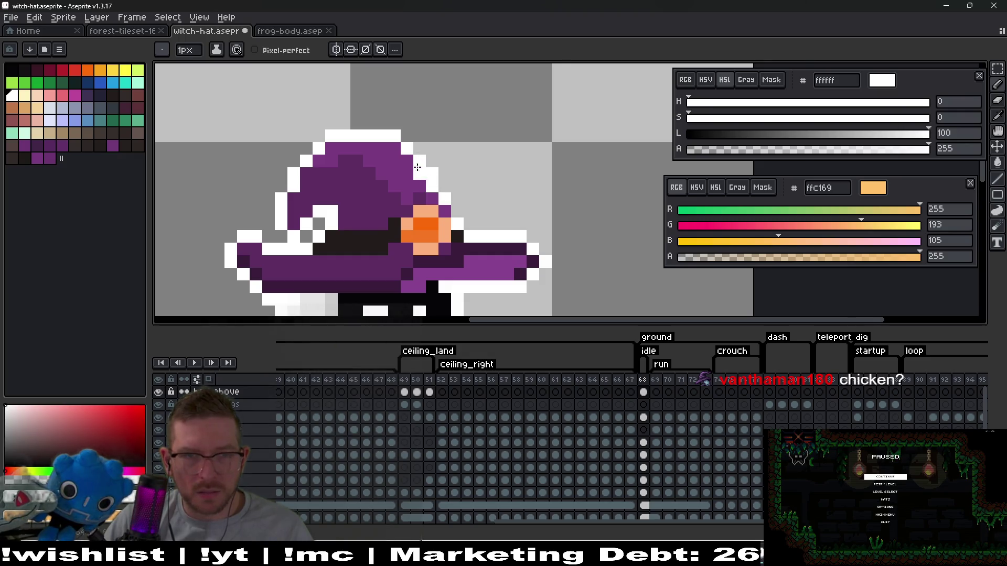
scroll(417, 167, up, 1)
Step: Shade the light crown pixels dark purple and paint a white brim pixel purple
alt+click(419, 218)
drag(426, 207, 391, 173)
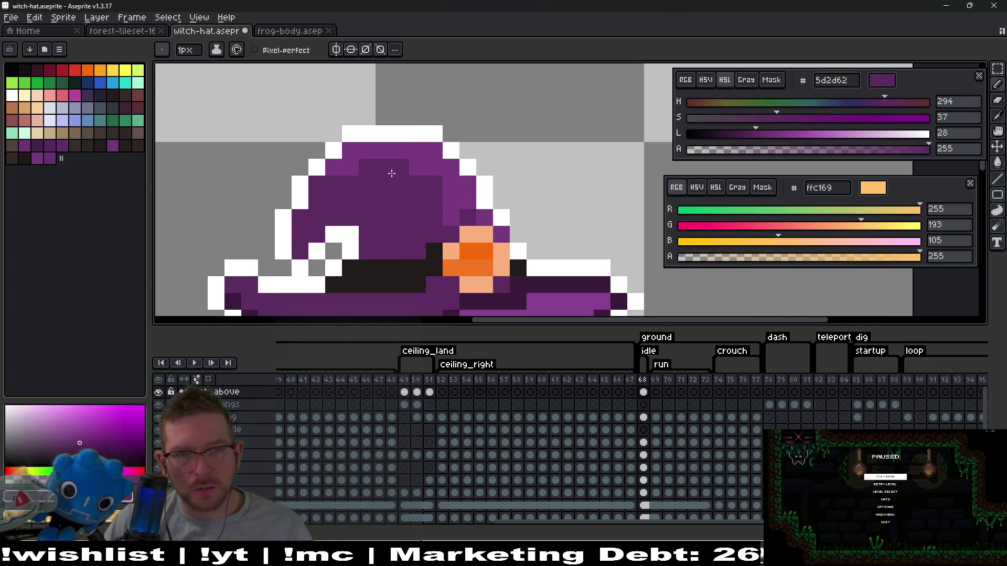
scroll(421, 230, down, 1)
scroll(427, 247, up, 1)
key(alt)
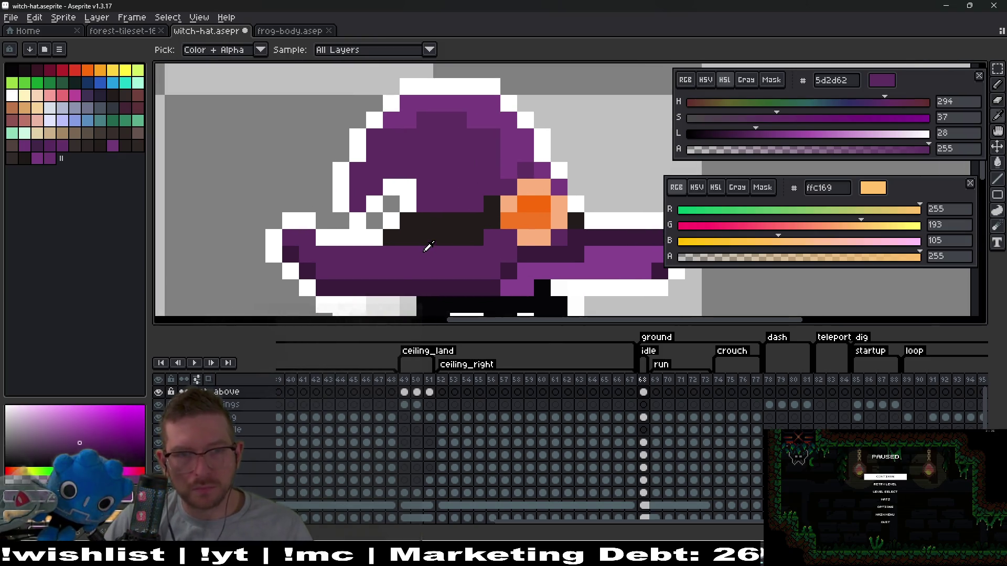
drag(755, 141, 746, 141)
scroll(449, 261, up, 1)
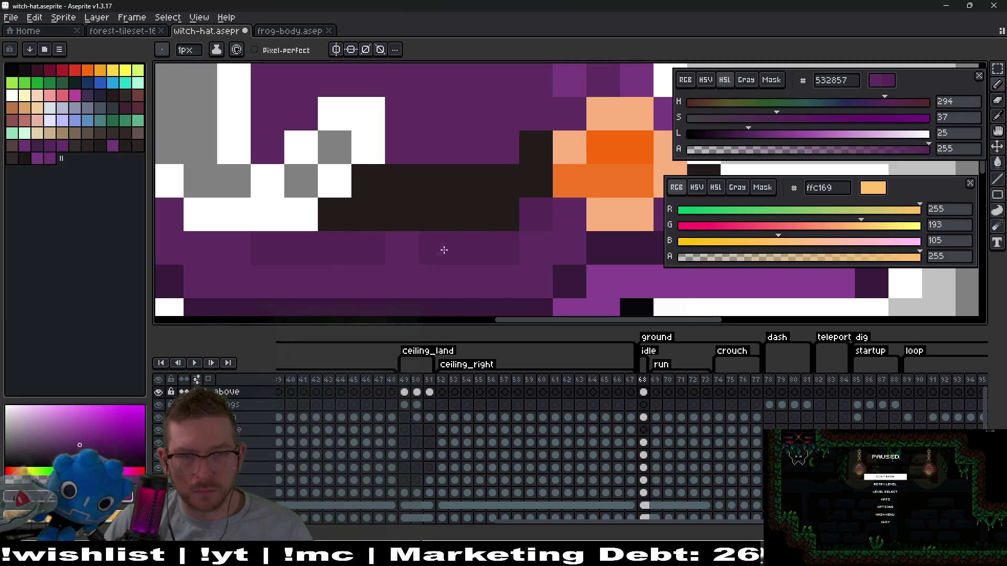
scroll(315, 239, left, 3)
click(467, 242)
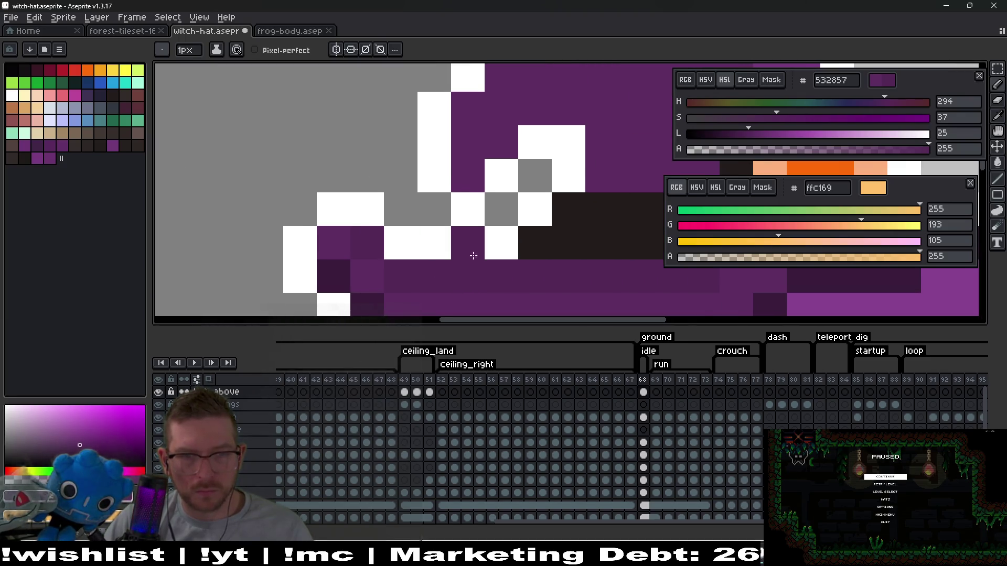
scroll(524, 262, down, 2)
scroll(541, 273, up, 1)
Step: Bring the far end of the brim into view and mix a lighter purple, 9f4da8
key(ctrl)
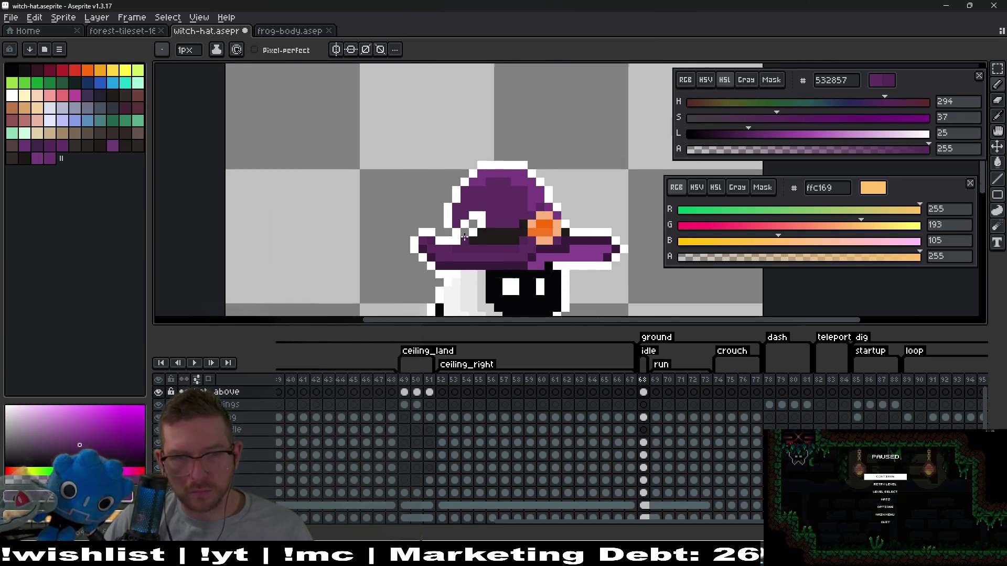
scroll(465, 237, up, 2)
drag(438, 287, 419, 229)
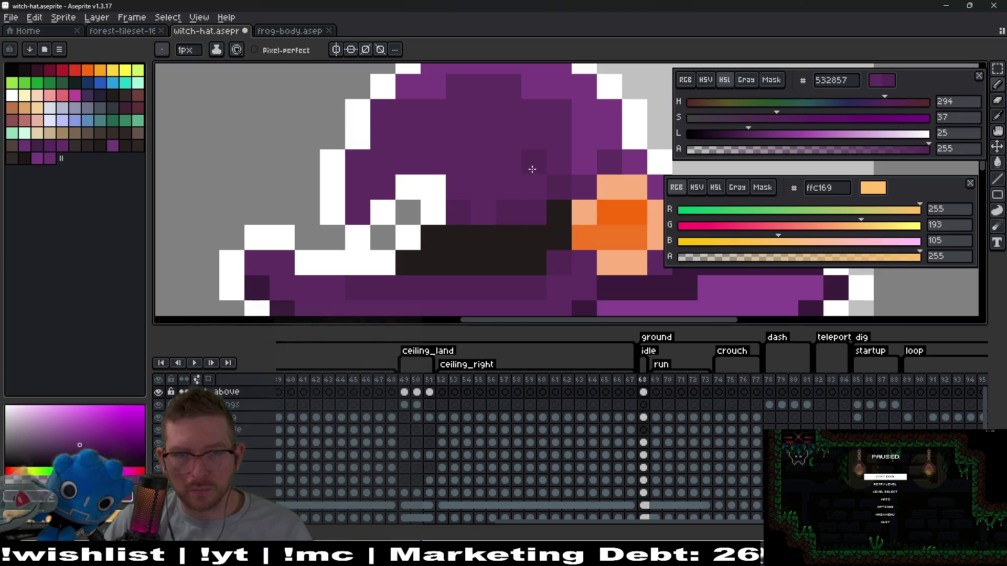
scroll(476, 213, down, 4)
scroll(504, 212, up, 3)
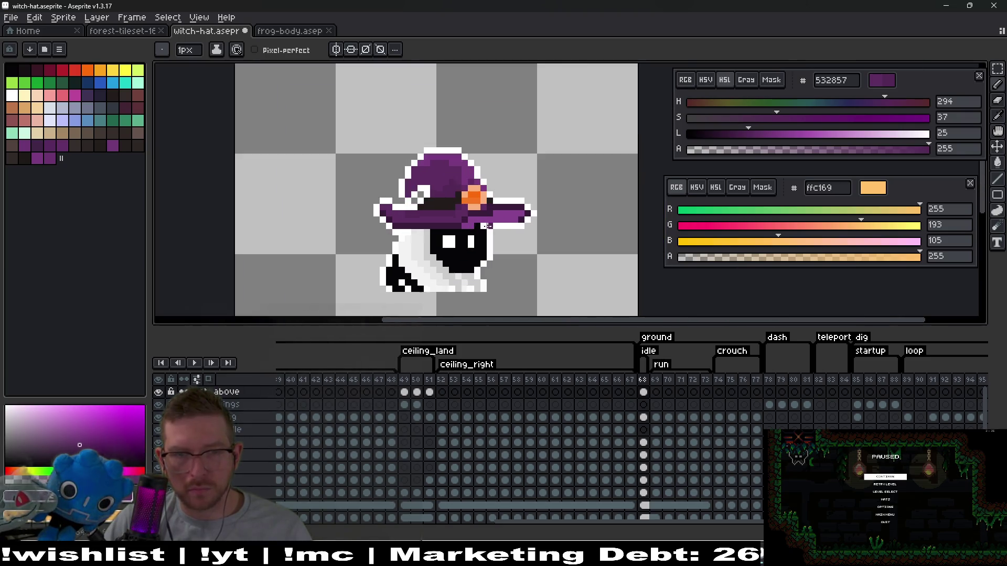
drag(540, 211, 501, 215)
key(i)
drag(787, 134, 810, 136)
scroll(440, 225, up, 1)
Step: Add a row and several single light purple highlight pixels along the brim
key(b)
click(347, 215)
click(314, 248)
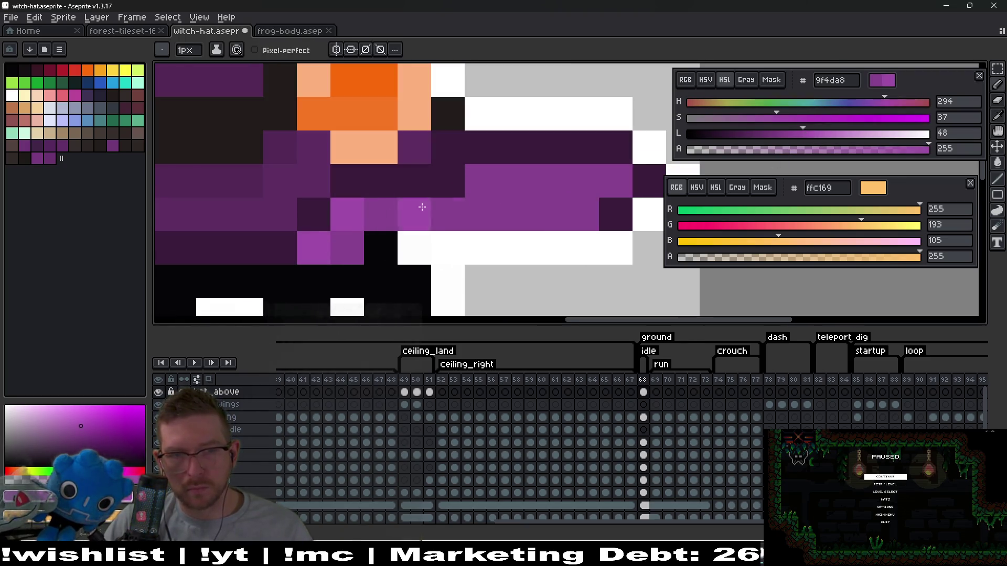
drag(616, 181, 582, 181)
click(481, 184)
click(380, 214)
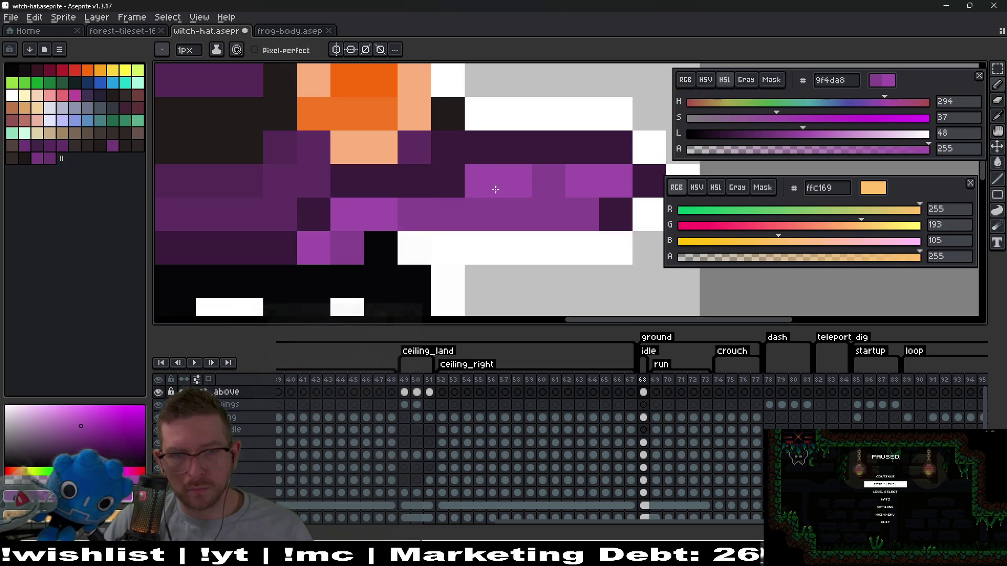
click(548, 183)
scroll(507, 193, down, 6)
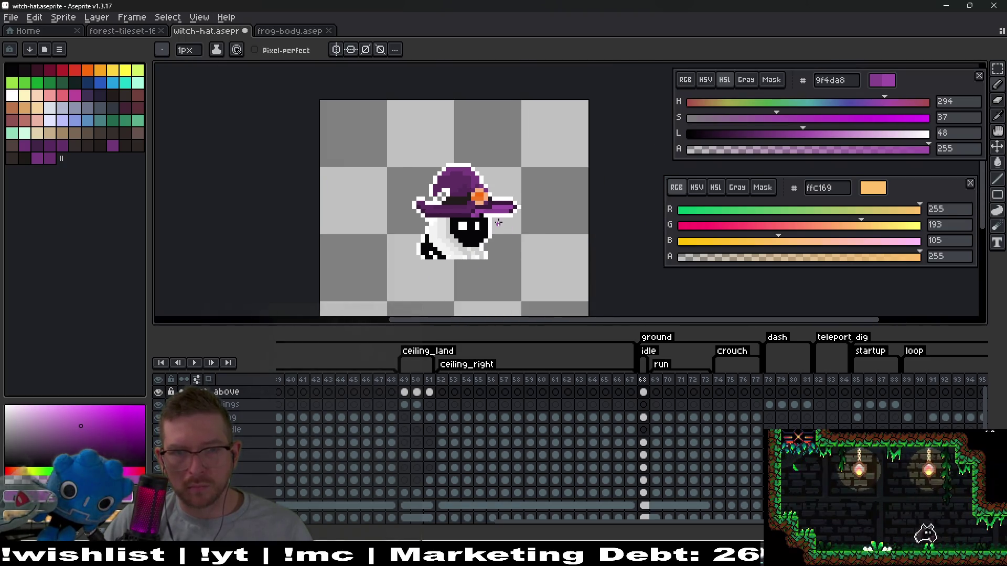
scroll(459, 207, up, 4)
scroll(566, 176, down, 3)
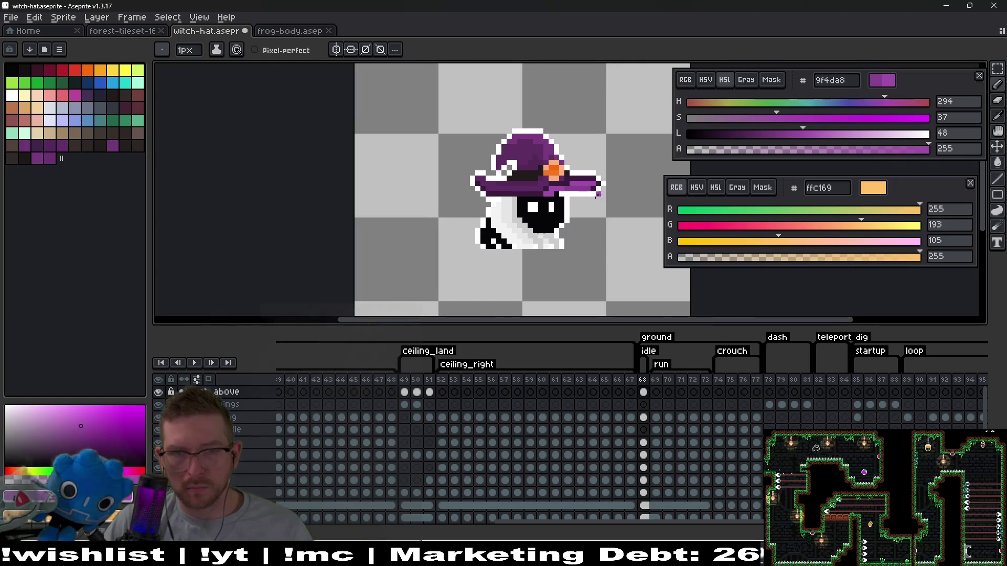
scroll(514, 262, up, 5)
Step: Draw a continuous light purple highlight stroke along the brim's underside onto the left brim
key(v)
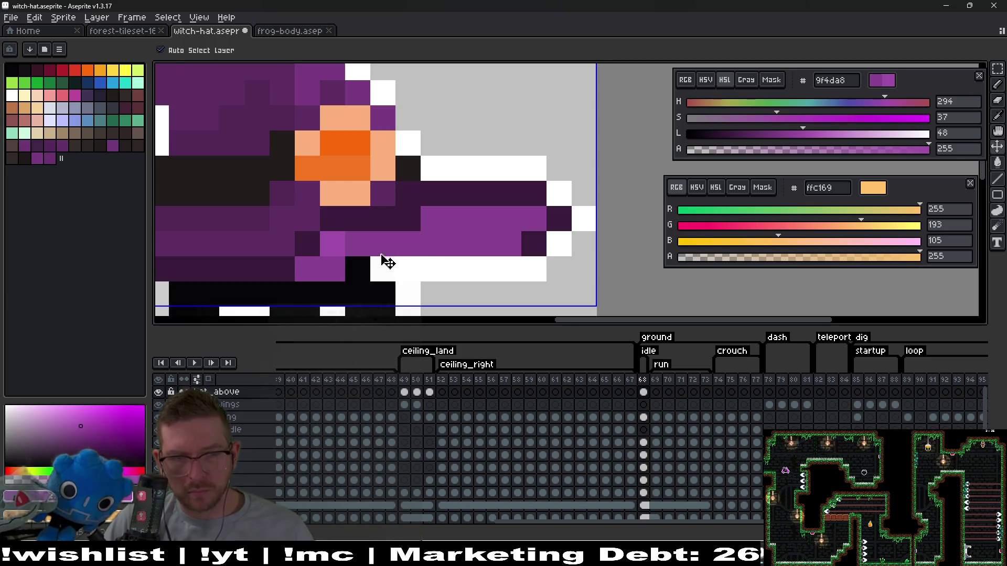
key(b)
mouse_move(408, 243)
mouse_down()
mouse_move(432, 219)
mouse_move(530, 219)
mouse_up()
scroll(530, 218, down, 4)
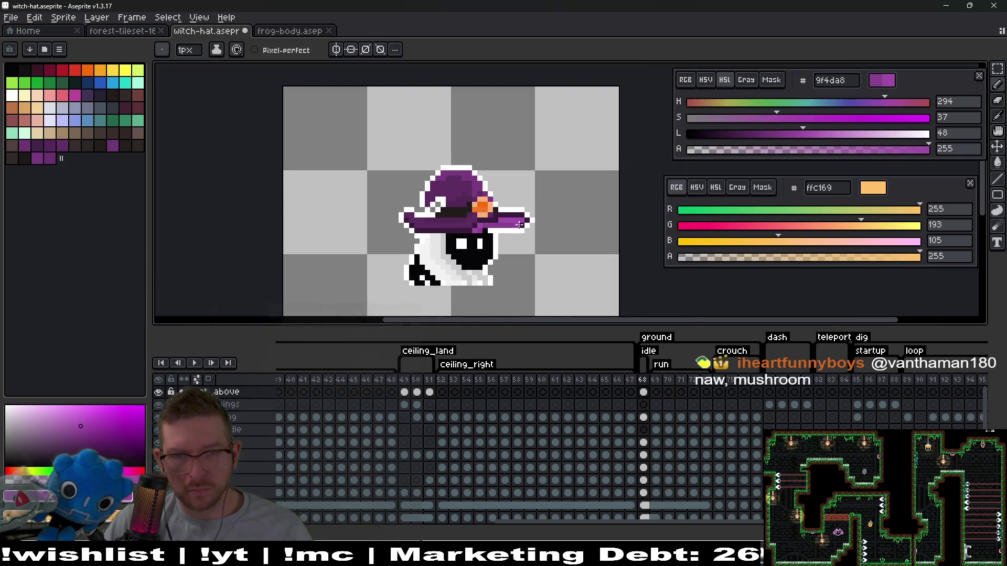
scroll(527, 257, down, 1)
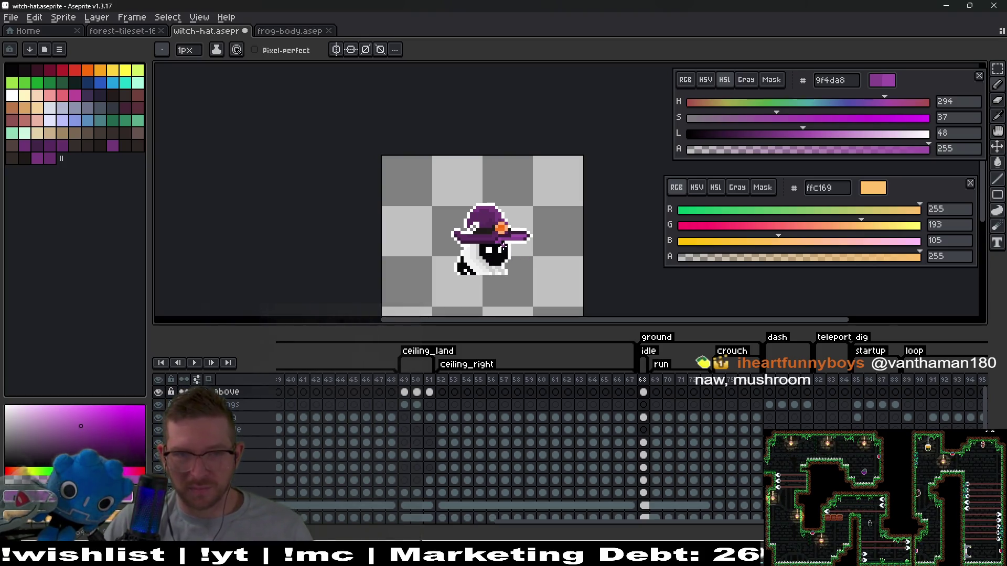
scroll(508, 252, up, 4)
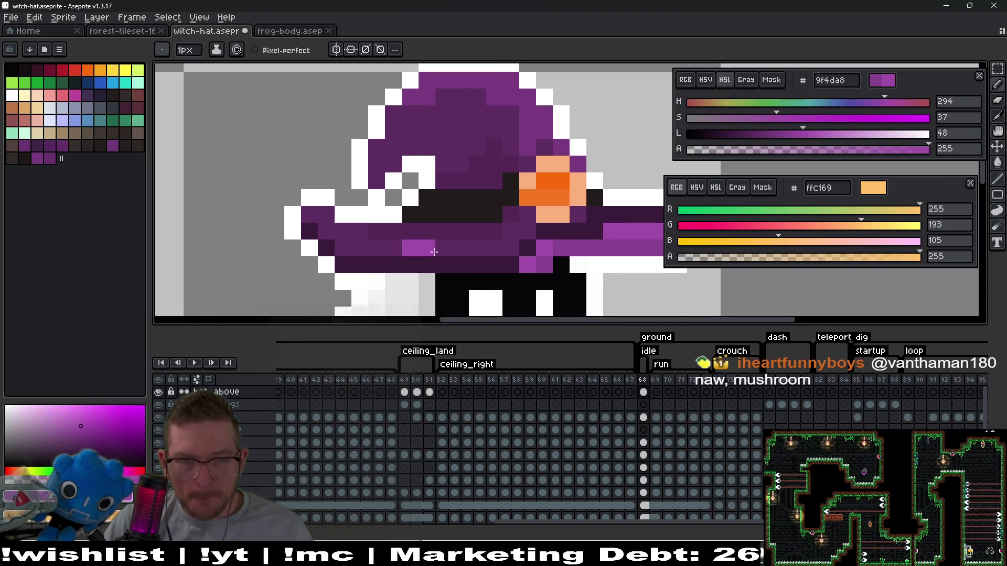
Step: Sample dark purple 391b3b from the brim and darken two brim pixels
alt+click(400, 269)
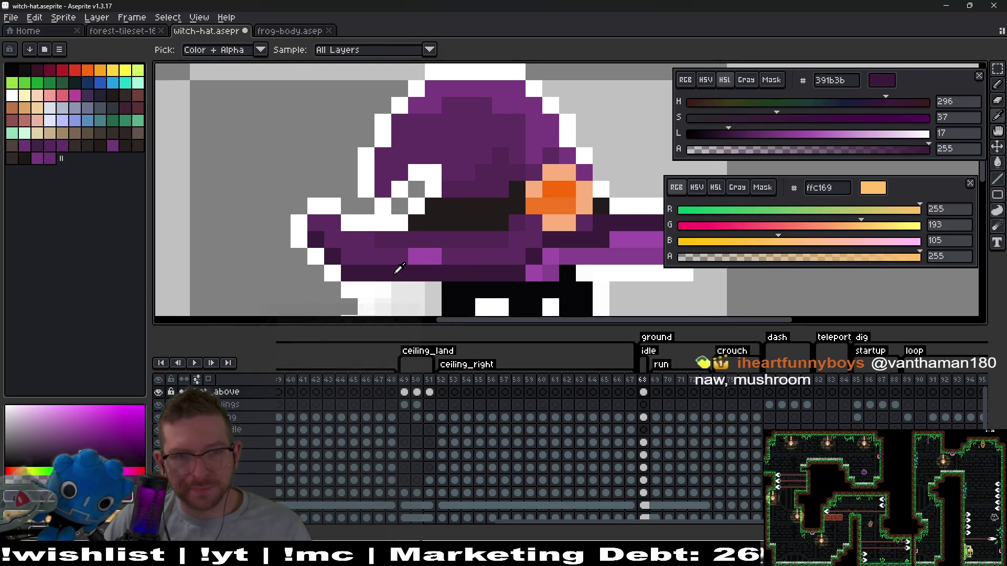
click(401, 261)
click(421, 242)
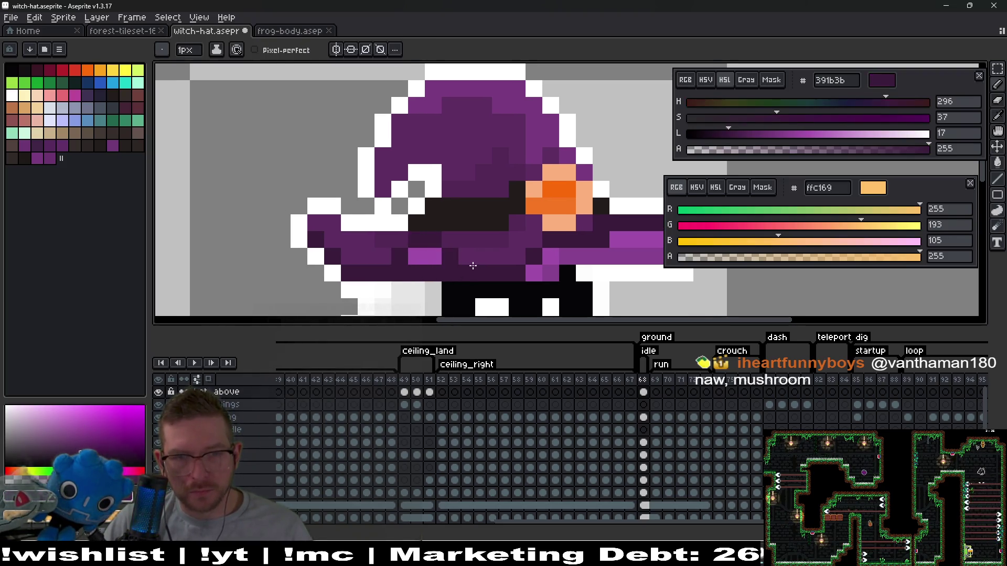
scroll(496, 281, down, 4)
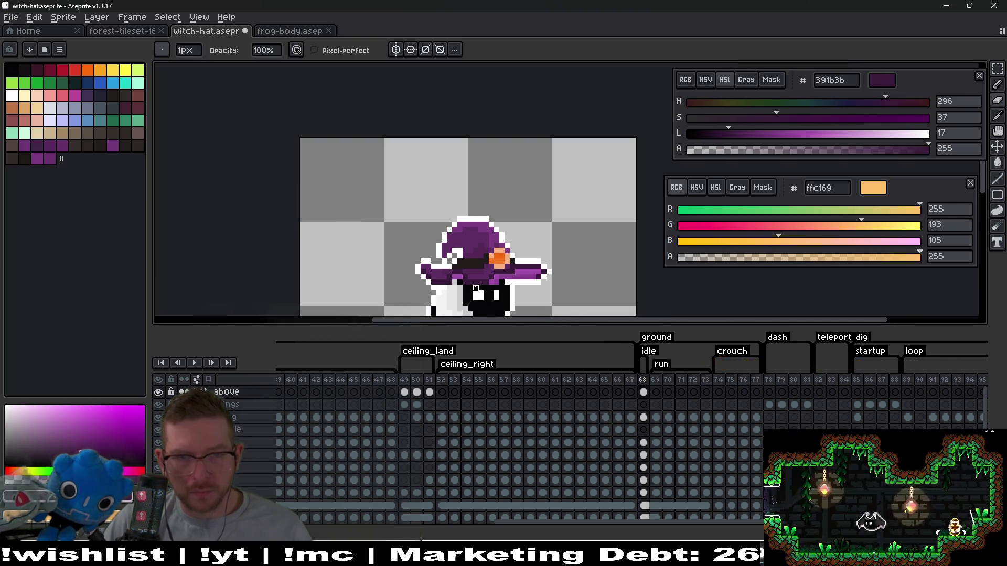
scroll(497, 282, up, 4)
key(ctrl)
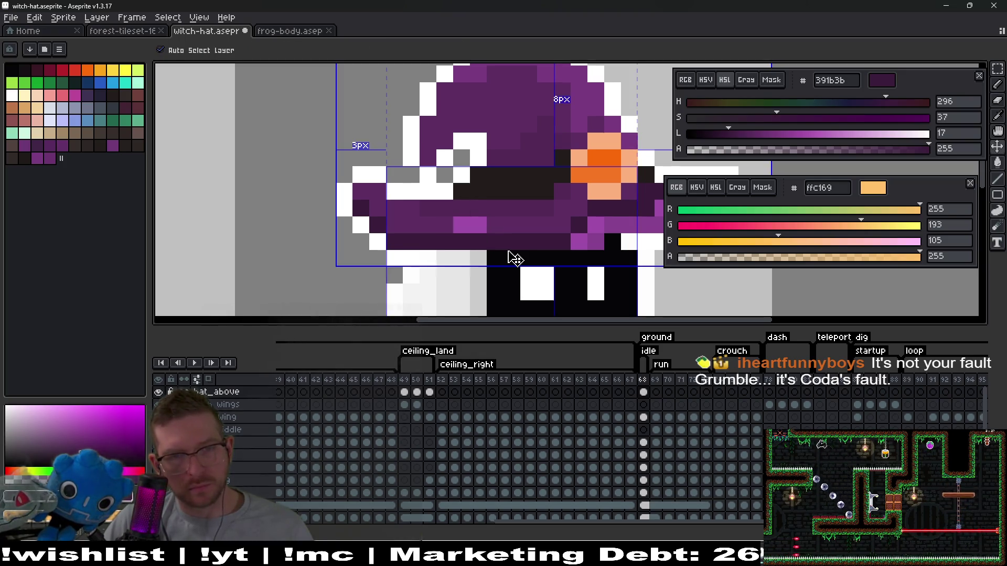
scroll(514, 262, down, 3)
scroll(541, 249, up, 3)
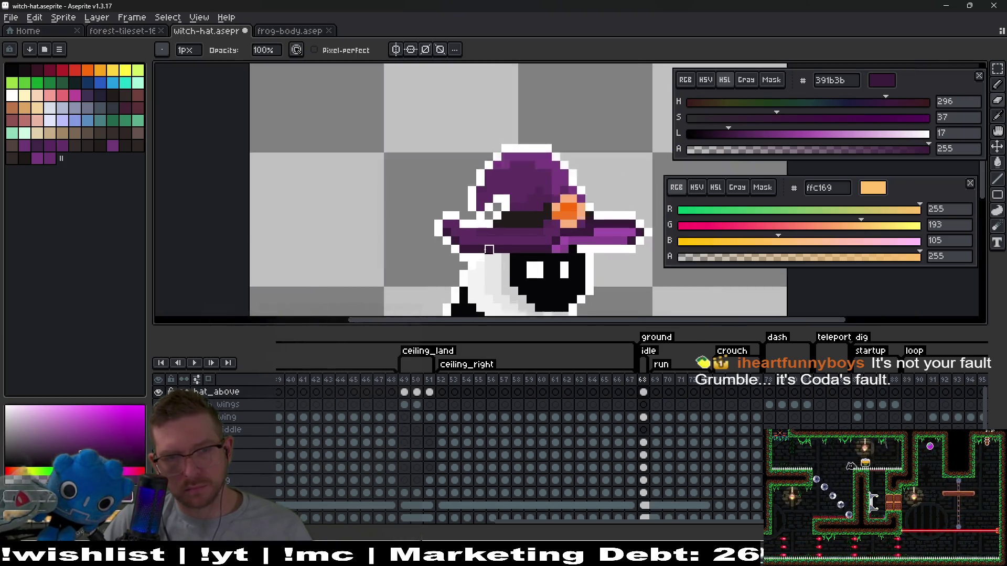
scroll(541, 249, right, 2)
Step: Clear two stray dark pixels from the brim edge and add darker purple shading
drag(446, 254, 480, 253)
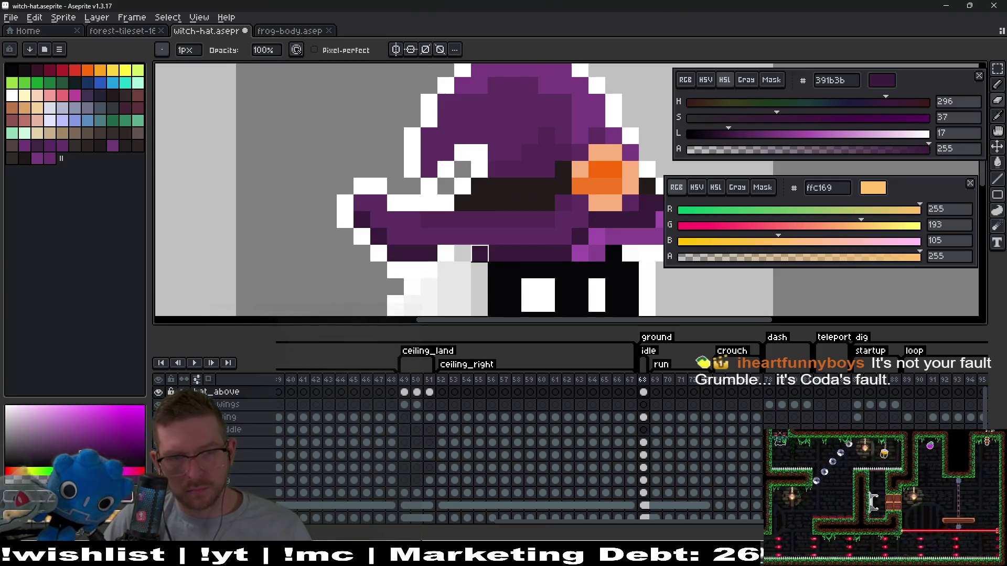
key(alt)
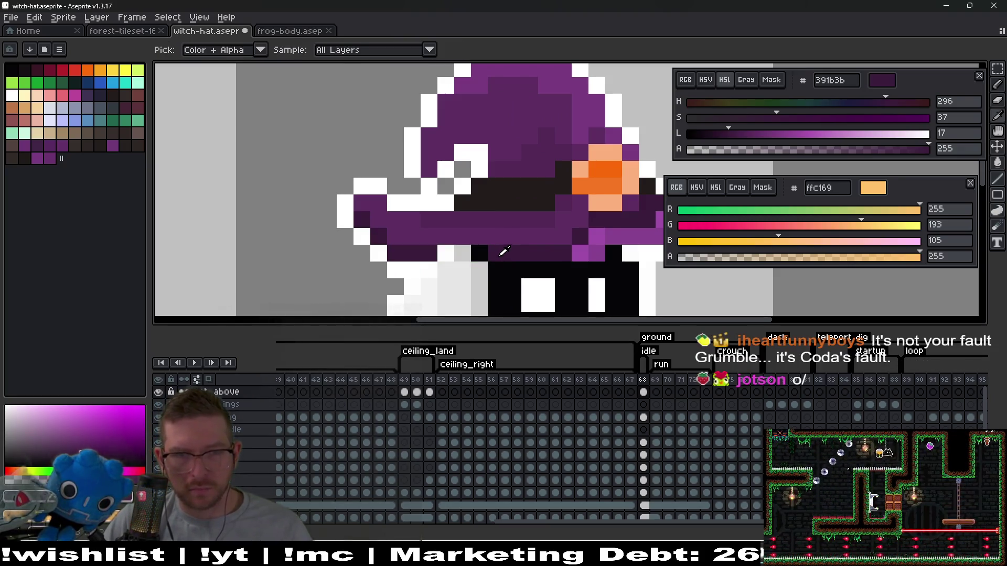
click(457, 239)
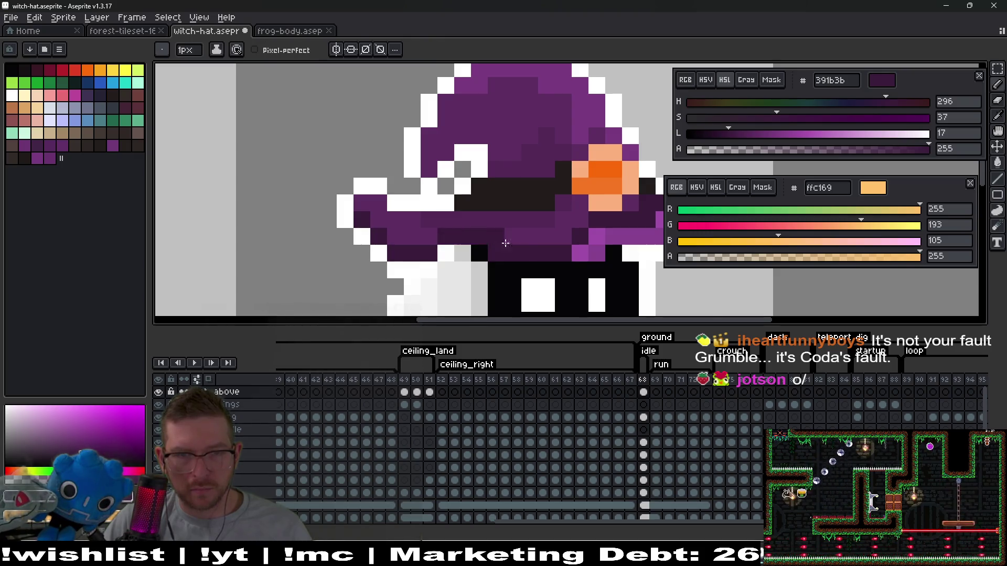
scroll(505, 243, down, 4)
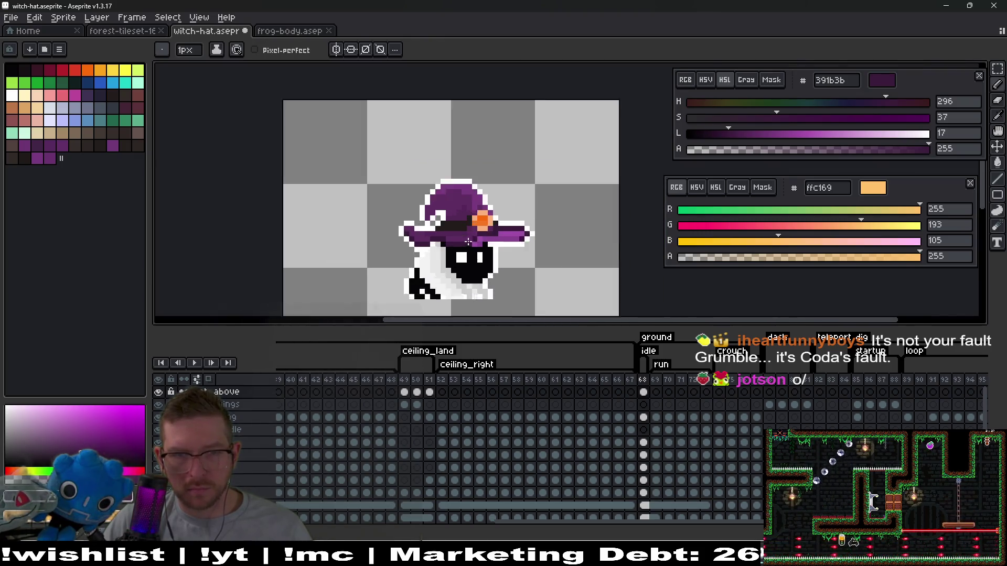
scroll(468, 242, up, 3)
scroll(399, 221, down, 1)
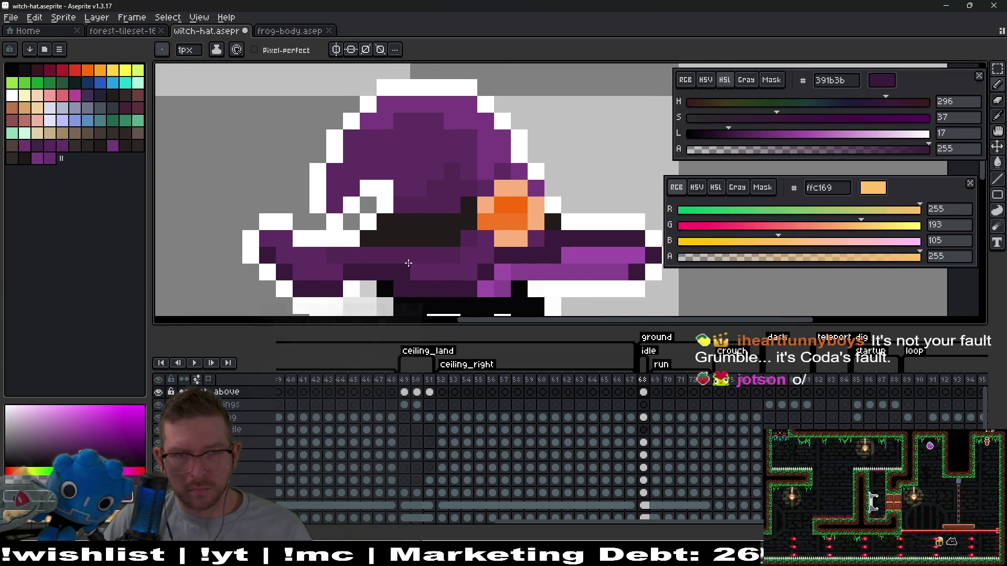
scroll(438, 189, up, 1)
scroll(438, 188, down, 4)
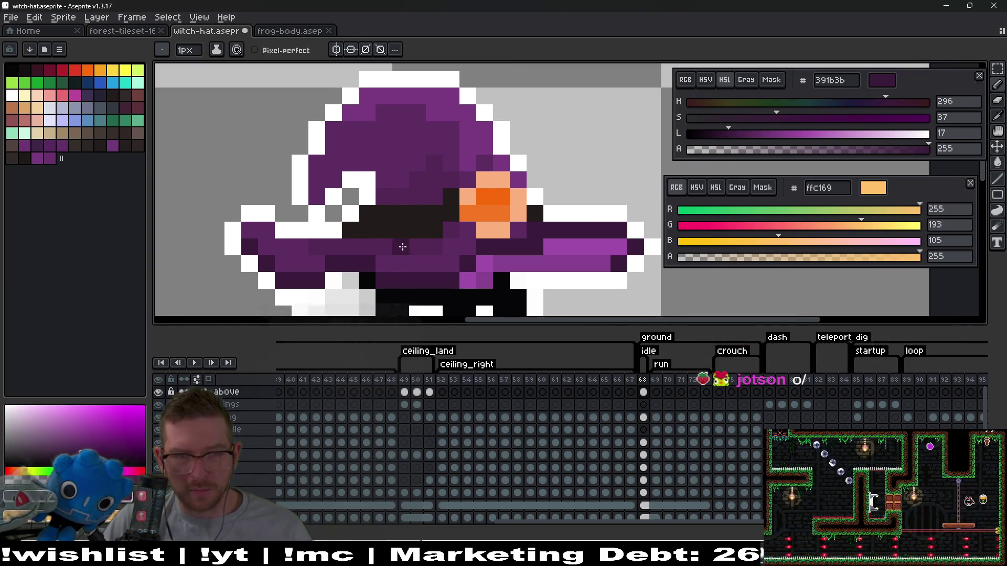
scroll(499, 267, down, 2)
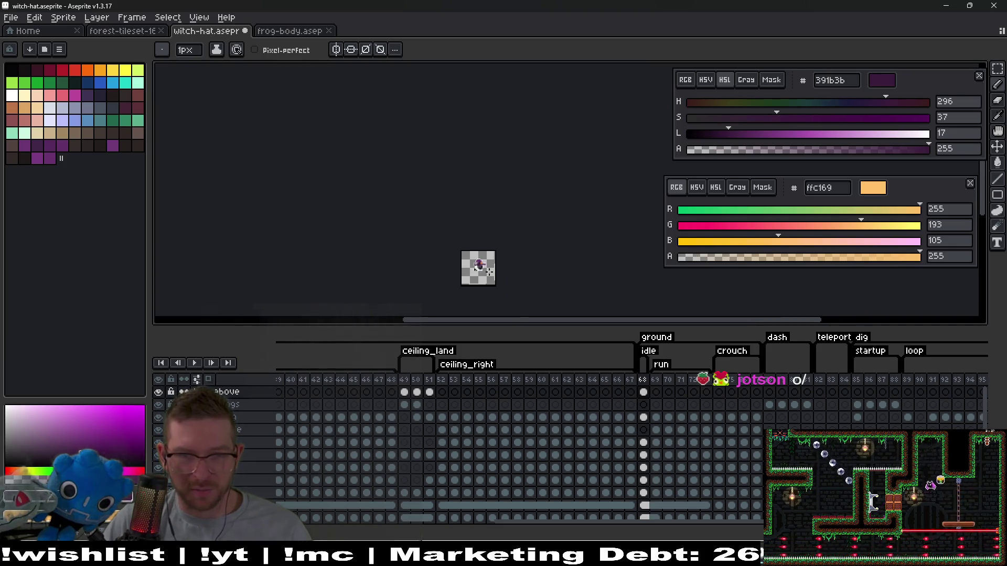
scroll(512, 235, up, 1)
scroll(504, 221, up, 3)
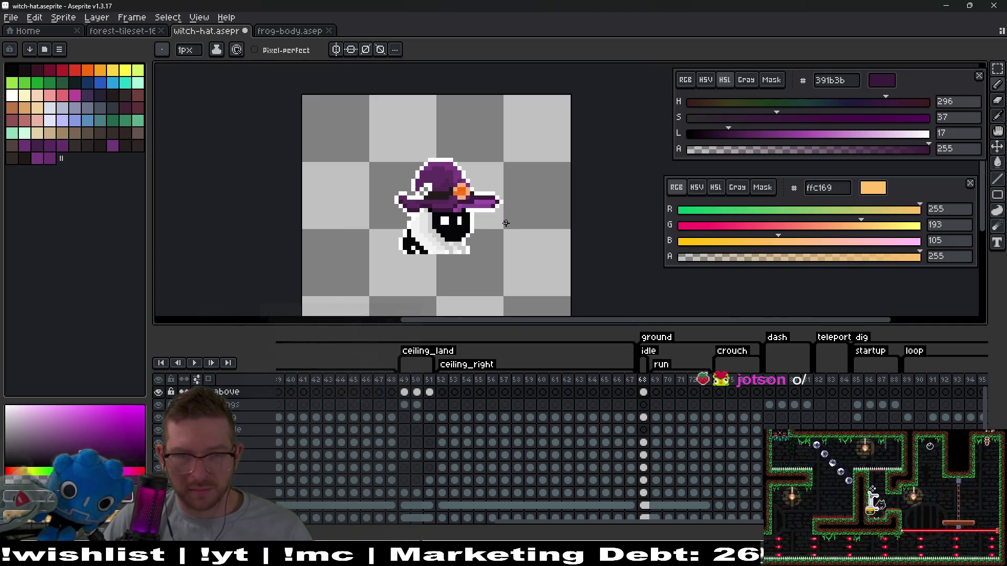
scroll(435, 209, up, 2)
scroll(435, 209, up, 3)
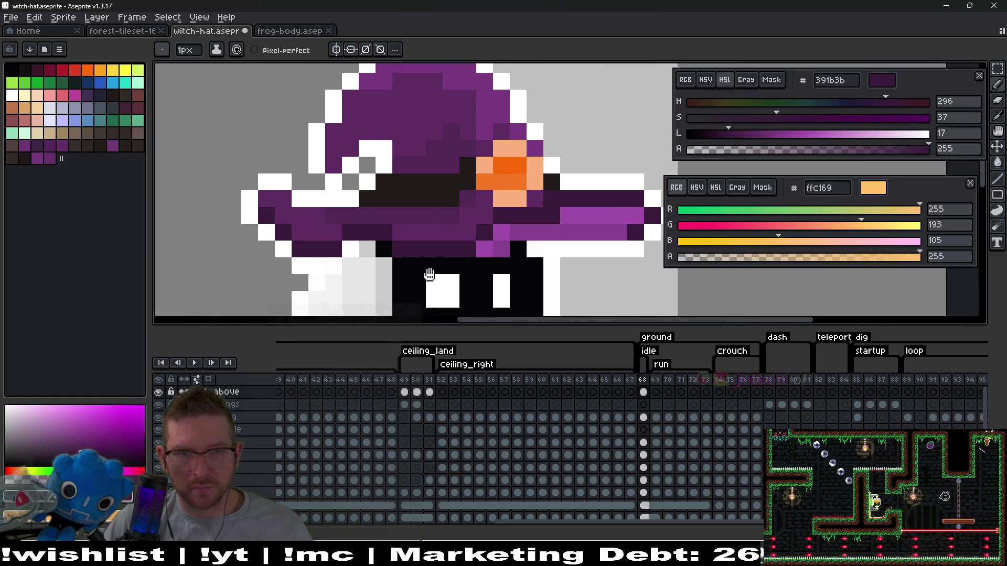
Step: Add a dark purple pixel under the brim and check the shading zoomed out
click(486, 292)
scroll(486, 293, down, 3)
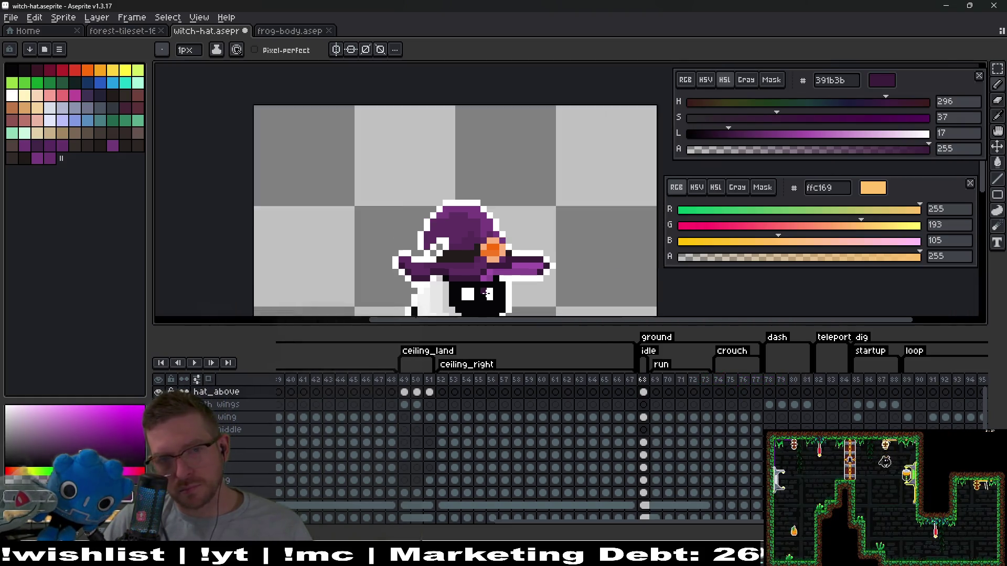
scroll(451, 262, down, 1)
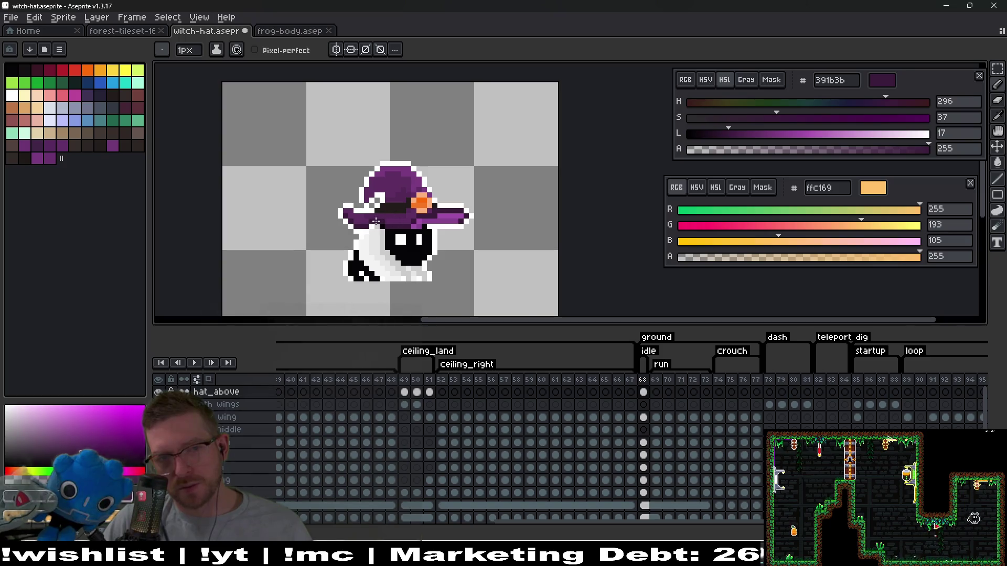
scroll(375, 221, up, 2)
scroll(346, 232, up, 3)
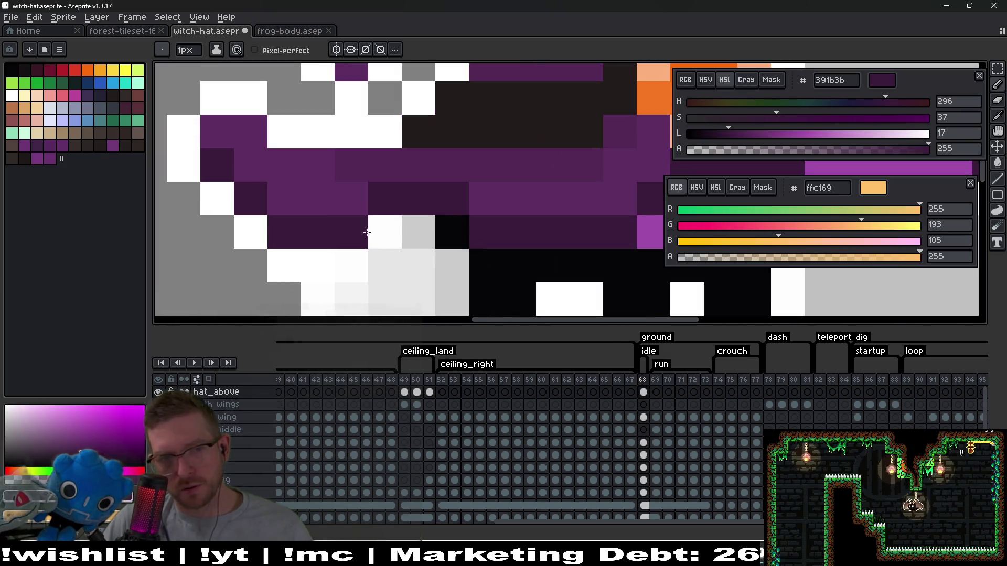
key(alt)
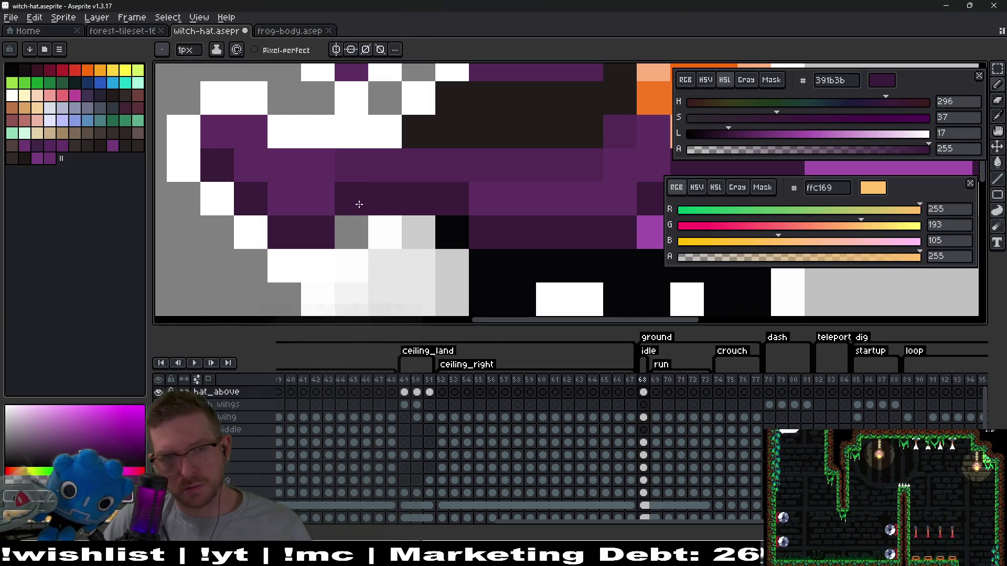
scroll(360, 204, down, 4)
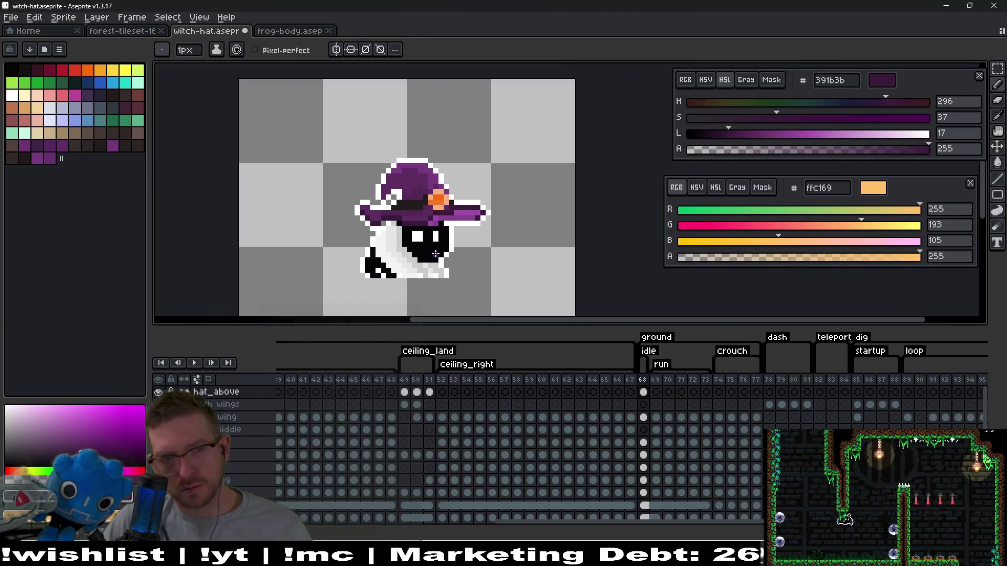
key(ctrl)
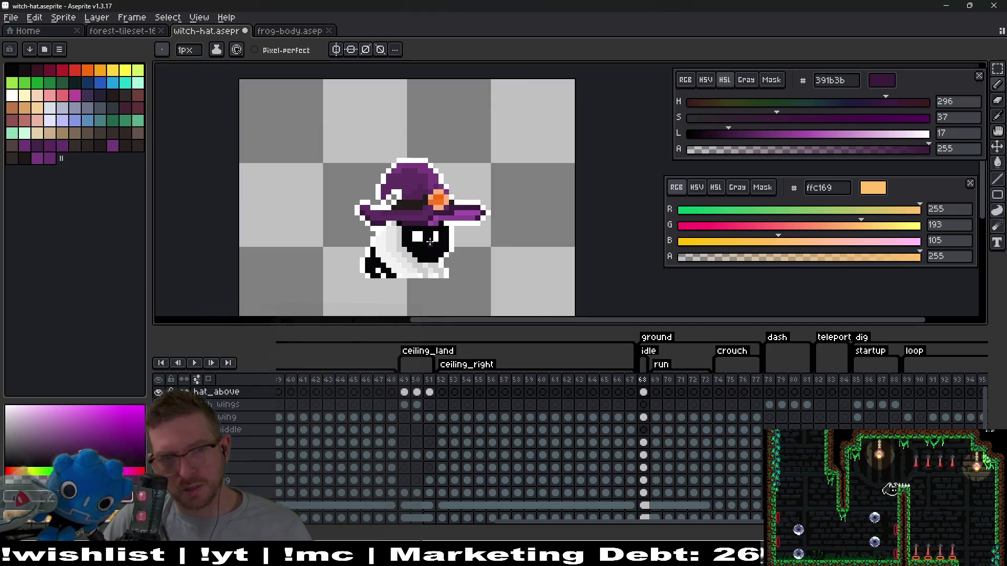
scroll(427, 251, up, 4)
drag(418, 233, 419, 236)
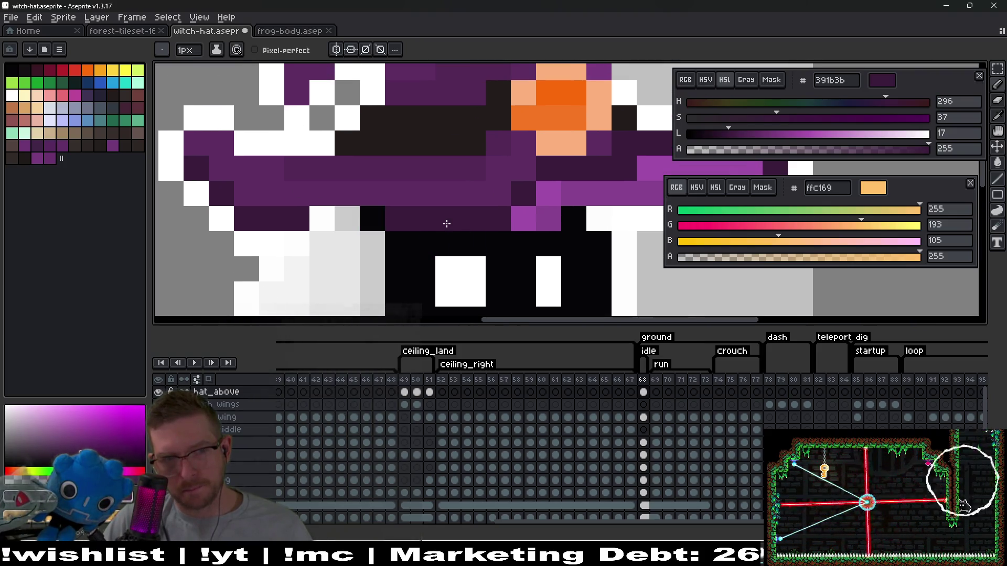
scroll(446, 223, down, 5)
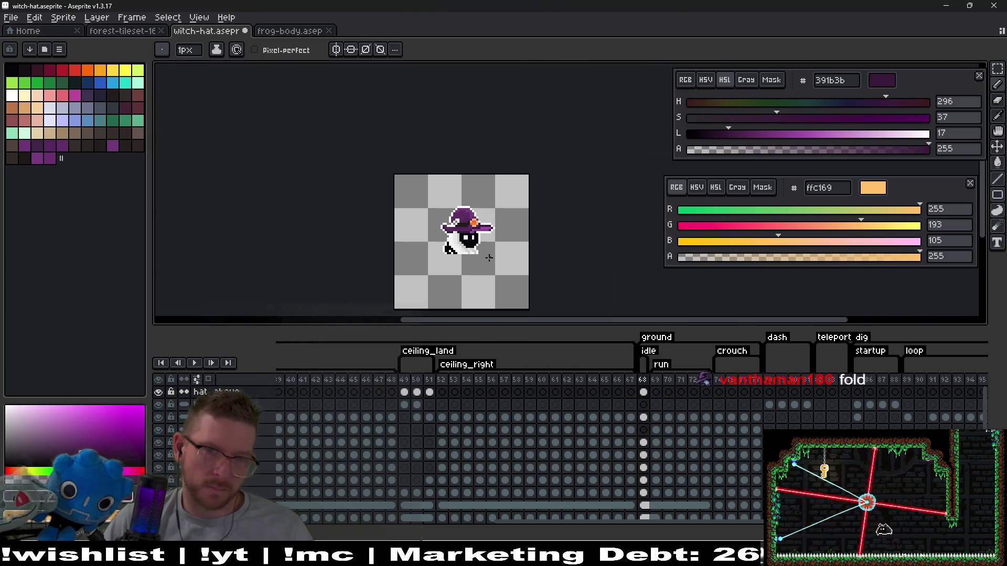
scroll(434, 223, up, 5)
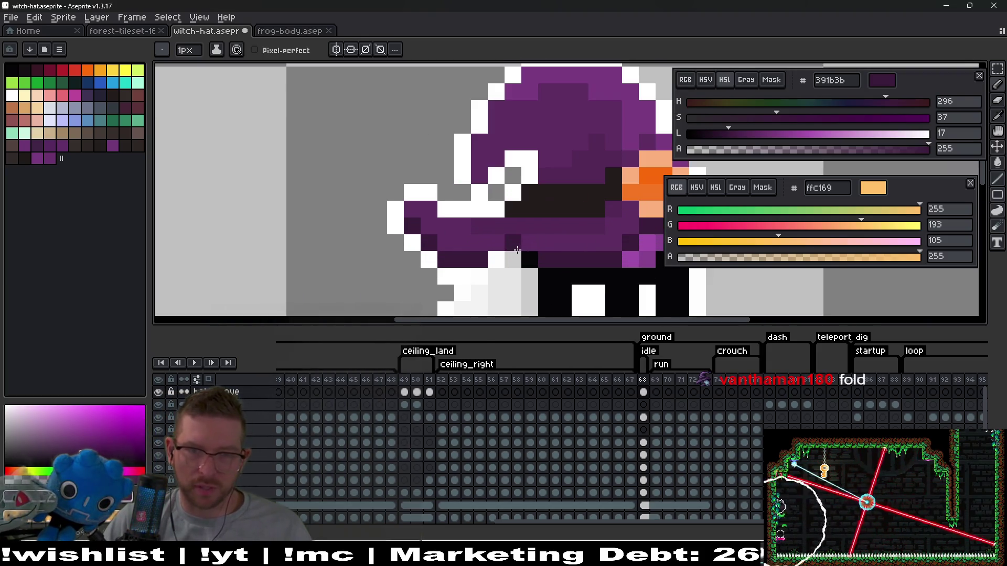
Step: Centre the orange ornament in view and select a rectangle over the hat
mouse_move(529, 254)
mouse_down()
mouse_move(425, 234)
mouse_move(427, 247)
mouse_move(359, 203)
mouse_up()
key(m)
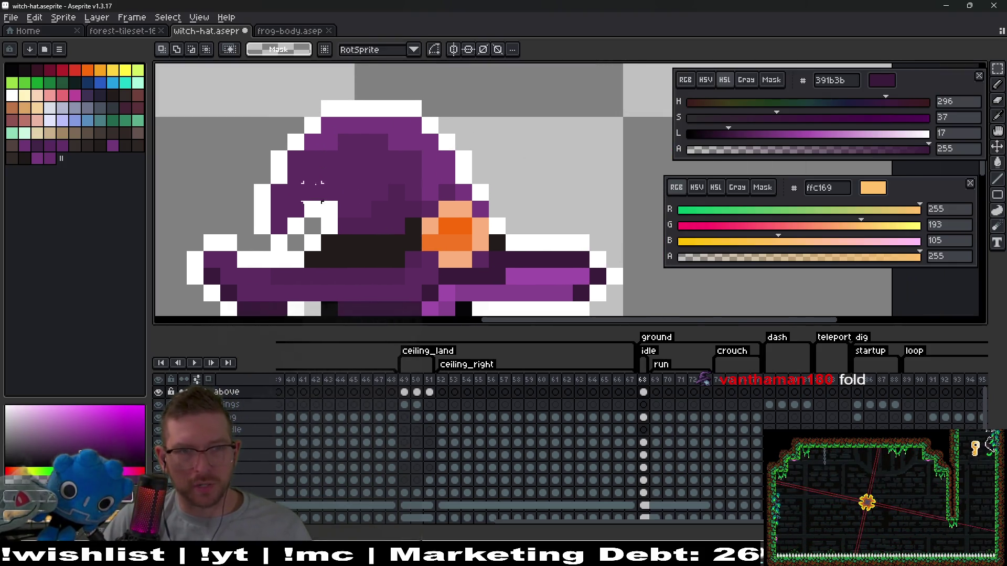
drag(246, 92, 491, 269)
key(b)
scroll(530, 259, down, 5)
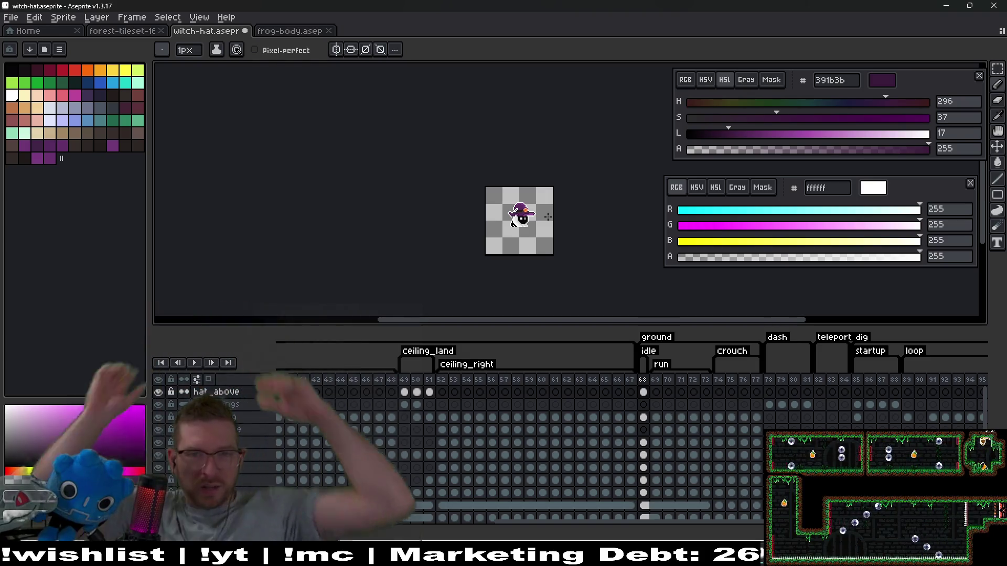
scroll(548, 216, up, 10)
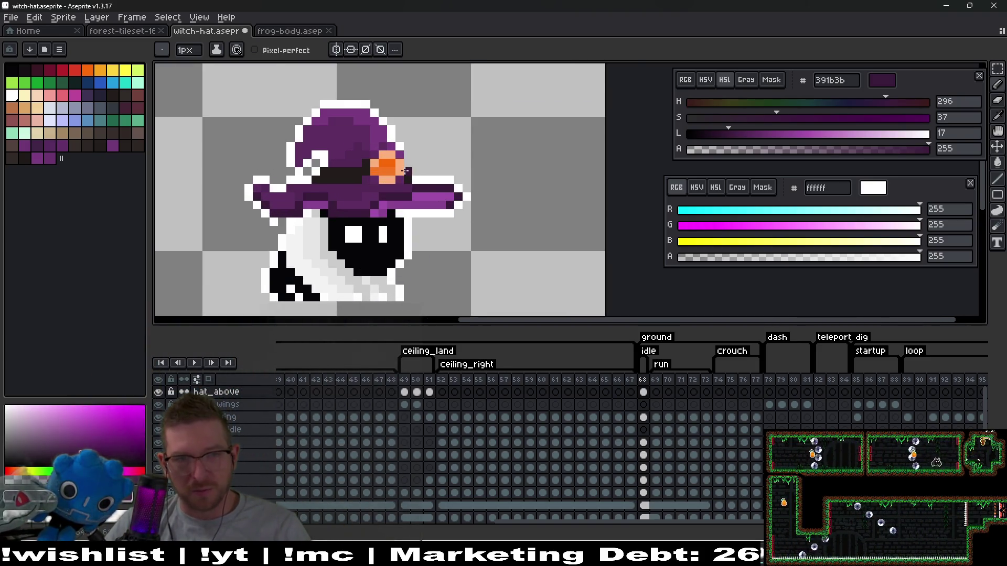
Step: Paint three white outline pixels beside the orange ornament
alt+click(429, 195)
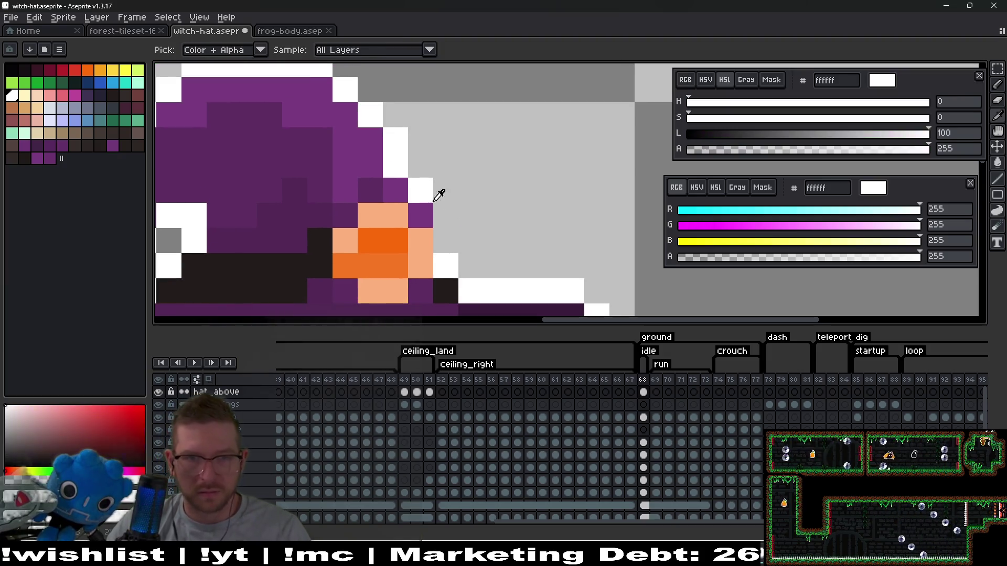
click(501, 244)
scroll(504, 248, down, 3)
scroll(504, 248, up, 3)
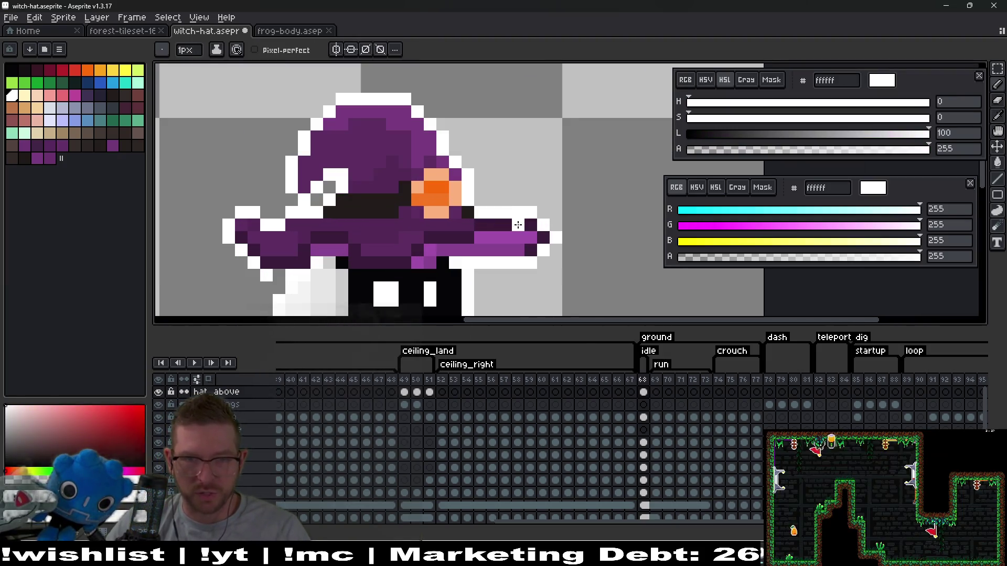
scroll(479, 225, up, 4)
click(433, 194)
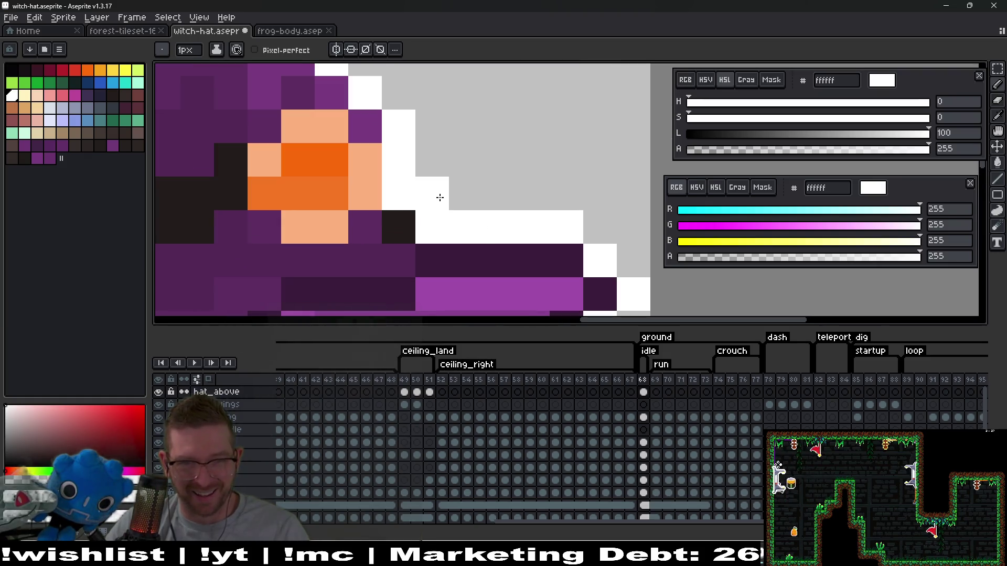
mouse_move(440, 197)
mouse_down()
mouse_move(489, 224)
mouse_move(542, 236)
mouse_up()
Step: Paint stray outline pixels mid purple and extend the dark band up beside the ornament
alt+click(450, 168)
drag(472, 202, 511, 244)
alt+click(325, 219)
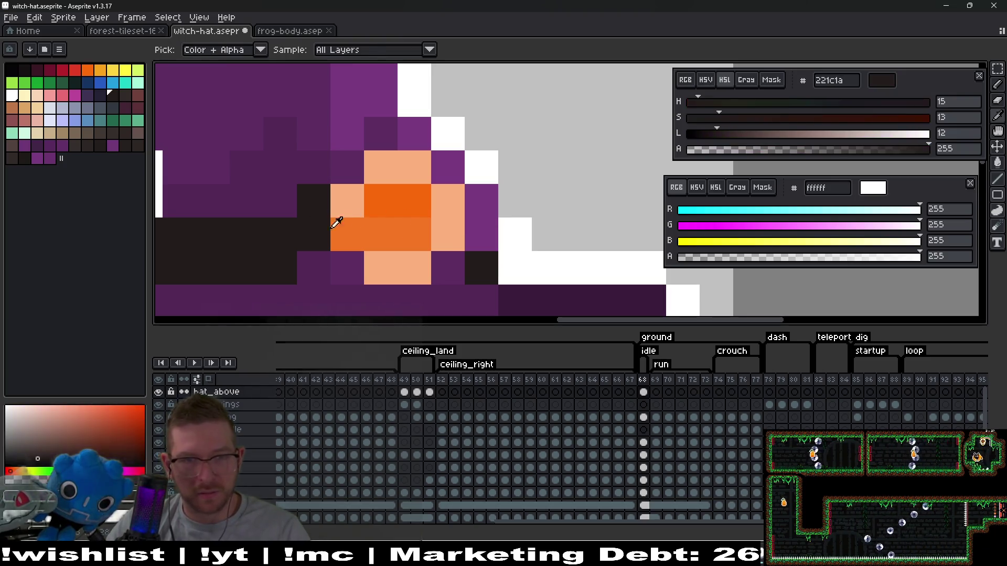
click(485, 207)
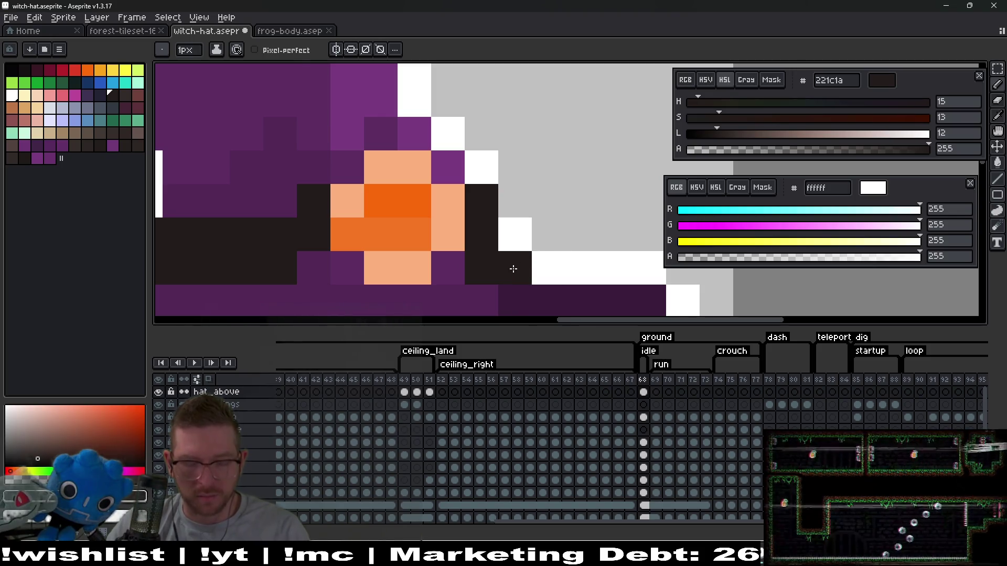
Step: Sample the hat's purple, white and ornament oranges, then darken the mid orange slightly
key(alt)
alt+click(497, 292)
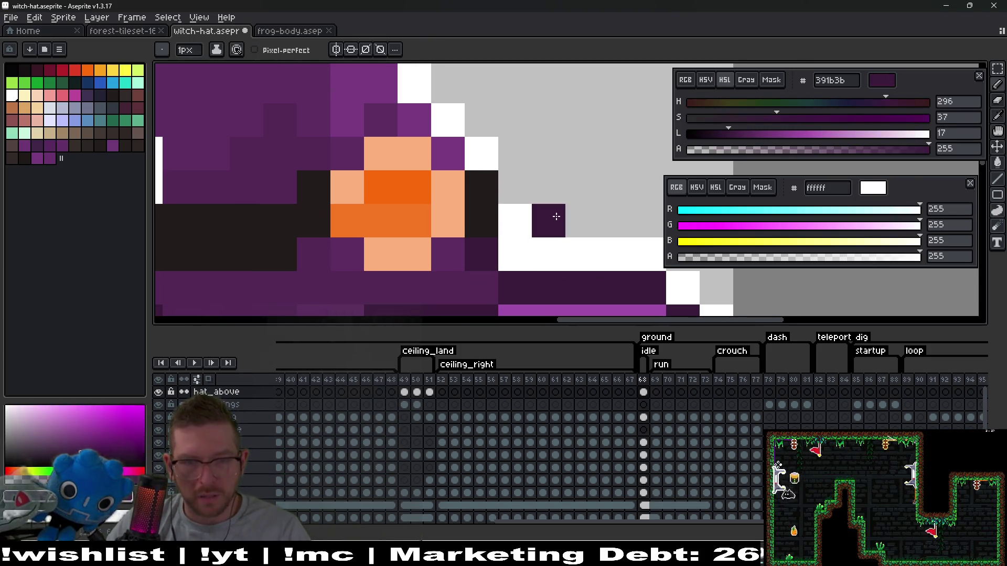
scroll(549, 215, down, 1)
alt+click(522, 223)
scroll(577, 245, down, 3)
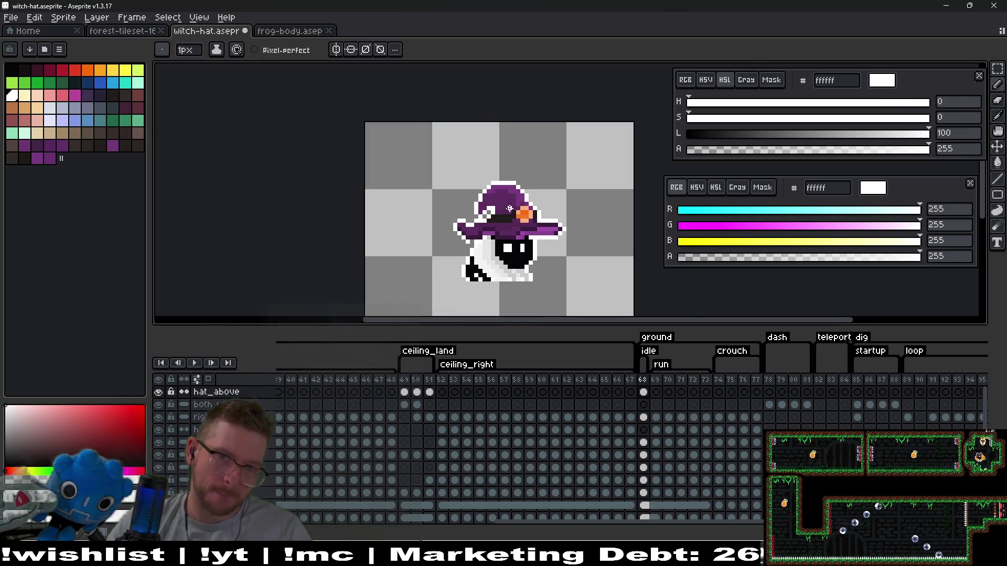
scroll(509, 208, up, 3)
alt+click(508, 217)
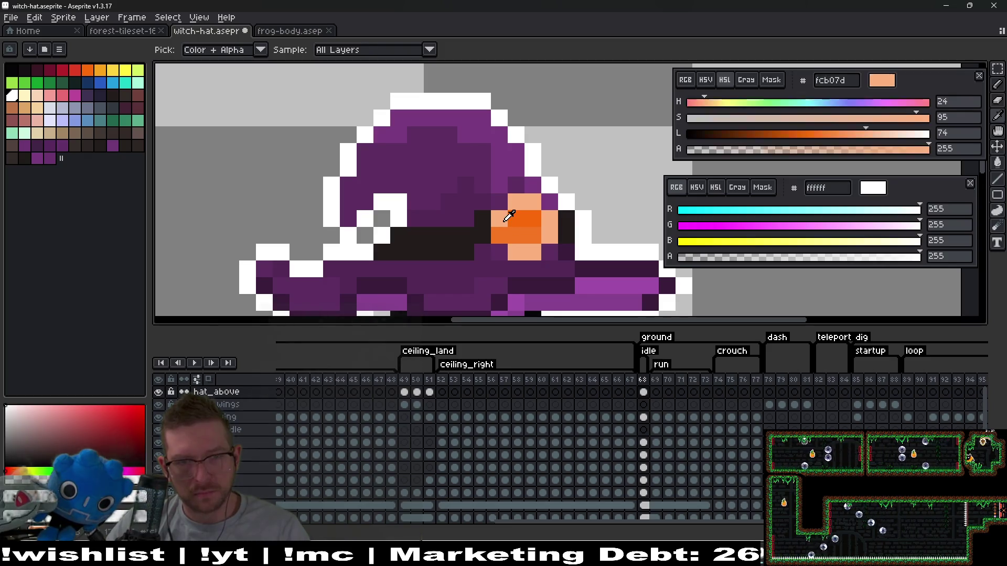
scroll(535, 239, down, 4)
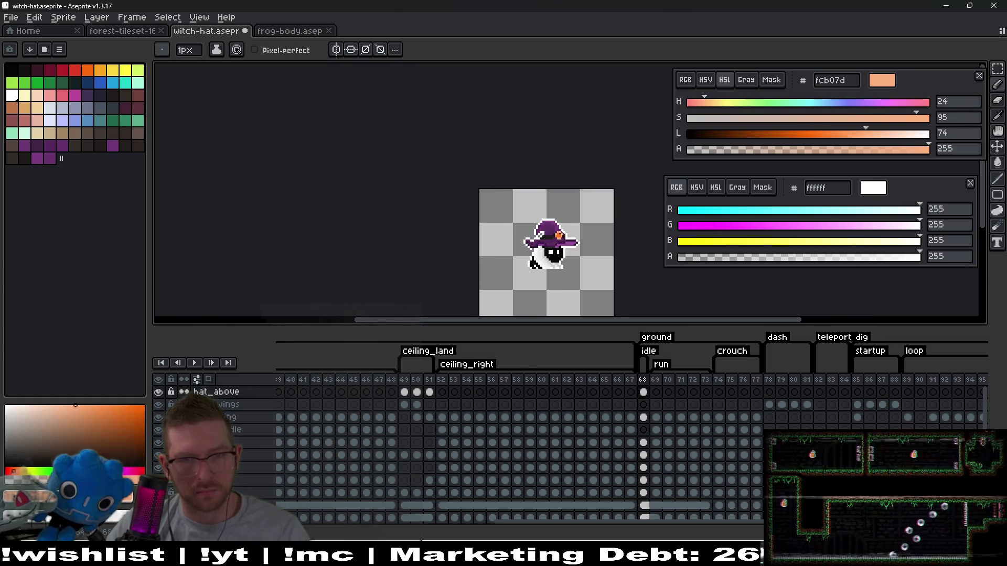
scroll(558, 236, up, 5)
alt+click(500, 248)
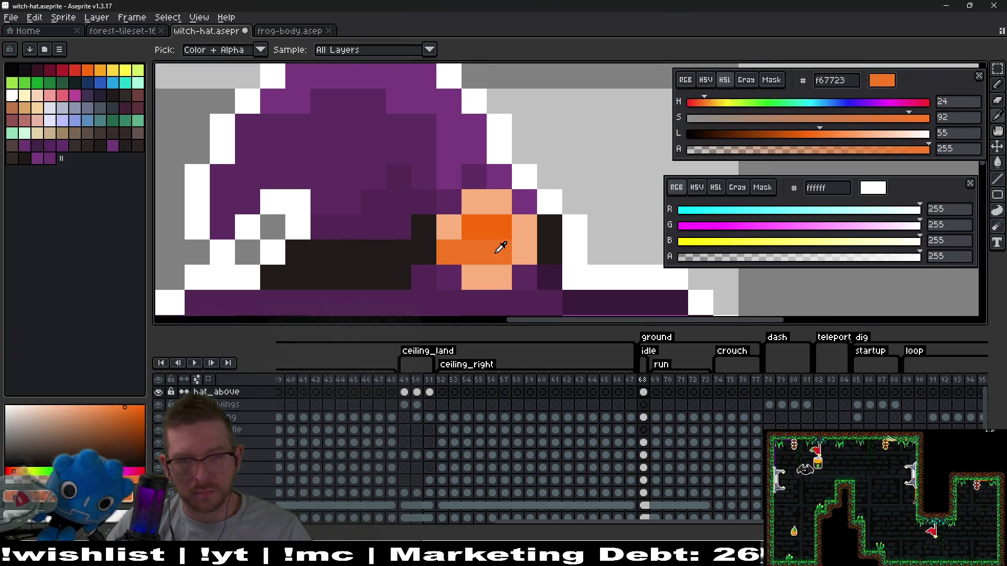
click(813, 137)
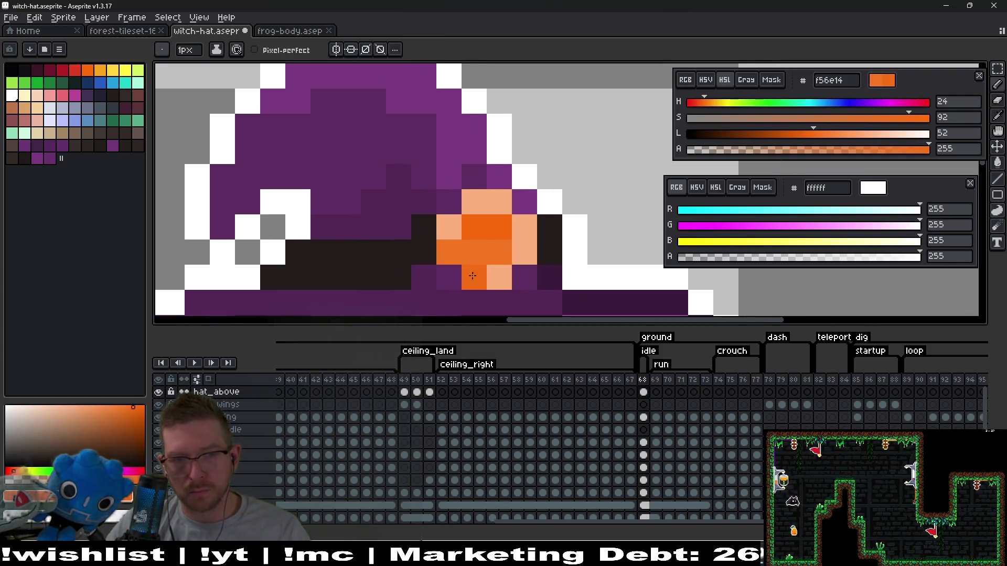
Step: Sample the ornament's deep orange and turn a peach ornament pixel dark orange
key(alt)
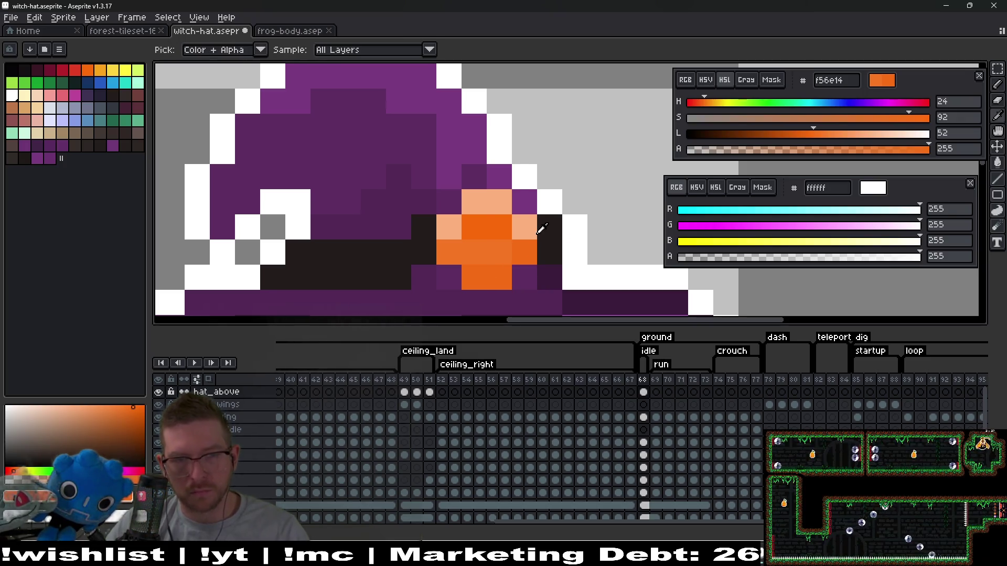
alt+click(517, 230)
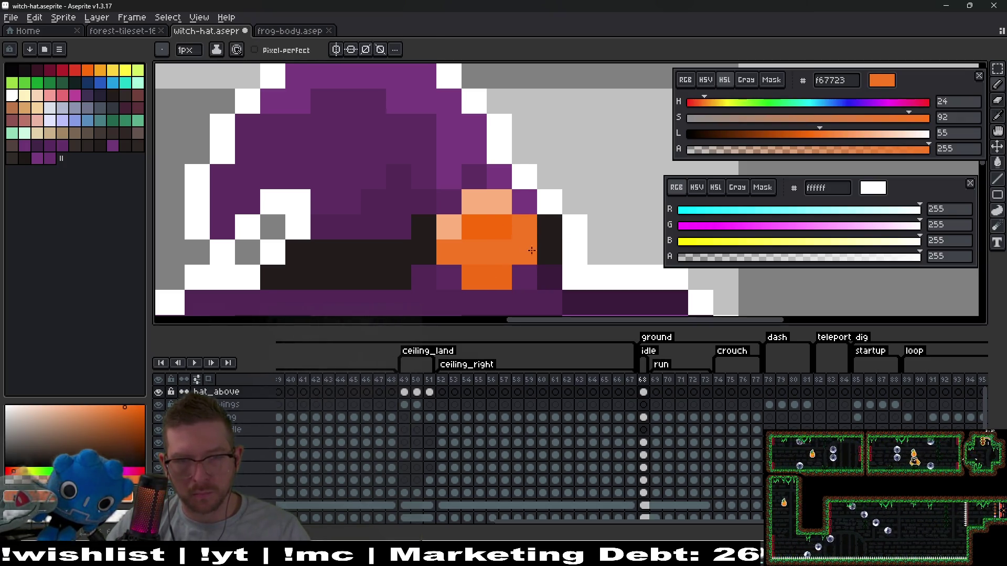
alt+click(516, 258)
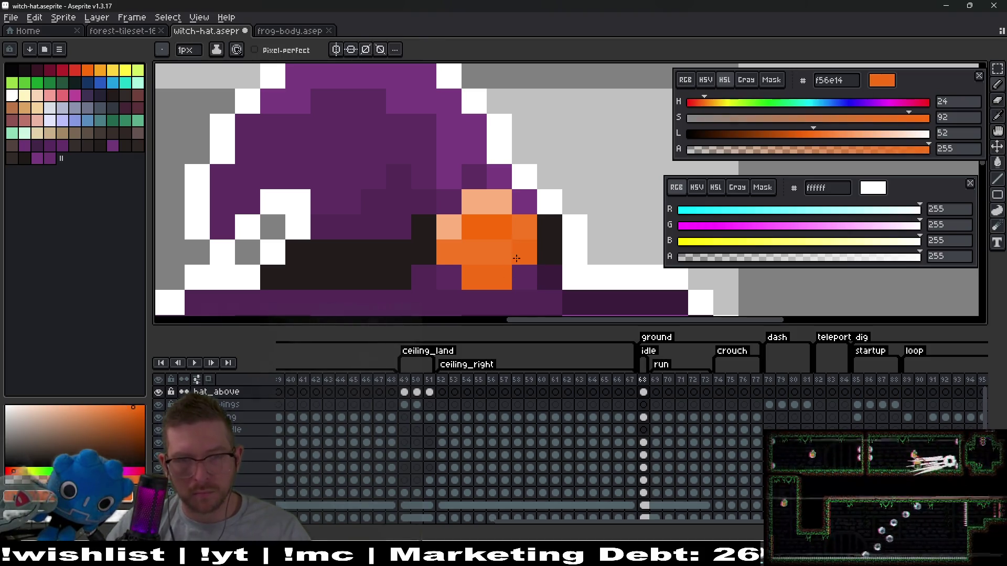
scroll(533, 263, up, 2)
alt+click(515, 279)
click(543, 269)
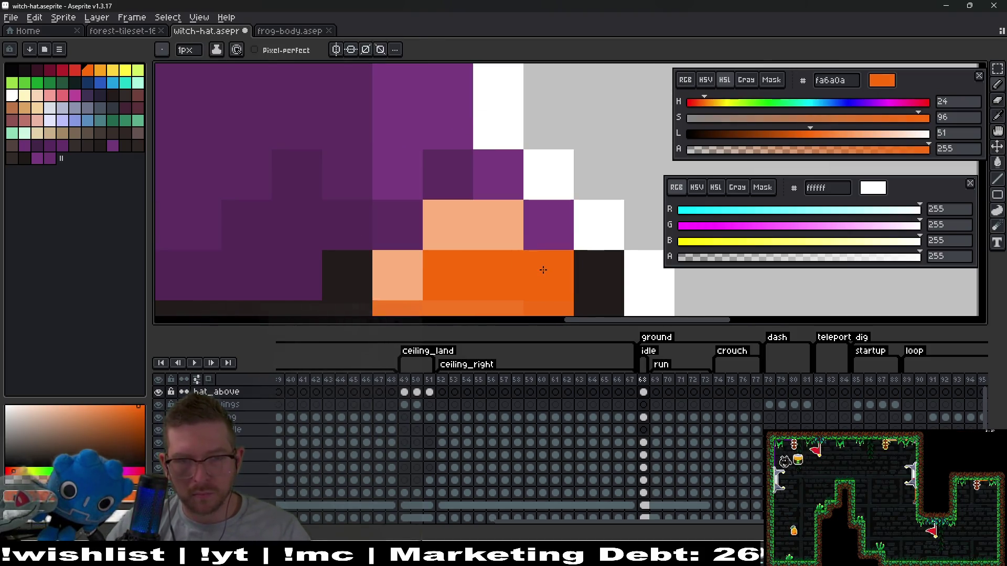
key(ctrl+z)
click(505, 237)
scroll(486, 262, down, 10)
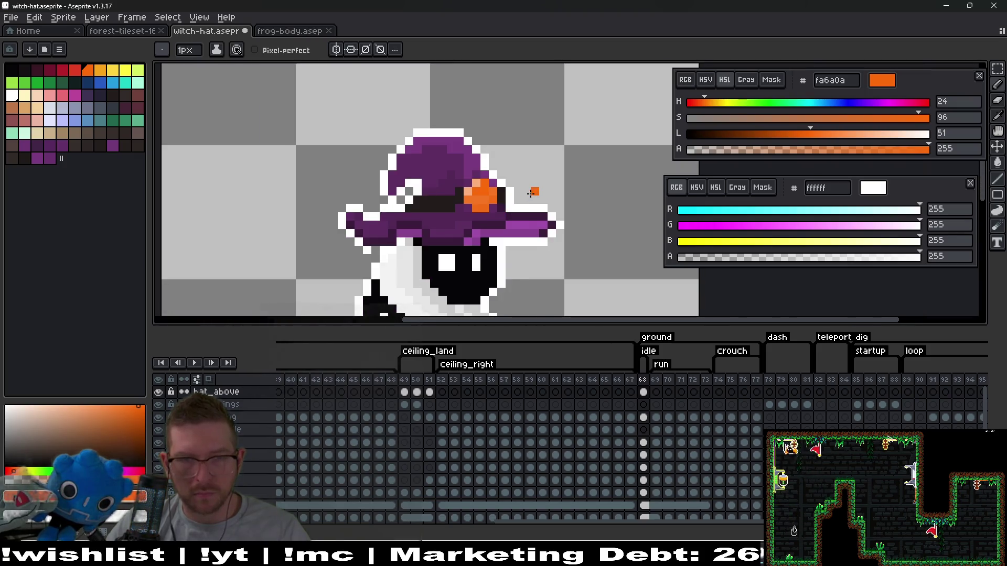
scroll(504, 189, up, 4)
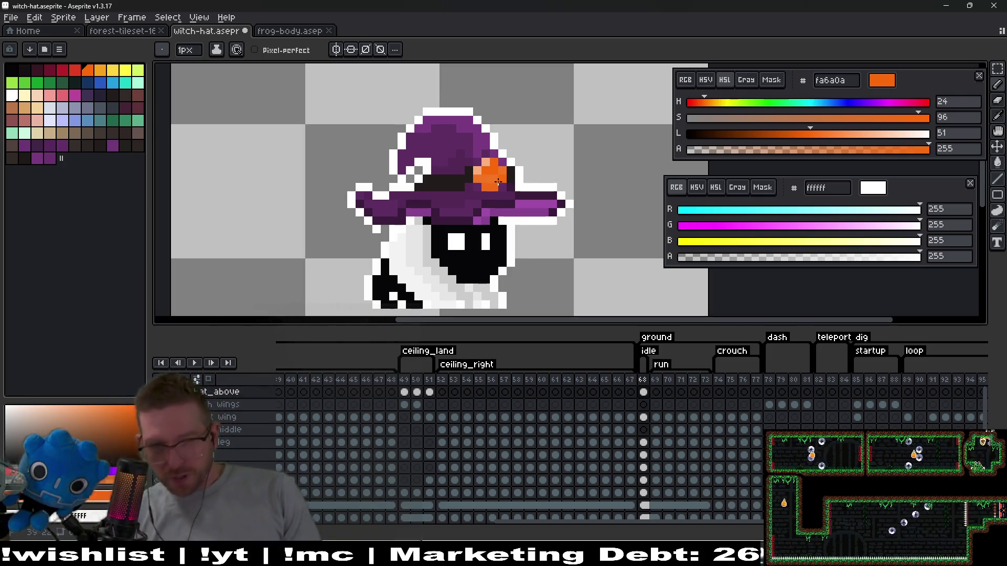
Step: Erase the stray orange pixel beneath the hat brim
scroll(400, 222, up, 8)
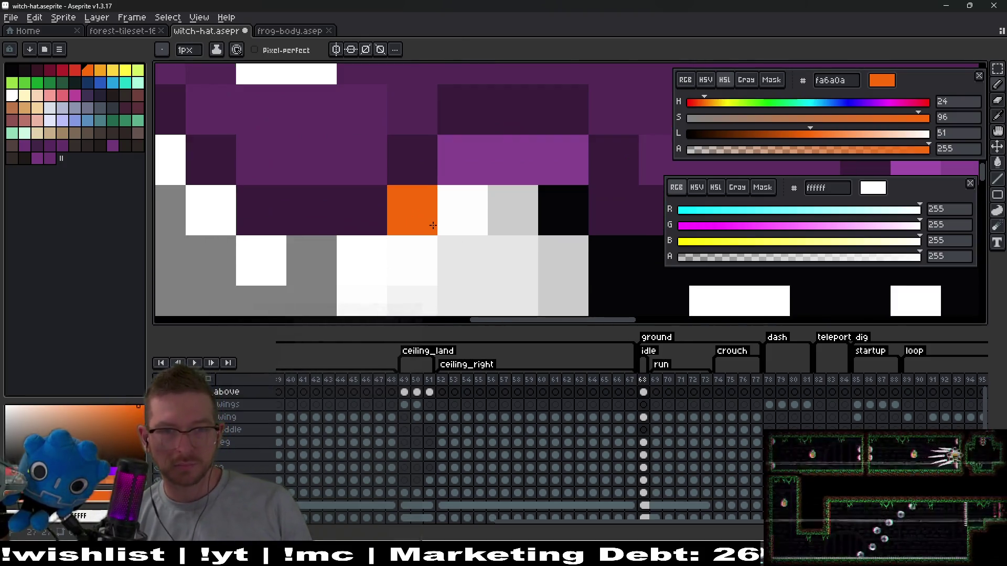
key(e)
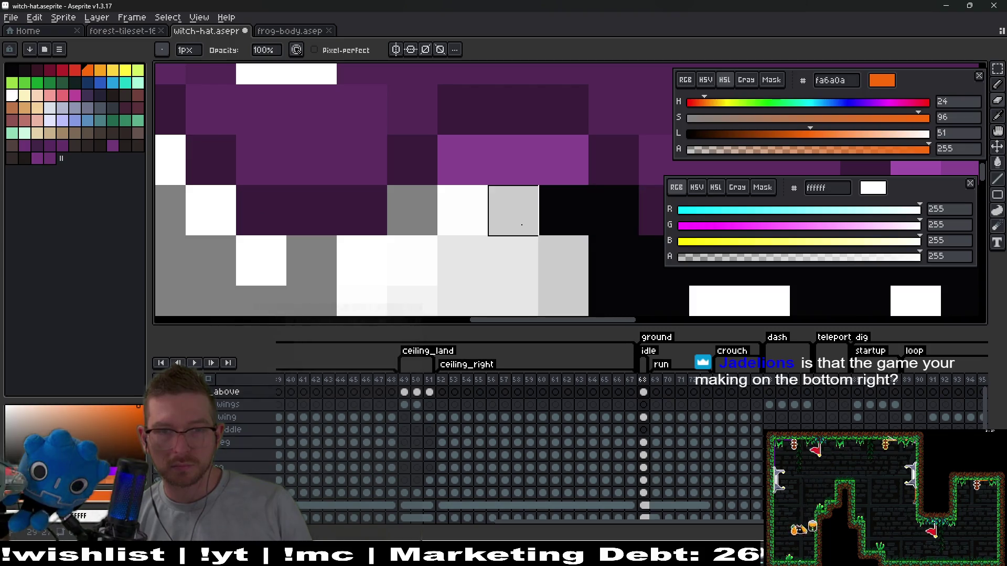
scroll(522, 224, down, 5)
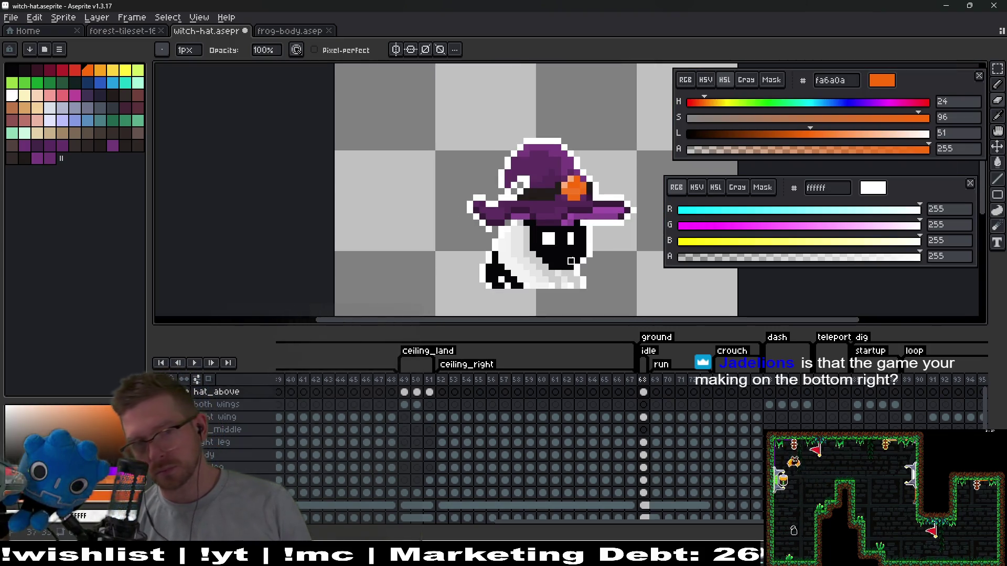
scroll(522, 225, up, 6)
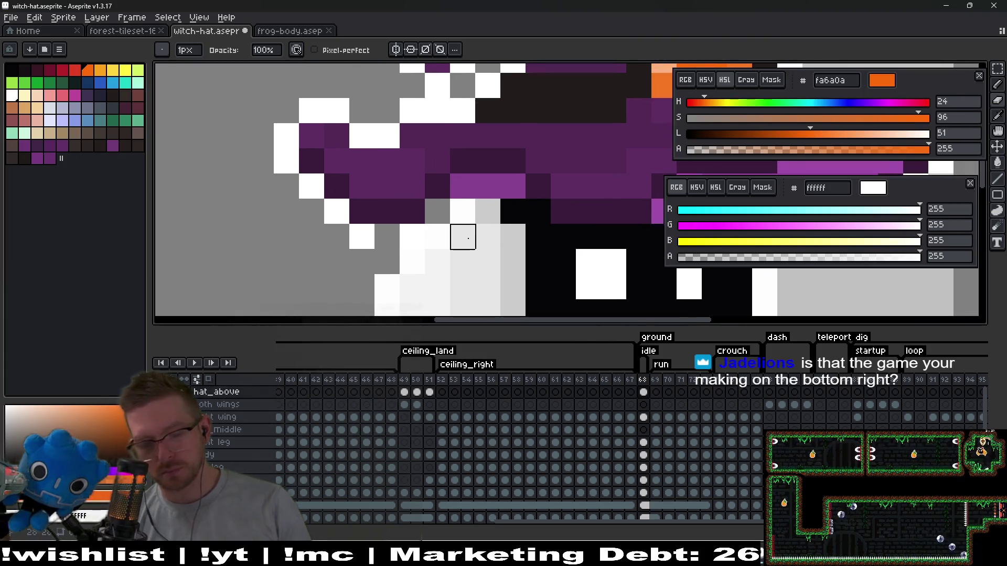
key(i)
click(434, 190)
key(b)
Step: Sample the ghost's white and fill in the white edge under the left brim
scroll(481, 228, down, 3)
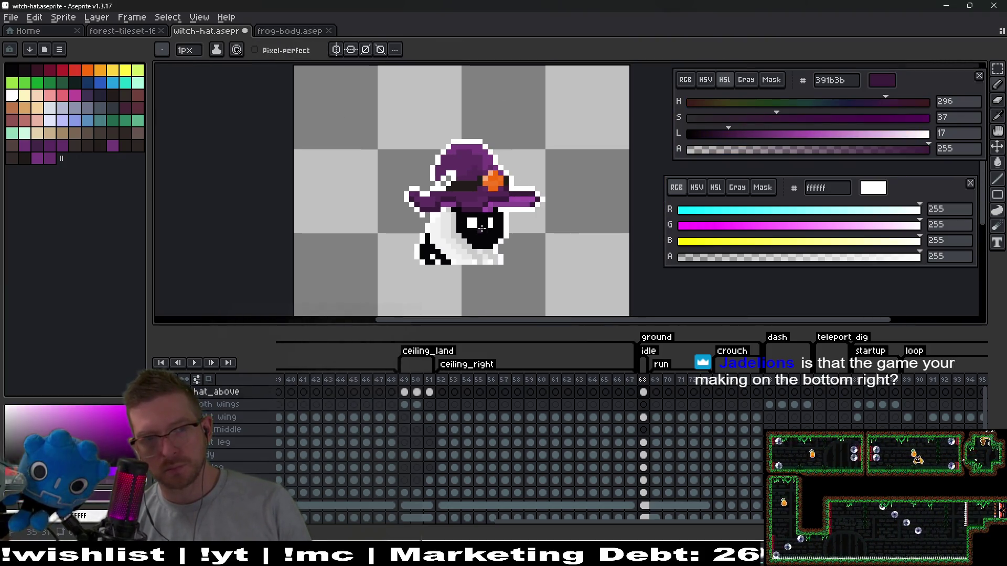
scroll(482, 228, up, 4)
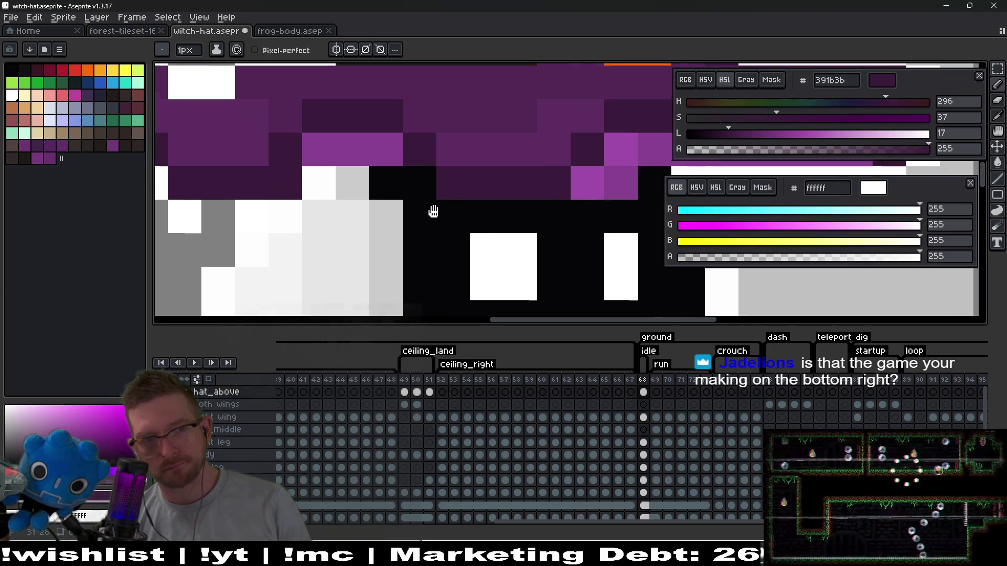
scroll(433, 208, down, 1)
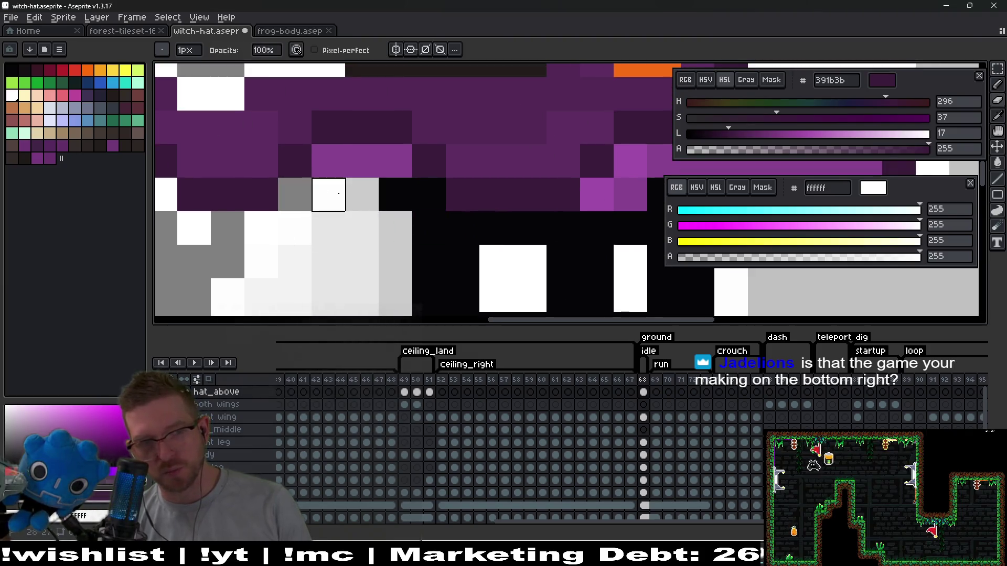
alt+click(278, 228)
click(346, 195)
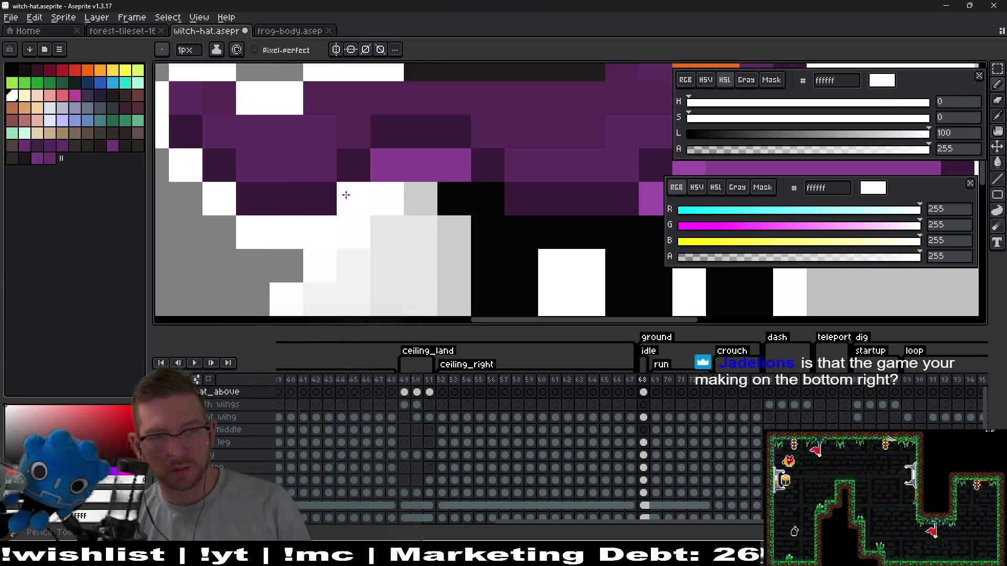
scroll(487, 272, down, 5)
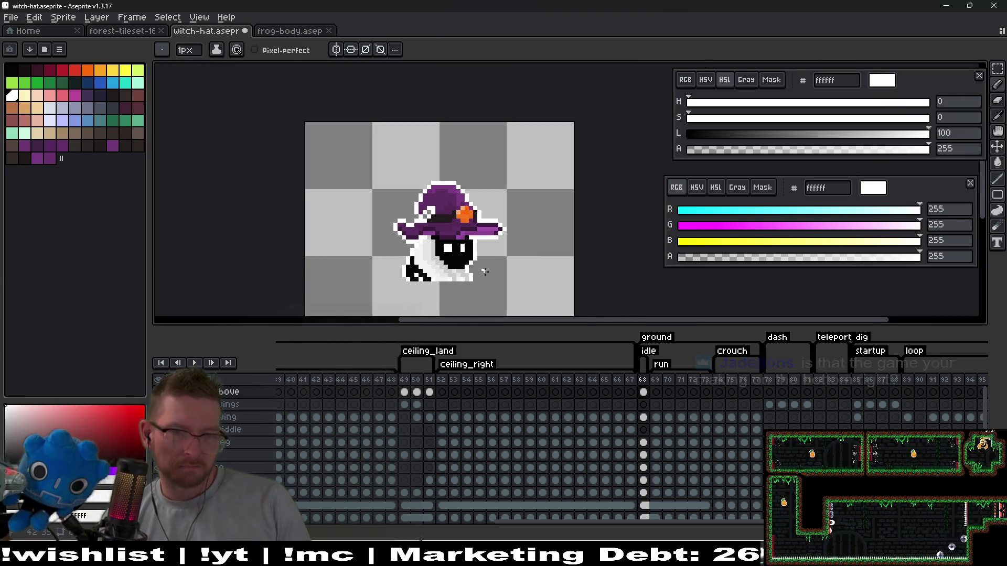
scroll(451, 231, up, 3)
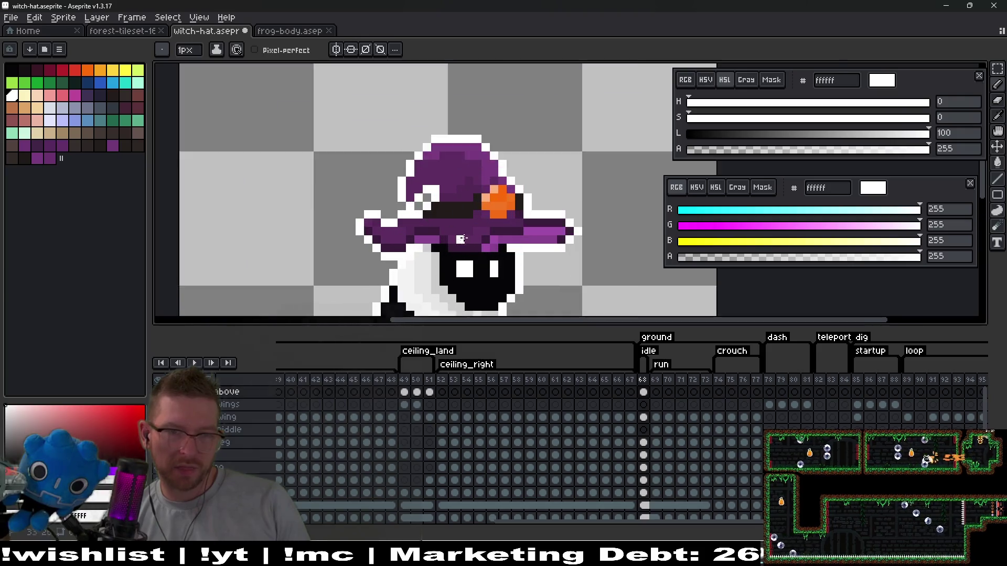
Step: Fill the ghost's edge under the hat brim with white and save the sprite
drag(406, 255, 423, 264)
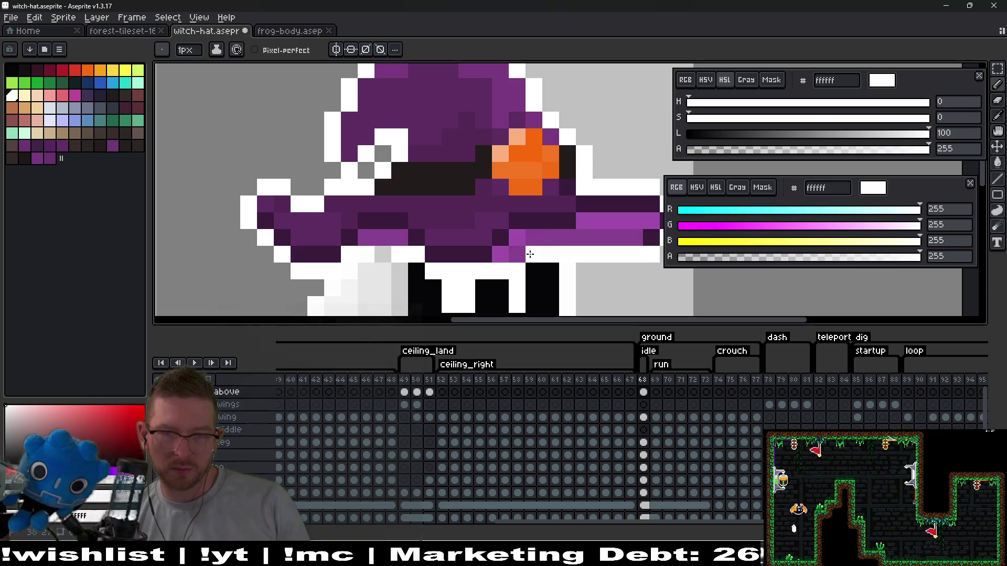
scroll(529, 254, down, 5)
key(ctrl)
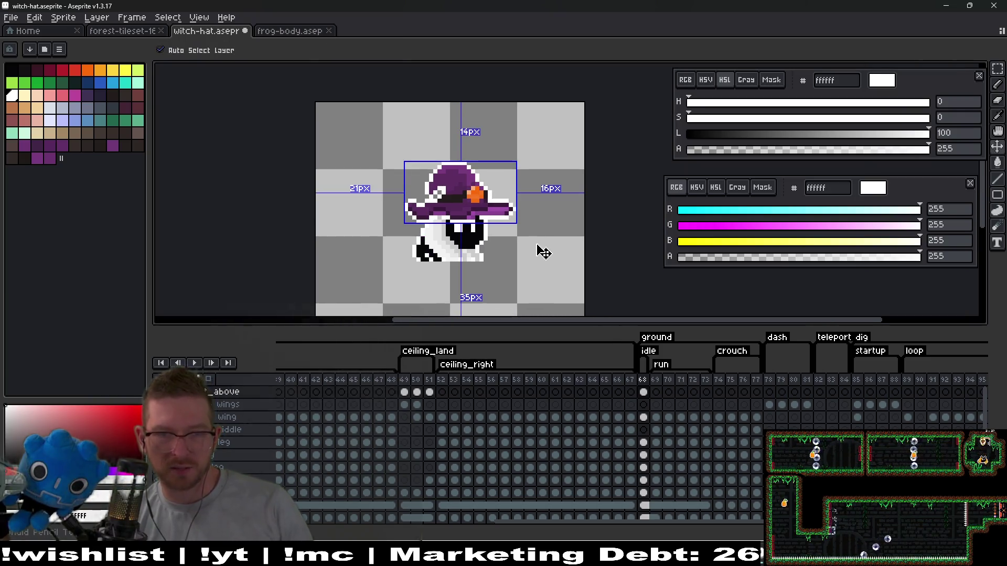
scroll(472, 240, up, 5)
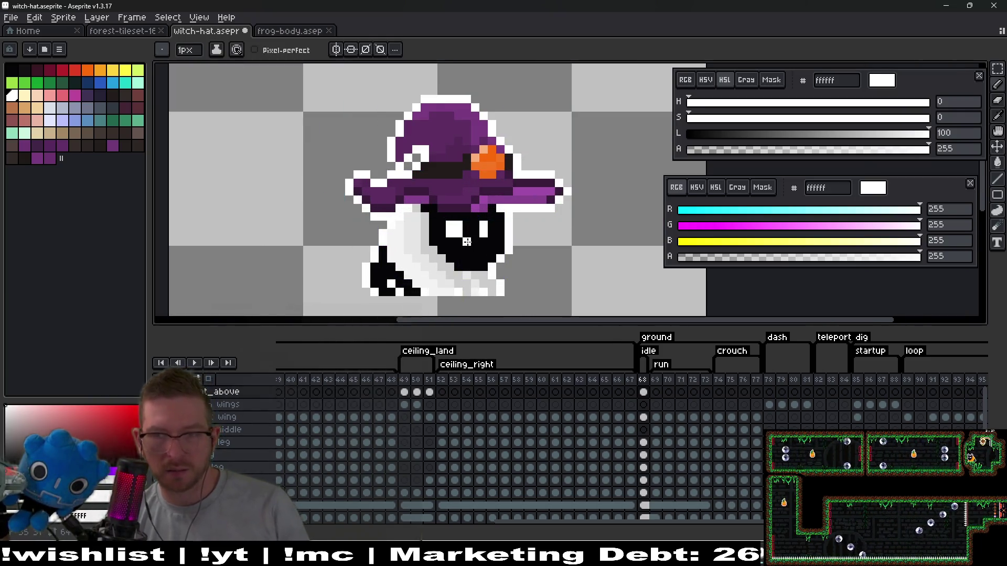
key(ctrl+s)
scroll(464, 226, down, 2)
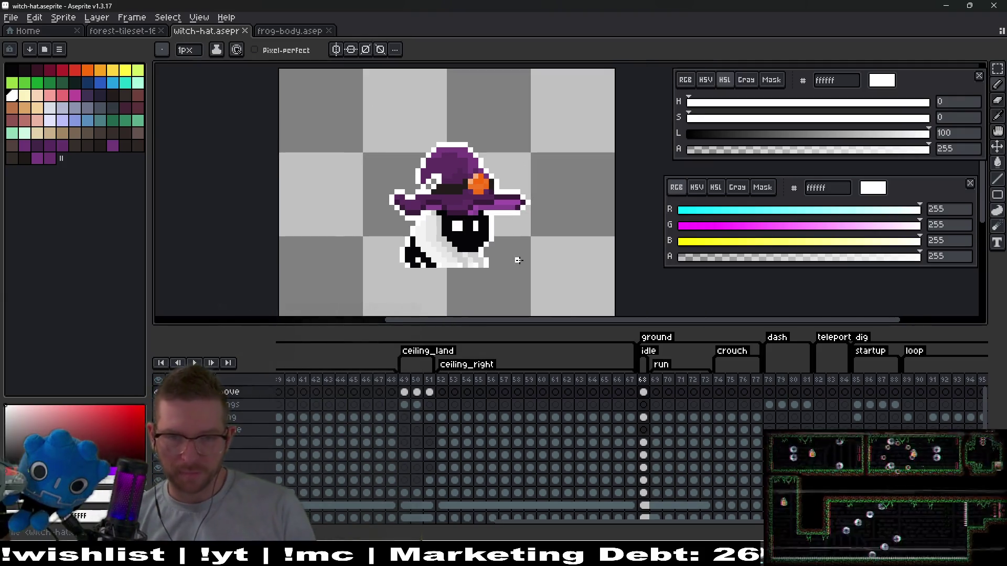
scroll(613, 209, down, 2)
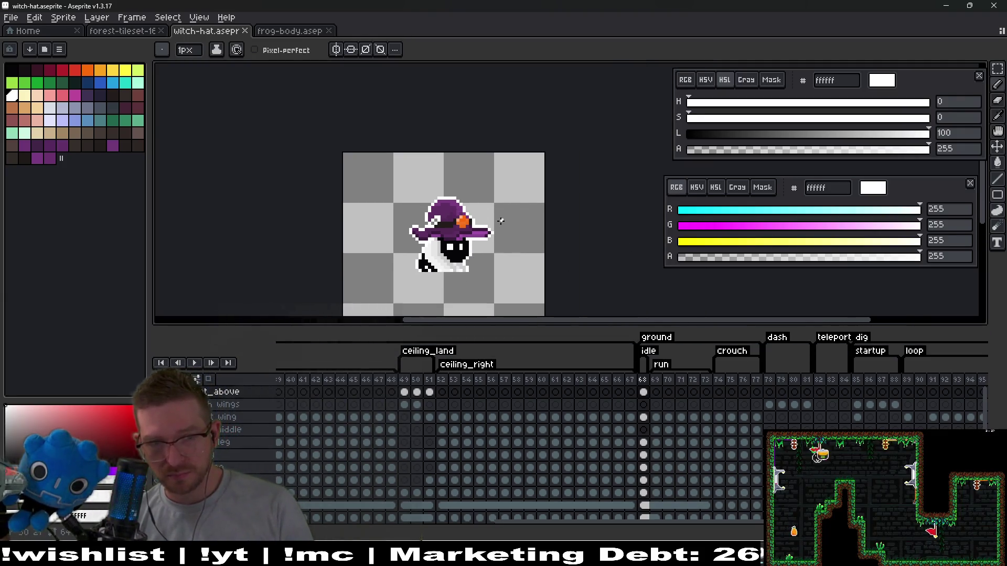
scroll(512, 185, up, 6)
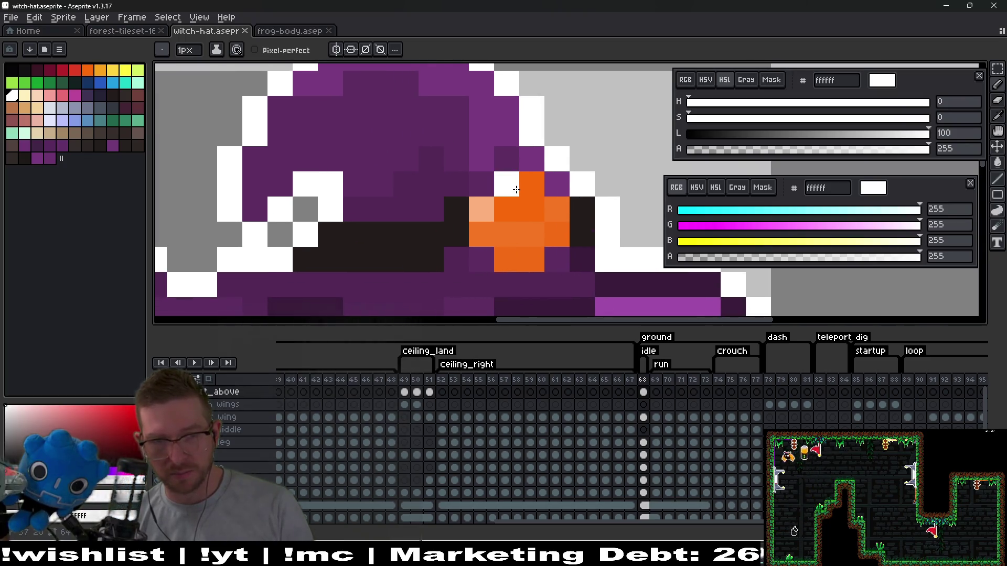
scroll(516, 189, up, 1)
Step: Flood-fill the hat band with the slightly lighter dark brown 322b28
alt+click(432, 251)
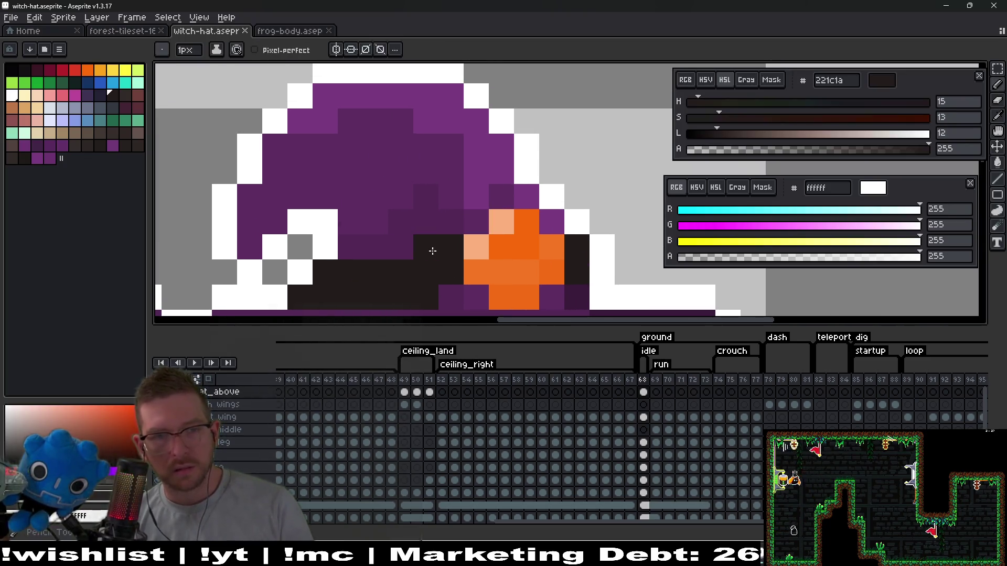
click(458, 265)
scroll(513, 287, down, 5)
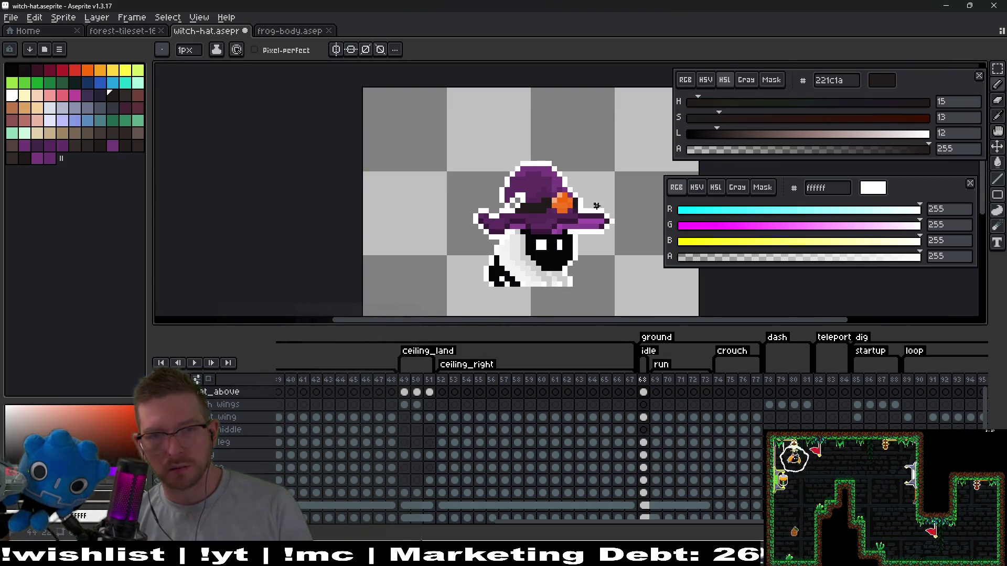
scroll(549, 228, up, 4)
scroll(458, 239, down, 2)
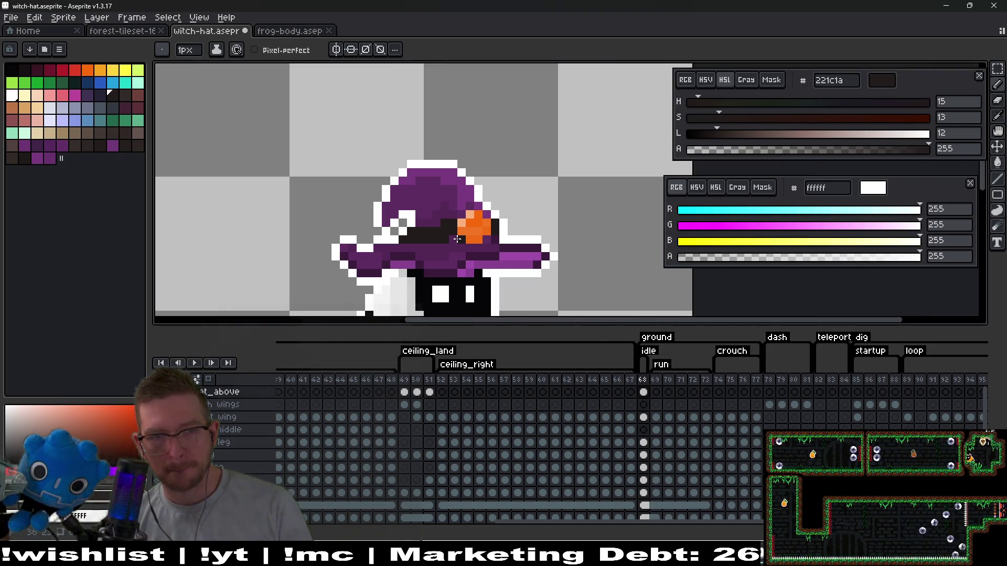
scroll(458, 239, down, 1)
scroll(453, 237, up, 2)
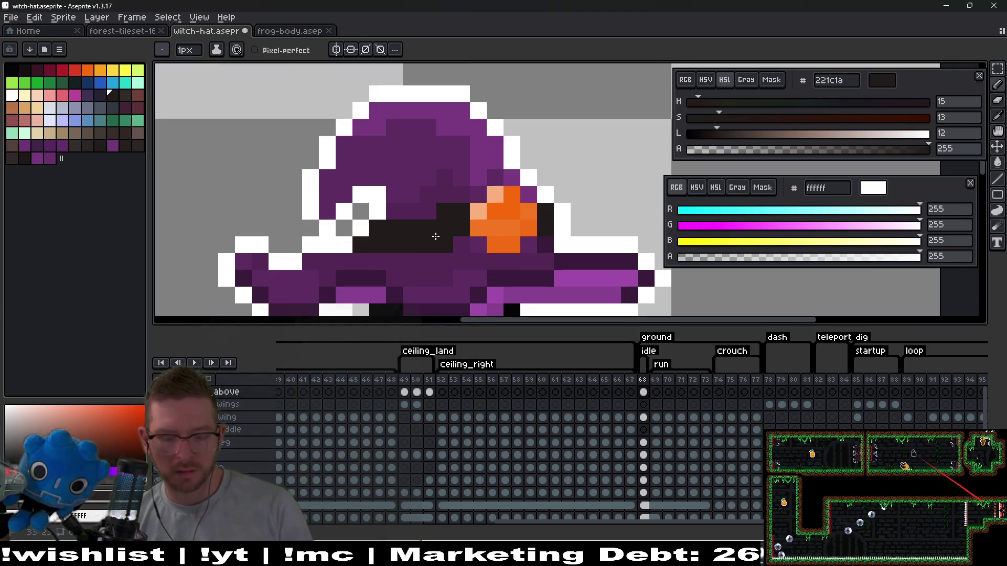
key(i)
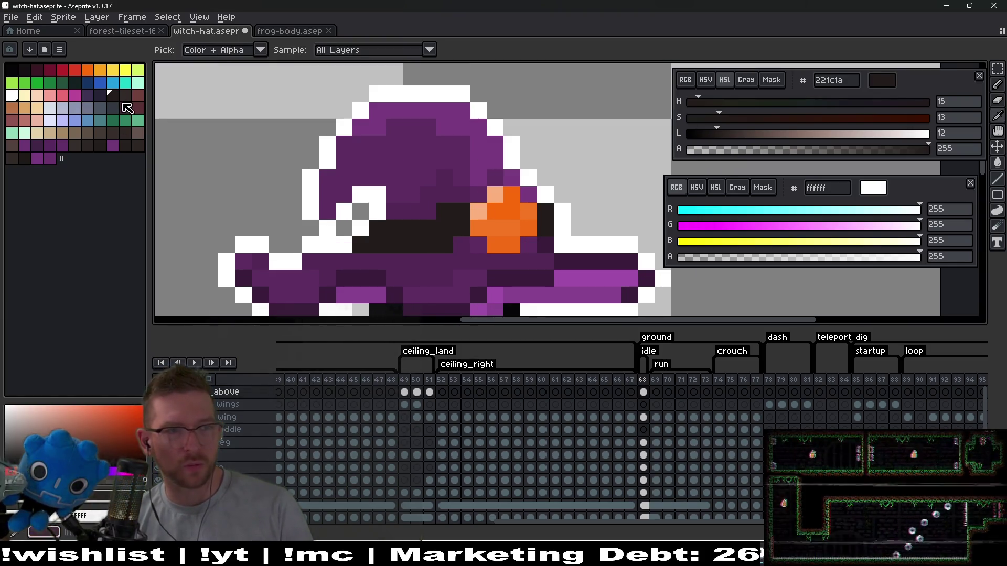
click(125, 95)
key(g)
click(402, 242)
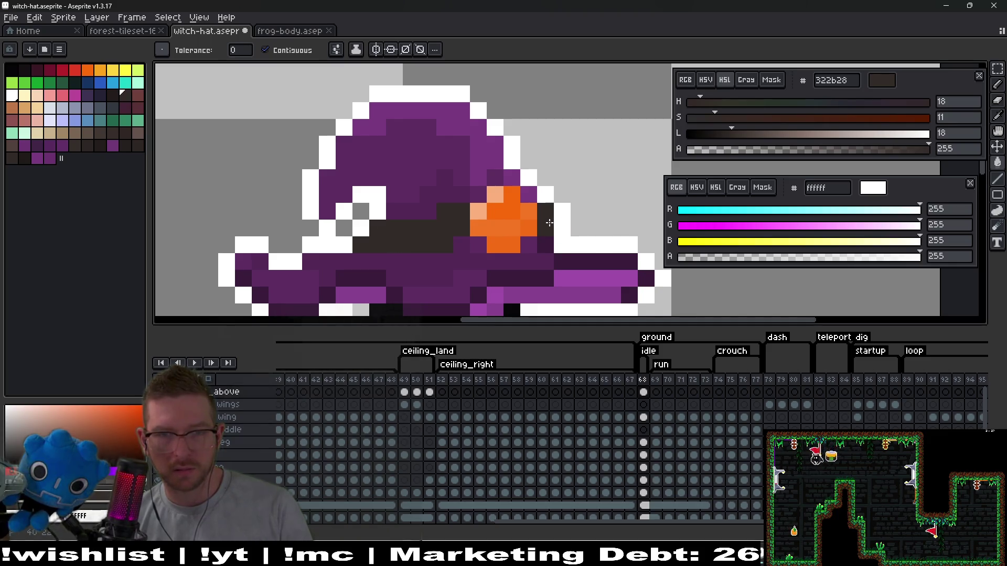
scroll(549, 223, down, 5)
scroll(522, 237, up, 3)
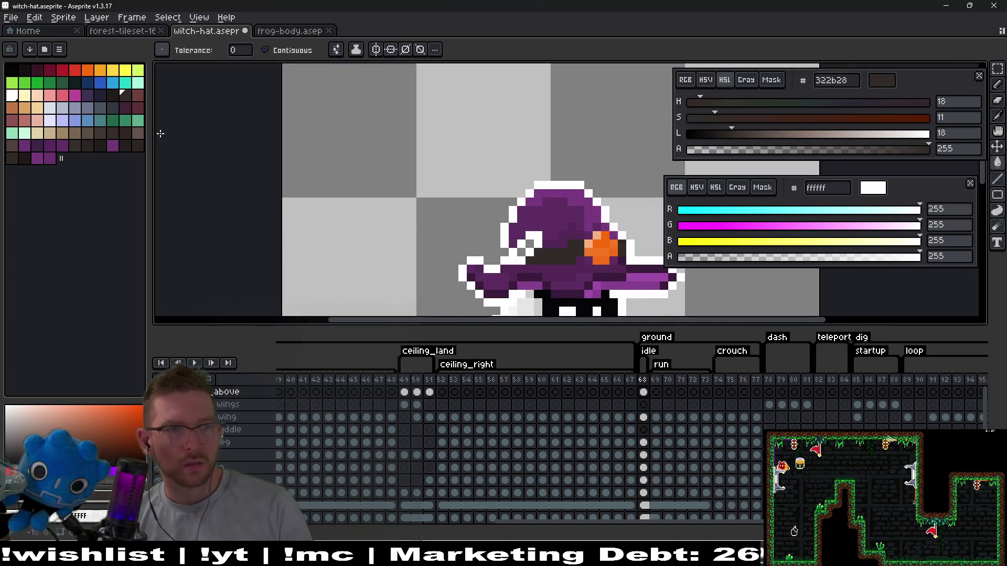
Step: Pencil the band's lower row in the darker brown 221c1a
click(112, 96)
scroll(535, 233, up, 3)
key(b)
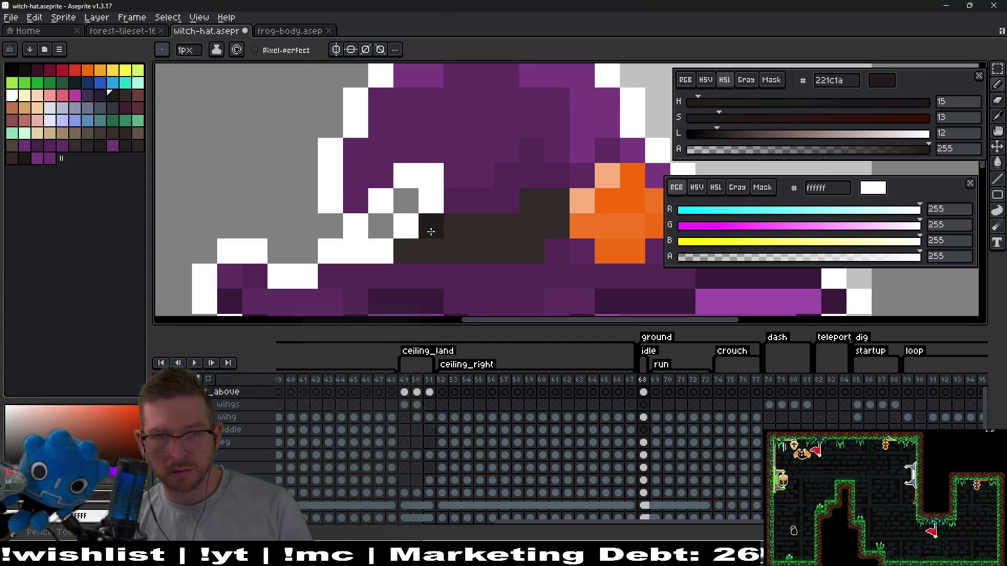
mouse_move(420, 251)
mouse_down()
mouse_move(519, 250)
mouse_move(444, 220)
mouse_up()
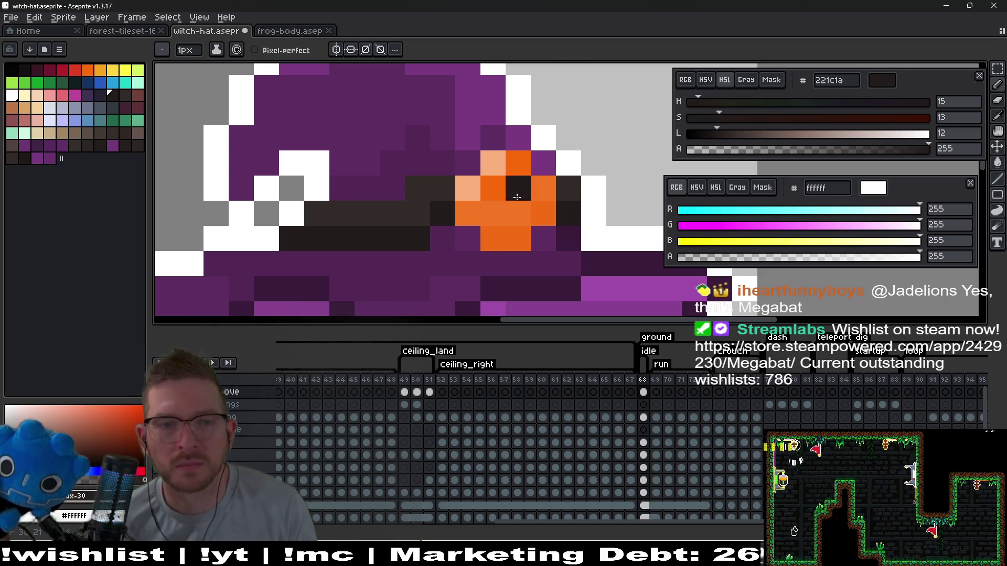
scroll(518, 188, down, 6)
scroll(462, 205, up, 5)
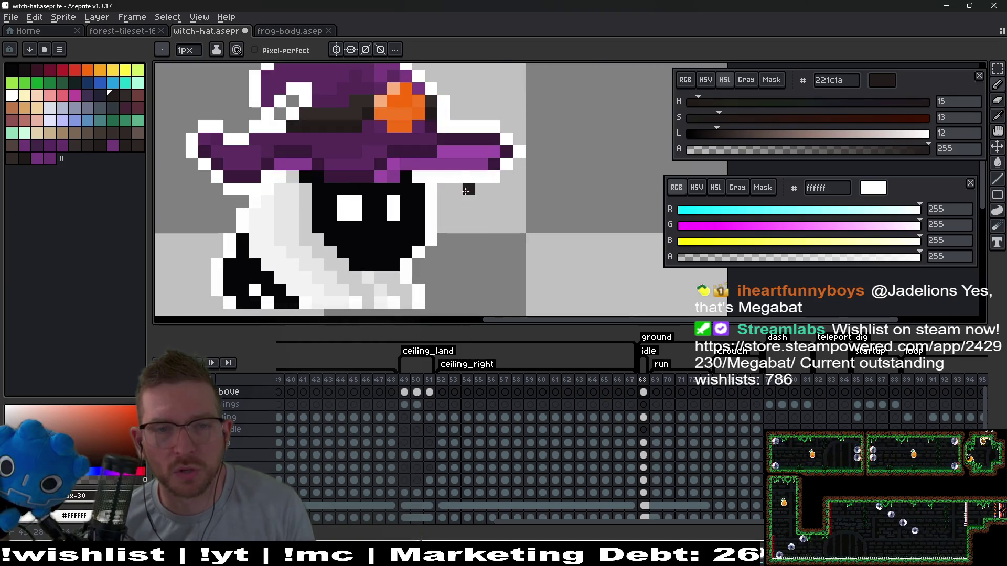
scroll(400, 149, down, 5)
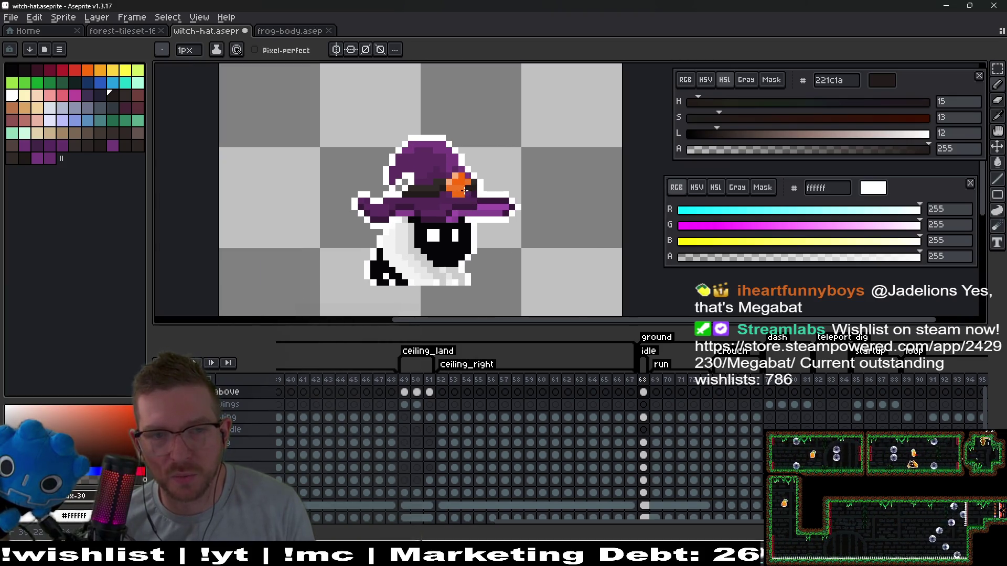
scroll(520, 200, up, 5)
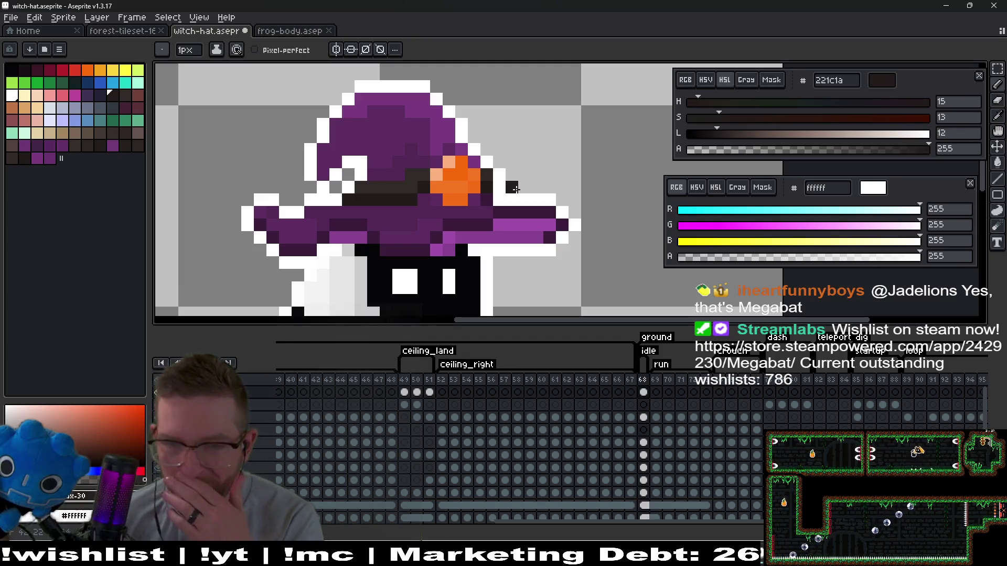
drag(421, 186, 491, 213)
scroll(491, 213, up, 2)
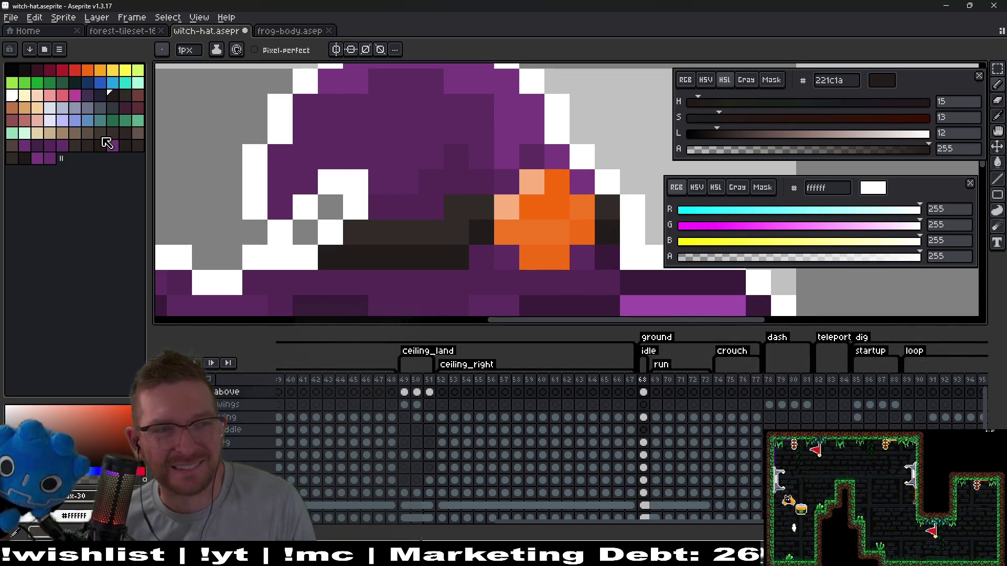
Step: Try mint a6fcdb and blue 285cc4 fills on the hat band, undoing the blue
click(139, 83)
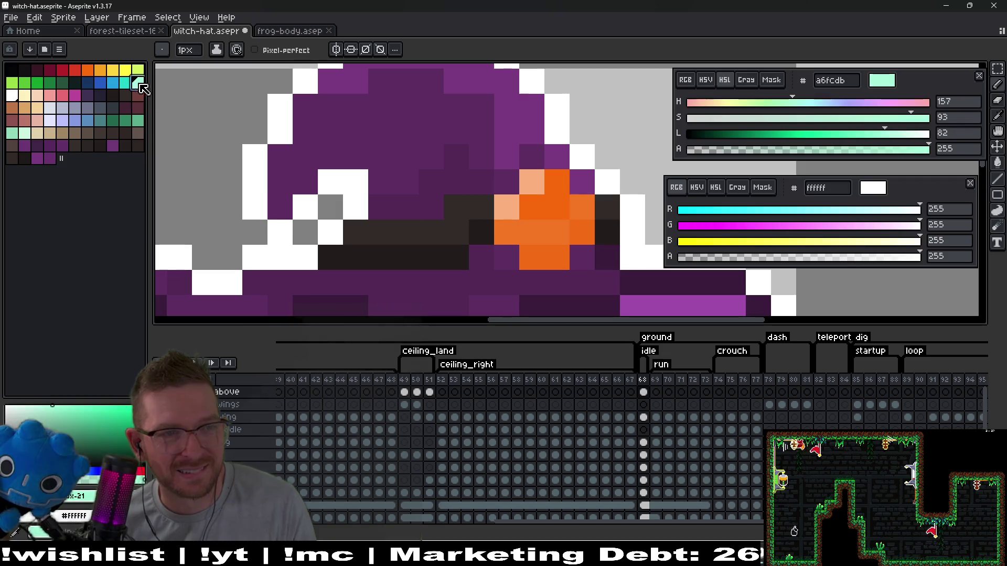
key(g)
click(449, 234)
scroll(452, 234, down, 5)
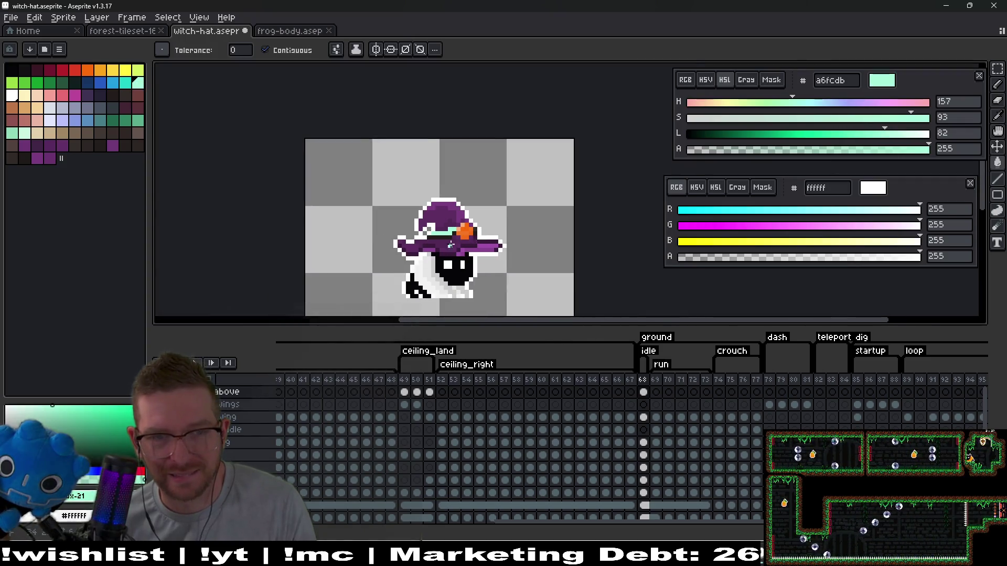
scroll(449, 245, up, 3)
click(100, 83)
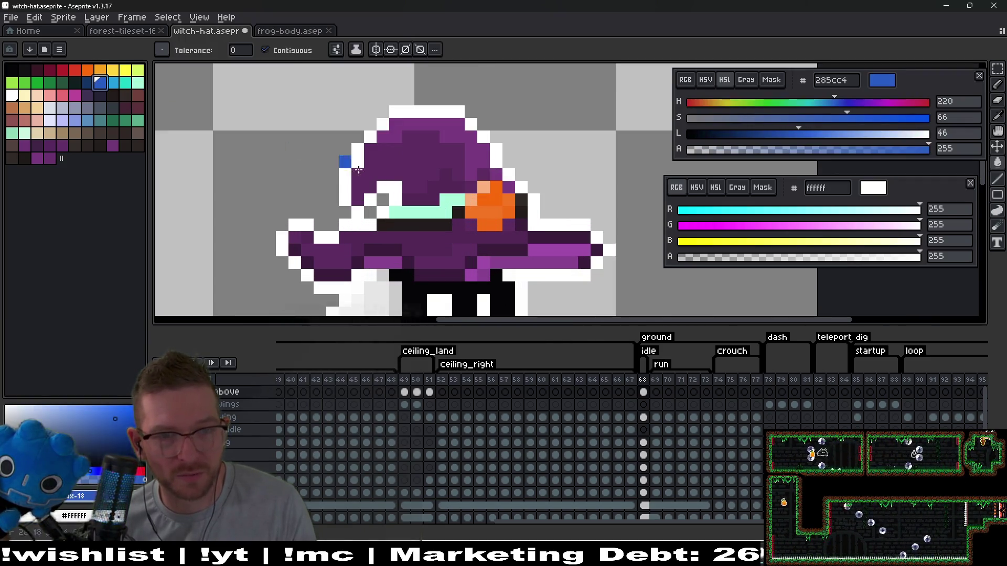
click(435, 222)
scroll(463, 250, up, 3)
key(ctrl+z)
key(ctrl+z)
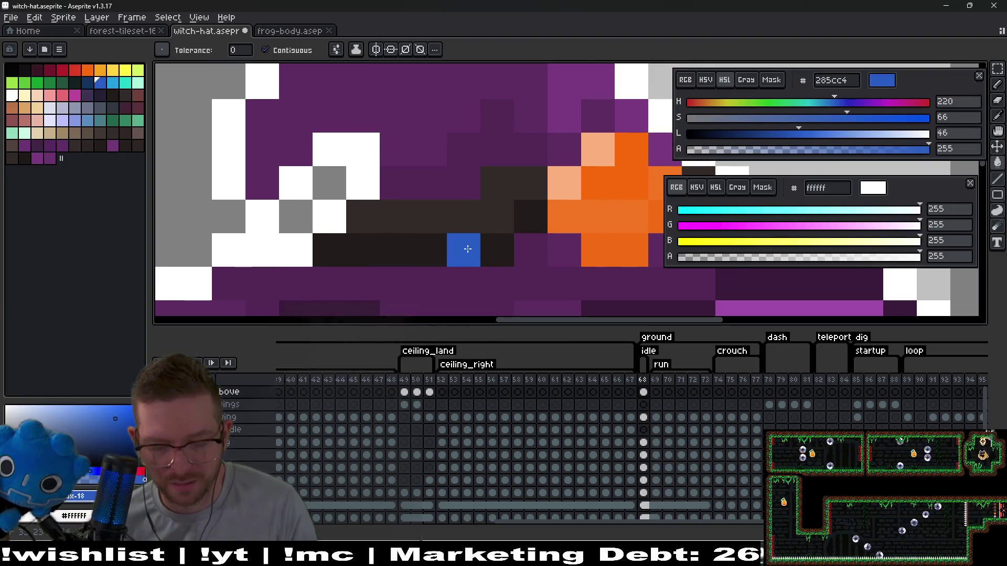
Step: Refill the band with the sampled dark brown 221c1a and raise its saturation
key(i)
click(485, 236)
key(g)
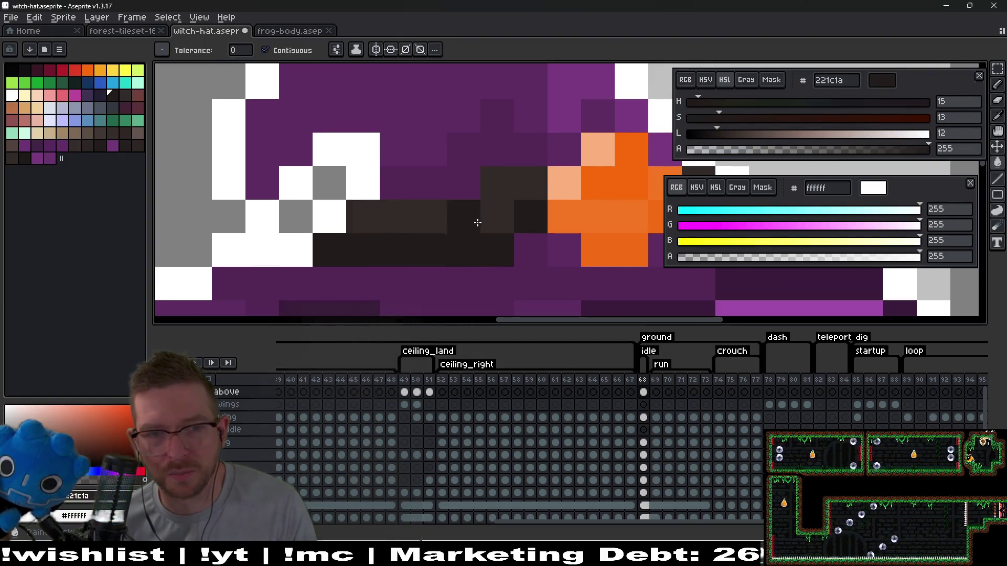
click(476, 220)
scroll(452, 226, down, 3)
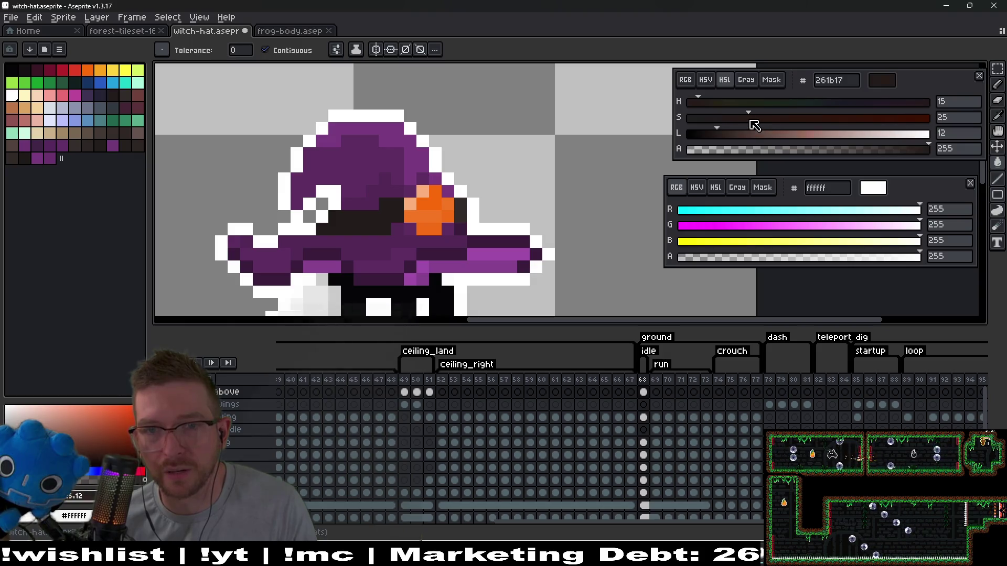
click(757, 118)
scroll(596, 164, up, 3)
Step: Pencil band pixels, including a row in the lighter brown 4d2d23
key(b)
click(357, 211)
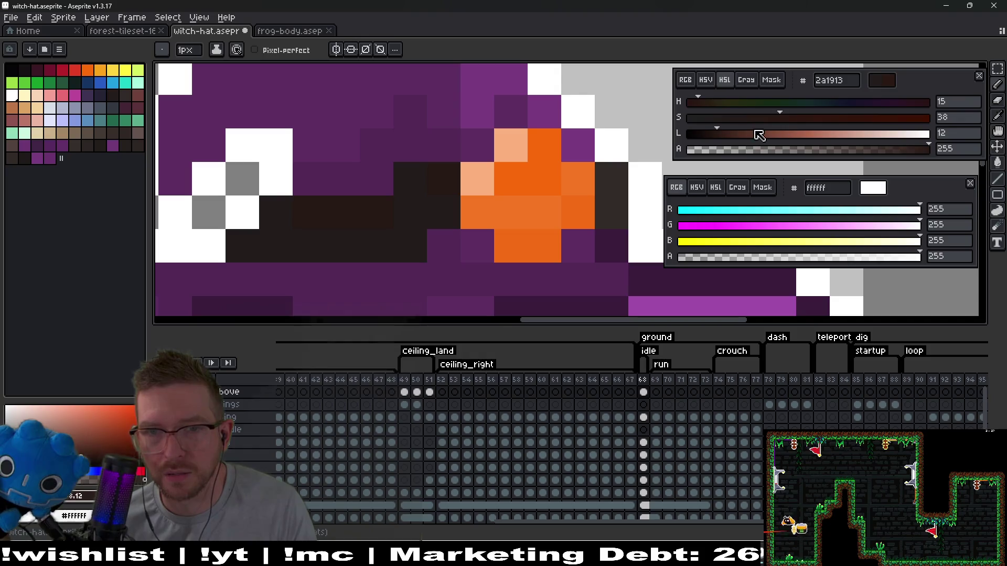
drag(759, 135, 741, 136)
drag(276, 213, 413, 186)
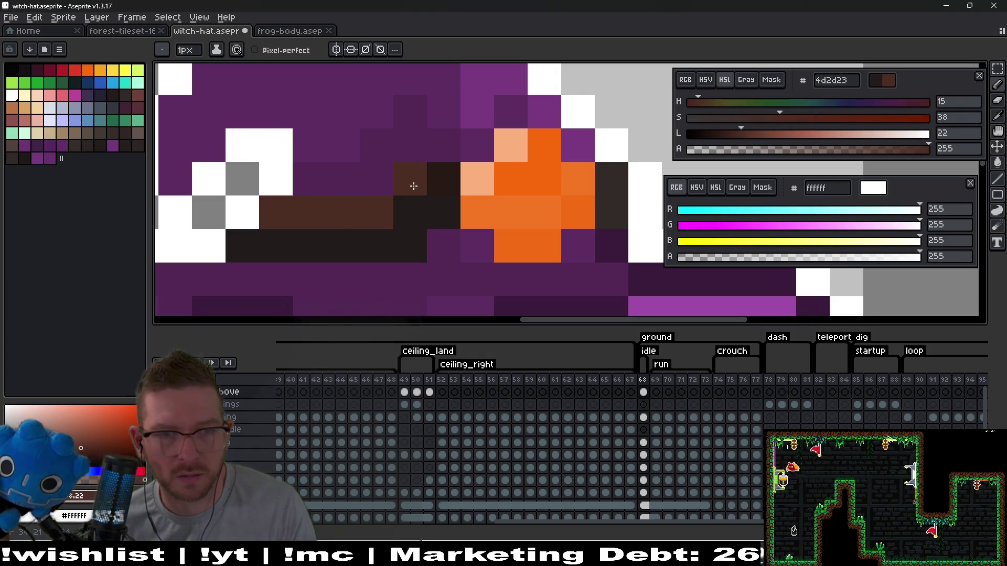
scroll(614, 183, down, 8)
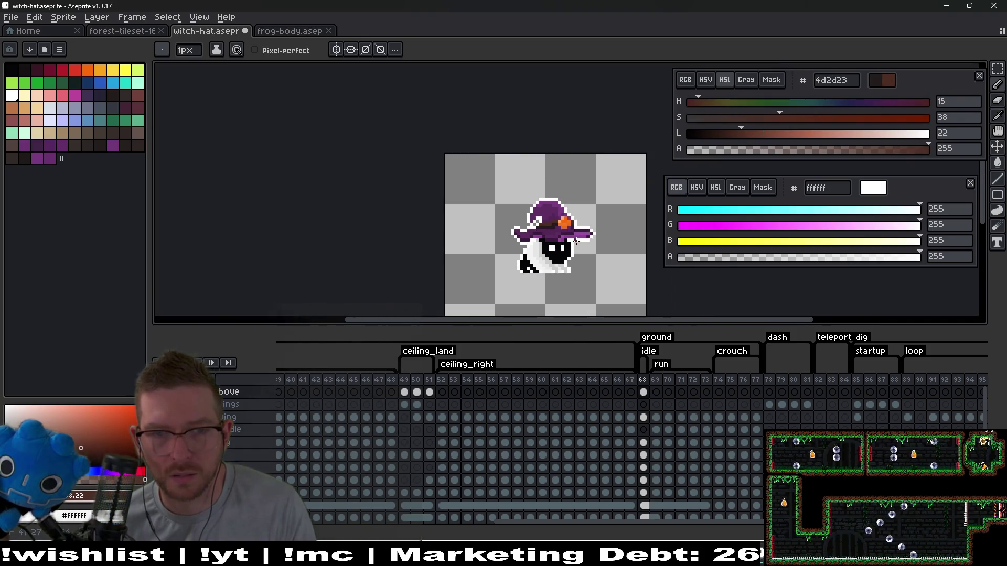
key(v)
scroll(569, 236, up, 4)
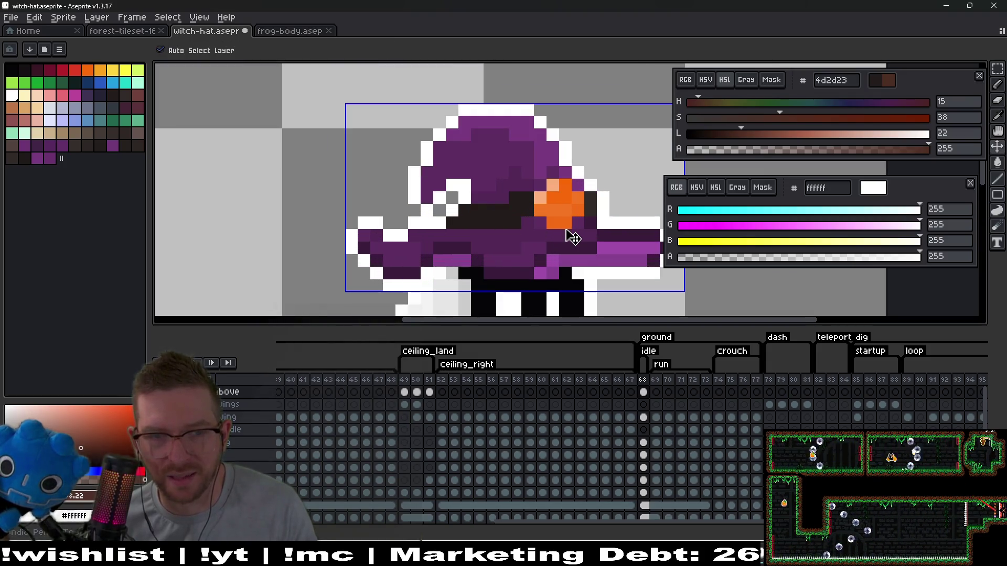
key(b)
scroll(566, 229, down, 2)
key(v)
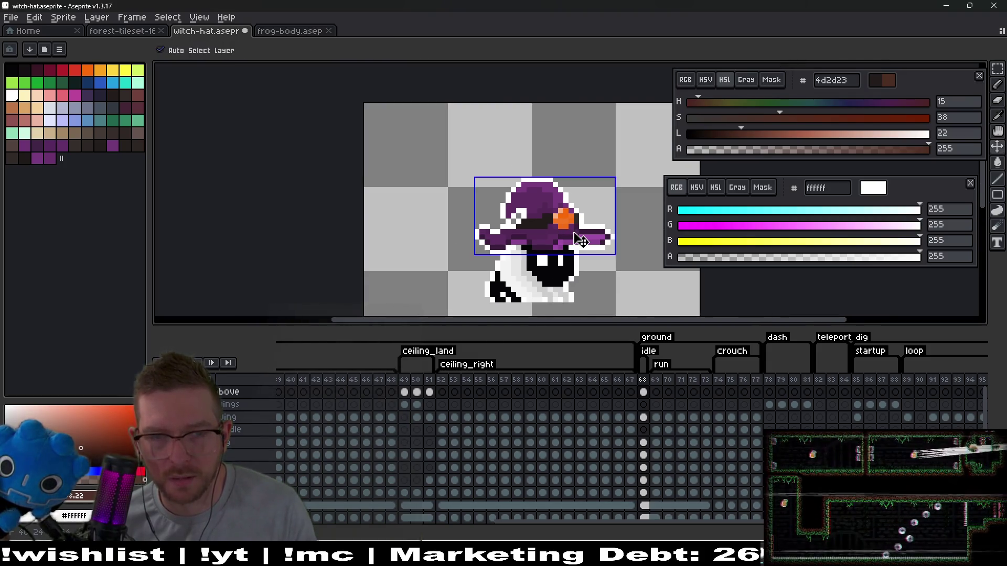
key(b)
scroll(565, 229, down, 3)
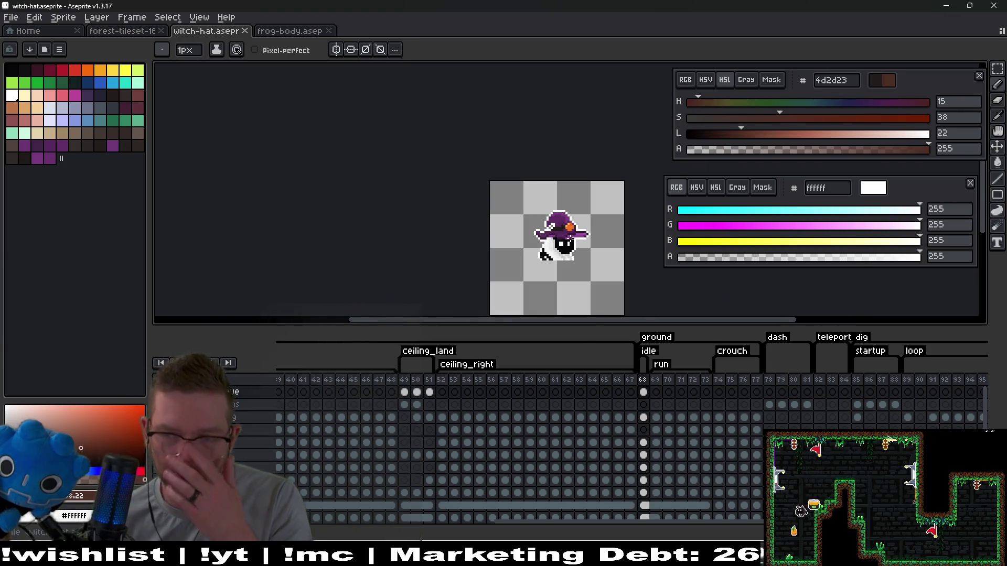
scroll(512, 233, up, 5)
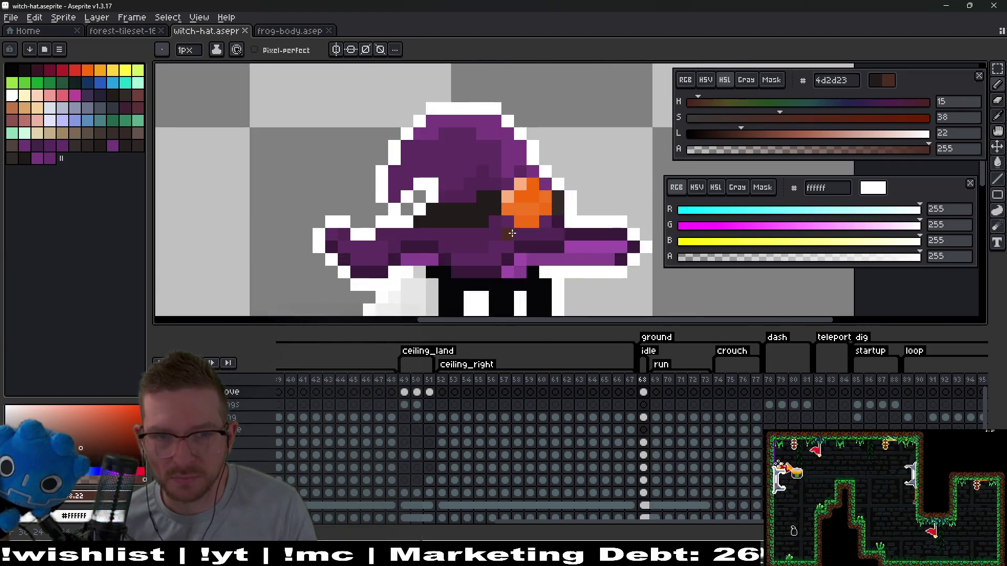
scroll(513, 233, up, 2)
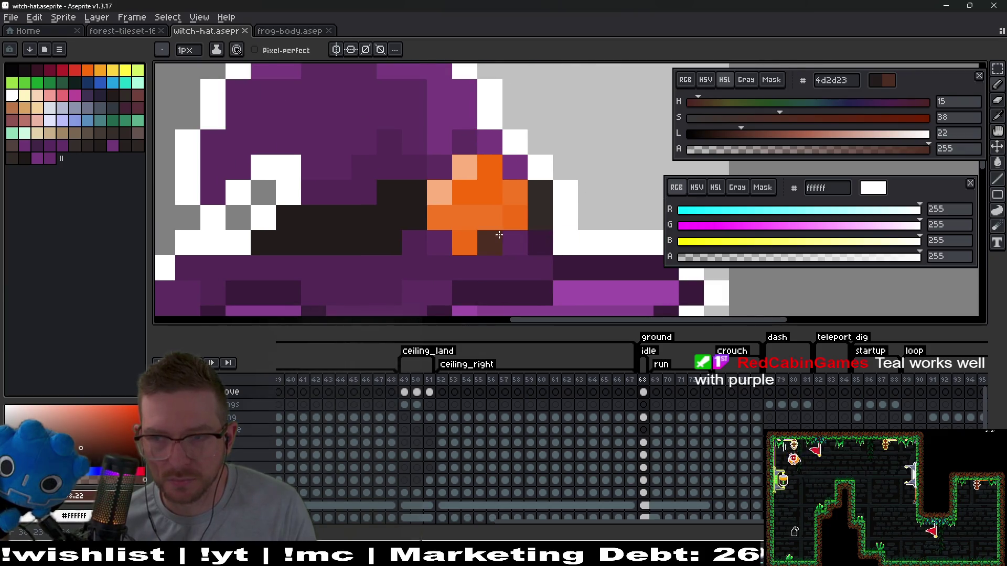
scroll(499, 235, down, 2)
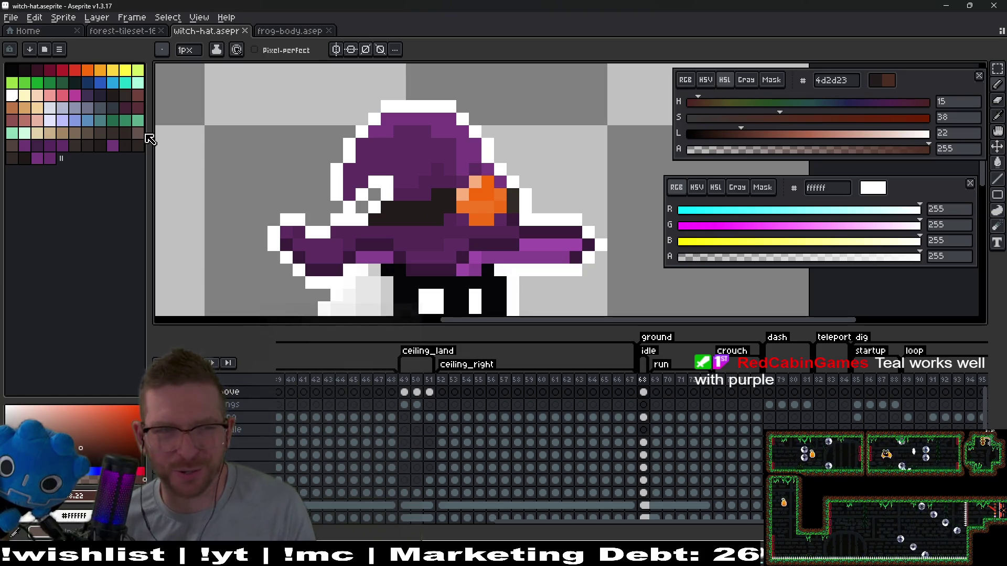
Step: Fill the hat band with a darkened teal picked from the palette
click(124, 83)
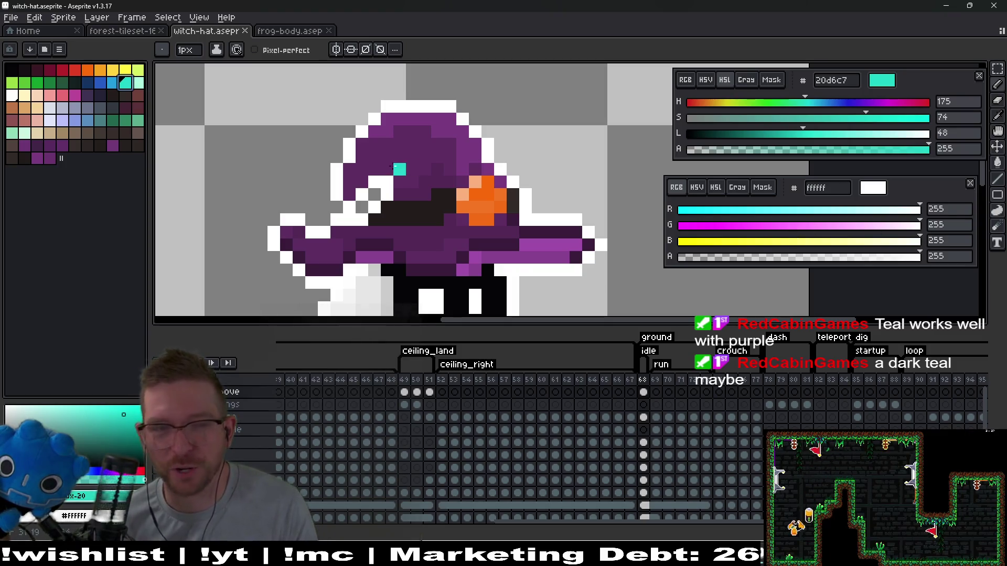
drag(793, 140, 753, 142)
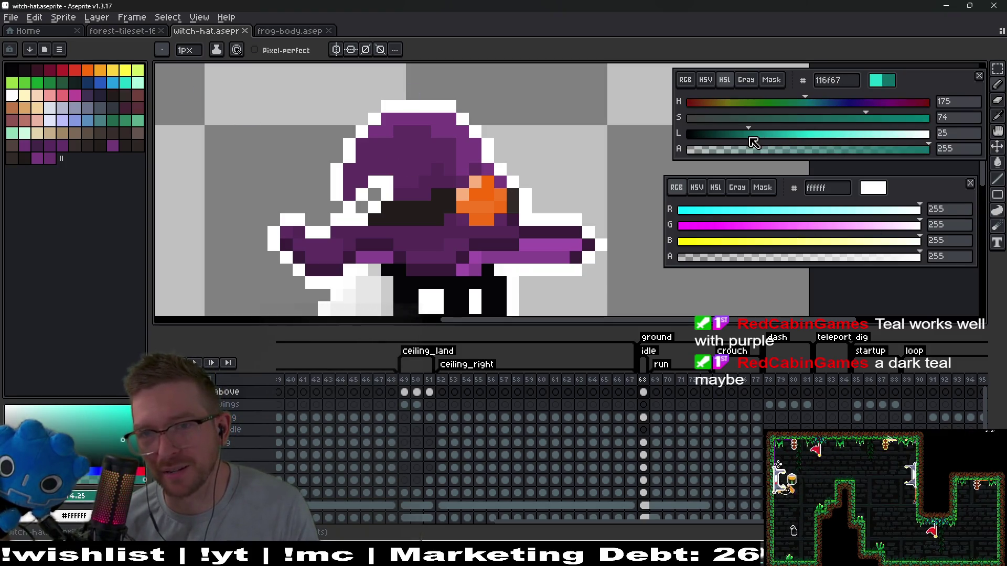
scroll(472, 168, up, 3)
key(g)
click(432, 226)
click(398, 246)
click(596, 223)
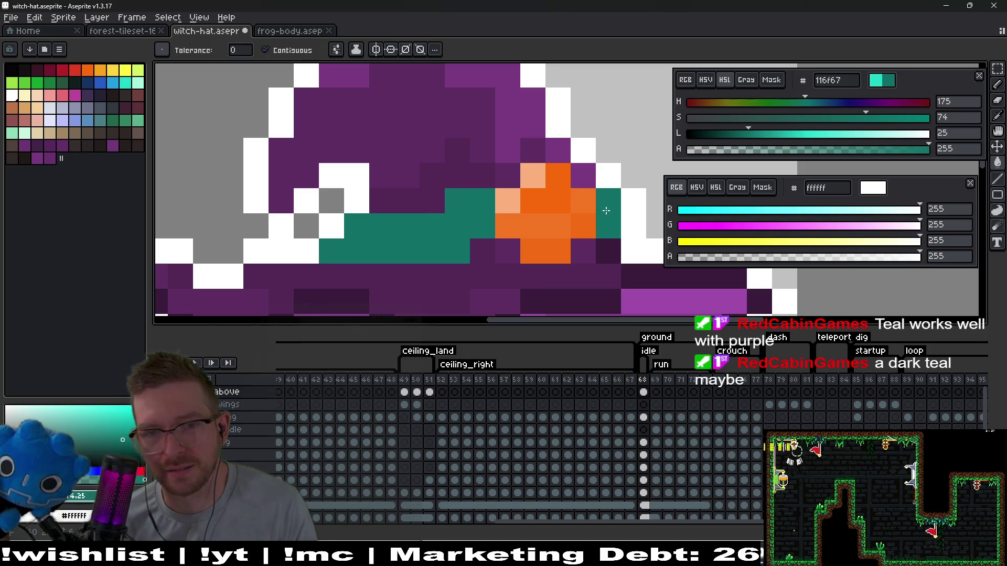
scroll(606, 210, down, 5)
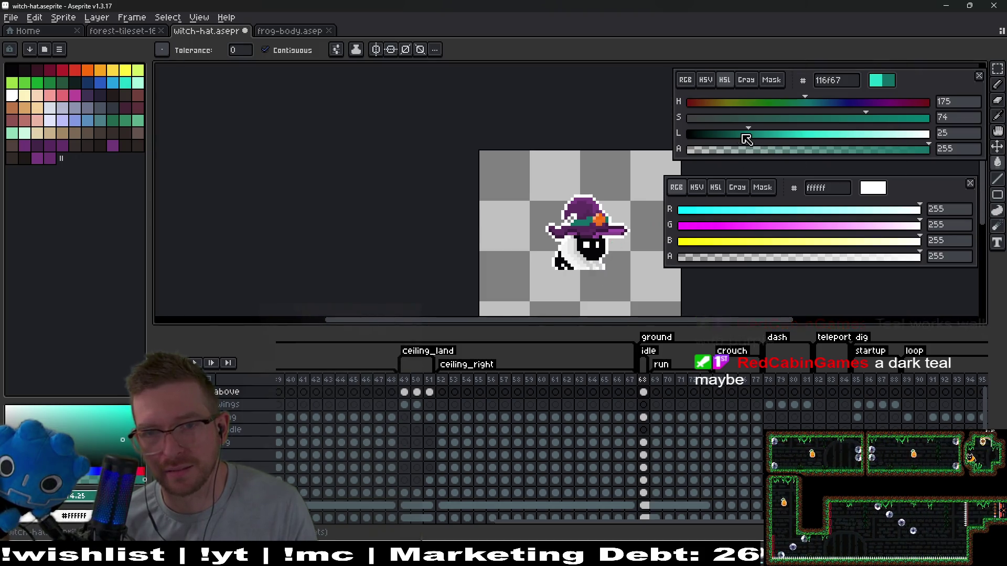
Step: Darken the teal further and refill the hat band with it
drag(746, 138, 729, 138)
scroll(603, 225, up, 4)
click(506, 228)
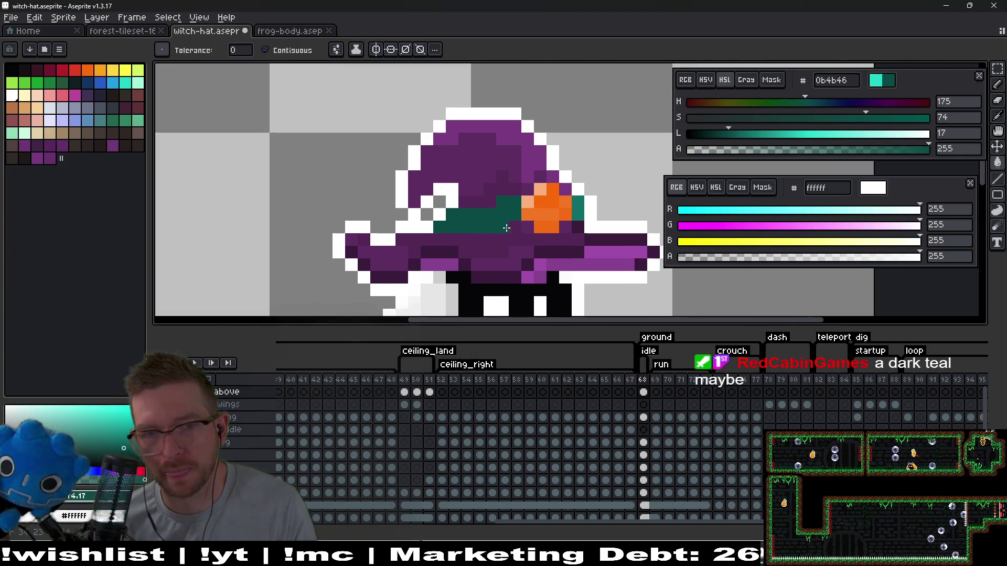
scroll(578, 214, down, 5)
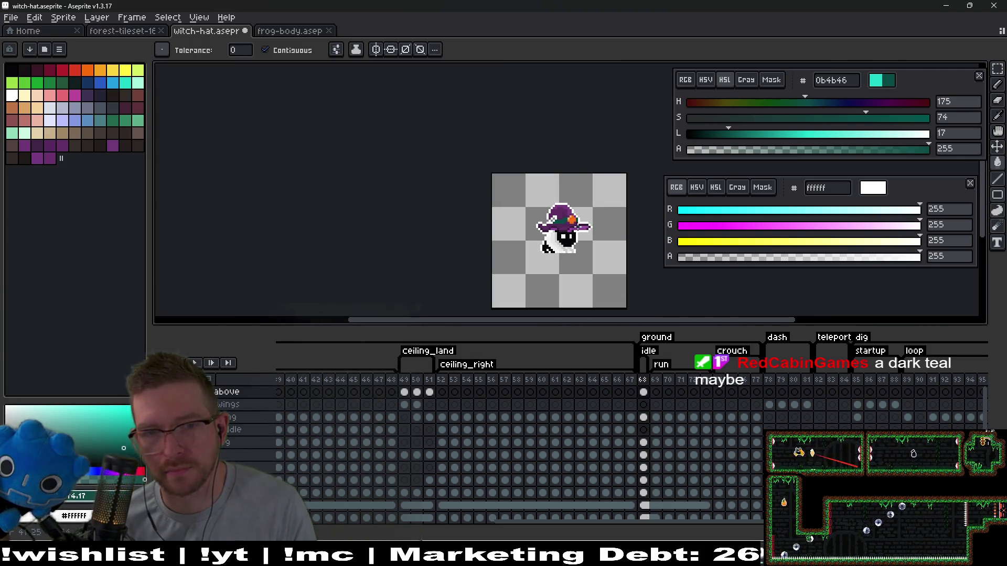
scroll(575, 226, up, 5)
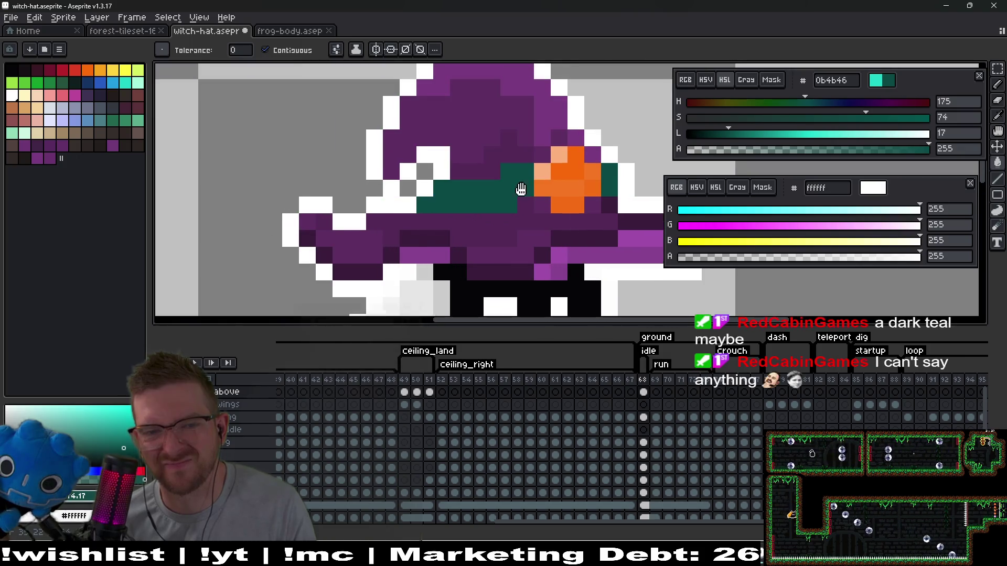
Step: Paint a slightly lighter teal highlight along the band
click(739, 134)
scroll(533, 230, up, 2)
key(b)
click(513, 205)
mouse_move(513, 205)
mouse_down()
mouse_move(443, 229)
mouse_move(388, 229)
mouse_up()
scroll(475, 226, down, 7)
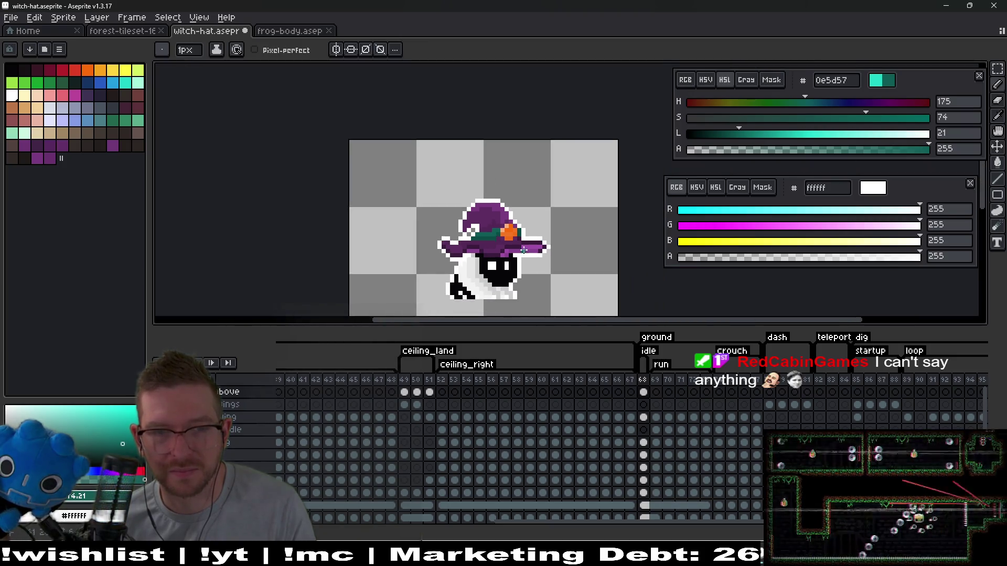
scroll(505, 257, up, 5)
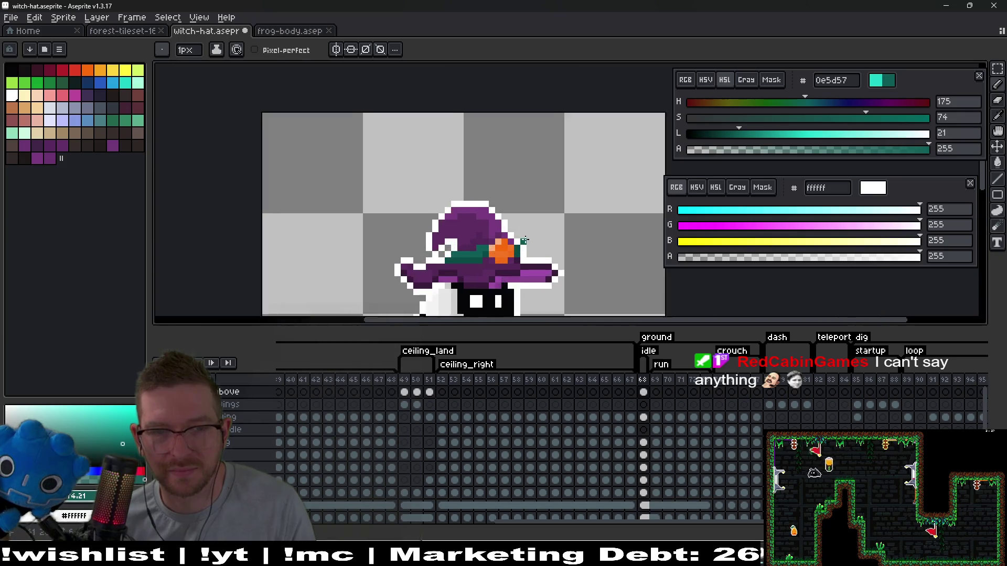
scroll(504, 260, down, 5)
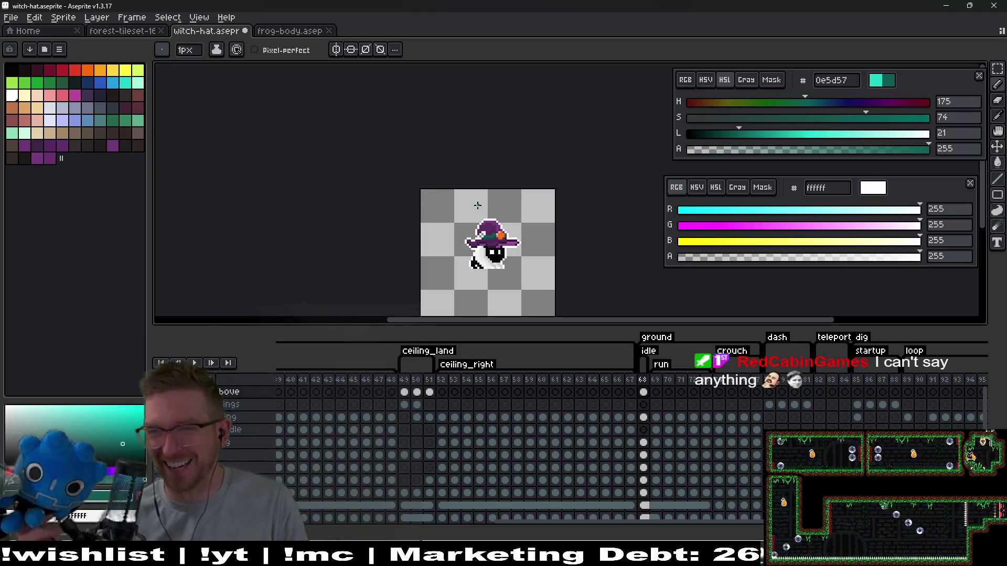
scroll(443, 230, up, 5)
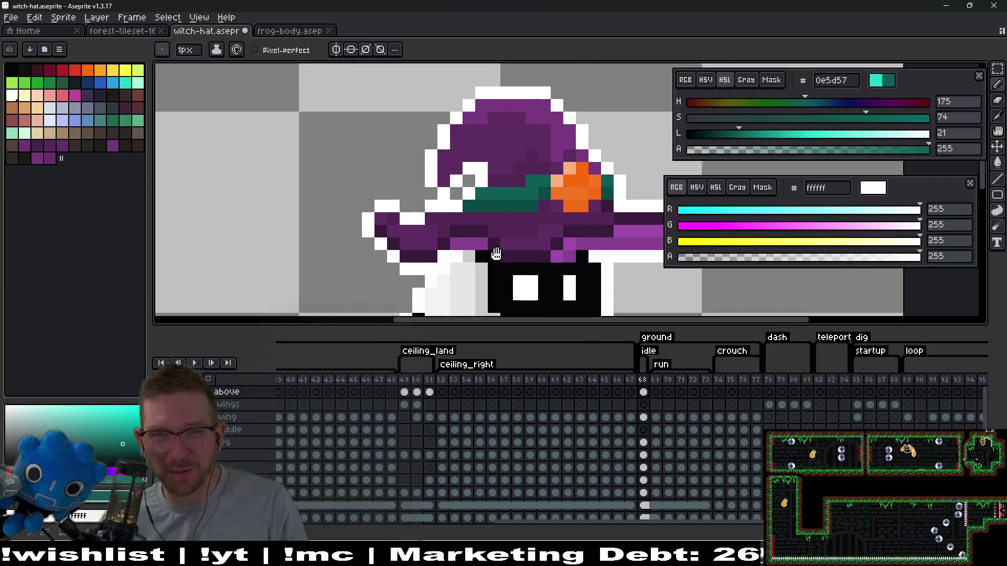
drag(464, 173, 456, 209)
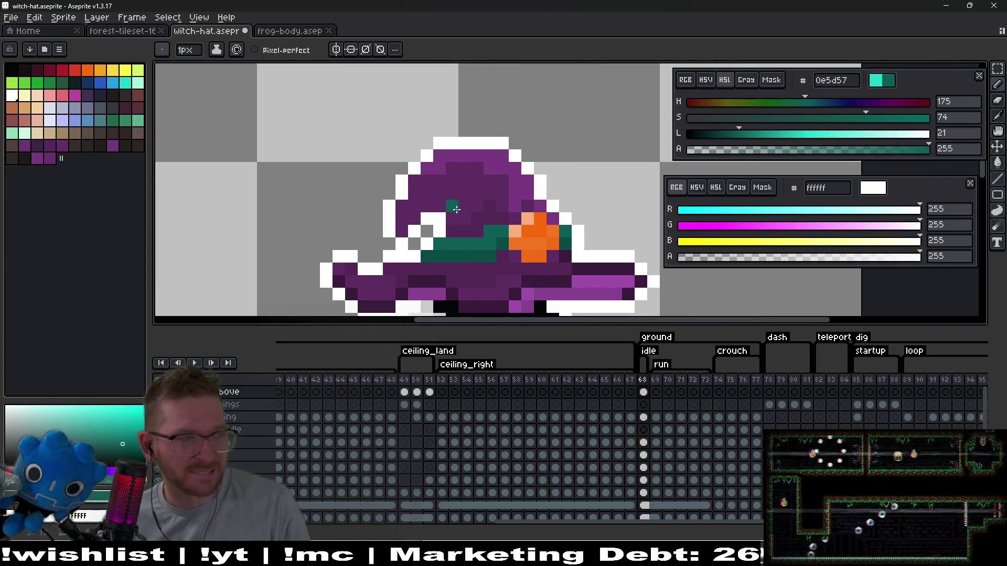
scroll(510, 255, down, 1)
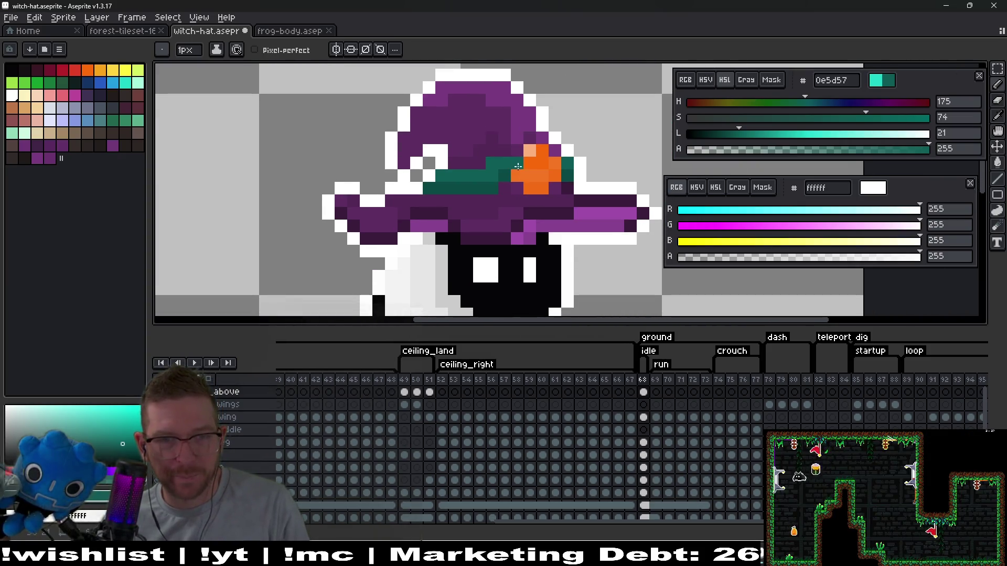
scroll(514, 251, up, 1)
scroll(520, 249, down, 2)
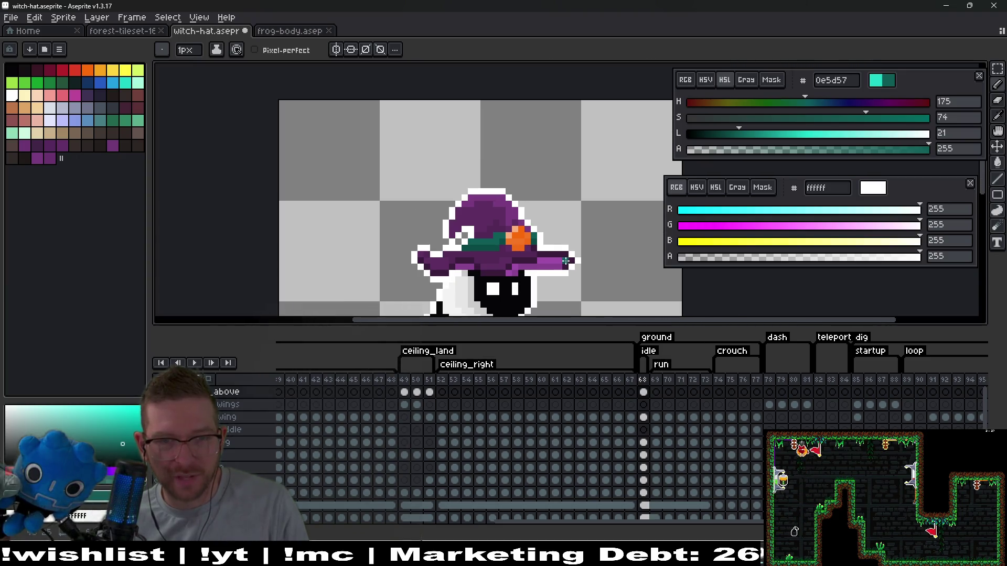
scroll(516, 241, up, 2)
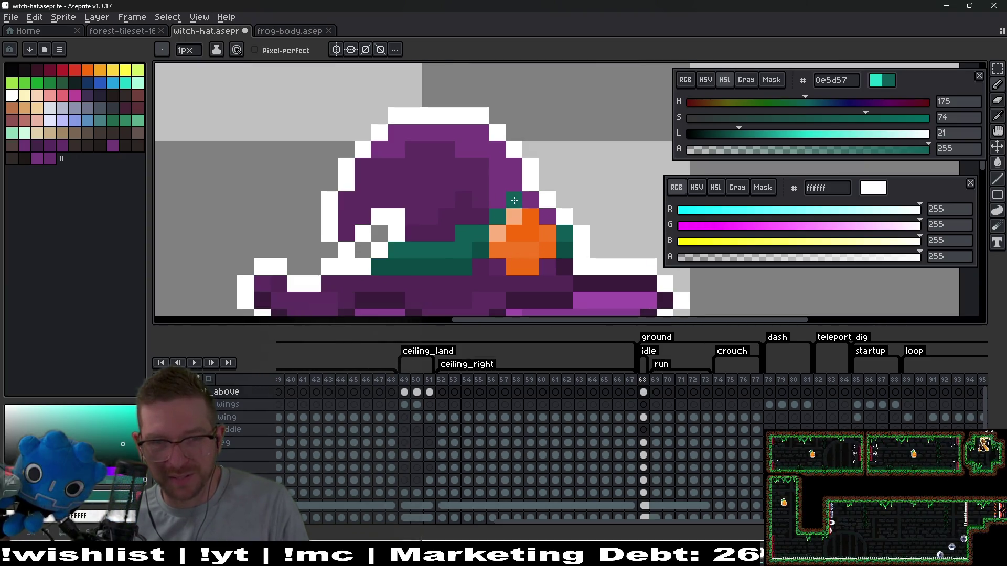
scroll(545, 211, down, 5)
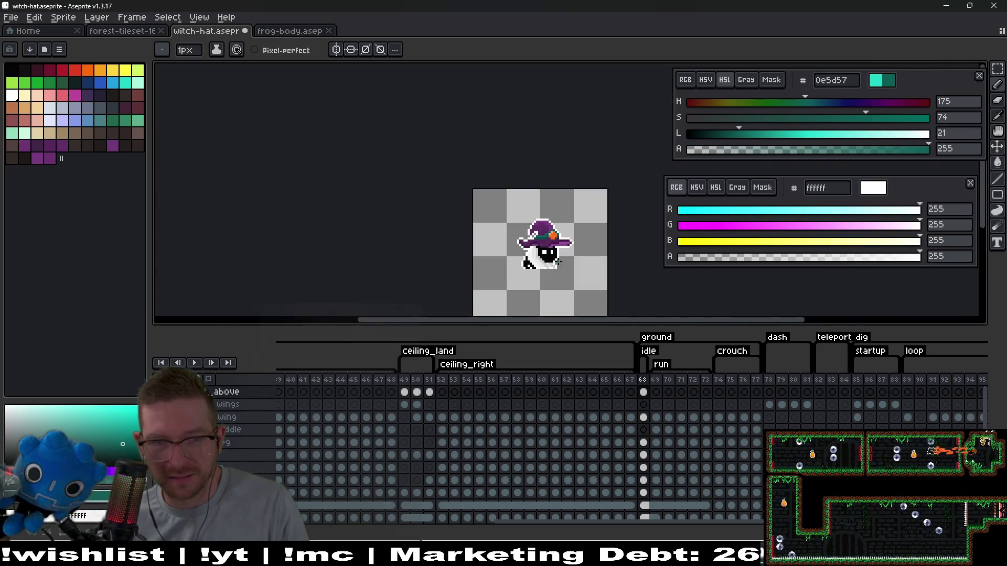
scroll(556, 263, up, 7)
scroll(556, 263, down, 2)
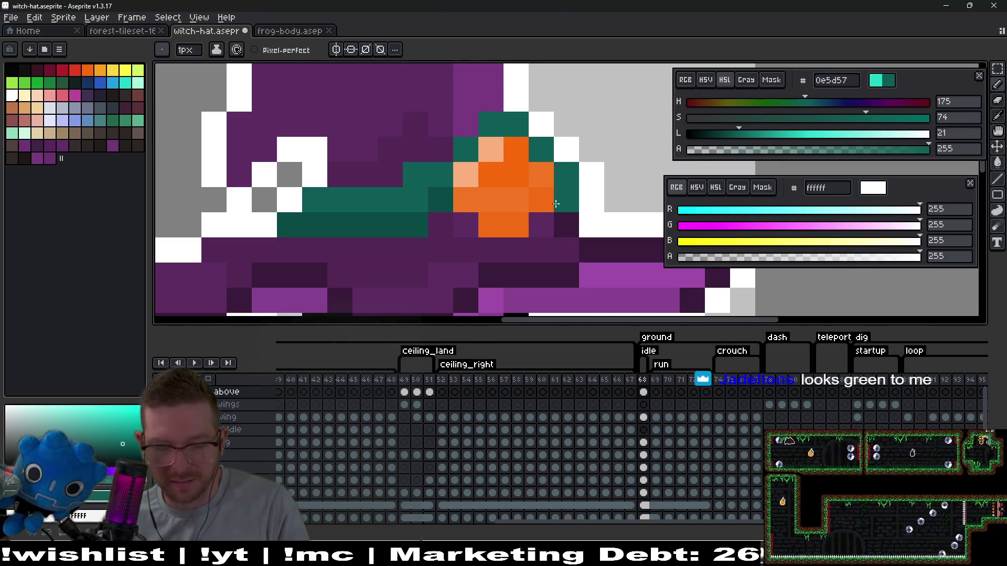
Step: Add dark teal pixels beside the orange ornament and pick bright teal 20d6c7
alt+click(545, 224)
drag(513, 249, 474, 232)
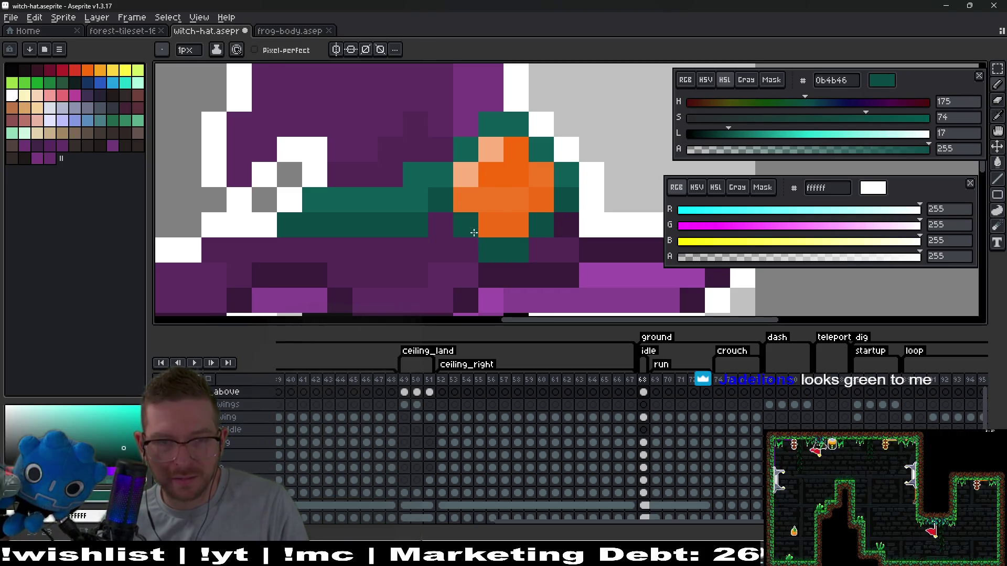
click(491, 225)
scroll(517, 233, down, 5)
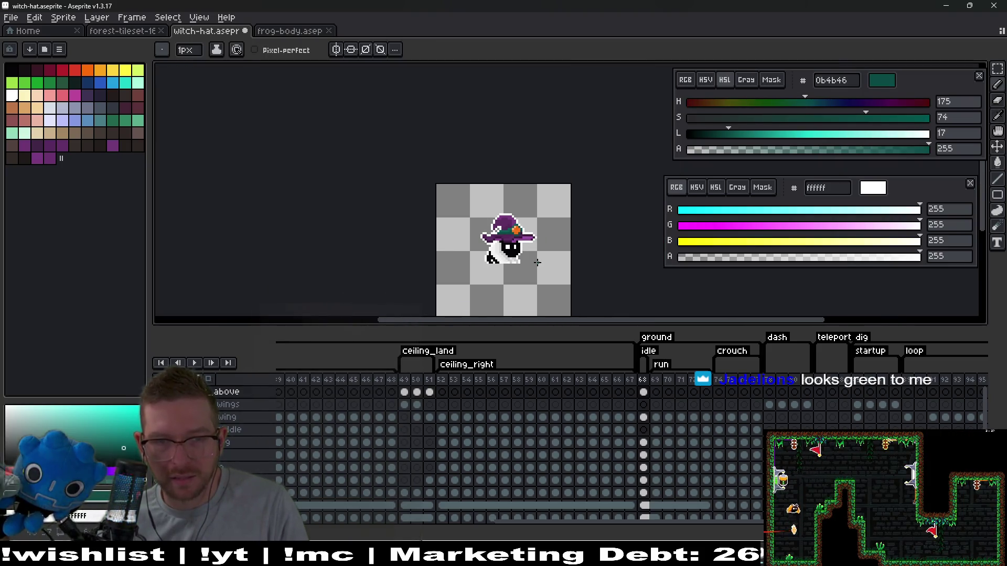
scroll(537, 262, up, 3)
key(v)
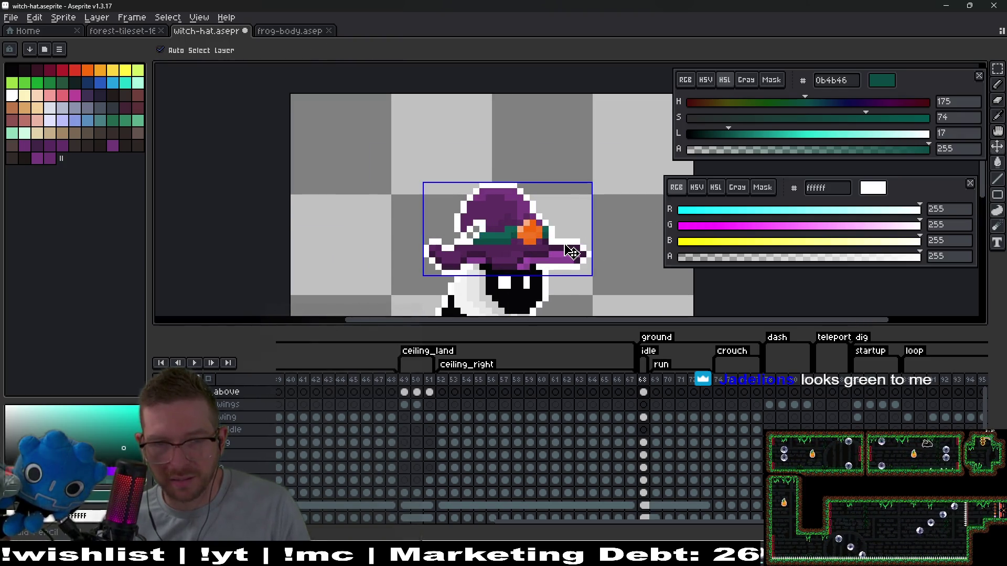
key(b)
scroll(525, 237, up, 3)
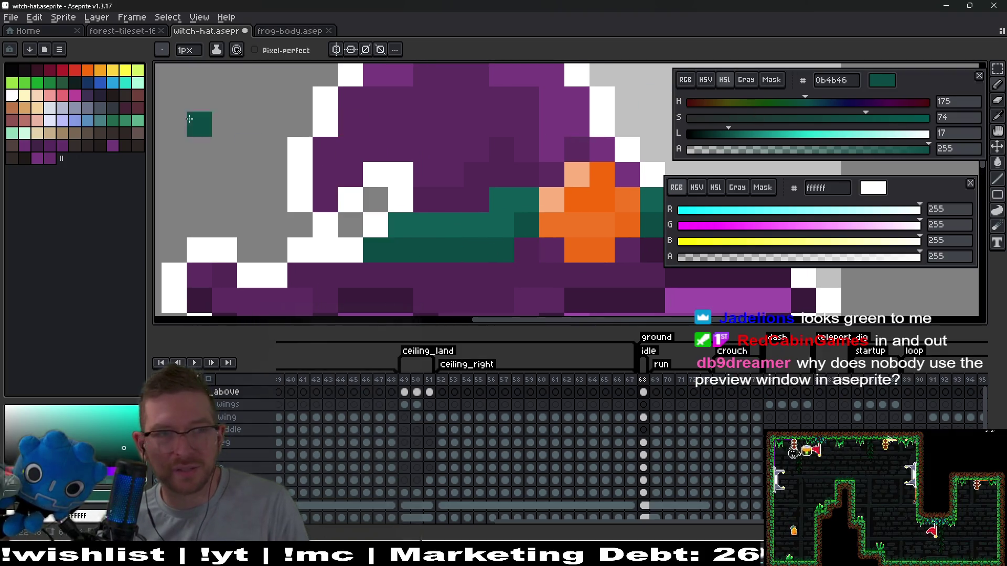
click(126, 85)
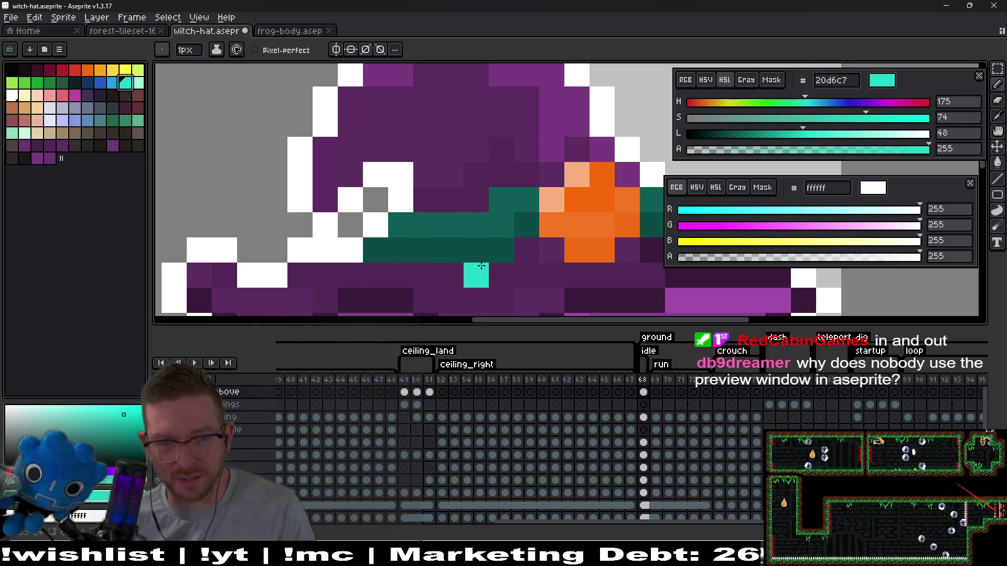
Step: Refill the hat band with a darkened teal, undoing an accidental purple fill
key(9)
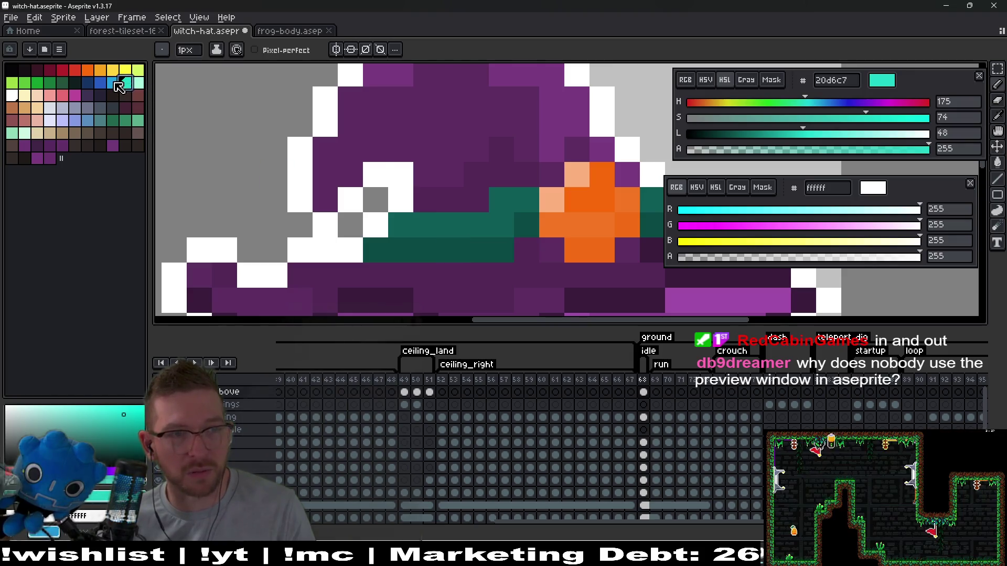
drag(800, 102, 807, 107)
key(g)
click(474, 225)
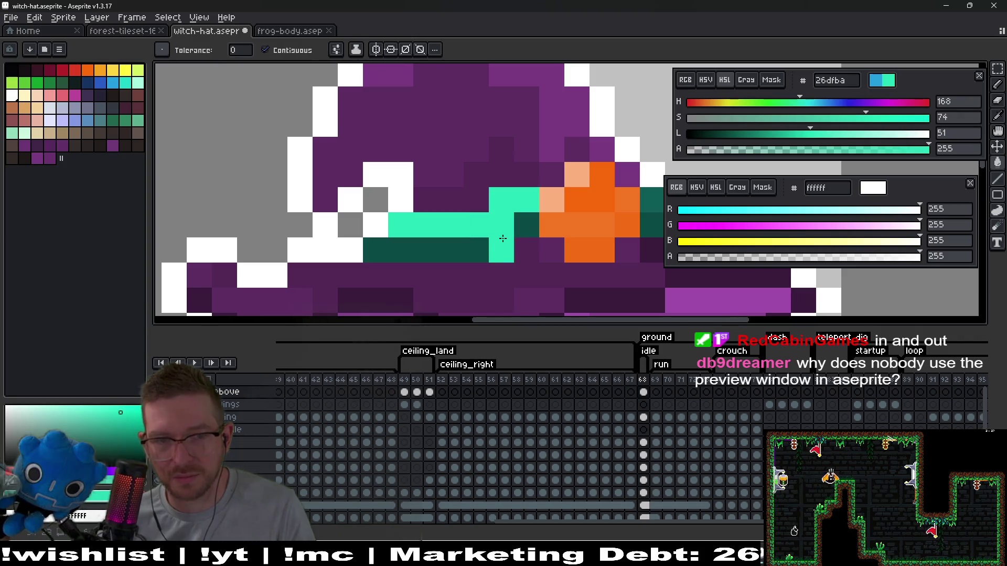
drag(774, 137, 758, 135)
click(450, 275)
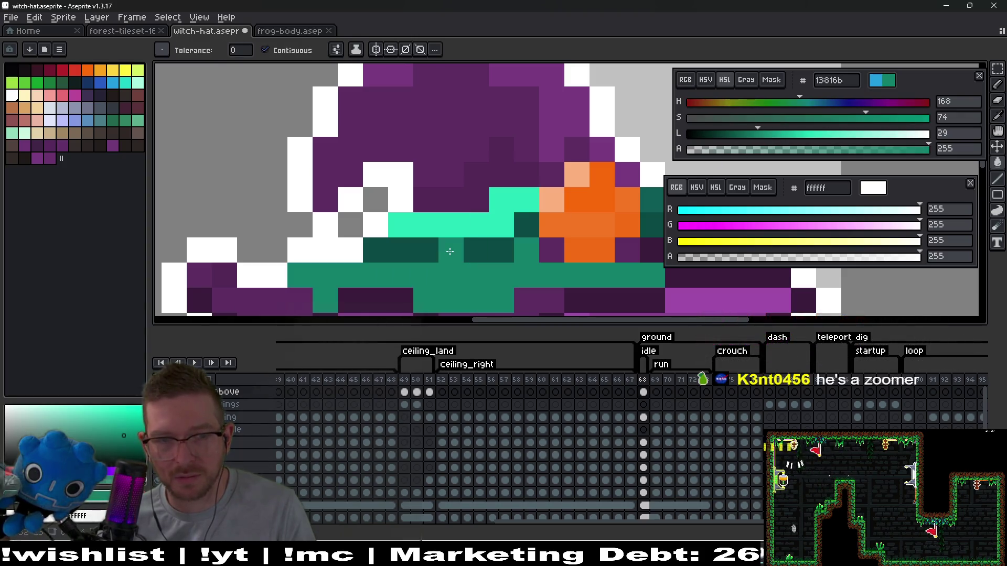
key(ctrl+z)
click(454, 247)
scroll(454, 247, down, 5)
scroll(524, 225, up, 3)
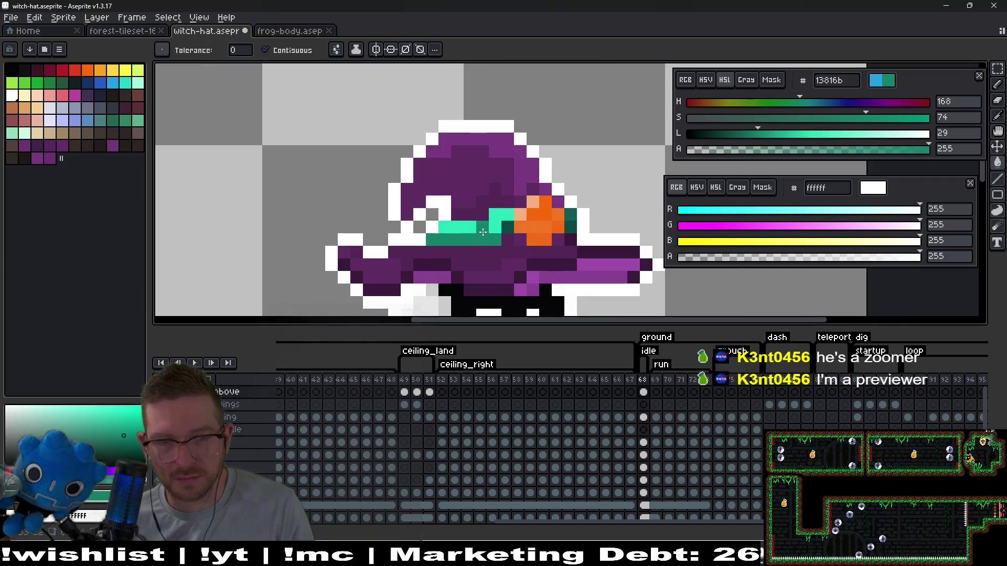
click(496, 225)
Step: Darken the teal a little more and refill the hat band
click(570, 228)
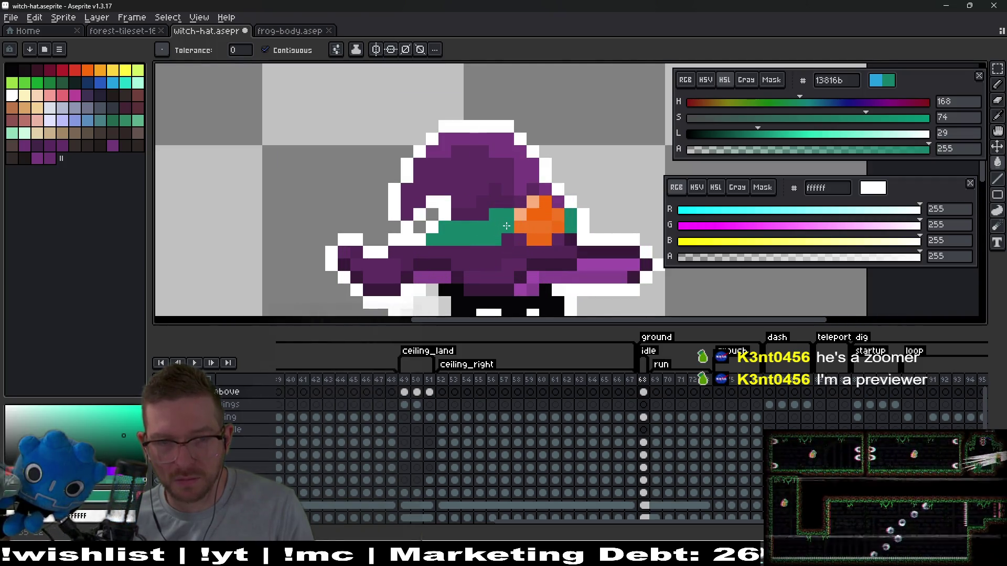
scroll(559, 266, down, 5)
scroll(531, 229, up, 5)
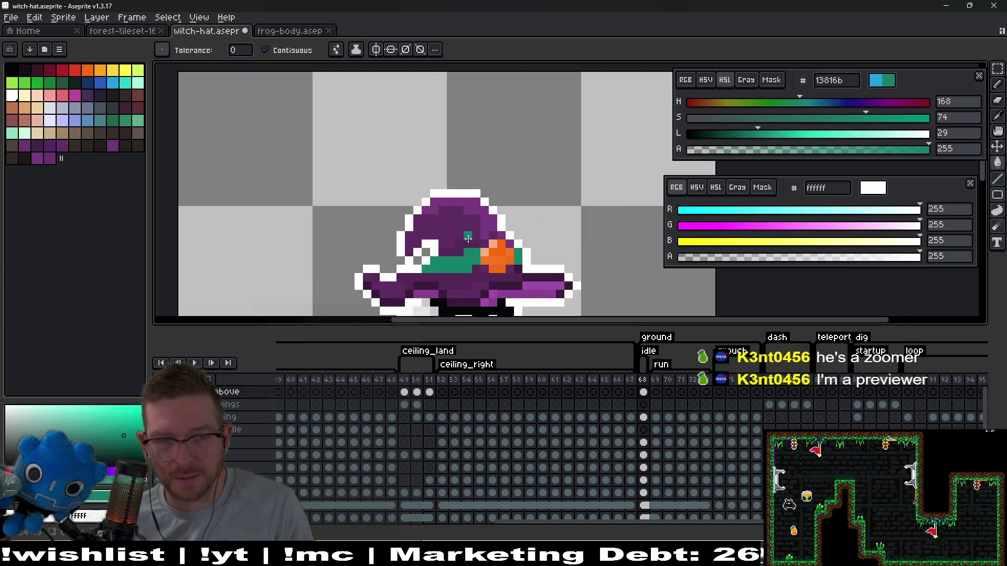
click(750, 135)
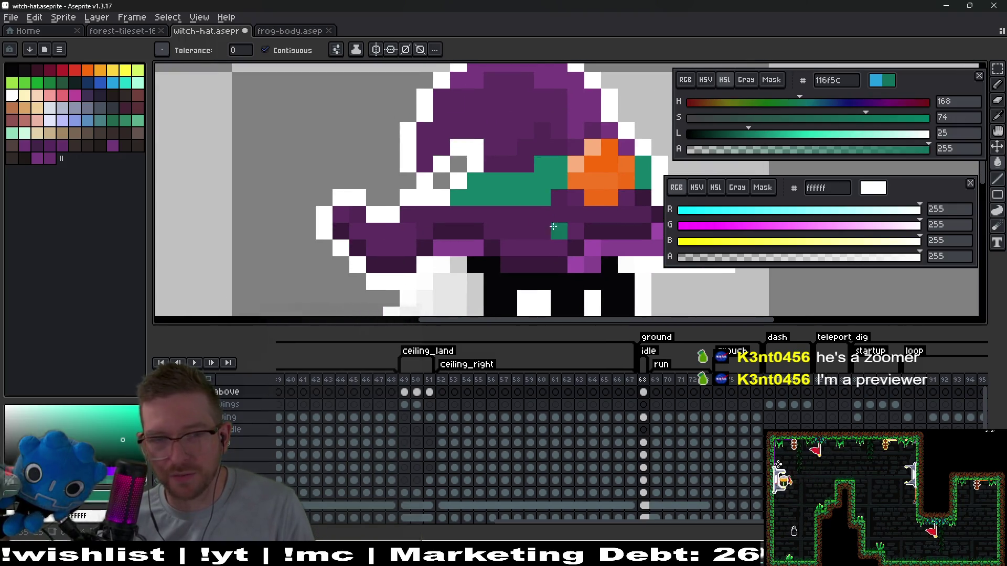
key(space)
click(533, 204)
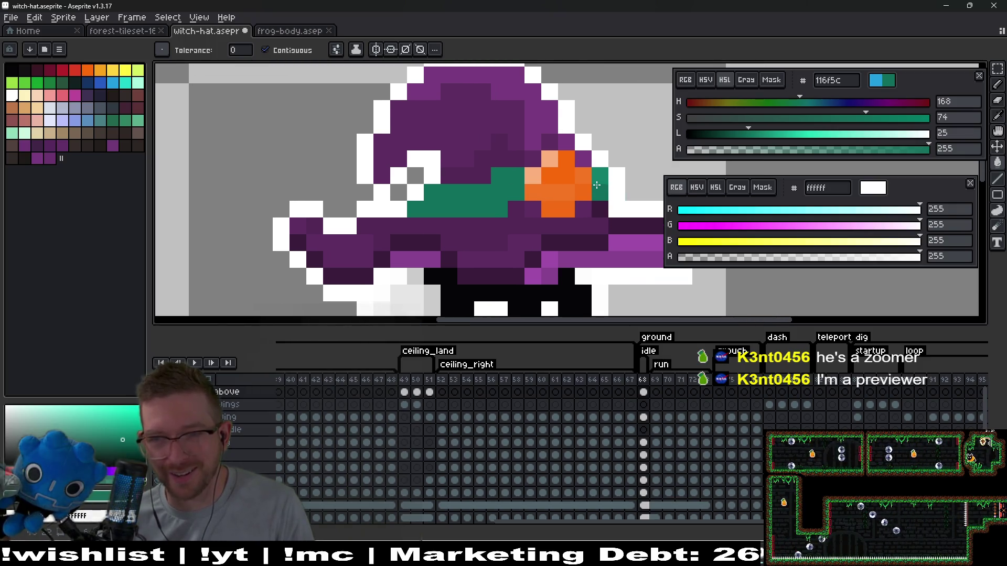
scroll(582, 201, down, 4)
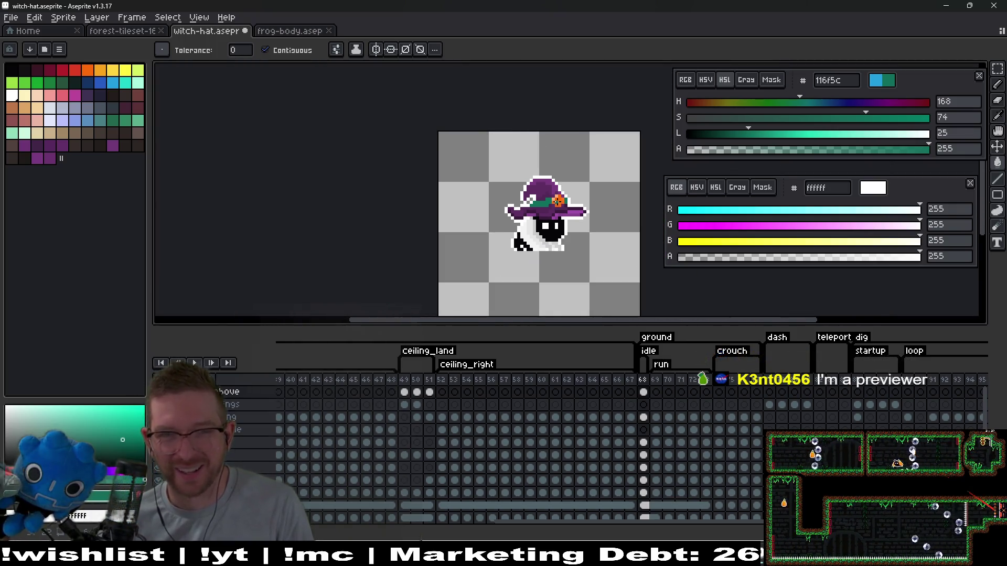
scroll(553, 202, up, 4)
Step: Pencil the lower hatband row in the deeper teal 093e34
click(739, 133)
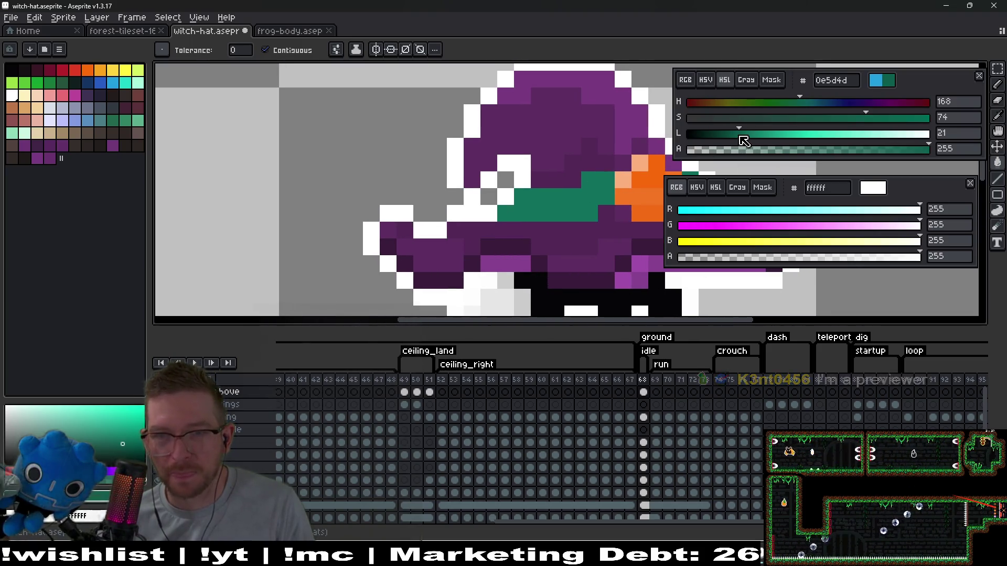
key(b)
click(539, 227)
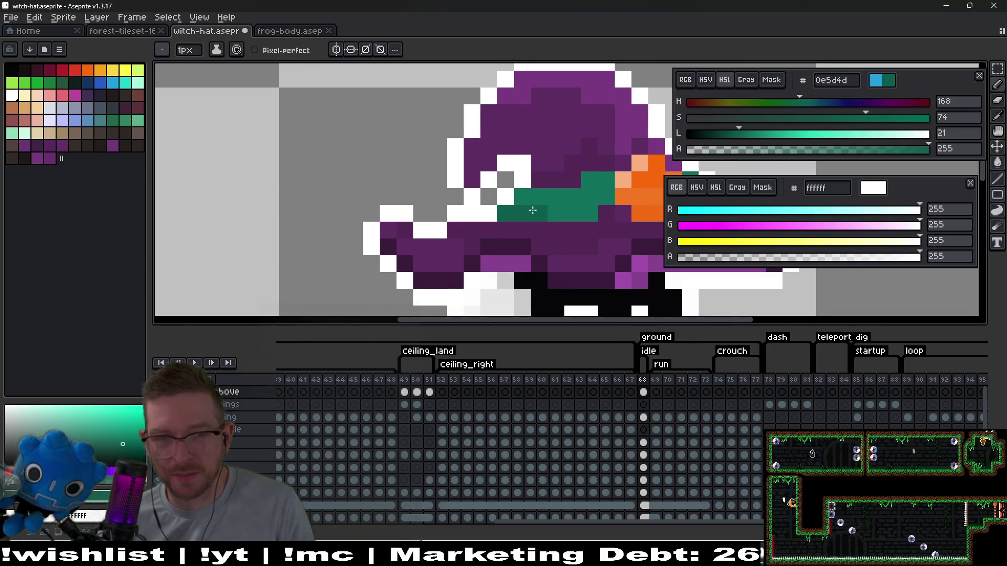
drag(604, 200, 488, 193)
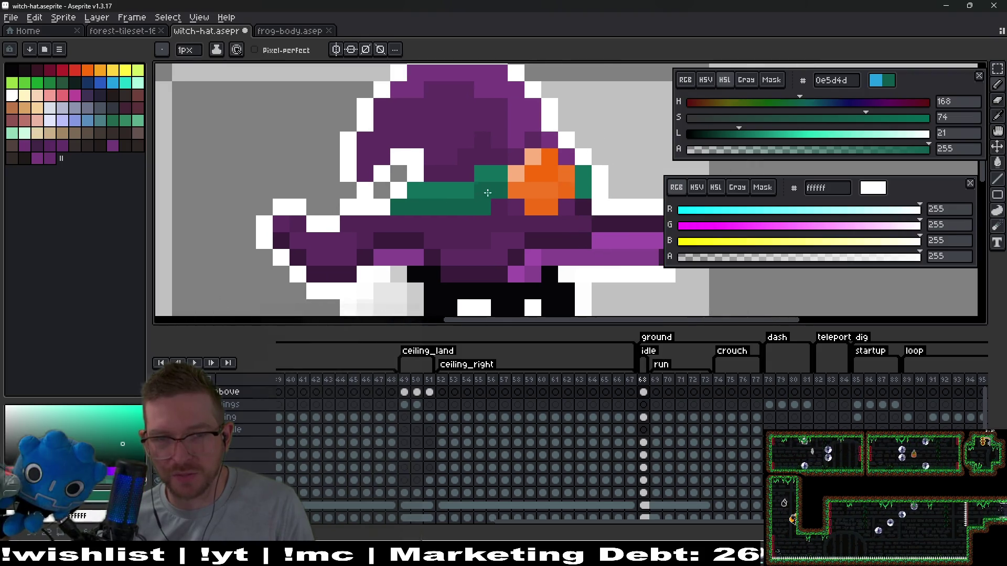
scroll(589, 193, down, 5)
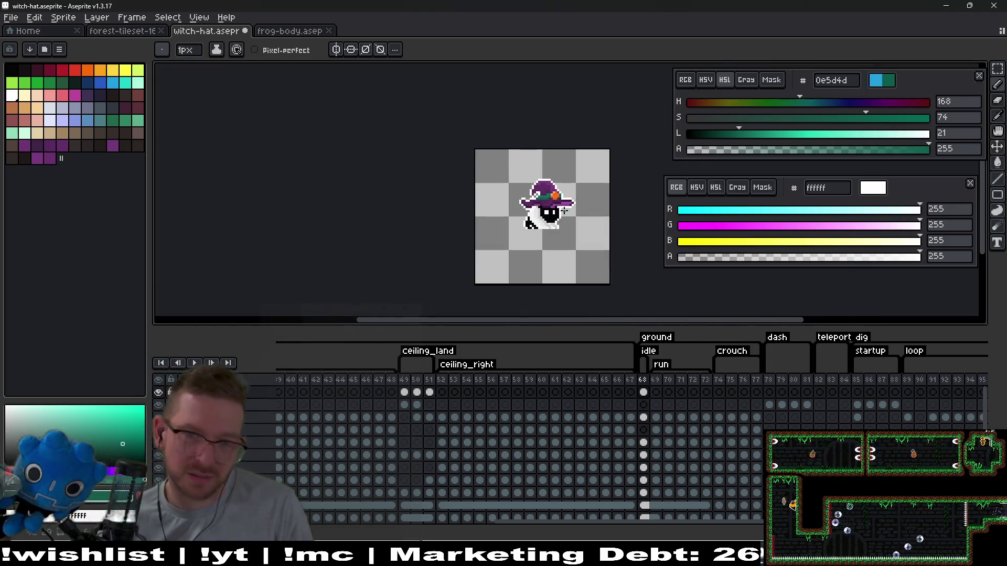
scroll(572, 203, up, 3)
scroll(572, 204, down, 3)
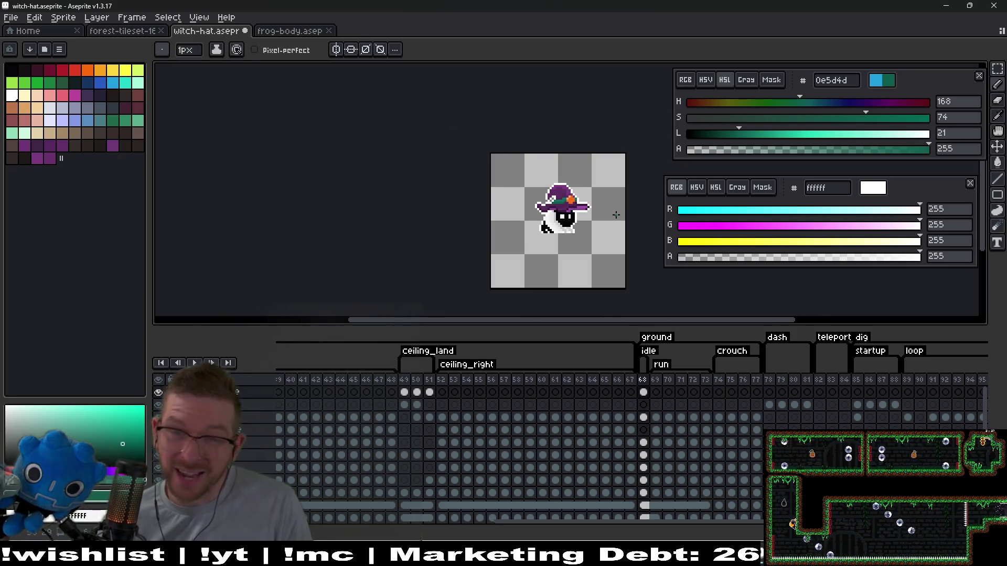
scroll(587, 211, up, 3)
scroll(587, 211, up, 4)
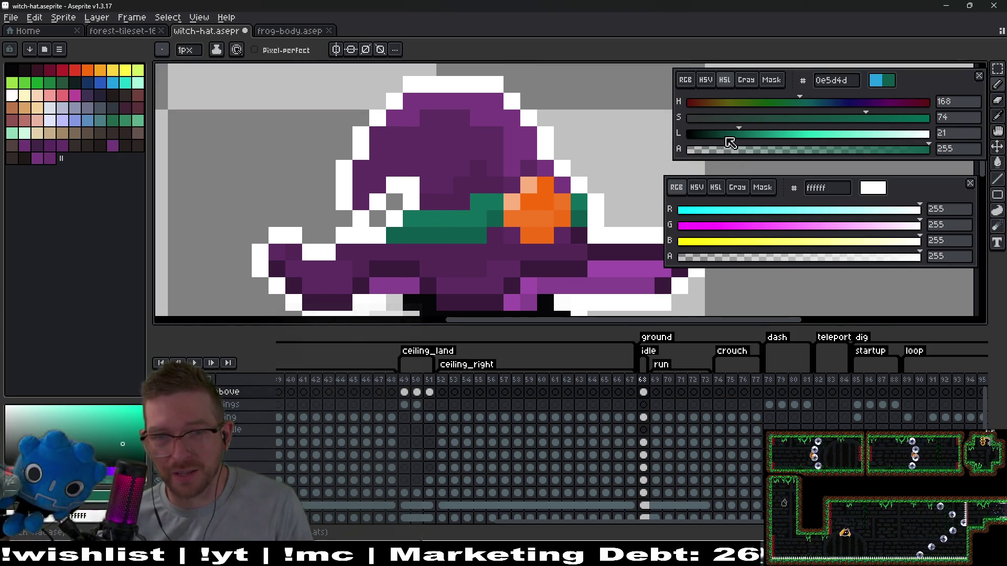
drag(730, 142, 722, 137)
scroll(504, 217, up, 2)
click(377, 272)
drag(352, 273, 197, 269)
scroll(405, 269, down, 2)
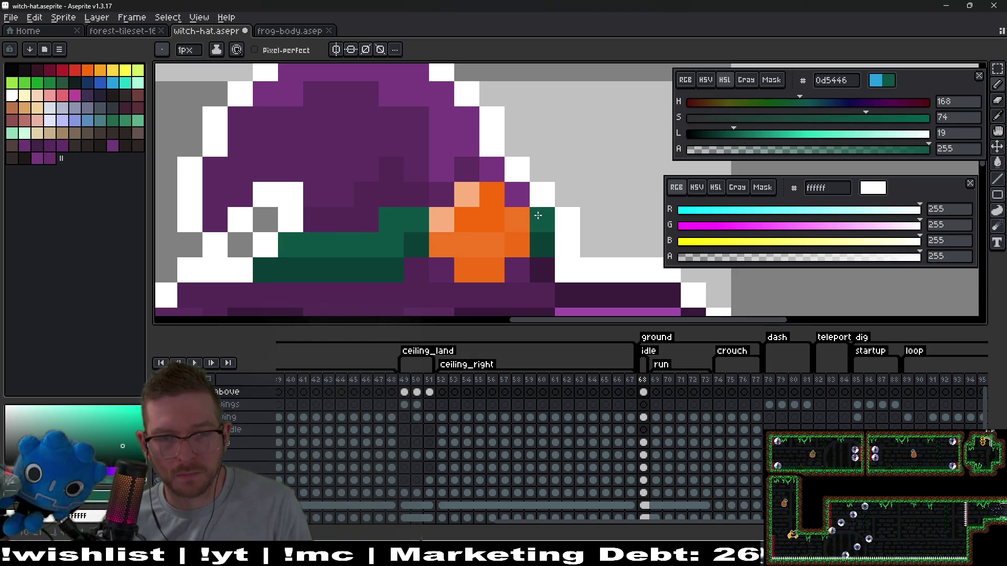
scroll(538, 215, down, 5)
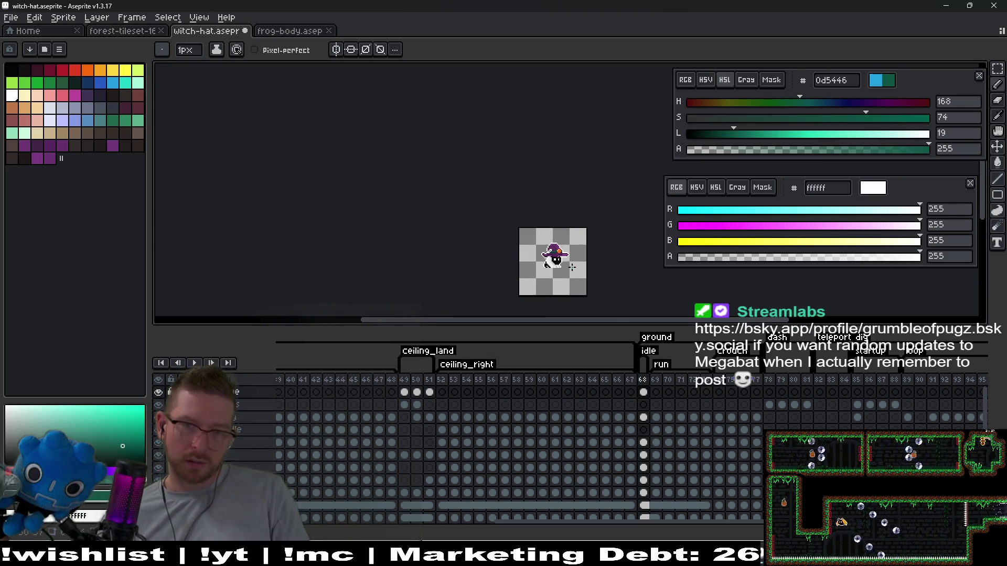
scroll(571, 267, up, 1)
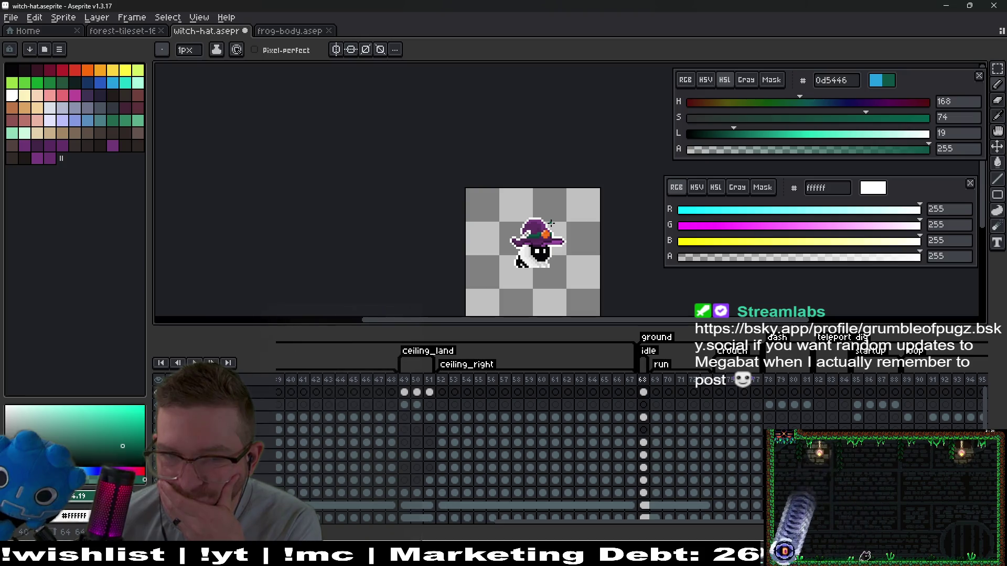
scroll(581, 247, down, 3)
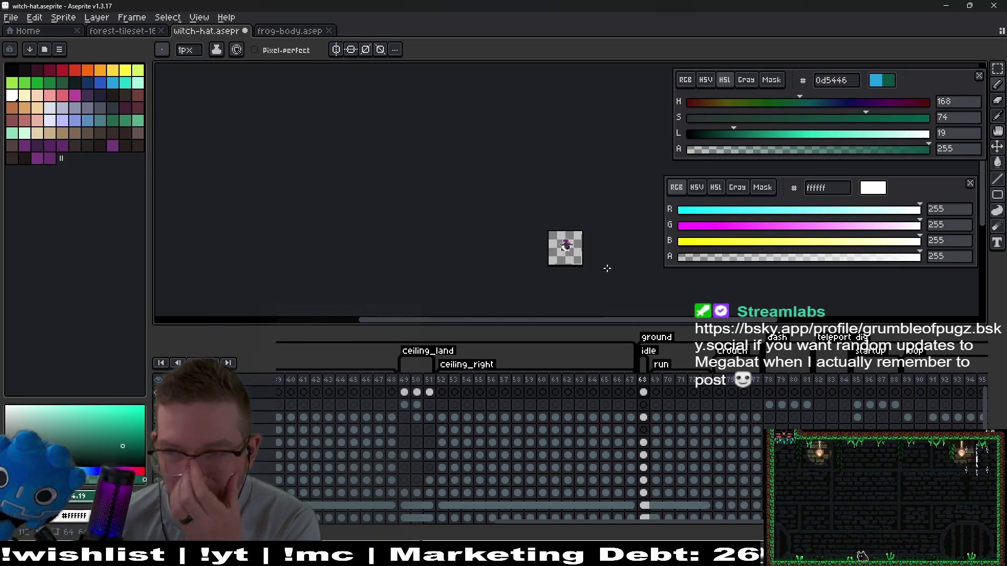
scroll(577, 249, up, 3)
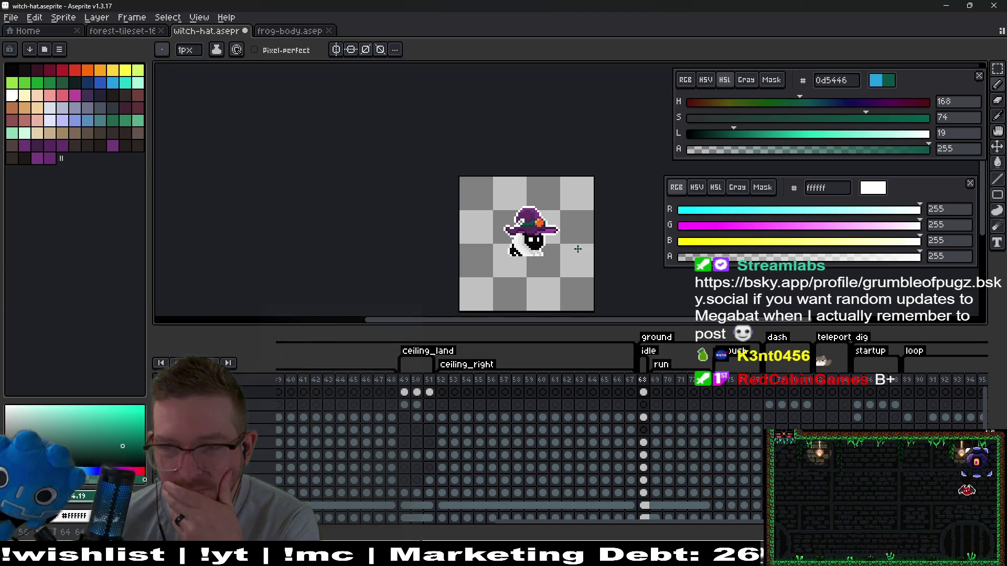
scroll(577, 248, up, 3)
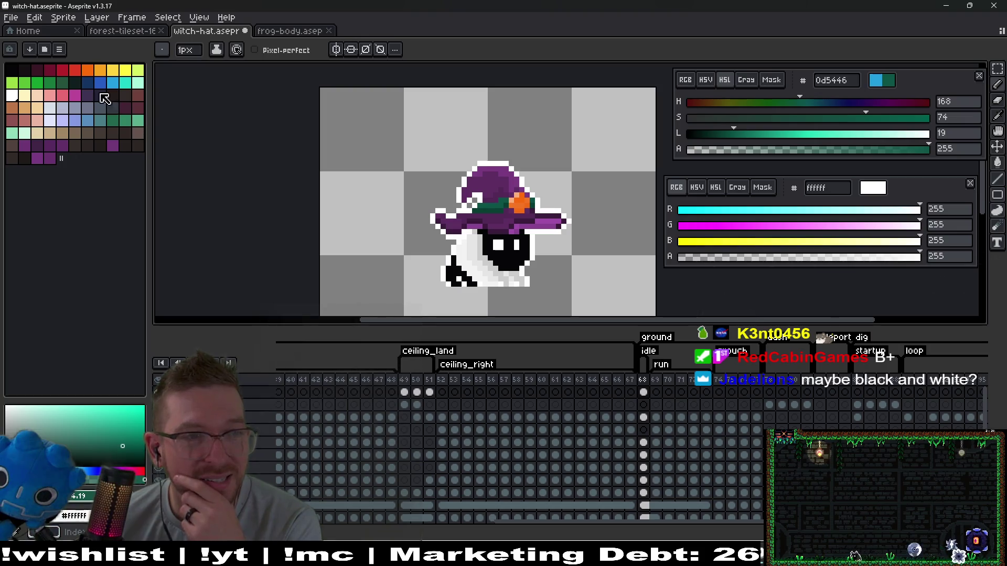
click(51, 84)
scroll(377, 153, up, 5)
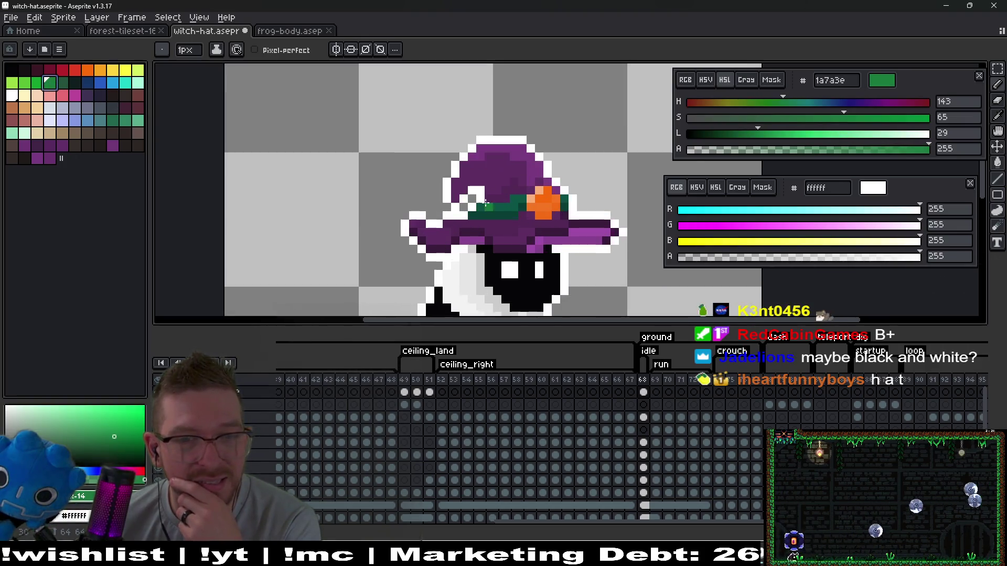
click(376, 153)
click(125, 83)
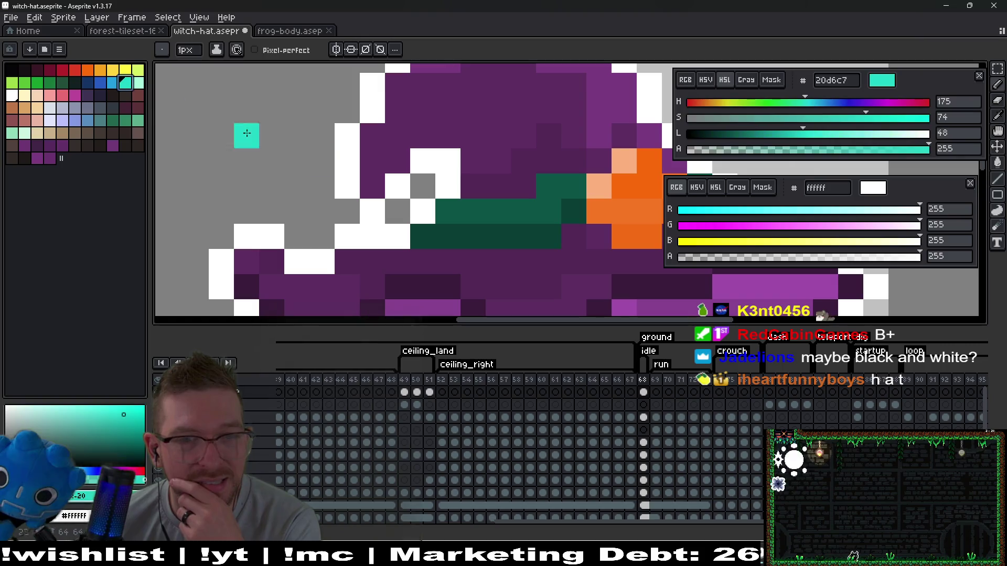
scroll(552, 229, down, 5)
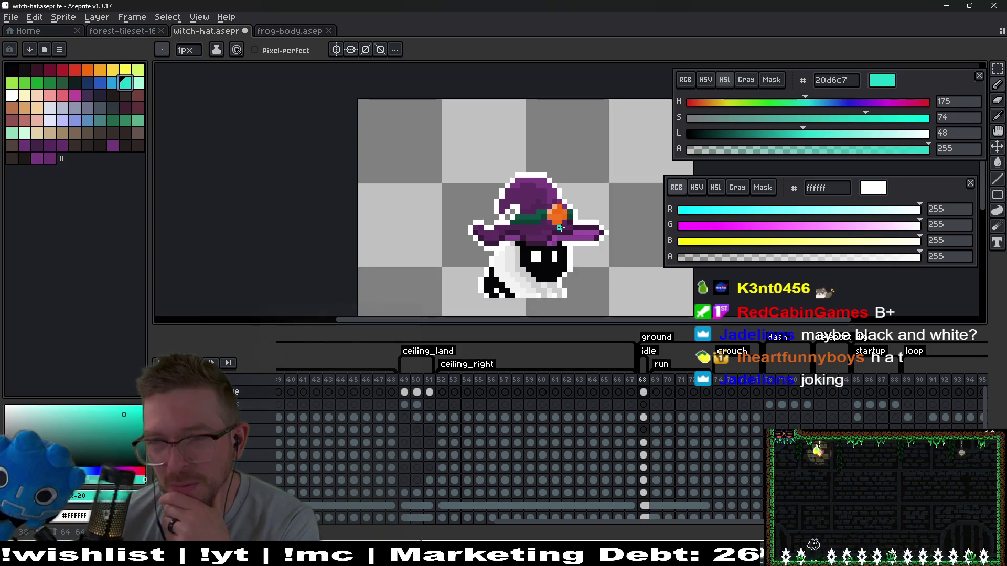
scroll(560, 227, up, 4)
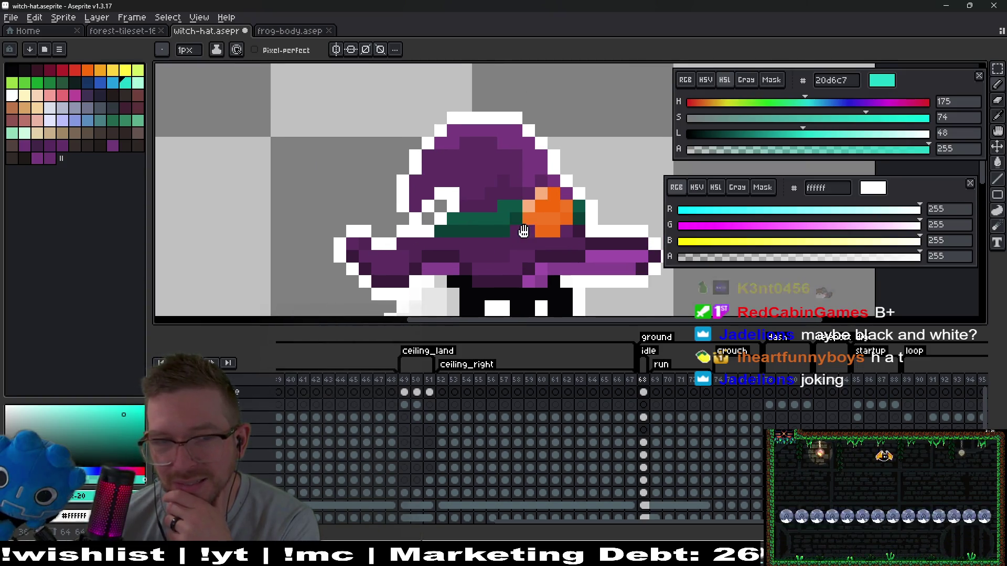
scroll(529, 192, down, 3)
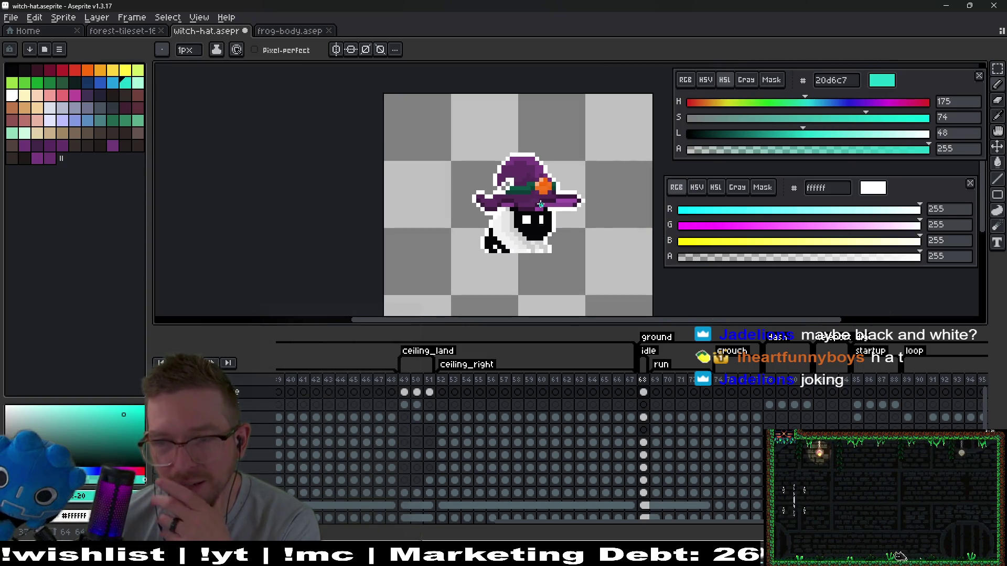
scroll(540, 204, up, 1)
scroll(540, 204, down, 1)
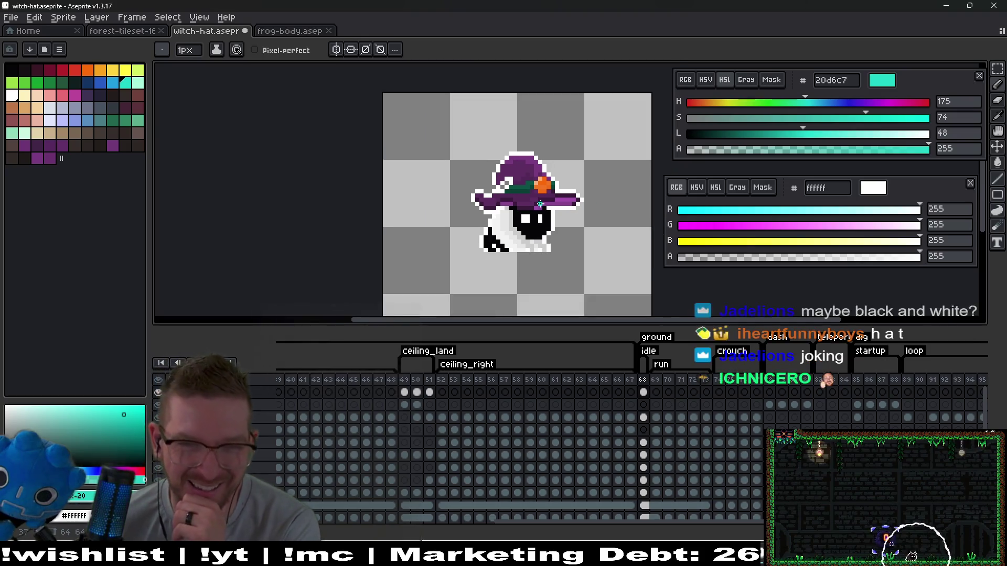
scroll(540, 203, up, 2)
drag(545, 179, 533, 219)
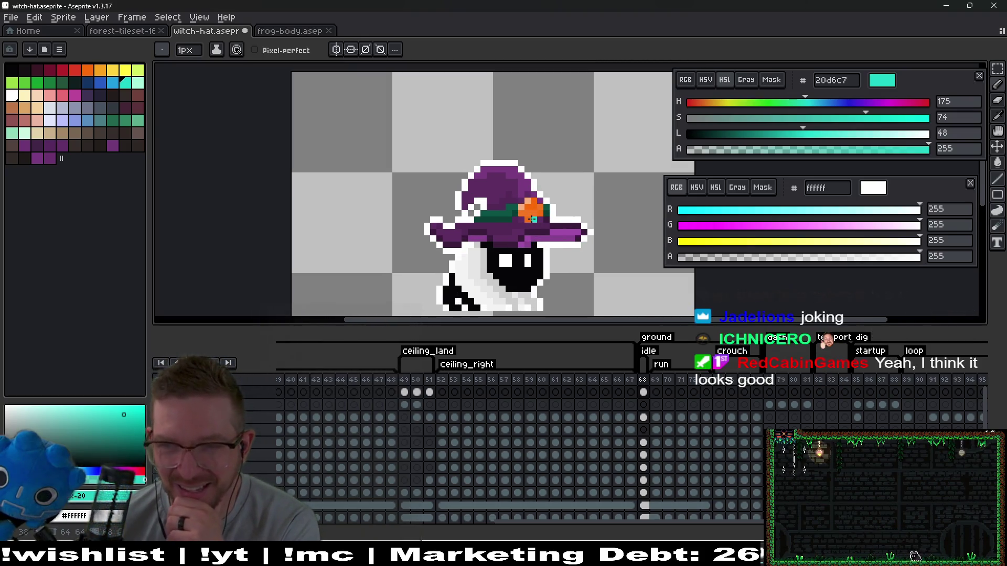
scroll(543, 243, down, 3)
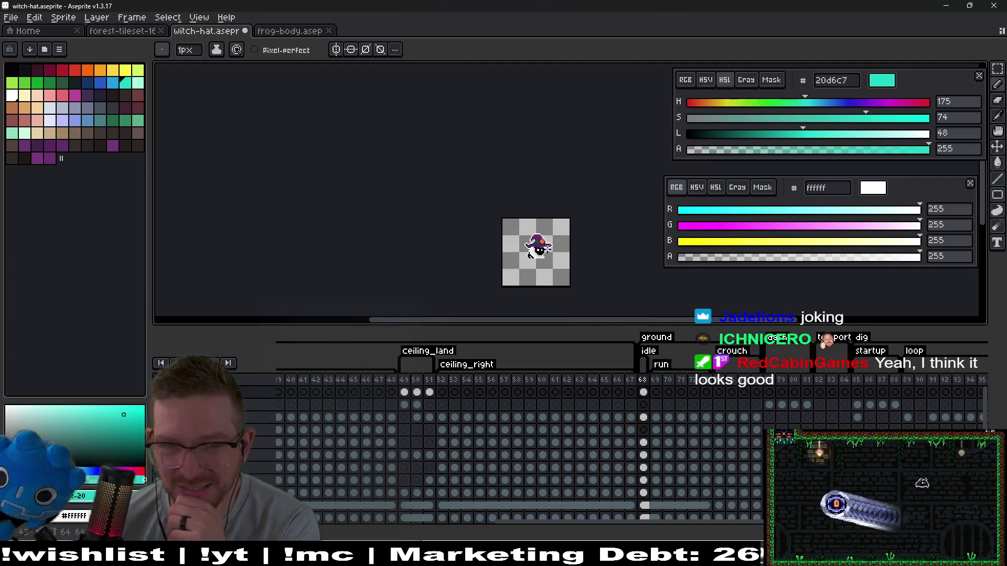
scroll(544, 244, up, 2)
Step: Delete the top-hat cels in frames 69–77 and return to frame 68's witch hat
click(644, 393)
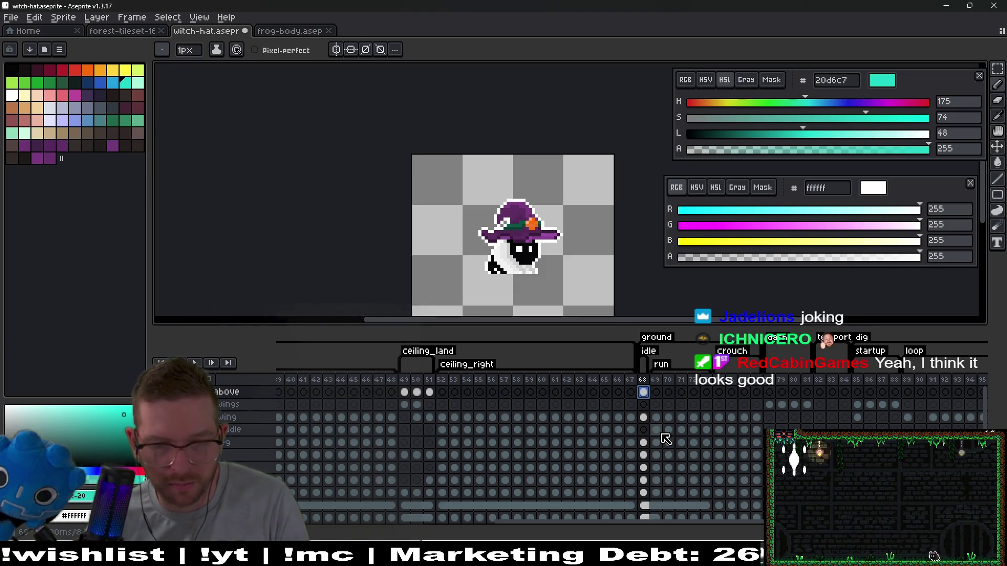
drag(657, 432, 758, 434)
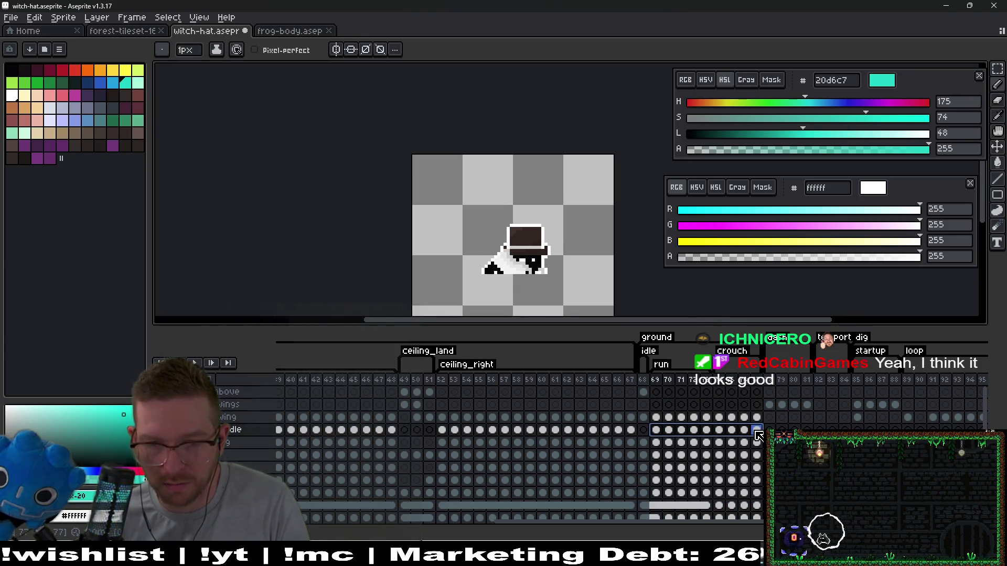
key(Delete)
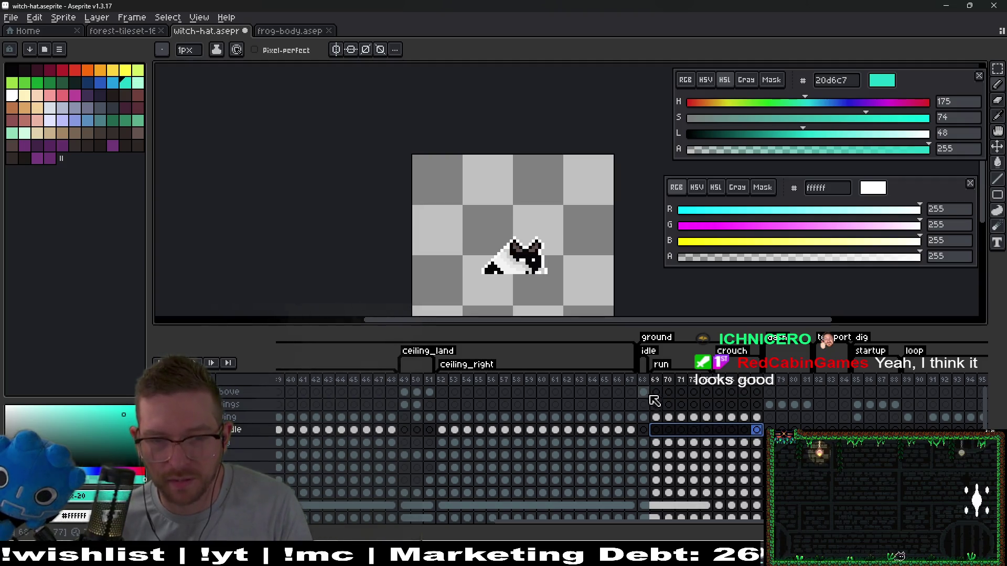
click(647, 392)
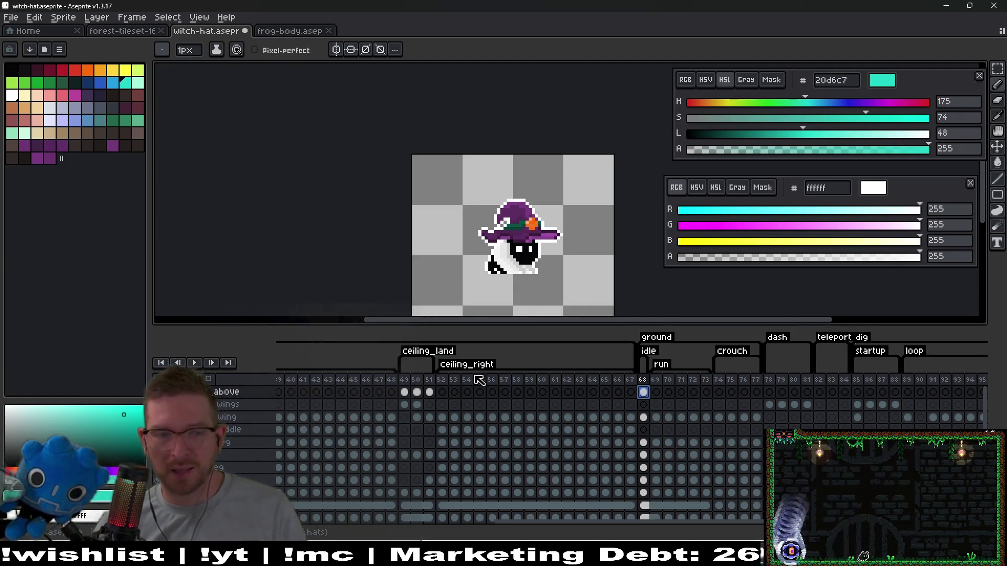
mouse_move(538, 535)
mouse_down()
mouse_move(546, 530)
mouse_move(385, 521)
mouse_move(570, 536)
mouse_up()
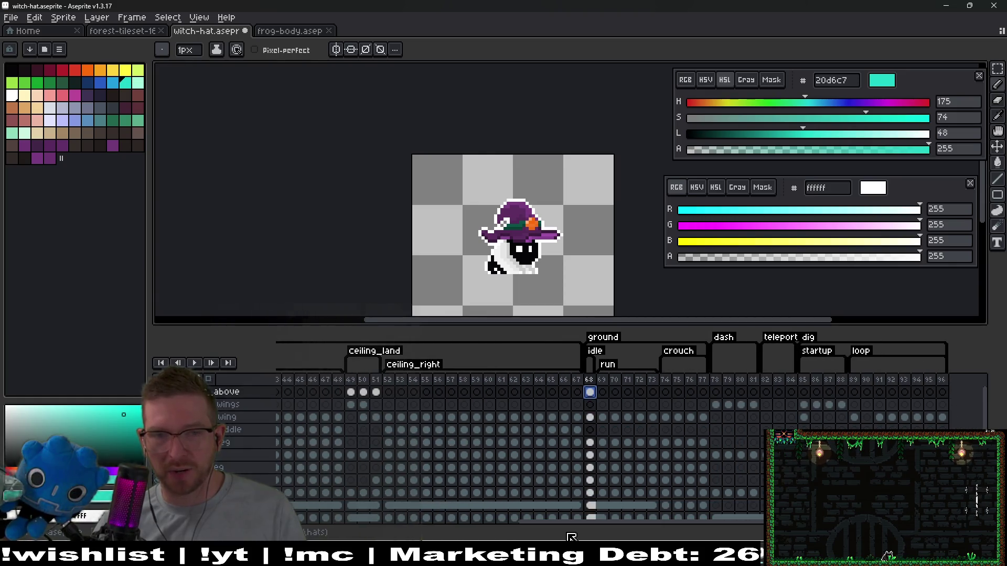
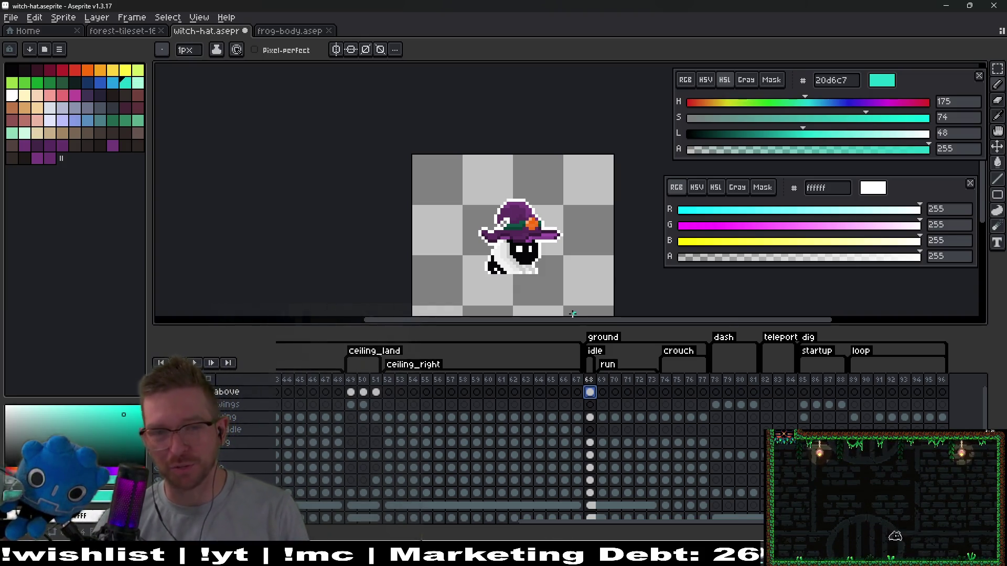
Step: Paste the hat from frame 68 onto the hat layer of frame 69
click(604, 396)
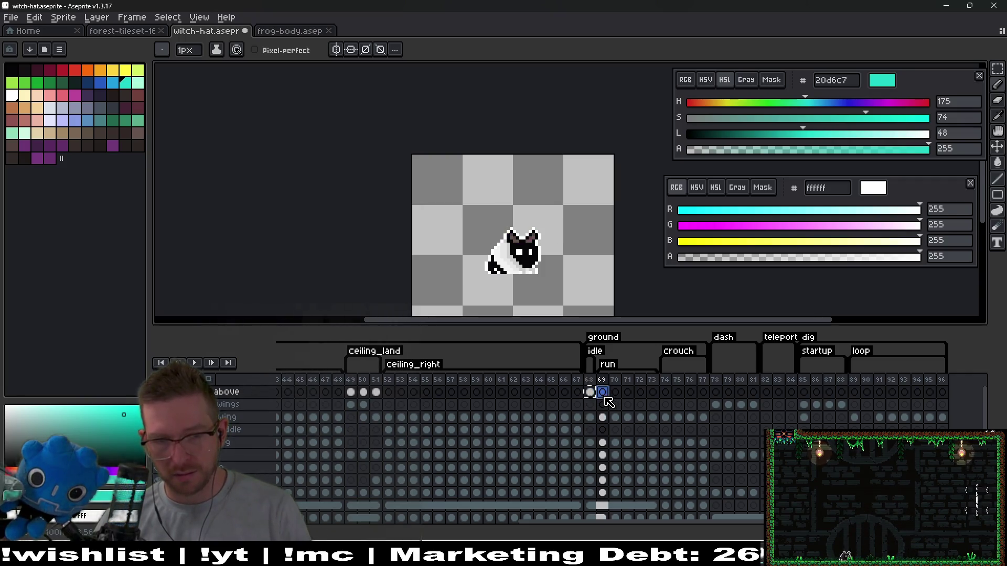
key(ctrl+v)
scroll(557, 209, up, 2)
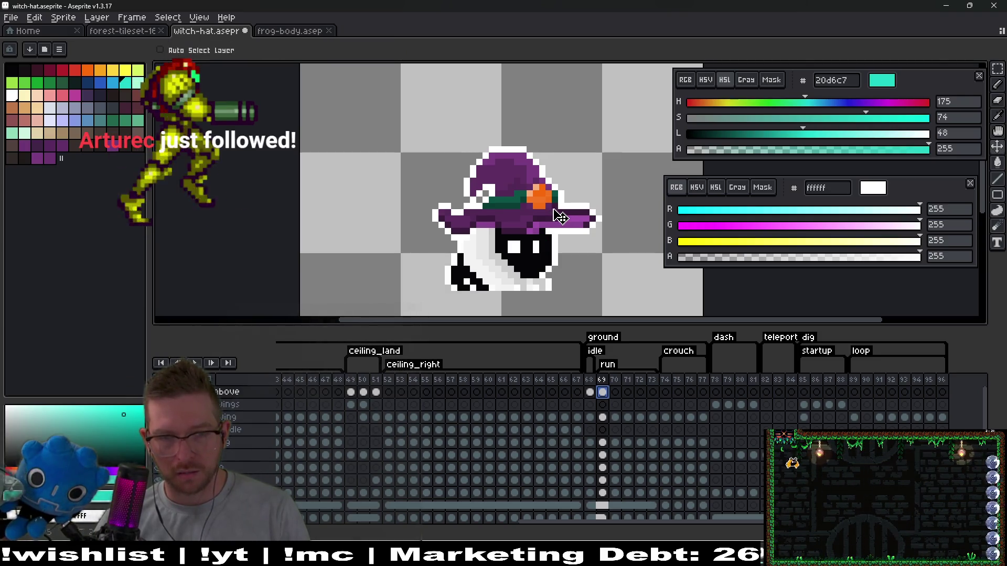
scroll(526, 212, up, 2)
scroll(516, 211, down, 3)
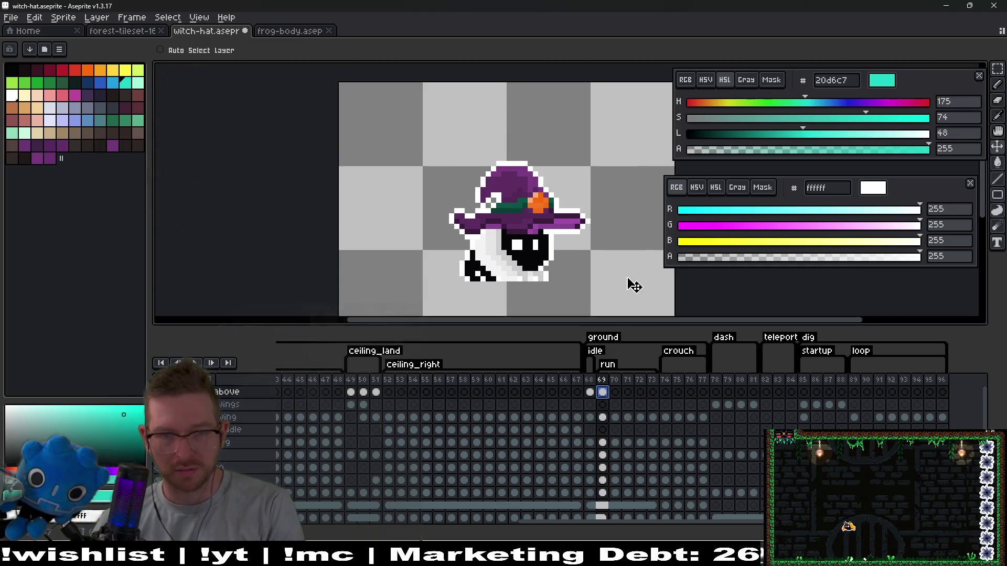
scroll(522, 269, up, 3)
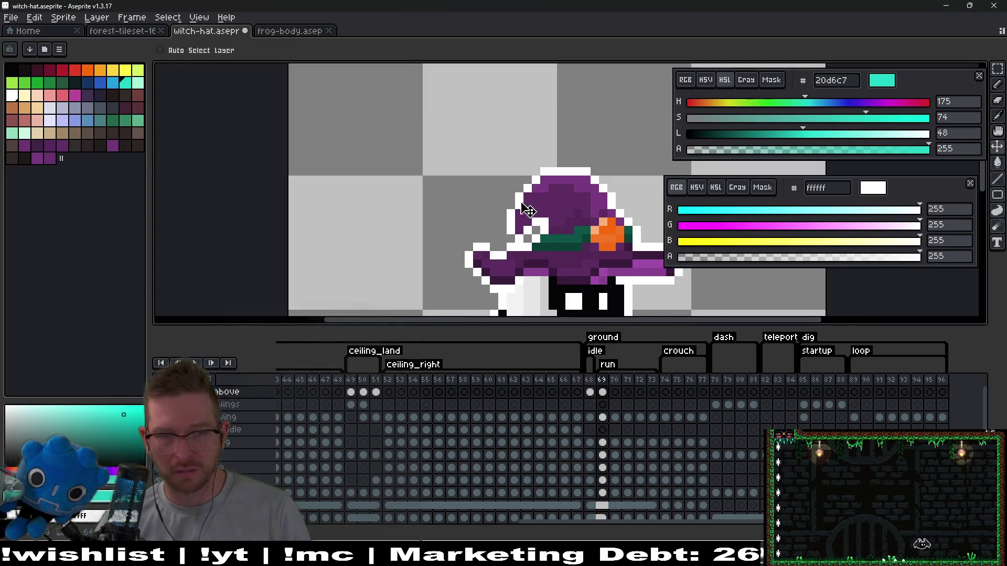
Step: Shift the pixels at the hat's left edge one pixel left
key(m)
drag(441, 182, 542, 265)
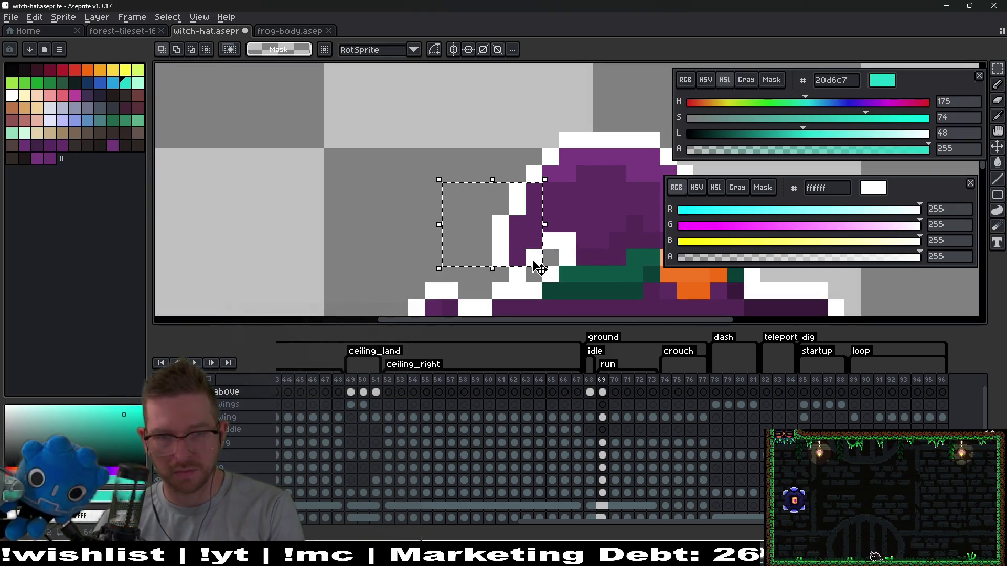
key(Left)
key(Up)
key(Down)
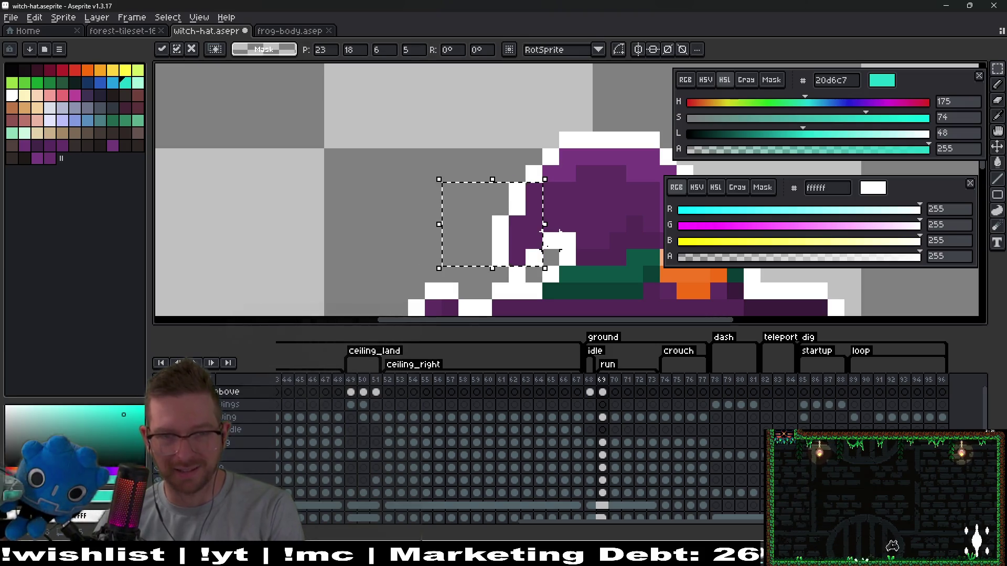
Step: Redraw the hat tip in purple so it extends further left, clearing stray pixels beside it
key(b)
scroll(530, 262, up, 1)
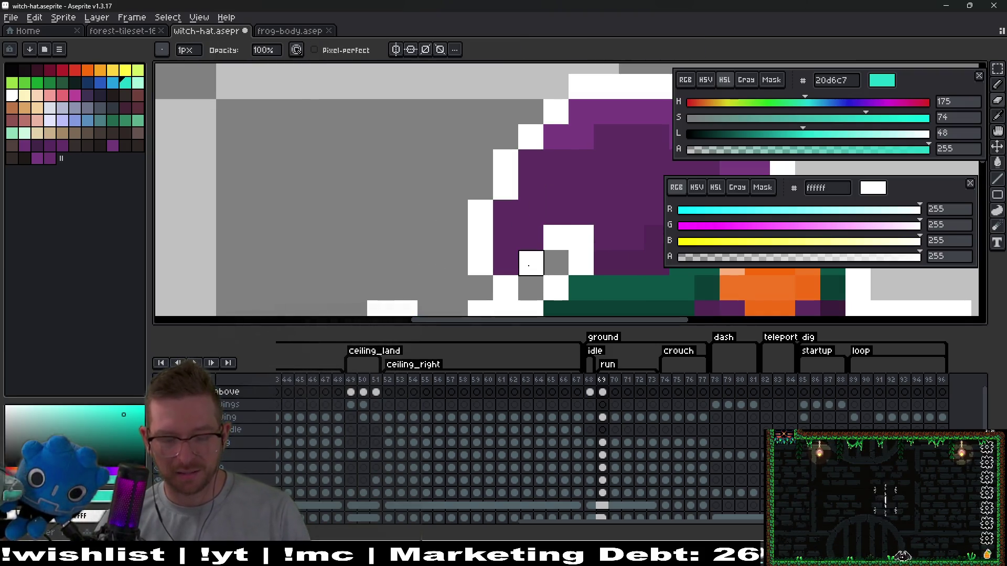
alt+click(531, 232)
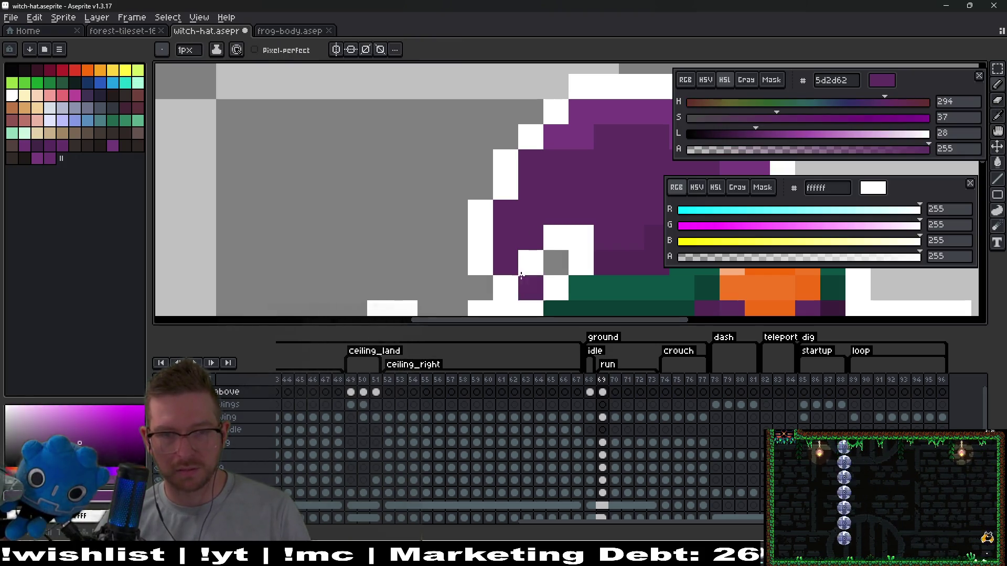
mouse_move(505, 288)
mouse_down()
mouse_move(503, 214)
mouse_move(530, 236)
mouse_up()
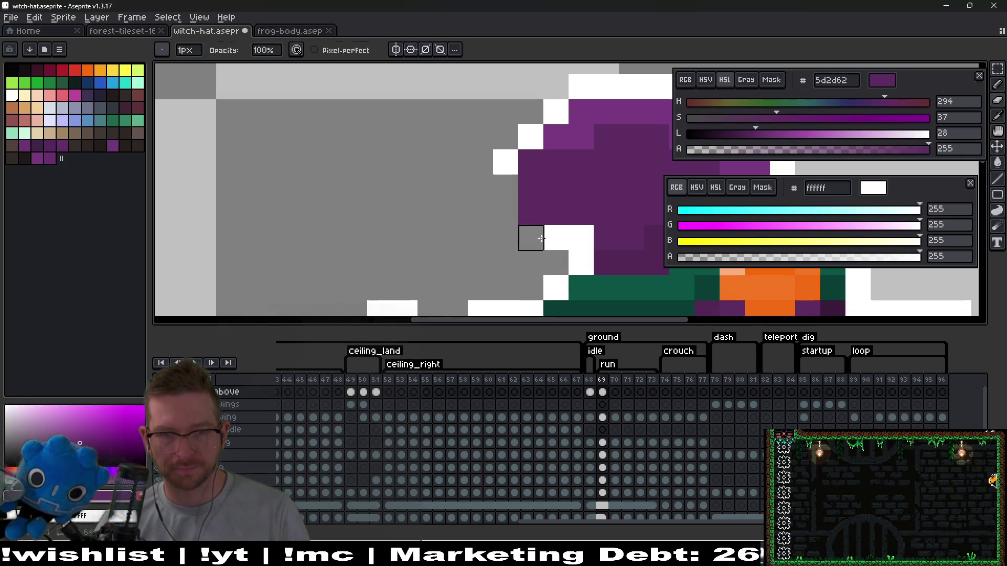
mouse_move(506, 188)
mouse_down()
mouse_move(480, 187)
mouse_move(493, 197)
mouse_move(454, 236)
mouse_up()
key(e)
key(b)
key(e)
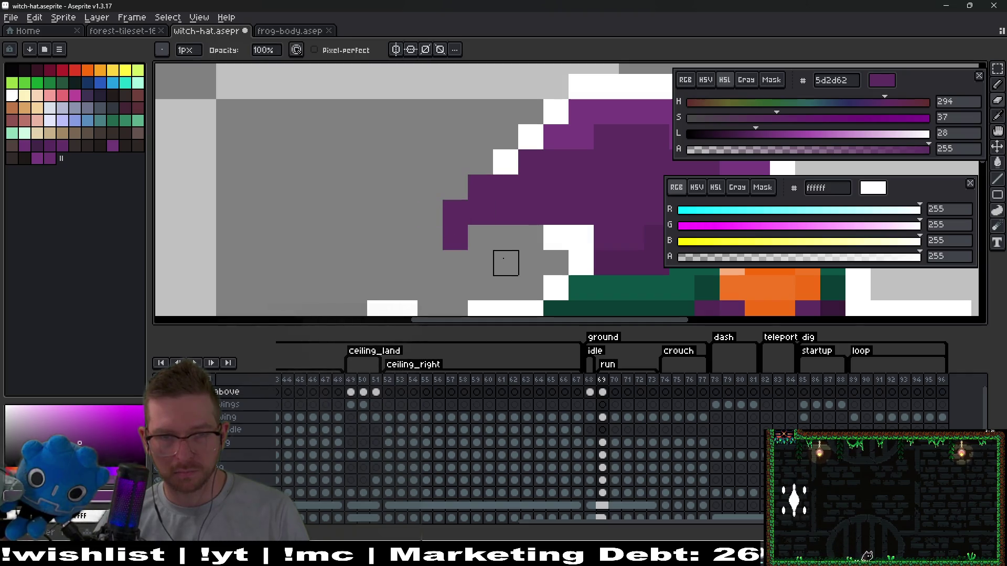
scroll(503, 263, down, 5)
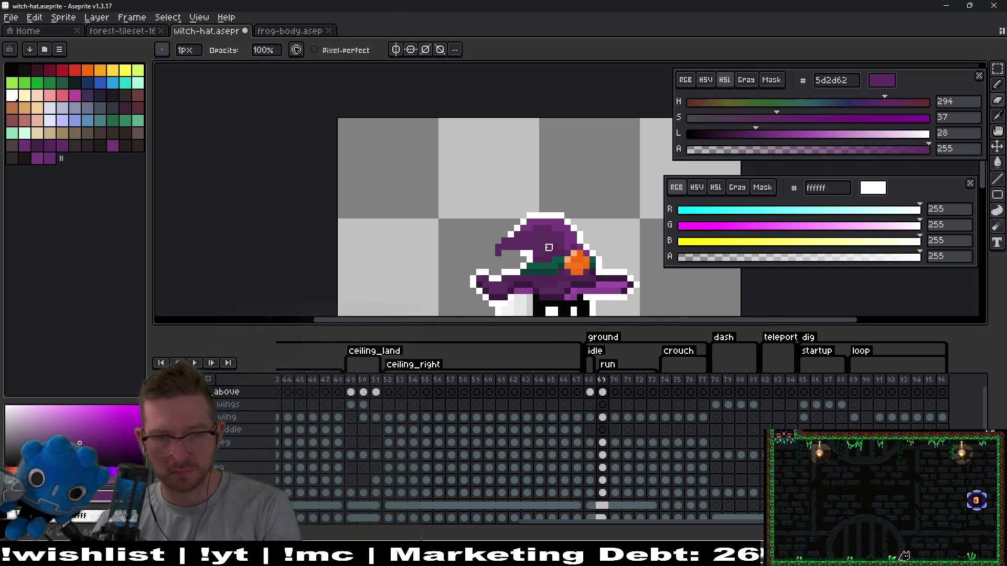
scroll(546, 244, up, 4)
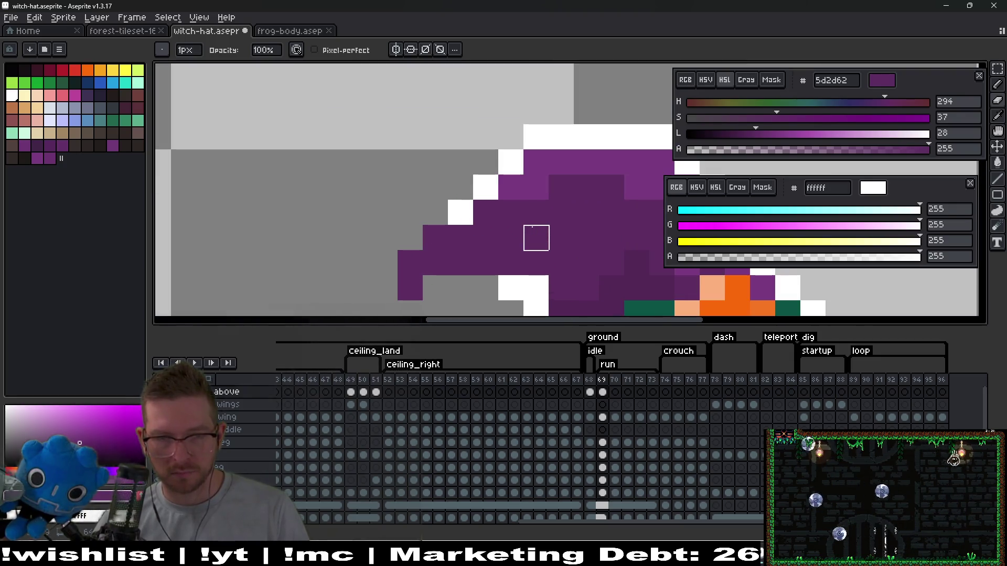
Step: Delete the leftover block beside the brim tip
key(m)
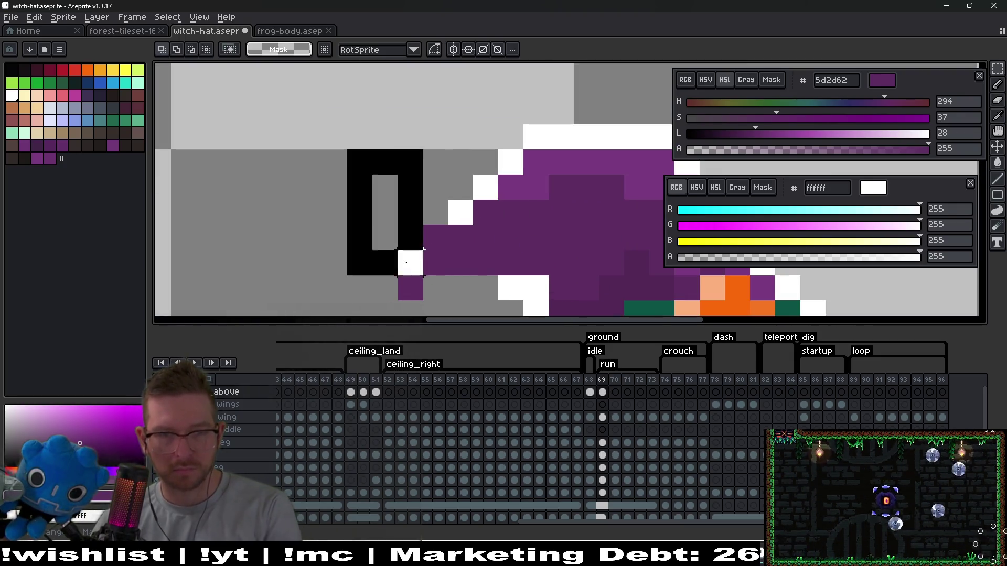
drag(344, 148, 483, 299)
key(Delete)
scroll(540, 253, down, 4)
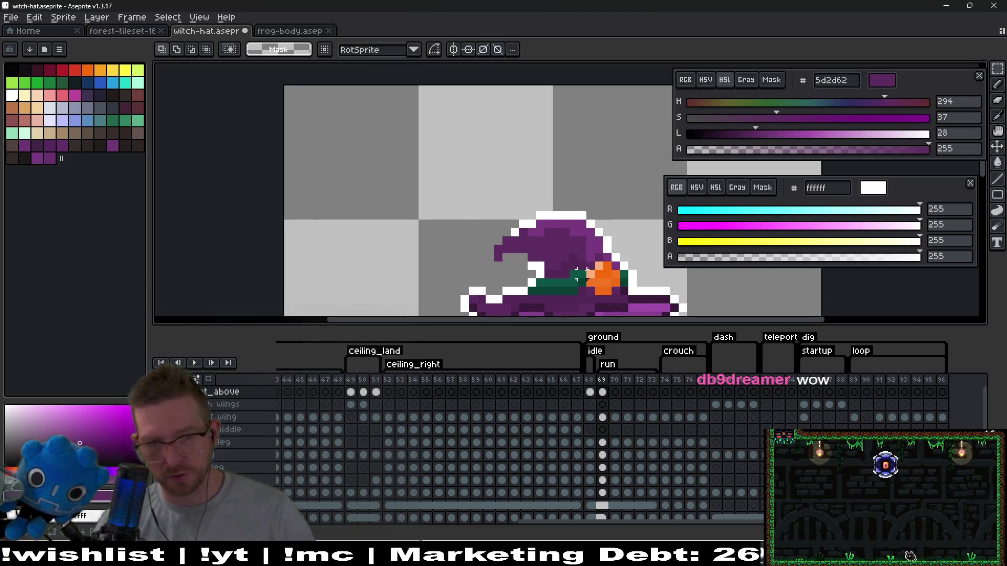
drag(471, 212, 535, 272)
scroll(537, 161, down, 2)
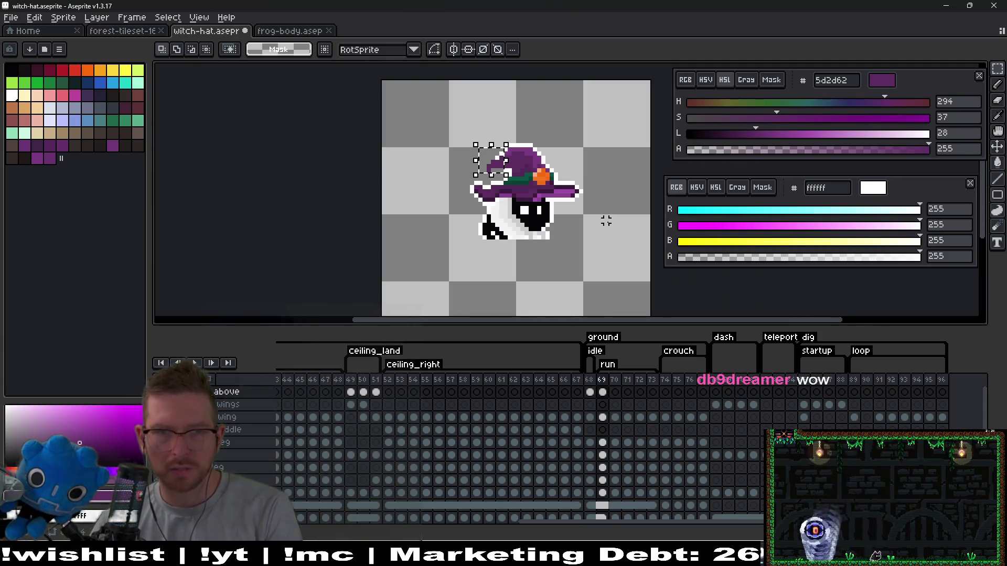
key(ctrl+d)
key(Right)
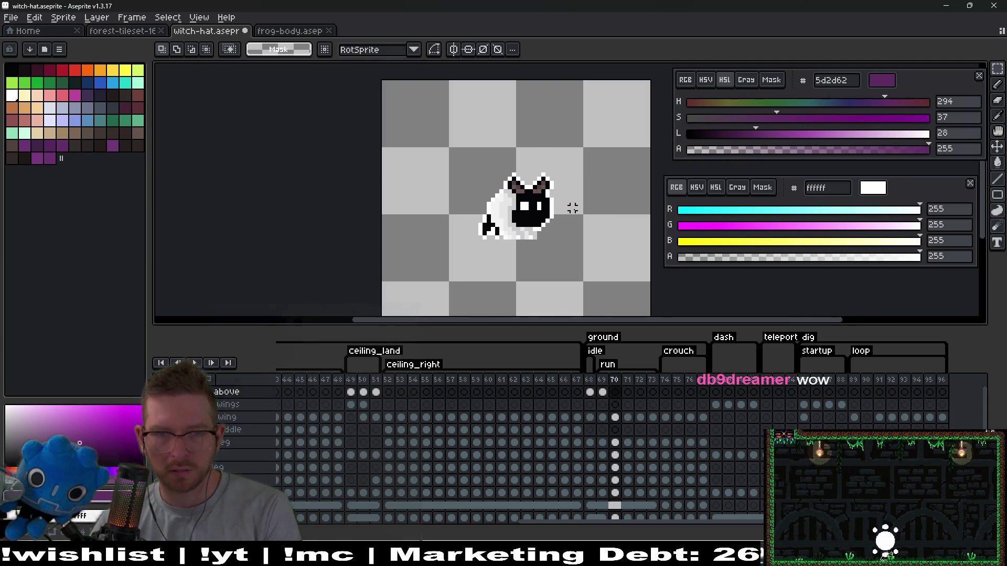
key(Left)
key(Left)
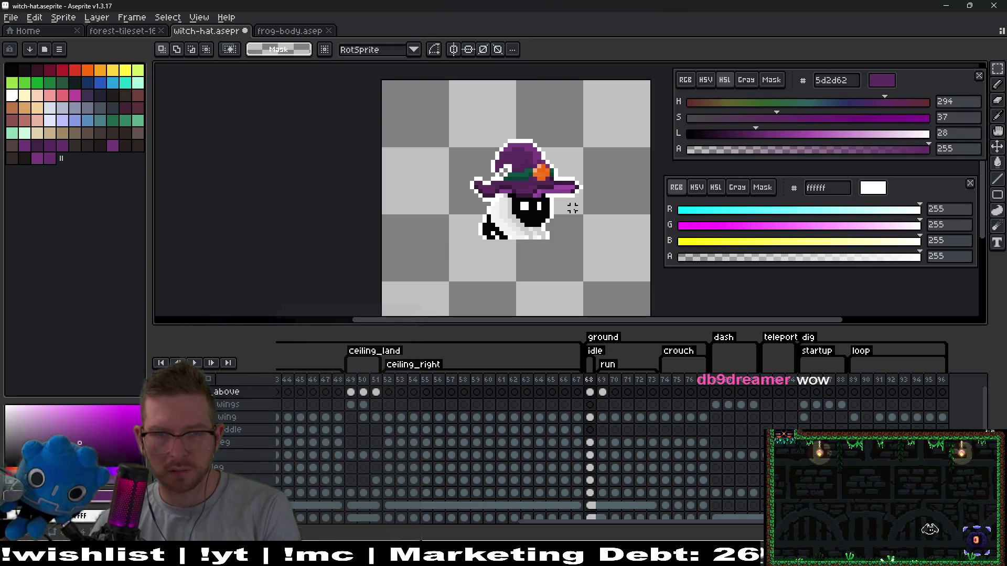
key(Right)
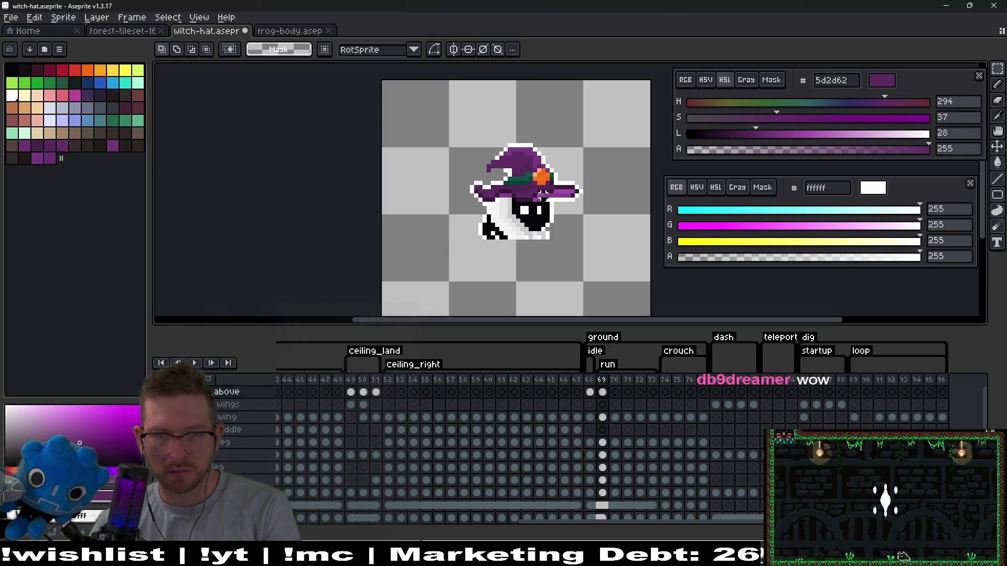
key(Left)
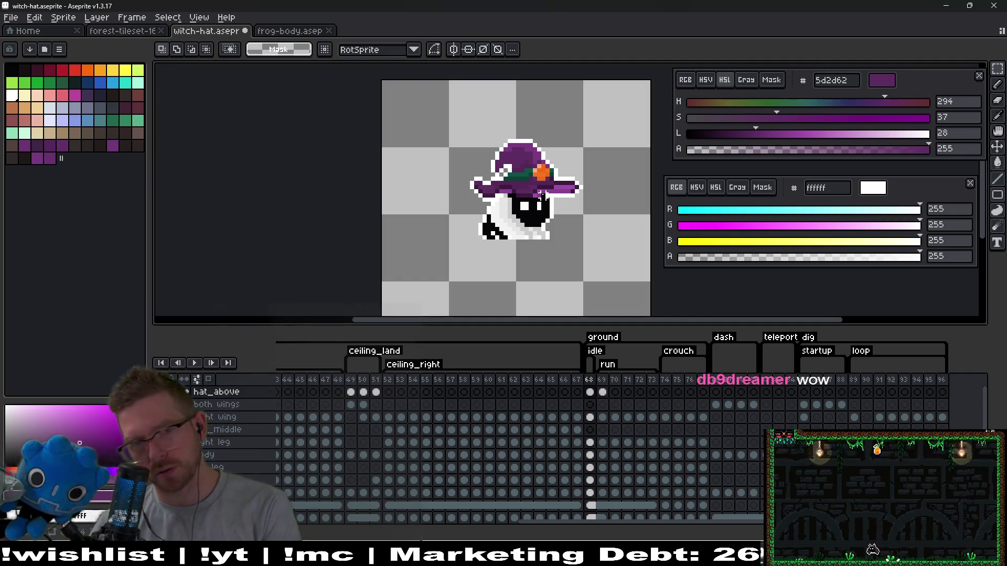
key(Right)
scroll(531, 151, up, 2)
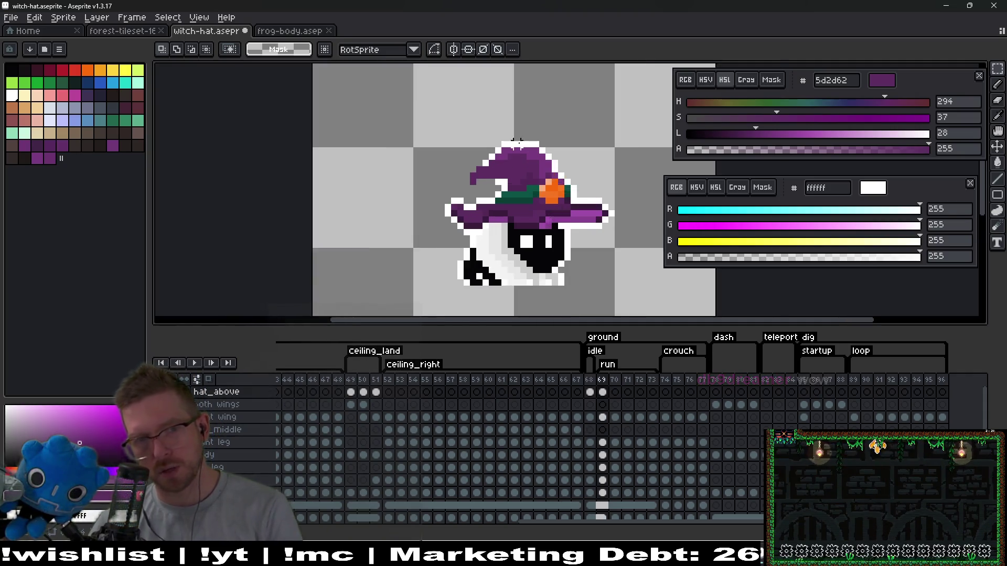
Step: Shift the top part of the hat one pixel left
drag(415, 117, 551, 184)
key(Left)
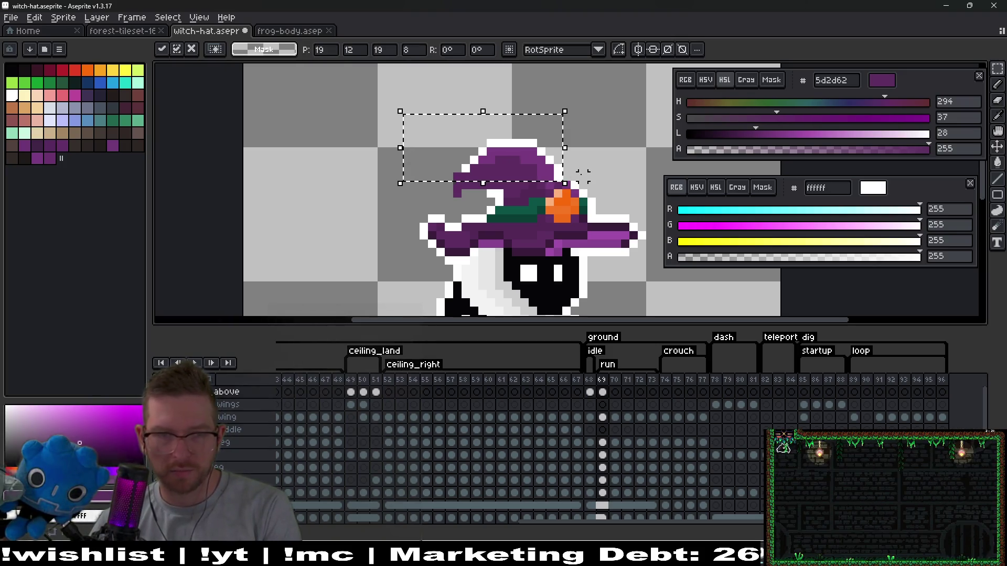
key(ctrl+d)
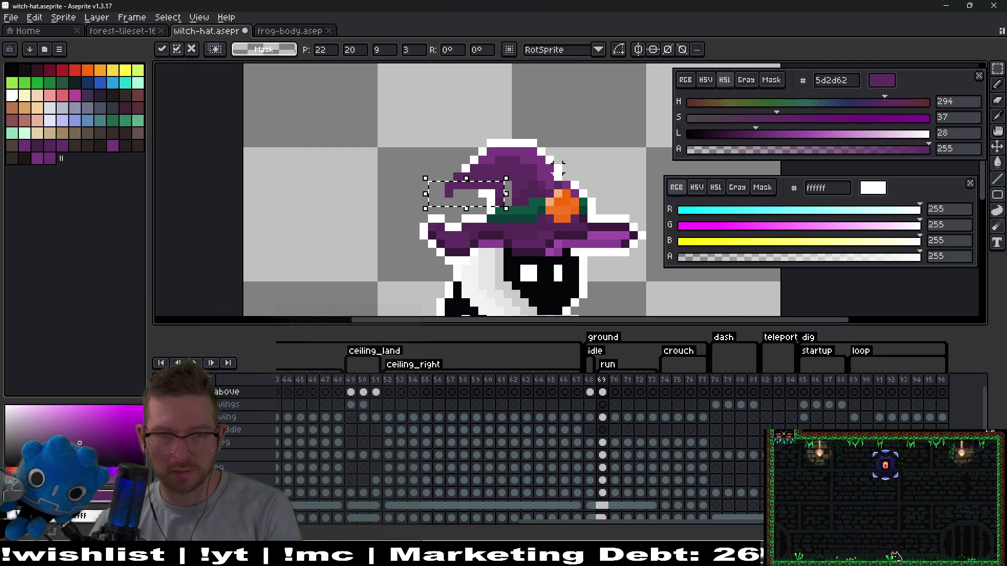
scroll(525, 189, up, 2)
Step: Paint a grey gap pixel dark purple 532857 and erase a stray dark purple pixel
key(b)
click(470, 184)
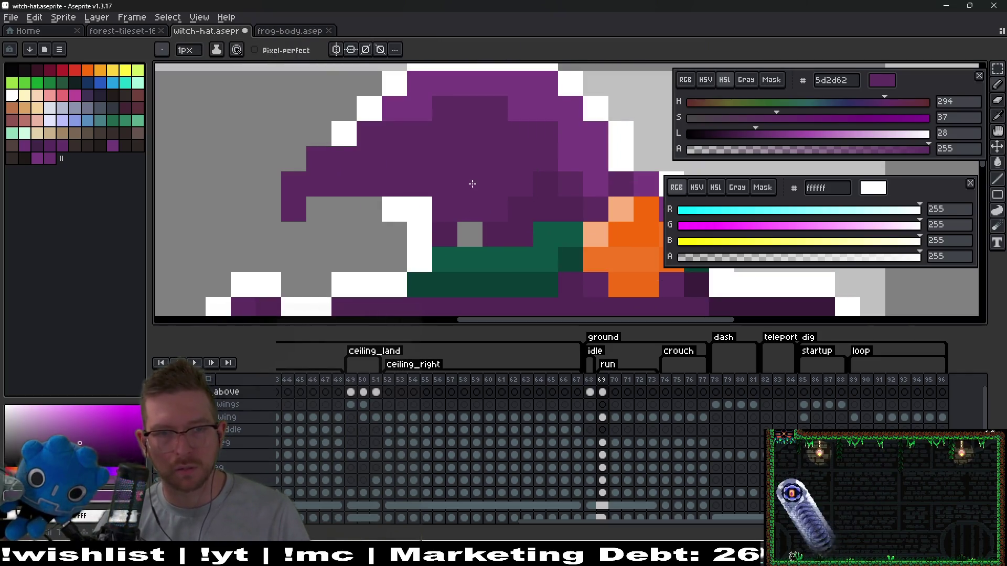
click(470, 210)
alt+right_click(509, 231)
right_click(482, 234)
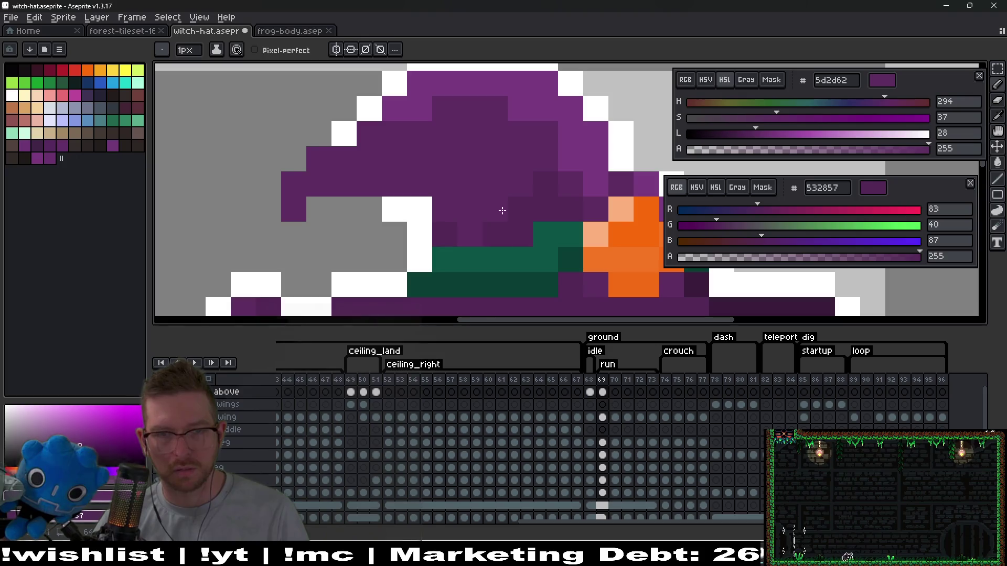
scroll(480, 224, down, 3)
scroll(481, 224, up, 3)
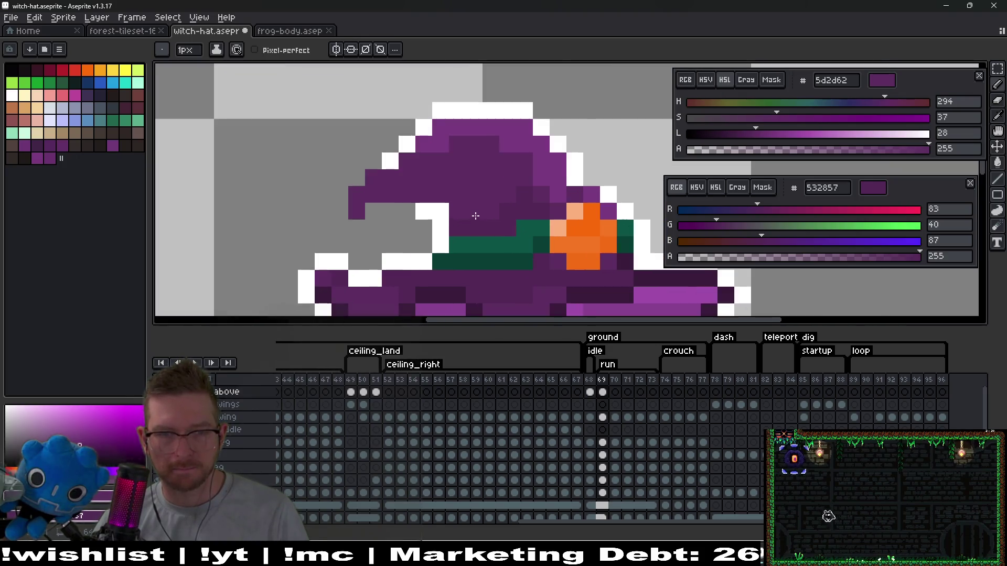
key(e)
click(454, 236)
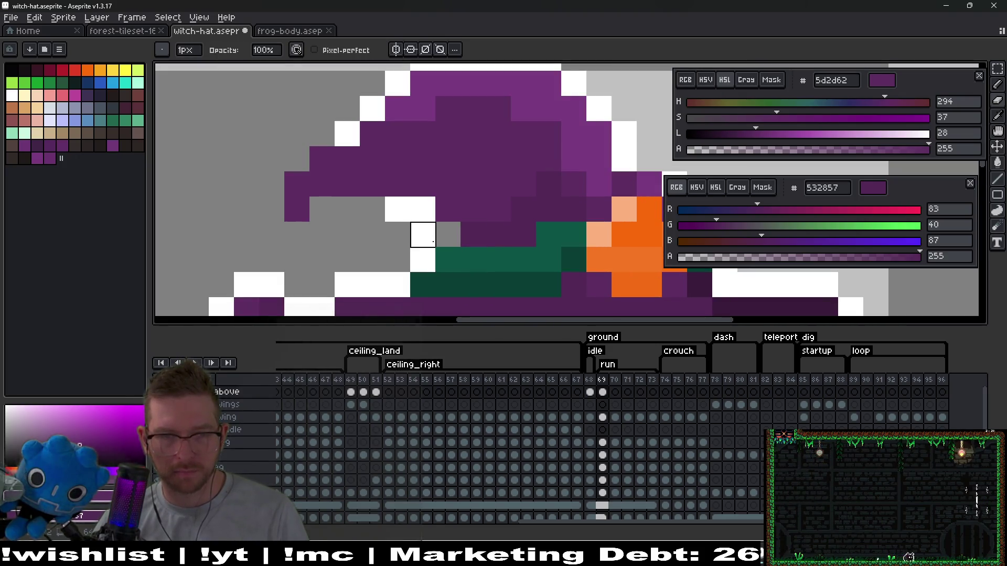
Step: Fill the hat gap with purple and add white outline pixels below and above the tip
key(v)
key(b)
click(446, 216)
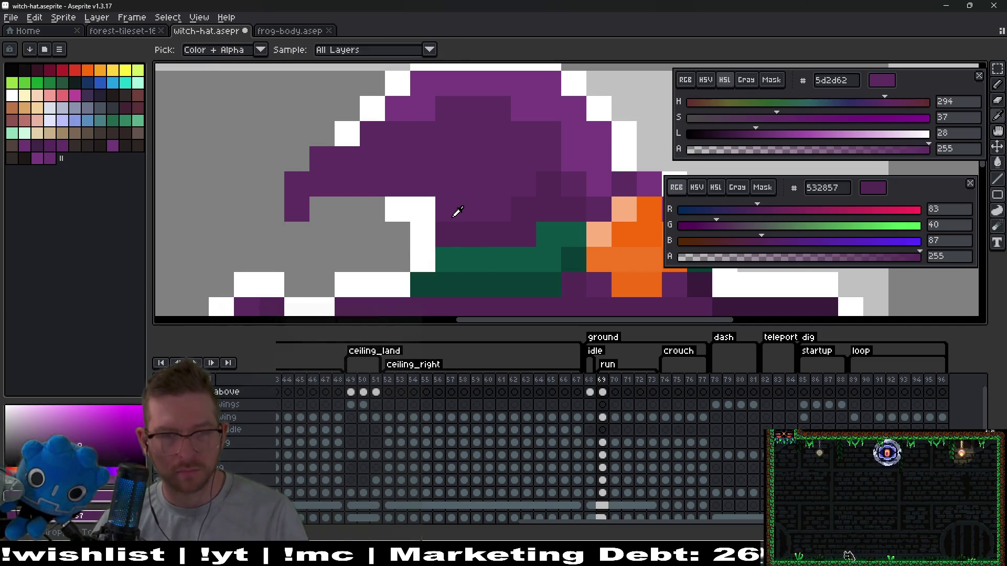
alt+click(396, 209)
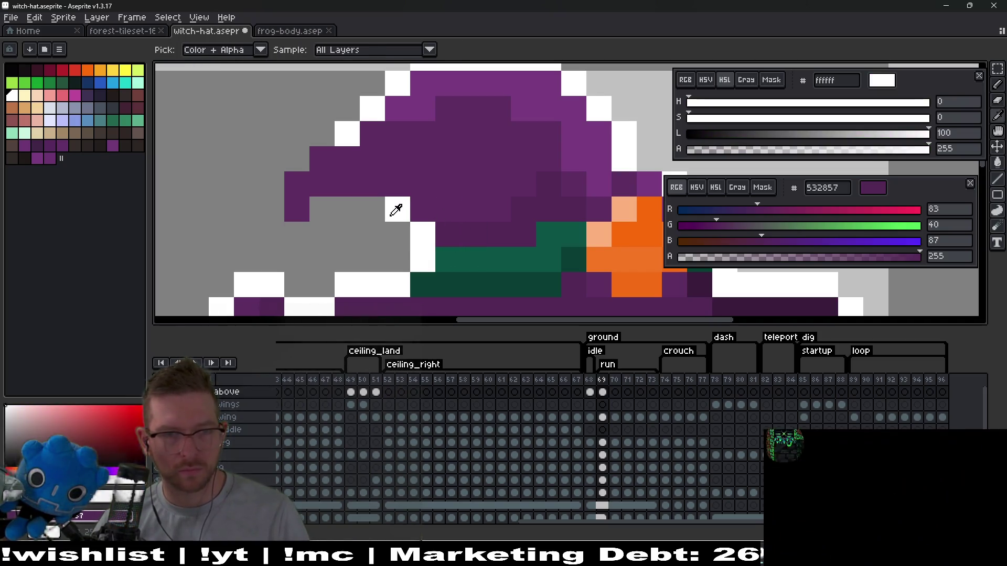
drag(396, 209, 327, 211)
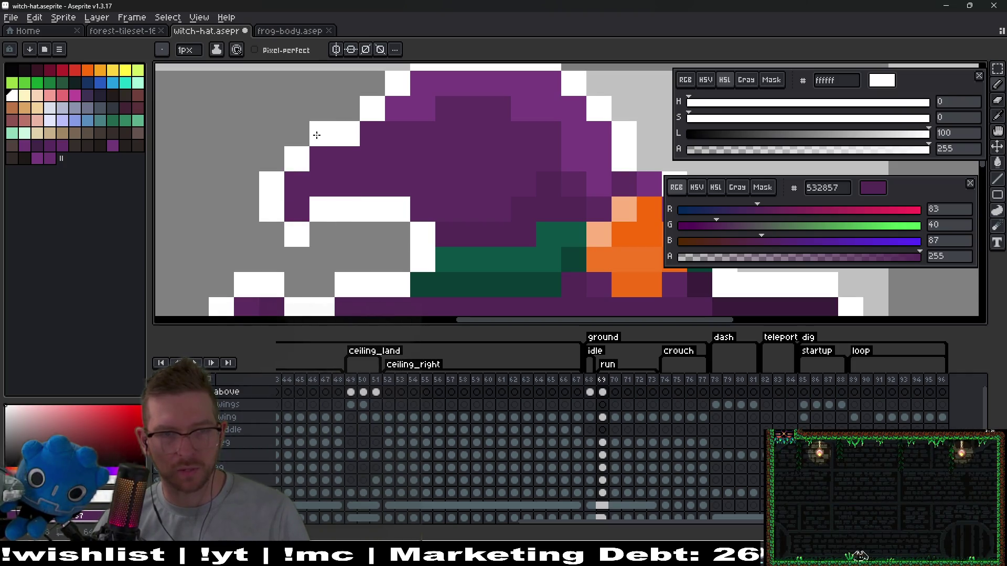
click(346, 158)
scroll(447, 198, down, 5)
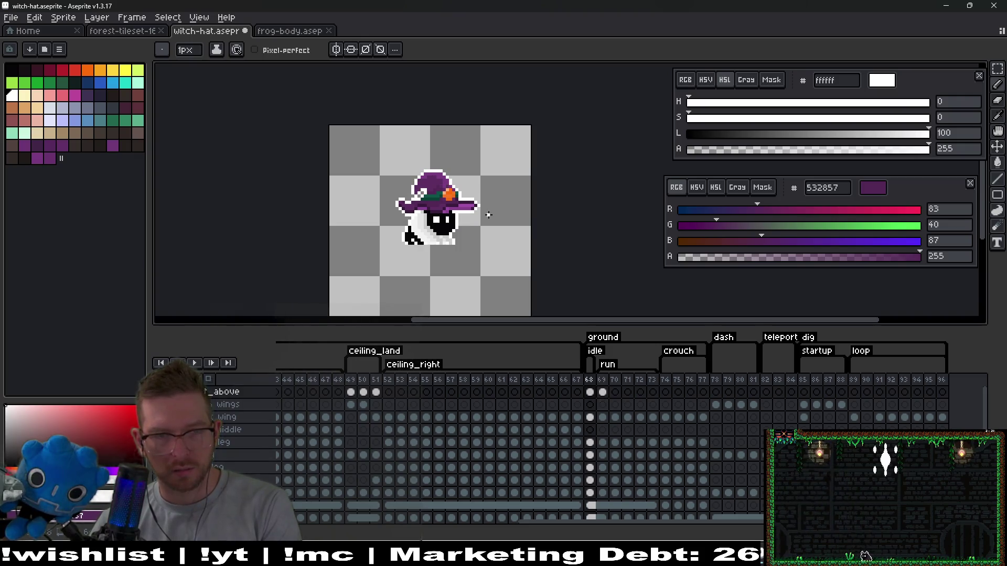
scroll(445, 187, up, 5)
scroll(461, 210, up, 3)
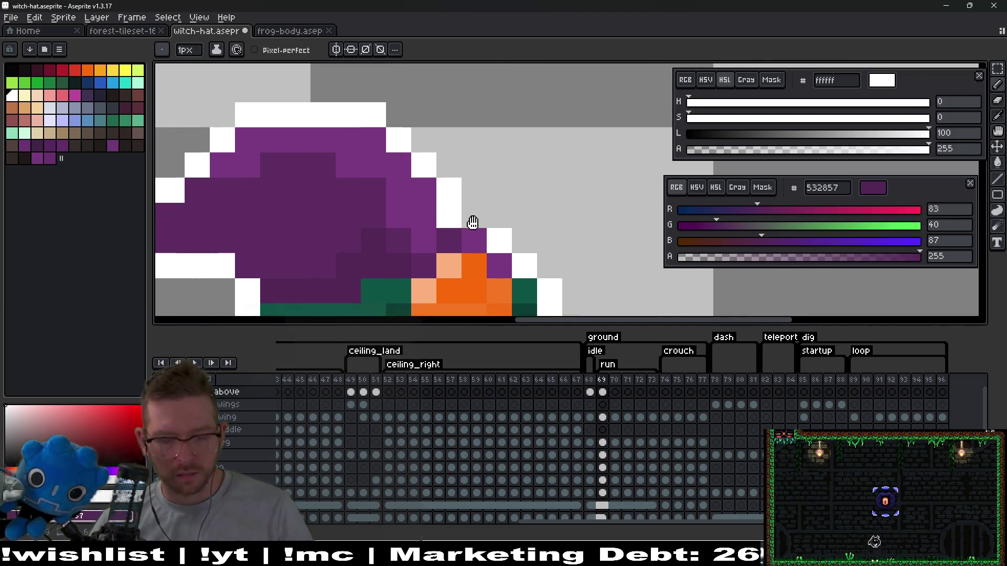
Step: Fill the missing white outline pixel and repaint the stray white pixel in darker purple
alt+click(472, 236)
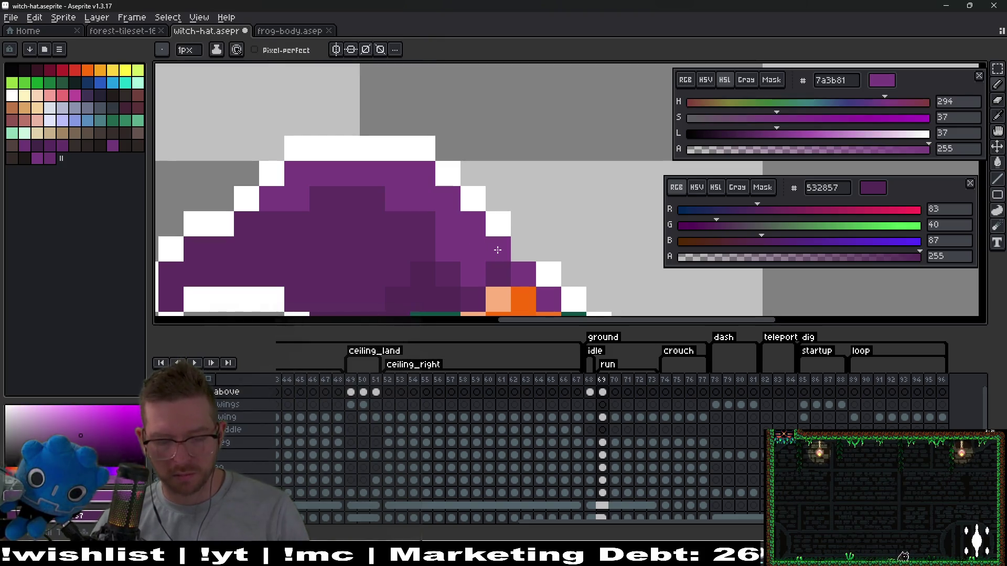
alt+click(546, 270)
click(522, 254)
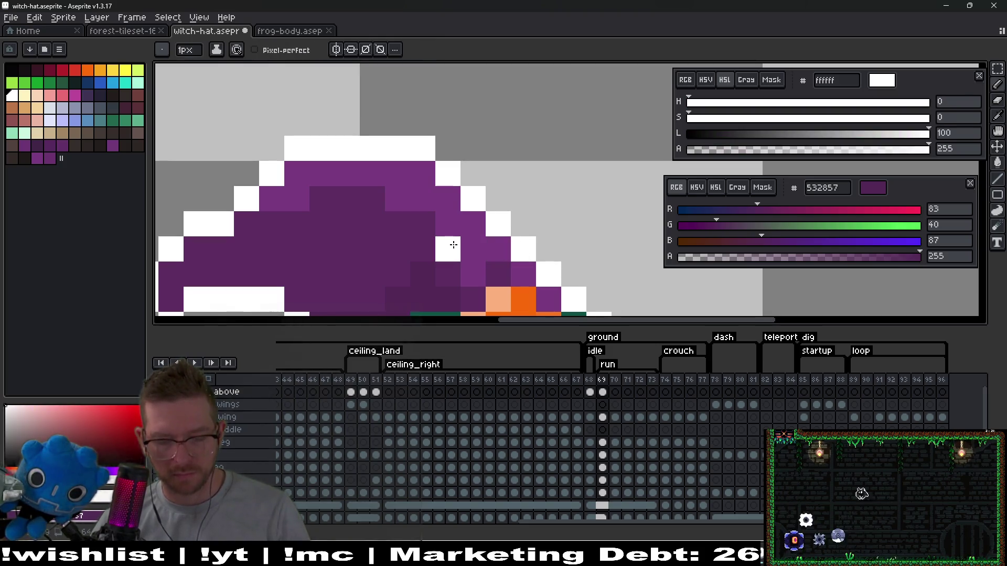
alt+click(451, 273)
click(448, 249)
drag(448, 249, 551, 195)
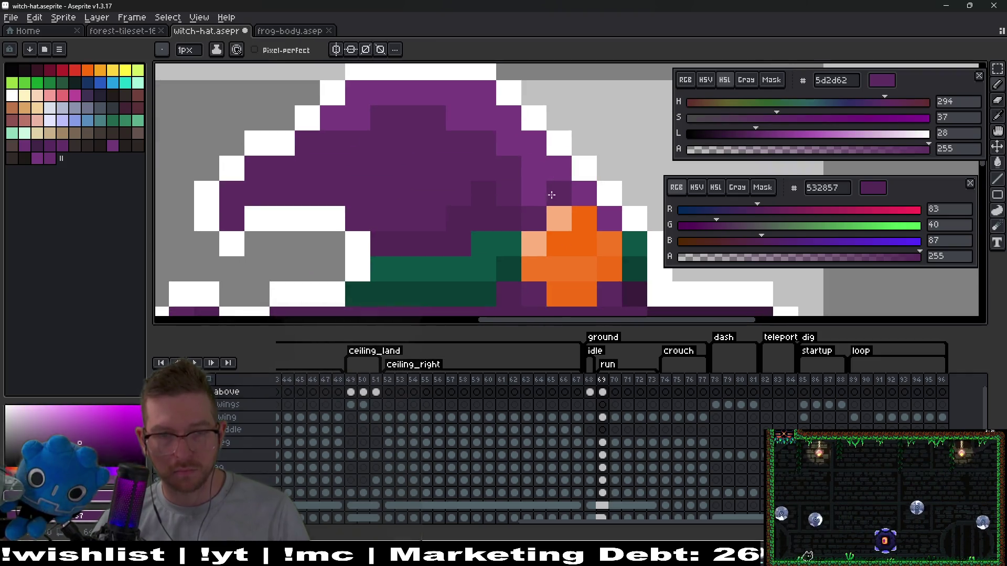
alt+click(498, 204)
scroll(525, 212, down, 5)
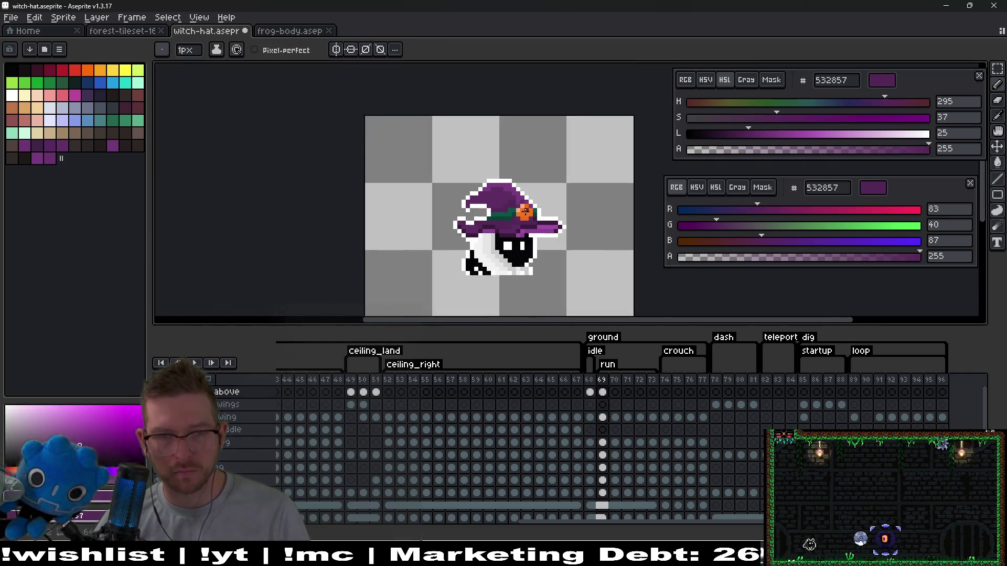
scroll(559, 207, down, 1)
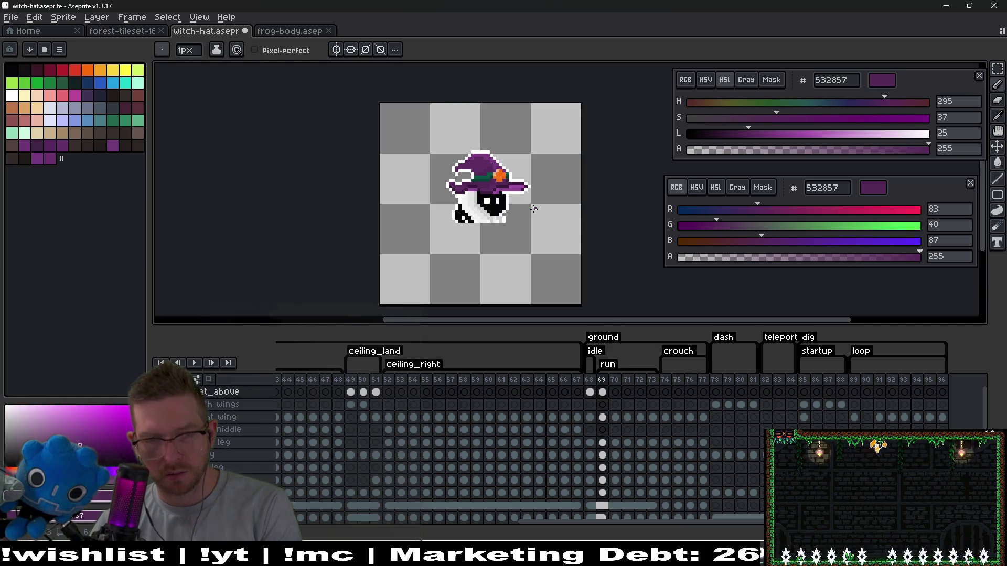
Step: Nudge the block at the brim's right end one pixel left
scroll(533, 209, up, 5)
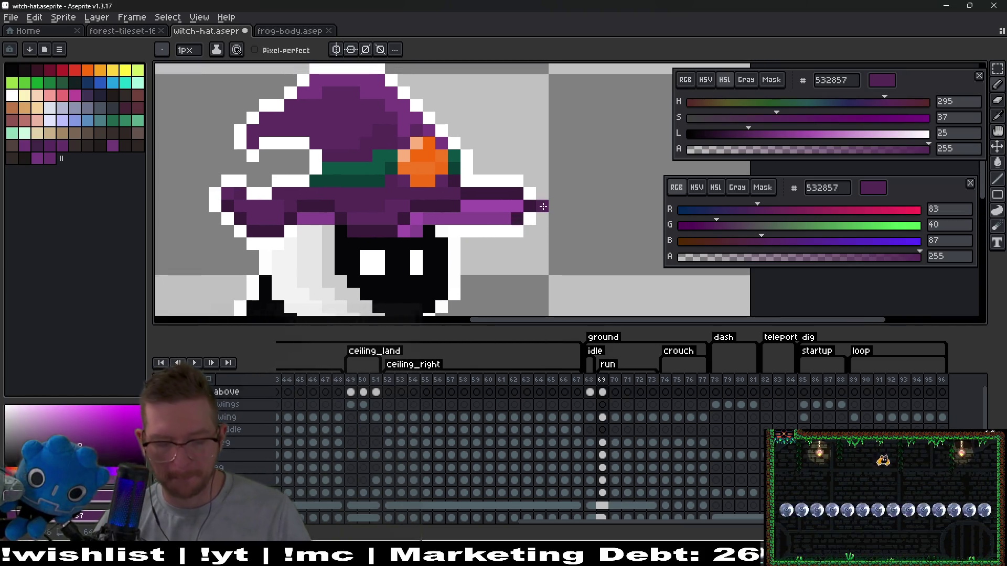
key(m)
drag(496, 160, 564, 228)
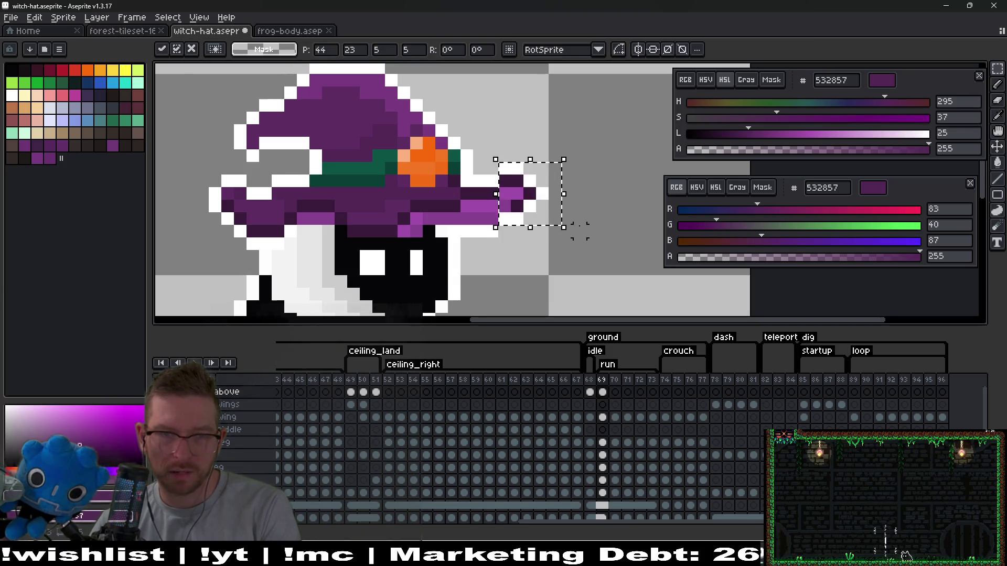
key(Left)
key(ctrl+d)
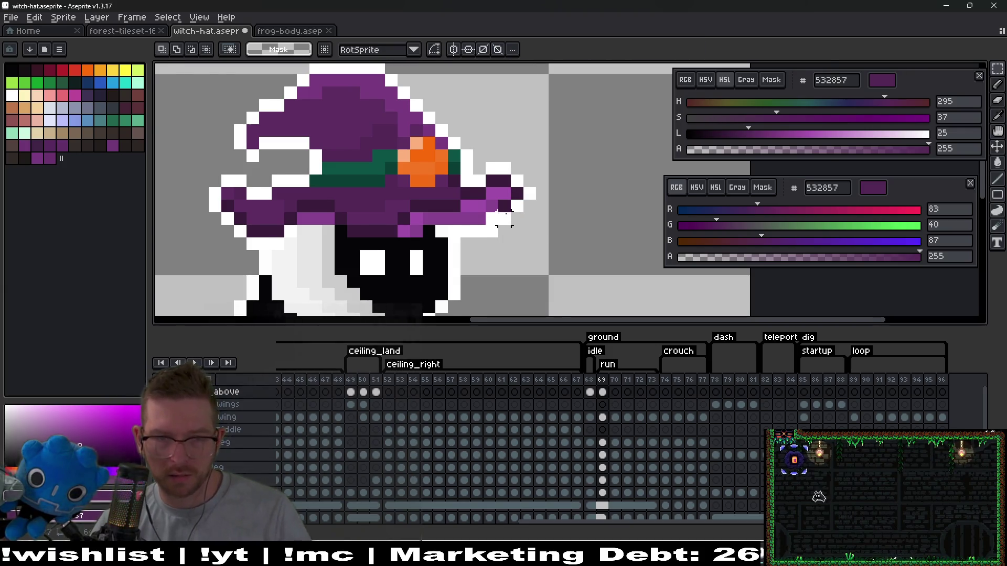
scroll(505, 221, up, 2)
Step: Add a dark 391b3b purple shading pixel under the brim tip
key(i)
click(492, 220)
key(b)
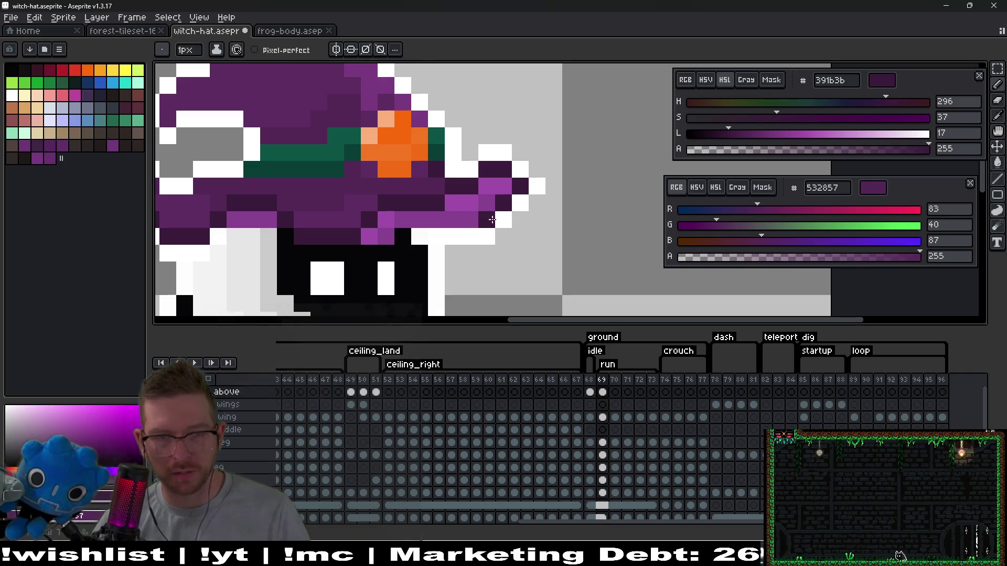
click(492, 220)
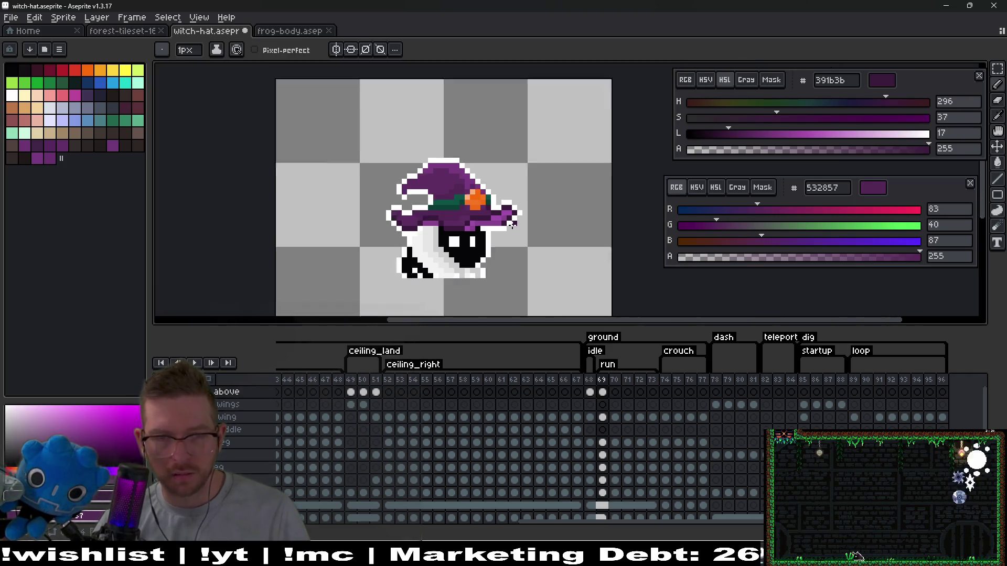
scroll(525, 231, down, 3)
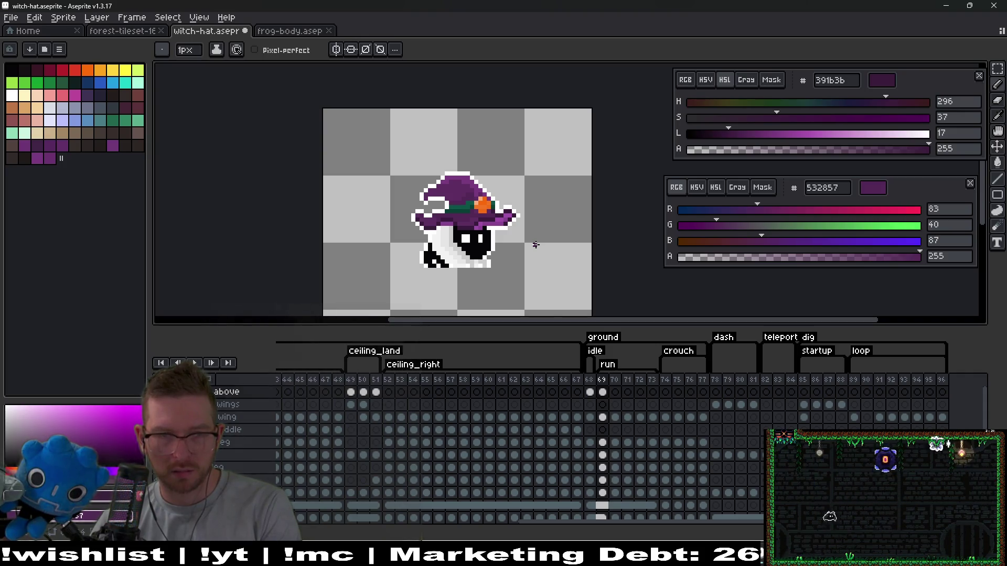
Step: On frame 70, align the pasted hat over the ghost by nudging it pixel by pixel
click(615, 392)
key(ctrl+v)
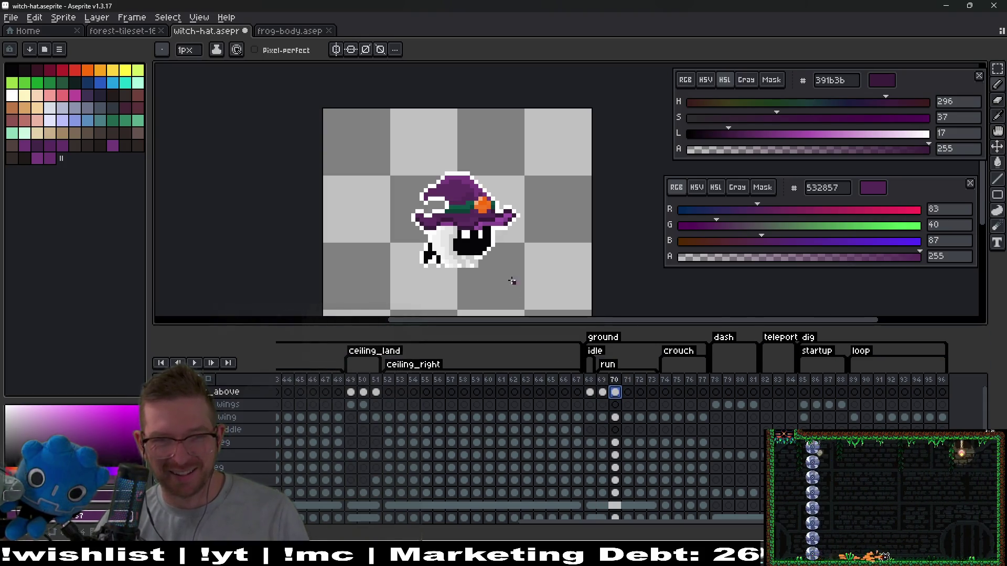
scroll(512, 262, up, 1)
key(Escape)
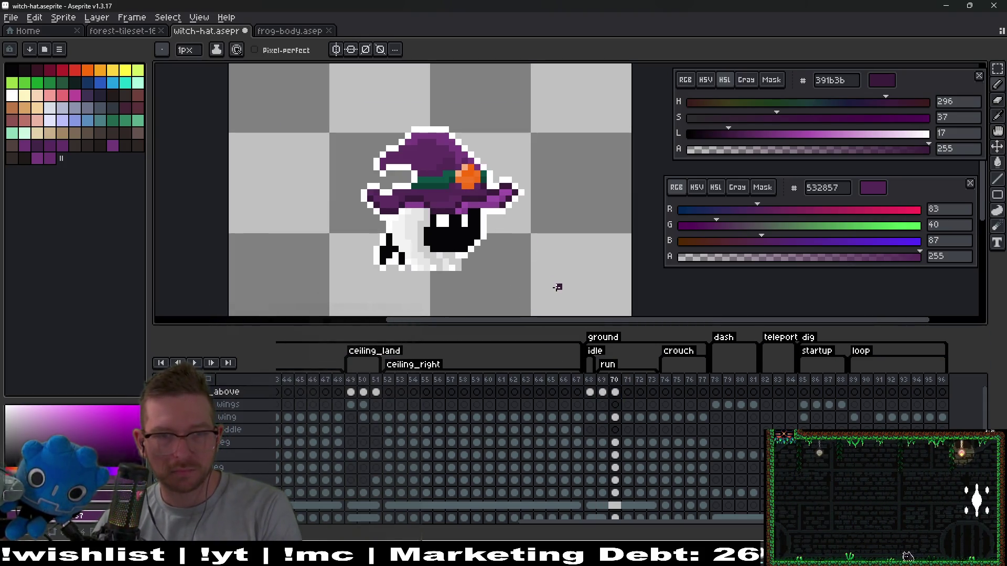
key(v)
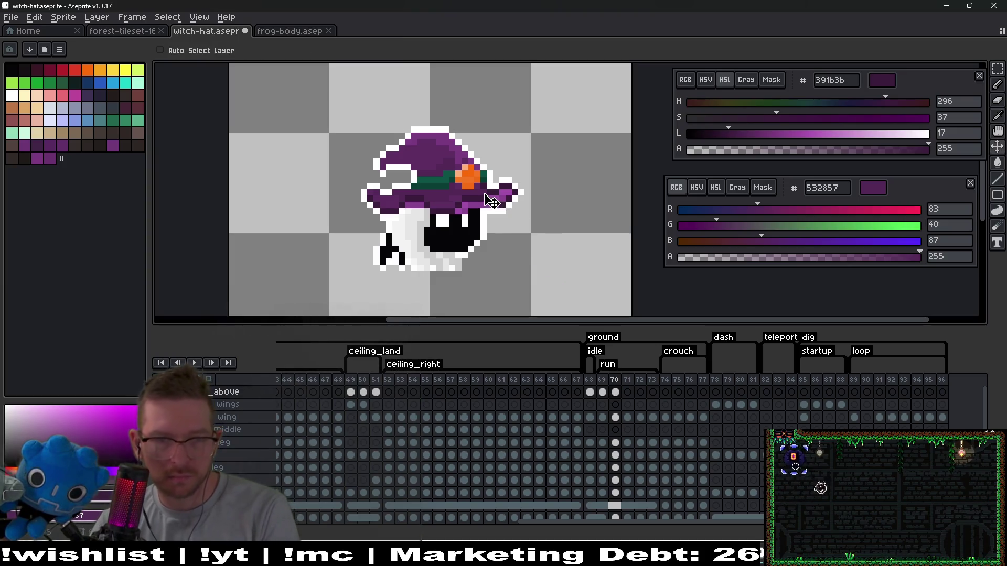
drag(492, 201, 496, 202)
scroll(502, 201, up, 2)
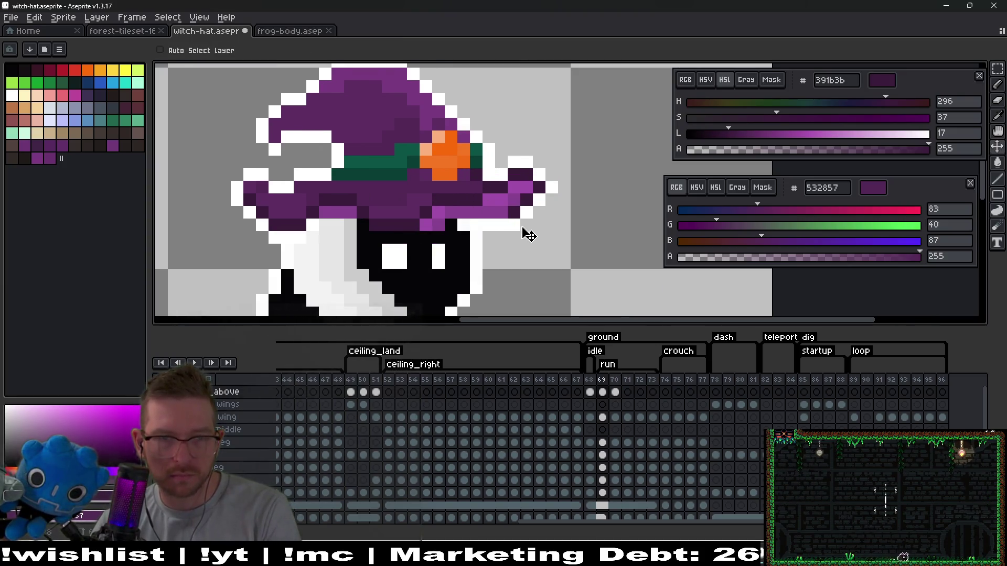
scroll(476, 186, down, 1)
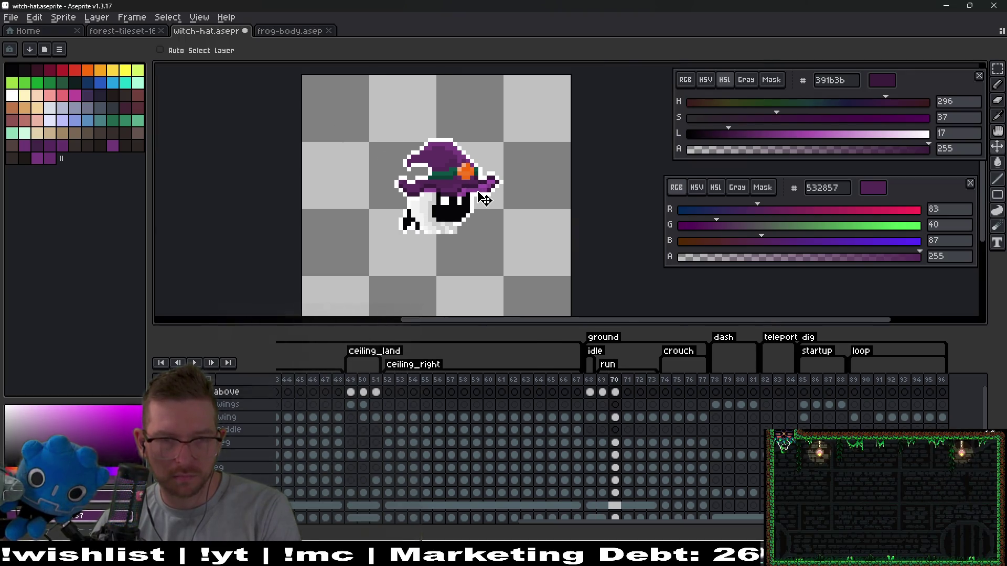
drag(480, 198, 476, 197)
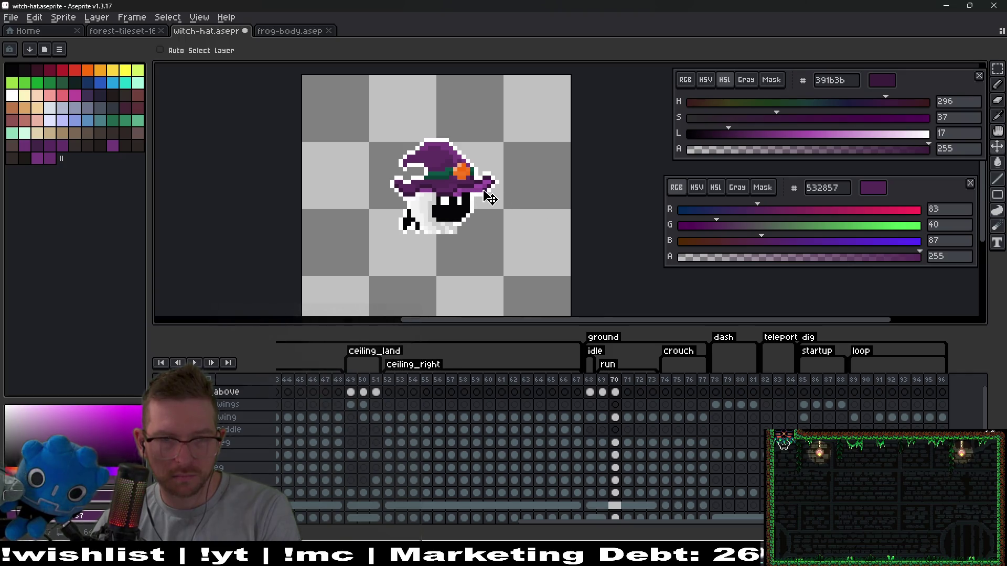
scroll(459, 186, up, 1)
Step: Compare the hat's placement across frames 68, 69 and 70
key(Left)
key(Left)
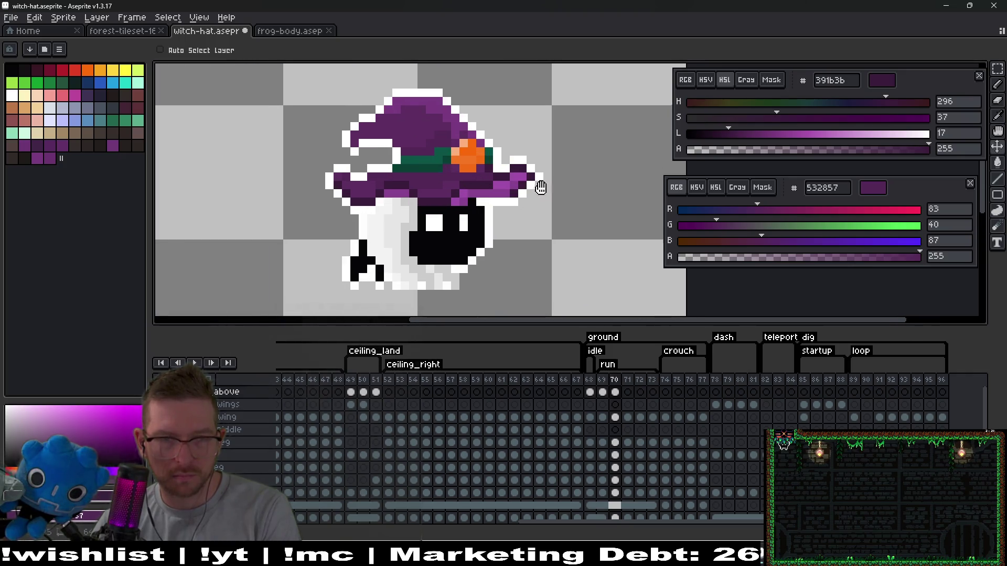
drag(558, 200, 574, 265)
scroll(577, 267, down, 2)
key(Right)
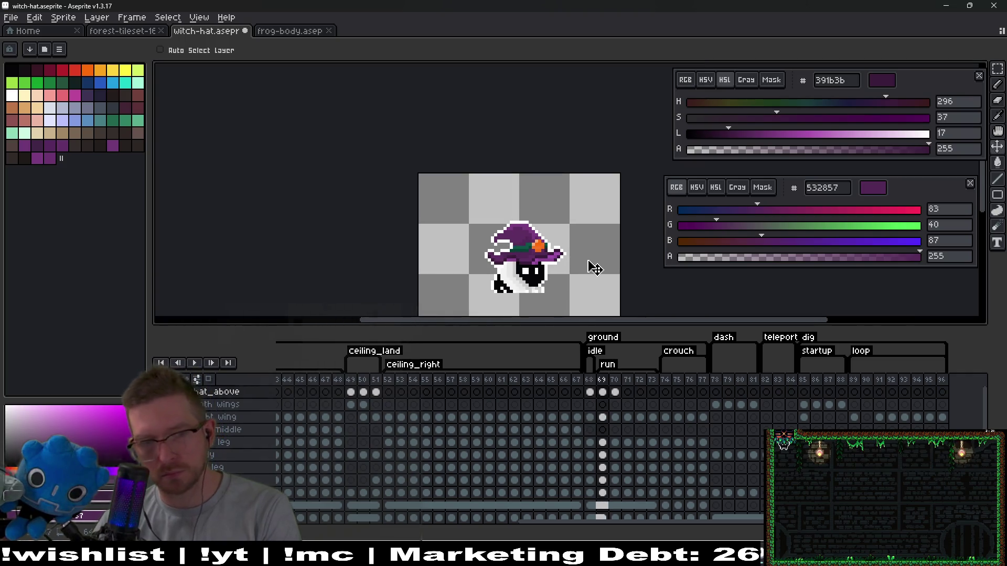
key(Right)
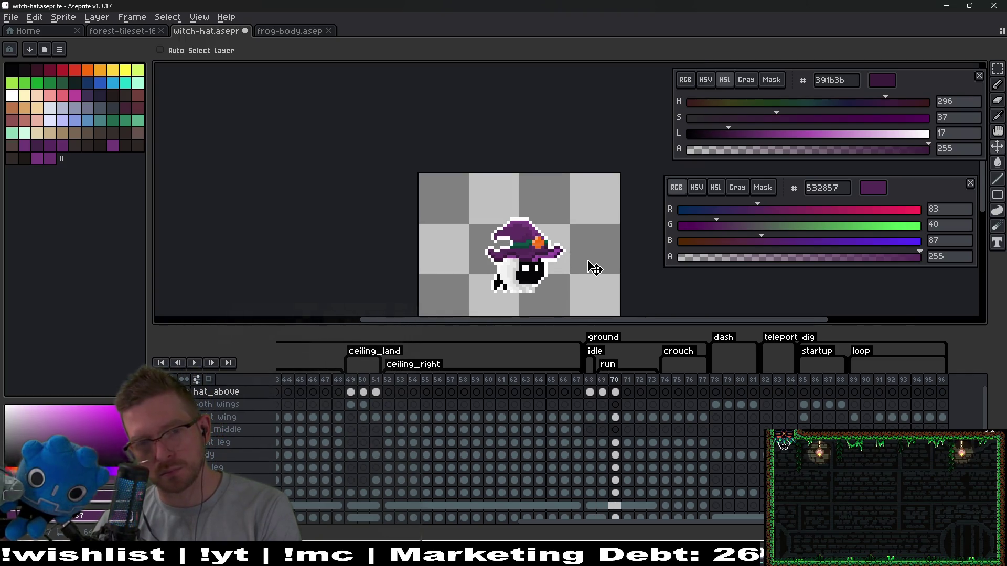
scroll(515, 242, up, 3)
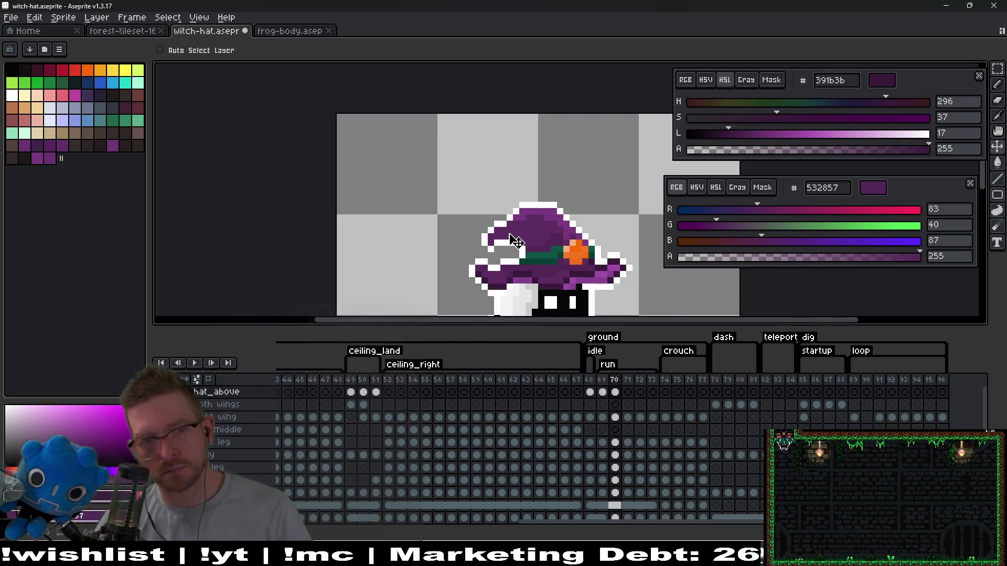
Step: Reshape the left brim edge and repaint a white brim-curl pixel purple
key(m)
mouse_move(411, 168)
mouse_down()
mouse_move(465, 247)
mouse_move(515, 258)
mouse_up()
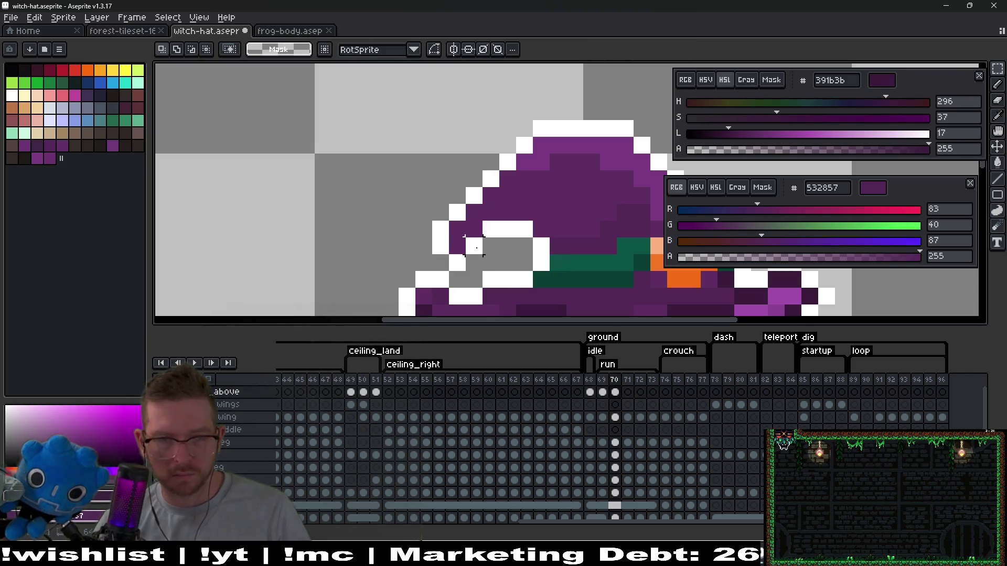
key(w)
click(477, 247)
key(b)
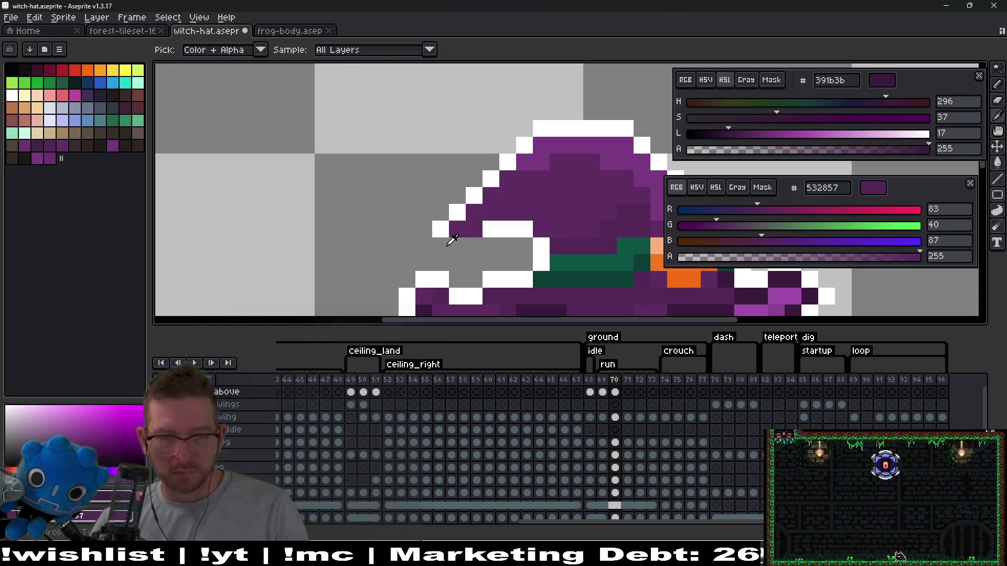
alt+click(461, 227)
click(443, 233)
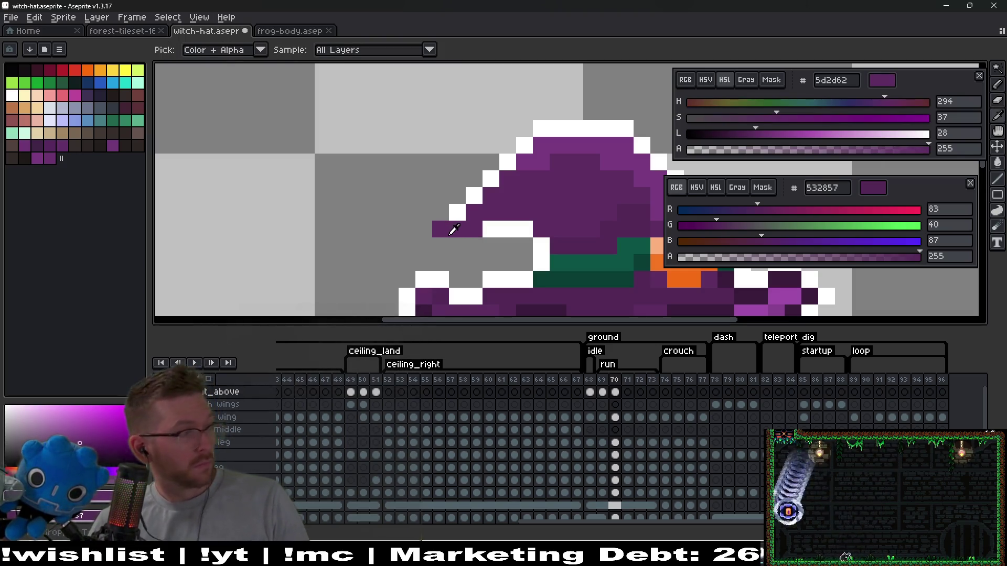
Step: Add white outline pixels along the left brim curl and fill its white gaps with purple
alt+click(457, 211)
click(440, 212)
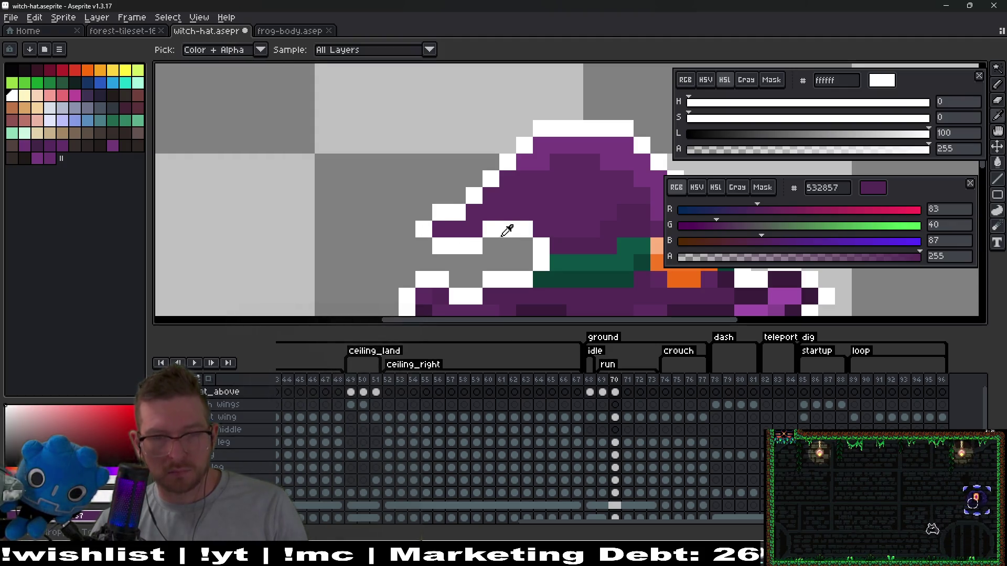
alt+click(510, 215)
click(488, 246)
alt+click(512, 226)
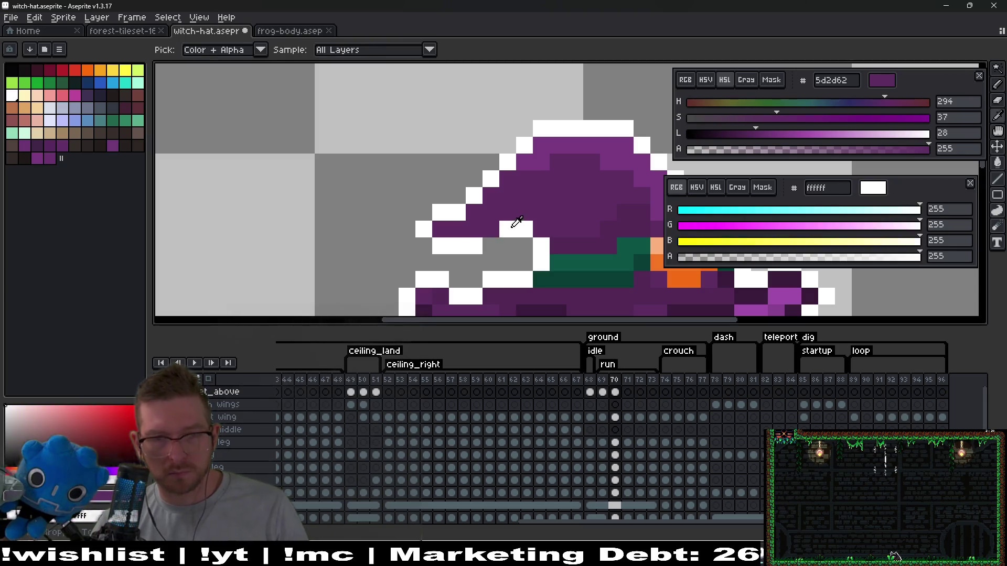
click(498, 247)
scroll(498, 247, down, 4)
key(comma)
Step: On frame 70, move the right brim tip one pixel left and one pixel up
key(period)
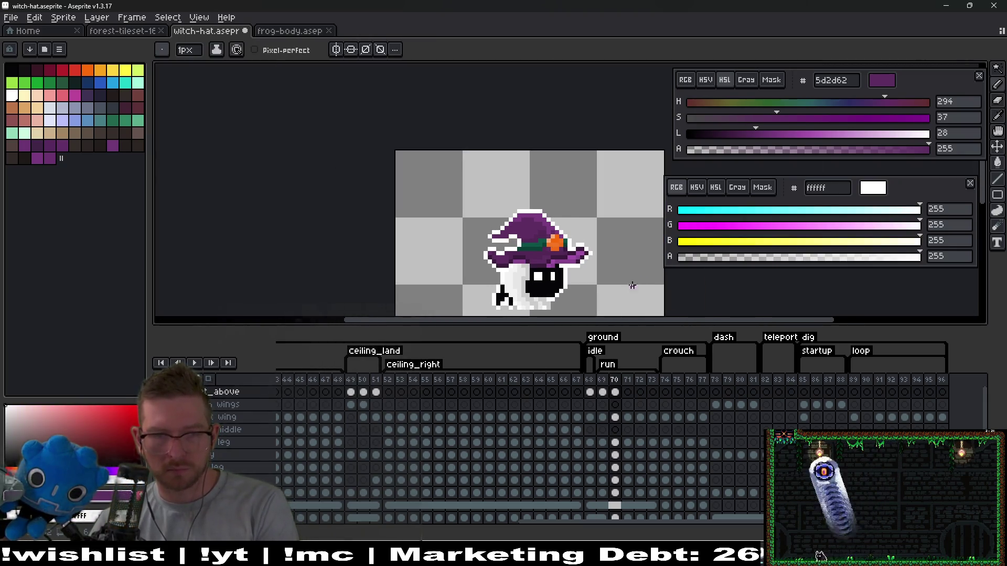
scroll(600, 225, down, 4)
scroll(469, 121, right, 2)
scroll(469, 121, up, 4)
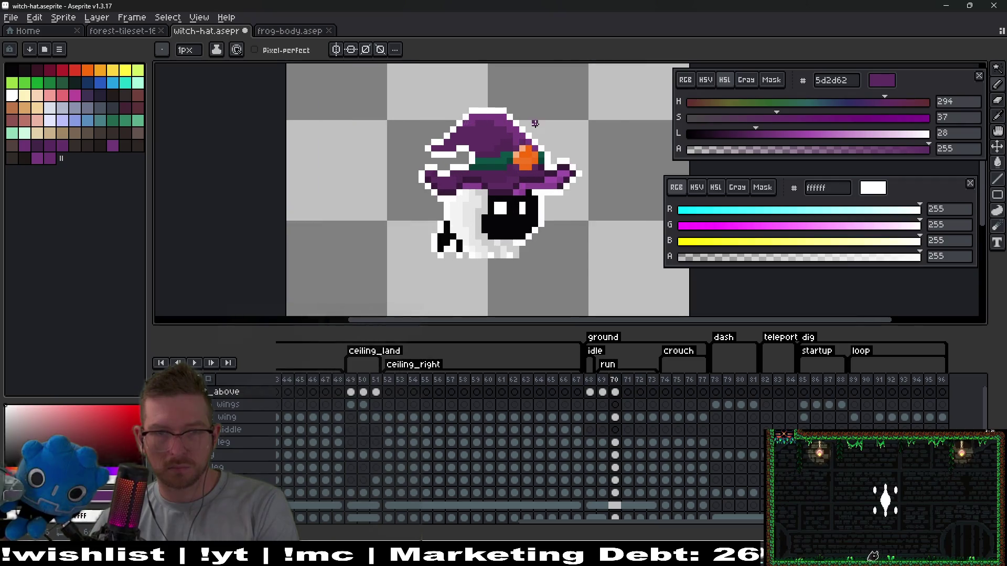
key(m)
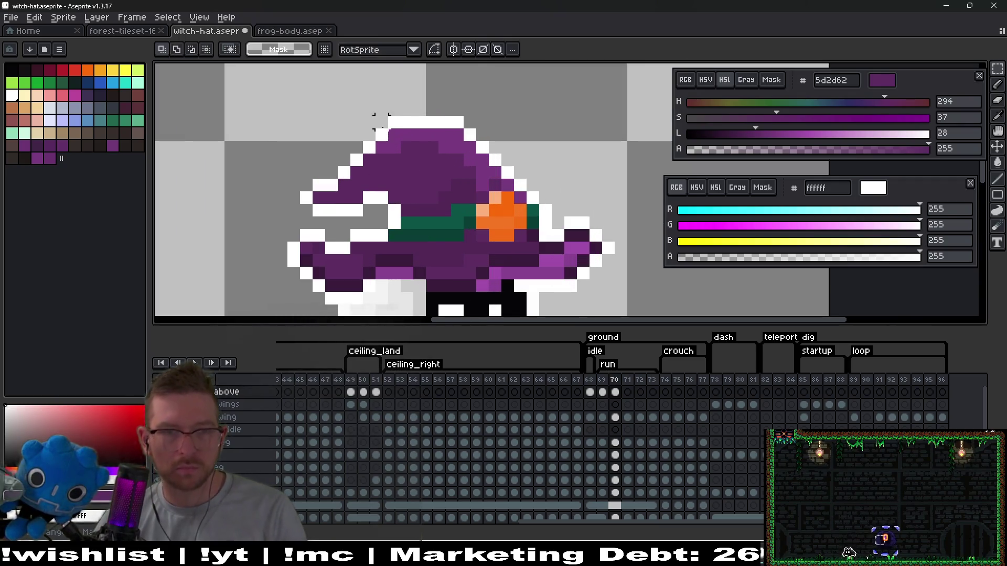
drag(331, 109, 511, 178)
key(ctrl+d)
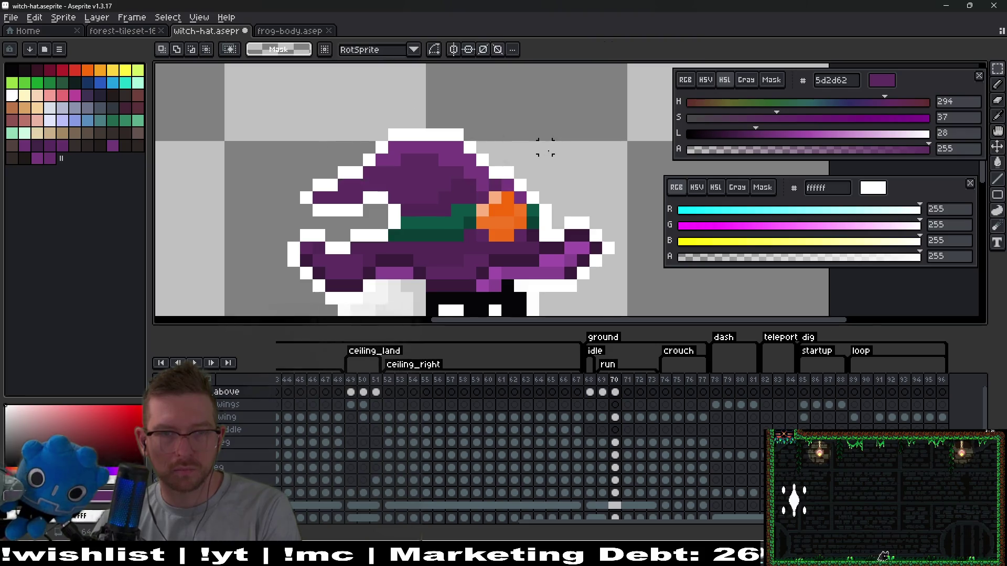
scroll(602, 180, down, 4)
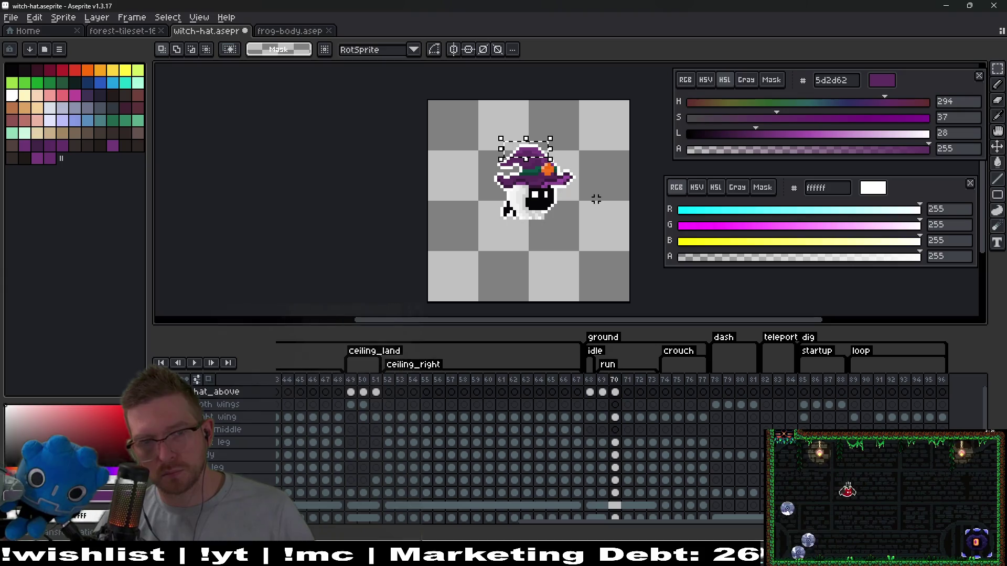
scroll(583, 176, up, 2)
scroll(582, 176, up, 1)
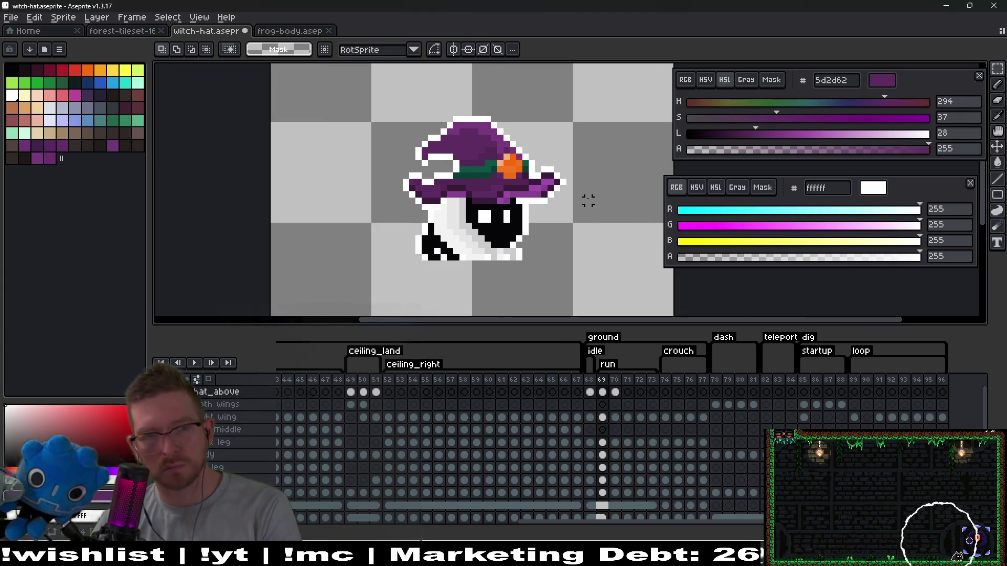
scroll(551, 160, up, 3)
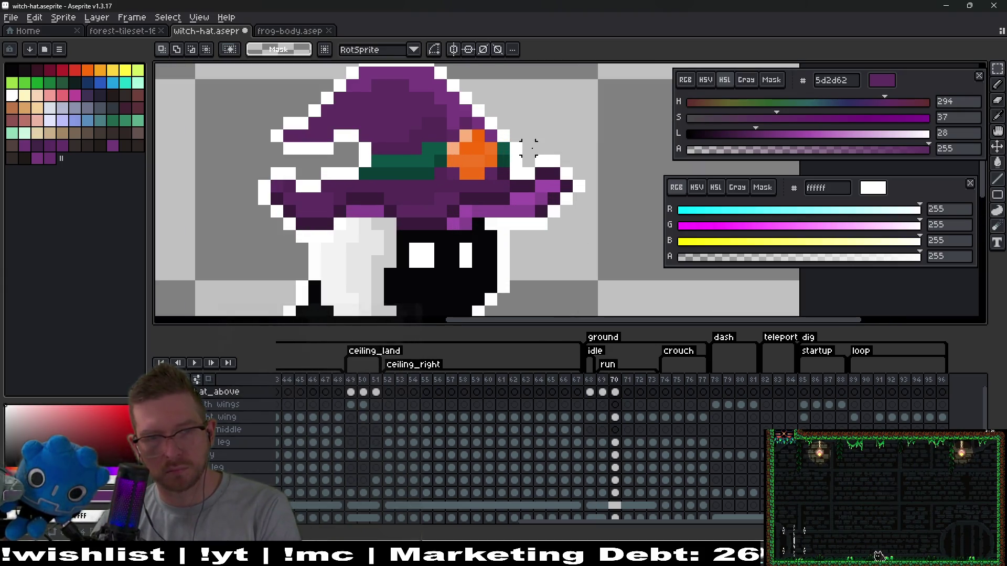
drag(529, 148, 598, 244)
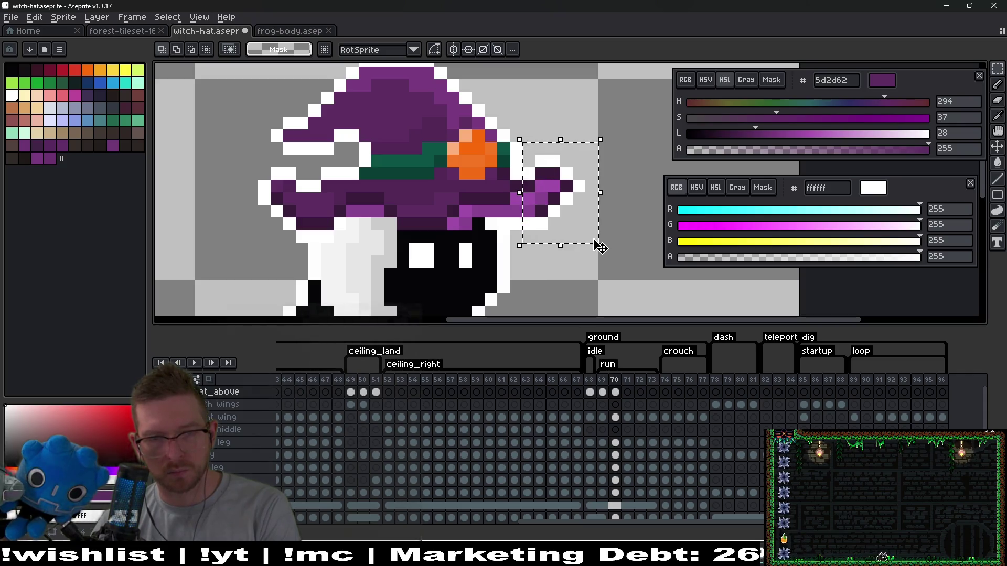
key(Left)
key(Up)
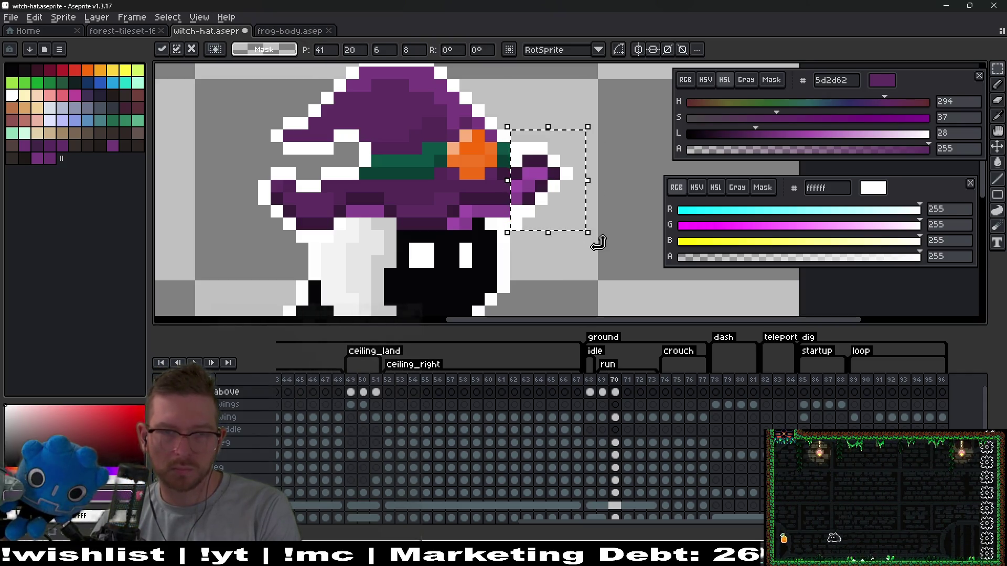
key(Return)
Step: Repaint dark pixels at the brim tip in matching mid and light purples
scroll(551, 246, up, 2)
key(i)
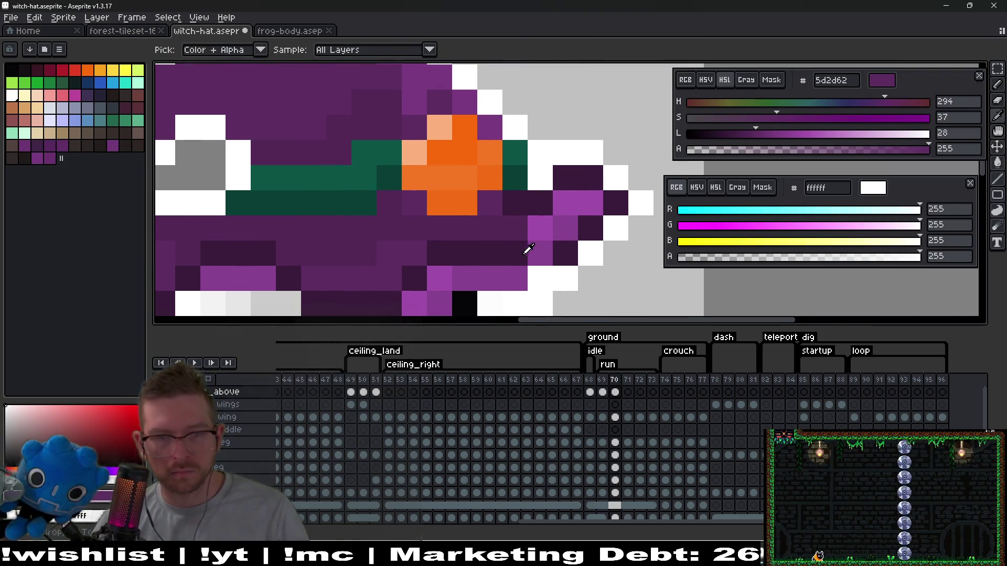
click(525, 254)
key(b)
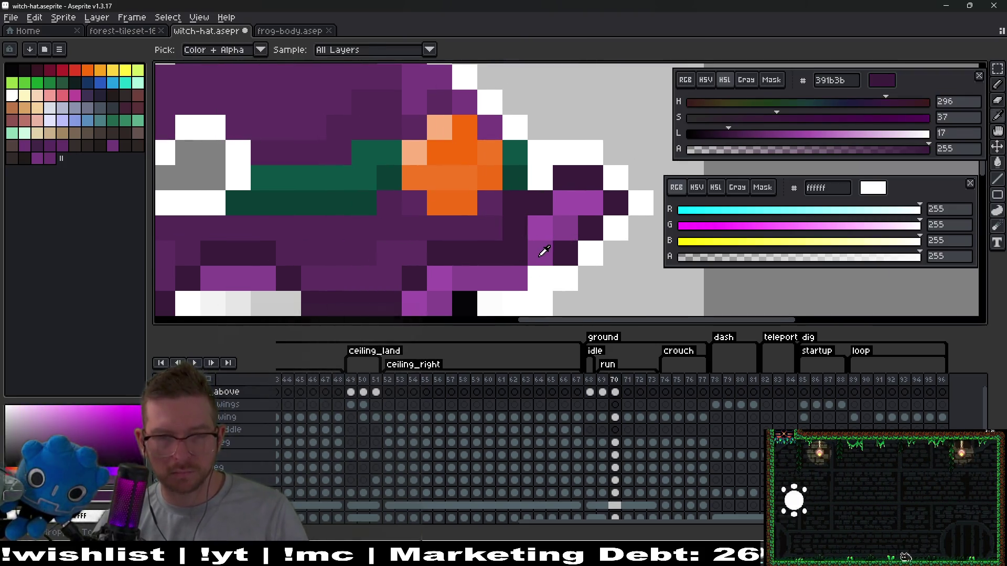
alt+click(539, 249)
click(513, 261)
alt+click(550, 227)
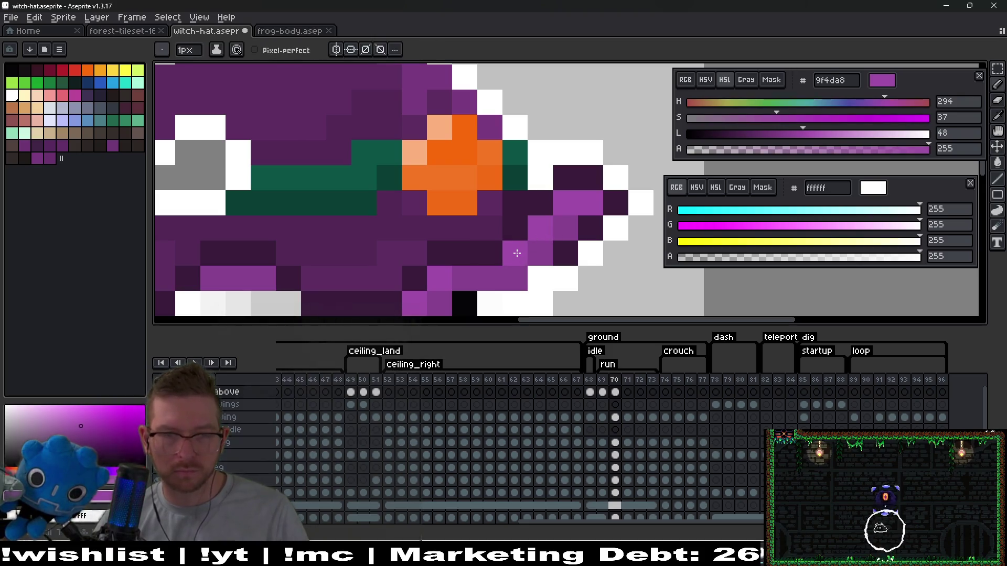
scroll(544, 242, down, 8)
scroll(531, 242, up, 6)
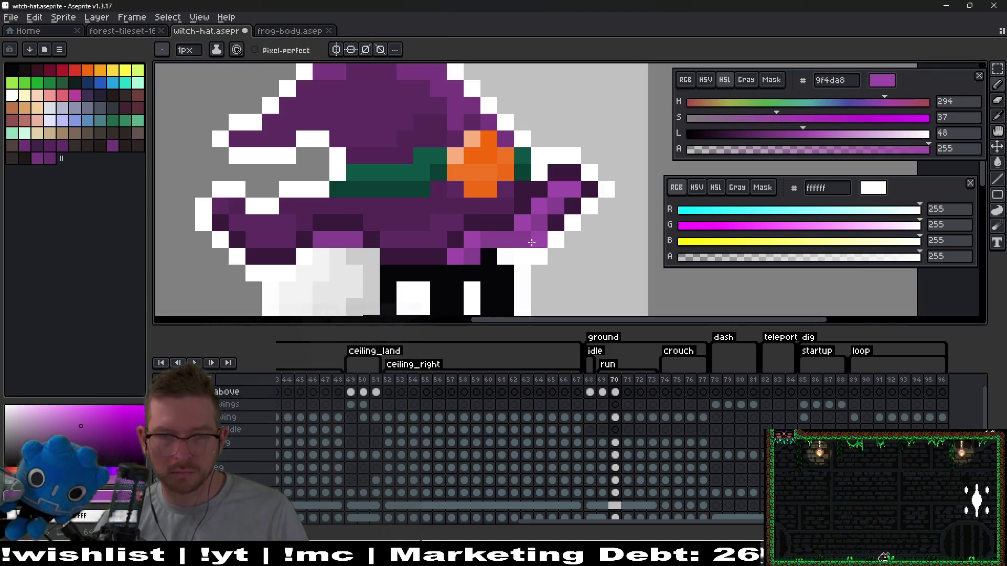
click(488, 240)
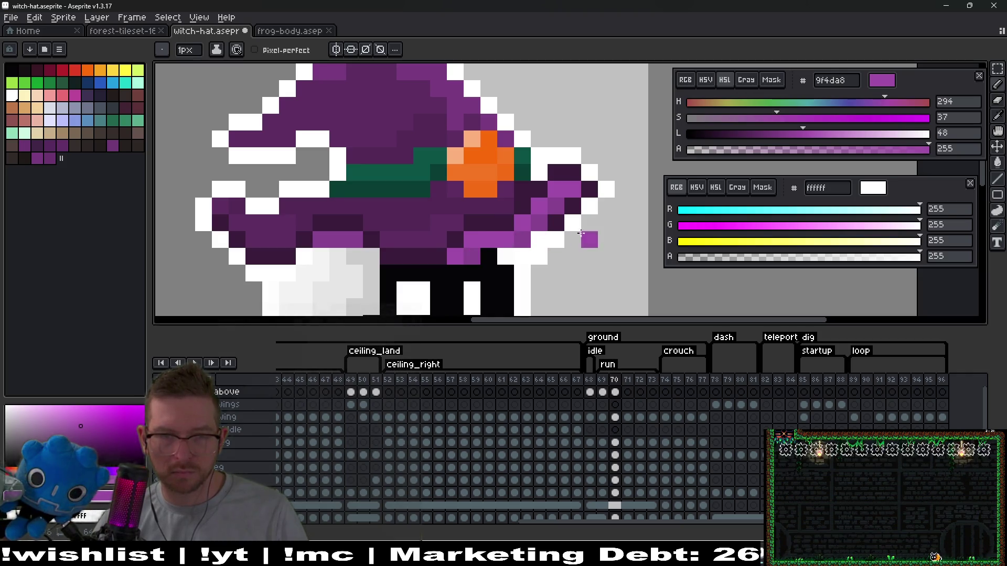
Step: Move the dark pixels along the brim's underside up one row
key(m)
drag(444, 212, 517, 250)
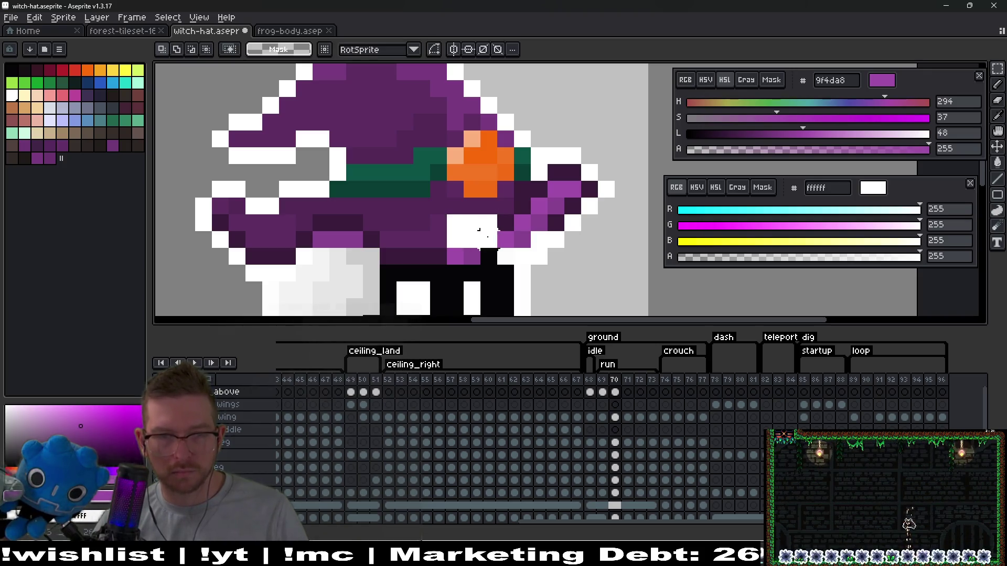
key(Up)
scroll(512, 232, up, 3)
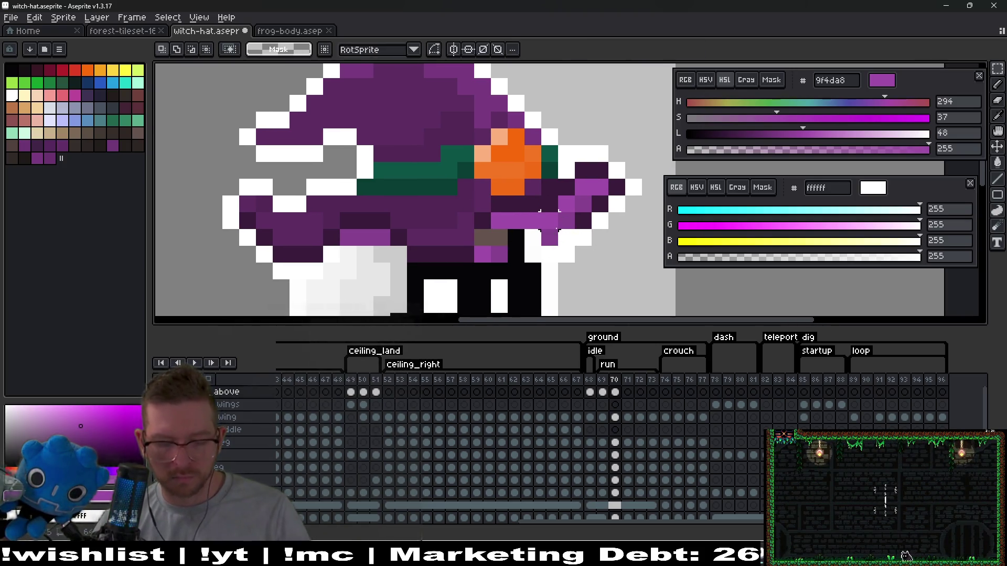
Step: Fill the gap under the brim with purple, darken two underside pixels, and recolour the brown gap pixel
key(b)
alt+click(557, 226)
click(521, 247)
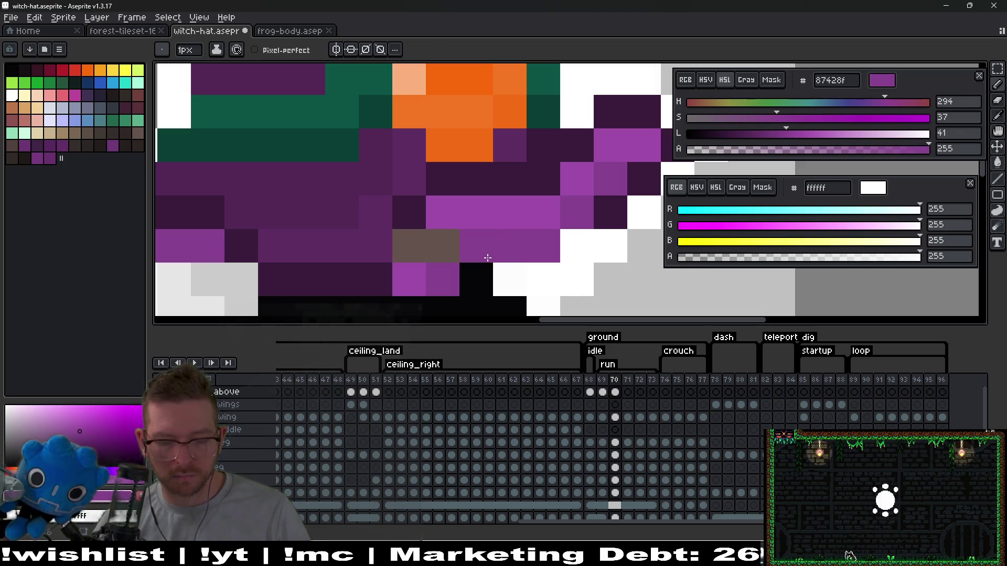
alt+click(399, 222)
click(376, 248)
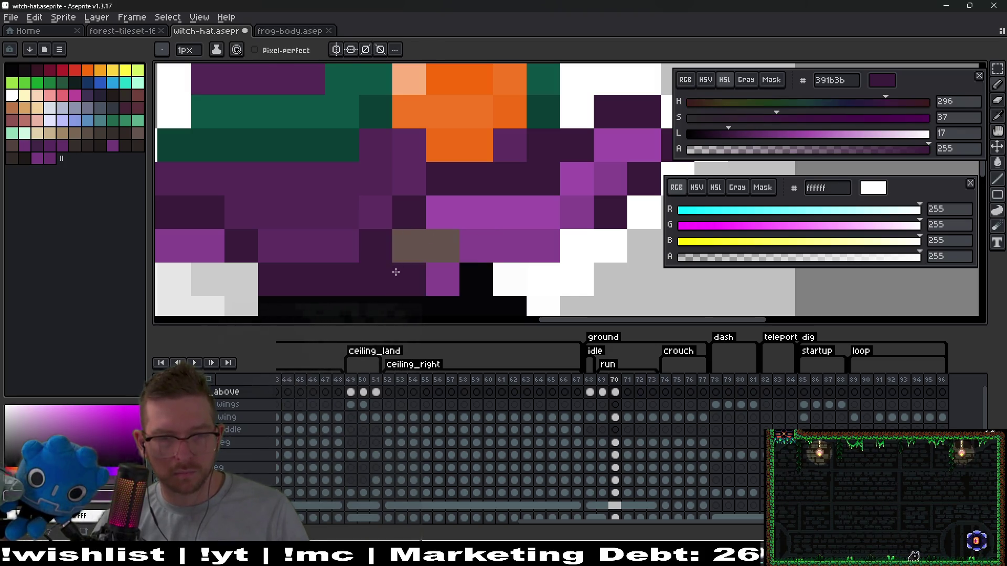
click(369, 276)
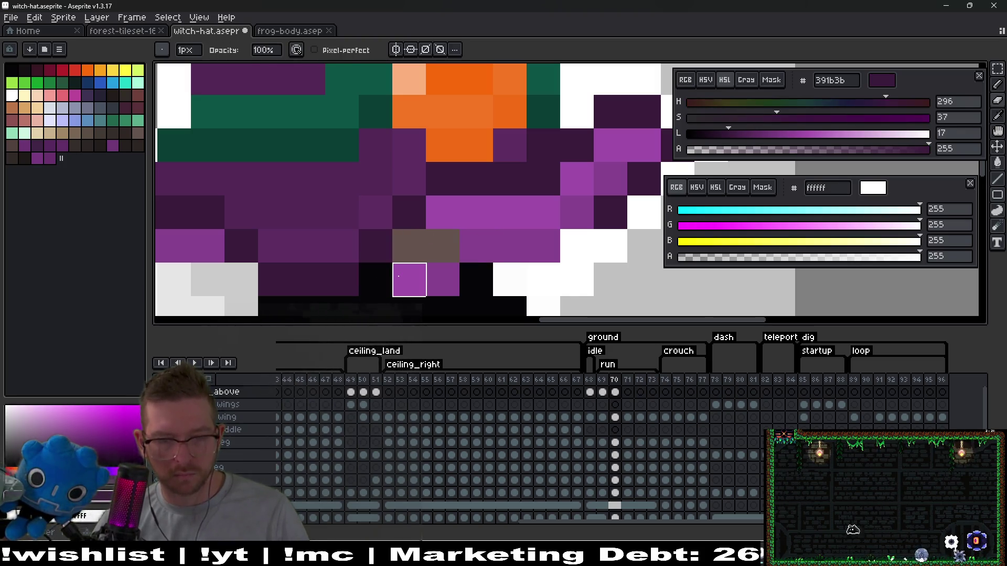
alt+click(461, 232)
click(427, 237)
alt+click(472, 243)
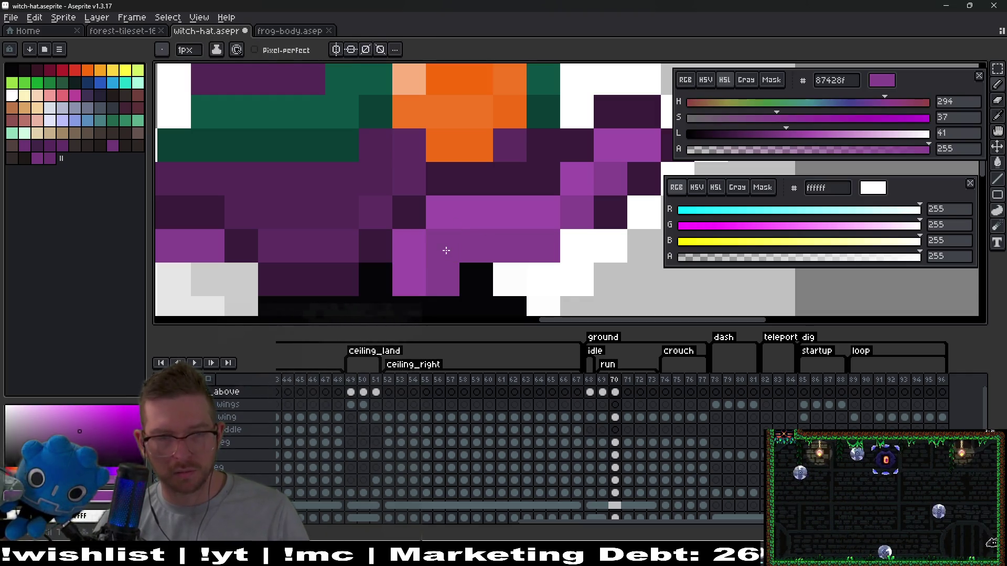
scroll(507, 257, down, 4)
scroll(511, 257, down, 2)
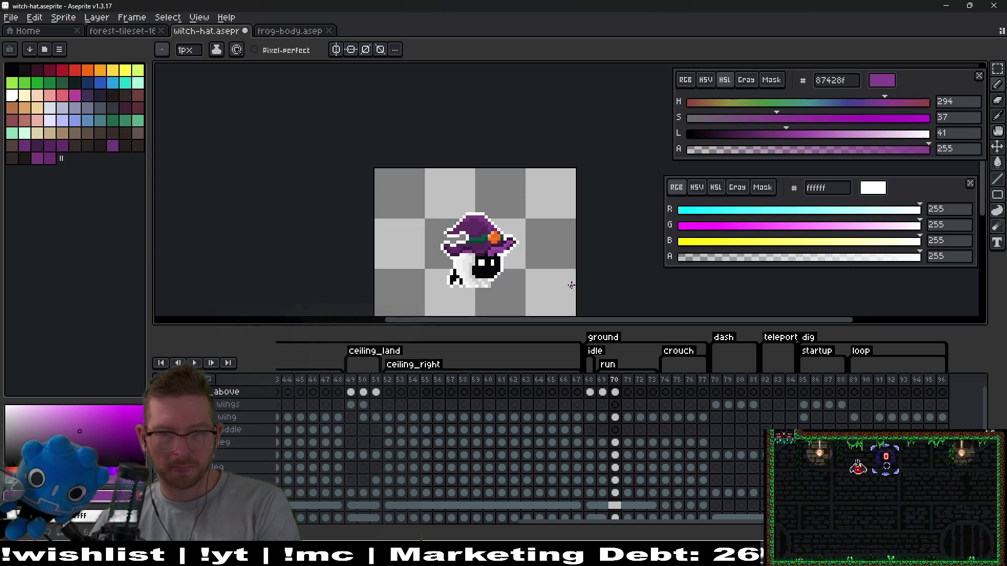
Step: Advance to frame 70 and zoom in on the ghost's hat
scroll(475, 242, up, 5)
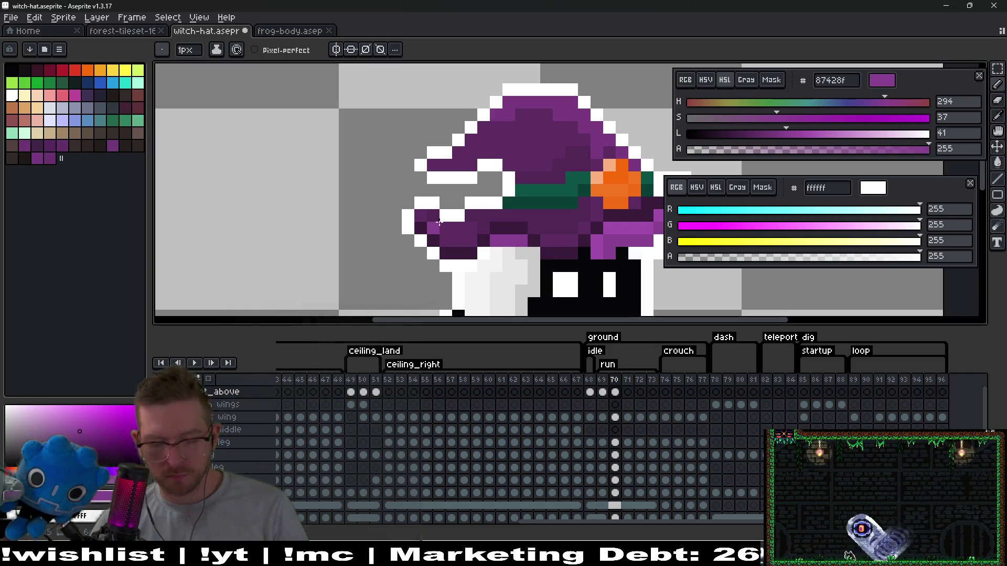
key(m)
scroll(602, 258, down, 3)
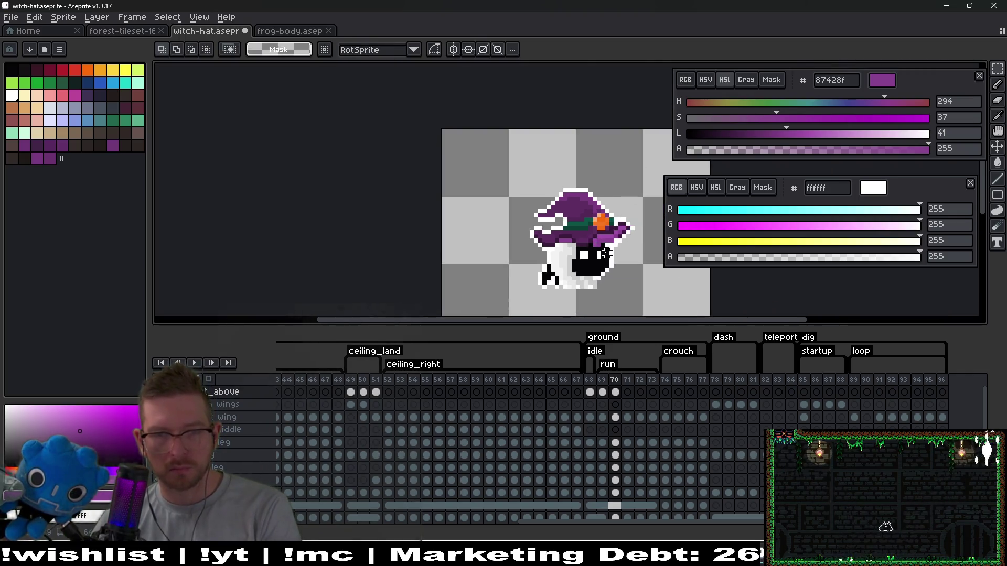
key(Right)
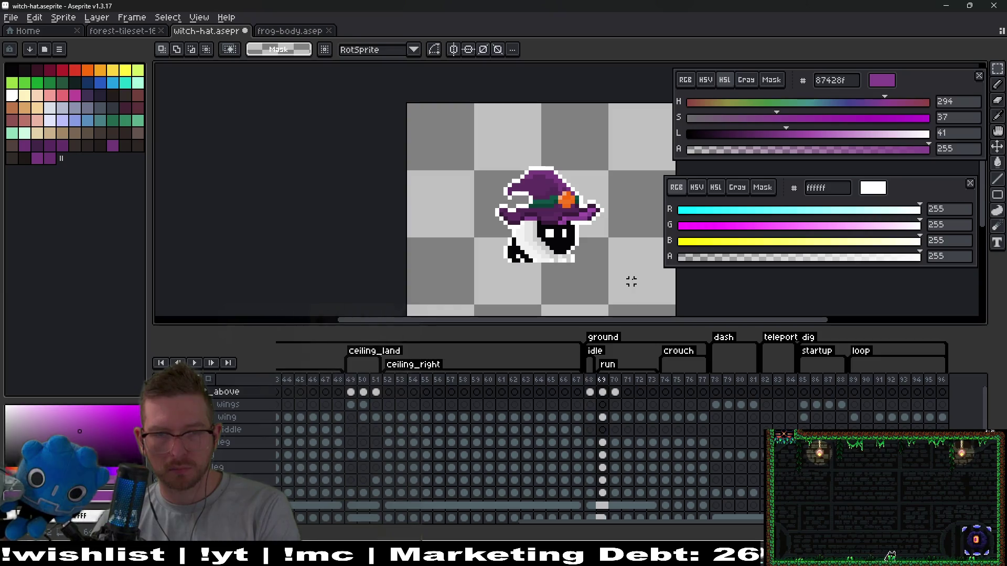
key(Right)
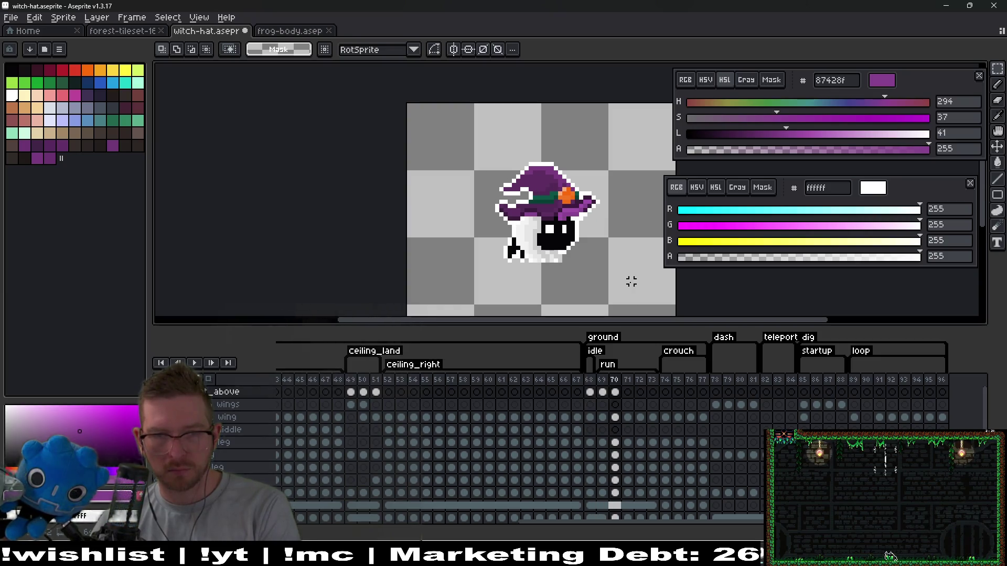
scroll(558, 225, up, 5)
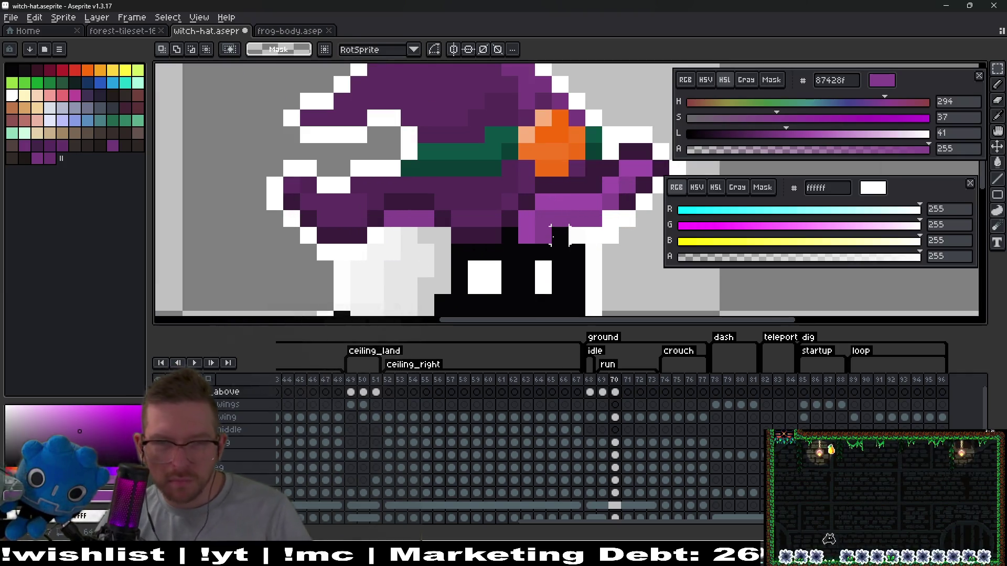
scroll(550, 237, up, 1)
key(b)
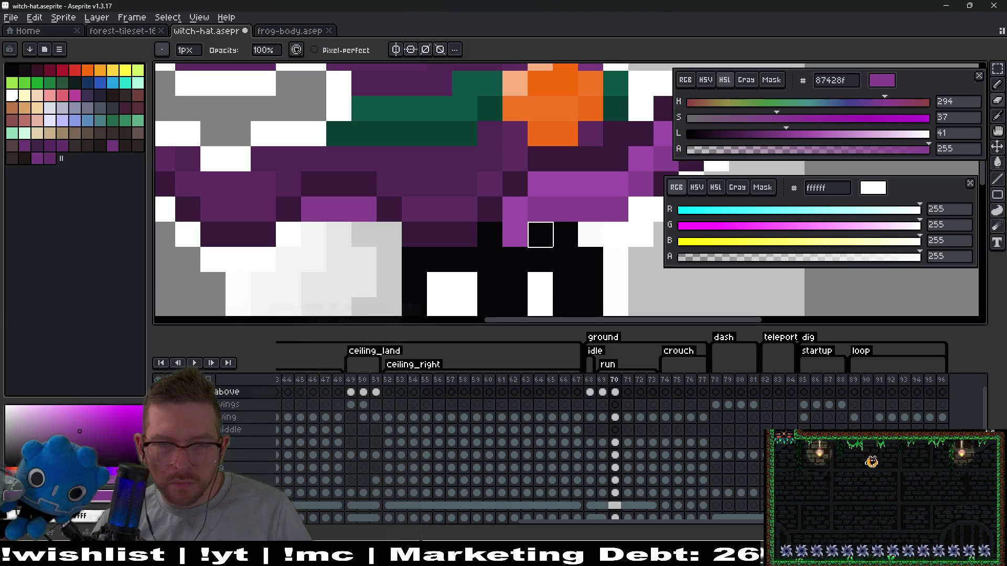
scroll(562, 252, down, 5)
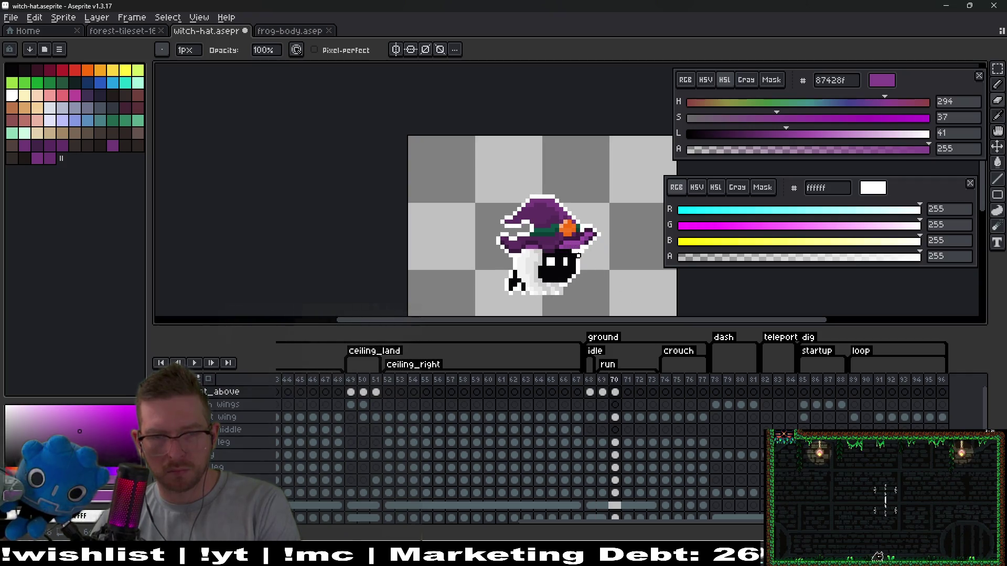
Step: Shift the block of pixels under the hat one pixel left
key(ctrl)
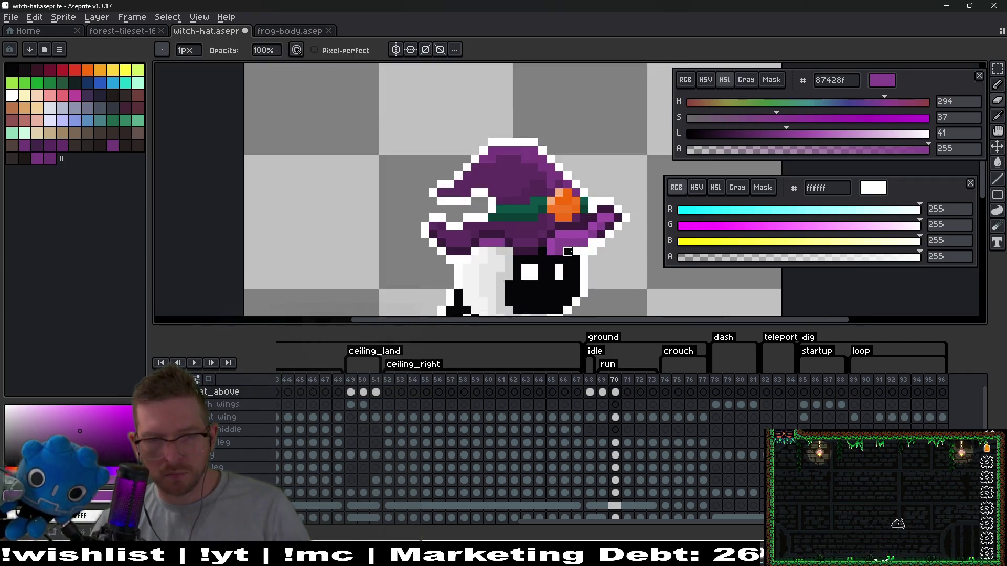
scroll(582, 263, up, 3)
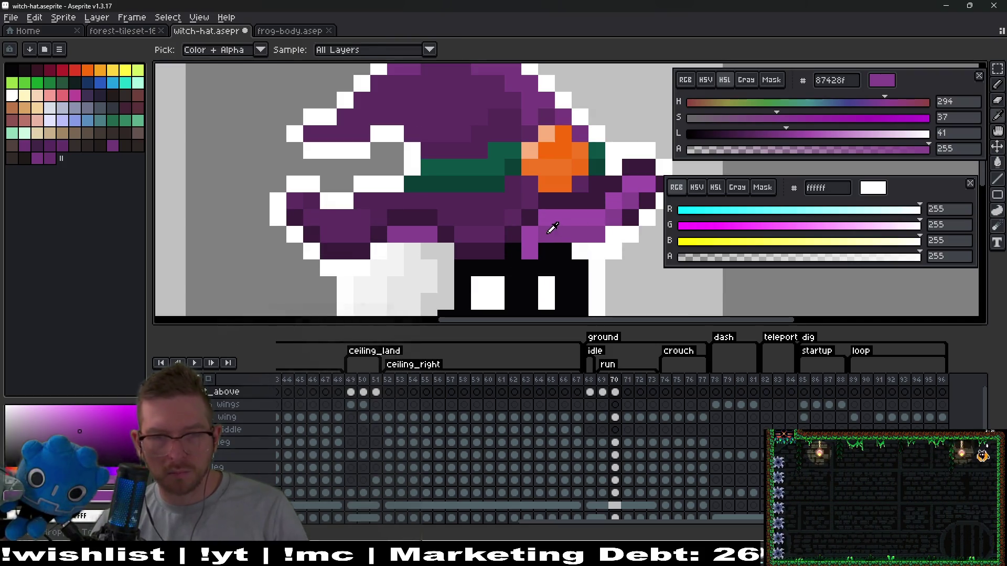
scroll(551, 226, down, 3)
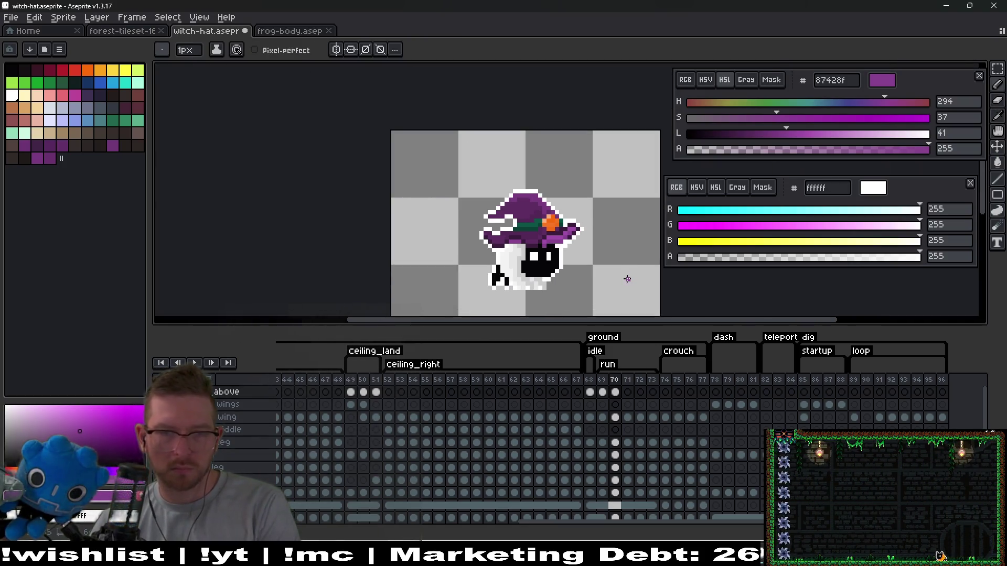
scroll(550, 242, up, 3)
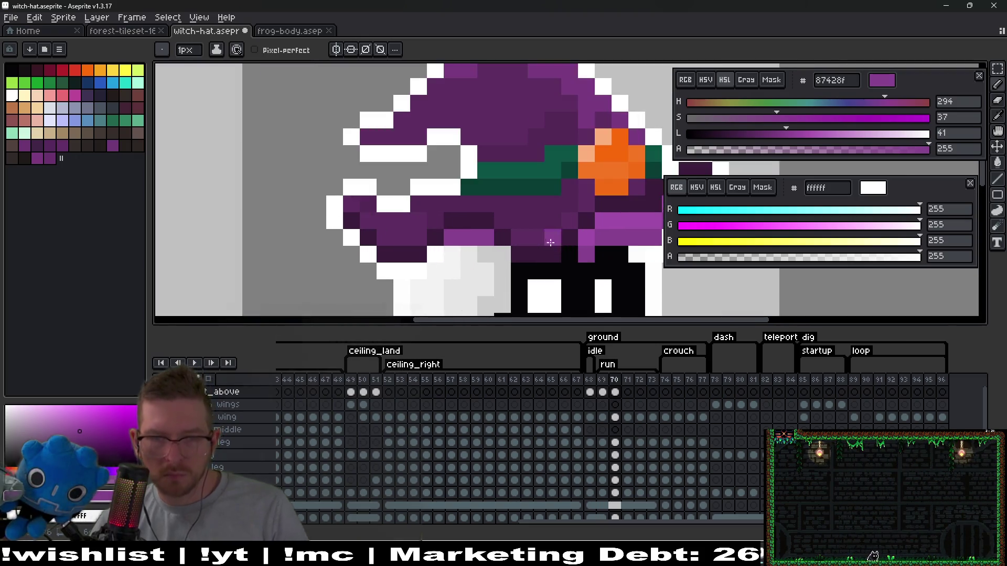
key(m)
mouse_move(542, 243)
mouse_down()
mouse_move(597, 281)
mouse_move(610, 275)
mouse_up()
key(Left)
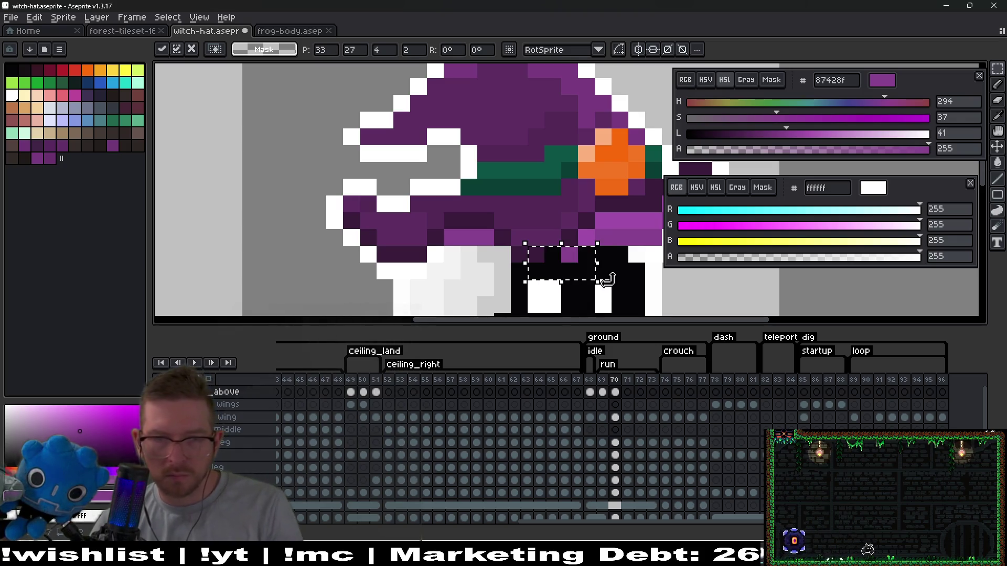
key(ctrl+d)
Step: Sample light and medium purple, then paint two light purple pixels under the brim
scroll(576, 231, up, 2)
drag(576, 232, 555, 250)
key(i)
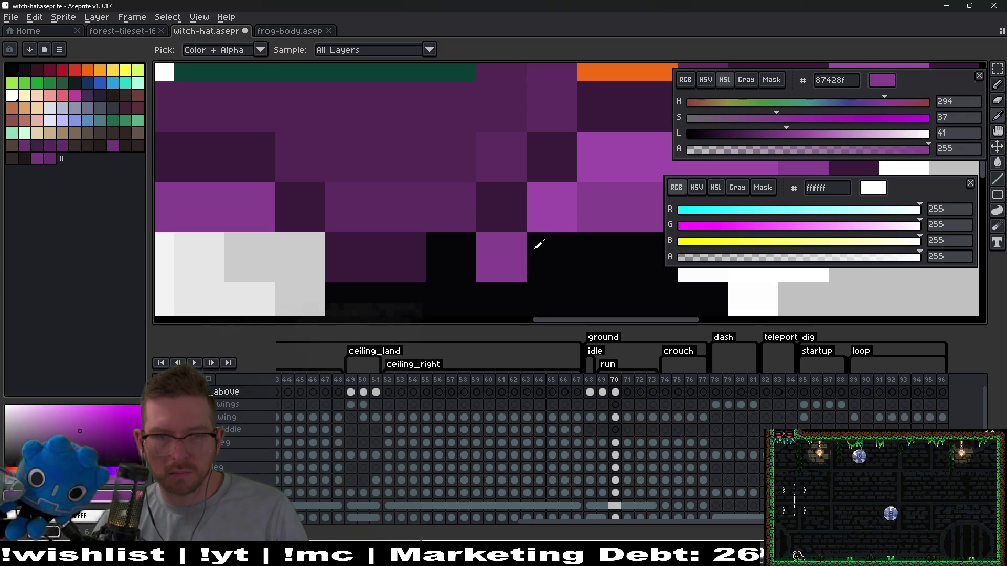
click(557, 206)
right_click(517, 255)
key(b)
click(517, 254)
click(566, 255)
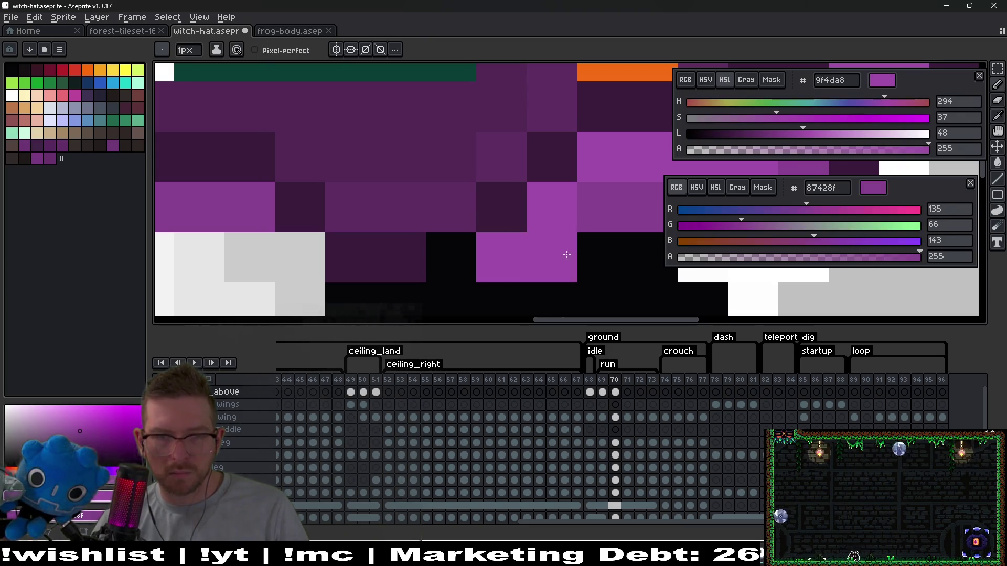
Step: Centre the ghost and compare frame 70 against frame 69
scroll(567, 255, down, 3)
drag(629, 285, 584, 223)
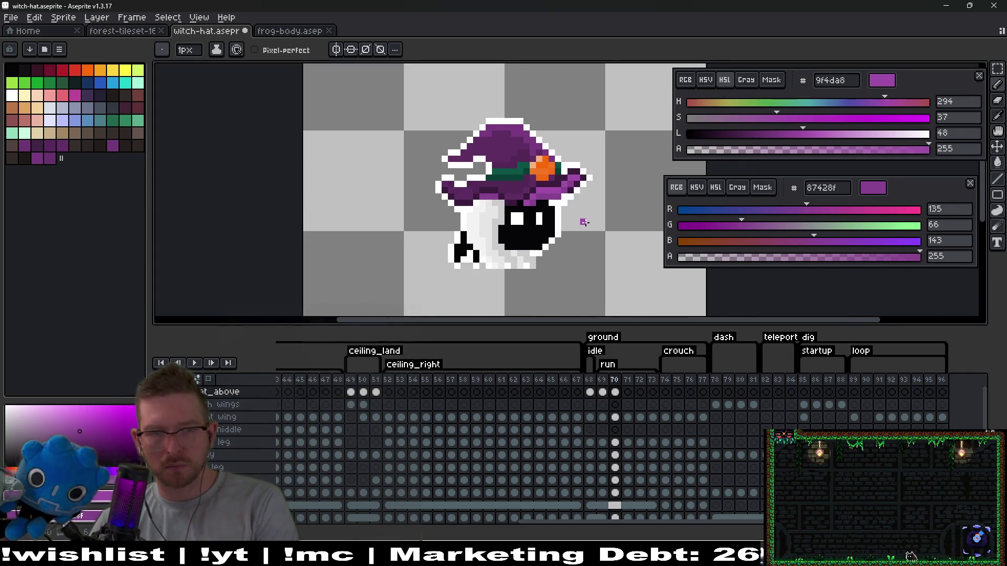
scroll(576, 206, up, 2)
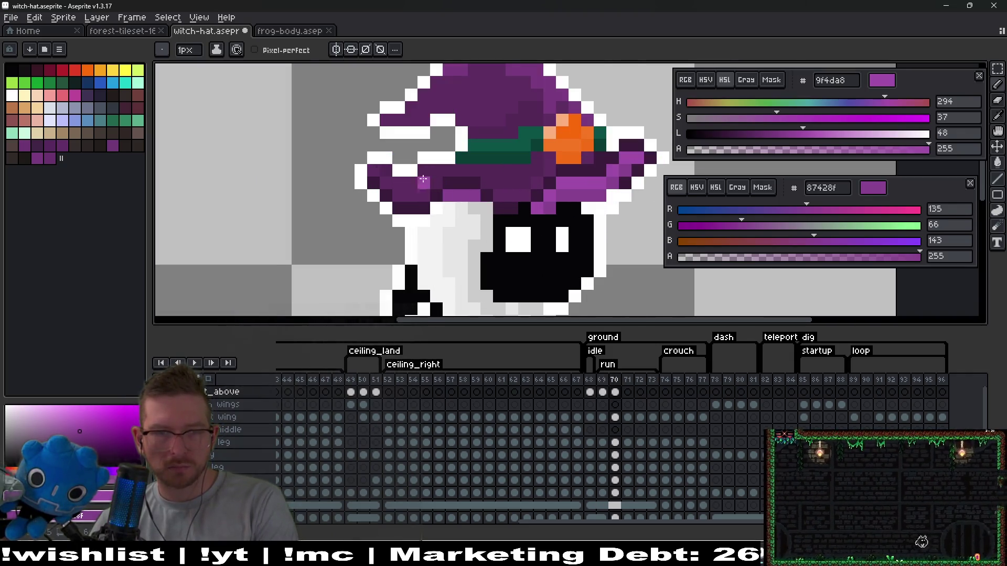
key(Left)
key(Right)
scroll(509, 211, up, 2)
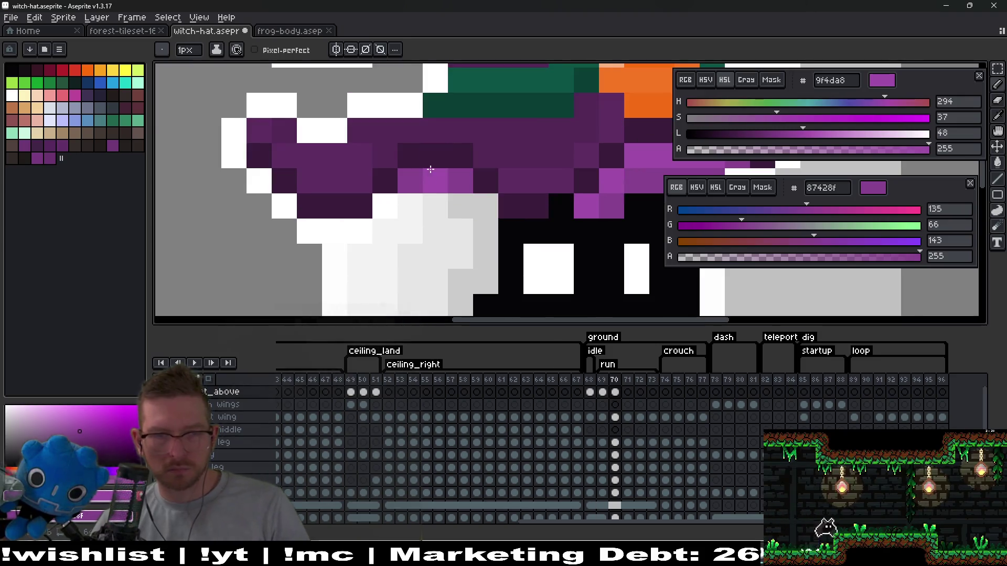
Step: Move a 2x2 brim block up one pixel and paint a brim pixel dark purple 391b3b
key(m)
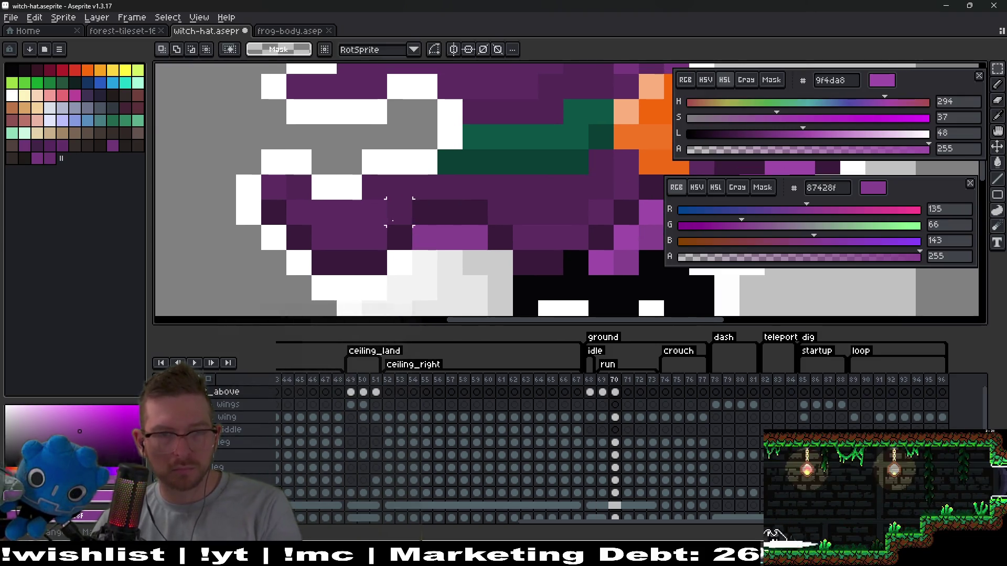
mouse_move(388, 200)
mouse_down()
mouse_move(435, 249)
mouse_move(419, 211)
mouse_up()
key(b)
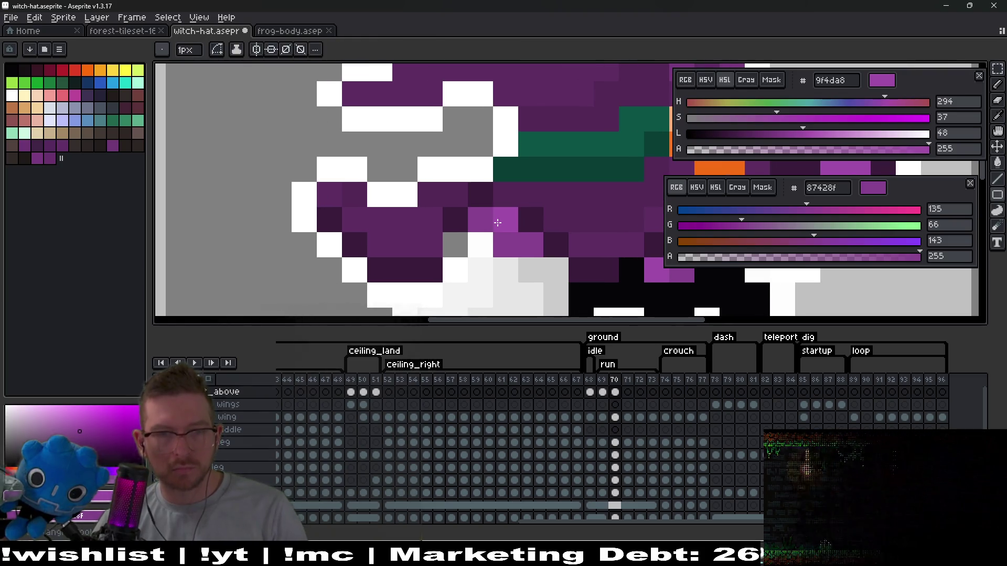
alt+click(455, 226)
click(430, 246)
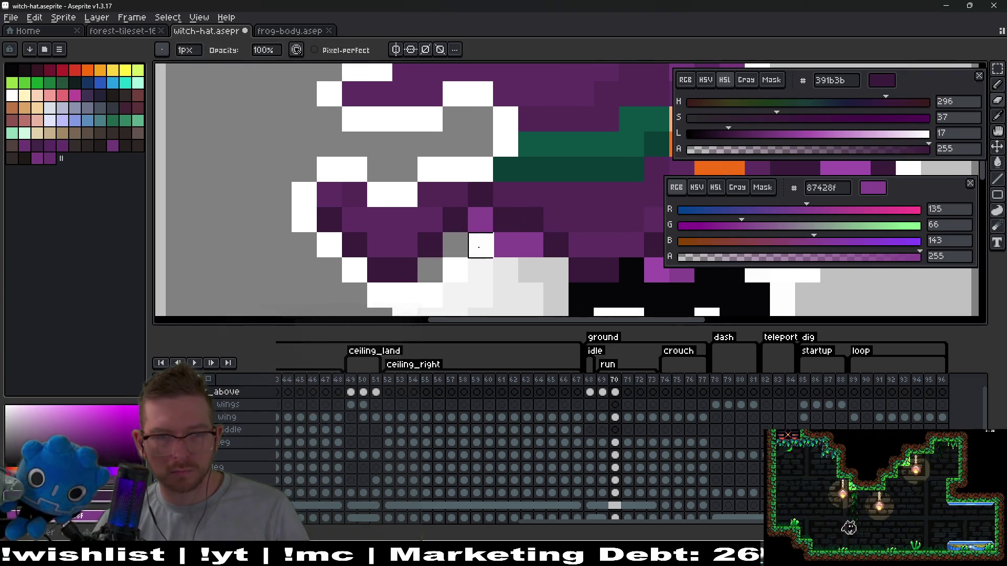
Step: Sample the medium purple 87428f and lighter purple 9f4da8 from the brim
scroll(461, 255, up, 2)
alt+click(491, 252)
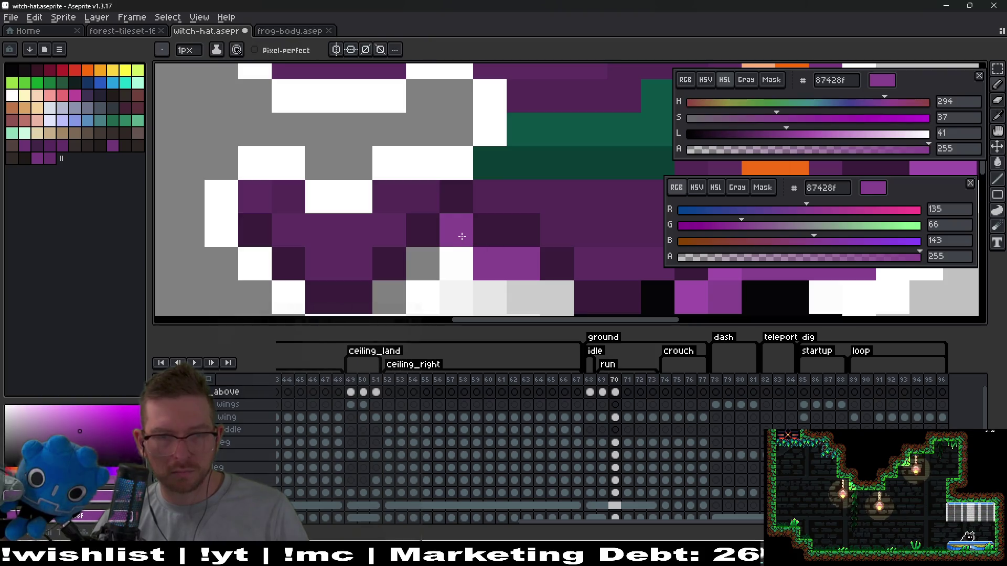
scroll(497, 169, down, 2)
scroll(467, 229, right, 2)
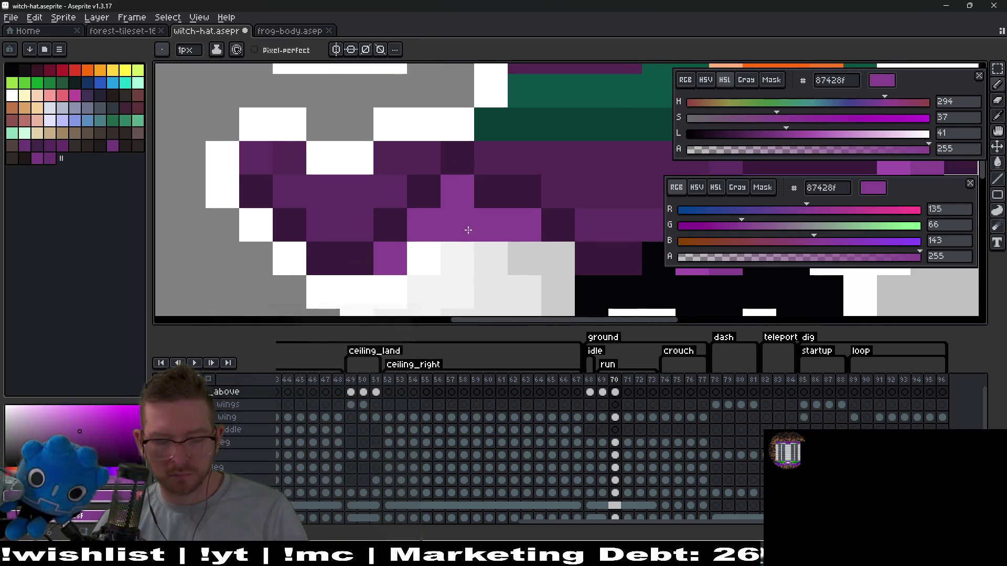
alt+click(615, 251)
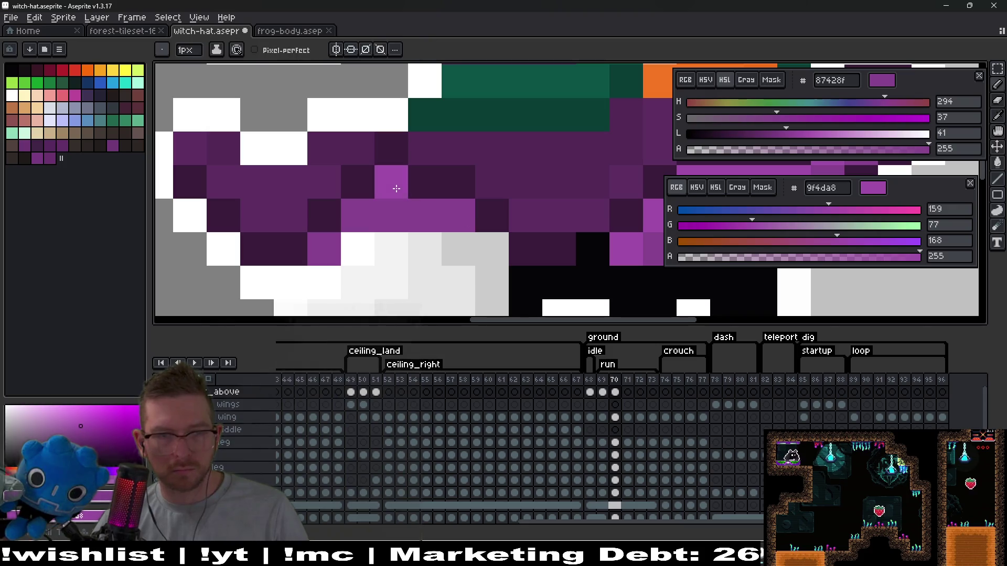
scroll(517, 221, down, 4)
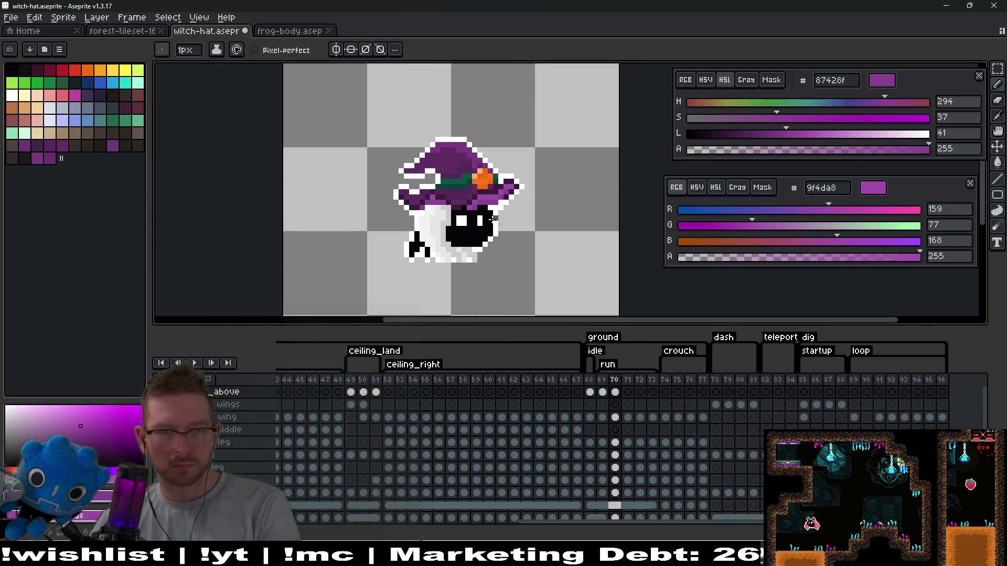
scroll(402, 196, up, 2)
scroll(404, 197, up, 3)
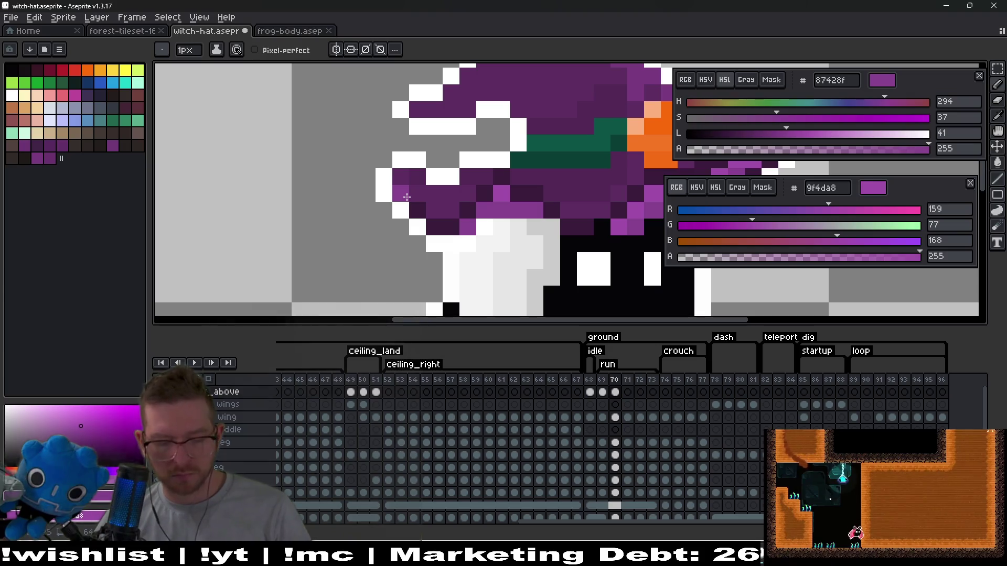
Step: Shift the left brim tip one pixel left and one pixel down
key(m)
drag(375, 152, 443, 221)
key(Left)
key(ctrl+d)
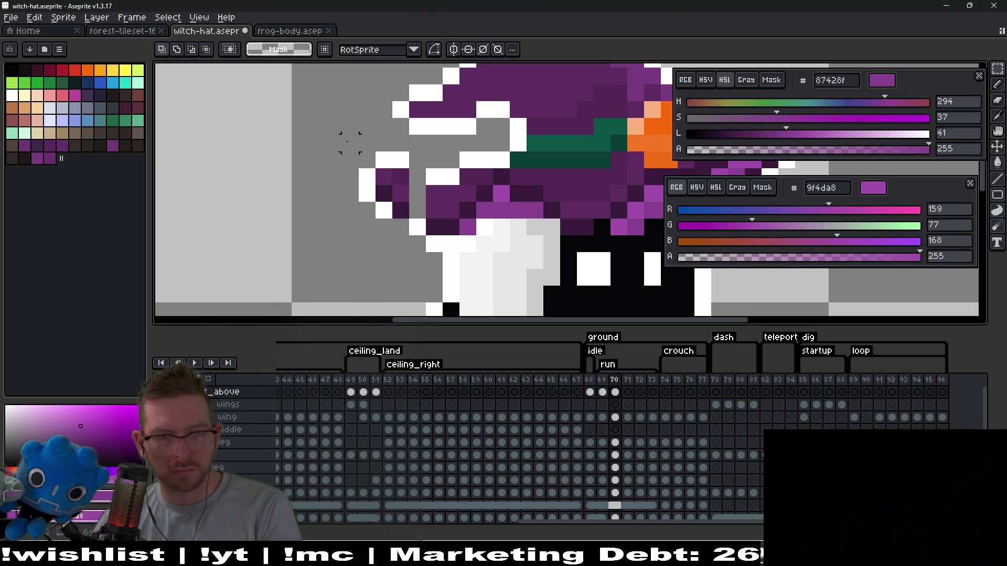
drag(349, 135, 414, 236)
key(Down)
key(ctrl+d)
Step: Fill two grey gaps in the brim underside with dark purple 5d2d62
drag(437, 182, 449, 208)
key(i)
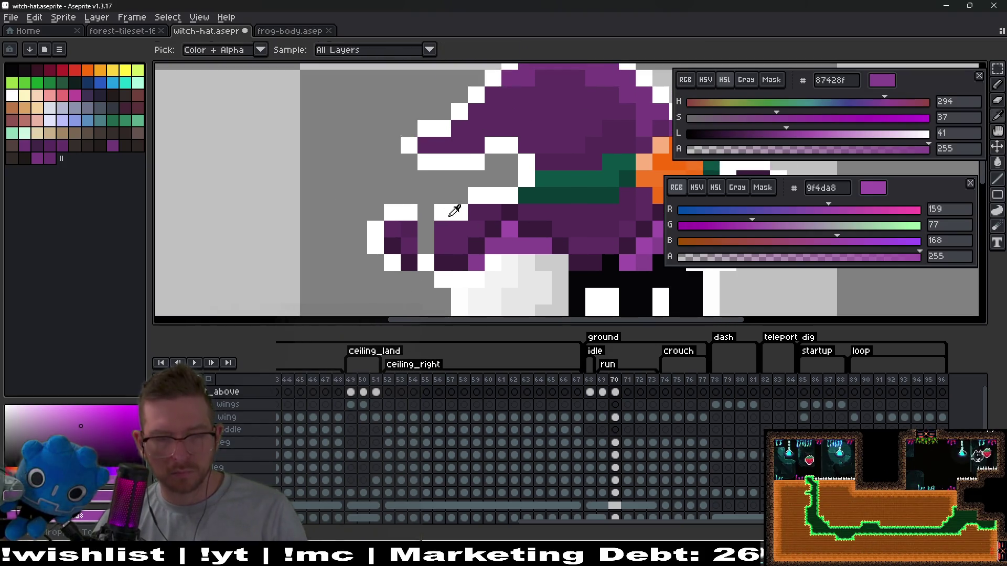
click(457, 224)
key(b)
click(426, 231)
click(423, 239)
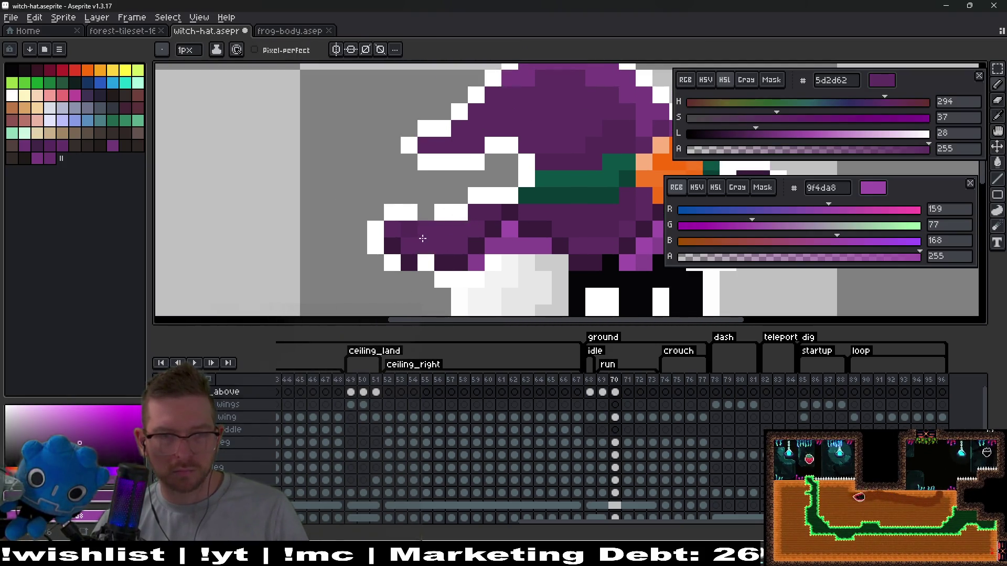
Step: Paint a grey hat-outline pixel white, then undo it
scroll(416, 231, up, 2)
drag(479, 247, 472, 207)
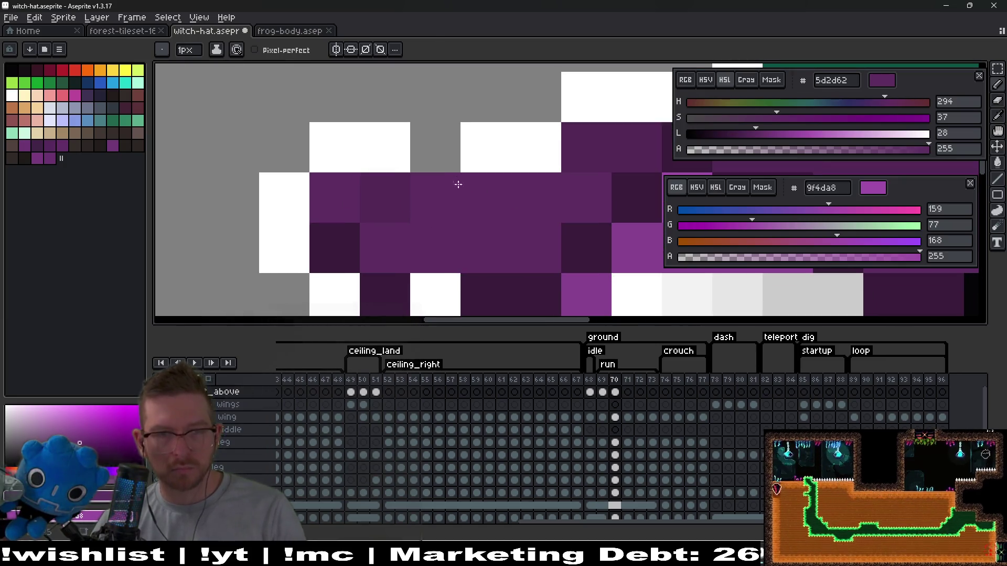
key(i)
click(462, 156)
key(b)
click(460, 158)
scroll(445, 178, down, 4)
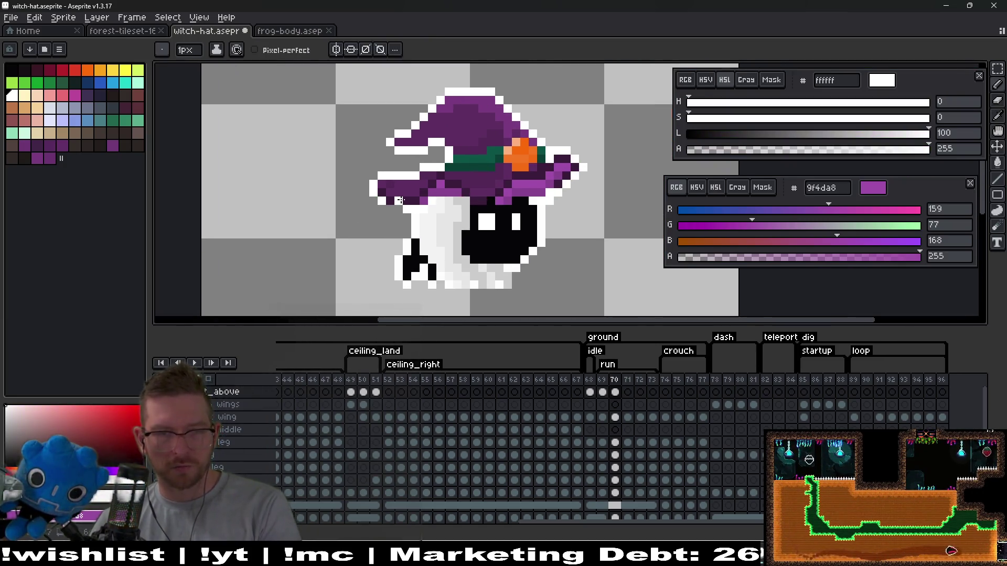
scroll(416, 203, up, 3)
key(ctrl+z)
Step: Sample the darkest purple 391b3b for the pencil
scroll(430, 220, down, 3)
scroll(444, 238, up, 3)
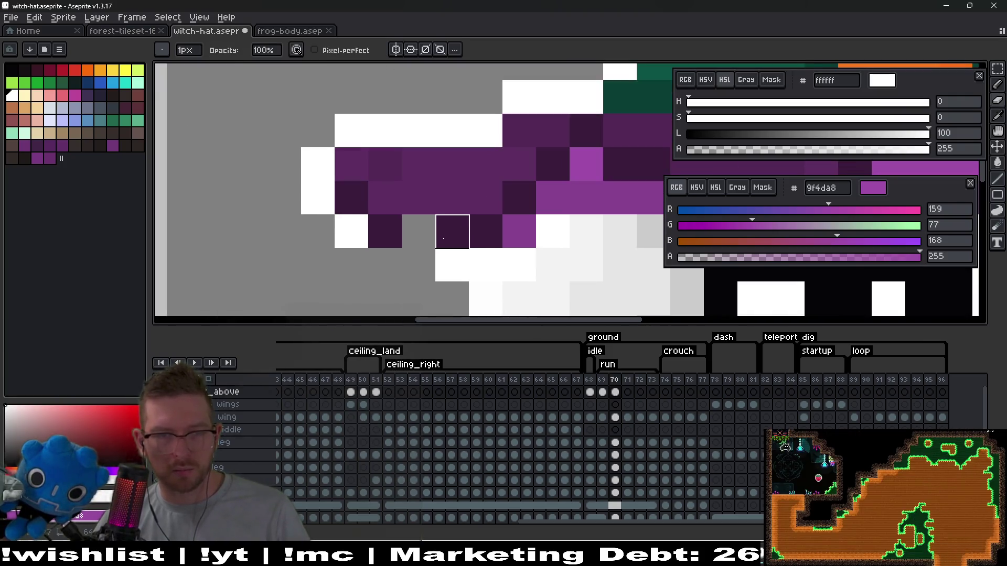
key(i)
click(445, 227)
key(b)
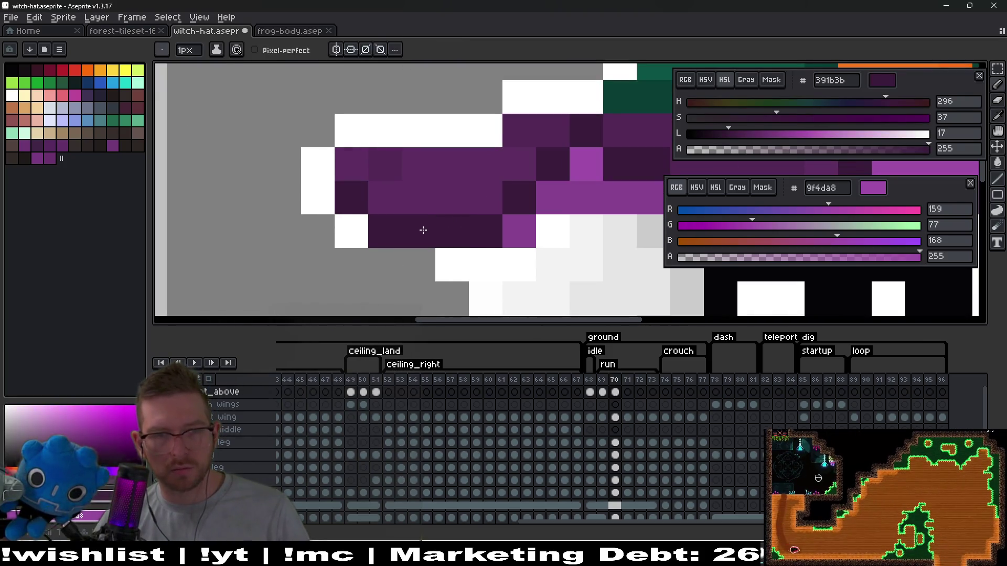
scroll(505, 253, down, 3)
scroll(504, 252, down, 1)
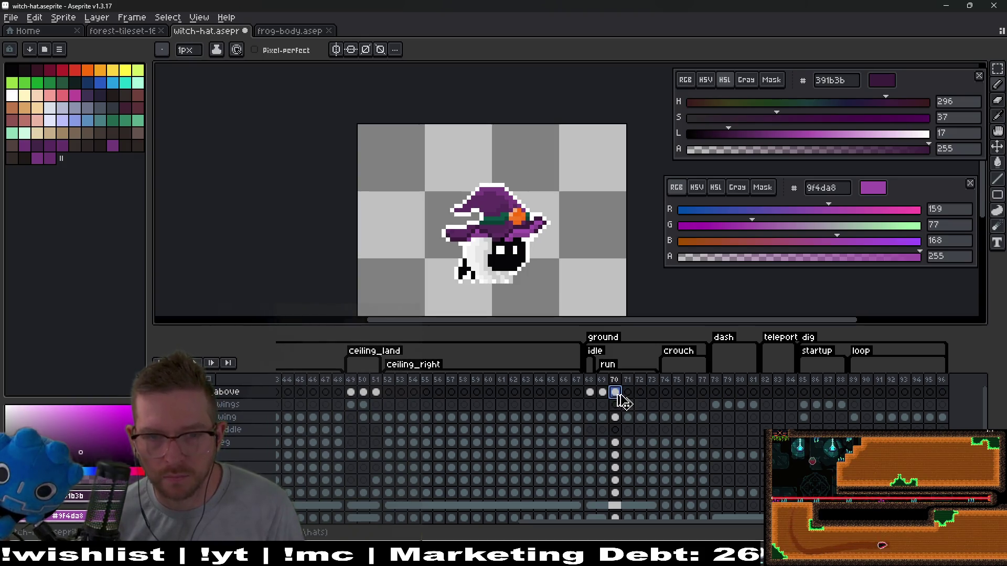
Step: Give frame 71 its own unique hat cel with the hat layer active
click(627, 392)
key(ctrl+v)
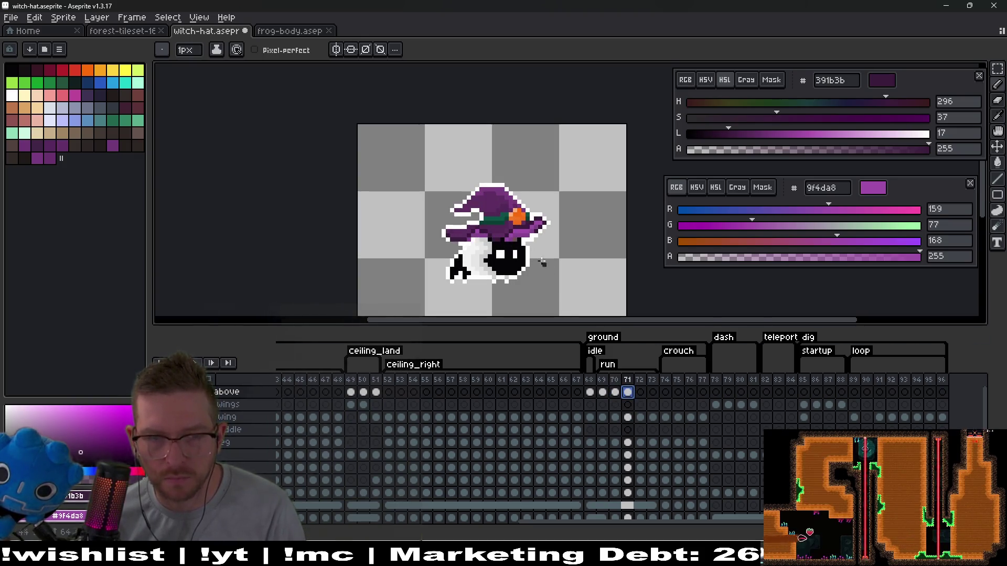
scroll(535, 244, up, 1)
key(v)
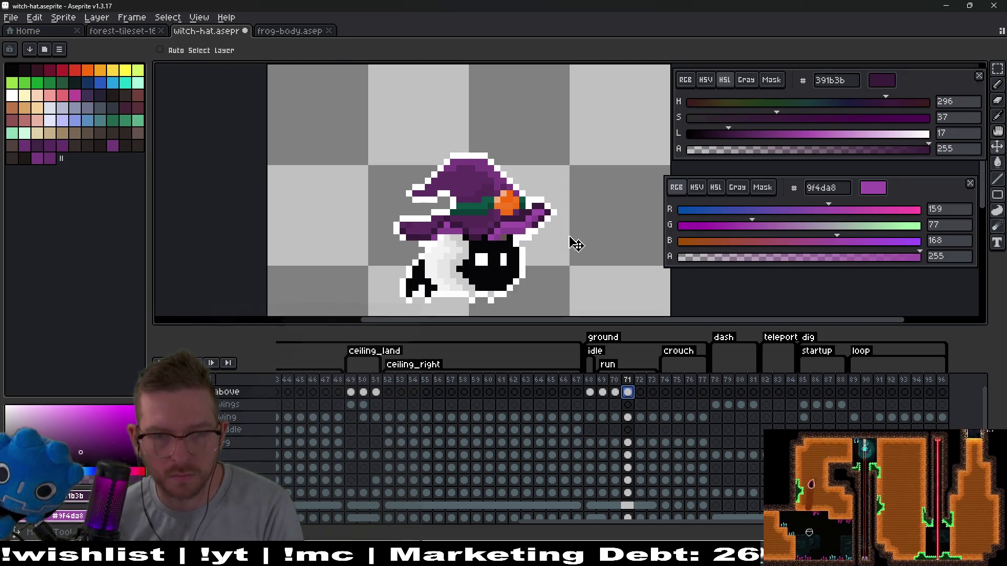
key(Down)
key(Up)
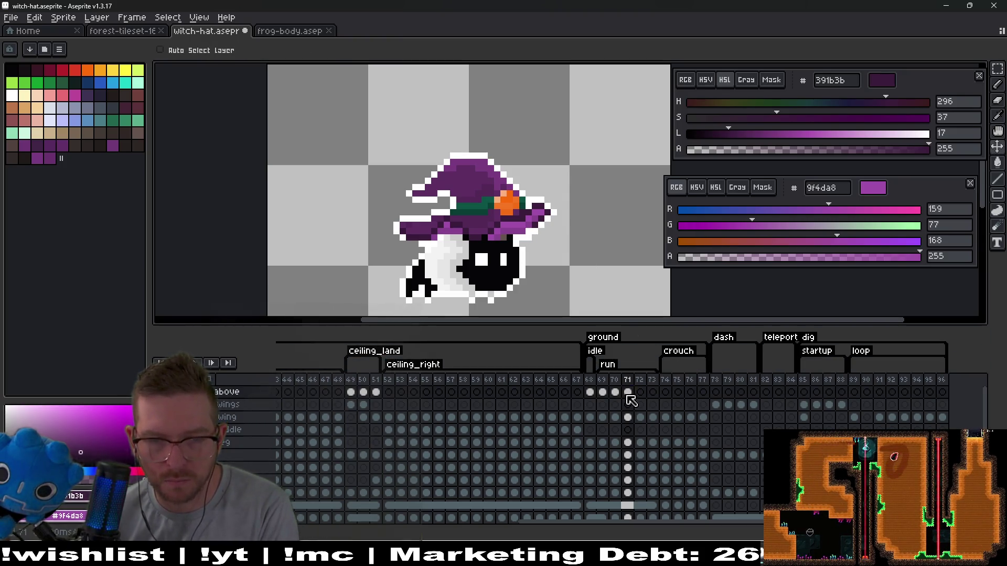
click(497, 236)
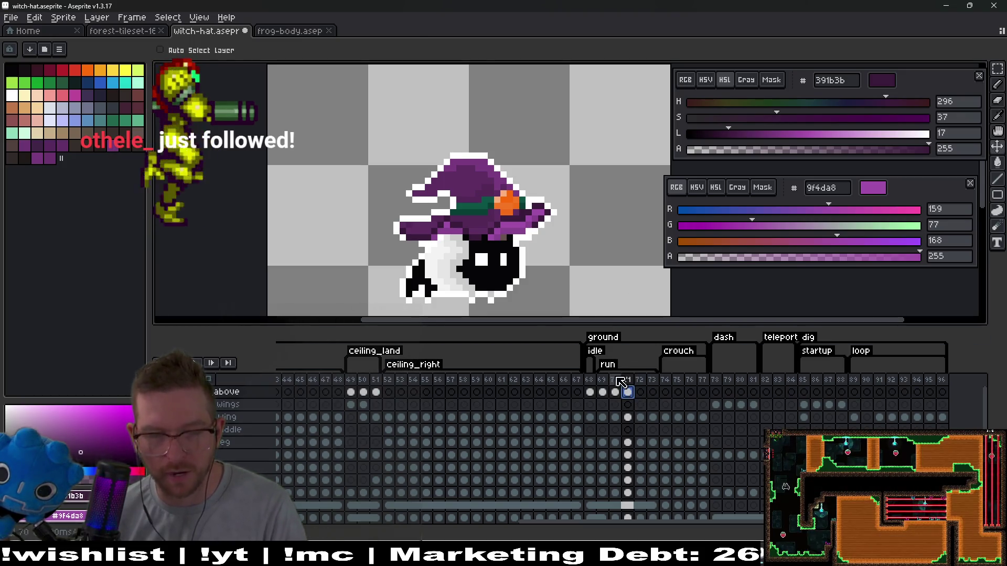
Step: Move frame 71's hat down one pixel and compare it with frame 70
drag(598, 270, 597, 276)
key(ctrl+d)
scroll(598, 219, down, 1)
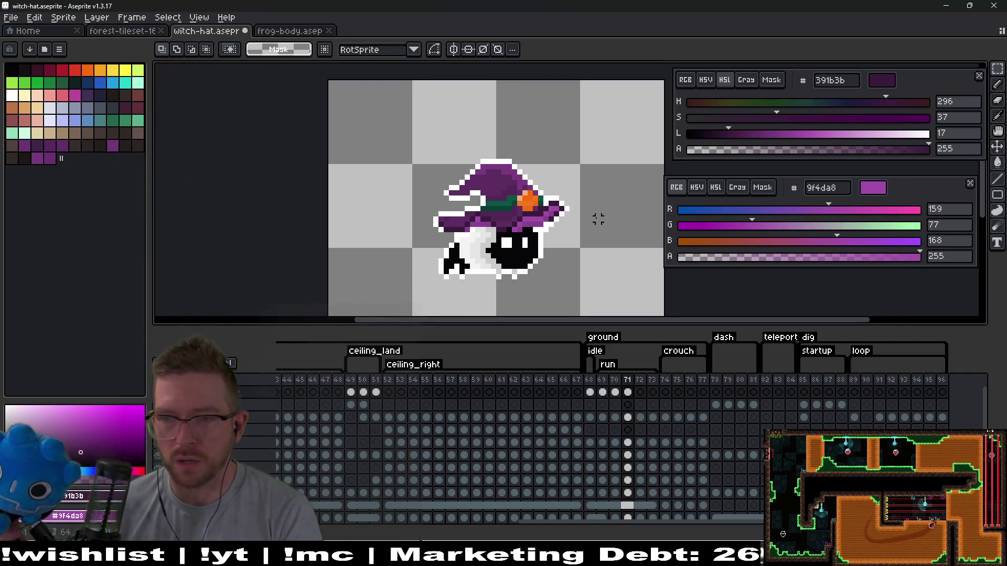
key(Left)
key(Left)
key(Left)
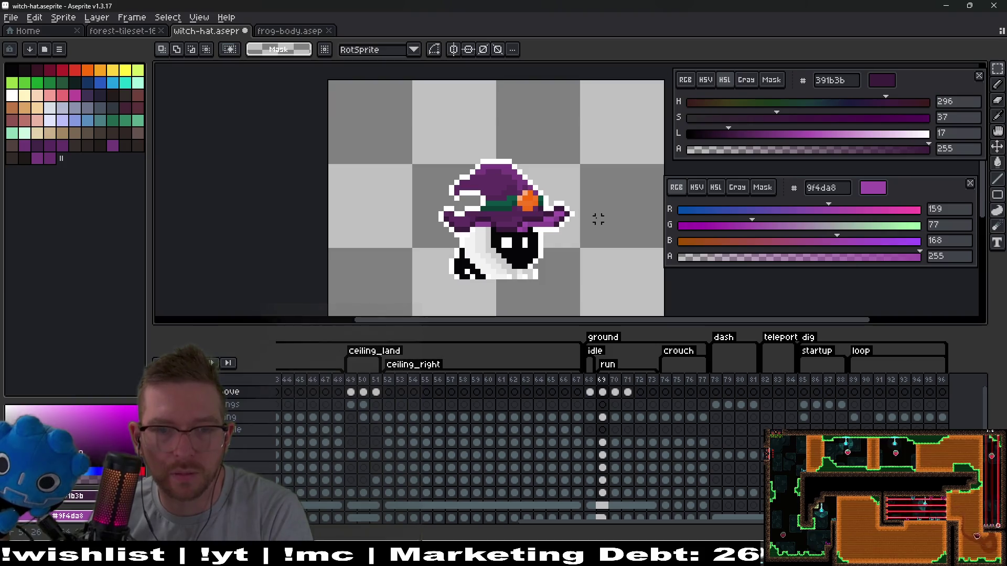
key(Right)
key(Right)
key(Right)
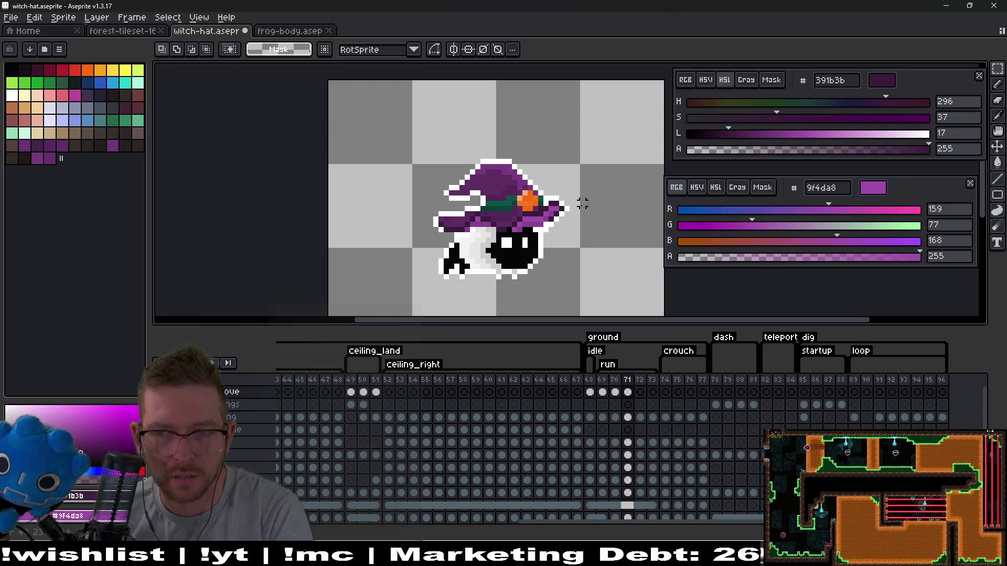
scroll(577, 208, up, 4)
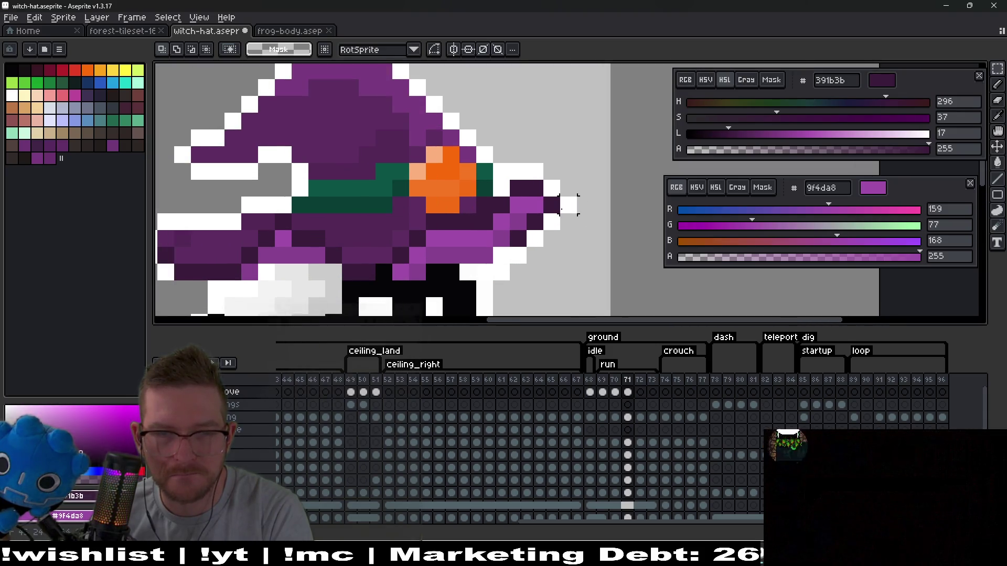
Step: Clear the stray black block and paint dark purple pixels around the right brim tip
drag(523, 211, 573, 220)
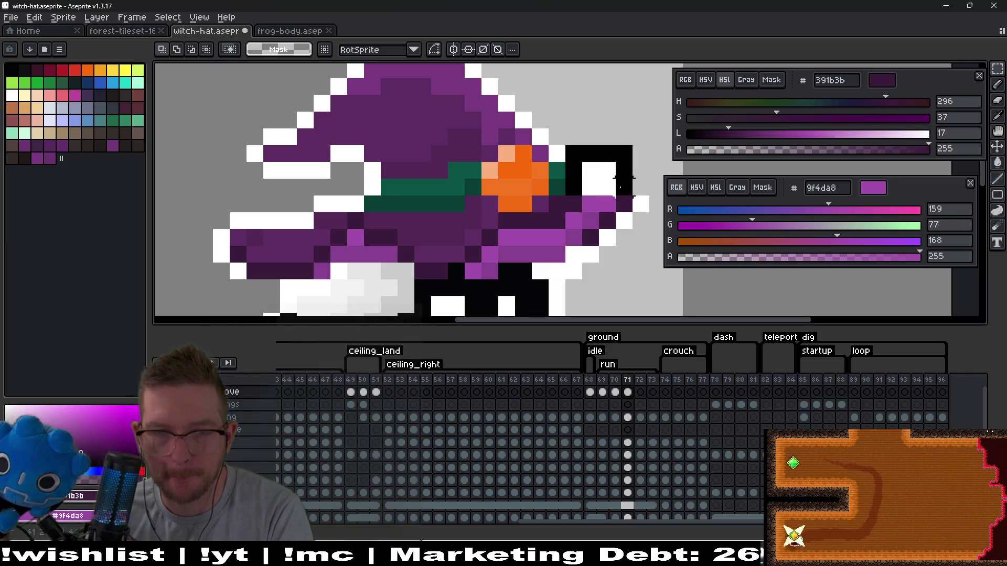
mouse_move(563, 143)
mouse_down()
mouse_move(634, 199)
mouse_move(641, 254)
mouse_up()
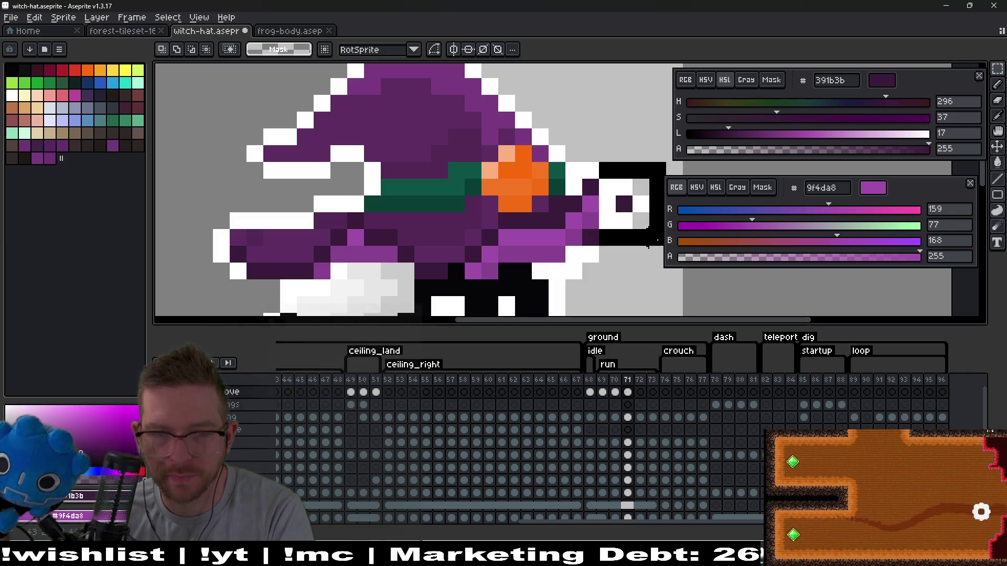
scroll(641, 255, up, 2)
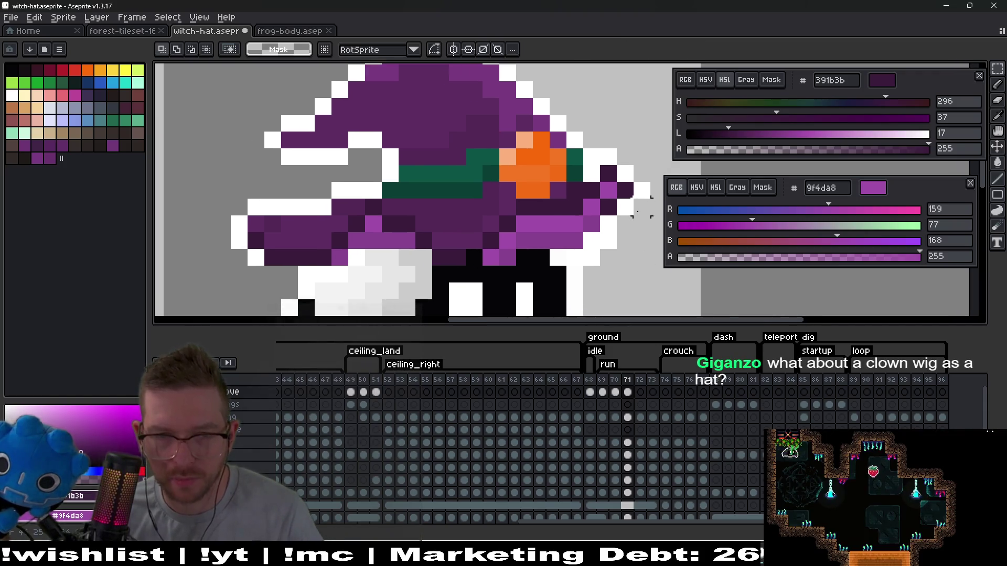
key(i)
key(b)
click(619, 205)
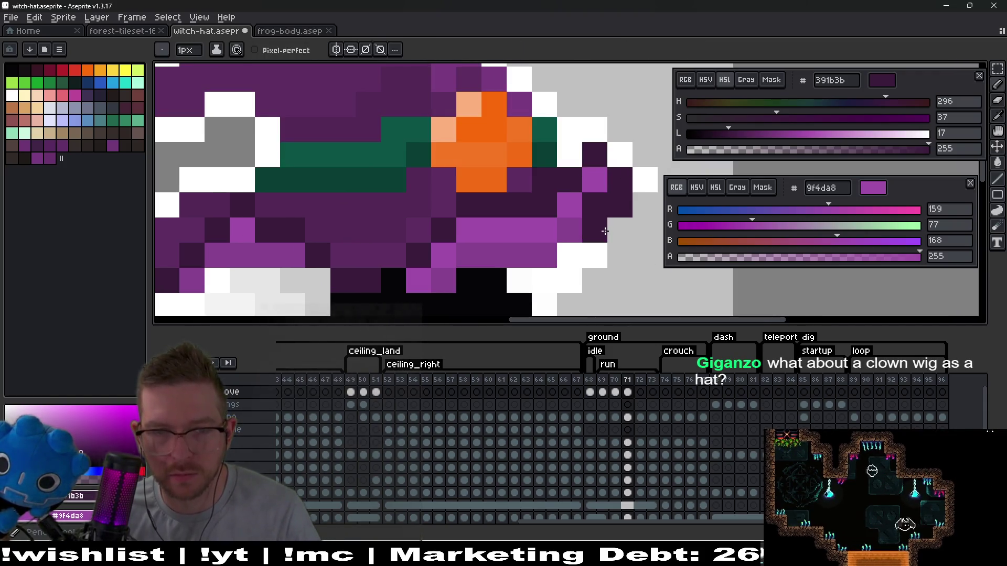
click(605, 232)
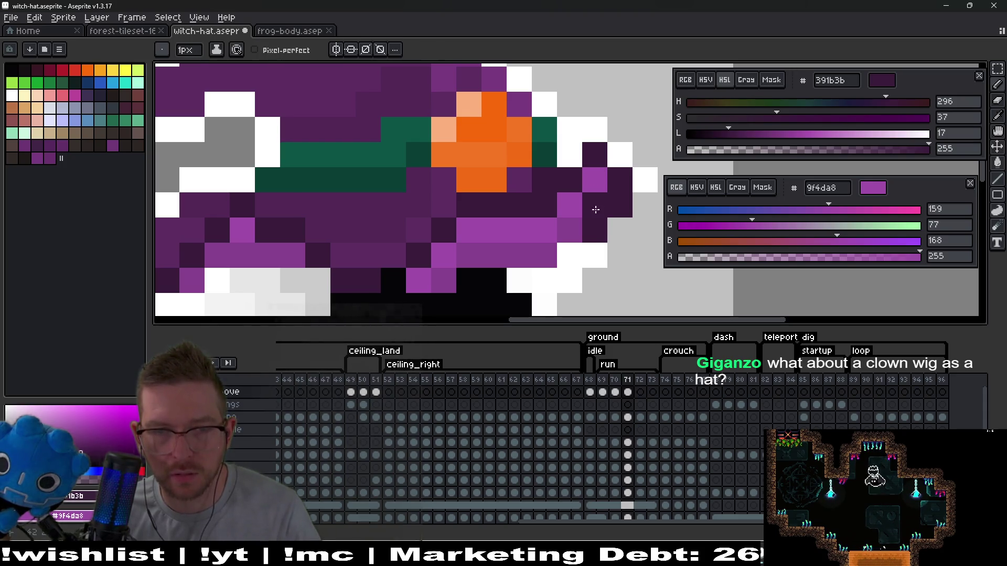
click(629, 254)
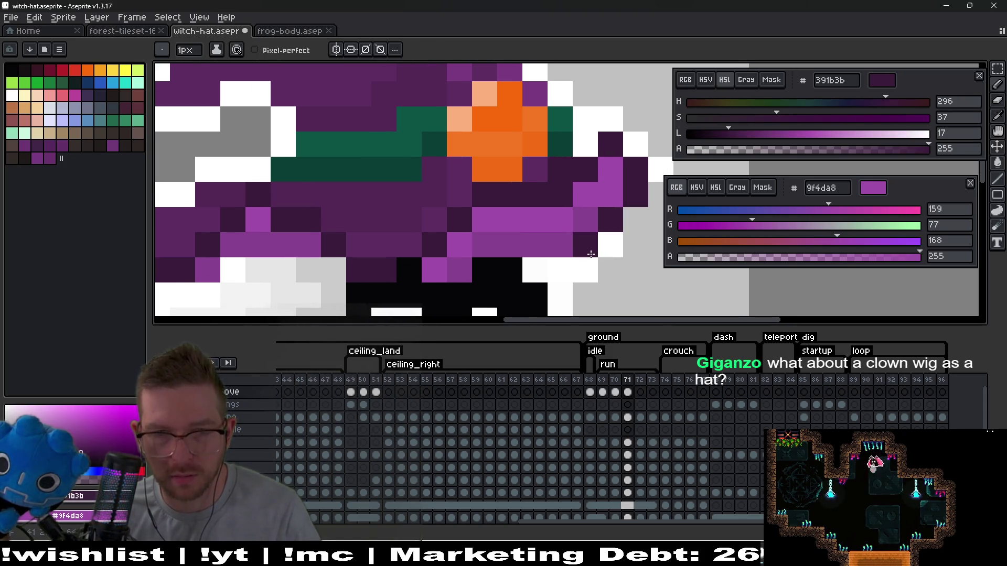
Step: Check the previous frame, then paint another brim pixel dark purple
key(comma)
scroll(624, 273, down, 4)
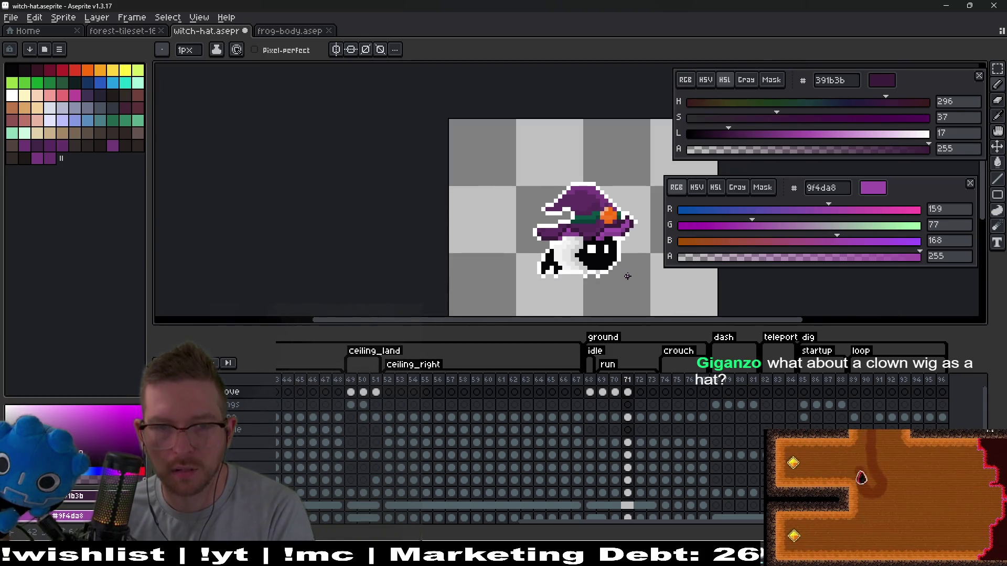
key(period)
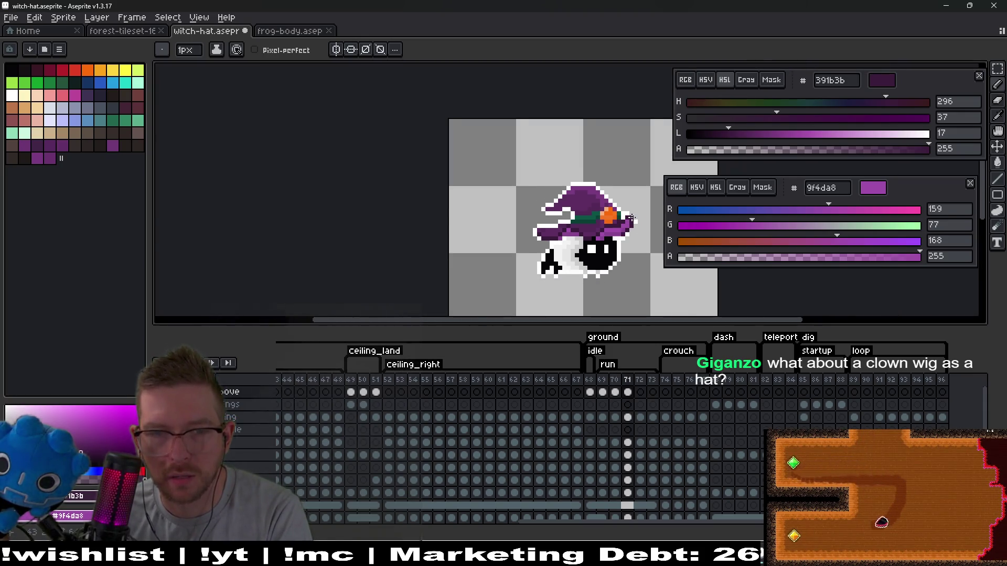
scroll(631, 217, up, 3)
click(632, 230)
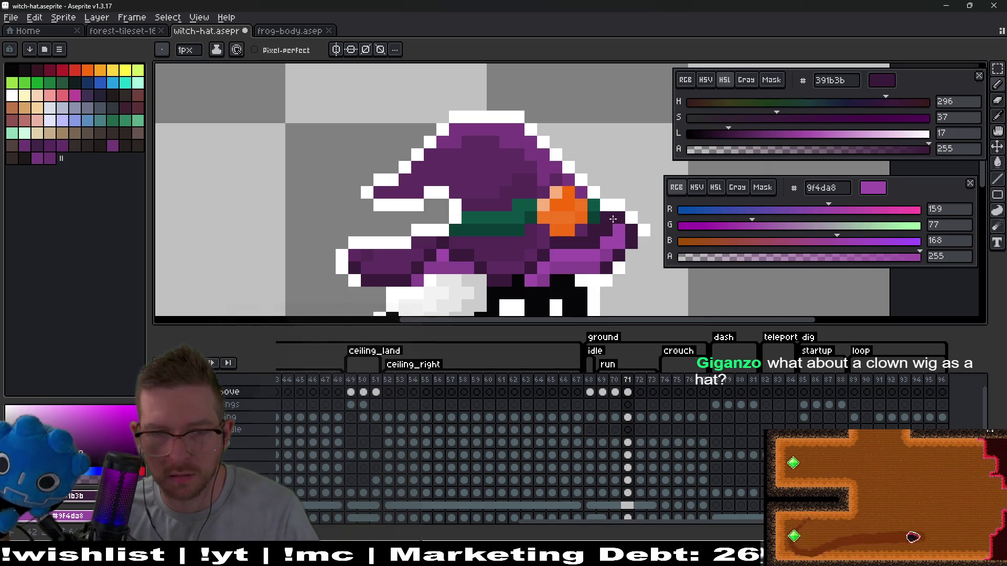
scroll(613, 218, up, 2)
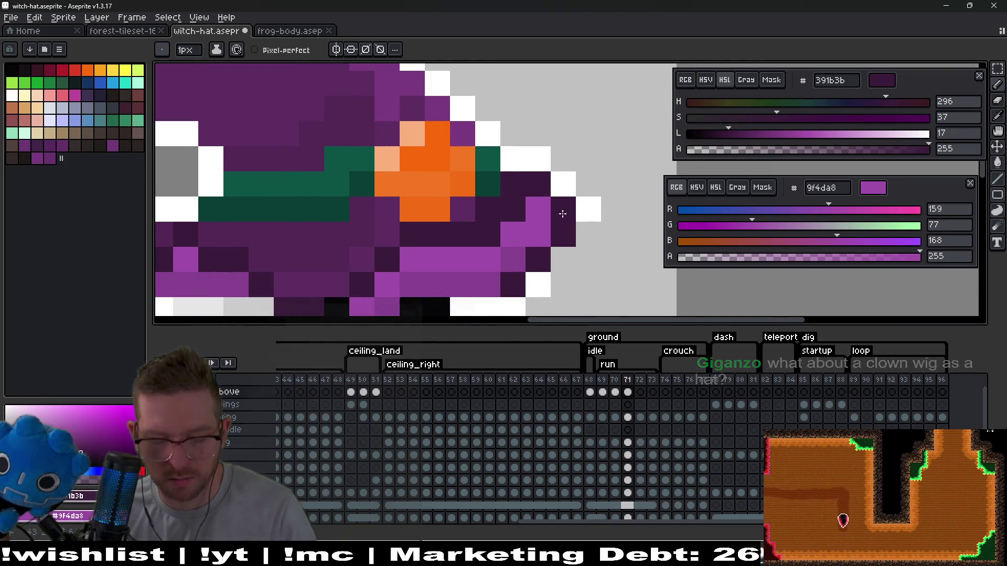
Step: Paint a brim tip pixel light purple 9f4da8 and remove a dark pixel from the tip
key(alt)
alt+click(548, 227)
click(513, 209)
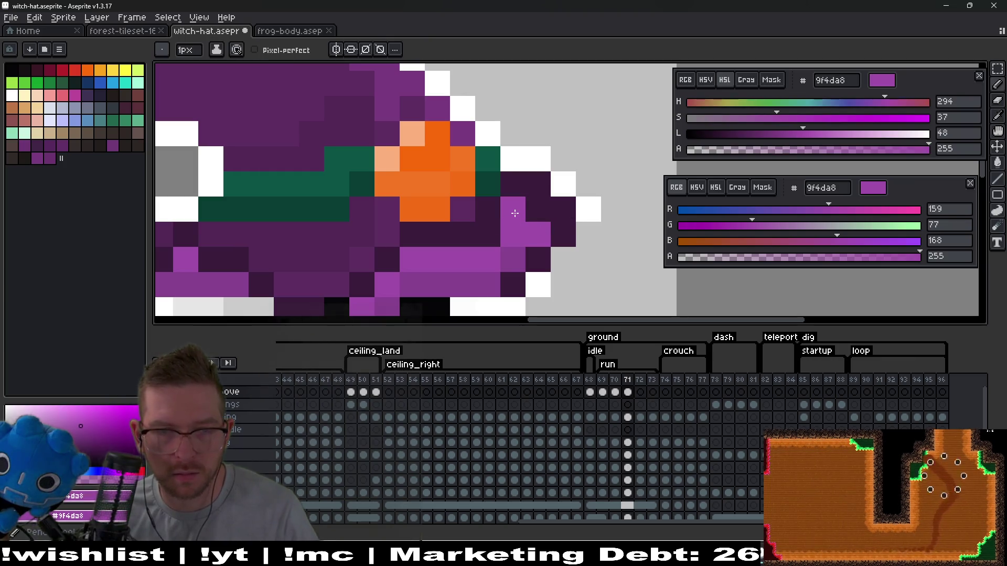
scroll(586, 236, down, 3)
scroll(584, 237, up, 2)
scroll(585, 237, up, 1)
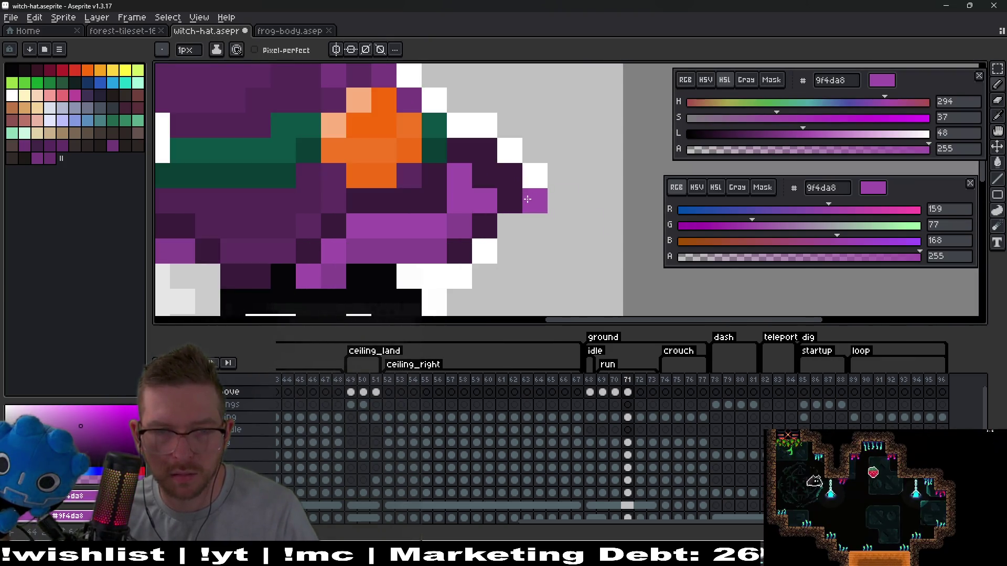
click(489, 156)
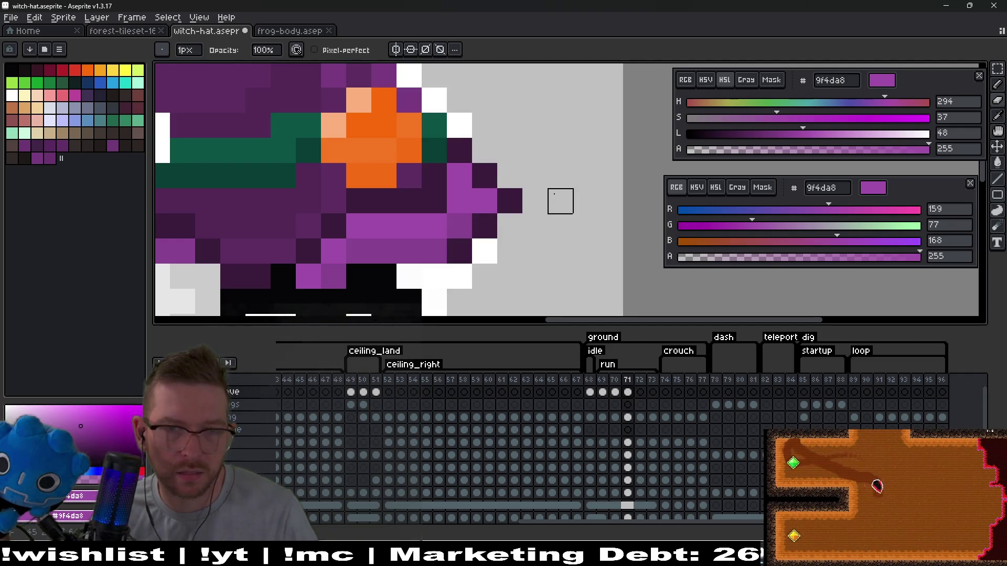
Step: Paint a brim pixel bright purple and the brim's outer edge dark purple 391b3b
scroll(524, 189, down, 1)
scroll(540, 173, up, 1)
key(alt)
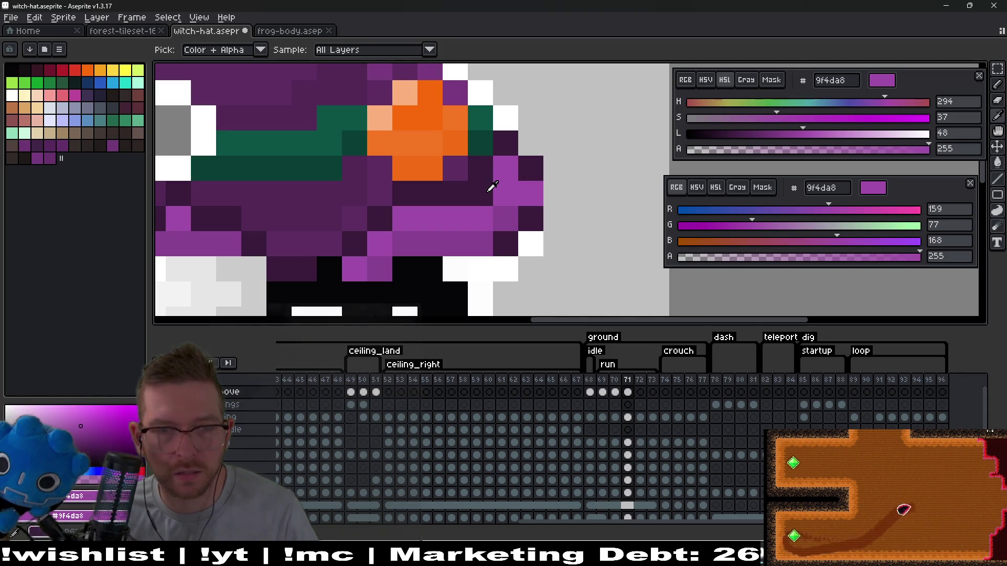
click(492, 187)
alt+click(533, 164)
click(535, 196)
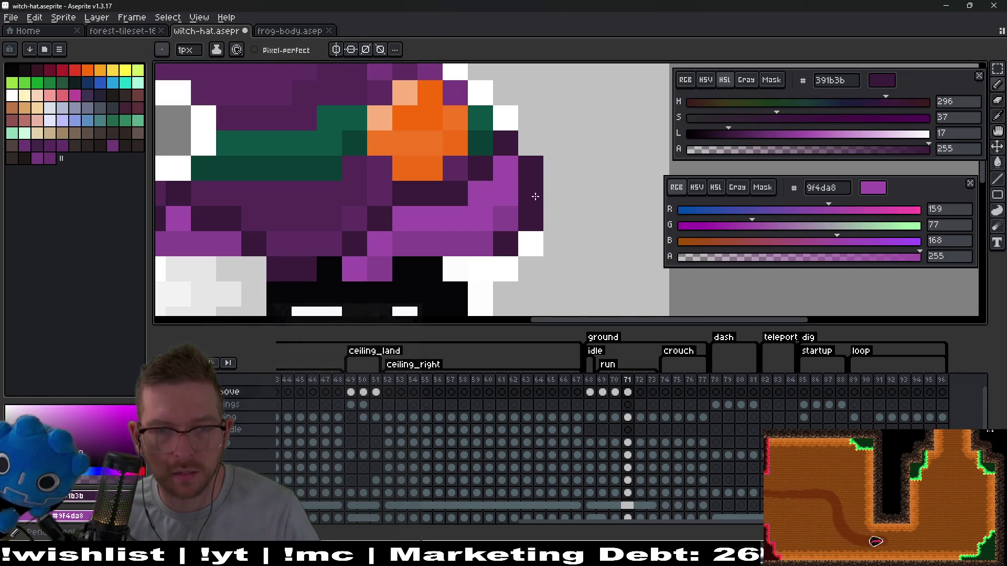
scroll(535, 196, down, 5)
Step: Compare frames 70 and 71, sample white, zoom out and step back to earlier frames
key(Left)
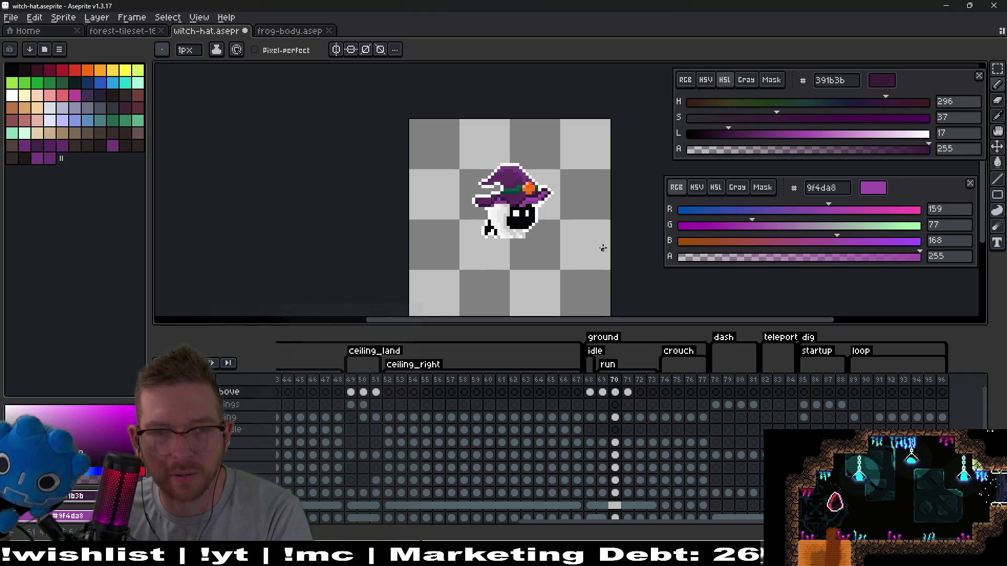
key(Right)
key(v)
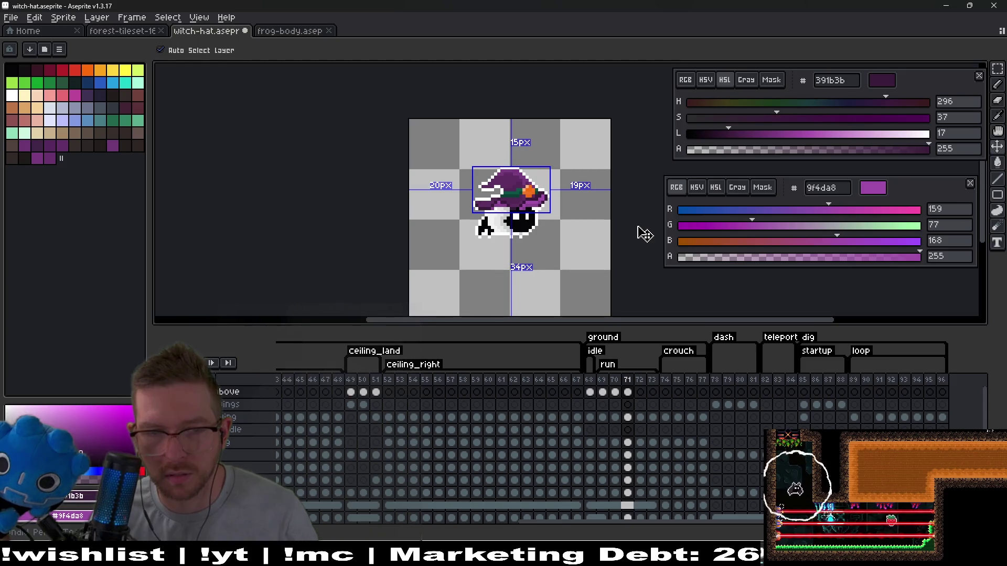
key(b)
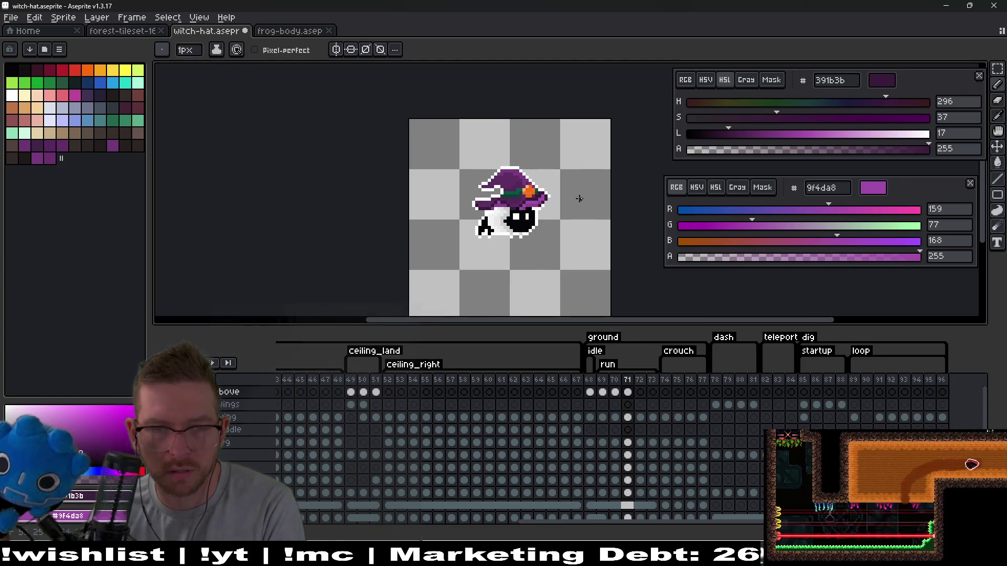
scroll(579, 198, up, 5)
alt+click(532, 207)
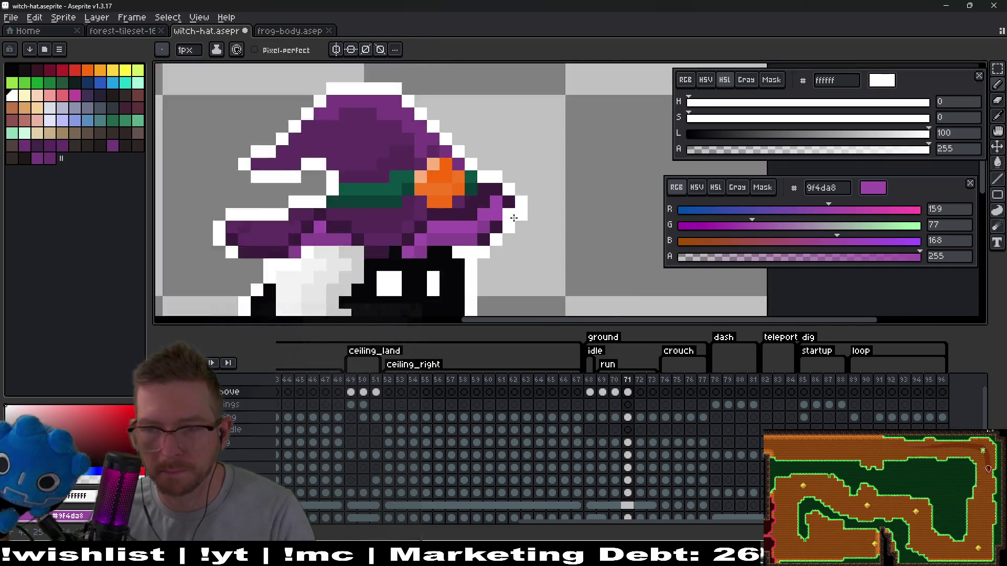
scroll(514, 210, down, 9)
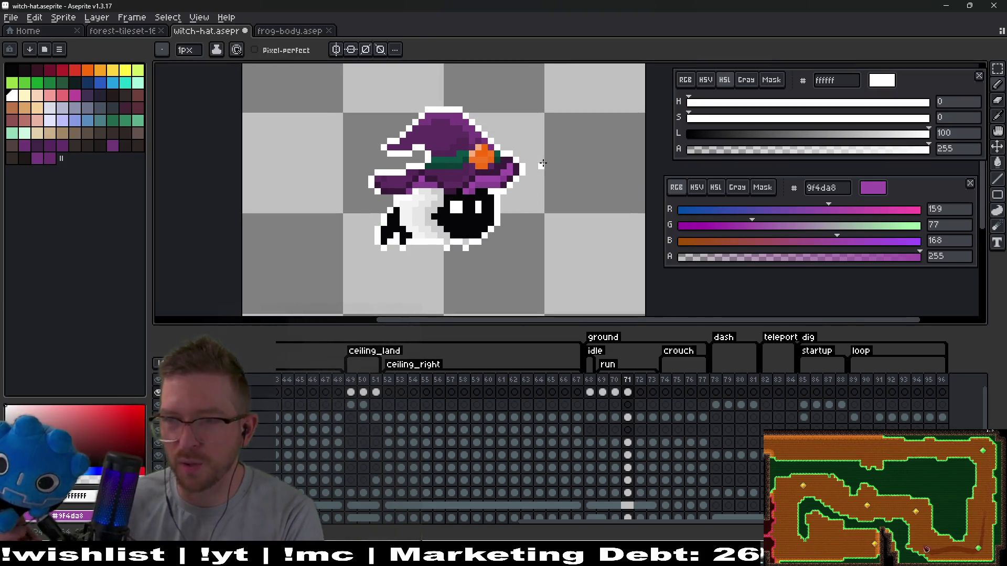
scroll(456, 207, down, 1)
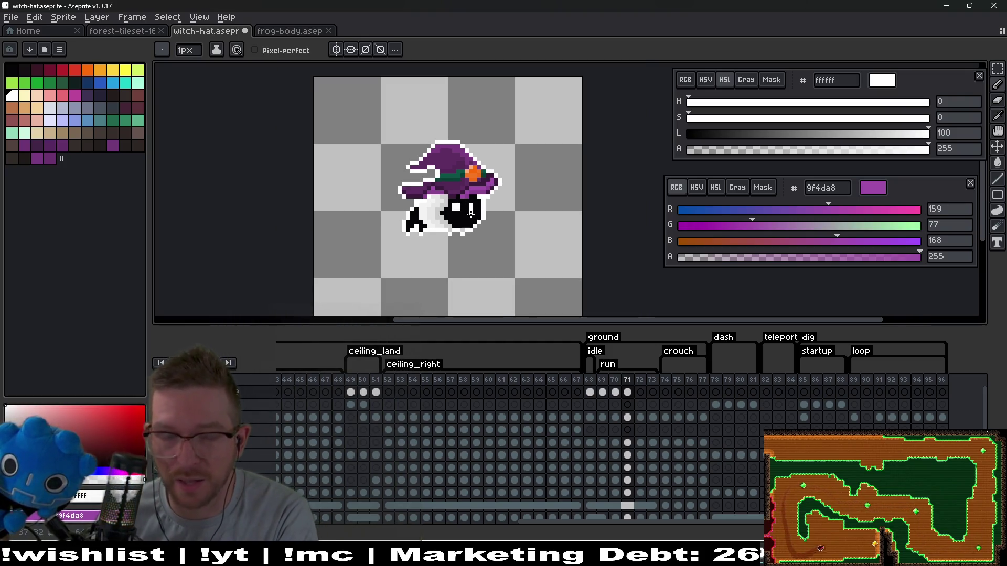
key(Left)
key(Left)
key(Left)
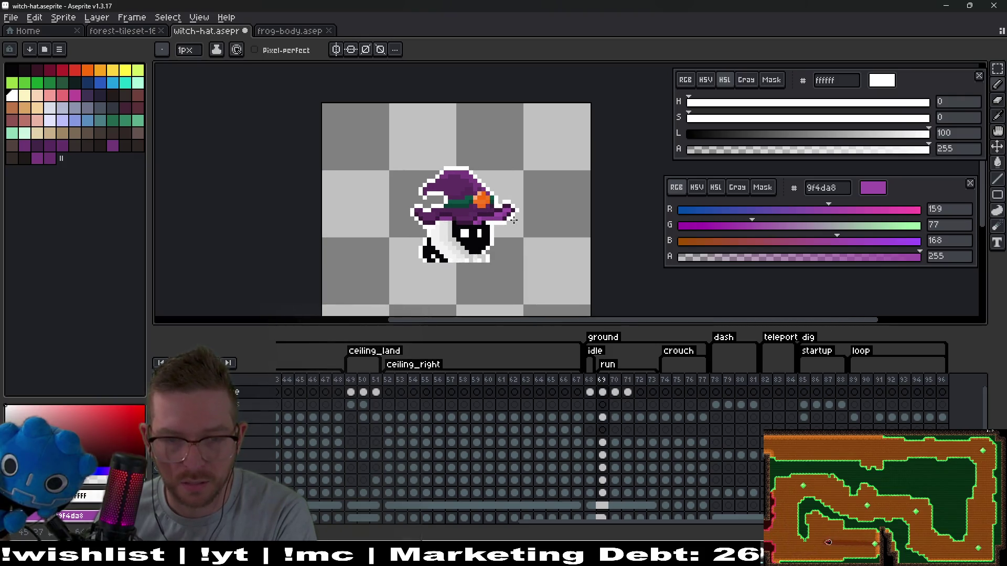
Step: Go to frame 71, zoom in, and select the pixels just under the hat brim
key(Right)
key(Right)
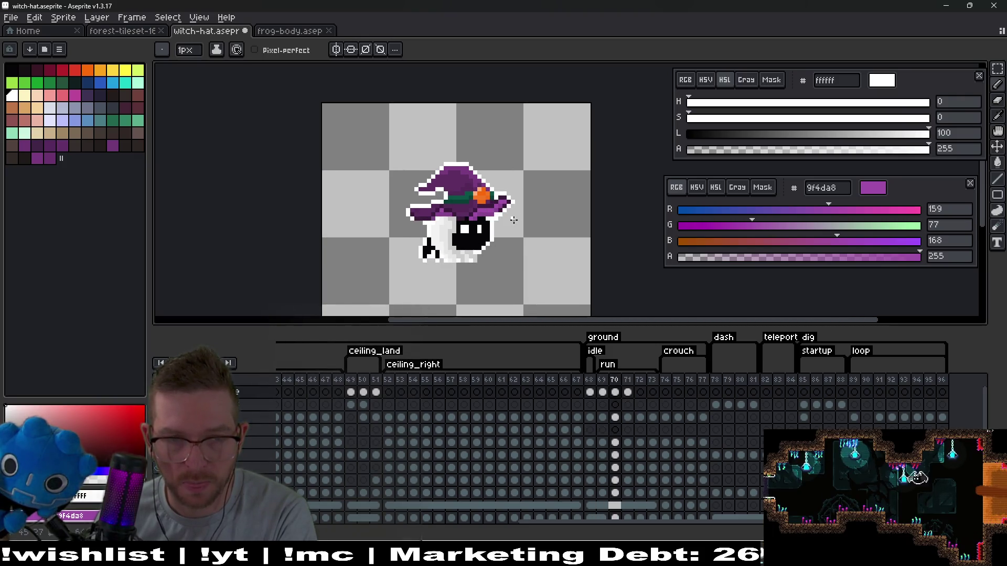
key(Right)
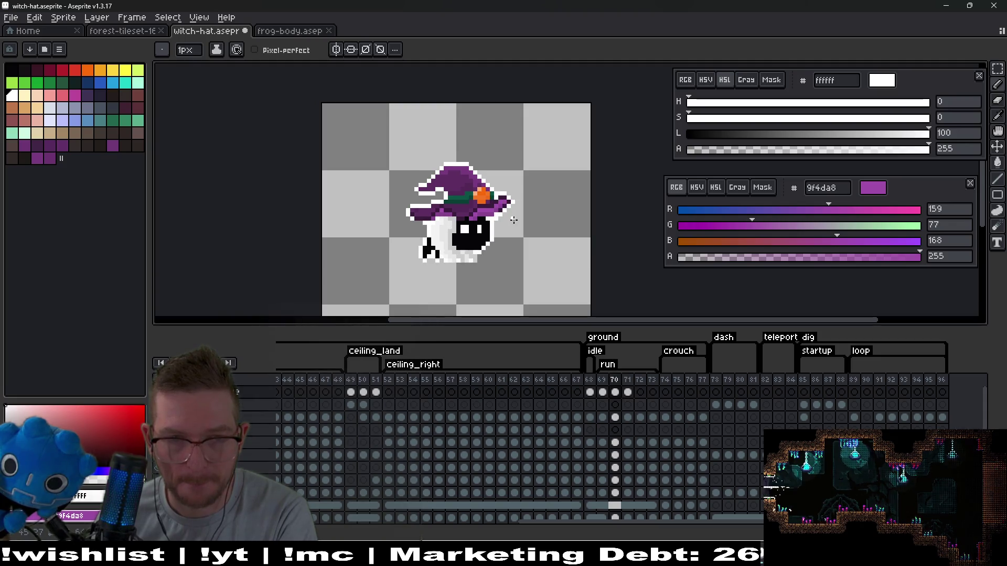
scroll(513, 219, up, 3)
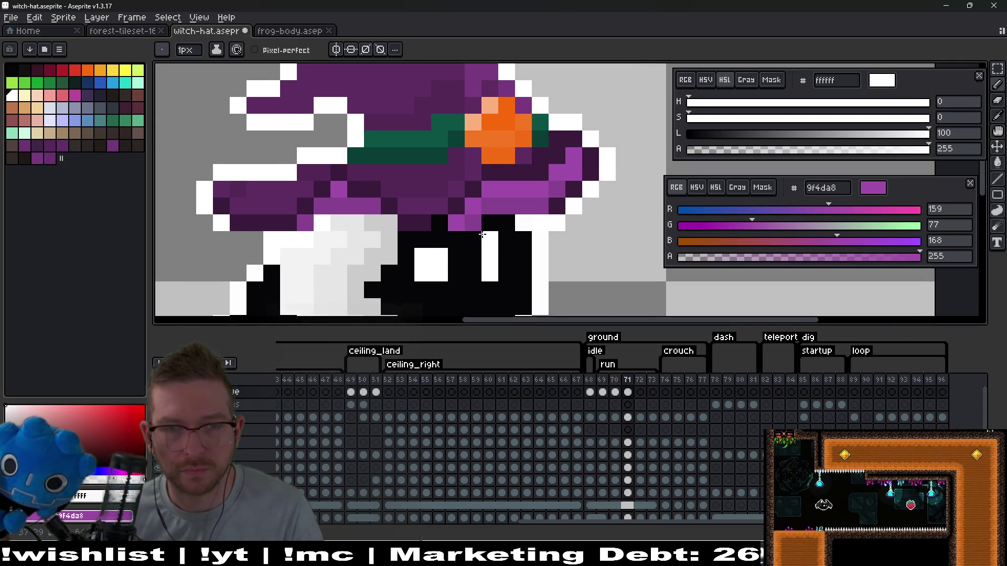
key(m)
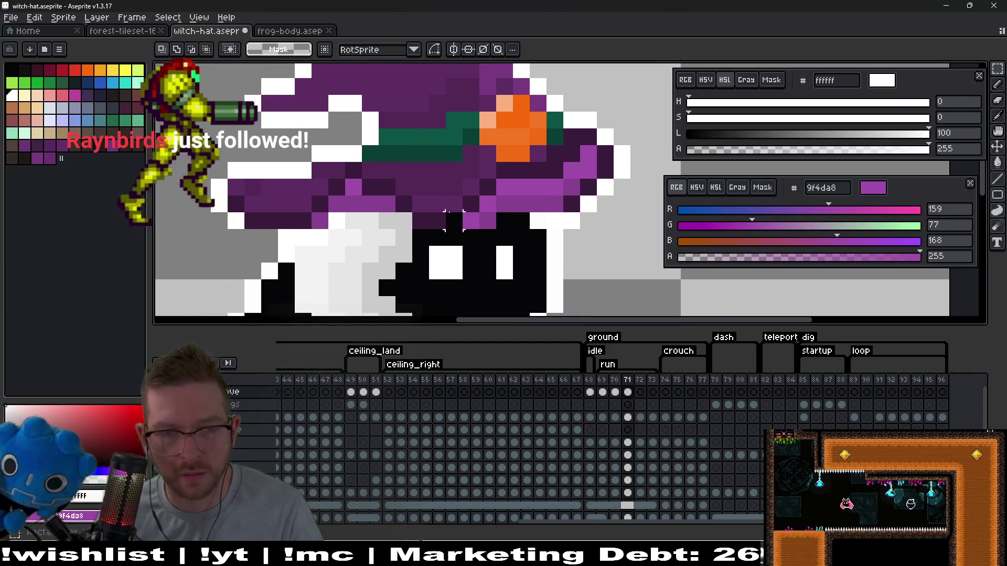
drag(427, 211, 496, 228)
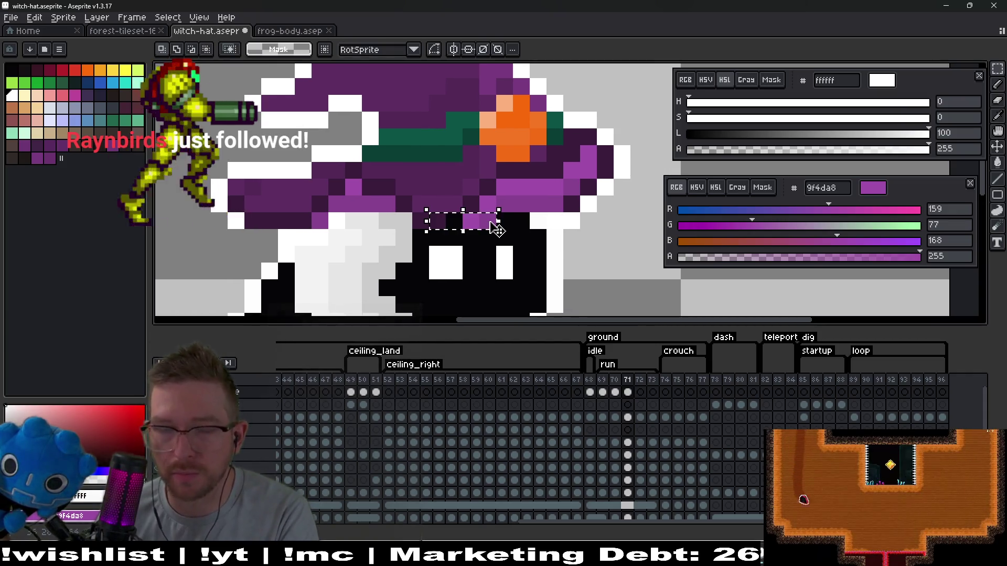
scroll(496, 229, up, 2)
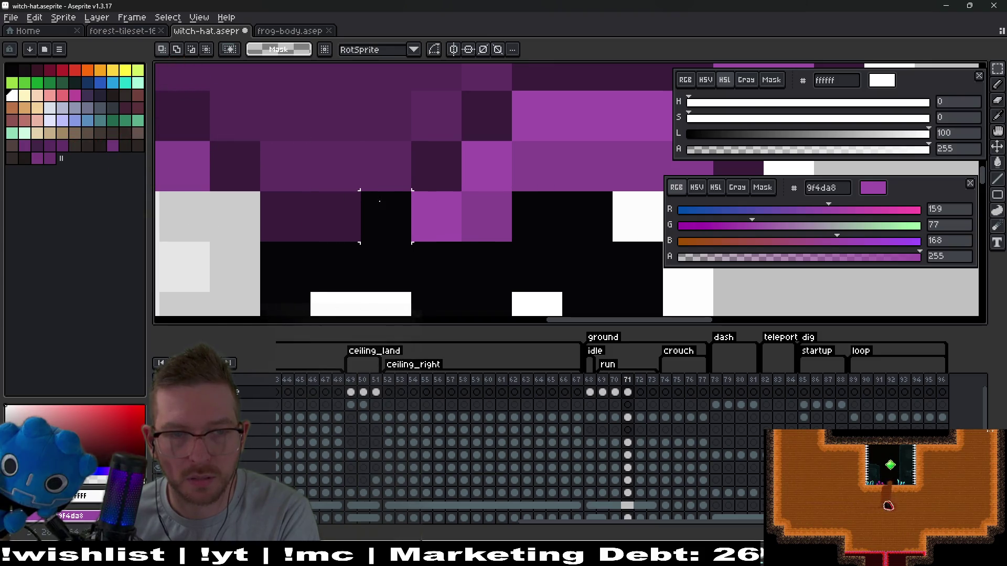
Step: Paint two pixels under the brim with the dark purple 391b3b sampled from the hat
key(i)
click(440, 211)
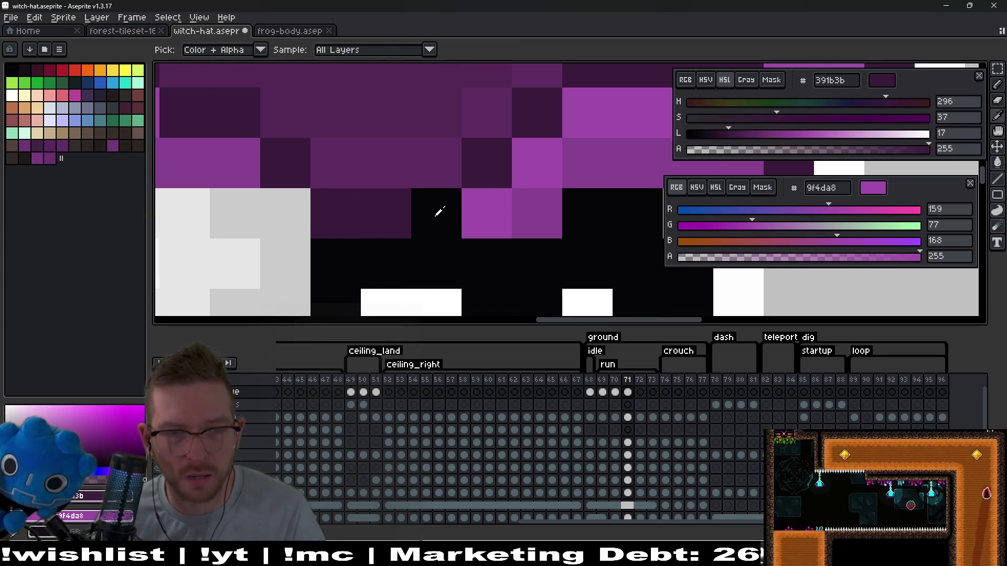
key(b)
click(435, 216)
click(475, 227)
scroll(492, 242, down, 5)
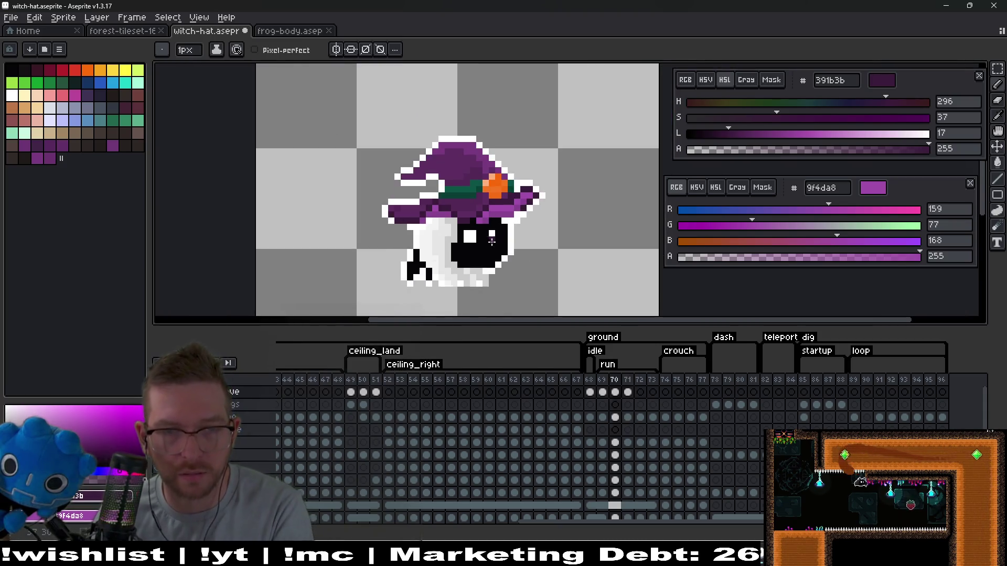
scroll(492, 241, up, 5)
Step: Compare frames 70 and 71, then undo to restore the blank patch in the brim
key(Left)
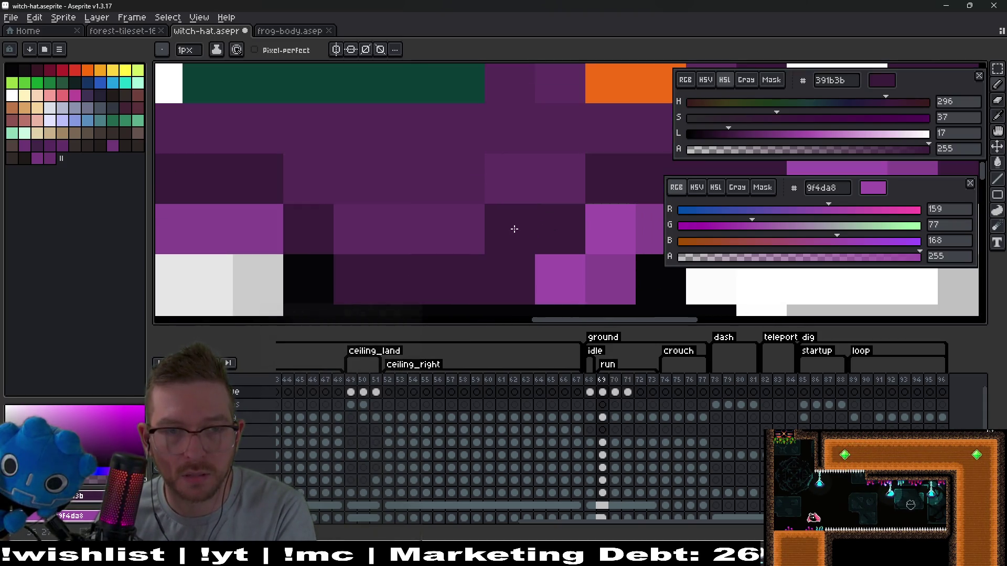
scroll(514, 229, down, 3)
key(Right)
key(Right)
scroll(565, 261, down, 1)
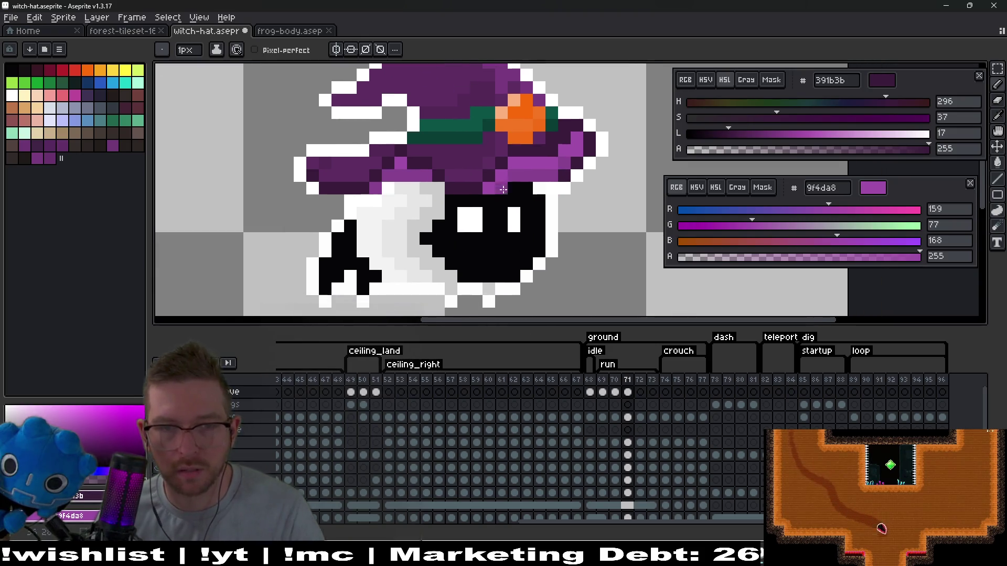
scroll(485, 182, up, 2)
key(m)
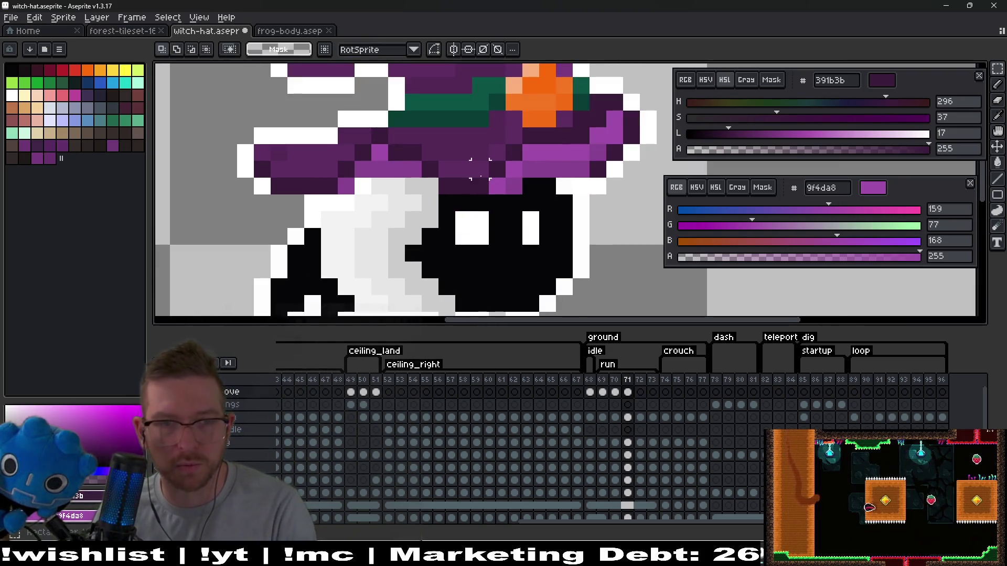
key(ctrl+z)
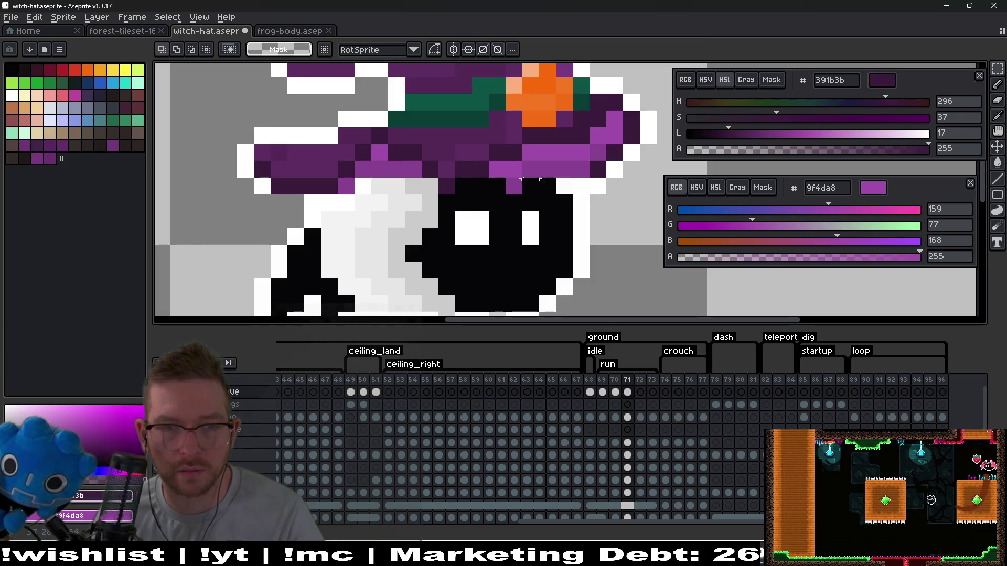
drag(497, 169, 533, 201)
scroll(541, 201, up, 1)
Step: Sample the lighter brim purple 87428f and switch to the Eraser
key(i)
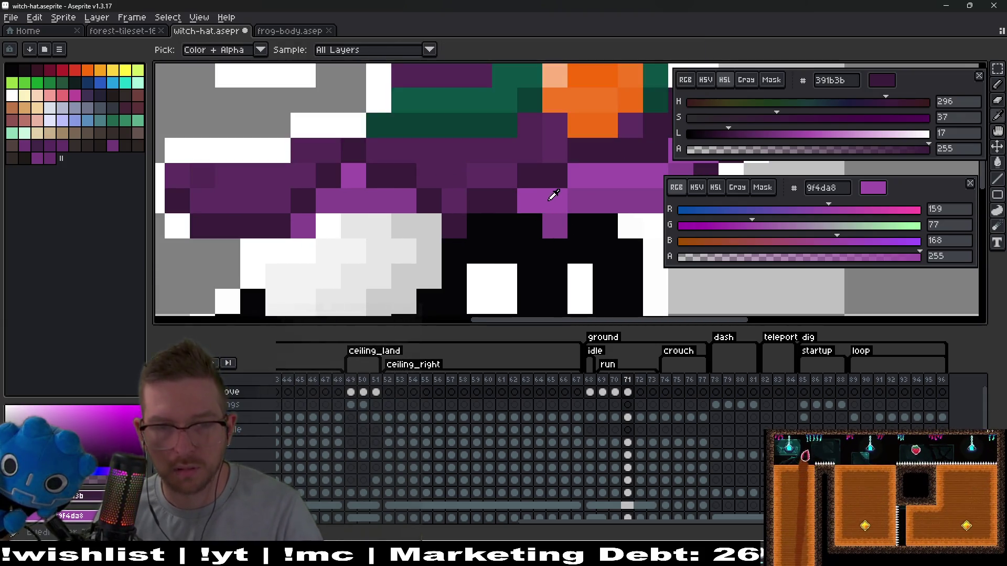
click(558, 226)
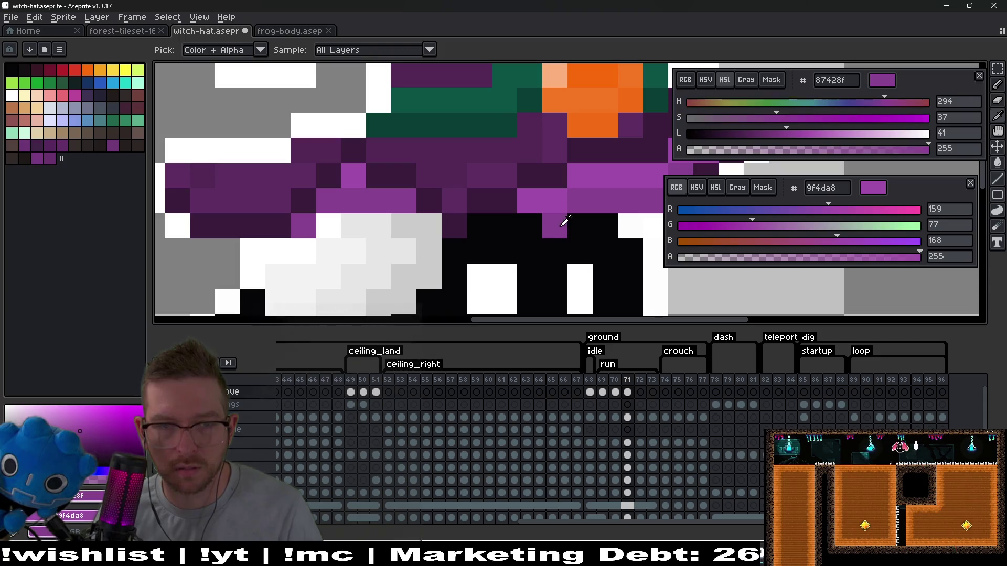
key(b)
key(e)
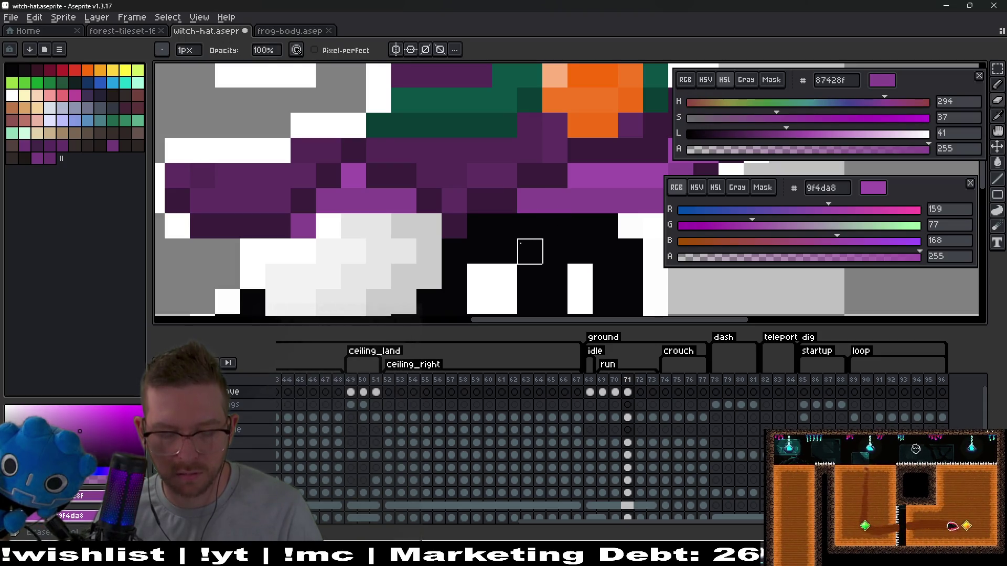
scroll(529, 252, down, 3)
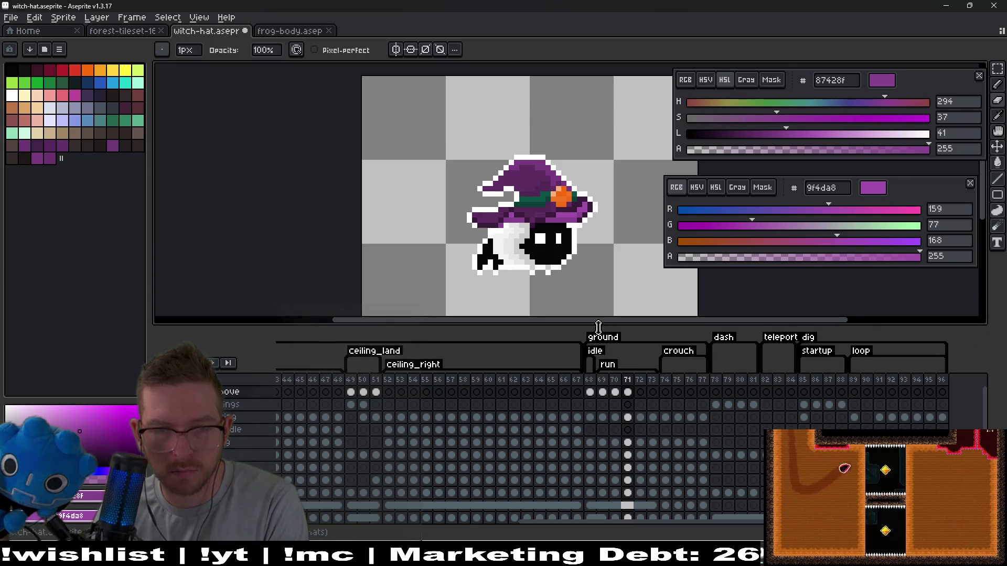
Step: Pick the brim's dark purple and move a 6x2 block of brim pixels up one pixel
scroll(569, 252, up, 5)
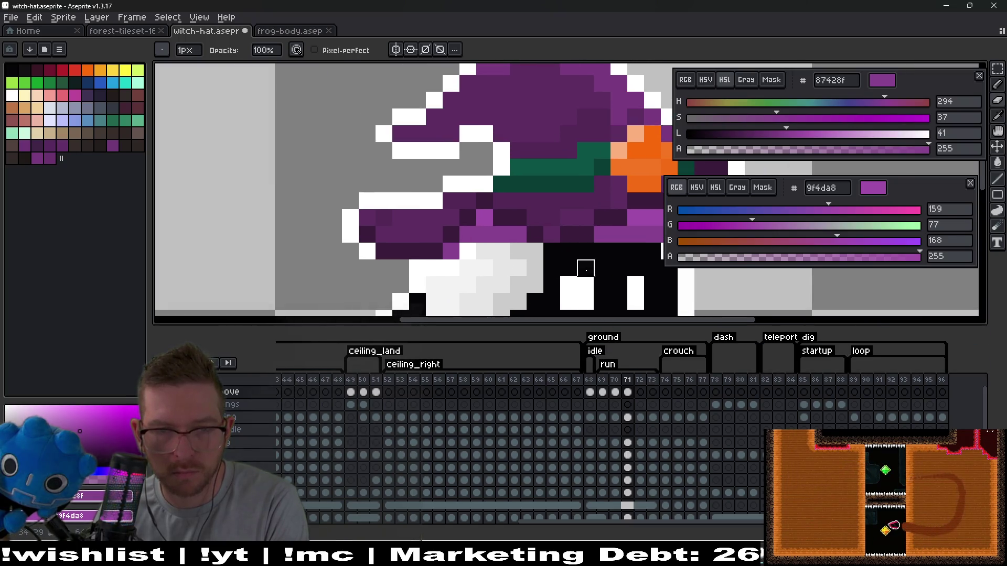
scroll(551, 235, up, 1)
alt+click(569, 234)
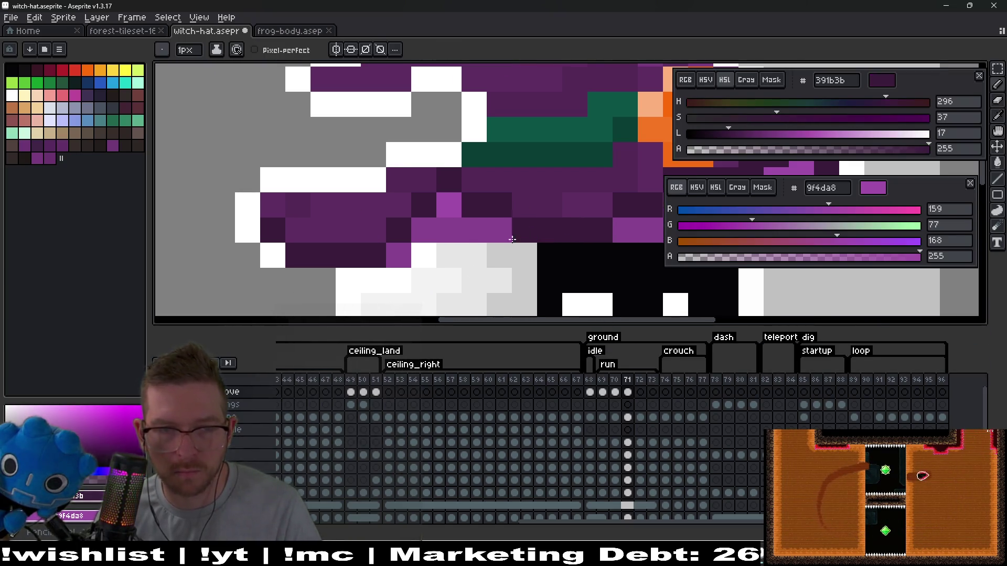
scroll(443, 244, left, 3)
key(m)
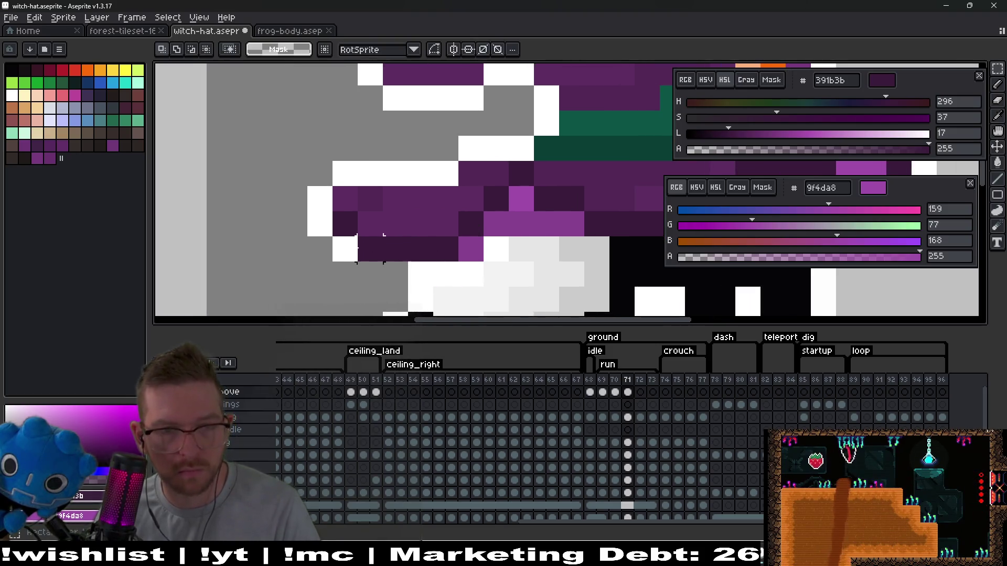
mouse_move(332, 235)
mouse_down()
mouse_move(435, 287)
mouse_move(483, 287)
mouse_up()
drag(422, 245, 434, 234)
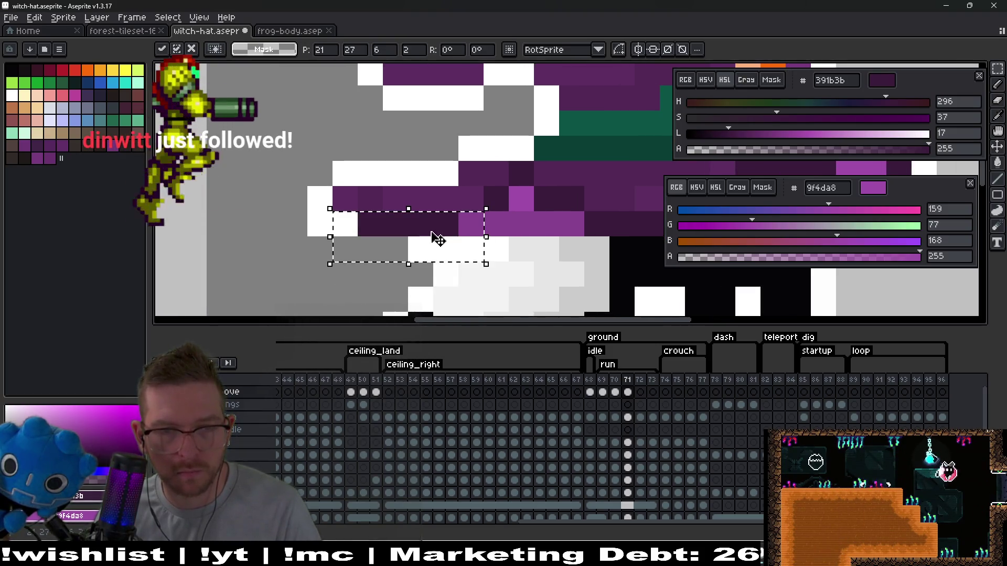
key(Return)
Step: Undo that move, nudge the larger left brim section up one pixel, and reposition the dark block
key(ctrl+z)
key(ctrl+z)
key(ctrl+z)
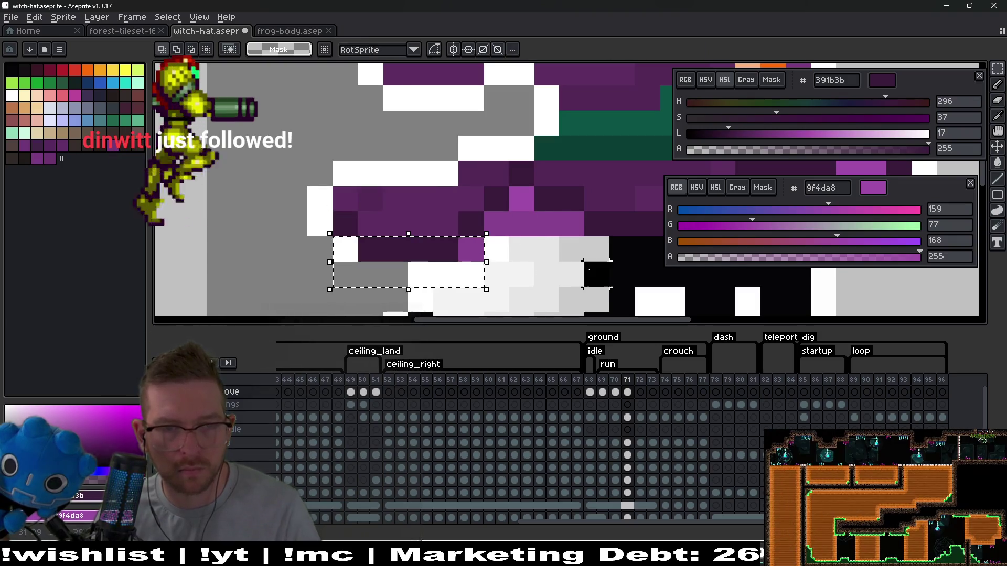
key(Up)
key(Return)
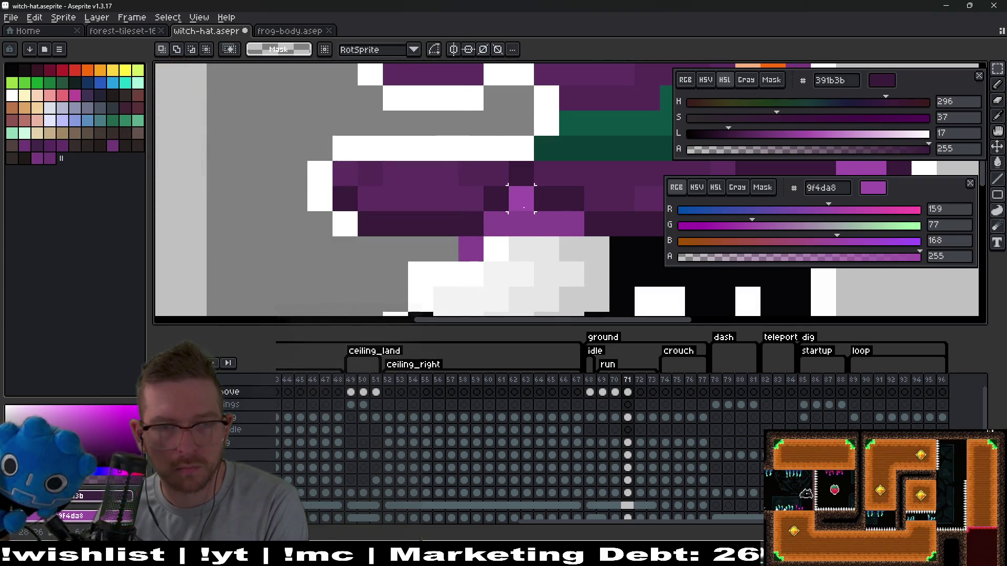
scroll(471, 157, down, 3)
scroll(481, 149, up, 3)
mouse_move(481, 150)
mouse_down()
mouse_move(449, 164)
mouse_move(450, 184)
mouse_up()
key(Return)
Step: Nudge the selected white outline pixels up one pixel and play the animation to check
scroll(615, 216, down, 5)
drag(615, 217, 480, 203)
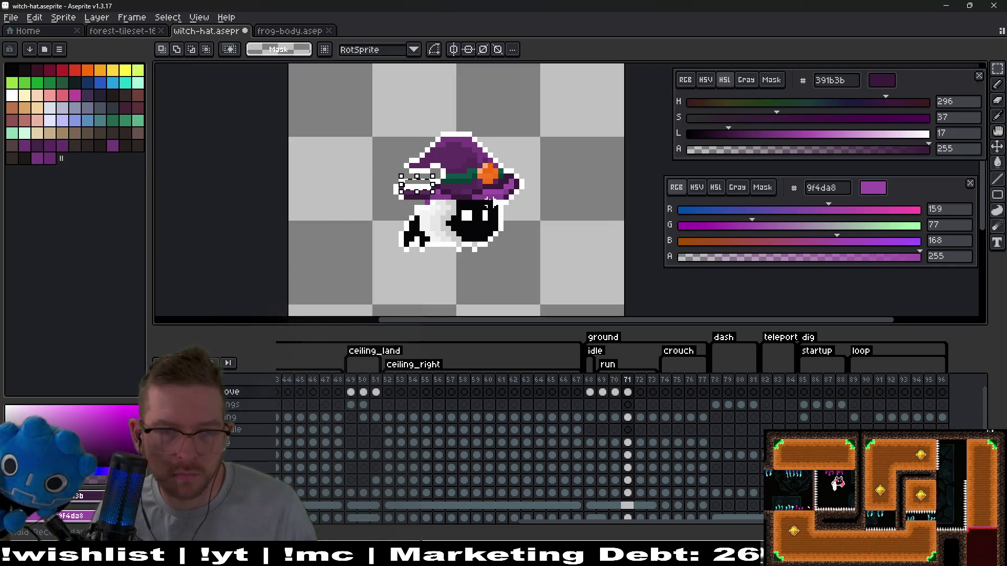
key(Up)
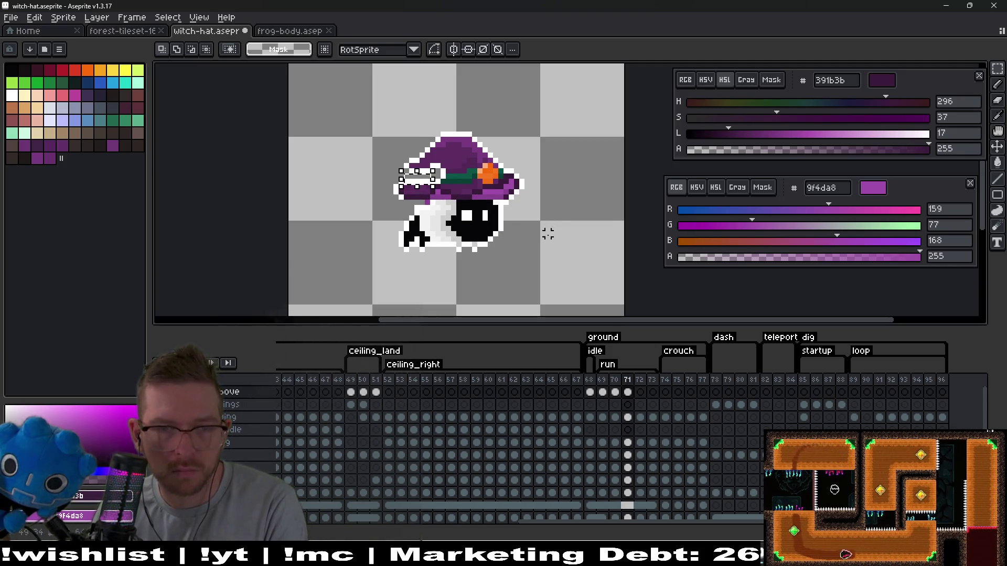
key(Return)
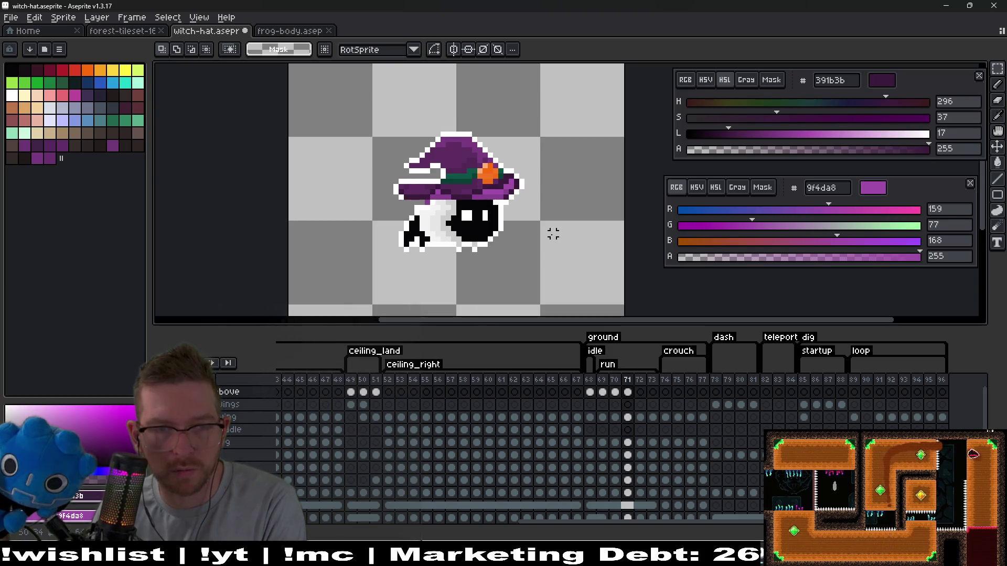
scroll(354, 118, up, 2)
drag(372, 138, 471, 239)
Step: Compare the hat's left tip across run frames 67–71, ending on frame 71
click(575, 269)
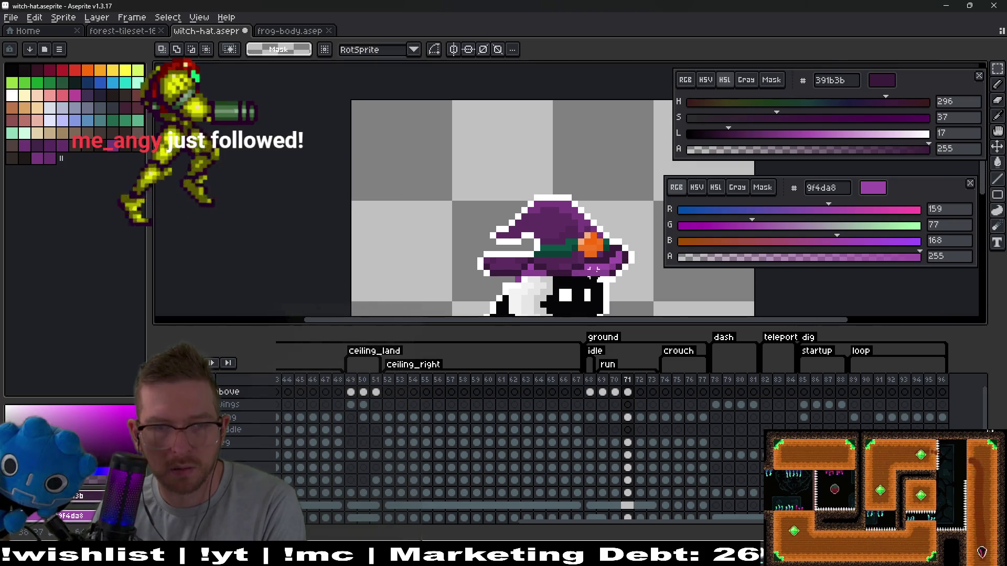
scroll(592, 280, down, 2)
key(Left)
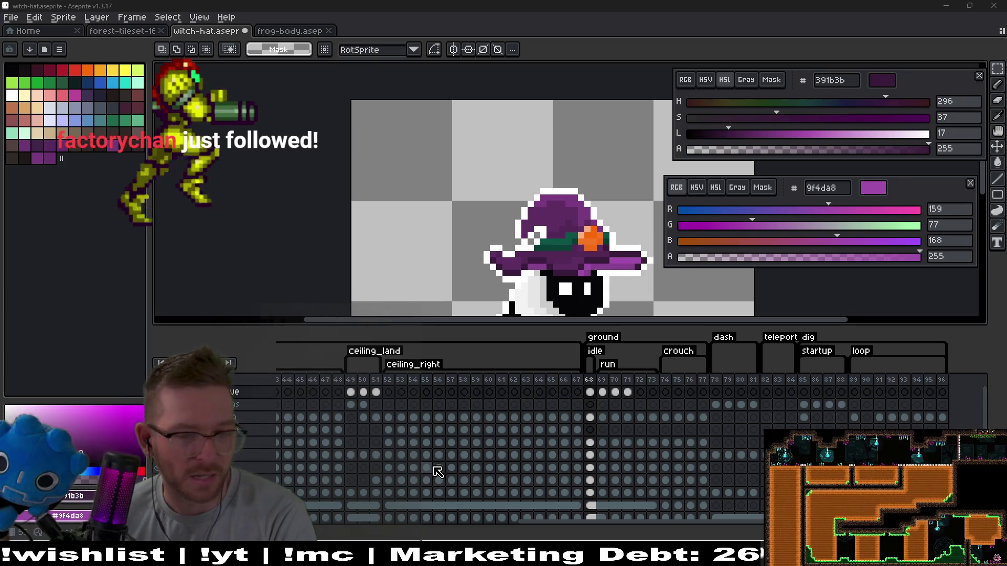
mouse_move(358, 338)
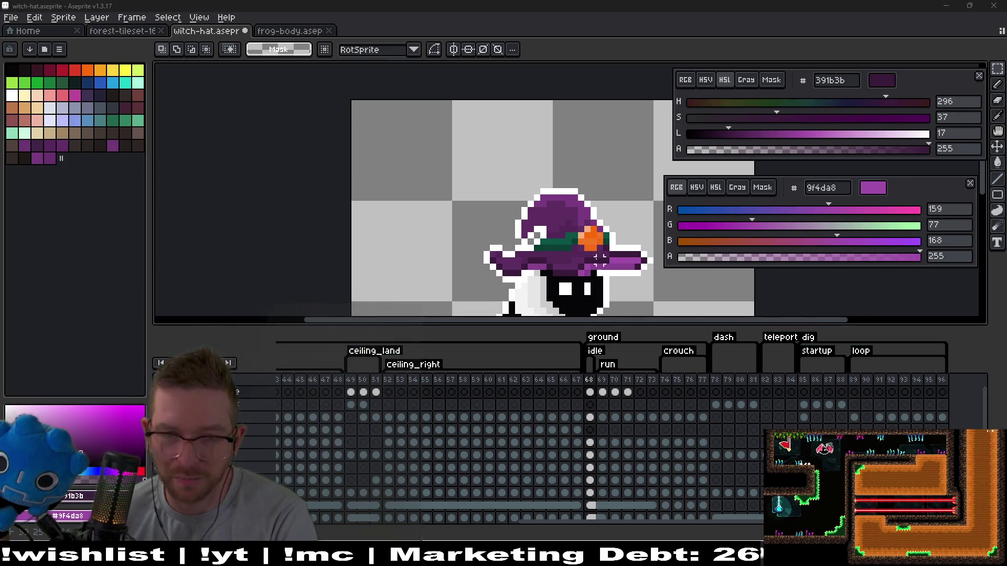
key(Left)
key(Right)
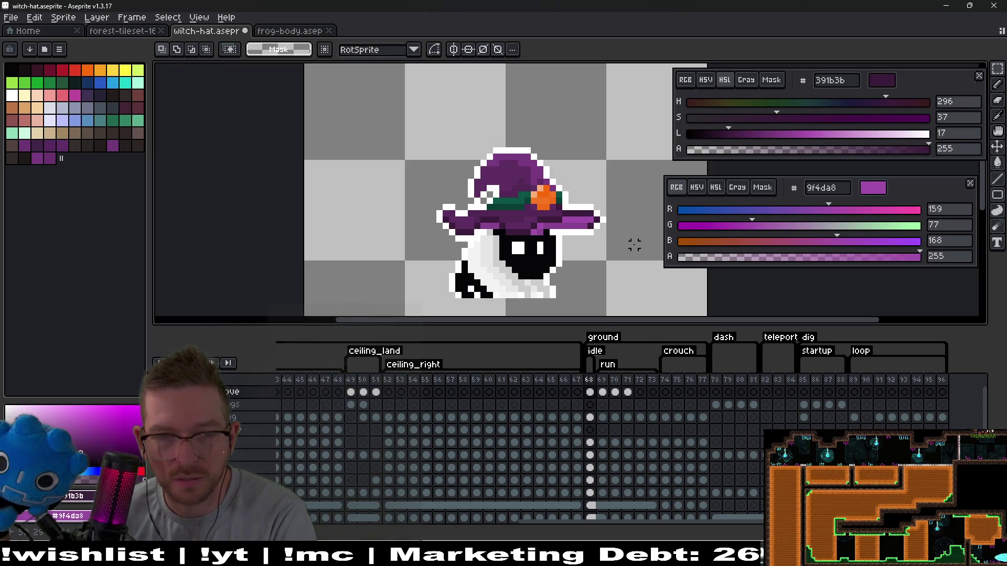
key(Right)
key(Right)
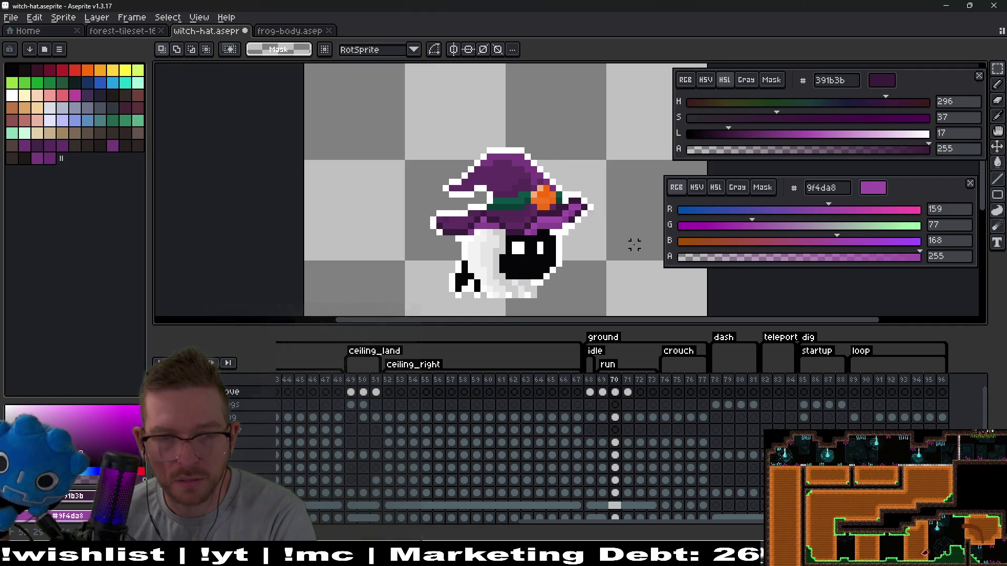
key(Right)
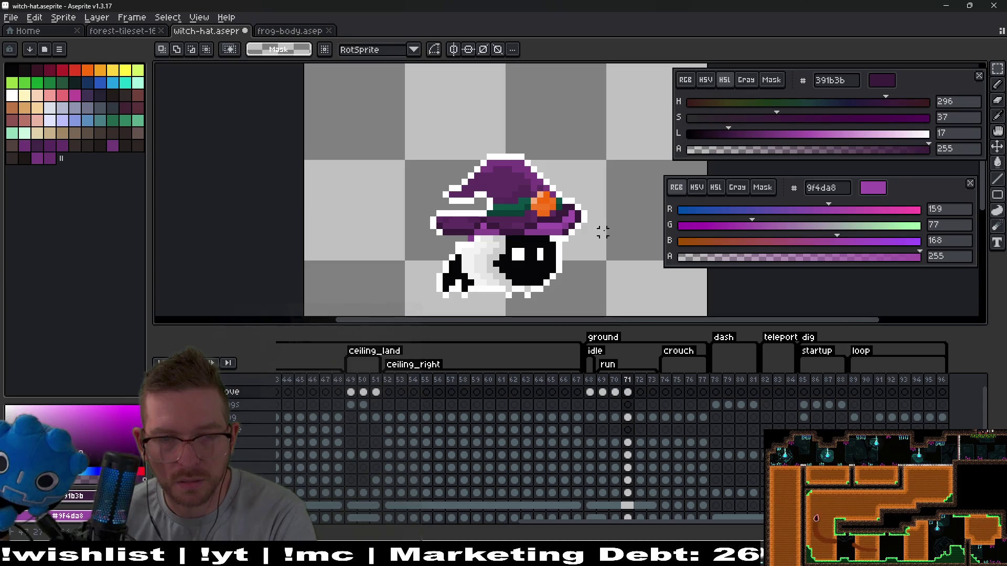
key(Right)
key(Right)
key(Right)
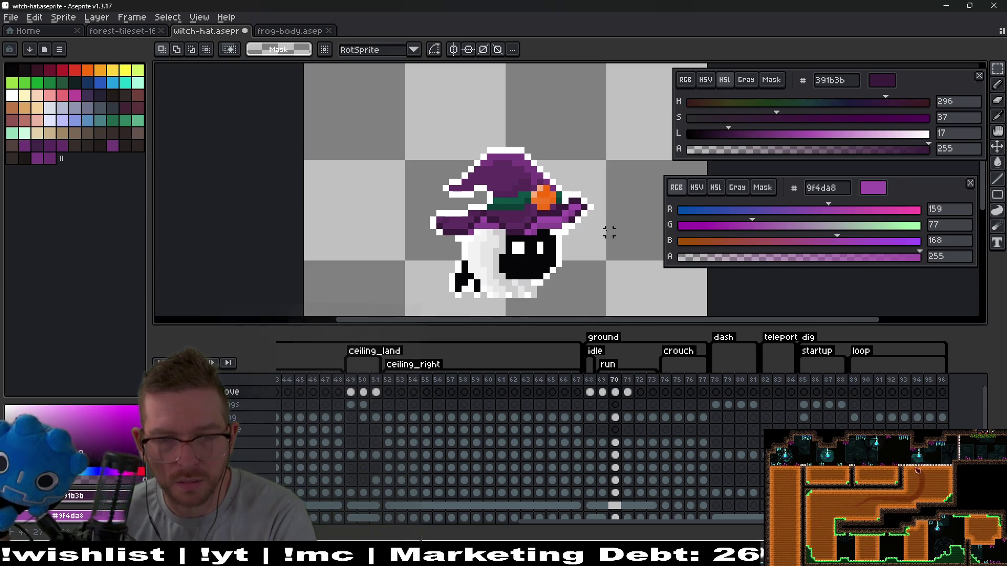
key(Right)
key(Right)
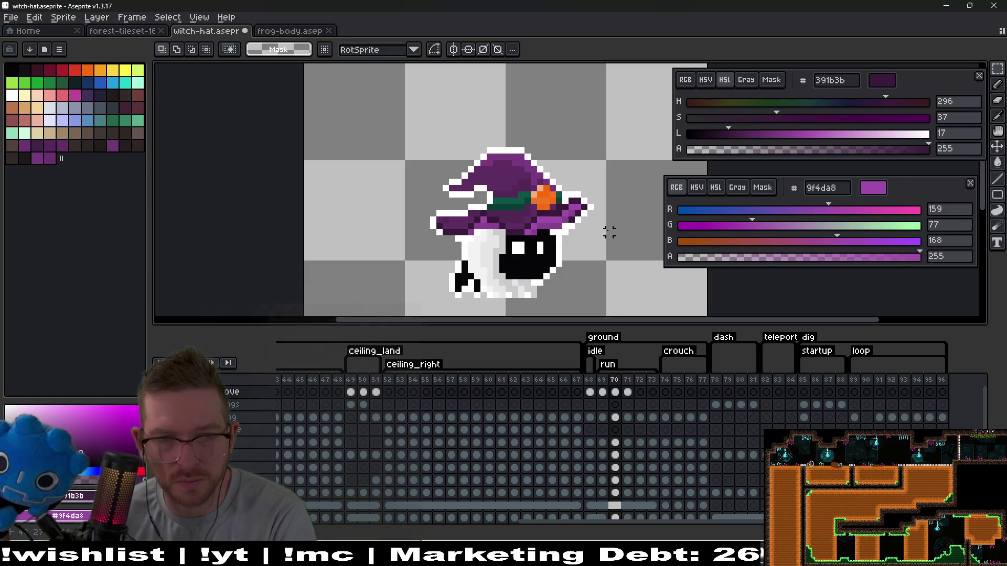
key(Right)
Step: Try redrawing the hat's left tip on frame 71, then undo the change
scroll(461, 157, up, 2)
mouse_move(406, 163)
mouse_down()
mouse_move(478, 270)
mouse_move(520, 266)
mouse_up()
click(436, 205)
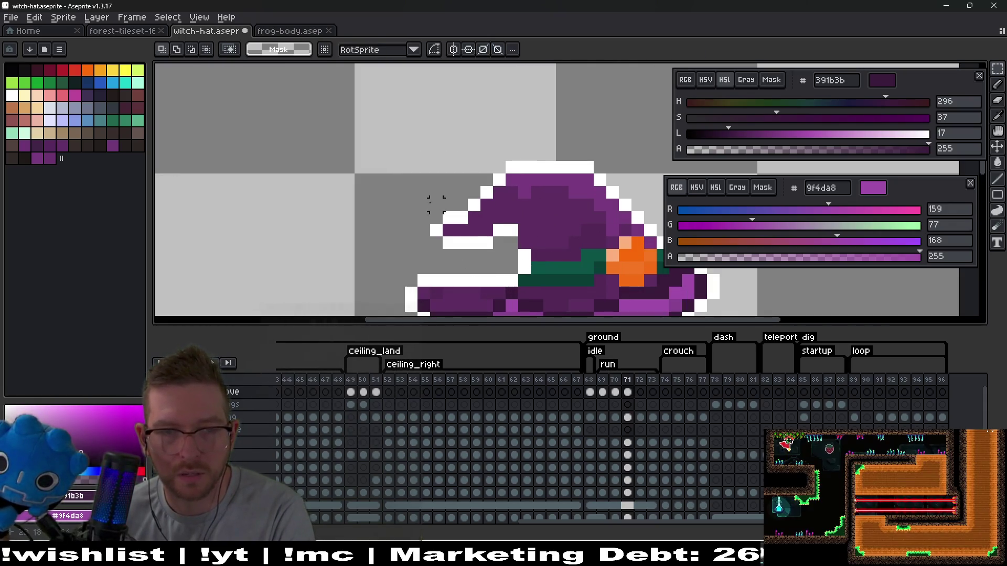
drag(455, 241, 472, 265)
key(ctrl+z)
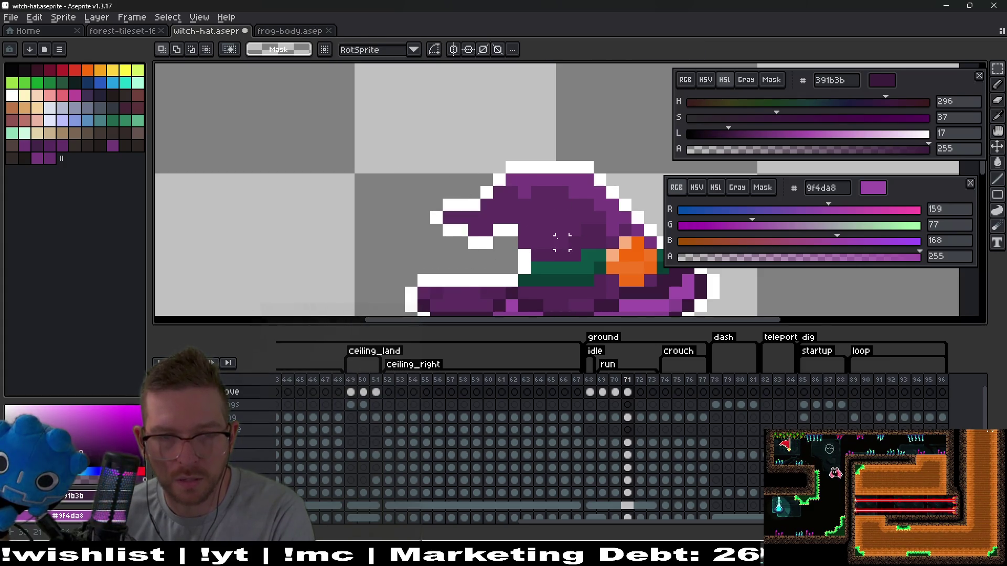
scroll(562, 242, down, 2)
scroll(563, 242, up, 3)
Step: Reselect the hat tip area, clear the selection, and return to the Pencil
mouse_move(366, 136)
mouse_down()
mouse_move(483, 253)
mouse_move(483, 268)
mouse_up()
mouse_move(354, 122)
mouse_down()
mouse_move(461, 247)
mouse_move(467, 270)
mouse_up()
key(ctrl+d)
scroll(549, 199, down, 2)
scroll(549, 198, down, 1)
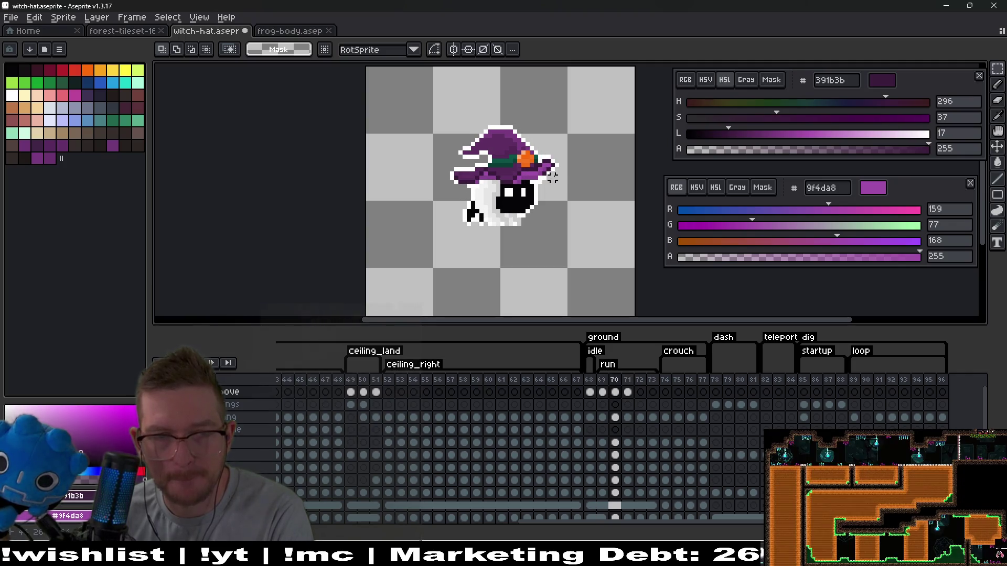
scroll(367, 133, up, 4)
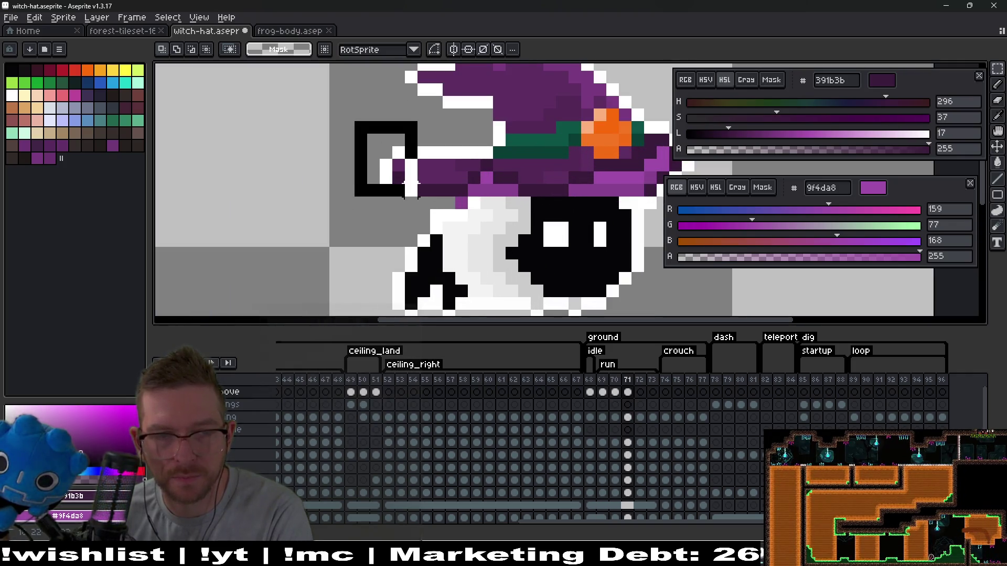
scroll(604, 179, down, 3)
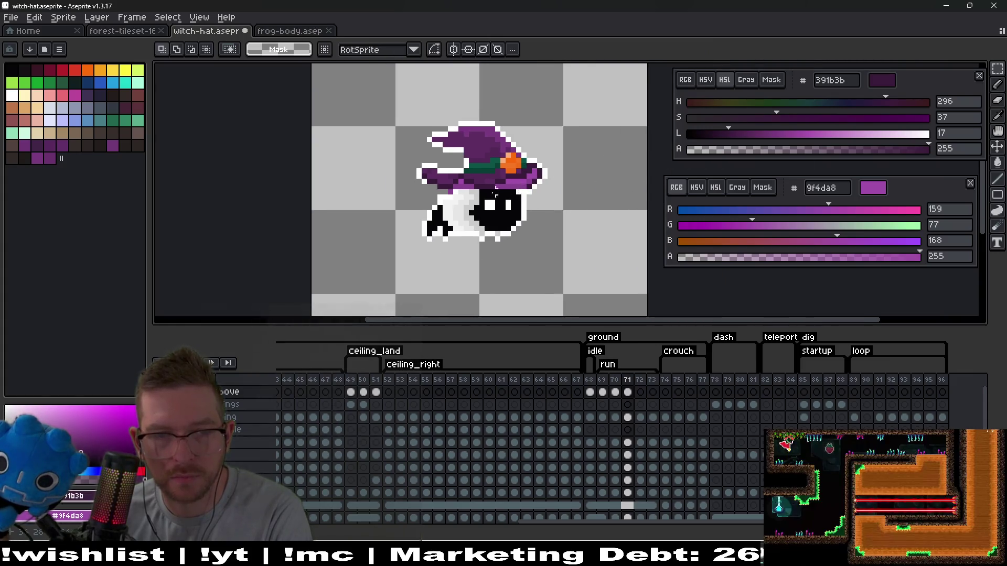
scroll(391, 202, up, 5)
key(b)
scroll(506, 175, down, 3)
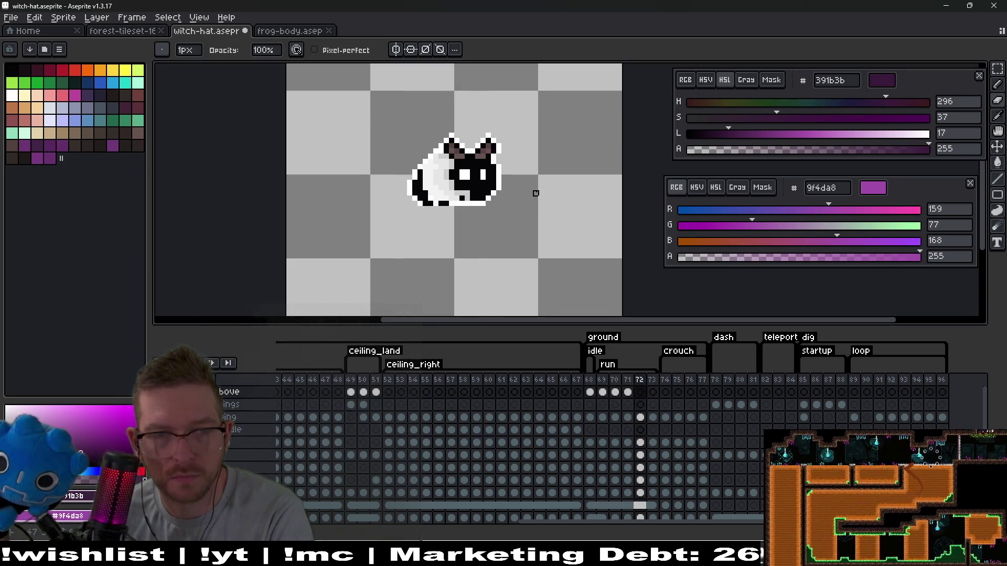
Step: Stop playback on the frame 71 hat cel and step to frame 72
click(628, 395)
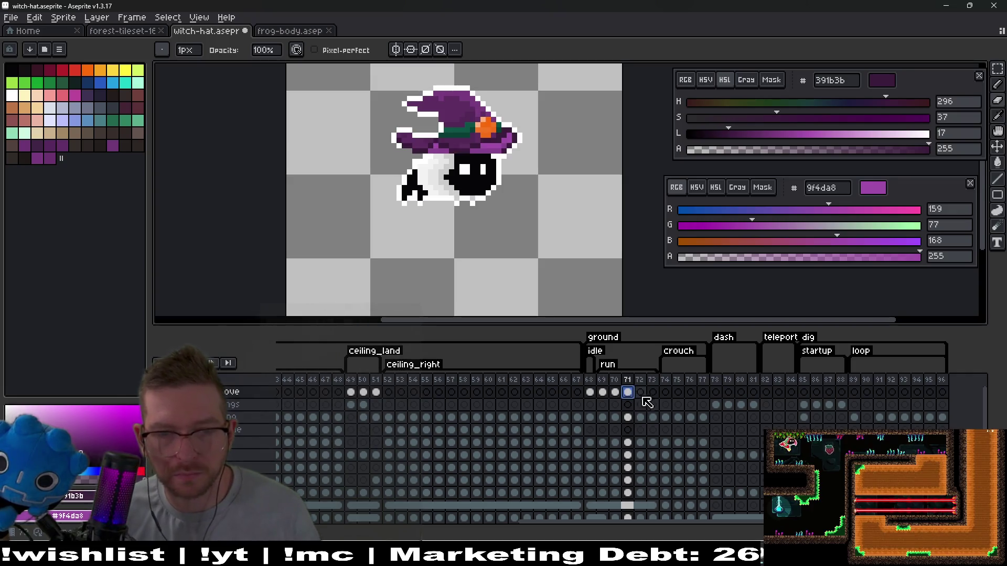
key(Right)
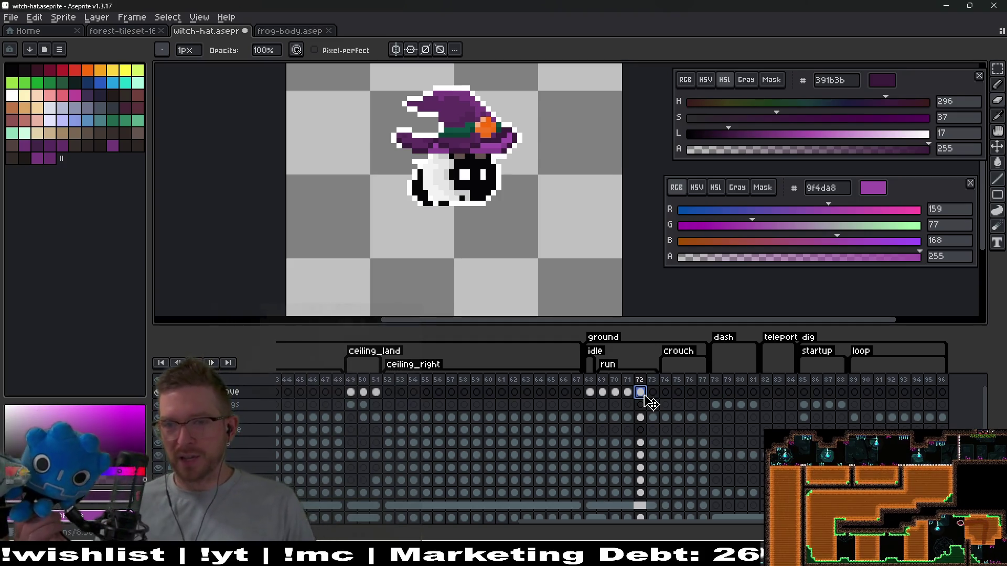
scroll(446, 182, up, 3)
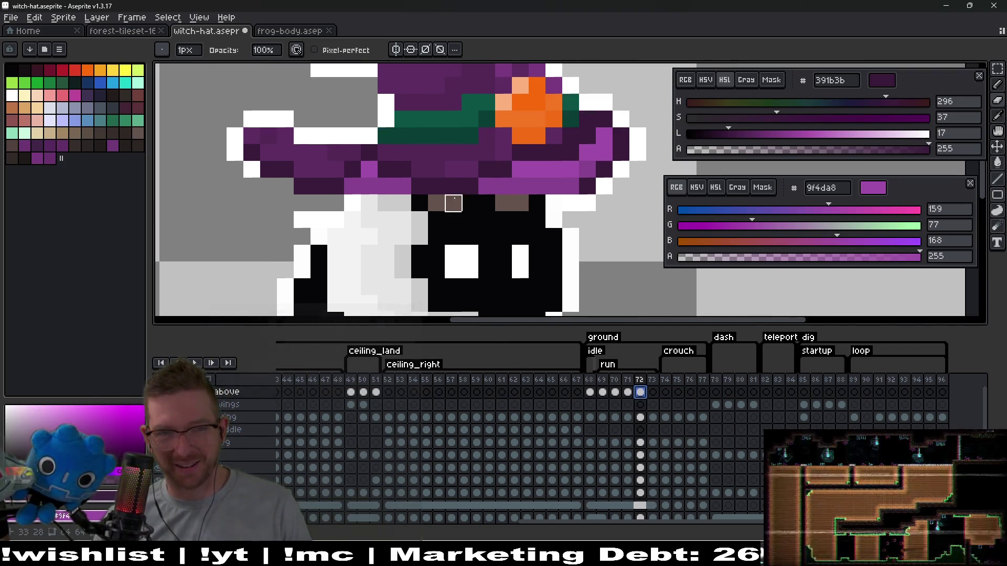
scroll(524, 175, down, 2)
Step: Try moving the hat_above layer down one pixel, undo it, and return to frame 71
key(v)
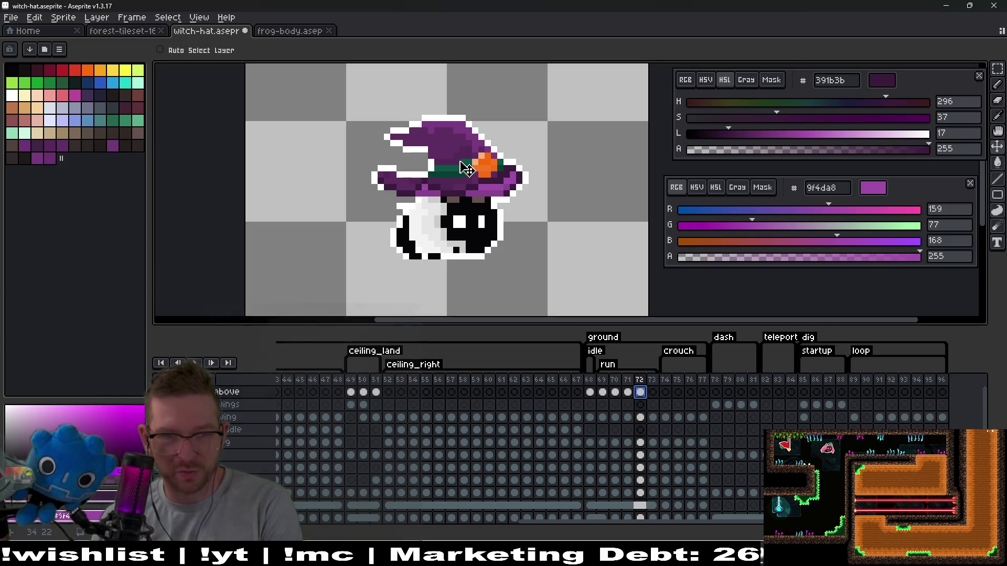
click(466, 169)
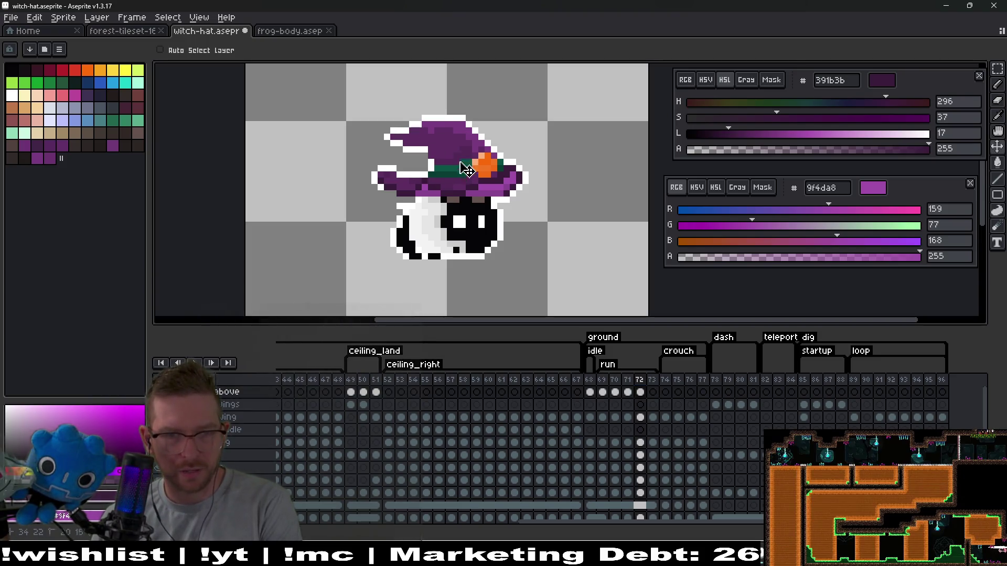
mouse_move(466, 168)
mouse_down()
mouse_move(489, 175)
mouse_move(493, 151)
mouse_up()
key(ctrl+z)
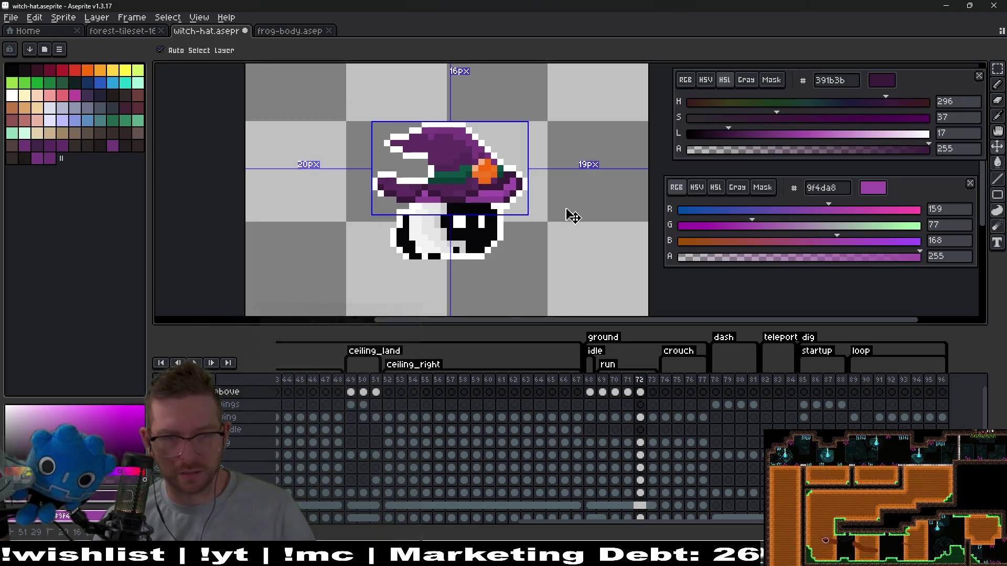
scroll(464, 209, up, 2)
key(e)
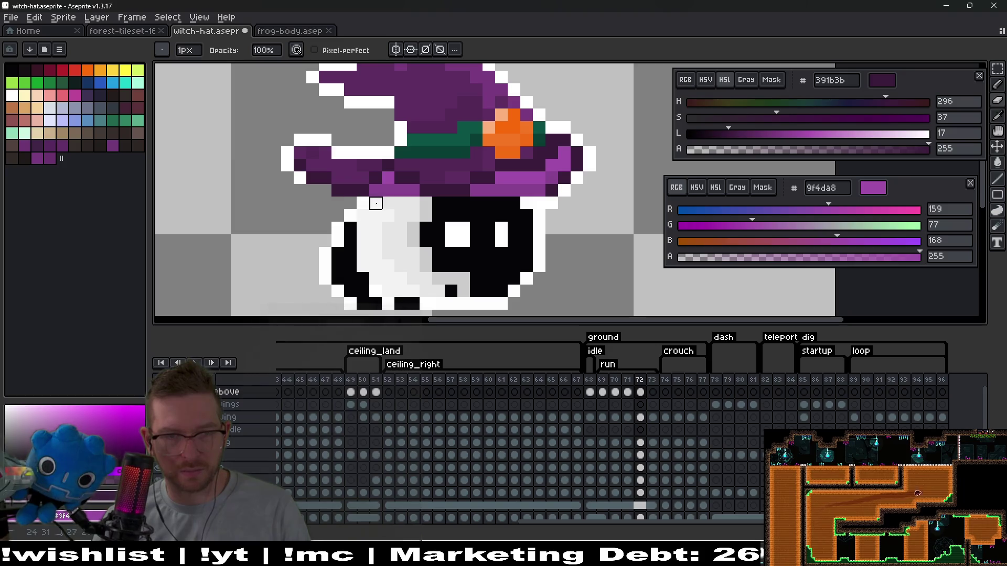
key(Left)
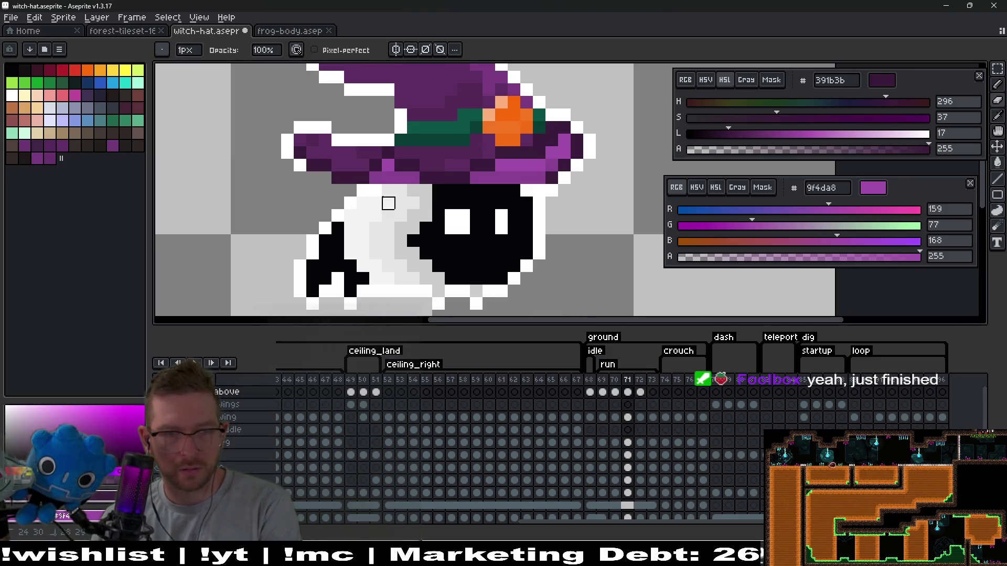
Step: Switch between the wings and hat_above layers and flick through frames 69–73, settling on frame 72
key(Down)
key(Up)
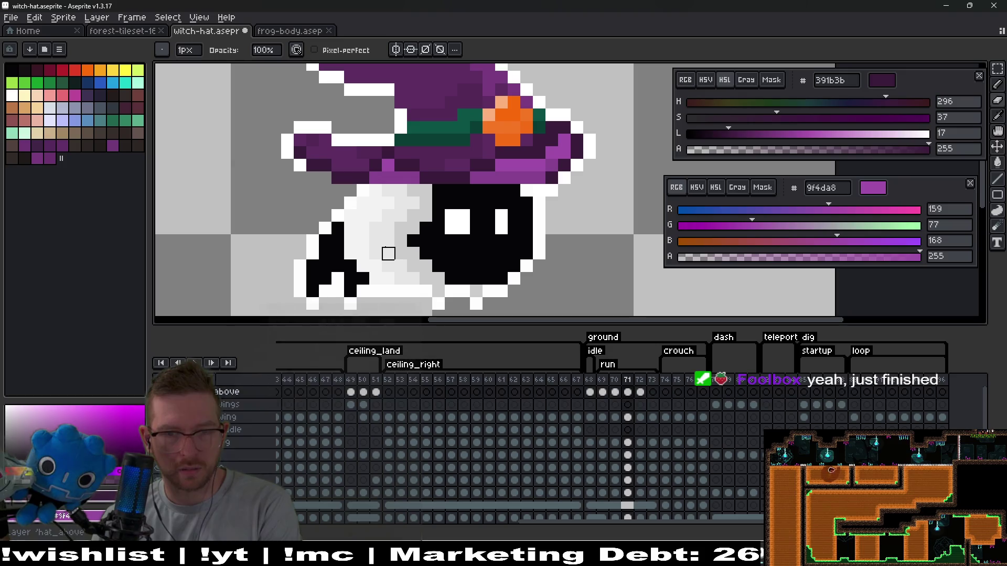
key(Left)
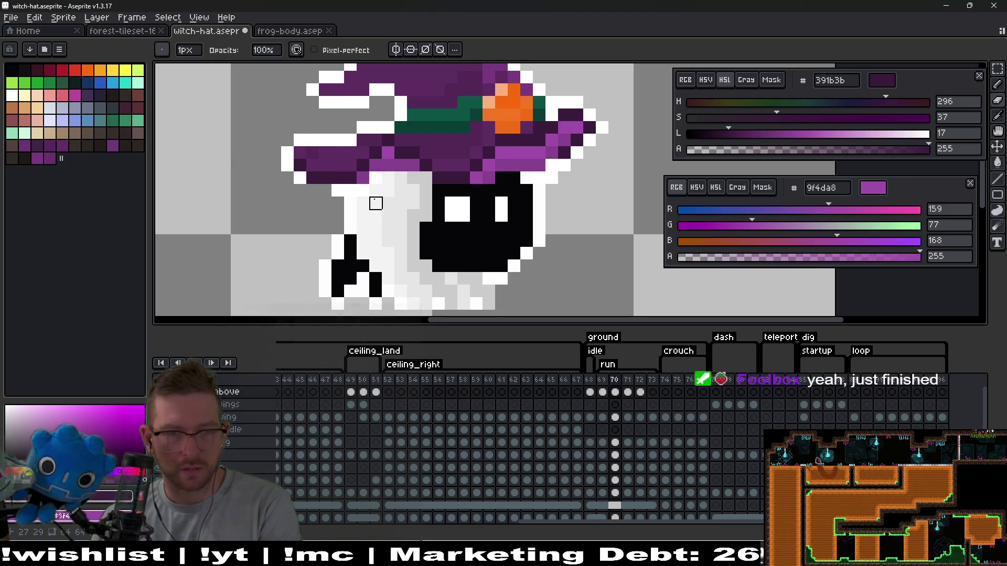
key(Left)
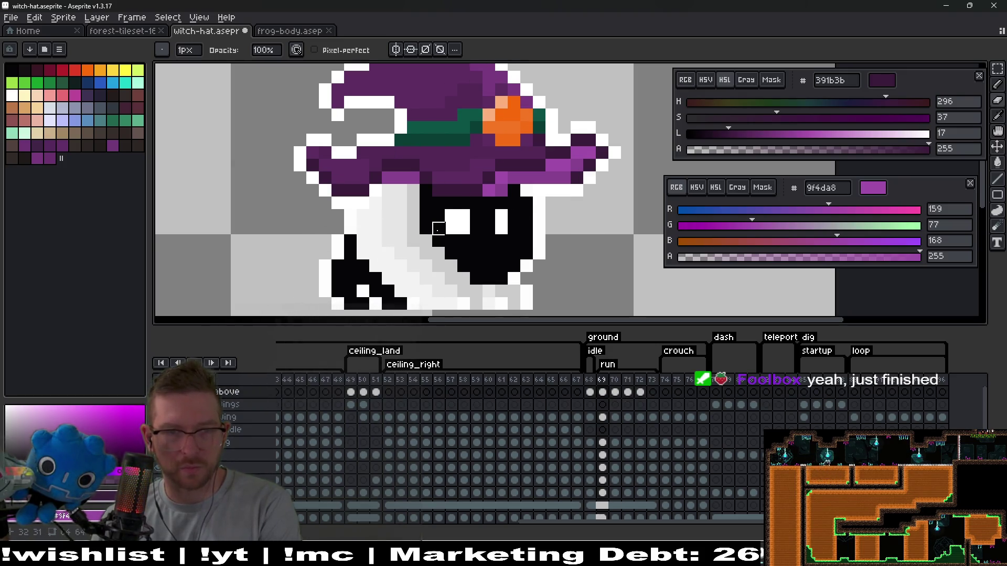
key(Left)
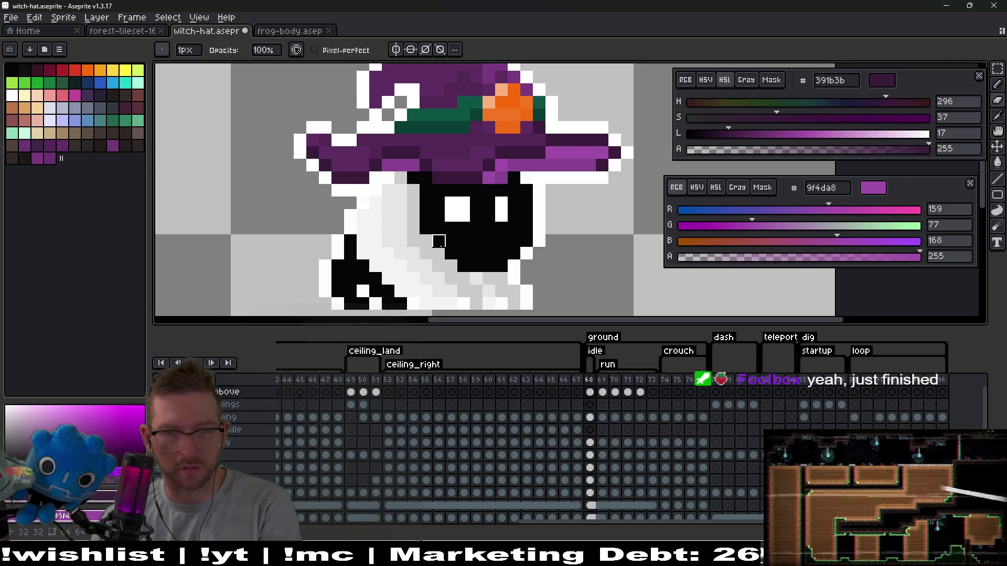
key(Right)
key(Right)
key(Right)
key(Right)
scroll(415, 179, down, 7)
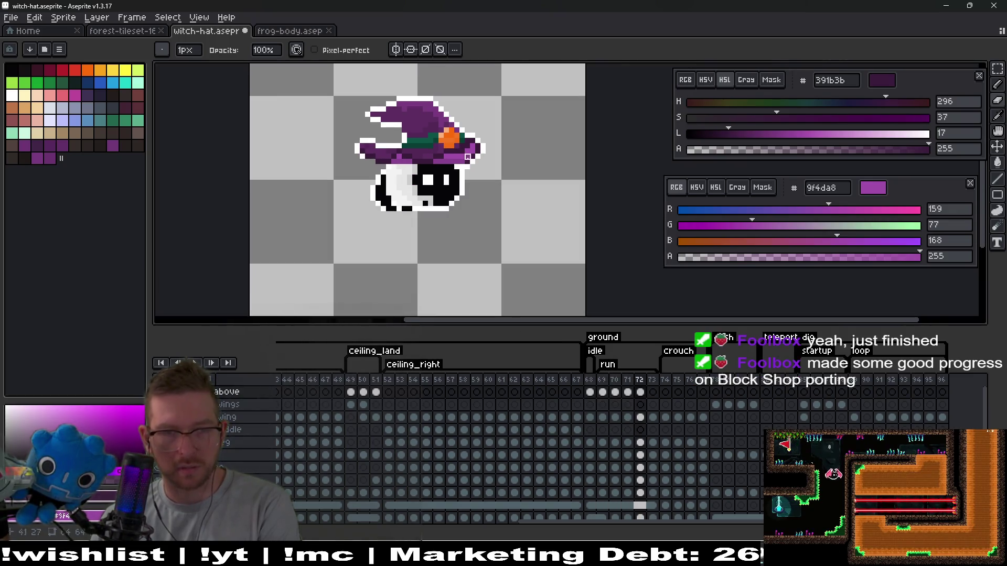
key(Right)
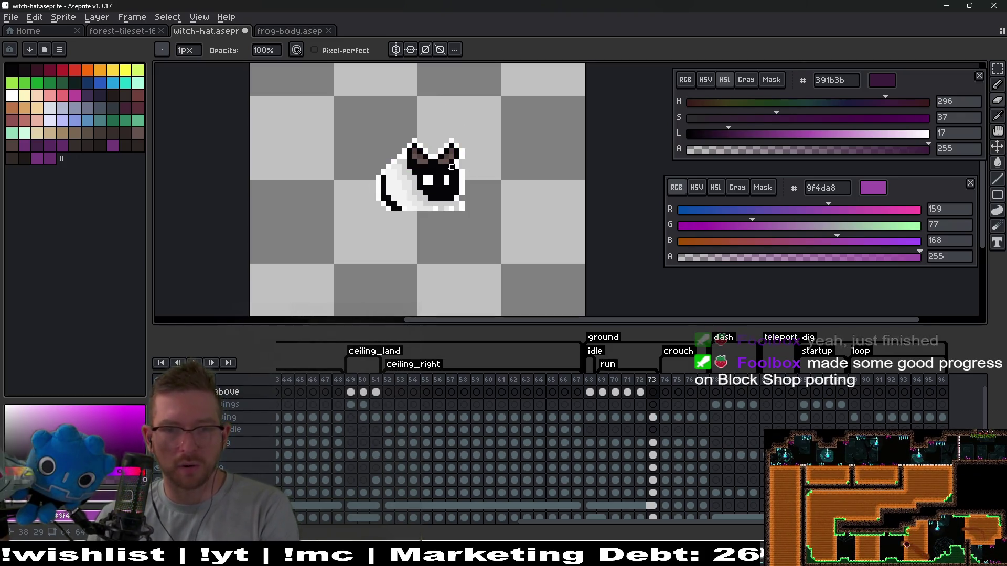
key(Left)
scroll(430, 199, up, 2)
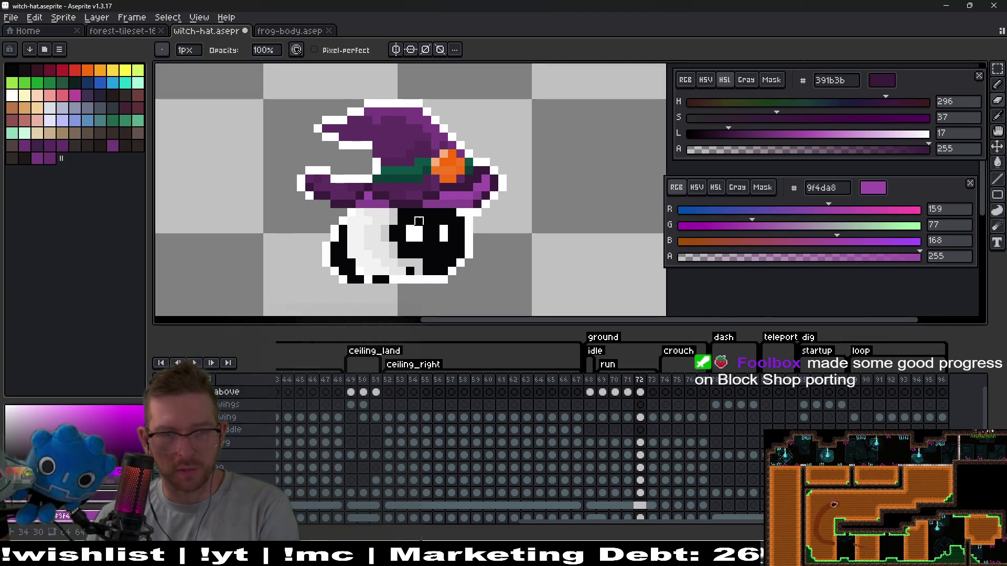
Step: Pick dark purple 532857 from the brim and paint two pixels at its left tip
scroll(335, 196, up, 2)
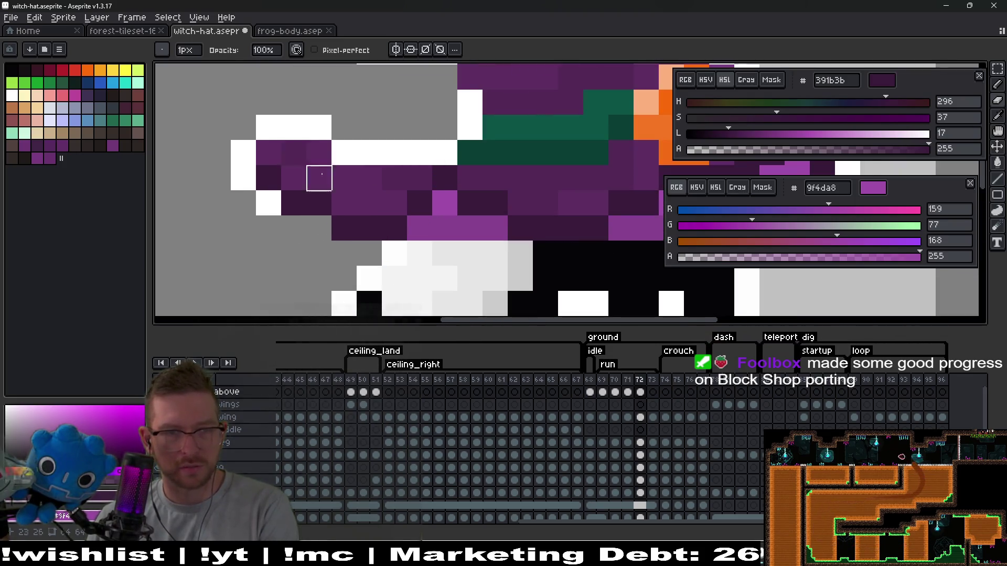
scroll(314, 175, up, 2)
alt+click(371, 176)
click(324, 179)
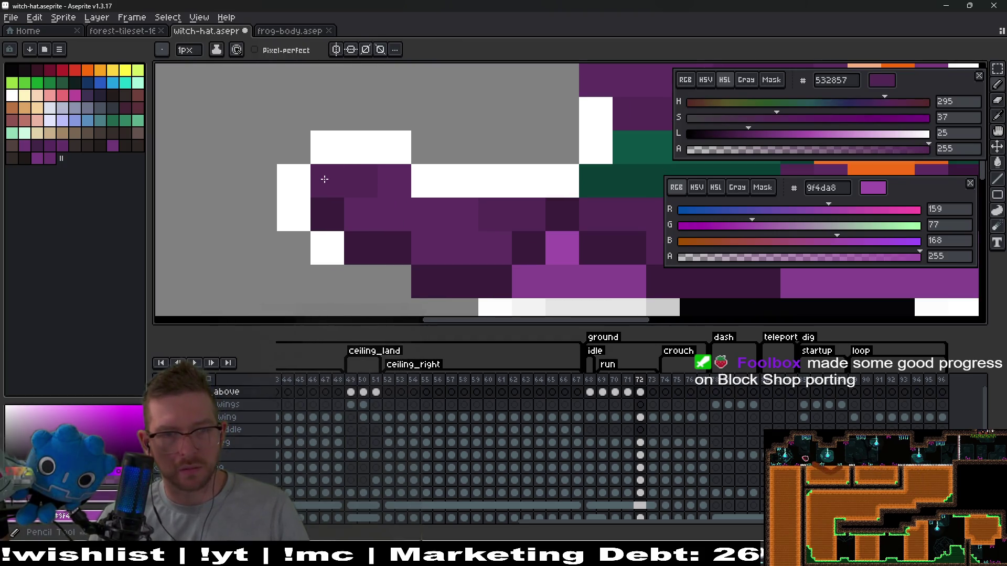
click(462, 181)
scroll(462, 181, down, 4)
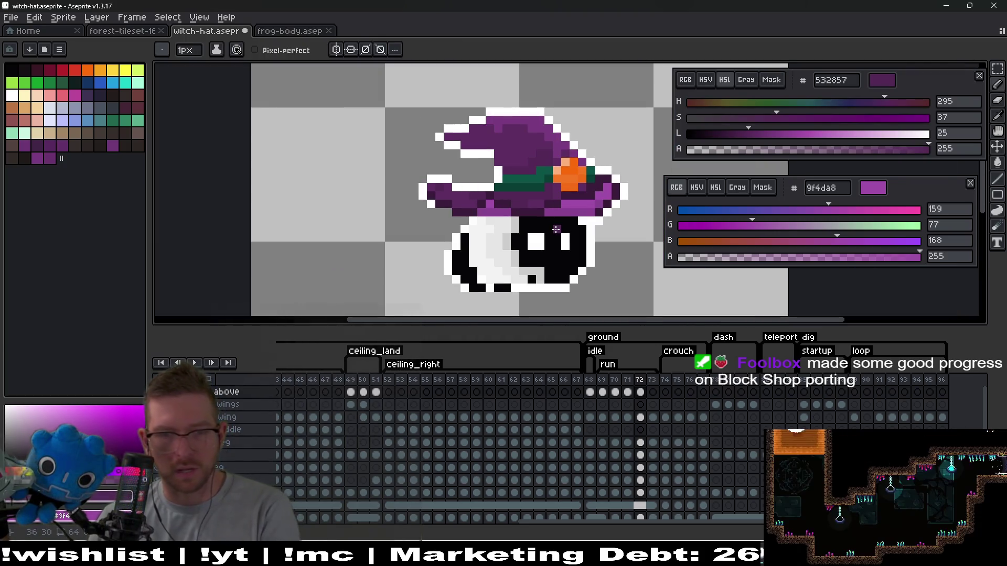
Step: Flip between frames 69–72 to compare the hat poses, ending on frame 72
key(Left)
key(Left)
key(Left)
key(Left)
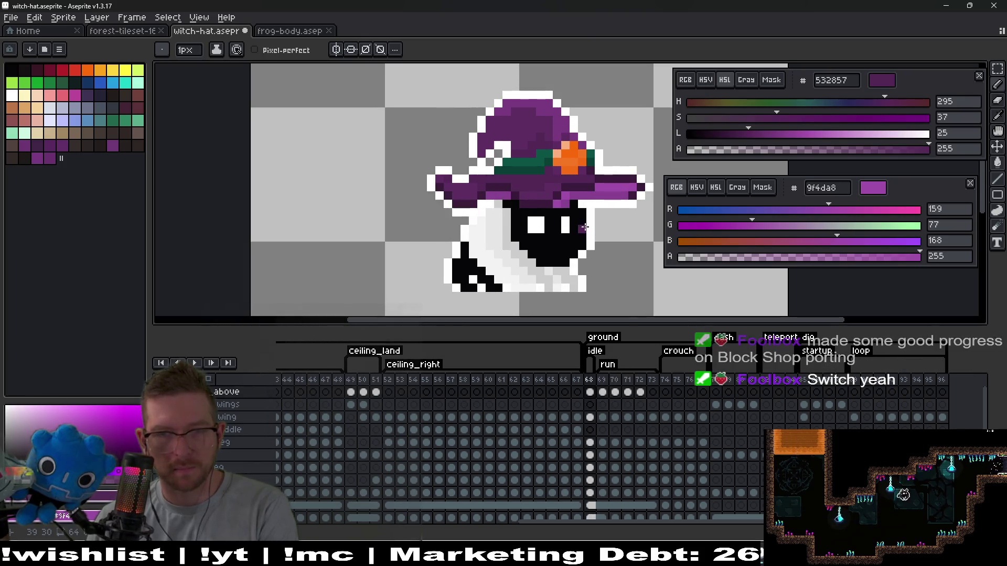
key(Right)
key(Right)
key(Right)
key(Right)
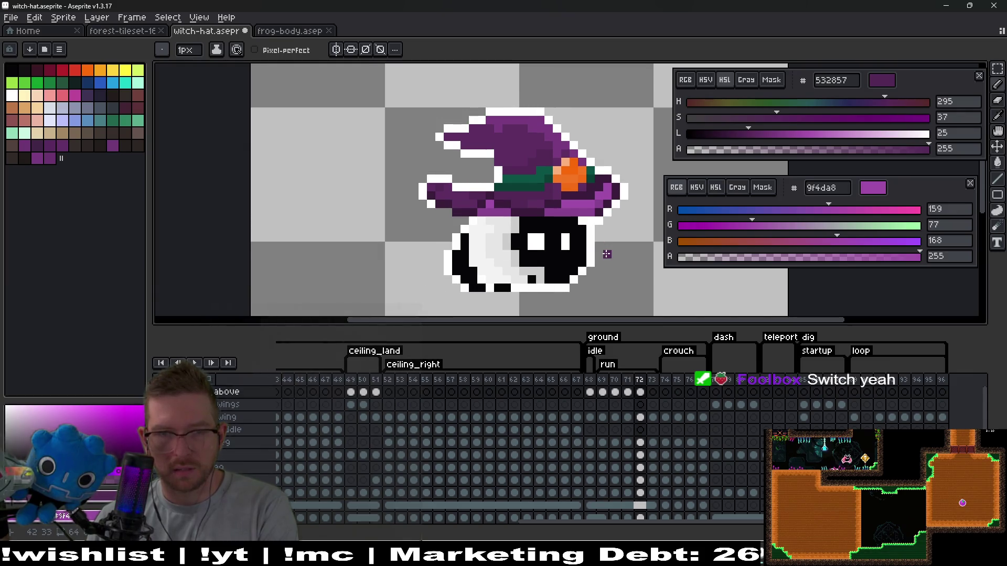
key(Left)
key(Right)
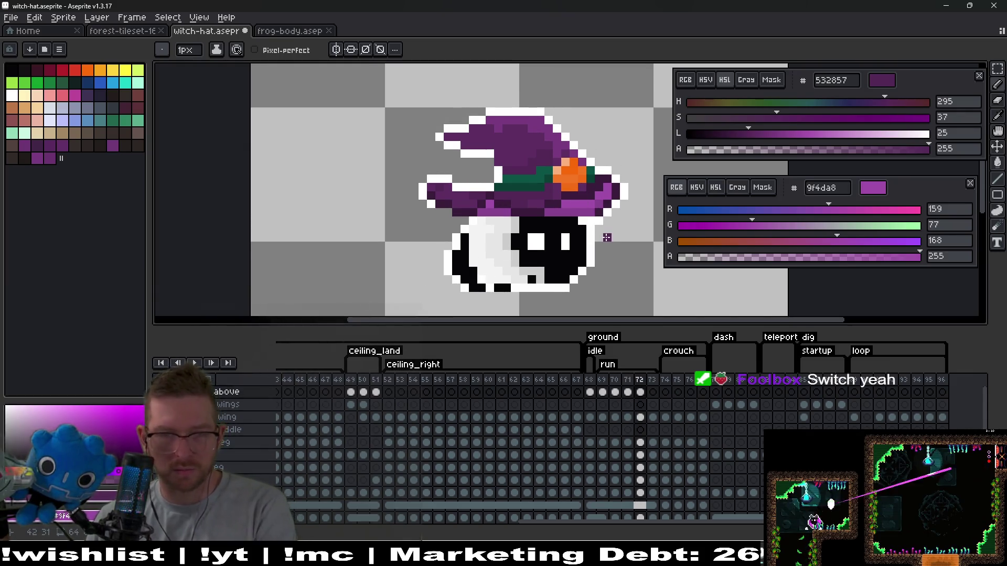
key(Left)
key(Left)
key(Left)
key(Right)
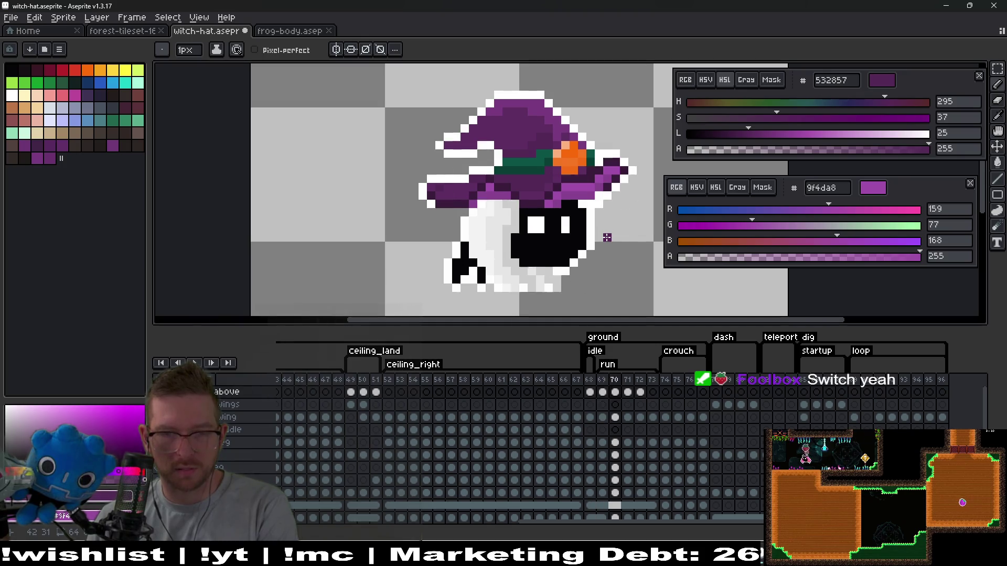
key(Right)
key(Right)
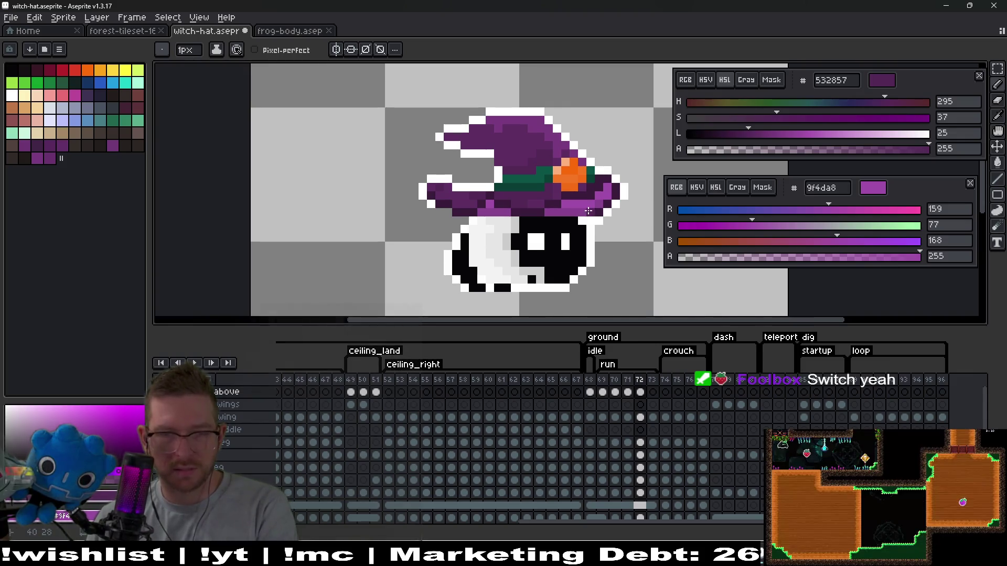
Step: Shift the hat down one pixel on frame 72 and compare it with neighbouring frames
key(v)
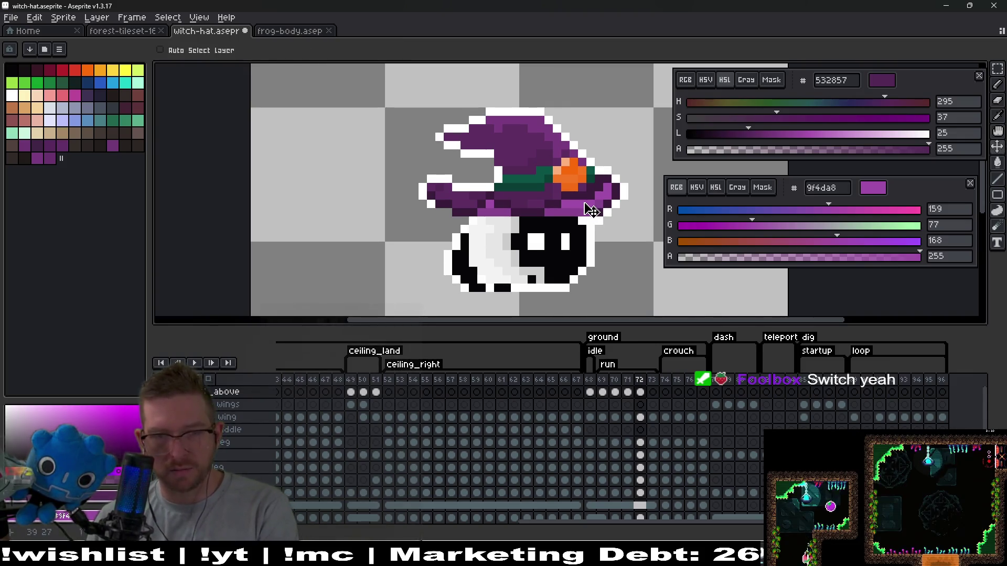
mouse_move(590, 210)
mouse_down()
mouse_move(582, 206)
mouse_move(592, 216)
mouse_up()
scroll(603, 247, down, 3)
key(Left)
key(Left)
key(Left)
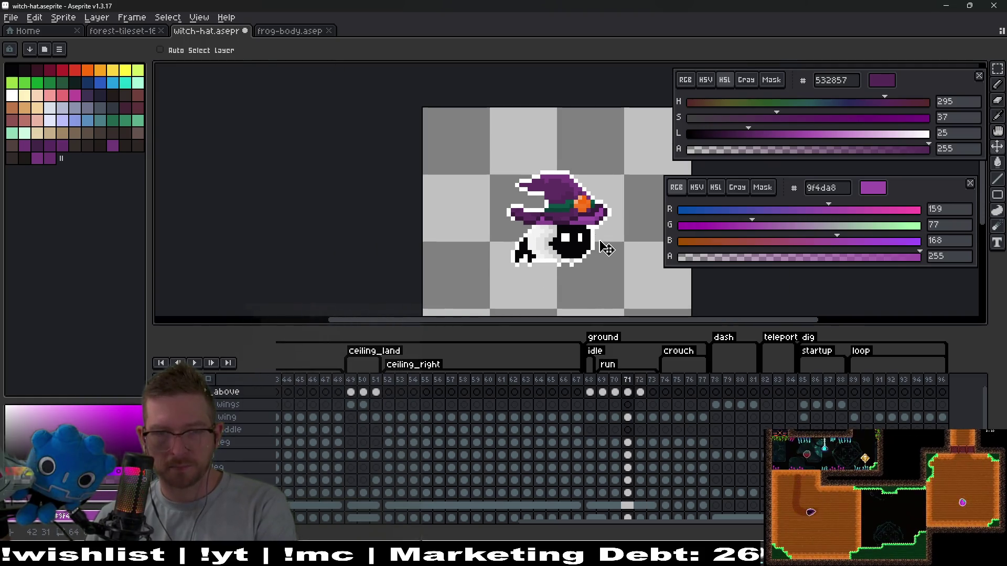
key(Right)
key(Right)
key(Right)
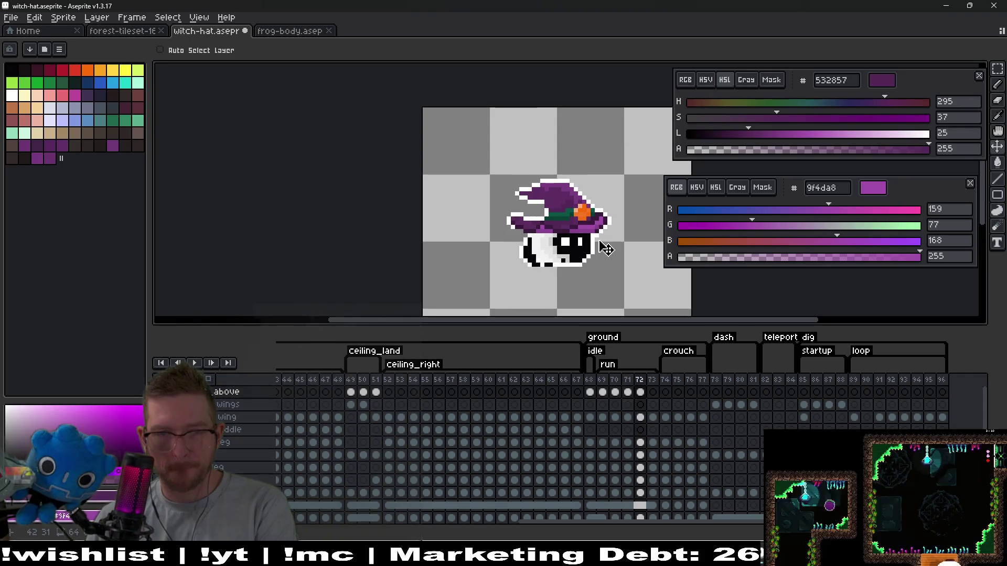
key(Right)
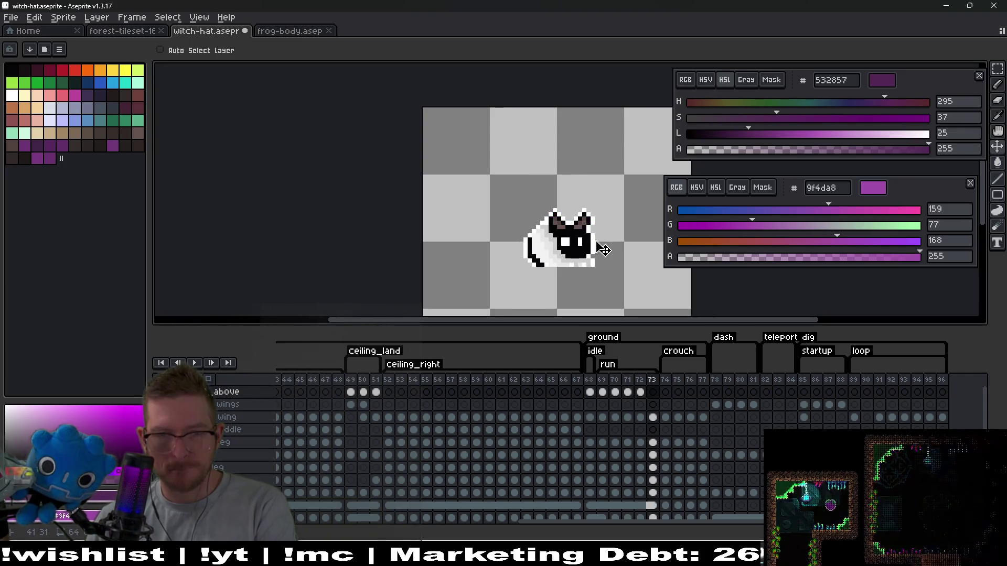
key(Left)
Step: Extend the frame 72 hat cel onto frame 73
scroll(602, 250, up, 1)
scroll(602, 250, up, 1)
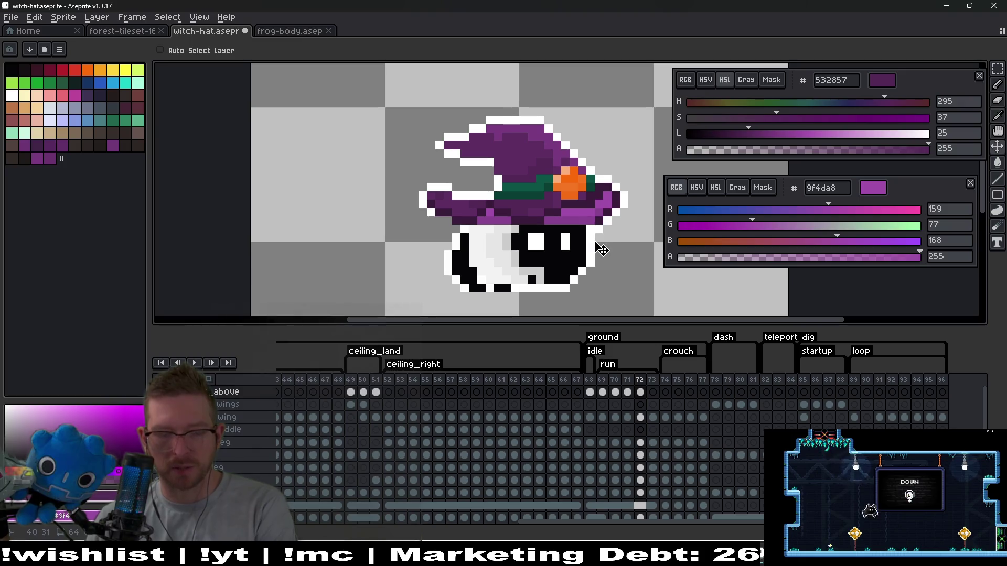
click(640, 393)
drag(654, 398, 651, 392)
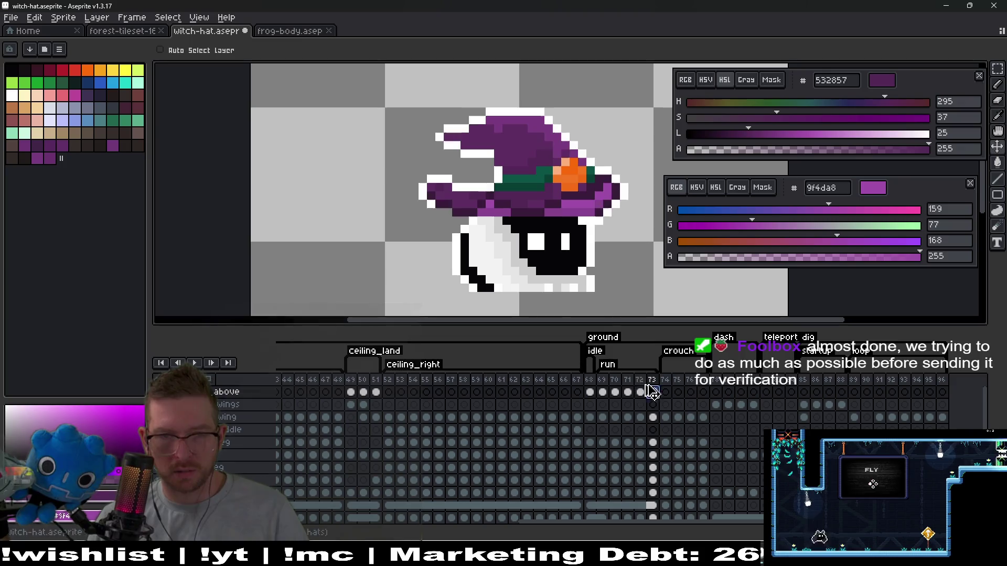
Step: Nudge the frame 73 hat one pixel right and down, then play the animation
drag(587, 210, 581, 213)
key(Left)
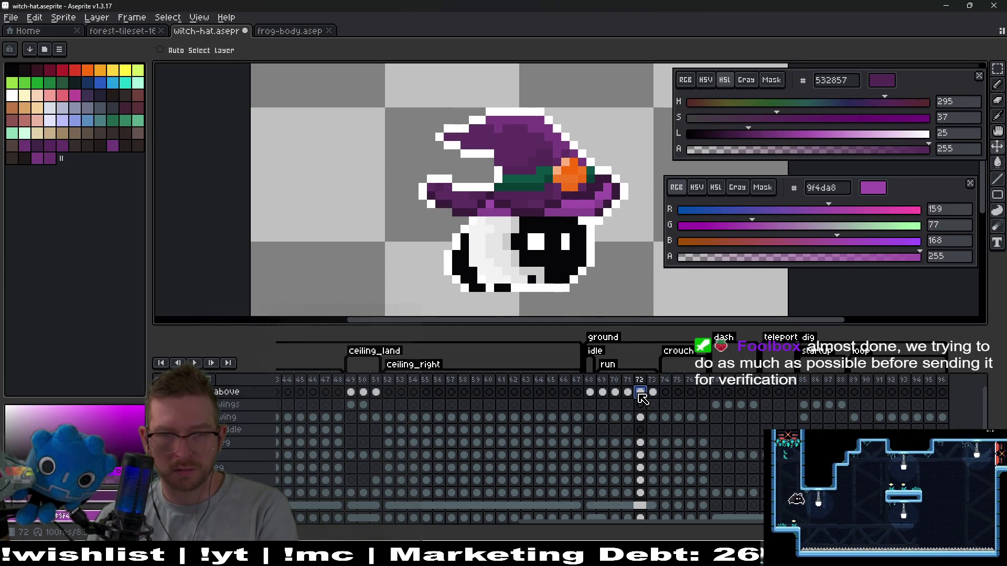
key(Right)
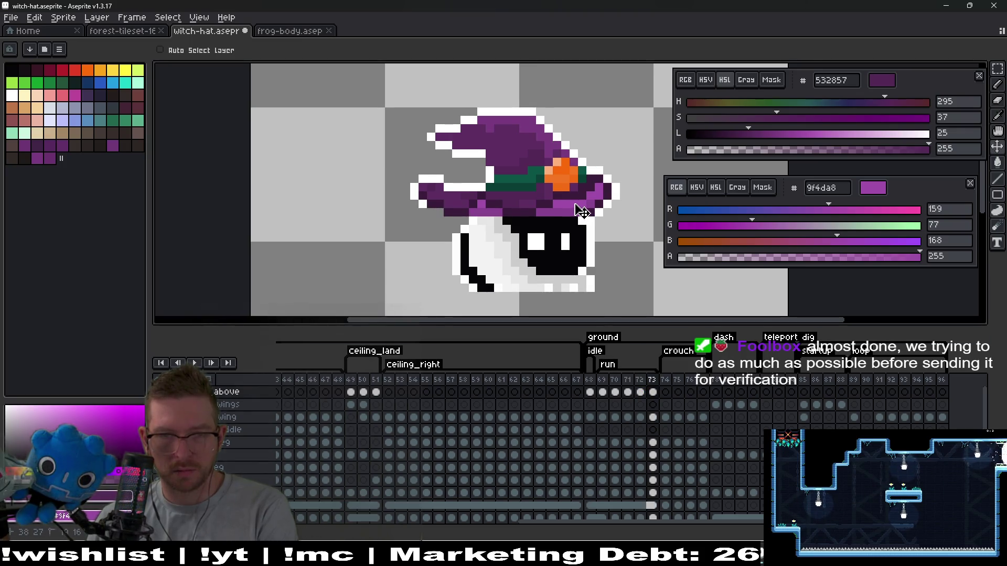
drag(580, 211, 590, 220)
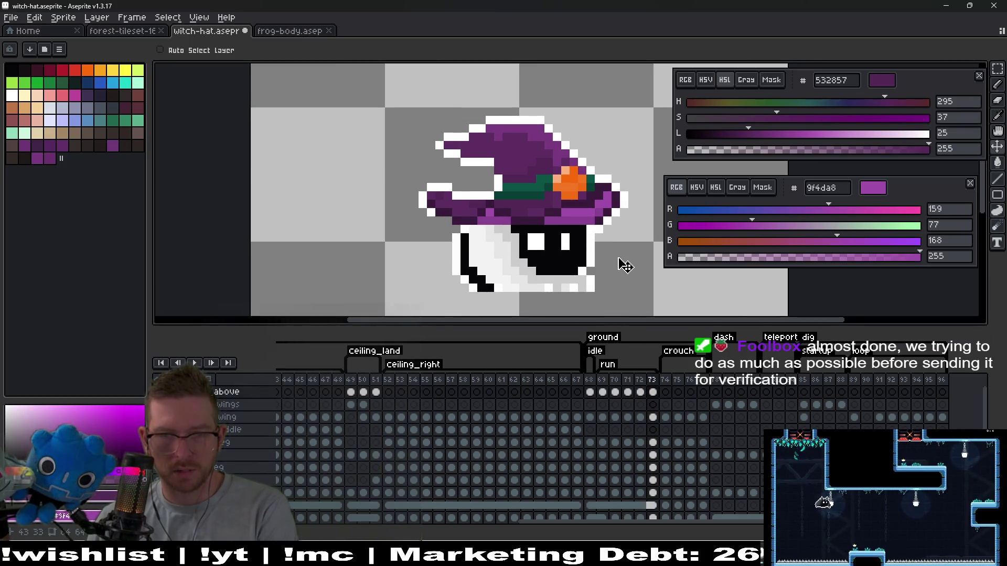
scroll(624, 265, down, 4)
click(194, 363)
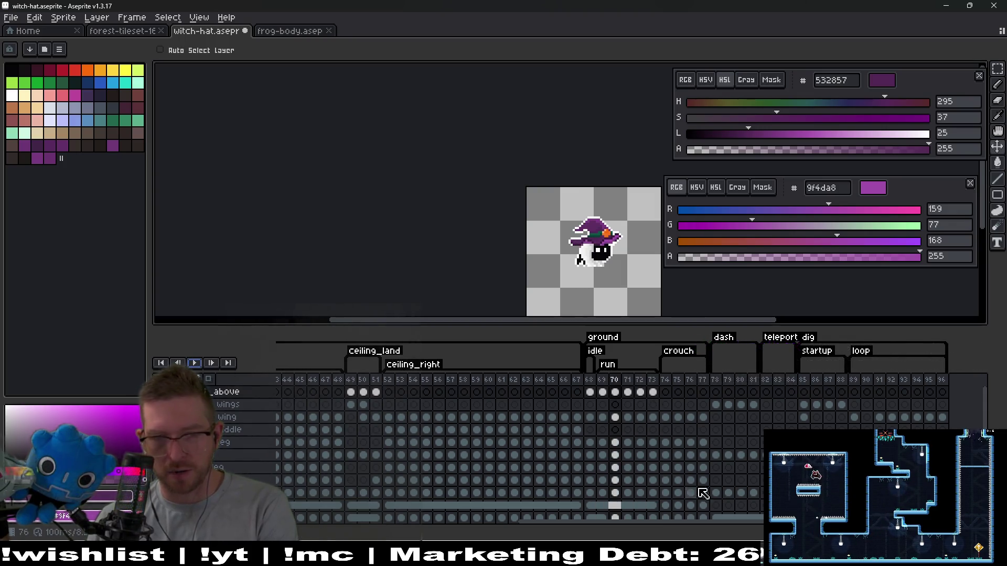
Step: Stop playback, step to frame 73, replay the animation, and stop it again
scroll(616, 278, up, 4)
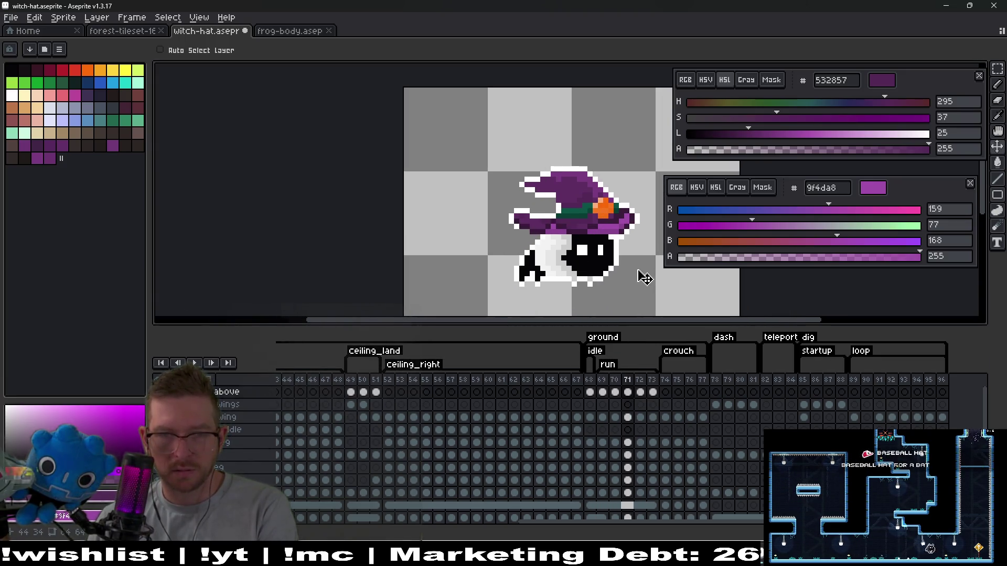
scroll(619, 251, up, 3)
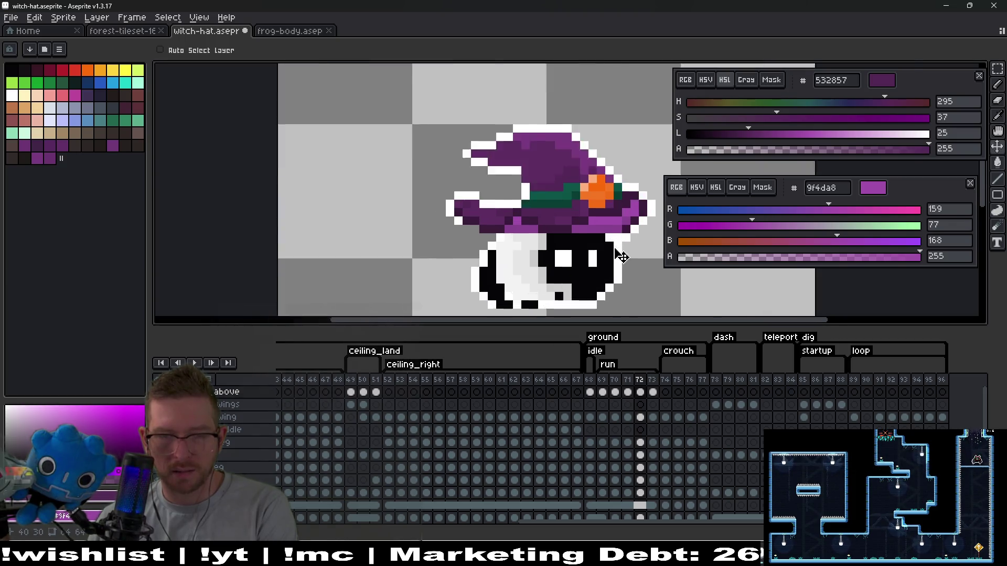
key(Return)
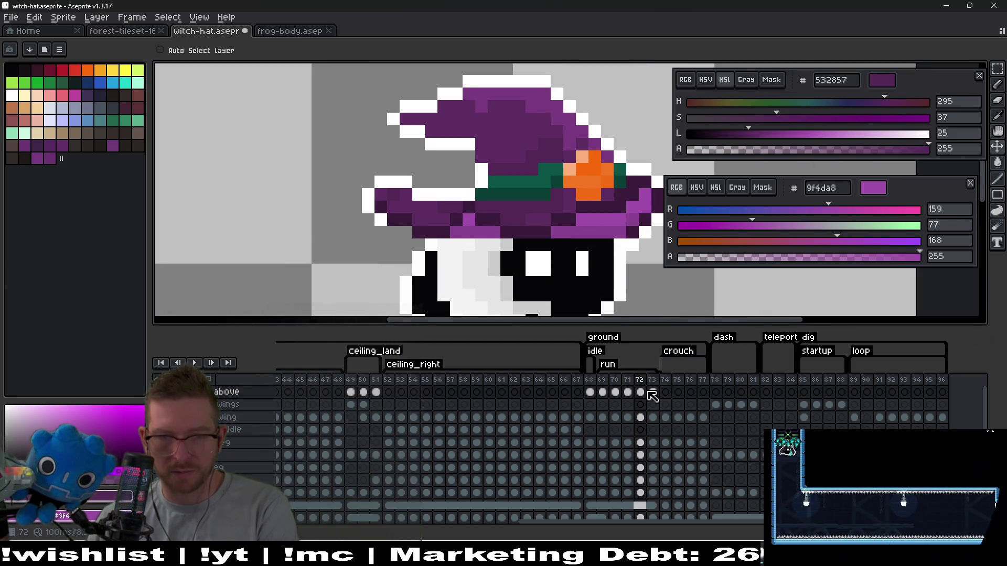
click(655, 393)
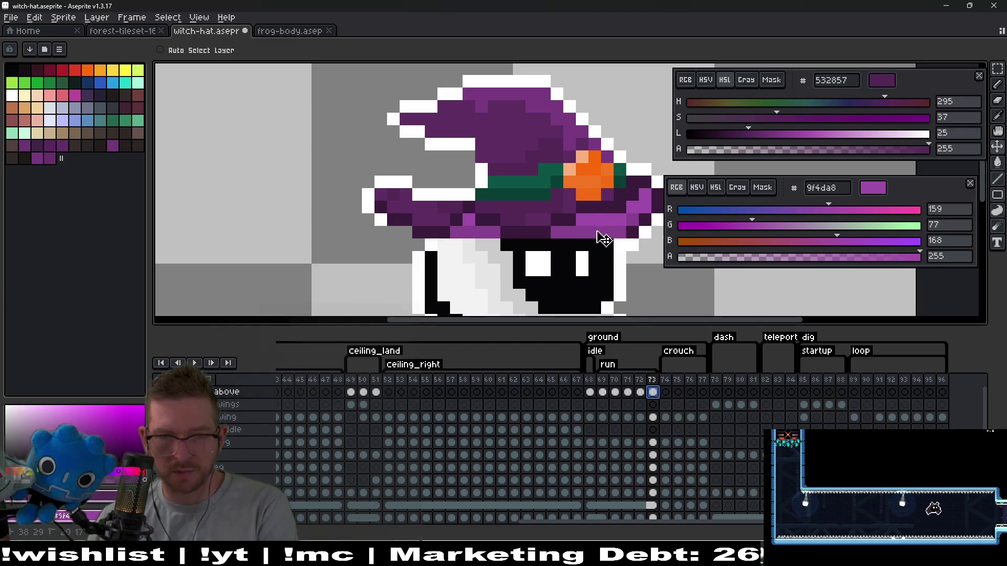
scroll(635, 272, down, 3)
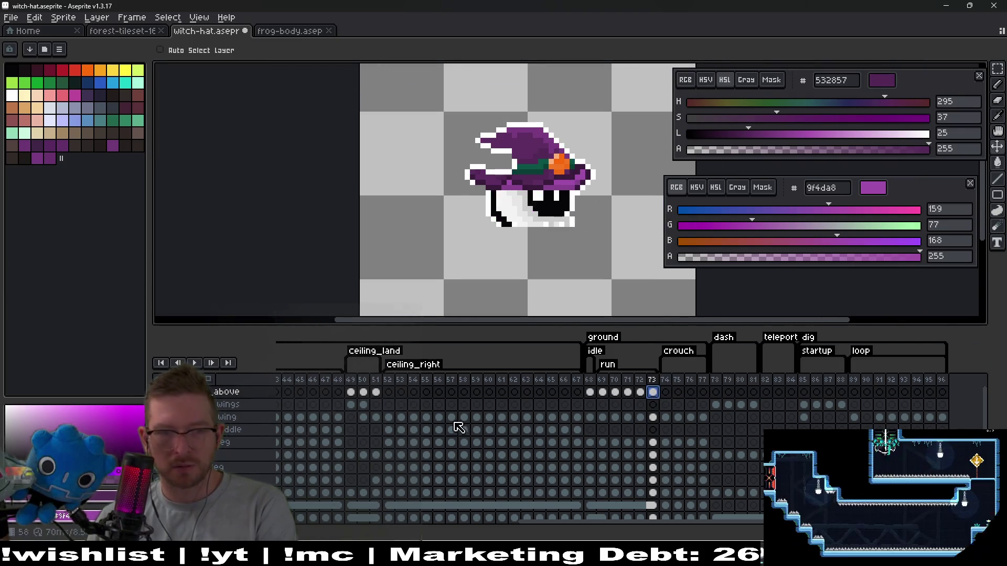
click(194, 362)
scroll(545, 248, down, 2)
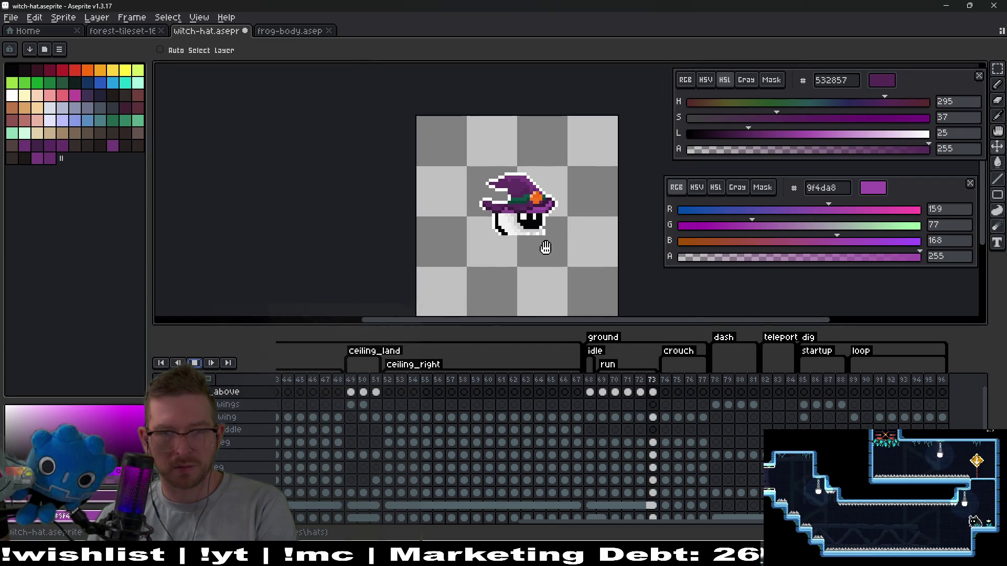
scroll(548, 249, down, 1)
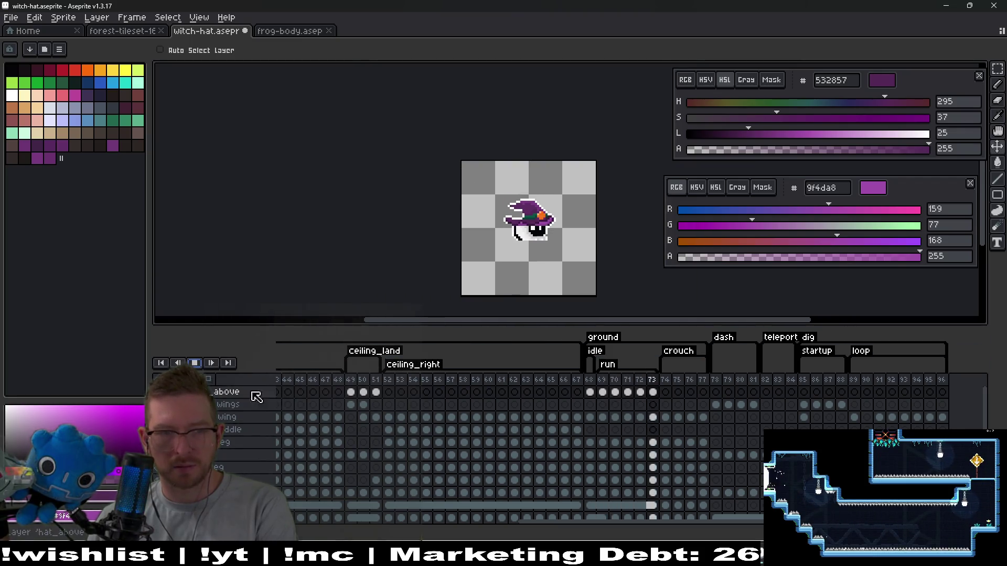
key(Return)
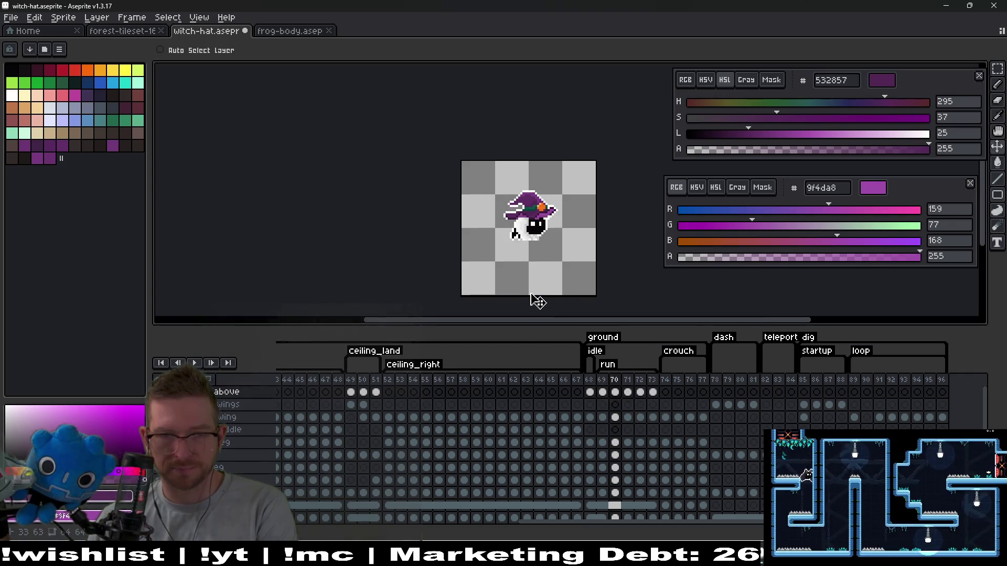
scroll(542, 263, up, 3)
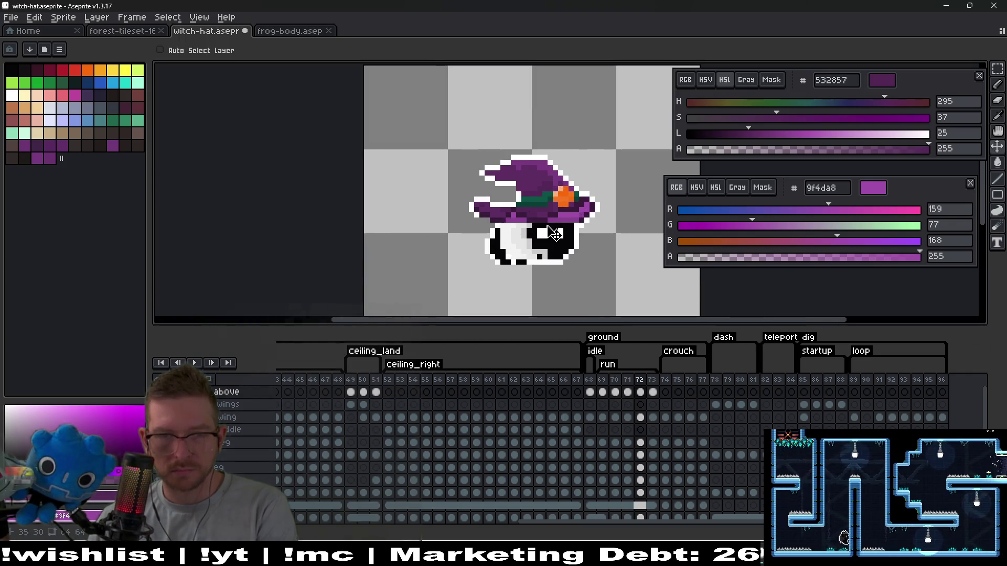
scroll(527, 212, up, 2)
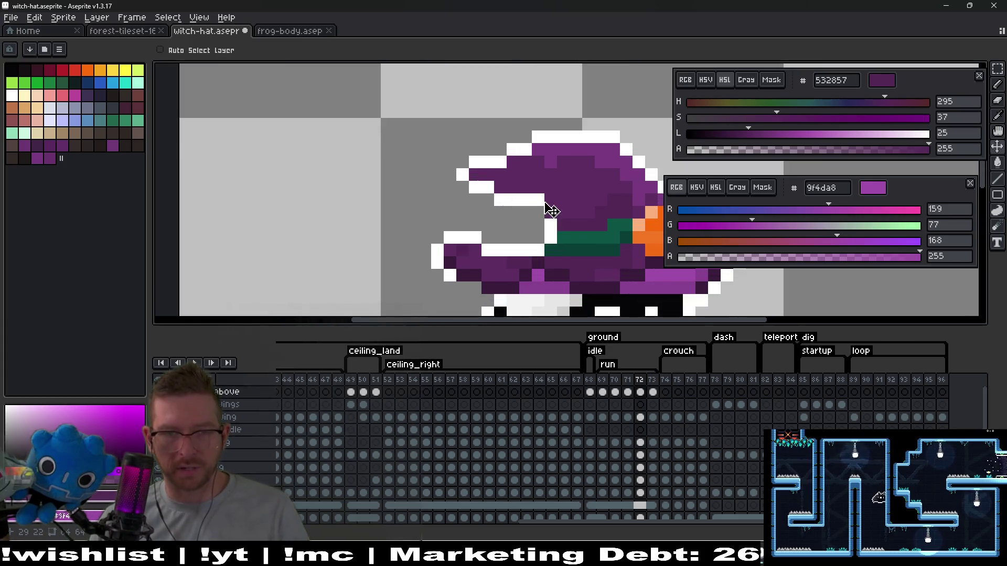
Step: On frame 72, move the selected hat-tip pixels so the left brim tip curls into a loop
key(m)
drag(472, 186, 513, 212)
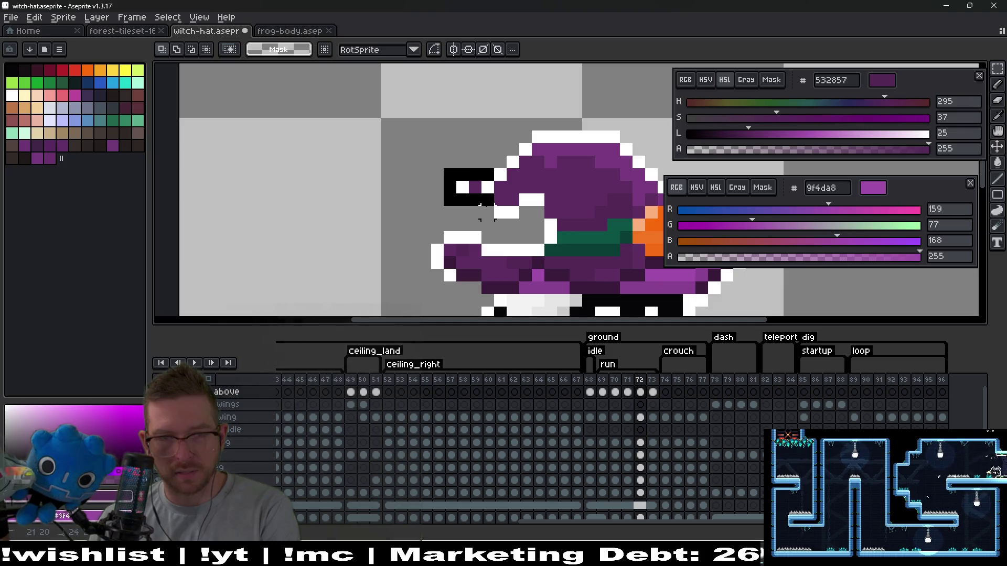
drag(475, 204, 472, 183)
click(562, 199)
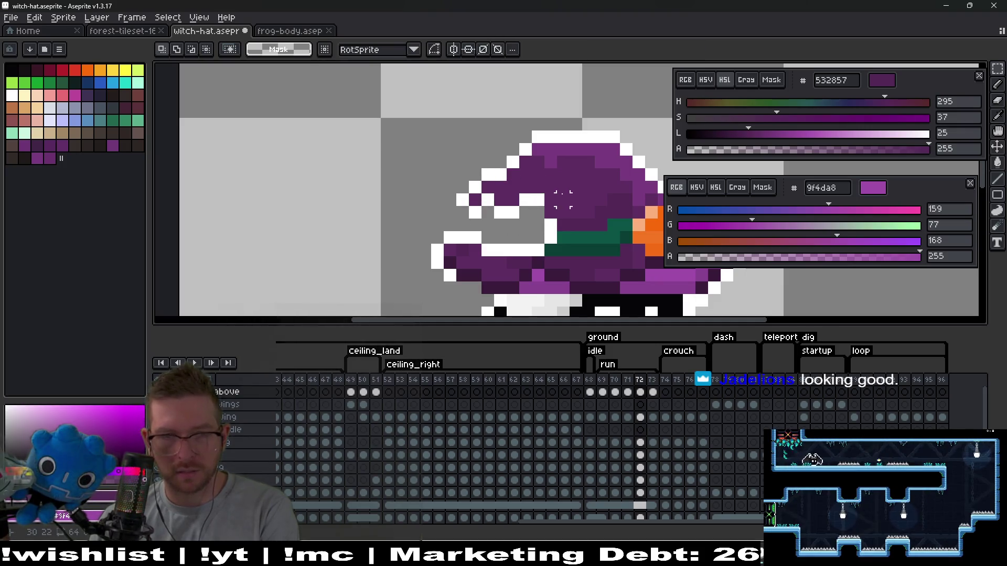
scroll(562, 200, down, 3)
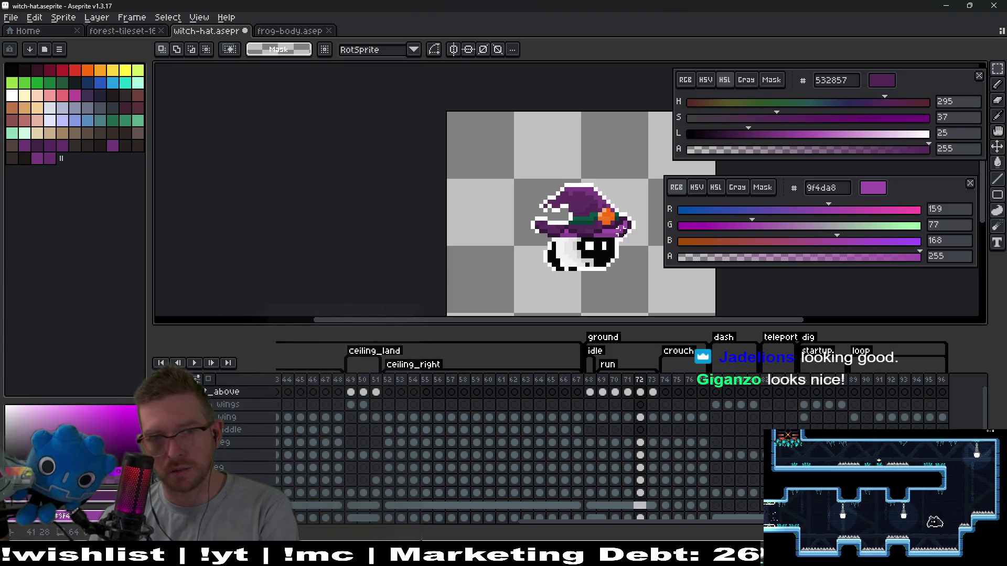
scroll(583, 215, up, 2)
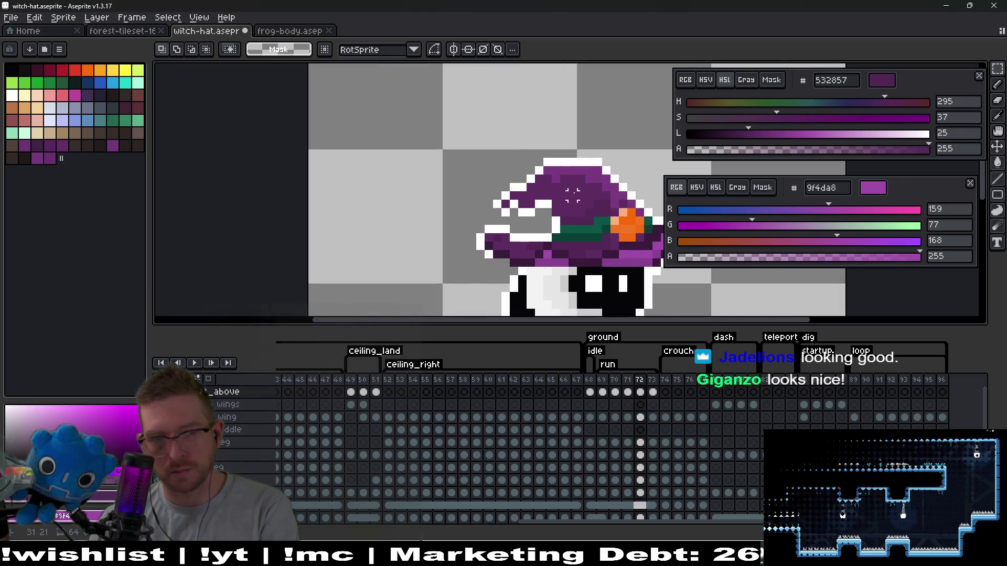
scroll(554, 231, up, 2)
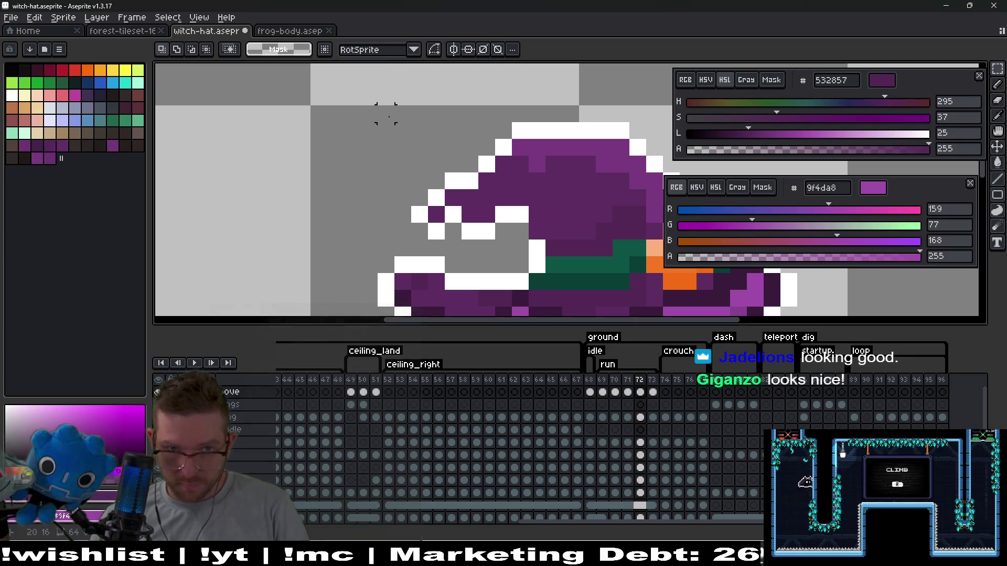
mouse_move(374, 103)
mouse_down()
mouse_move(516, 232)
mouse_move(531, 258)
mouse_up()
key(ctrl+d)
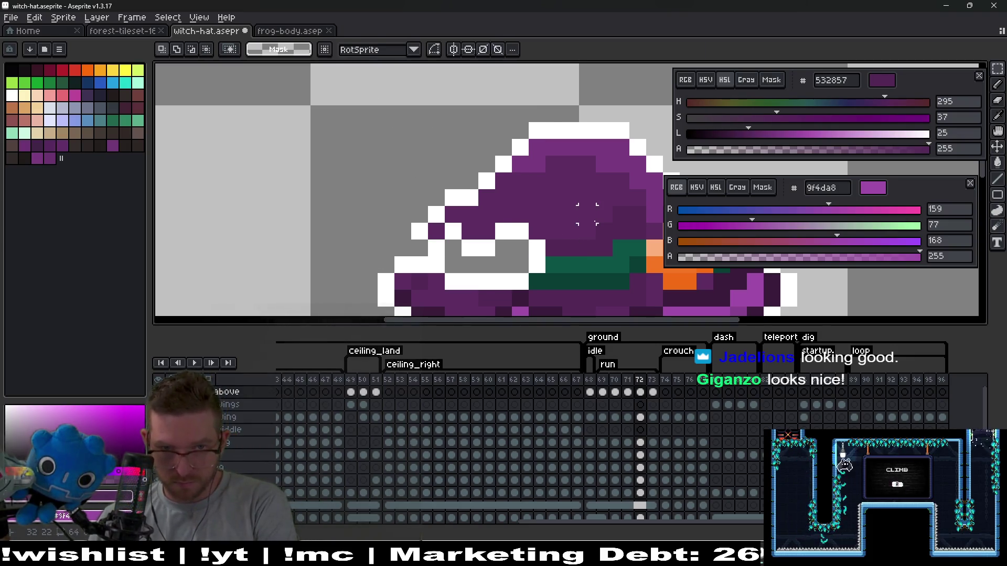
Step: Play the animation to review the reshaped hat tip
scroll(624, 247, down, 2)
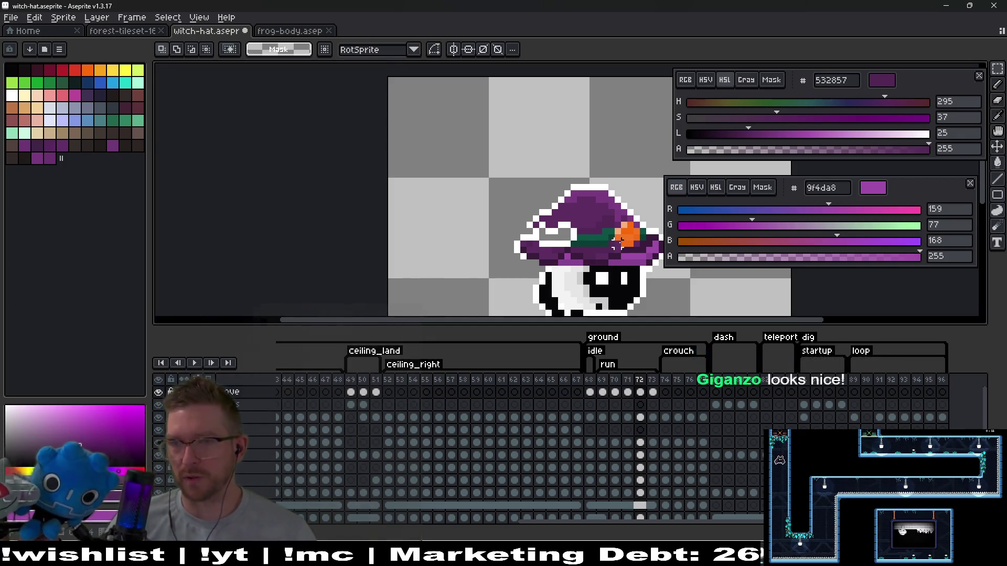
scroll(526, 221, up, 4)
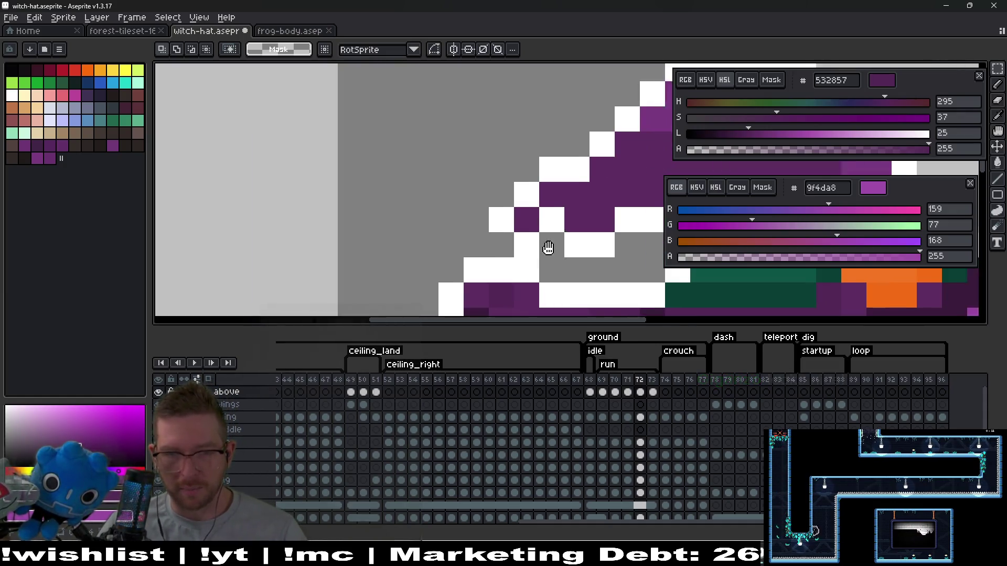
scroll(546, 247, down, 3)
key(Return)
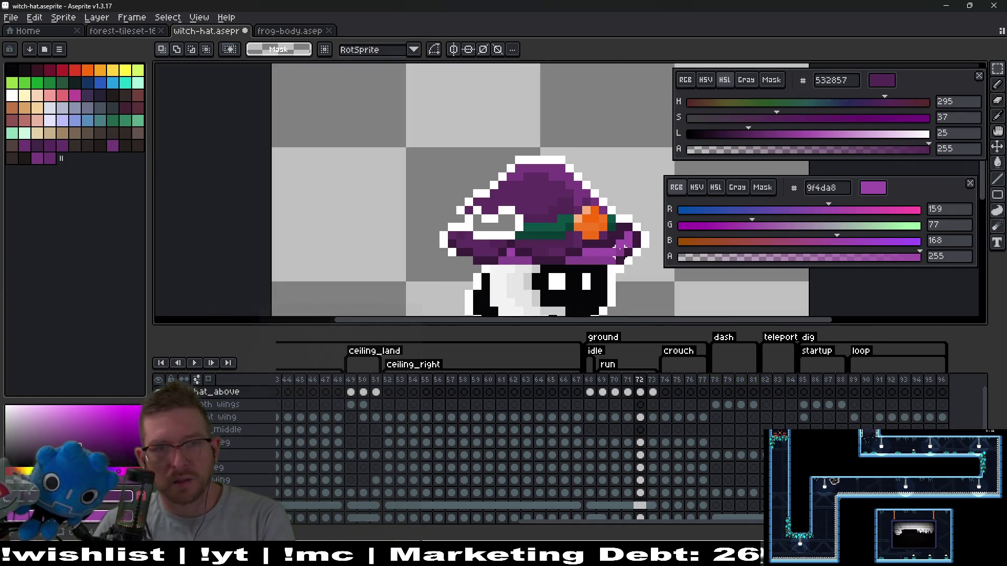
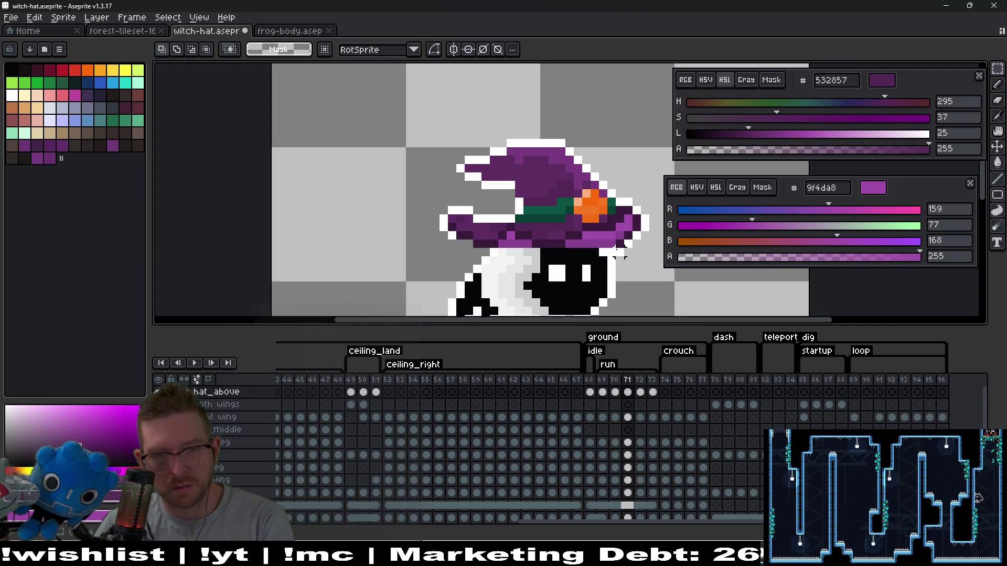
Step: On frame 72, trial-select a patch of the hat brim, cancel it, and recentre the hat in view
scroll(518, 155, up, 2)
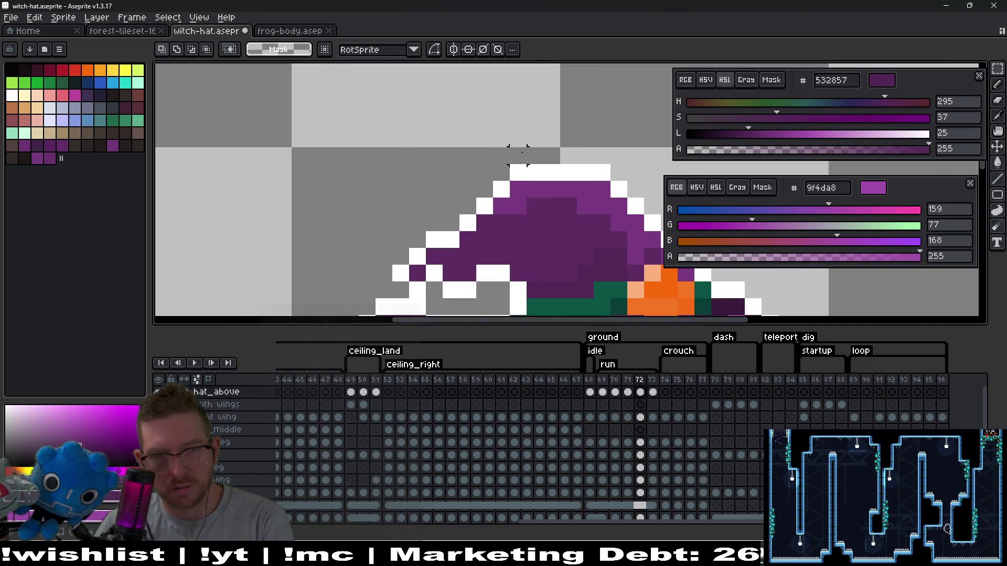
scroll(483, 172, down, 3)
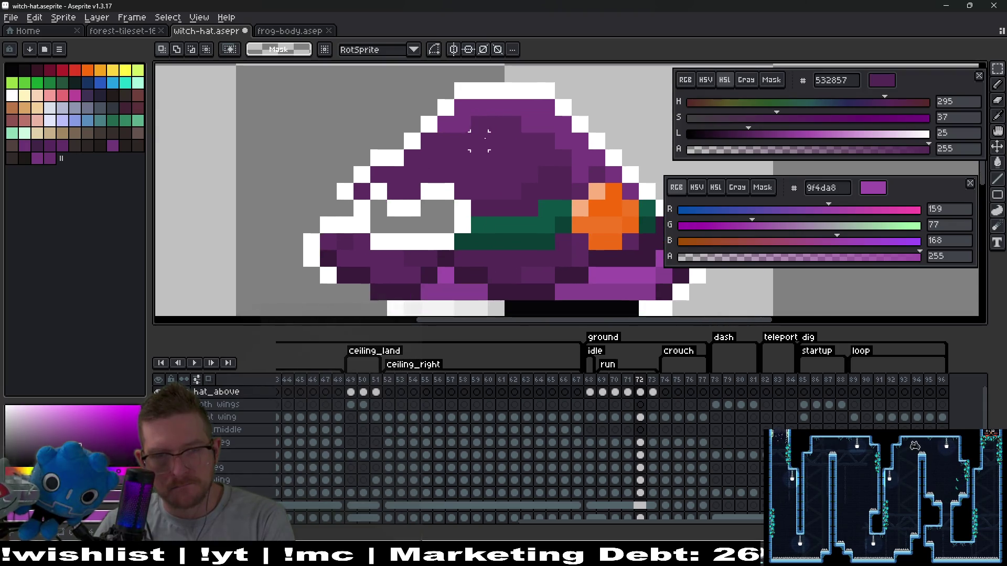
scroll(545, 158, down, 2)
key(Right)
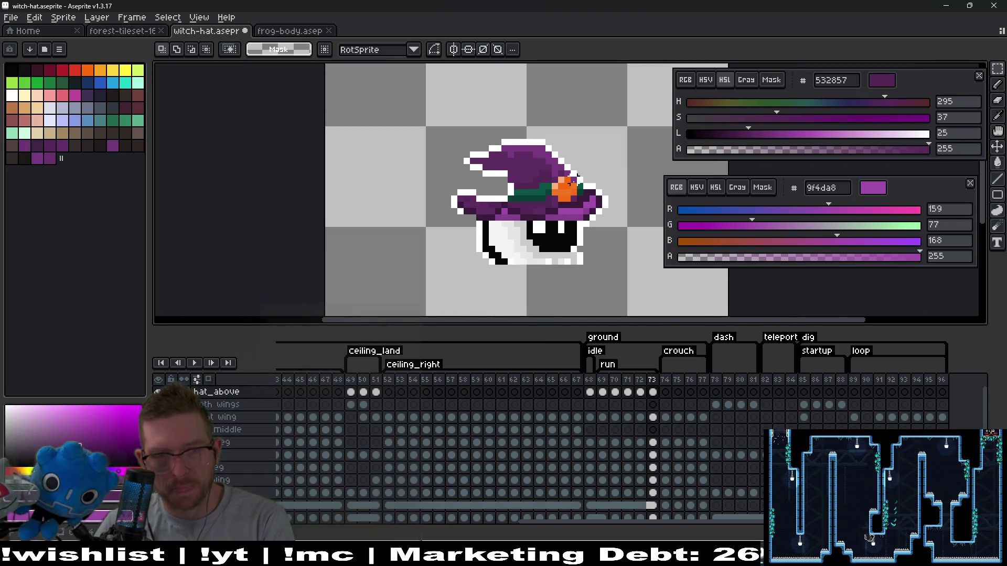
key(Left)
scroll(484, 217, up, 4)
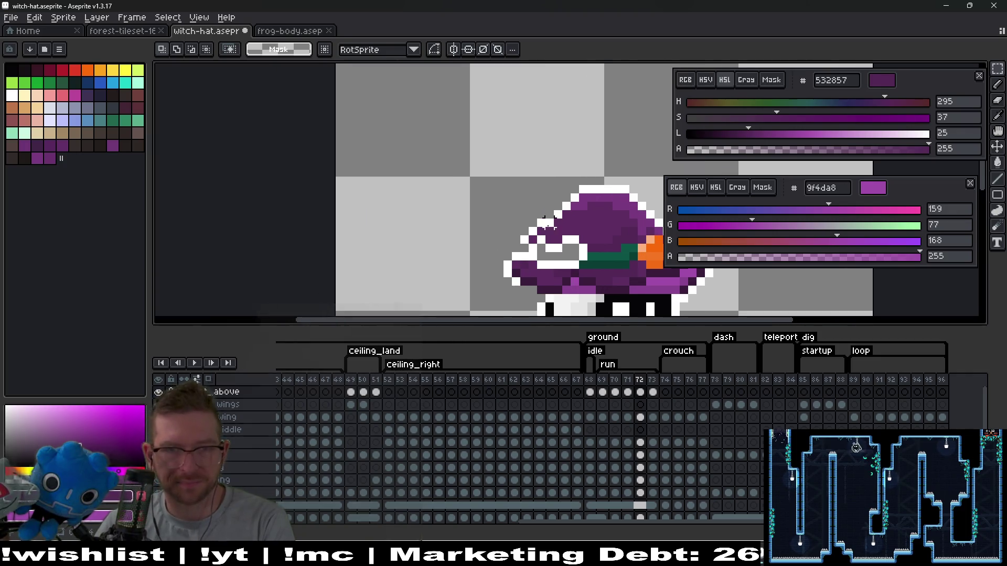
mouse_move(464, 212)
mouse_down()
mouse_move(540, 270)
mouse_move(540, 291)
mouse_up()
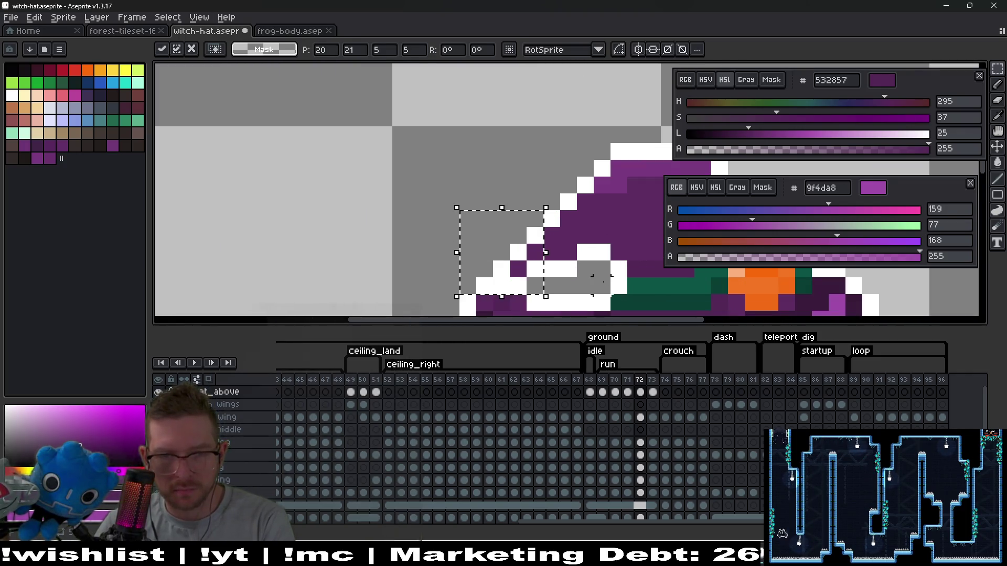
scroll(602, 281, down, 2)
key(Escape)
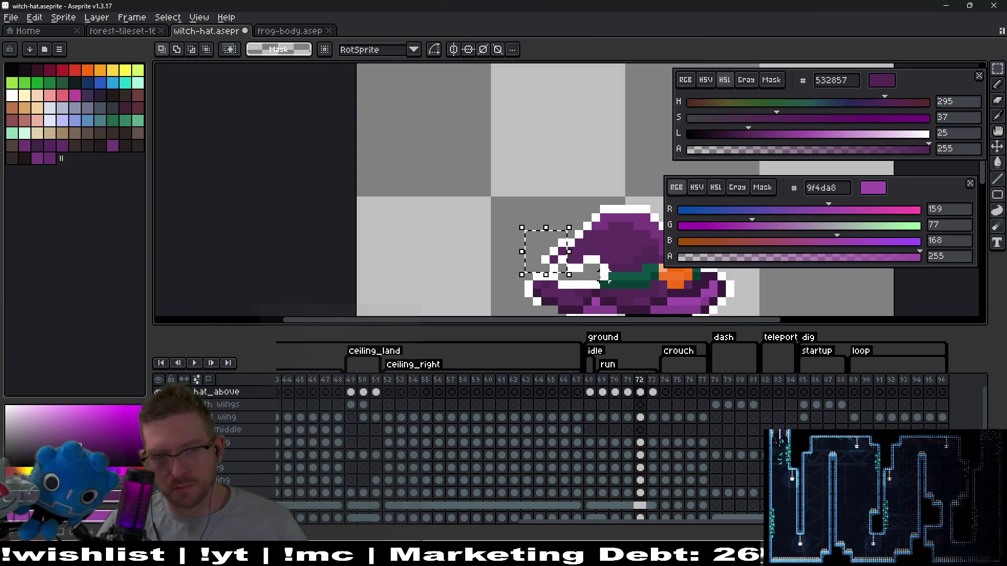
scroll(595, 276, down, 3)
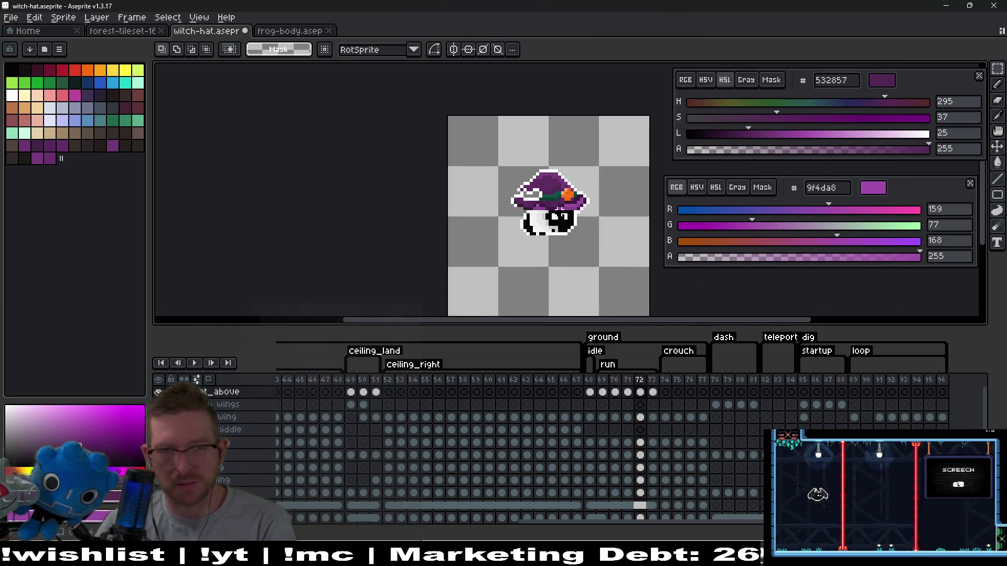
scroll(545, 194, up, 3)
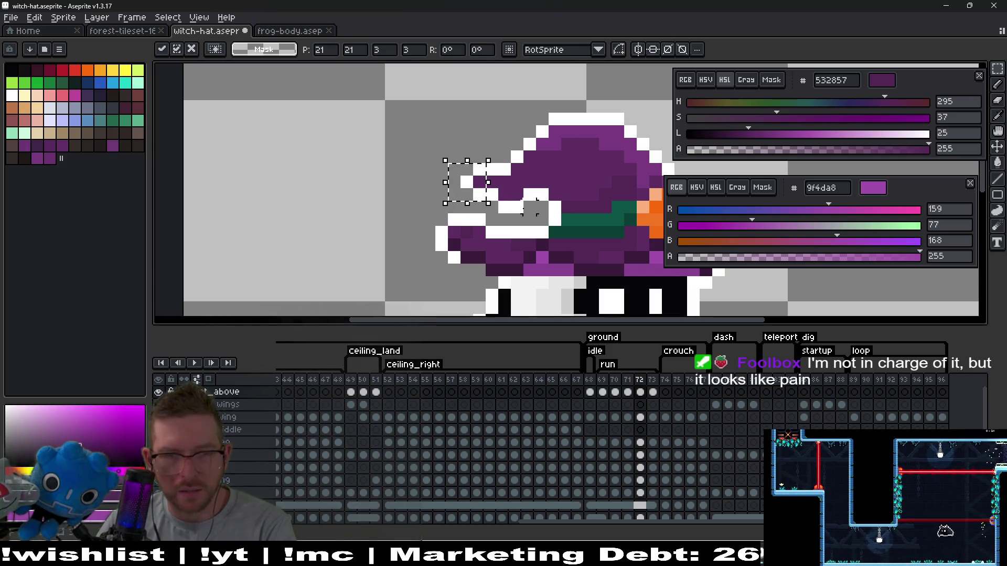
scroll(567, 218, down, 3)
drag(568, 218, 527, 208)
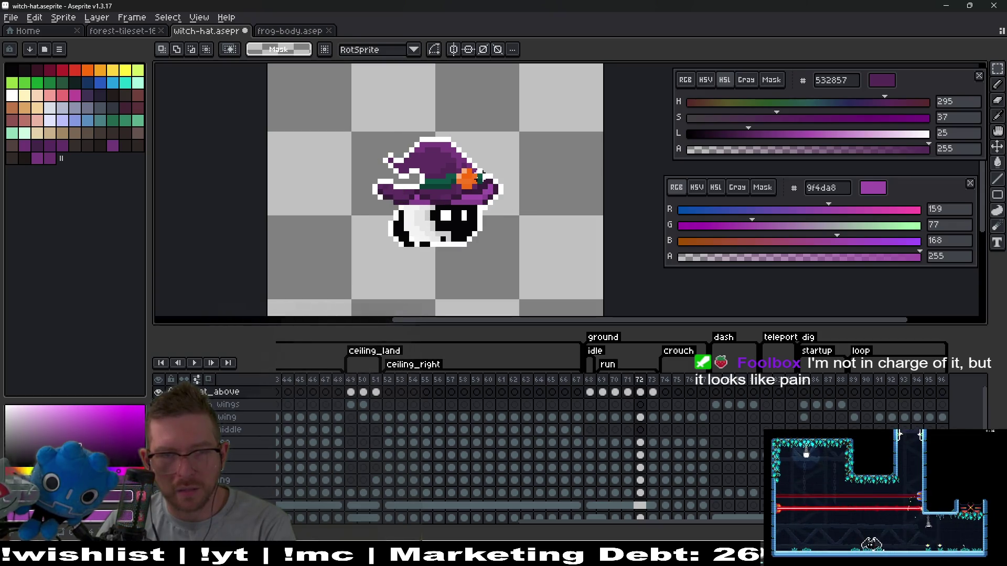
Step: Select a block of the hat's left brim and drag it into its new position
scroll(380, 184, up, 3)
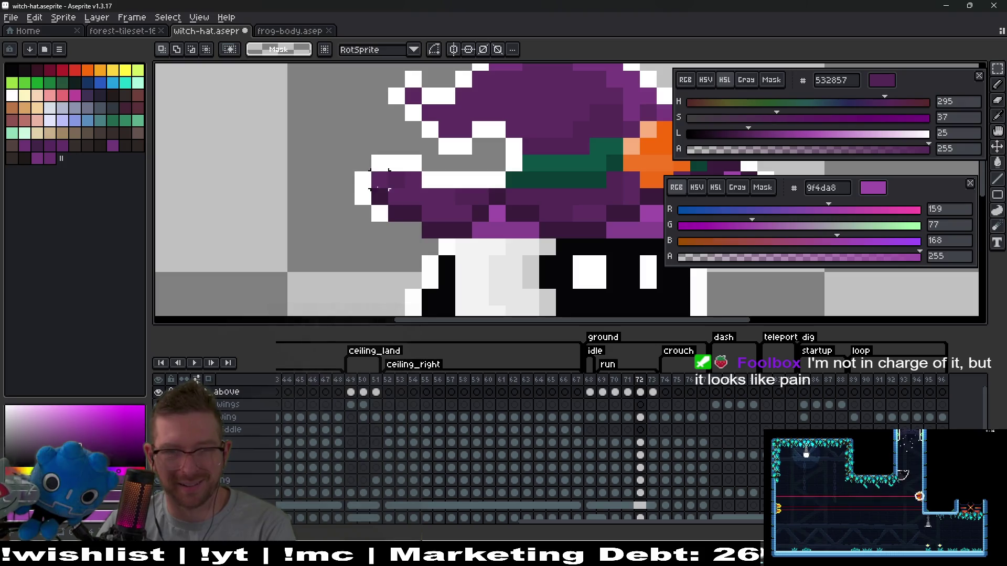
drag(319, 153, 401, 230)
key(ctrl+d)
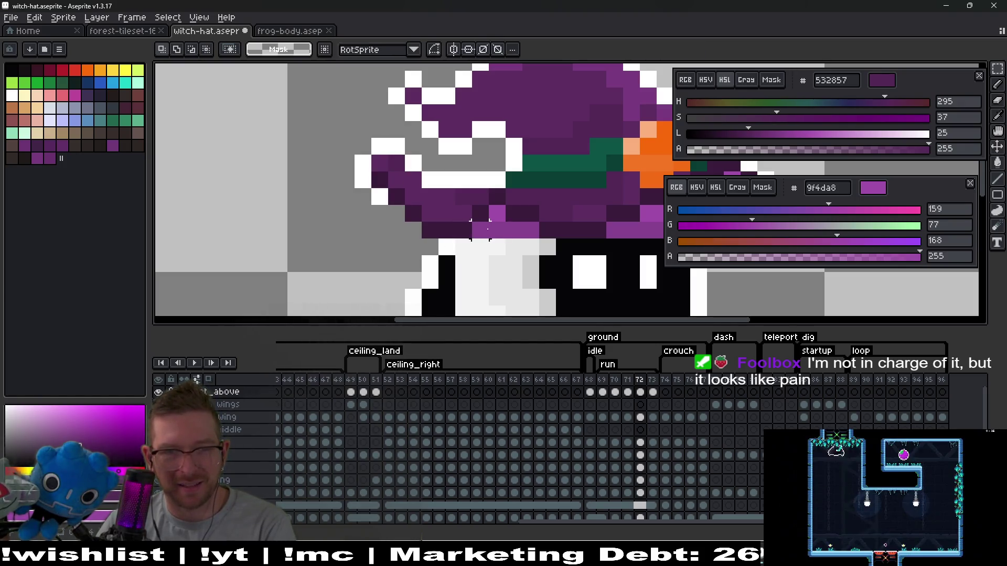
scroll(491, 226, down, 3)
scroll(491, 226, up, 4)
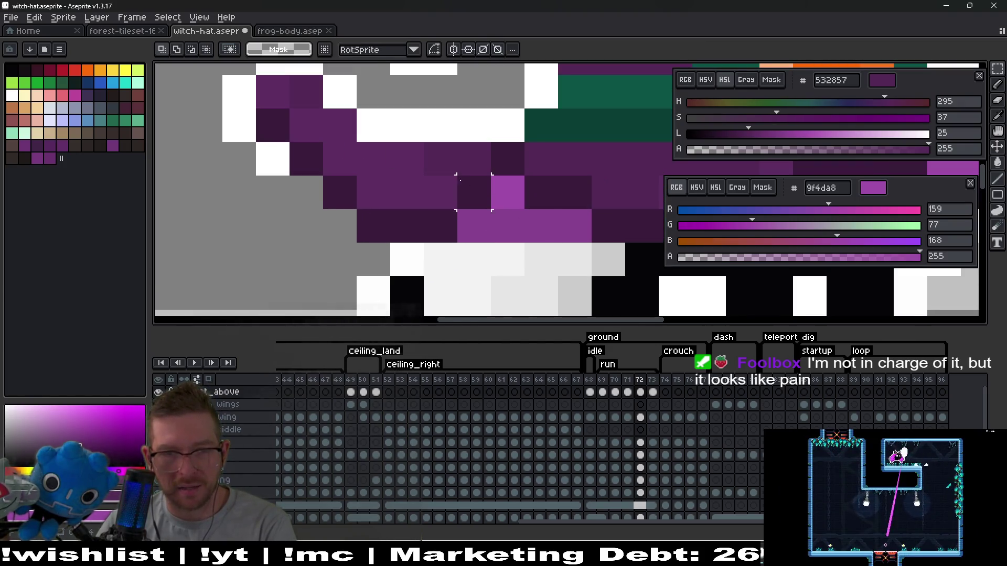
mouse_move(460, 179)
mouse_down()
mouse_move(547, 232)
mouse_move(493, 220)
mouse_move(486, 209)
mouse_move(602, 241)
mouse_move(533, 206)
mouse_move(514, 217)
mouse_up()
Step: Sample the brim's dark purple and pencil over the black and light grey gap pixels under the brim
key(i)
click(481, 202)
key(b)
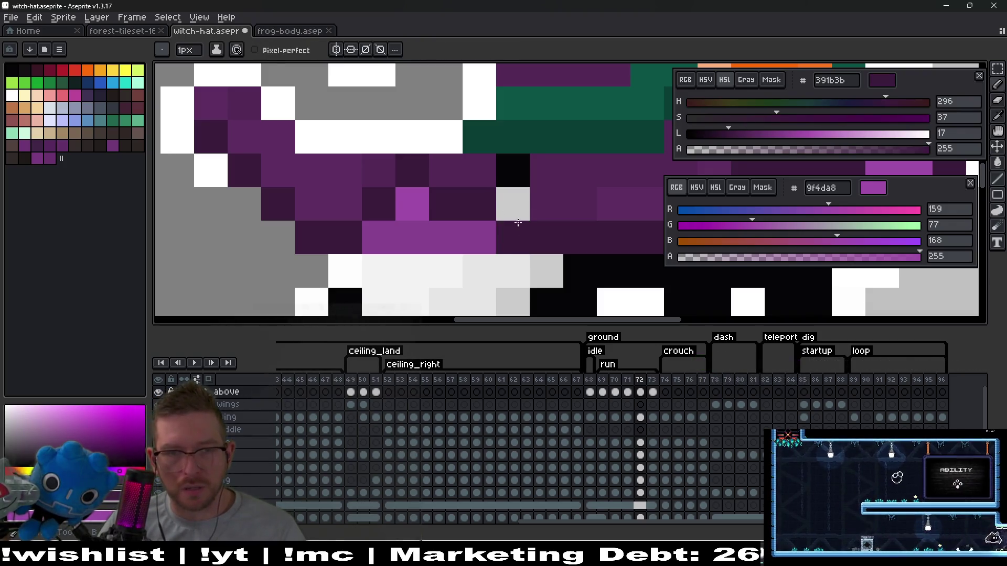
click(514, 218)
alt+click(526, 215)
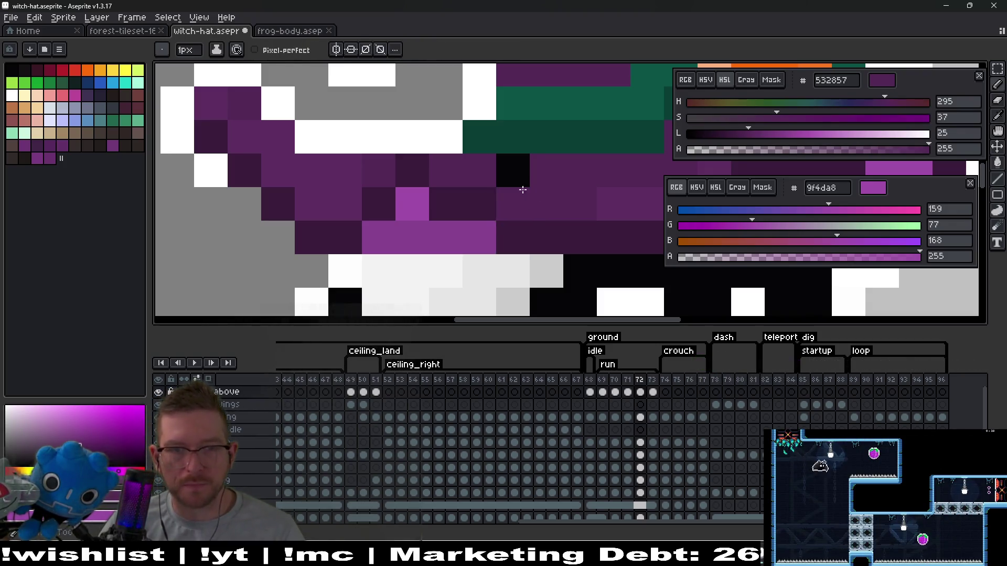
click(522, 181)
scroll(568, 229, down, 7)
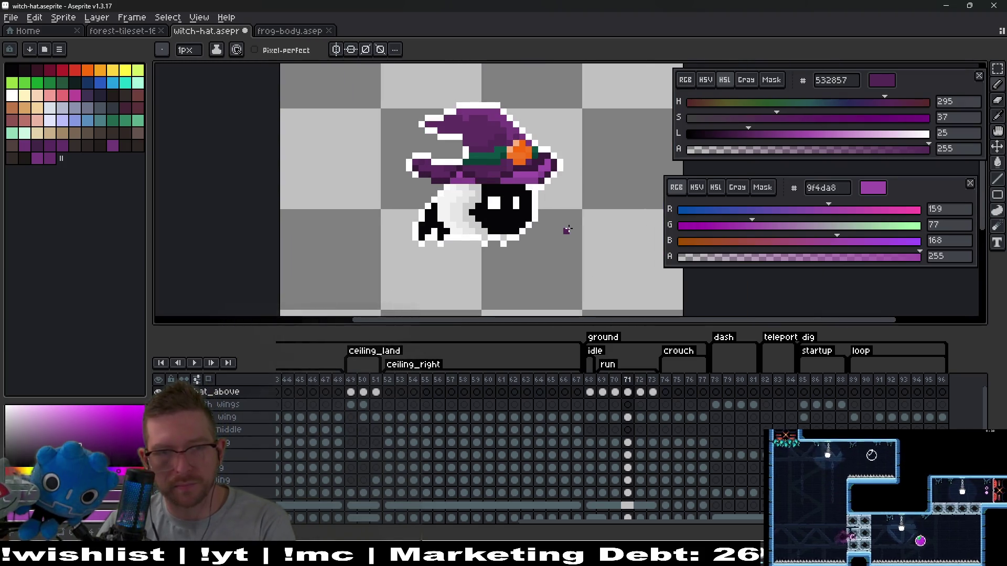
Step: Step back and forth through run frames 69–73 to check the hat's fit, ending on frame 73
key(Right)
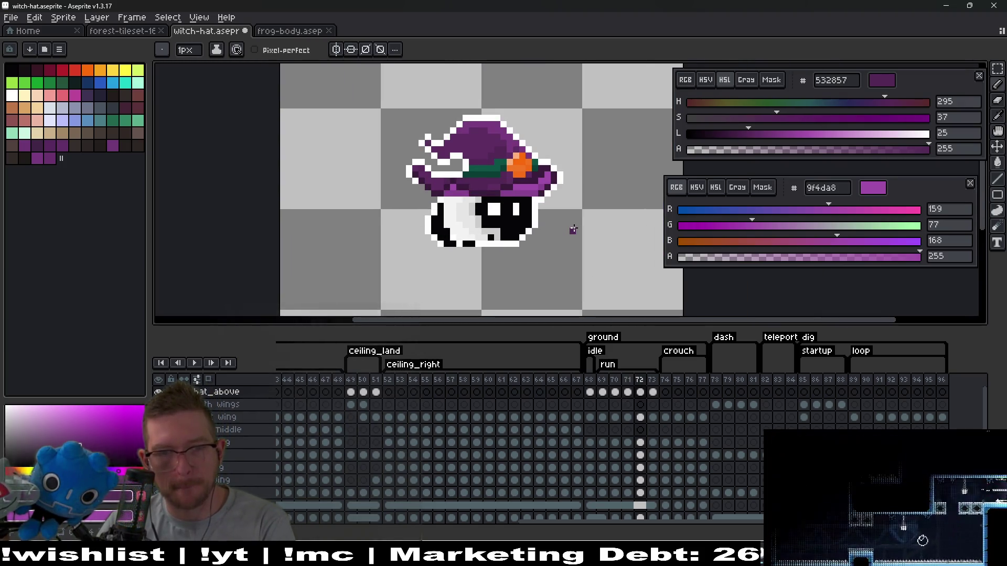
key(Left)
key(Left)
key(Left)
key(Right)
key(Right)
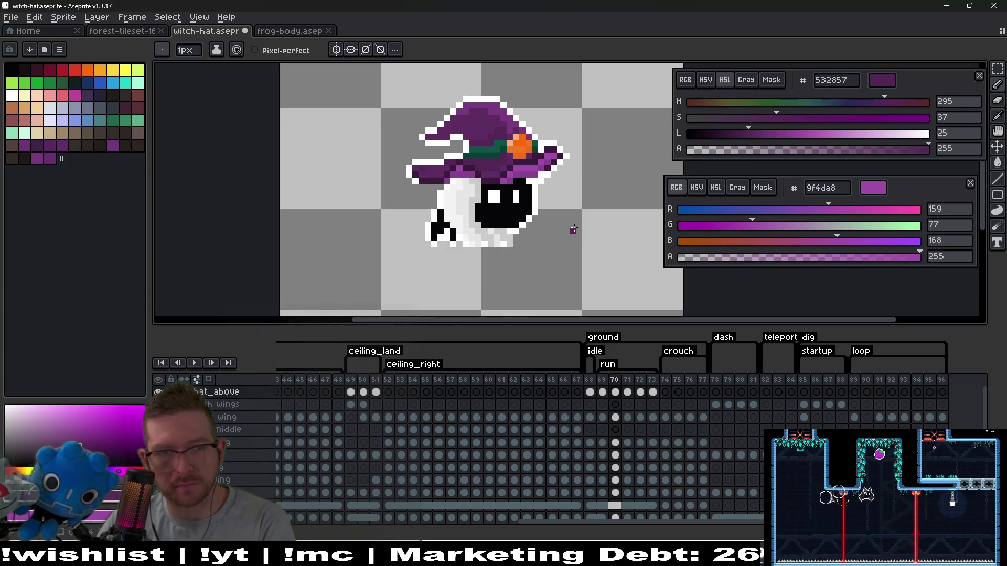
key(Right)
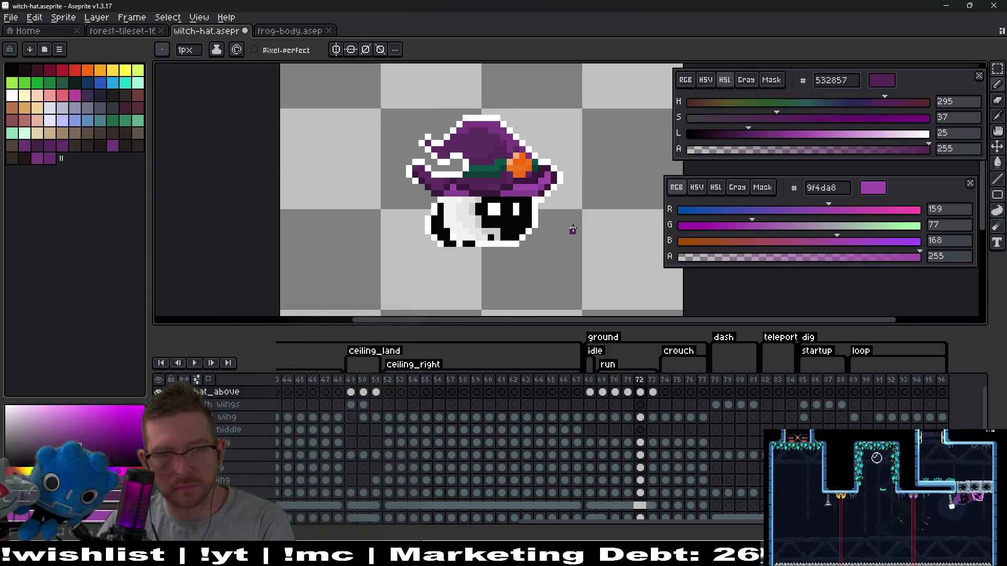
key(Right)
key(Left)
key(Left)
key(Left)
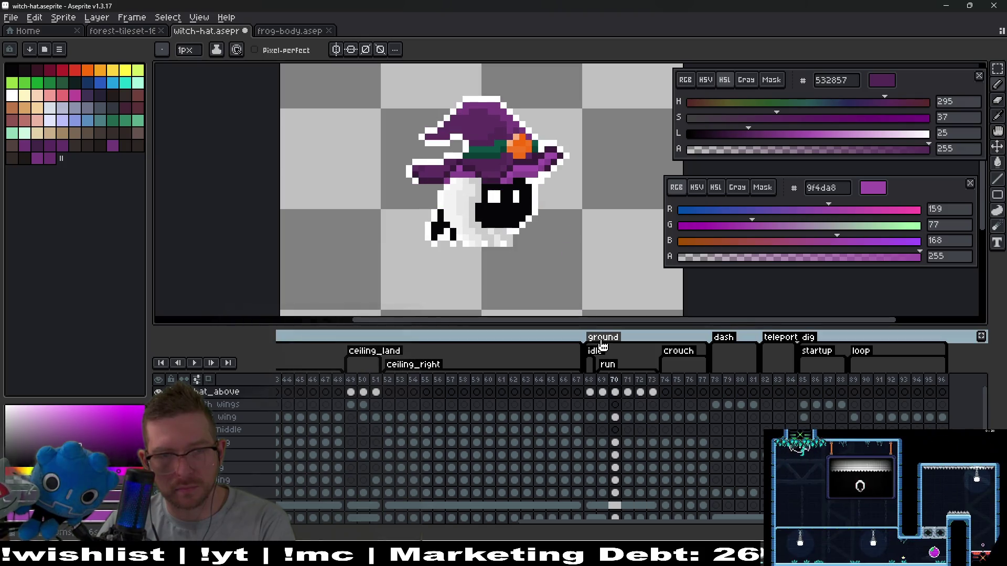
key(Left)
key(Right)
key(Right)
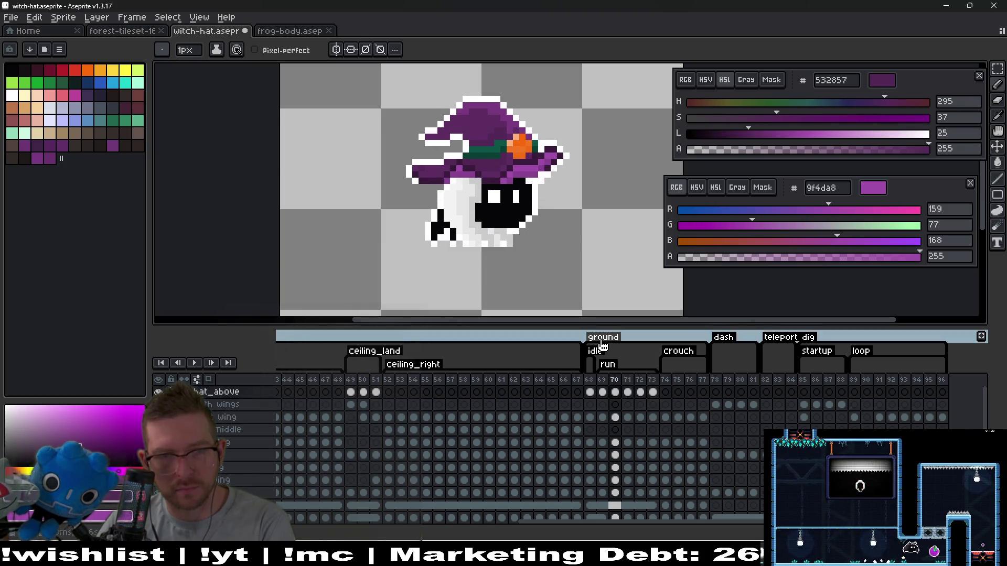
key(Right)
key(Right)
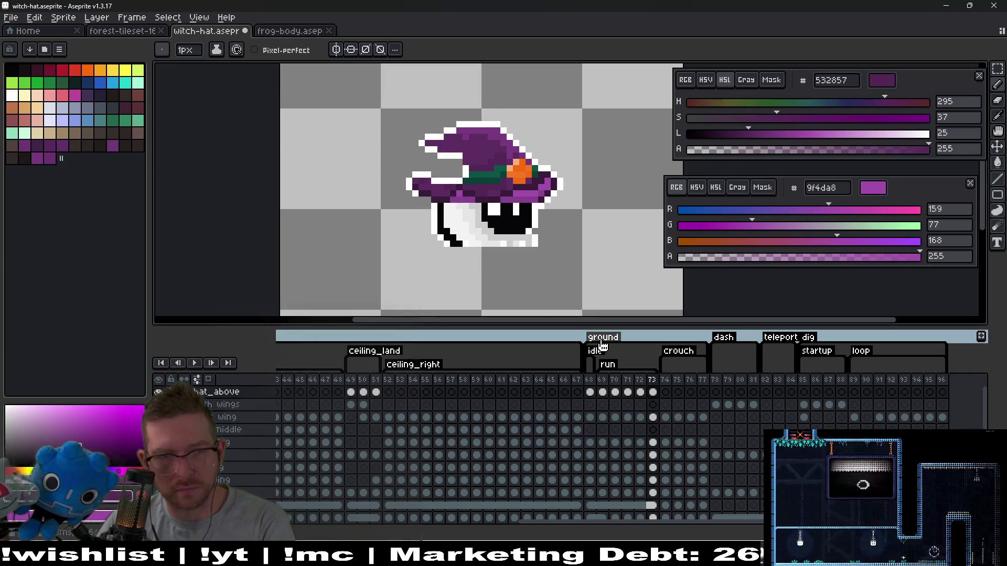
Step: Select the hat_above cel on frame 73, trial-select blocks of the left brim, then undo the edits
click(653, 395)
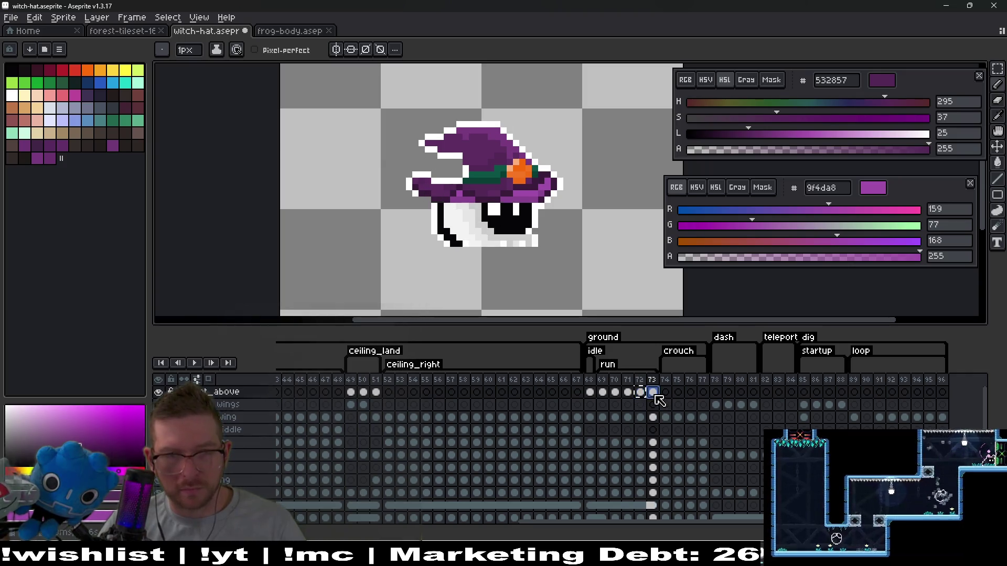
scroll(441, 206, up, 4)
drag(440, 207, 421, 262)
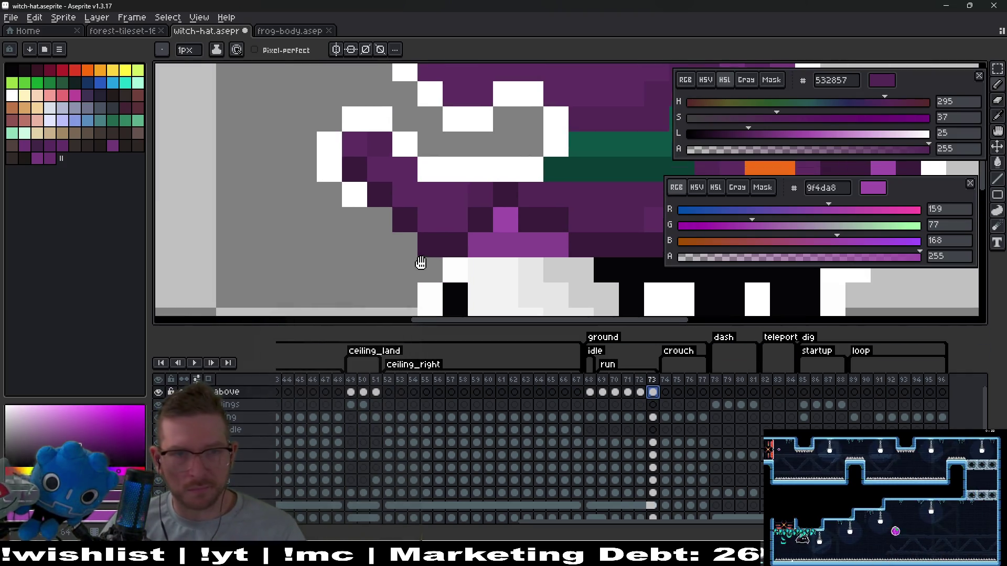
scroll(423, 262, down, 3)
key(m)
scroll(362, 194, up, 3)
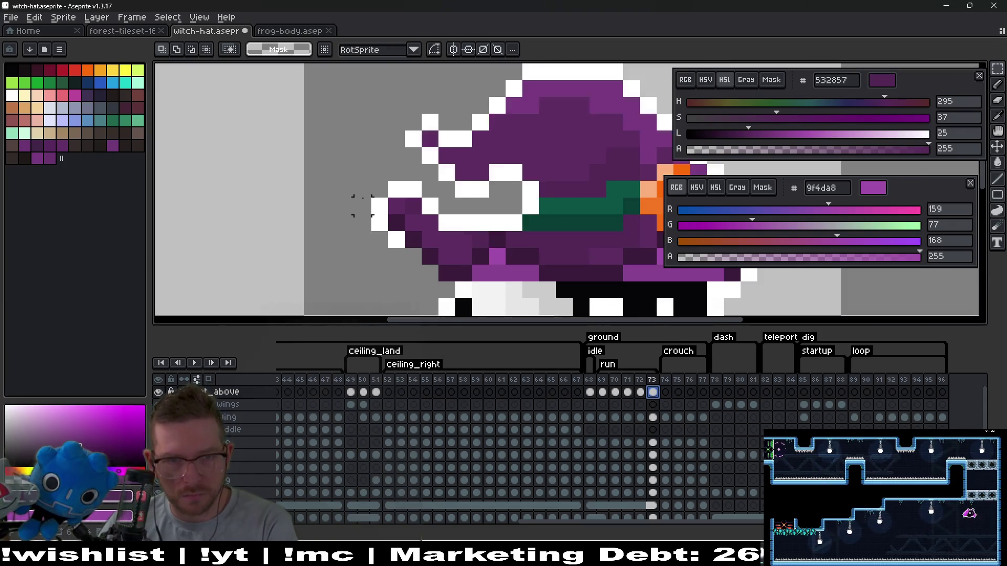
mouse_move(363, 184)
mouse_down()
mouse_move(428, 275)
mouse_move(478, 316)
mouse_up()
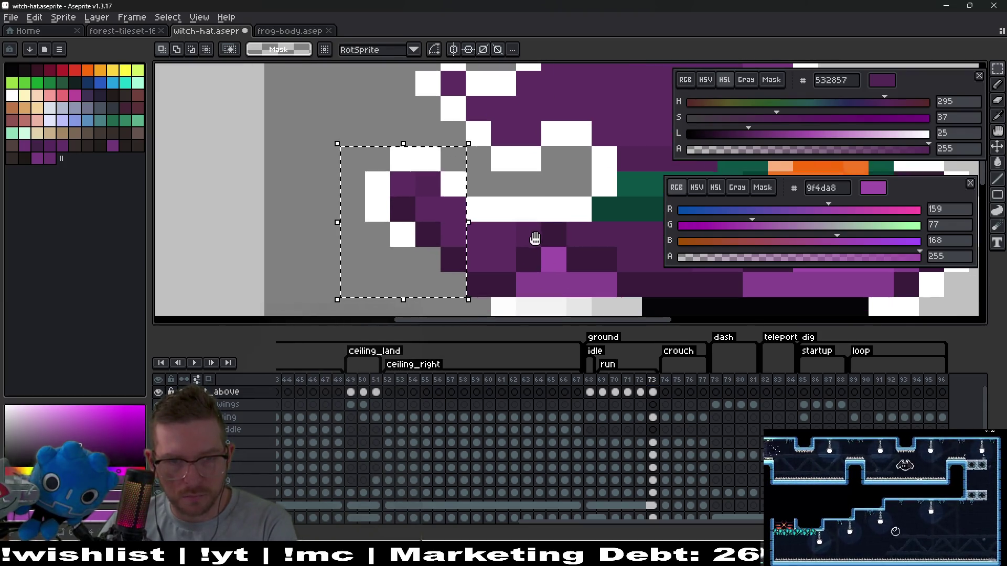
scroll(529, 233, down, 1)
scroll(529, 233, up, 1)
mouse_move(325, 164)
mouse_down()
mouse_move(426, 246)
mouse_move(429, 294)
mouse_up()
key(Escape)
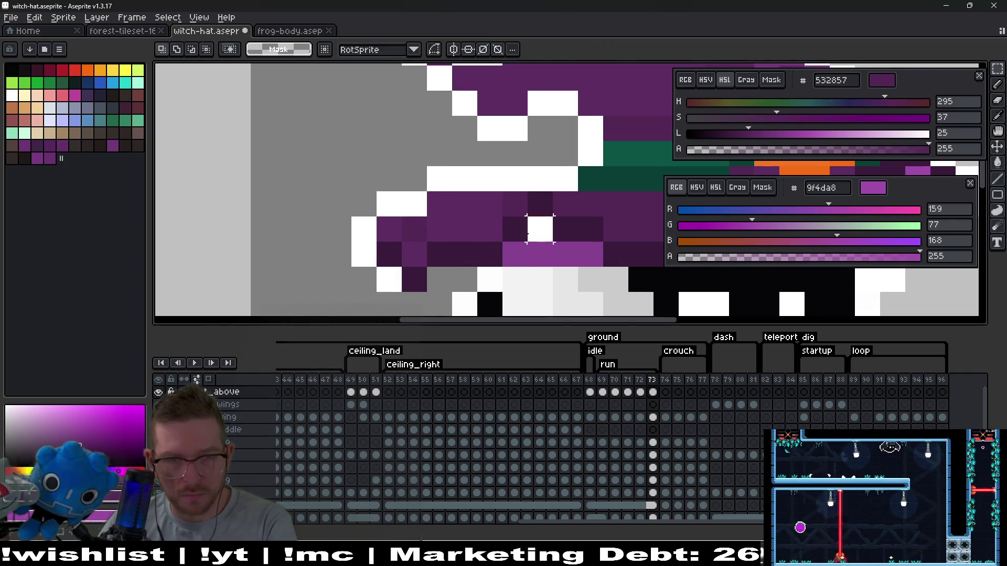
key(ctrl+z)
scroll(502, 206, down, 2)
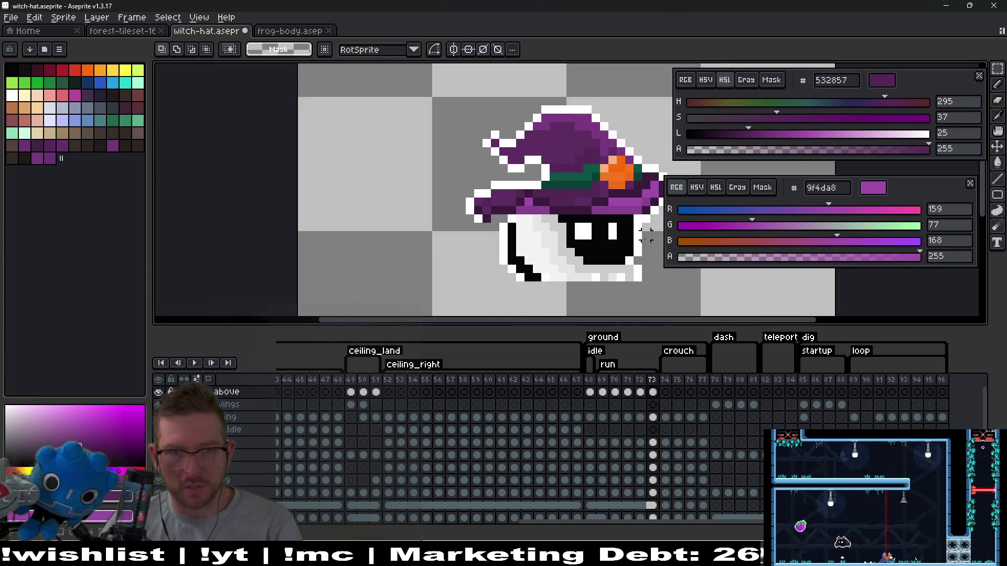
Step: Flip between run frames 71 and 72 to compare the hat, settling on frame 72
key(Left)
scroll(458, 215, right, 3)
key(Left)
key(Right)
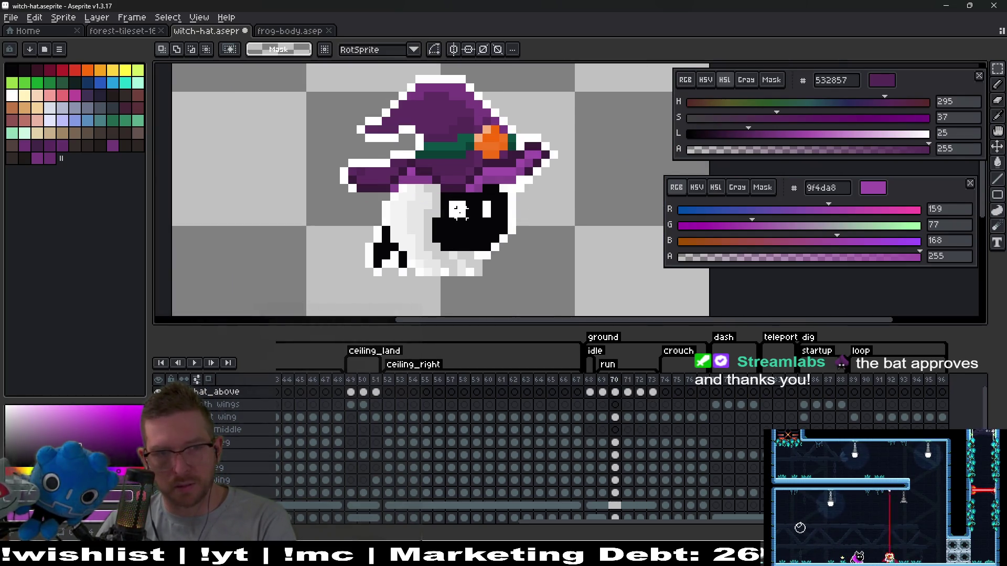
key(Left)
key(Right)
key(Left)
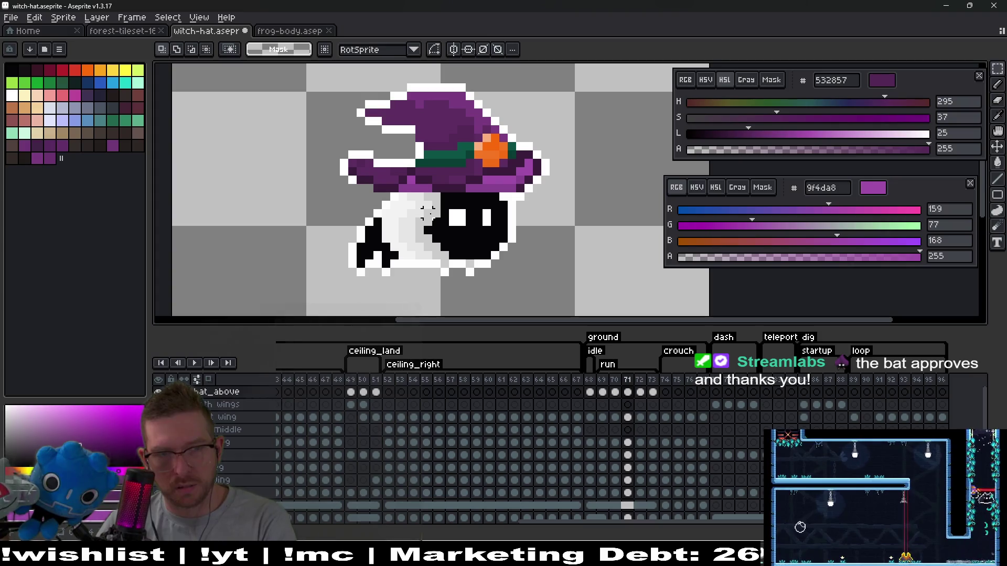
key(Right)
scroll(338, 171, up, 2)
key(Left)
key(Right)
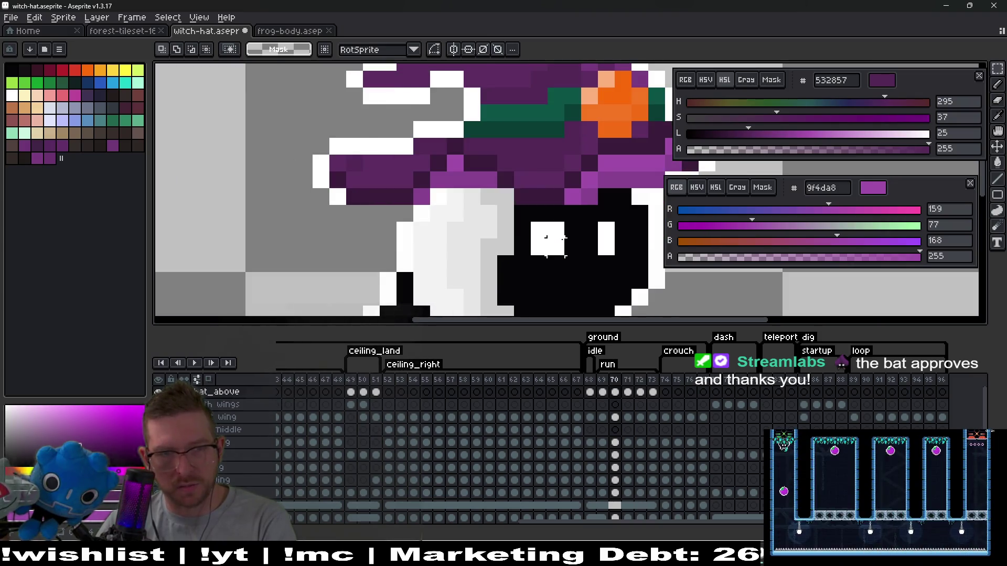
key(Left)
scroll(521, 204, down, 3)
key(Right)
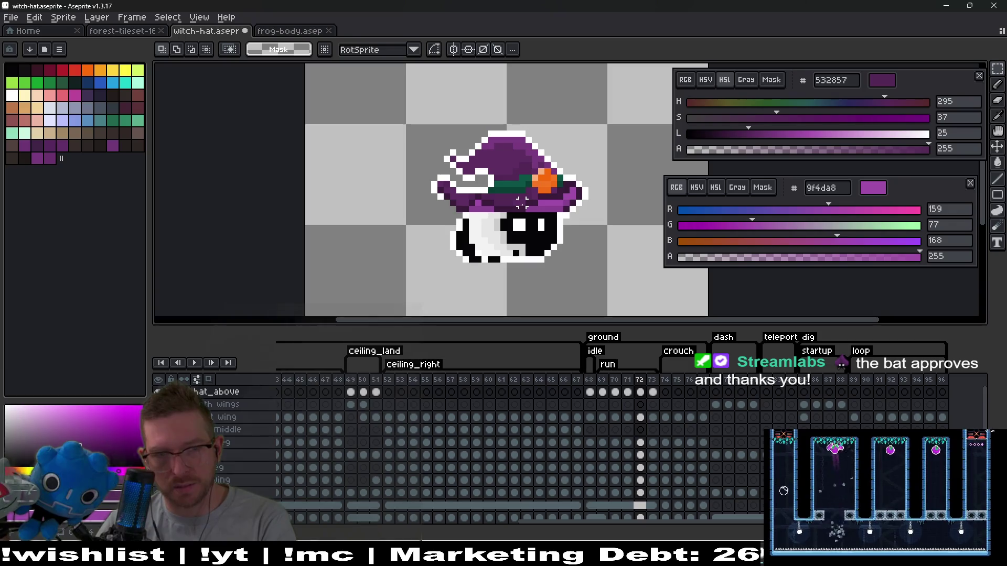
scroll(438, 215, up, 3)
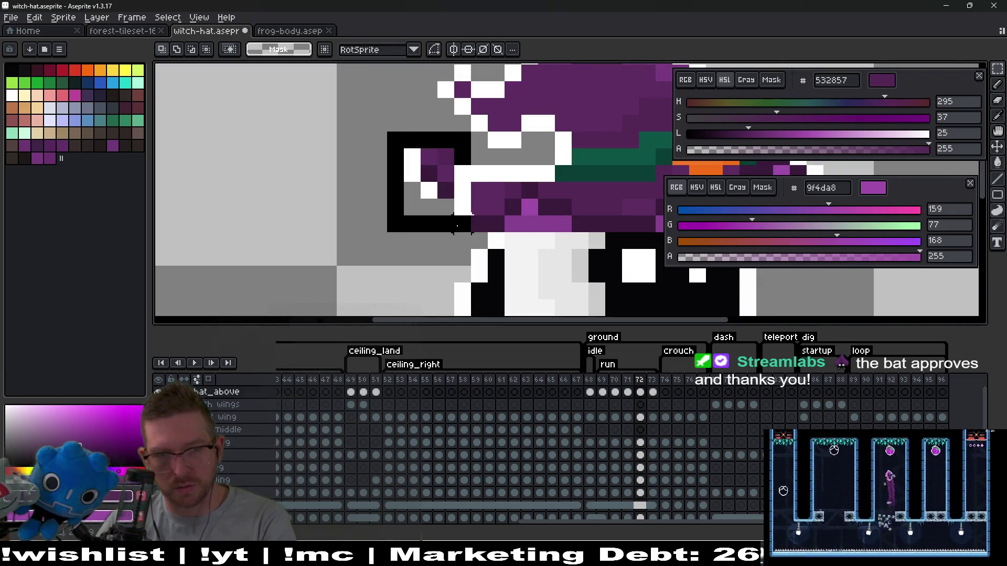
Step: On frame 72, move the hat's left brim down one pixel, deselect, and play the run animation
drag(385, 146, 472, 250)
mouse_move(430, 199)
mouse_down()
mouse_move(415, 199)
mouse_move(430, 199)
mouse_up()
key(Return)
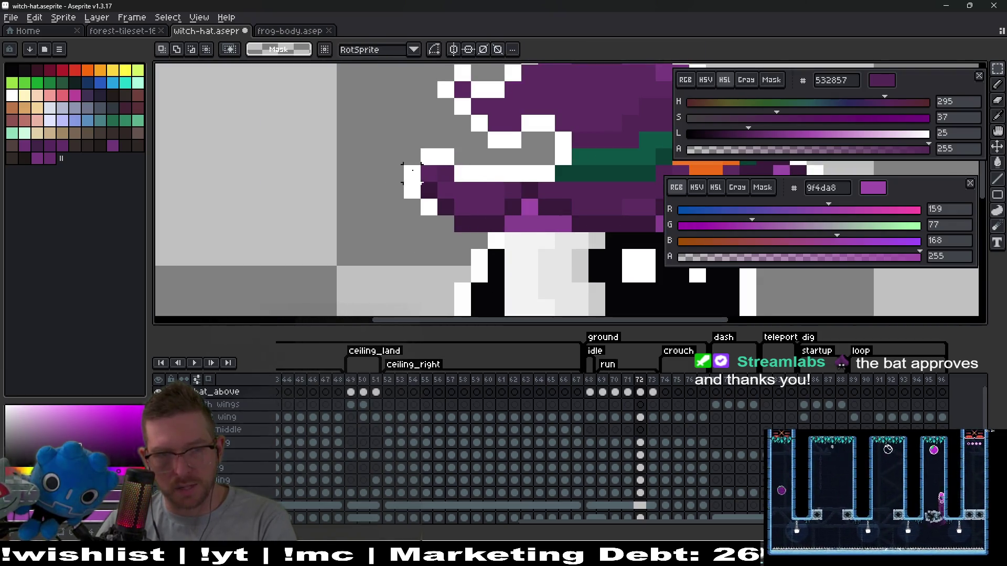
key(ctrl+z)
key(Down)
key(ctrl+d)
scroll(529, 215, down, 4)
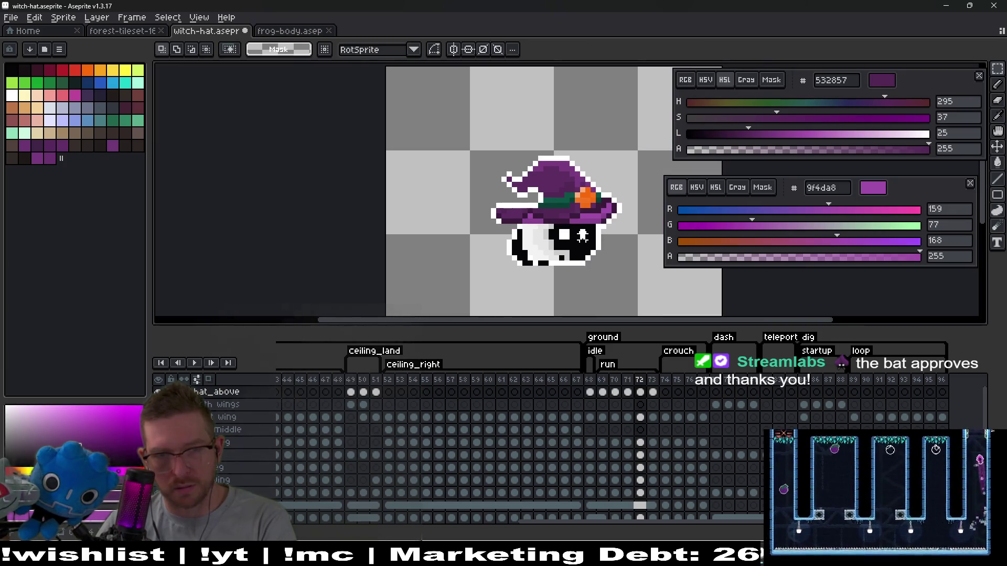
key(Return)
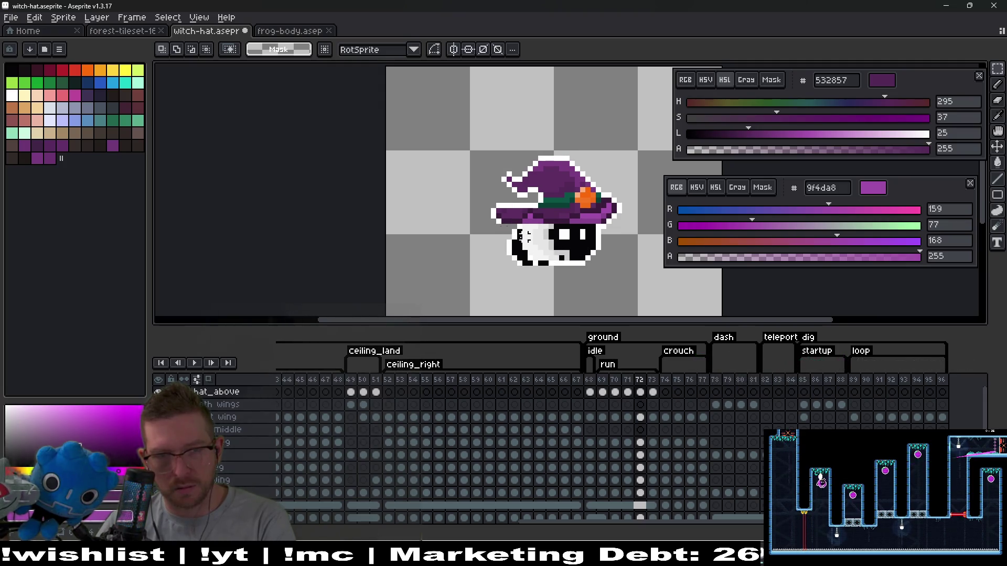
Step: Remove a stray rectangle beside the hat, then select the left brim on frame 73 and compare with frame 71
scroll(525, 236, up, 3)
mouse_move(504, 153)
mouse_down()
mouse_move(465, 226)
mouse_move(516, 241)
mouse_up()
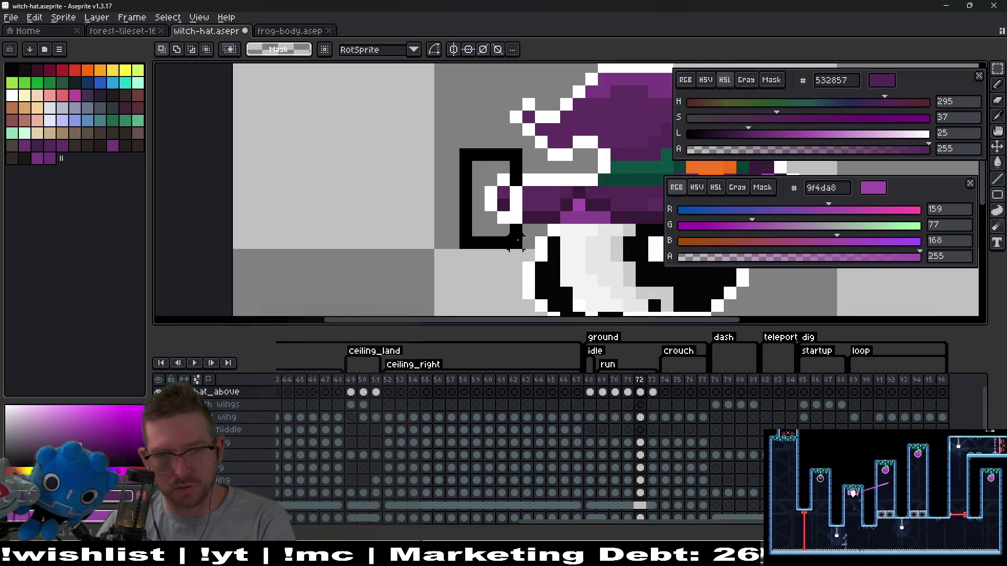
key(Delete)
scroll(524, 233, right, 3)
key(Right)
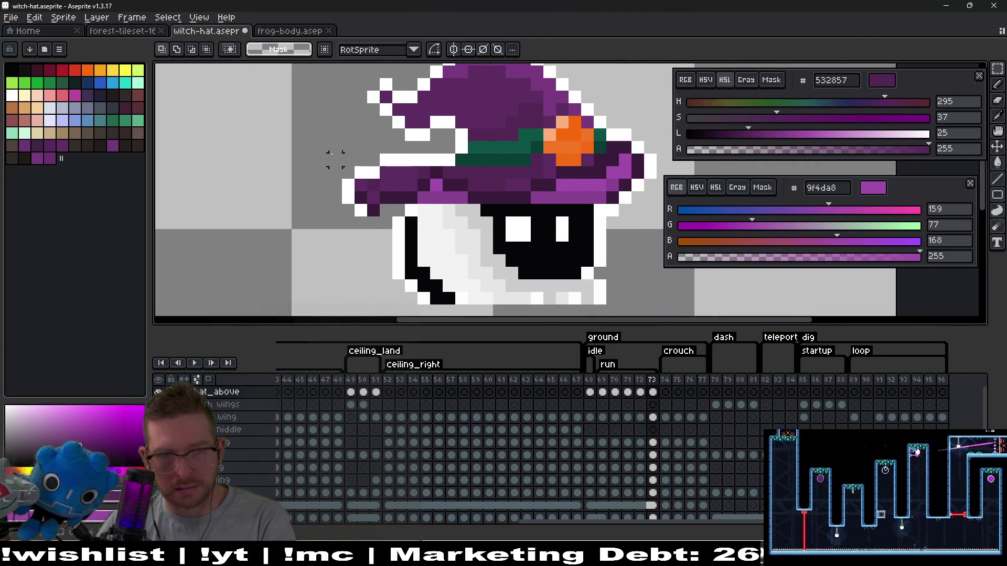
drag(328, 152, 395, 231)
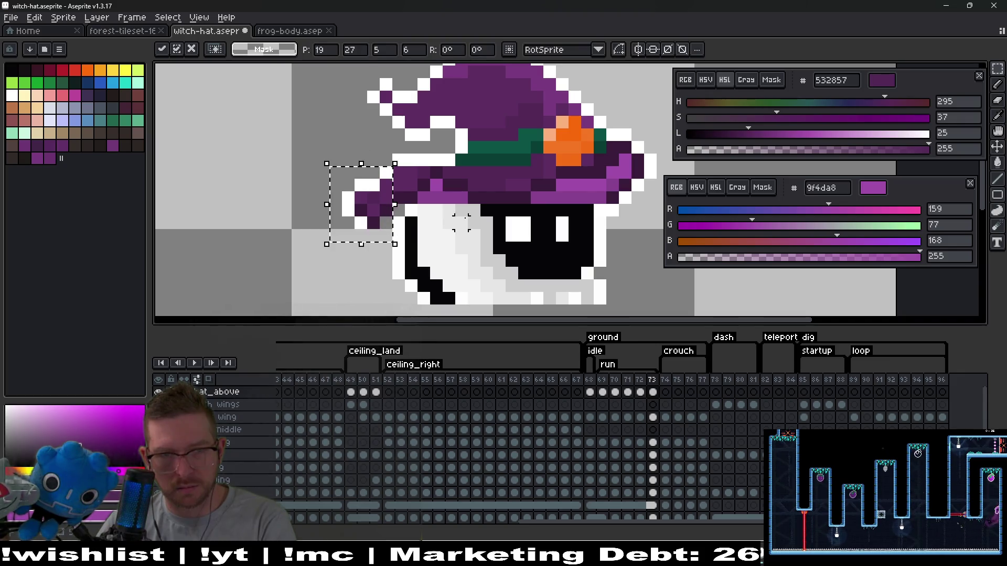
scroll(492, 223, down, 4)
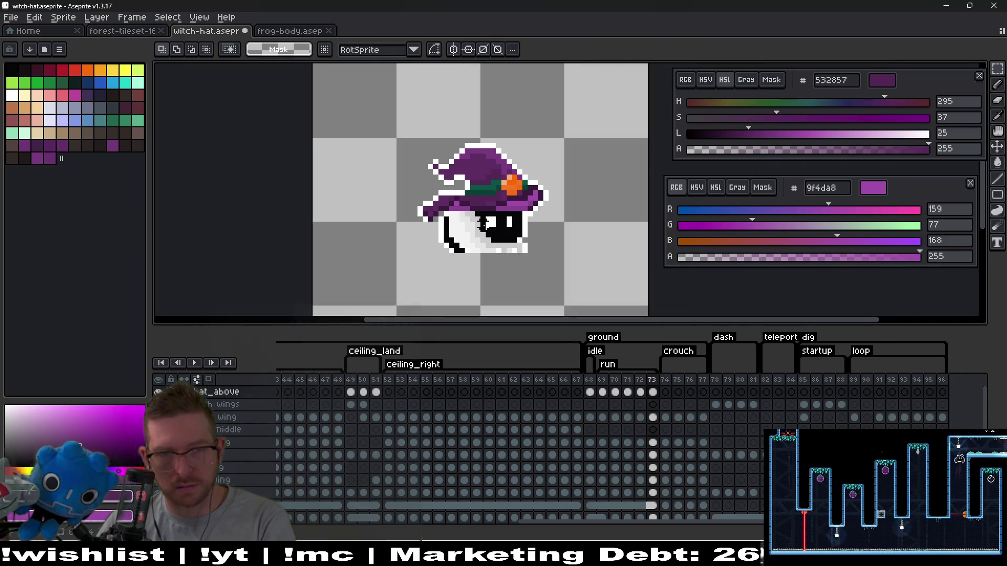
key(Left)
key(Left)
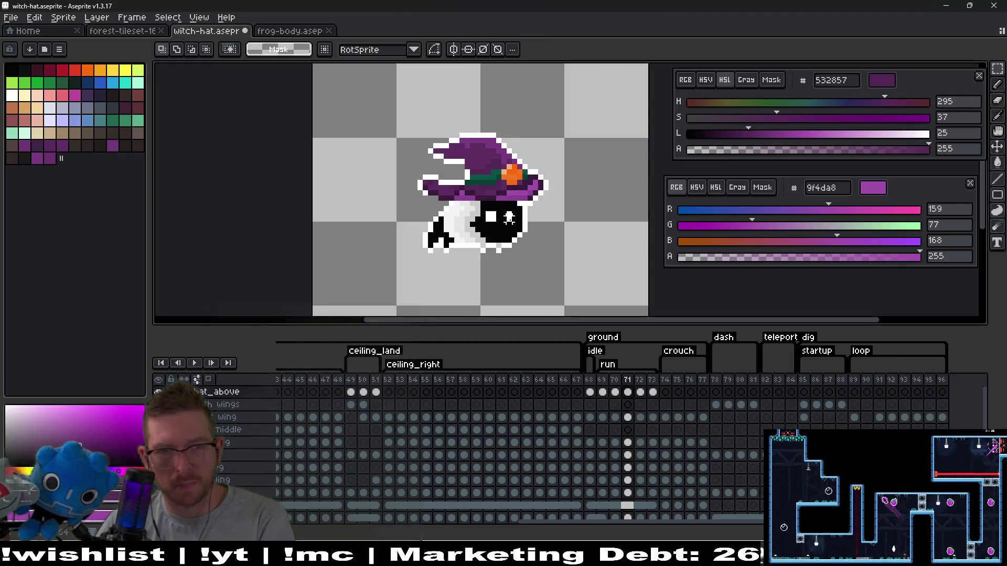
key(Right)
key(Right)
Step: Trial-select the left brim on frame 73, then step through frames 70–73 to compare poses
scroll(465, 191, up, 2)
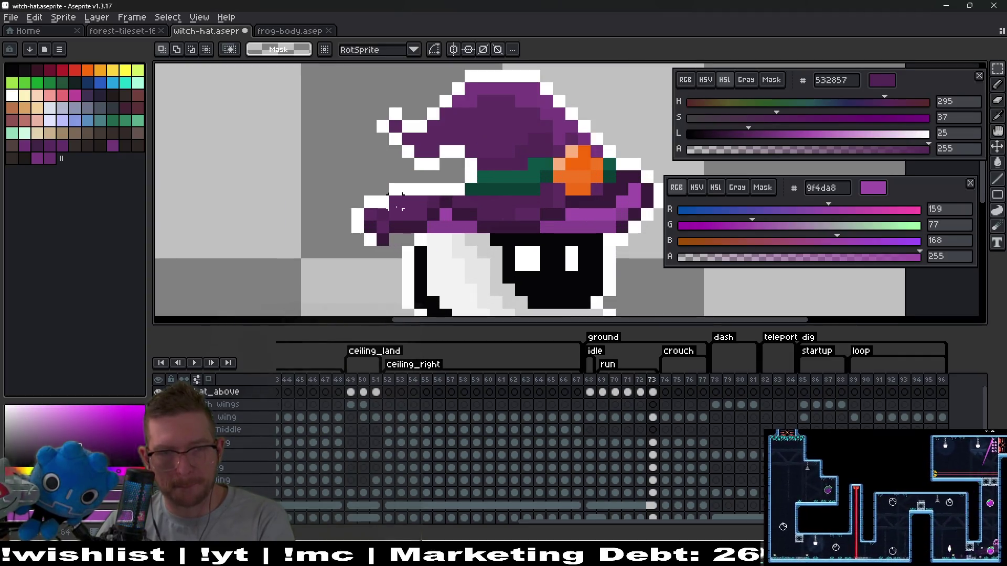
mouse_move(337, 168)
mouse_down()
mouse_move(364, 224)
mouse_move(416, 248)
mouse_up()
key(ctrl+d)
scroll(476, 252, down, 3)
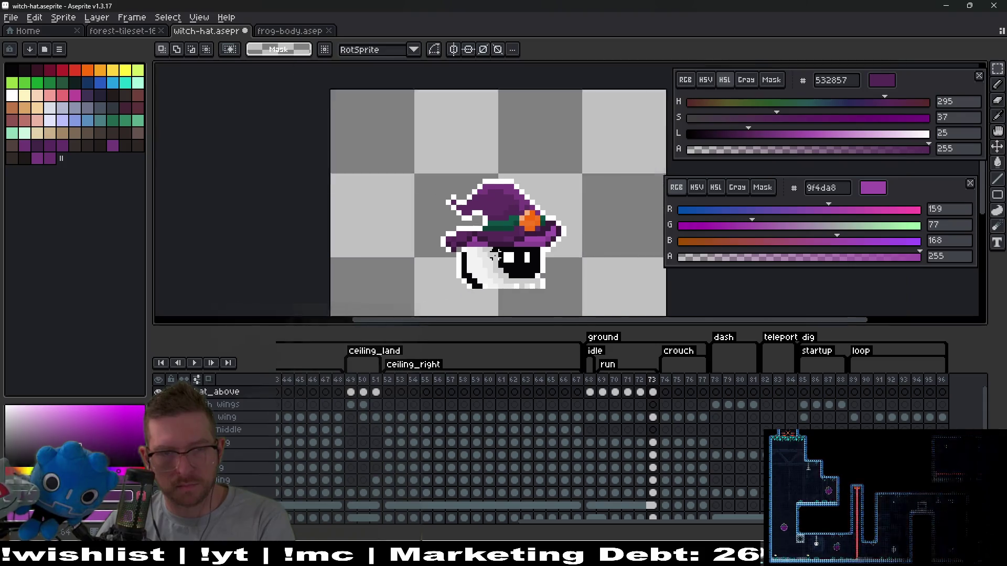
key(Left)
key(Left)
key(Left)
key(Right)
key(Right)
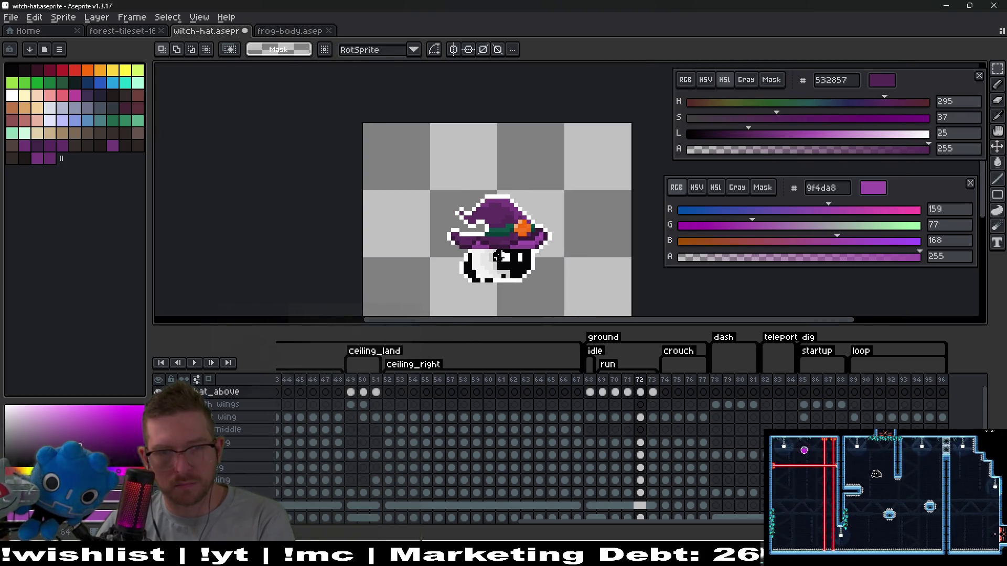
key(Right)
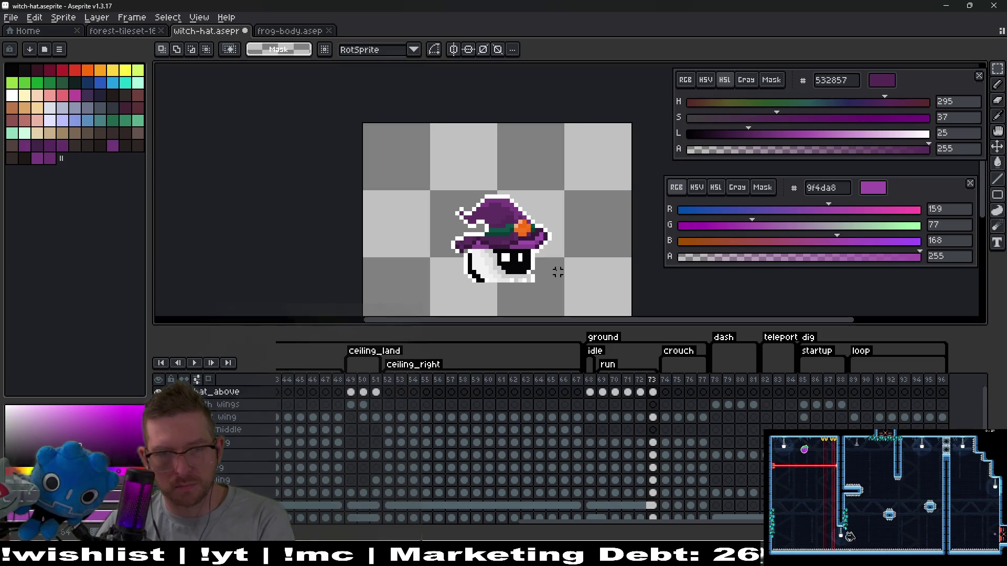
Step: Select the whole hat on frame 73, shift it down a few pixels, and check it against earlier frames
drag(423, 171, 575, 301)
key(Down)
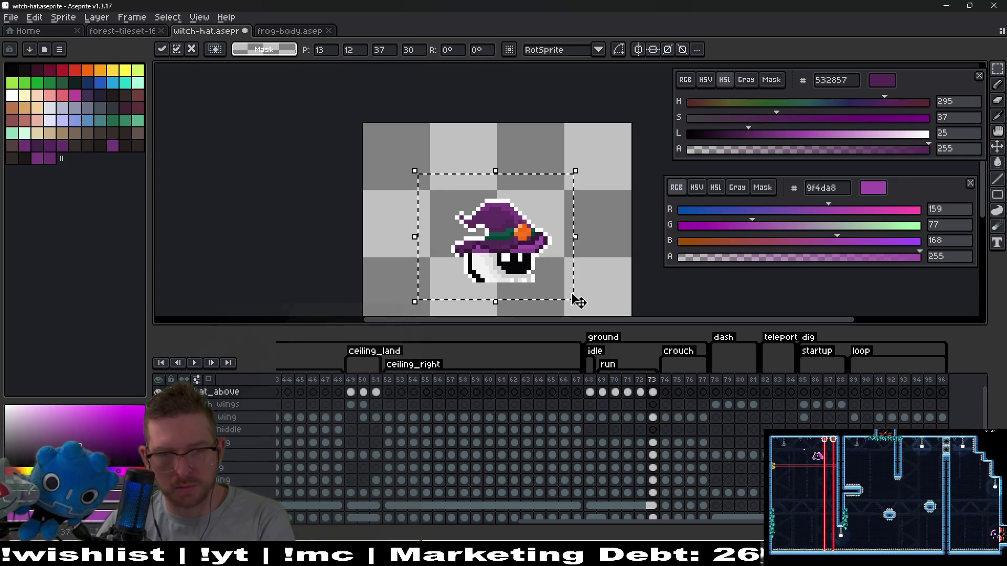
key(ctrl+d)
scroll(523, 251, up, 1)
key(Left)
key(Left)
key(Left)
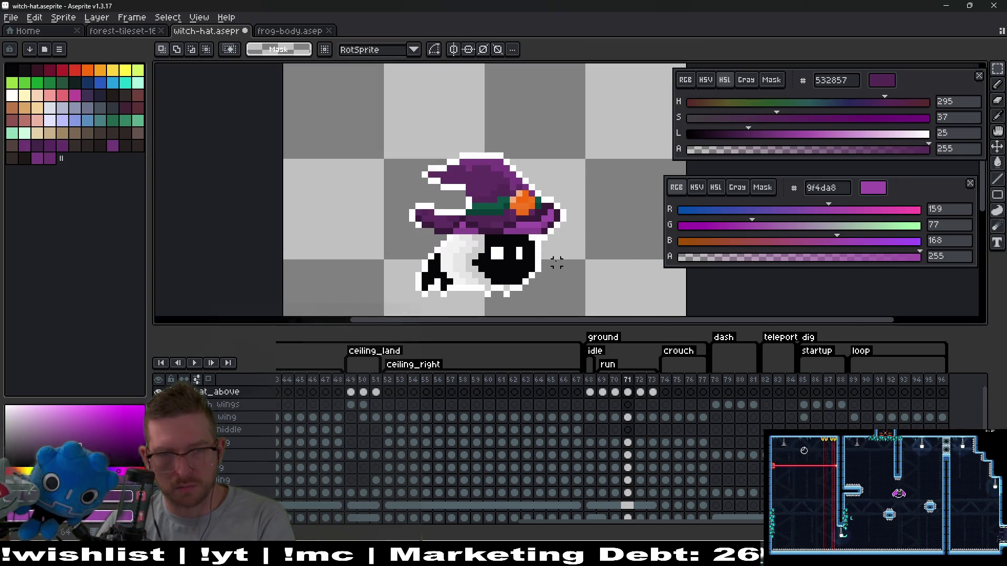
key(Right)
key(Right)
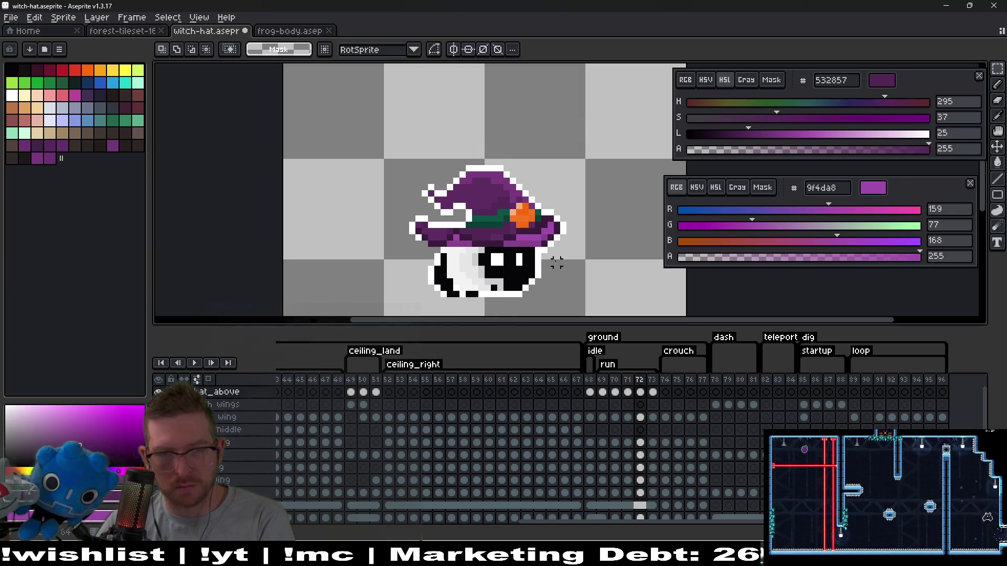
key(Right)
key(Left)
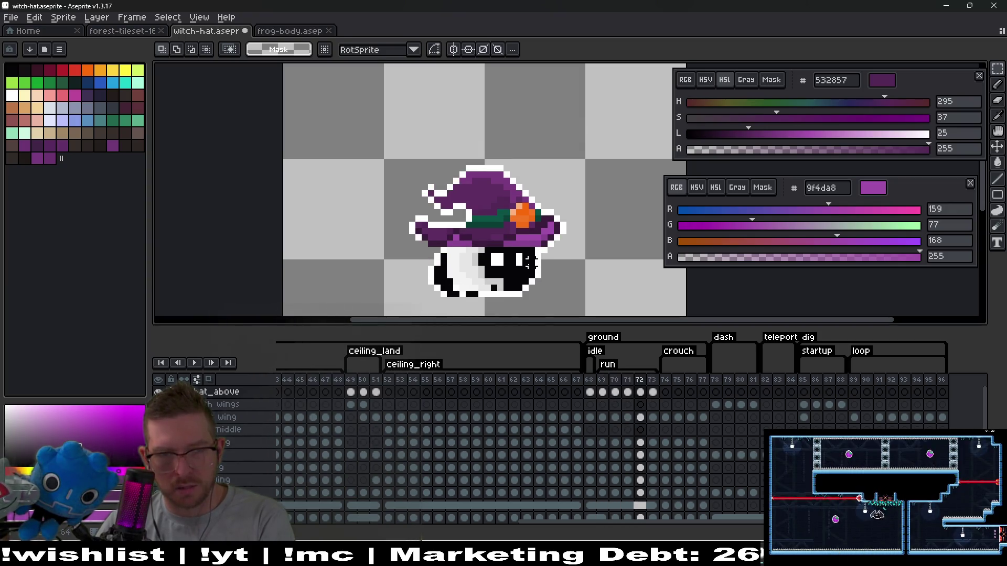
key(Right)
Step: Select a strip of the hat brim on frame 73, then clear the selection
scroll(420, 206, up, 3)
scroll(419, 206, down, 3)
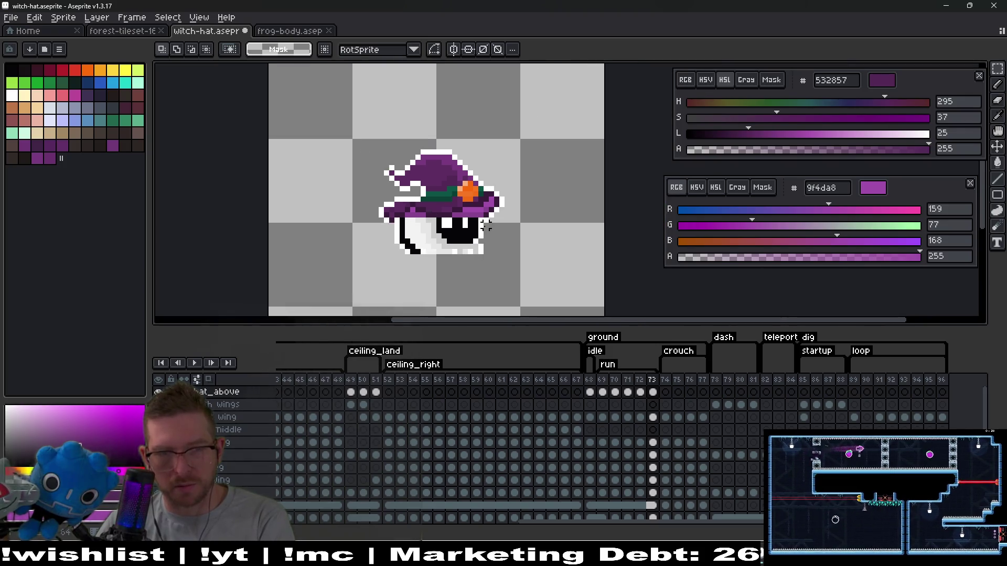
scroll(399, 202, up, 5)
drag(301, 163, 423, 212)
click(461, 200)
Step: Try shifting a three-pixel brim row and a small brim block down one pixel, cancelling both moves
mouse_move(355, 177)
mouse_down()
mouse_move(411, 185)
mouse_move(411, 210)
mouse_up()
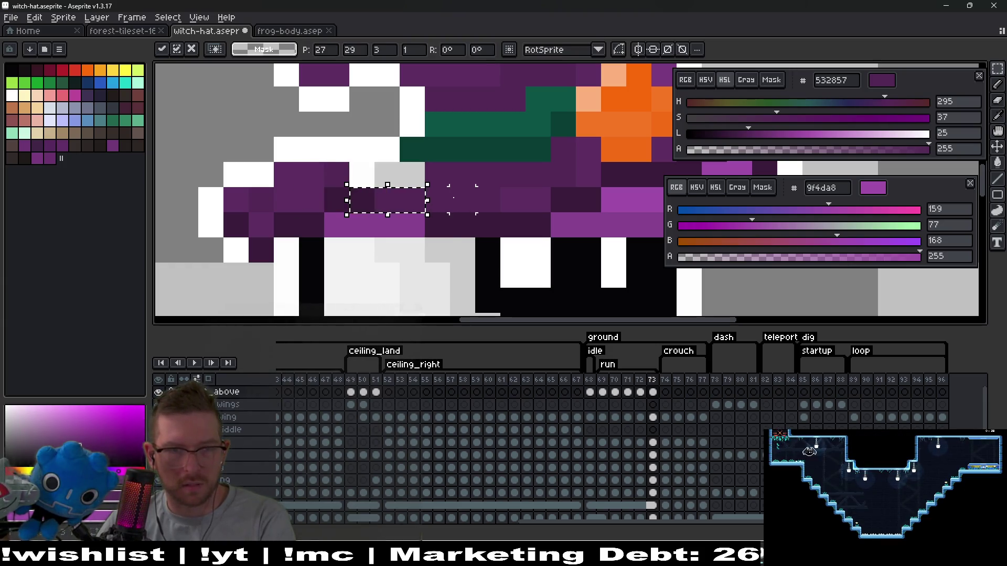
key(Escape)
scroll(450, 218, left, 2)
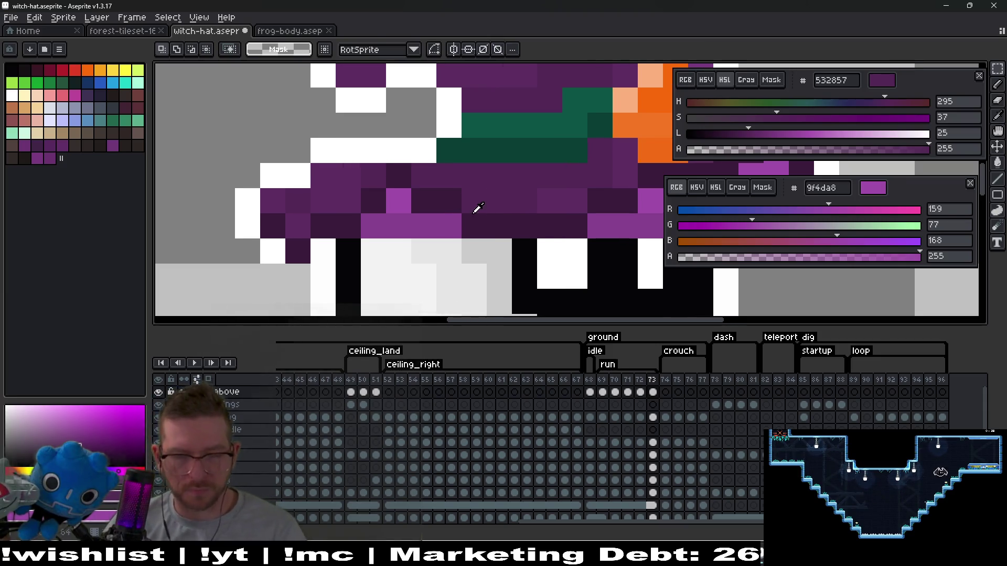
key(i)
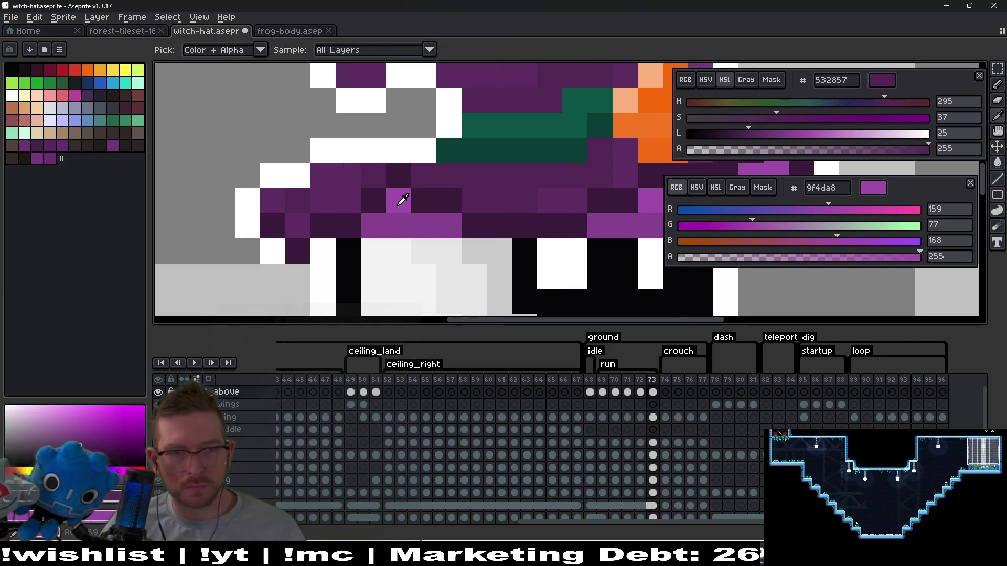
key(m)
key(Delete)
mouse_move(362, 189)
mouse_down()
mouse_move(410, 237)
mouse_move(368, 194)
mouse_up()
key(Down)
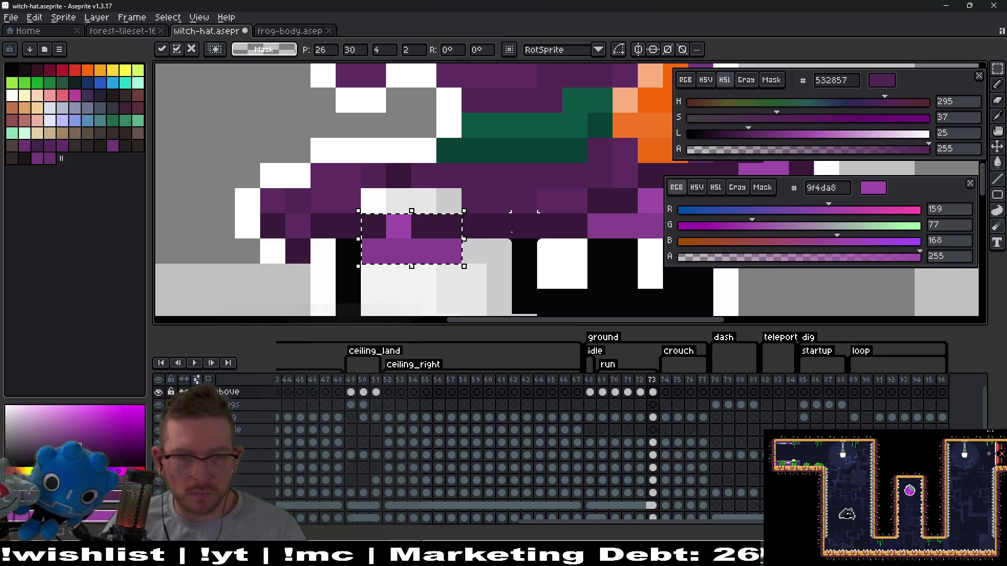
key(Escape)
Step: Pencil brim pixels in mid-purple 532857 and dark purple 391b3b, erasing a stray dark pixel under the brim
key(v)
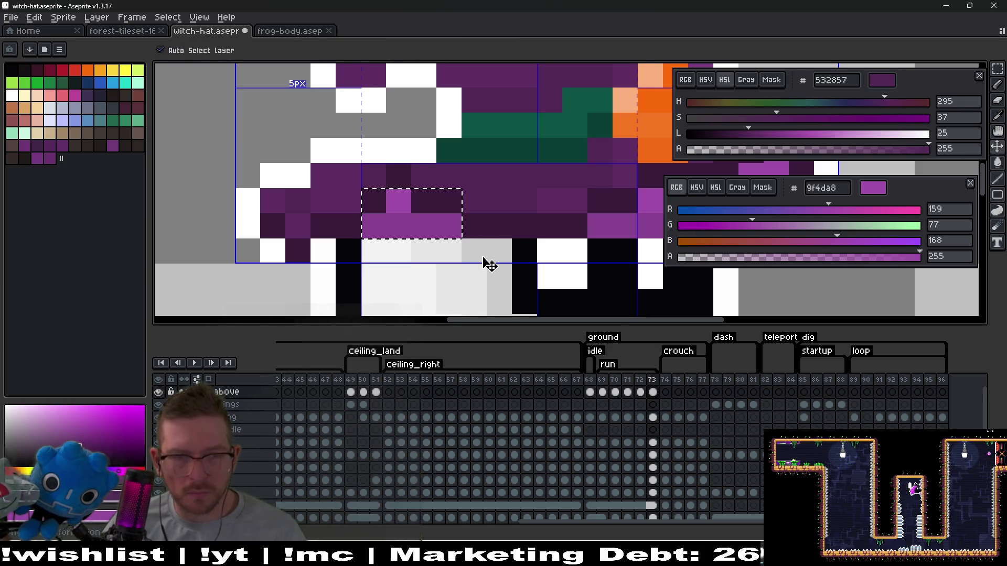
key(b)
scroll(474, 226, up, 2)
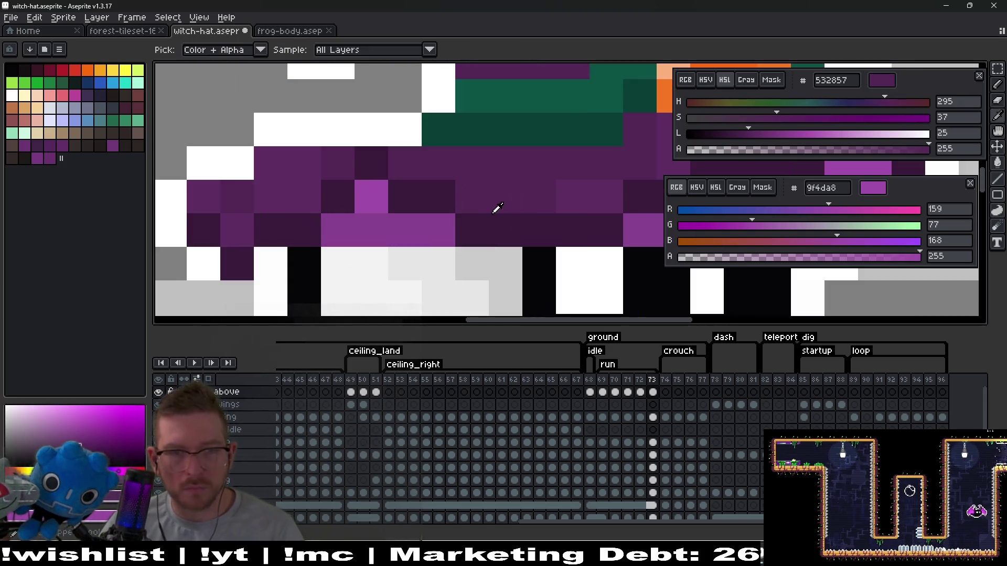
mouse_move(454, 197)
mouse_down()
mouse_move(383, 169)
mouse_move(386, 197)
mouse_up()
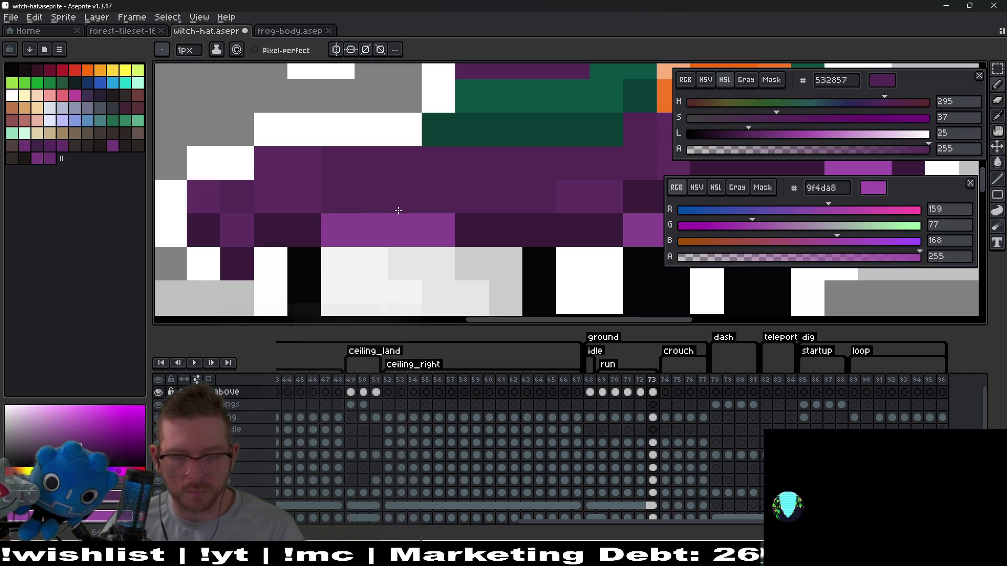
alt+click(454, 225)
mouse_move(454, 225)
mouse_down()
mouse_move(349, 225)
mouse_move(472, 262)
mouse_move(348, 252)
mouse_move(461, 257)
mouse_up()
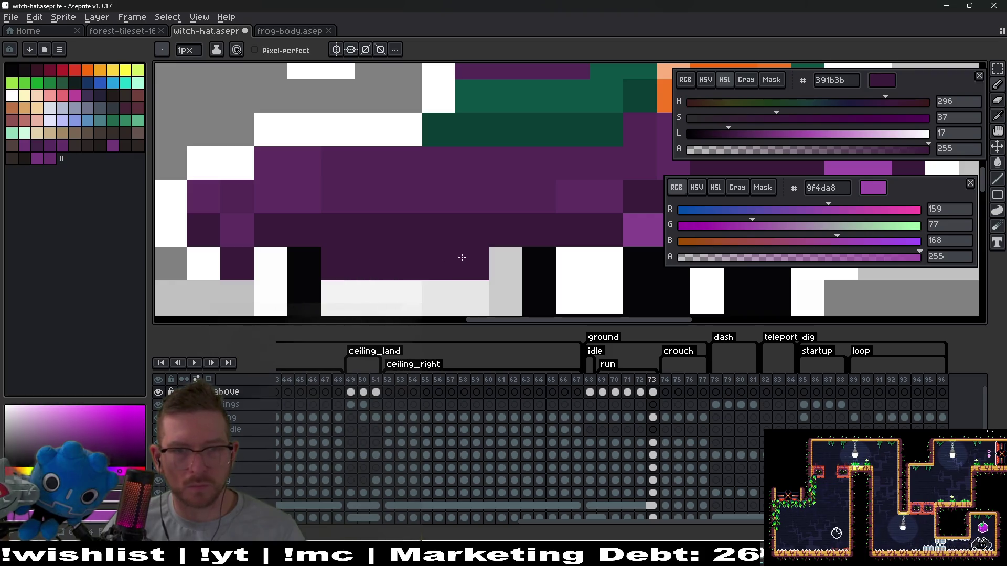
key(e)
click(341, 263)
key(b)
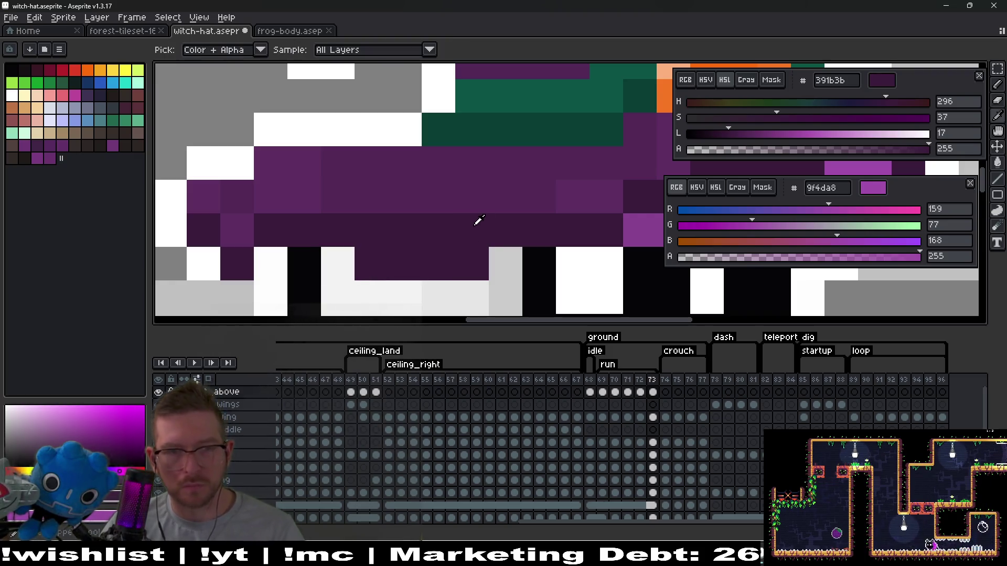
alt+click(477, 212)
drag(478, 225, 371, 223)
scroll(398, 196, down, 5)
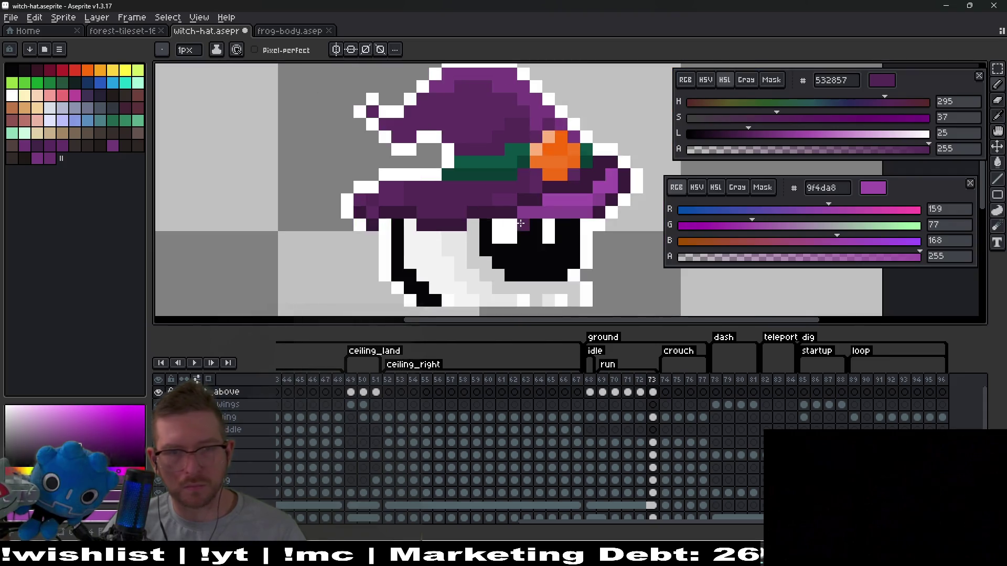
Step: Flip between run frames 71 and 72 to compare the brim, ending on frame 72
key(Return)
key(comma)
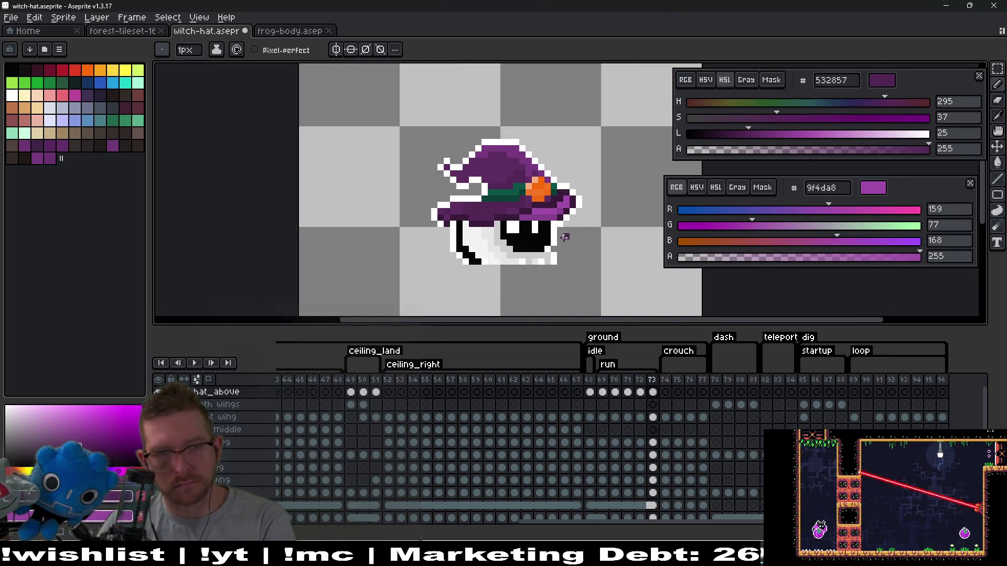
key(period)
key(comma)
key(period)
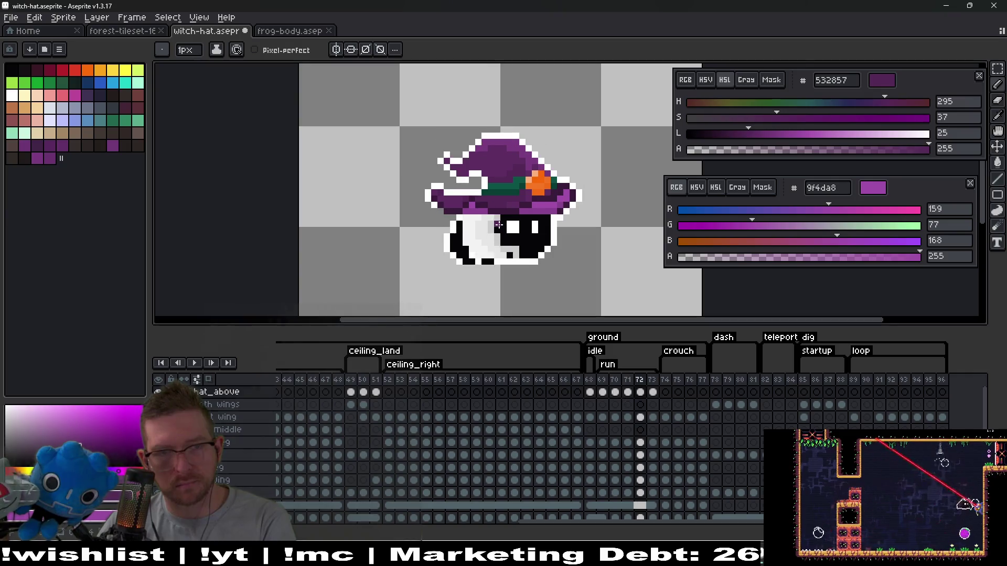
scroll(489, 213, up, 5)
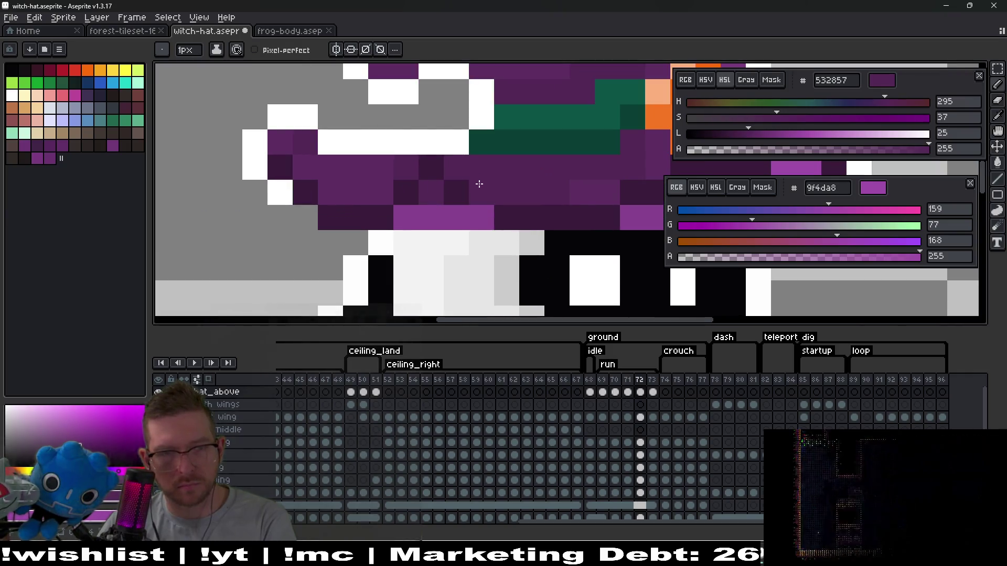
scroll(493, 225, up, 2)
Step: Repaint a dark brim pixel on frame 72 in the lighter mid purple, then advance to frame 73
alt+click(474, 231)
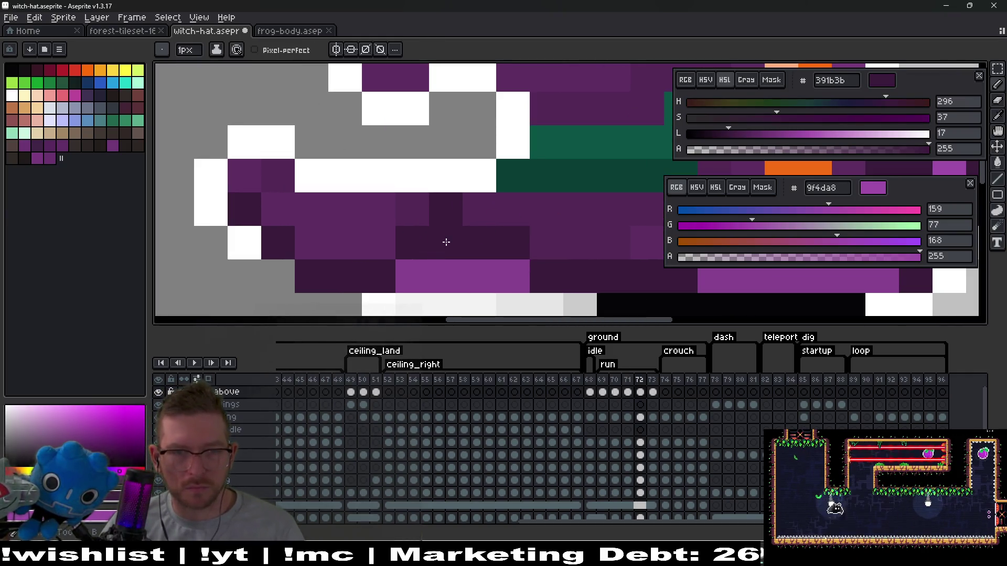
alt+click(500, 207)
click(481, 243)
scroll(482, 243, down, 5)
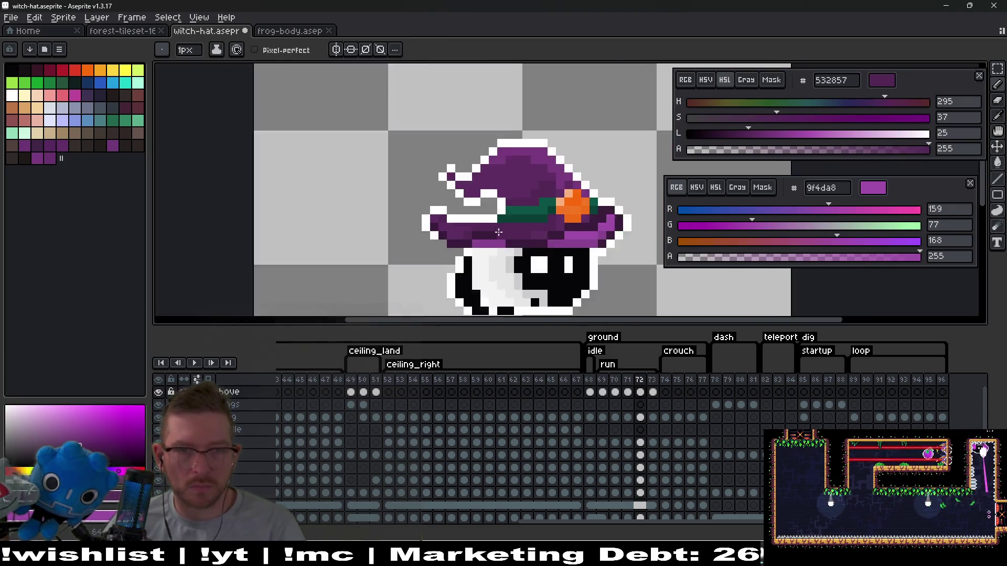
key(comma)
key(comma)
key(period)
key(period)
key(period)
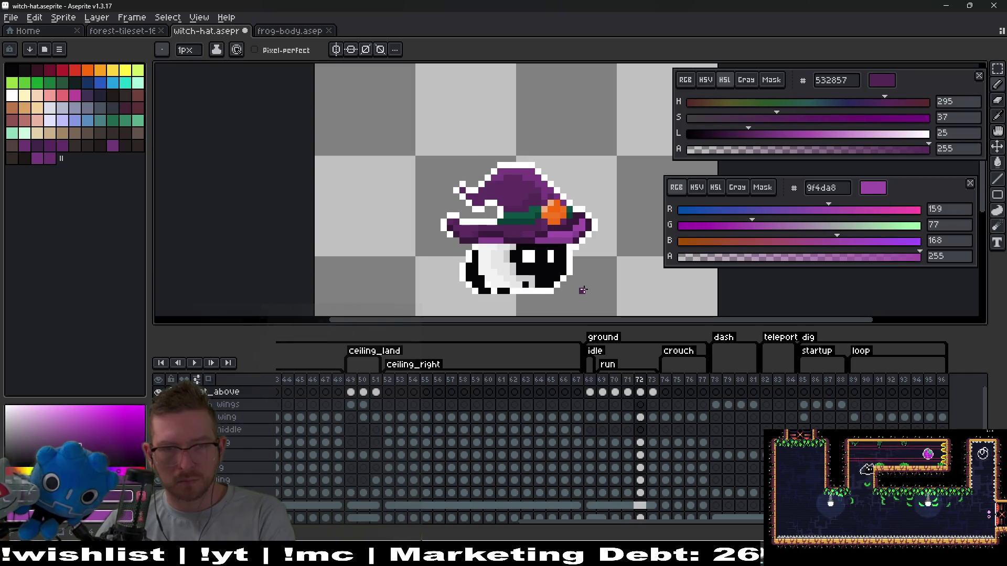
scroll(493, 259, up, 2)
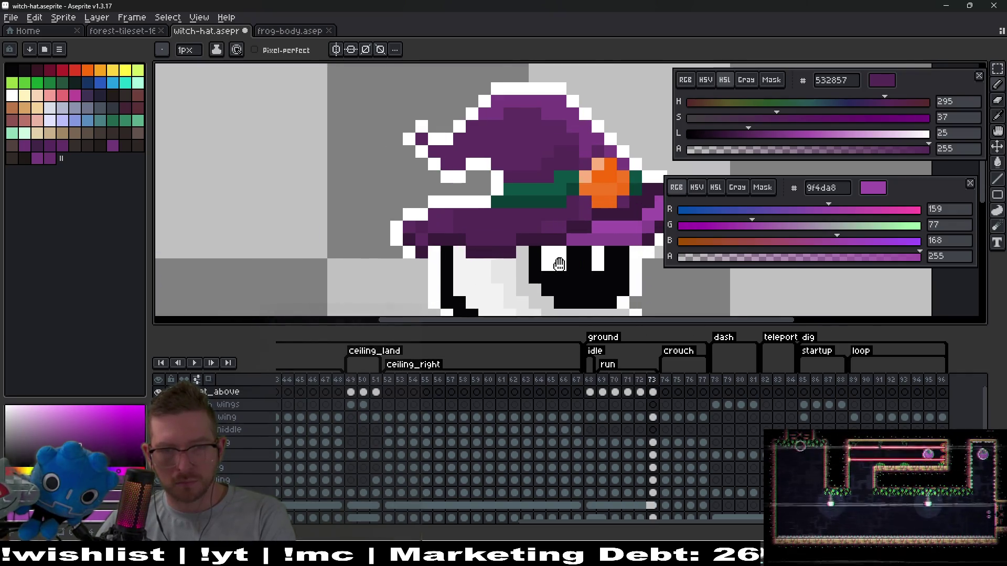
scroll(512, 212, right, 3)
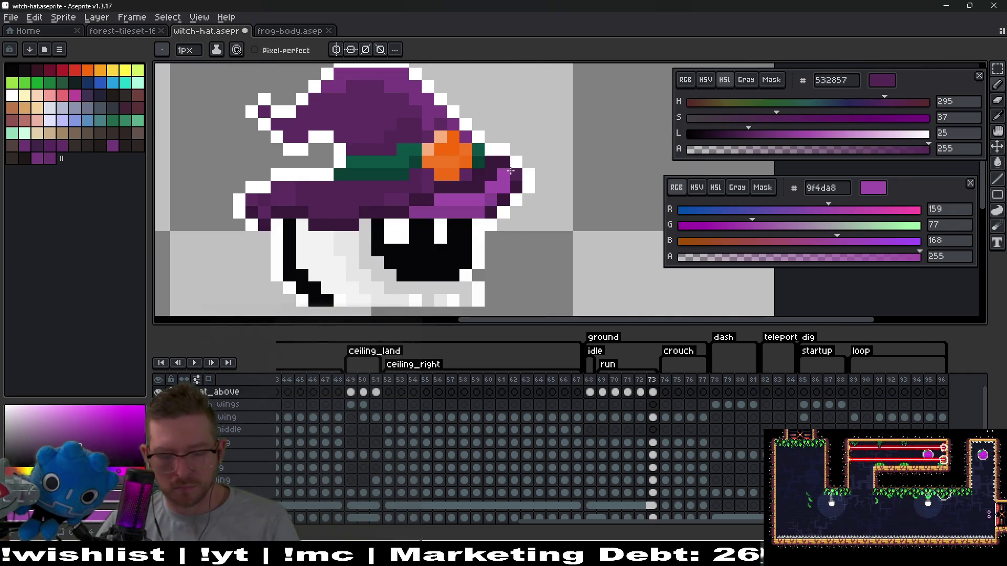
Step: Shift the brim's right tip one pixel right and erase the dark pixel at its end
key(m)
drag(492, 149, 535, 232)
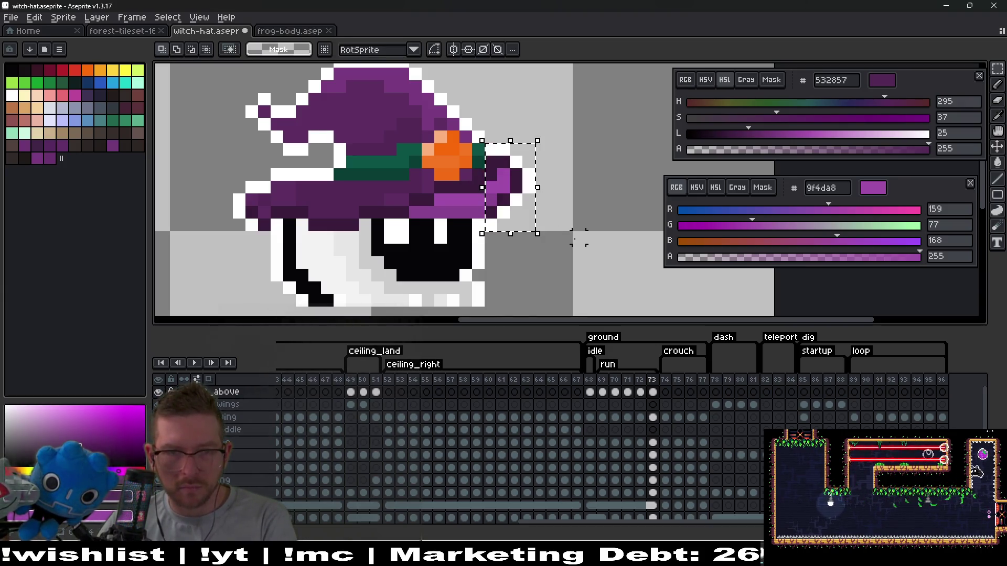
key(Right)
key(ctrl+d)
scroll(465, 175, up, 3)
key(b)
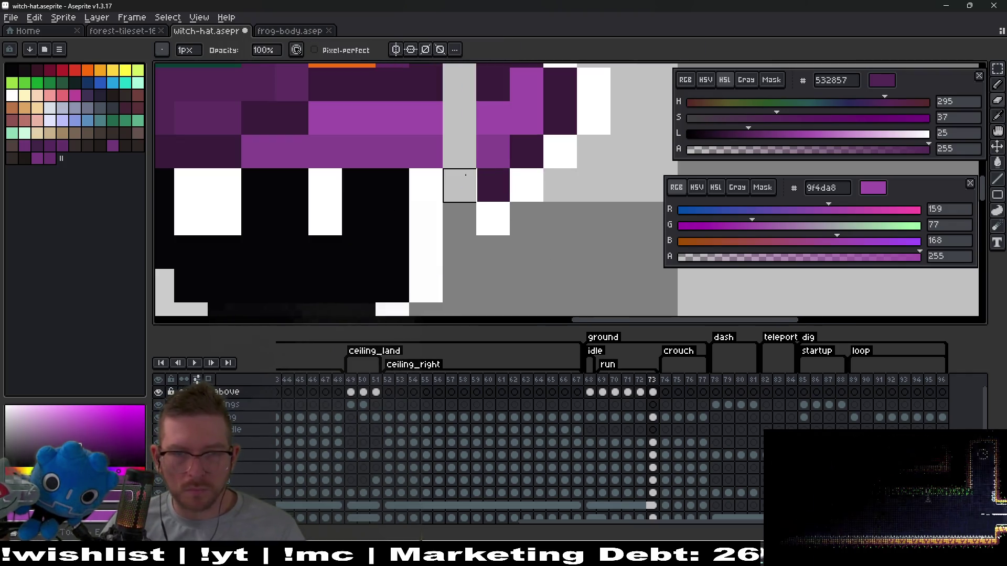
right_click(493, 185)
Step: Patch the brim outline with white, filling gaps and erasing stray dark and white pixels
scroll(540, 231, up, 3)
key(i)
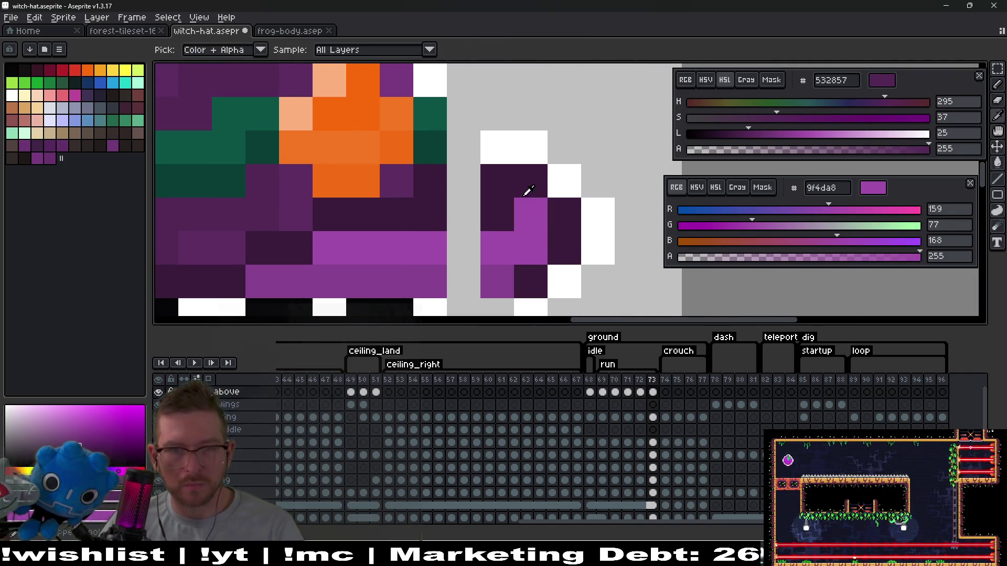
click(513, 151)
key(b)
click(468, 183)
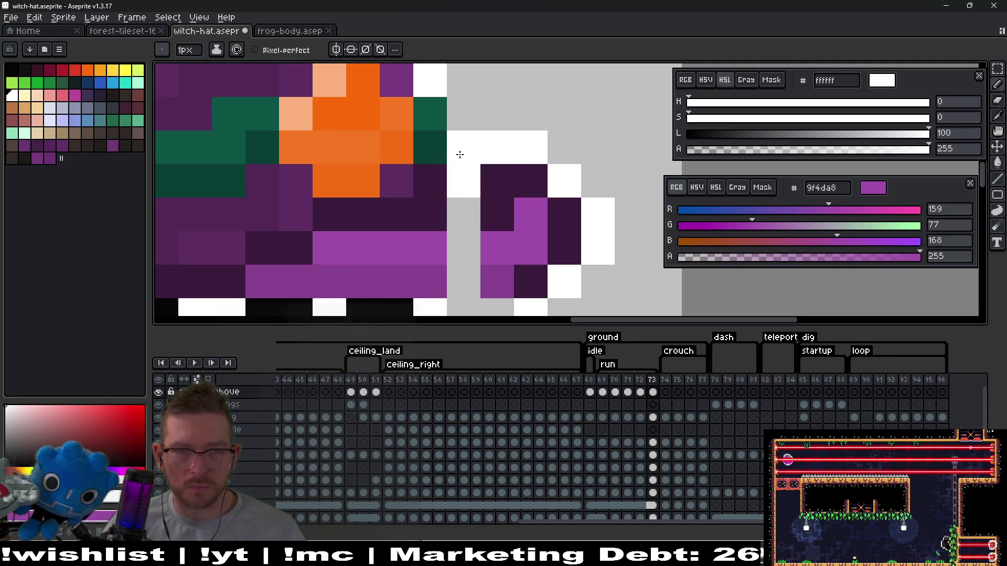
click(464, 114)
key(e)
click(497, 181)
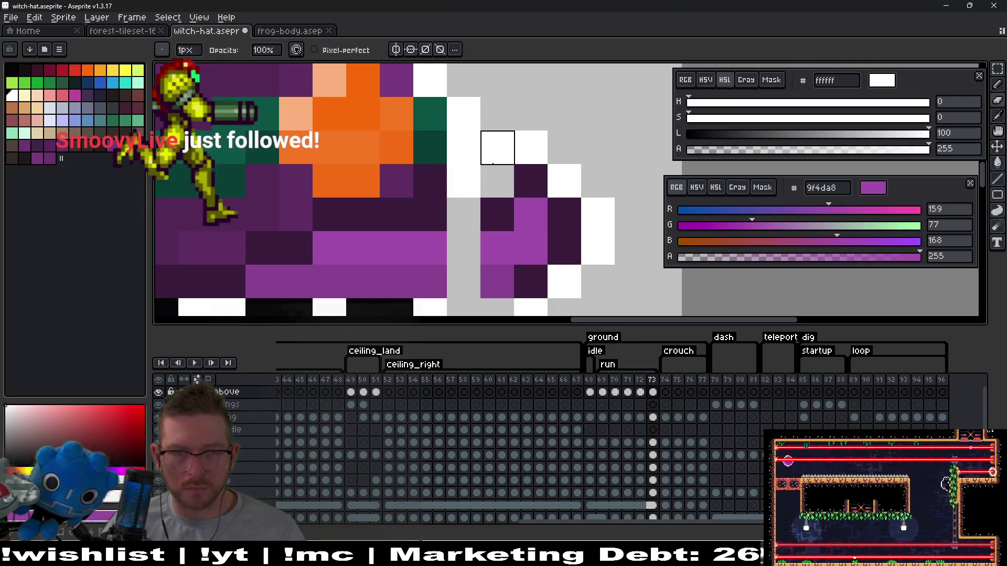
click(496, 152)
key(b)
click(504, 188)
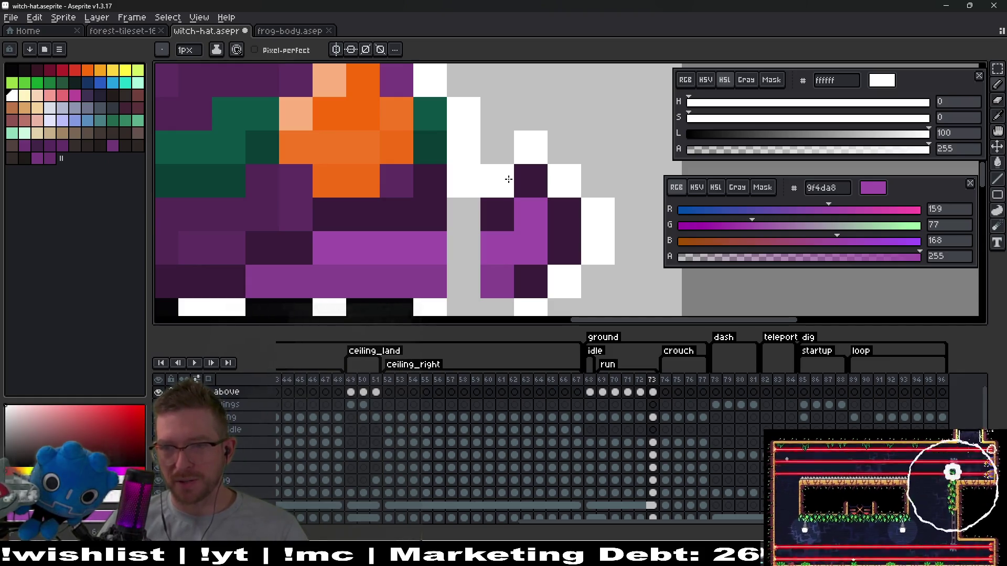
Step: Paint a dark purple pixel on the tip and fill a grey brim gap with 9f4da8
scroll(510, 180, down, 4)
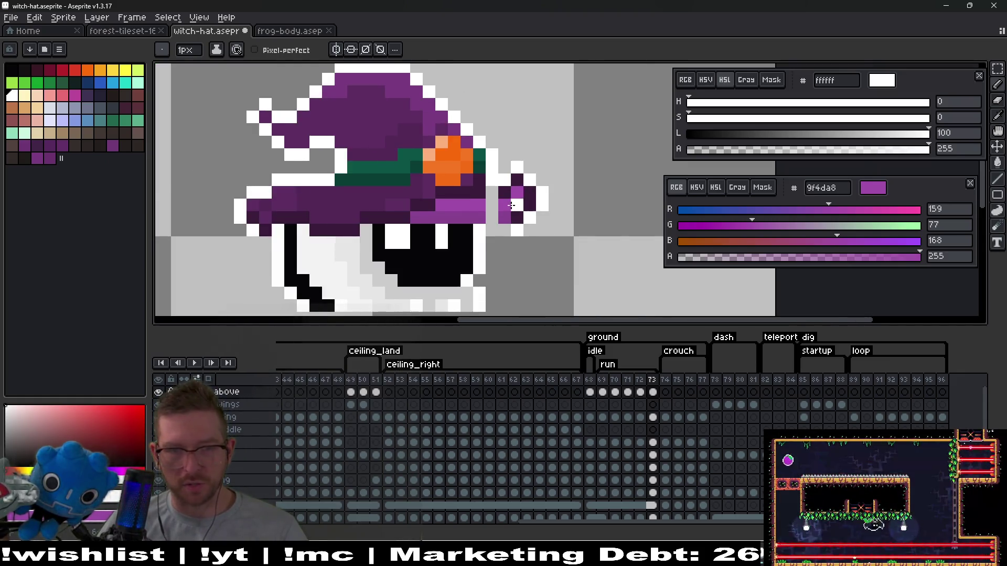
scroll(511, 207, up, 4)
alt+click(490, 181)
click(465, 178)
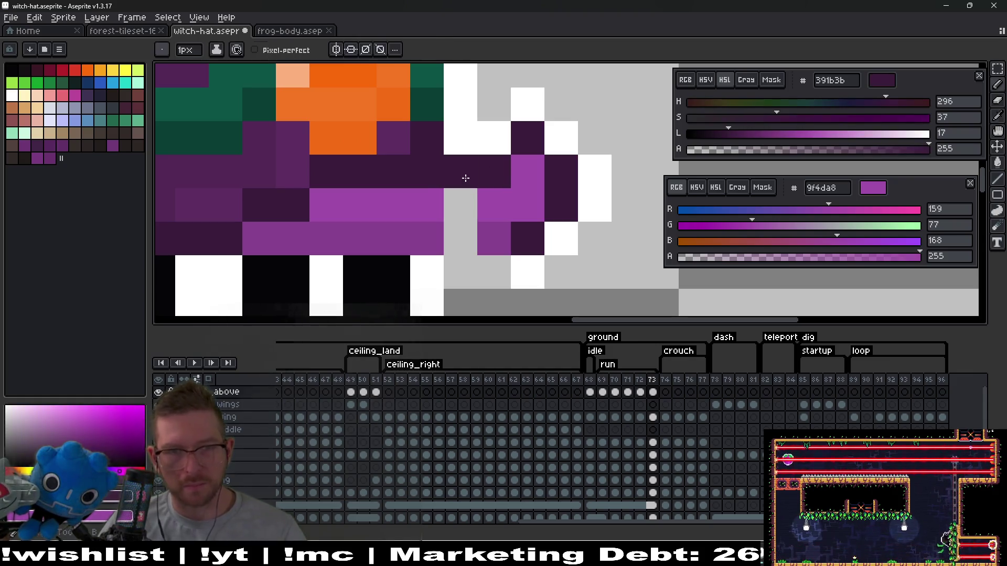
drag(510, 213, 528, 189)
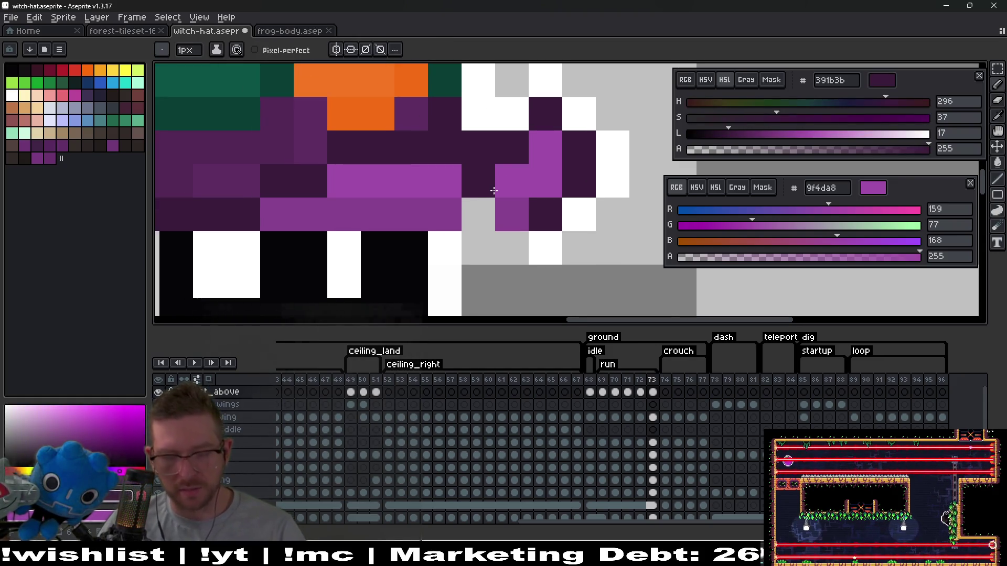
alt+click(514, 178)
click(489, 195)
Step: Fill remaining brim gaps in dark purple and erase two dark pixels under the brim
drag(528, 199, 512, 223)
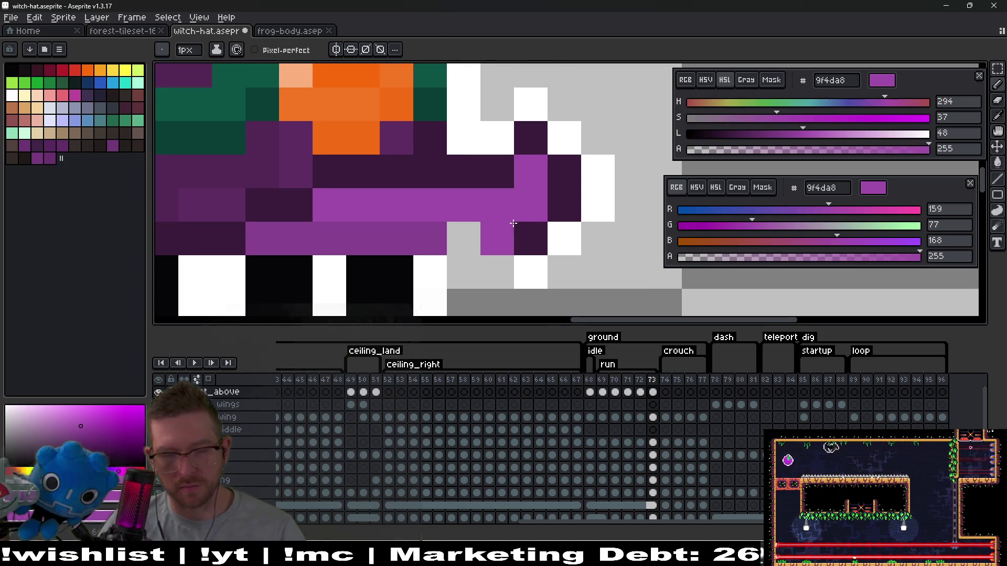
alt+click(536, 250)
click(492, 270)
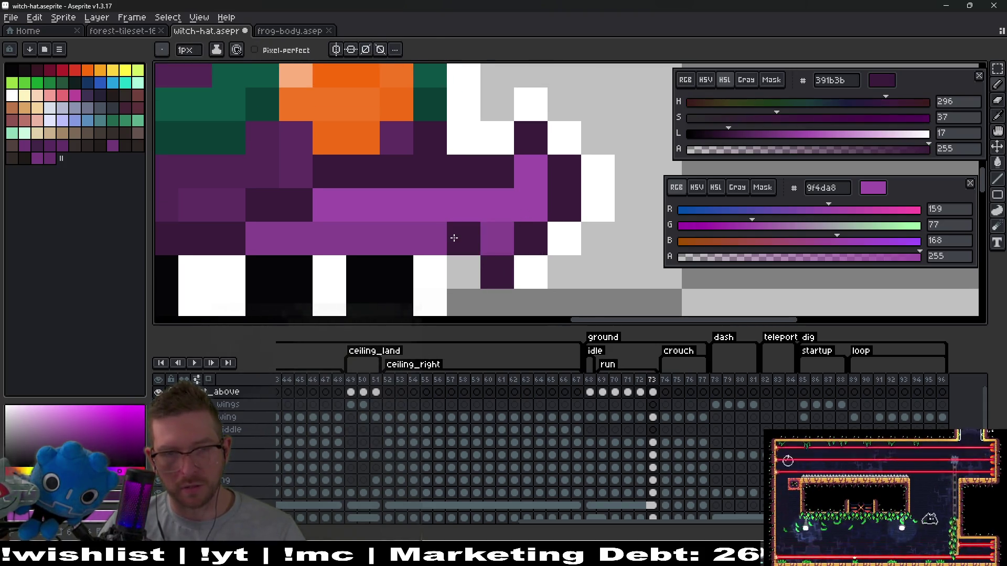
scroll(454, 238, down, 6)
scroll(519, 247, up, 6)
click(526, 251)
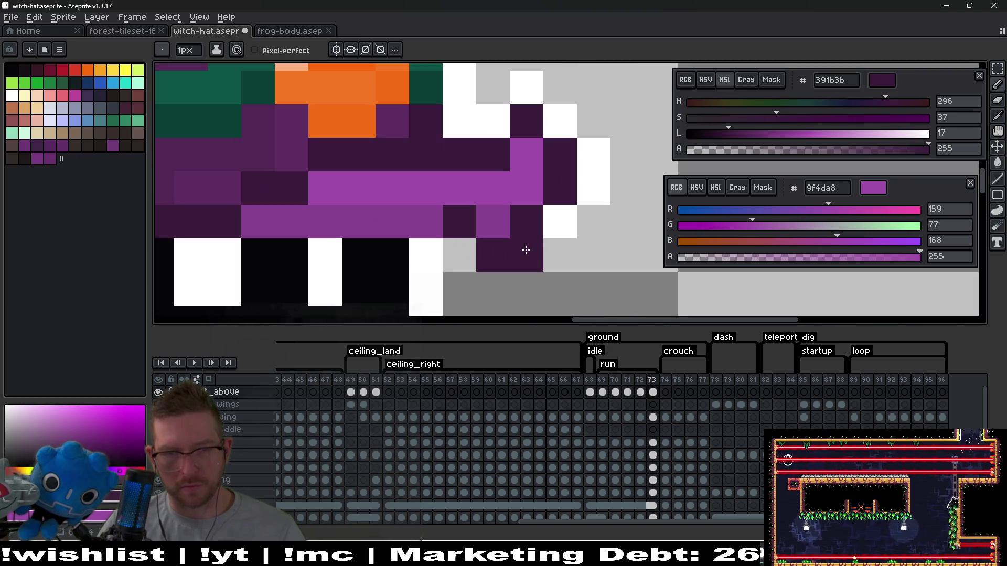
key(e)
drag(525, 250, 489, 254)
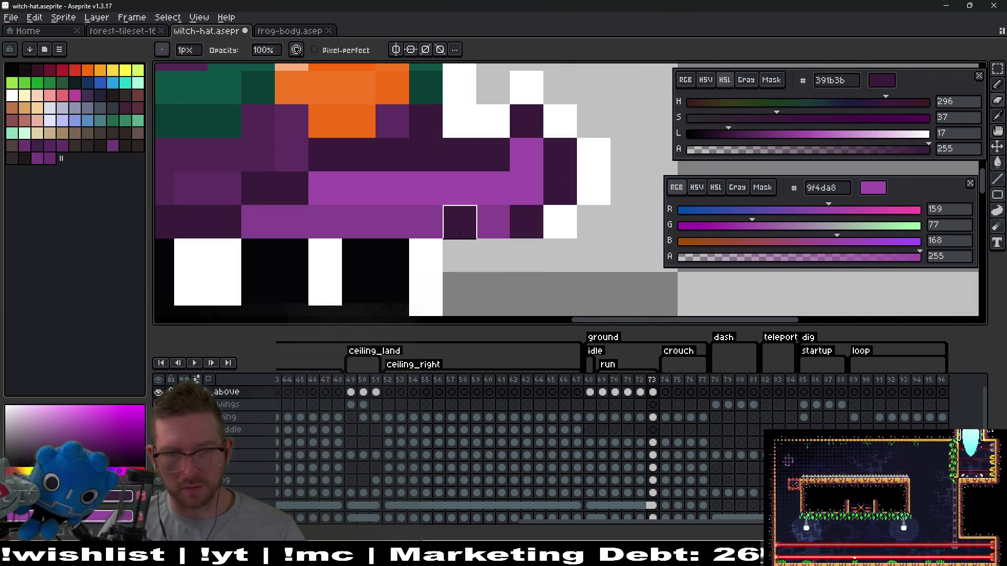
Step: Sample the brim purples, settling on 87428f, and compare frame 73 against frame 72
drag(460, 222, 492, 272)
alt+click(407, 243)
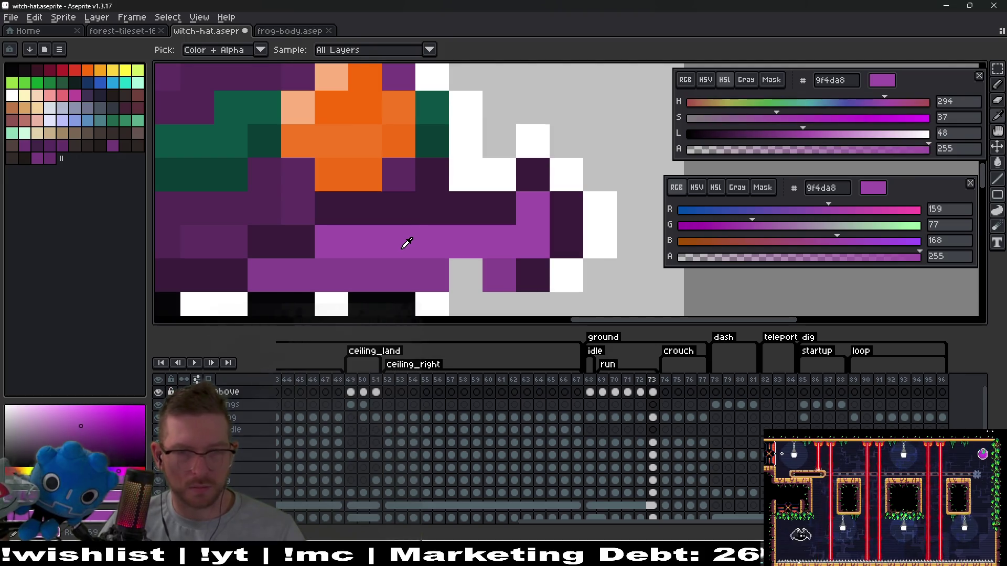
alt+click(338, 267)
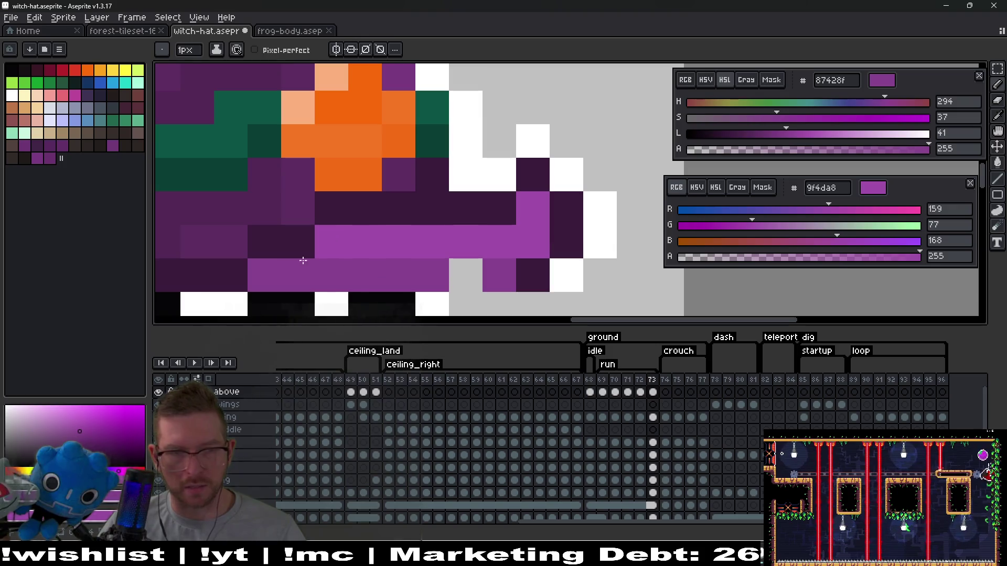
key(comma)
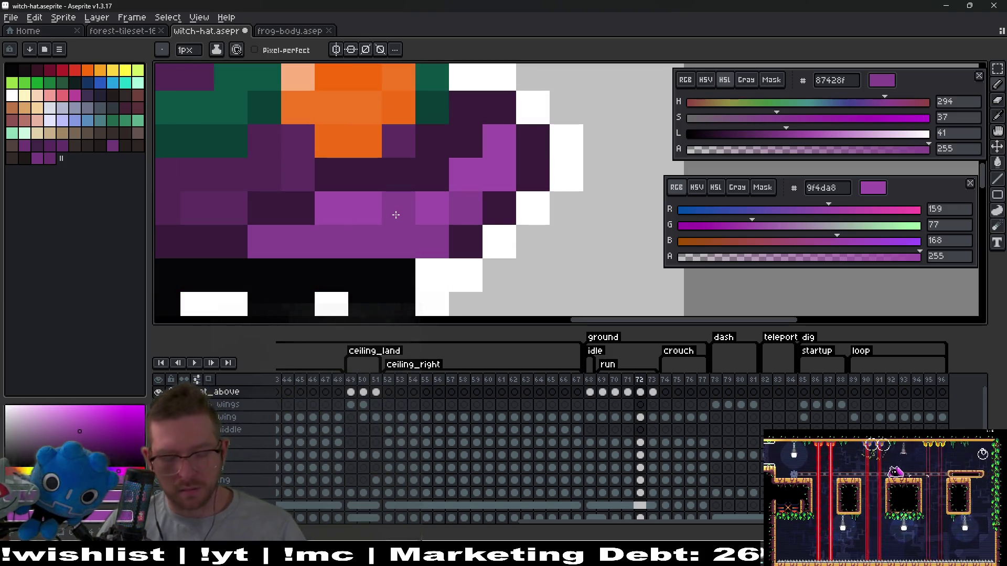
key(period)
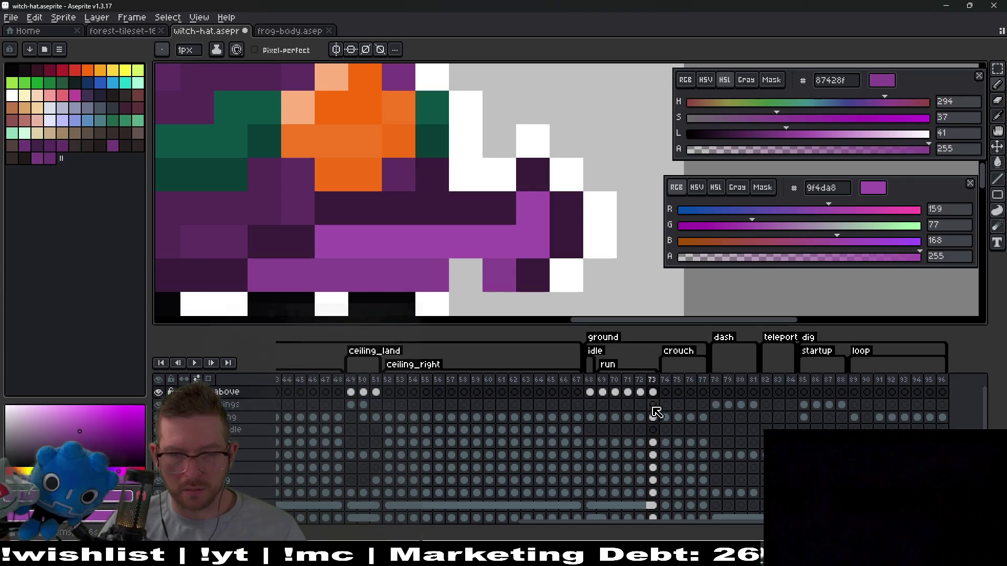
Step: Lower the dark brim row and the small brim-tip block by one pixel each
key(m)
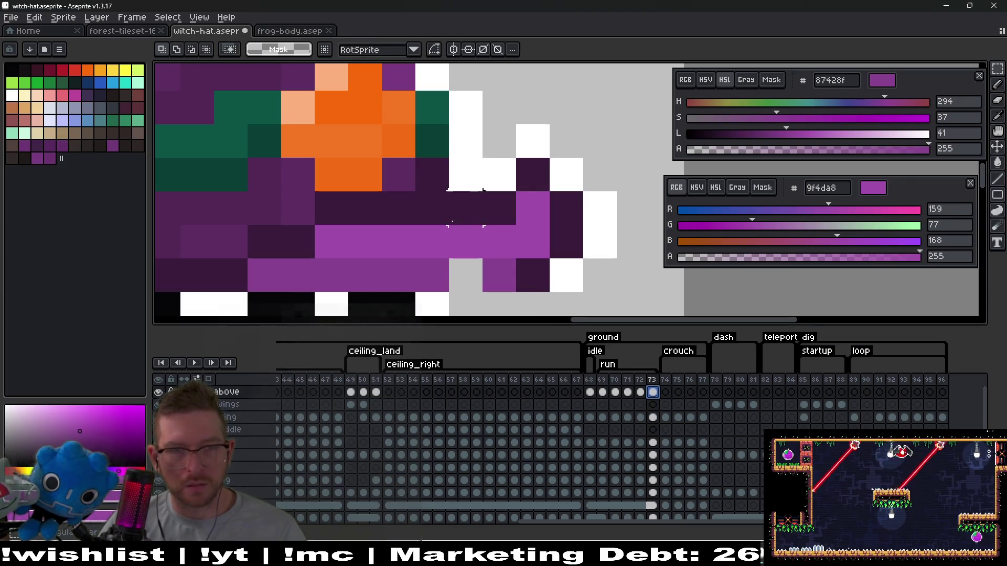
drag(315, 192, 585, 226)
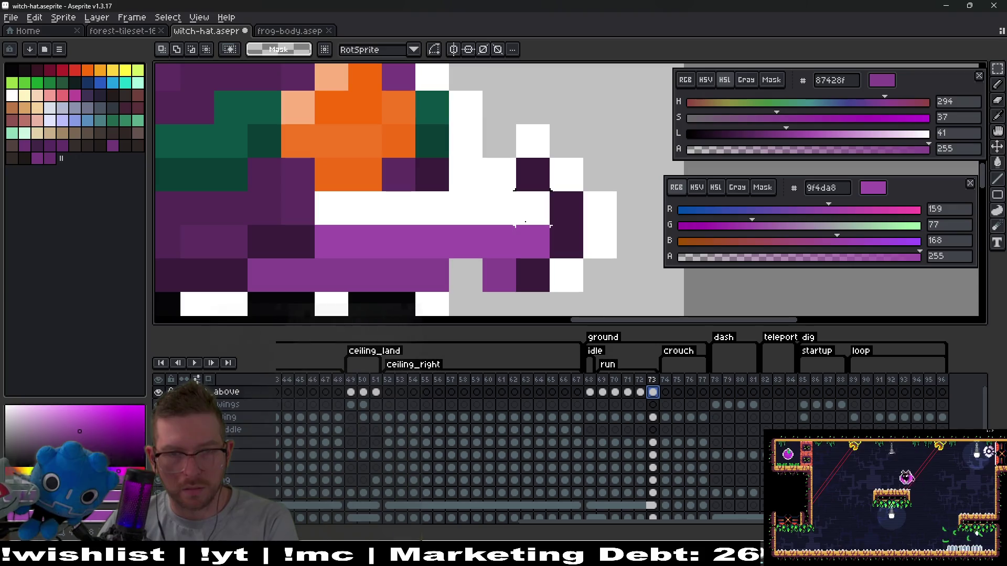
key(Down)
key(ctrl+d)
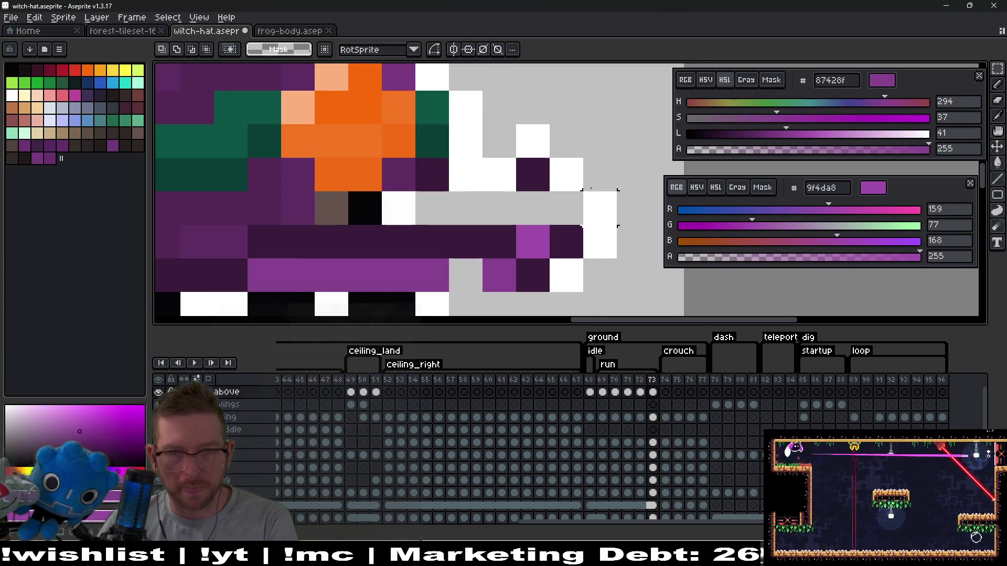
drag(501, 139, 603, 215)
key(Down)
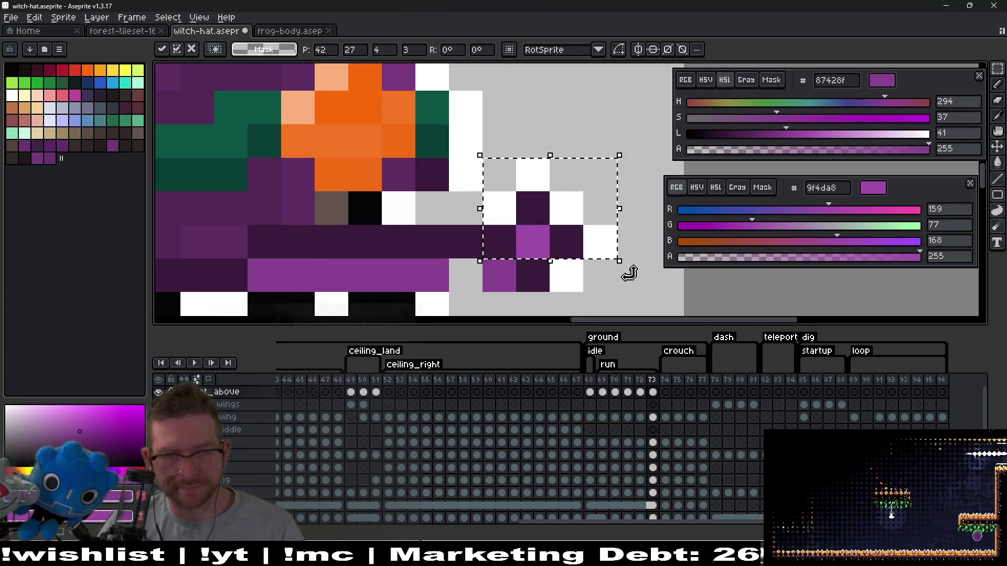
drag(430, 176, 506, 191)
key(ctrl+d)
Step: Repaint the brown and black pixels on the hat band with purple 5d2d62
key(i)
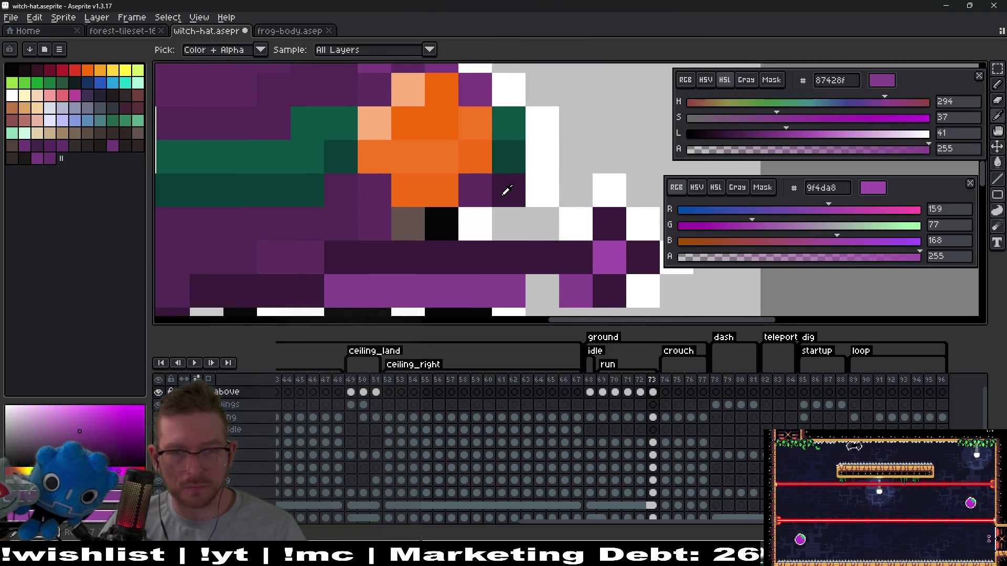
click(506, 190)
key(b)
drag(478, 223, 521, 243)
key(i)
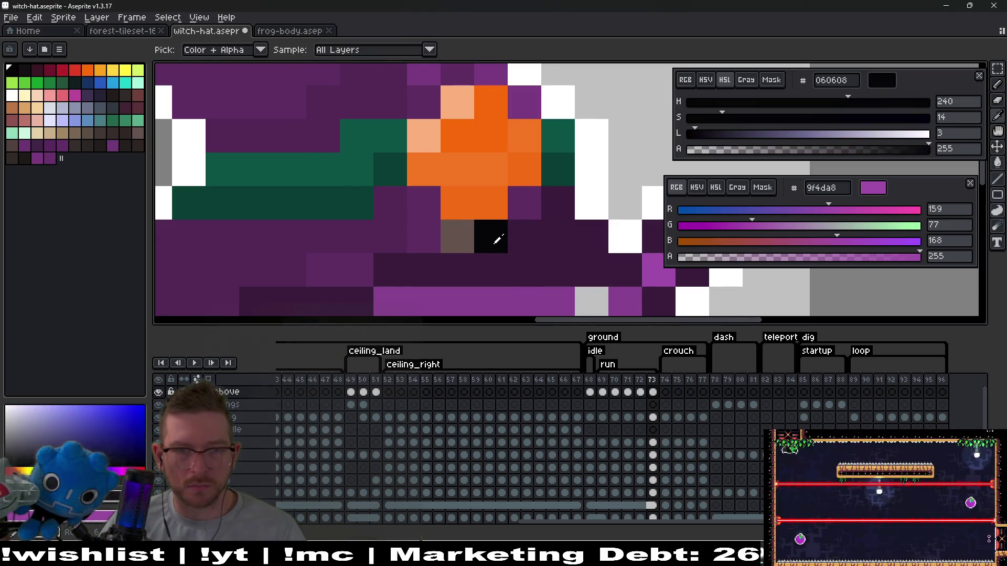
scroll(496, 240, down, 5)
scroll(496, 240, up, 4)
click(517, 215)
key(b)
drag(485, 239, 453, 240)
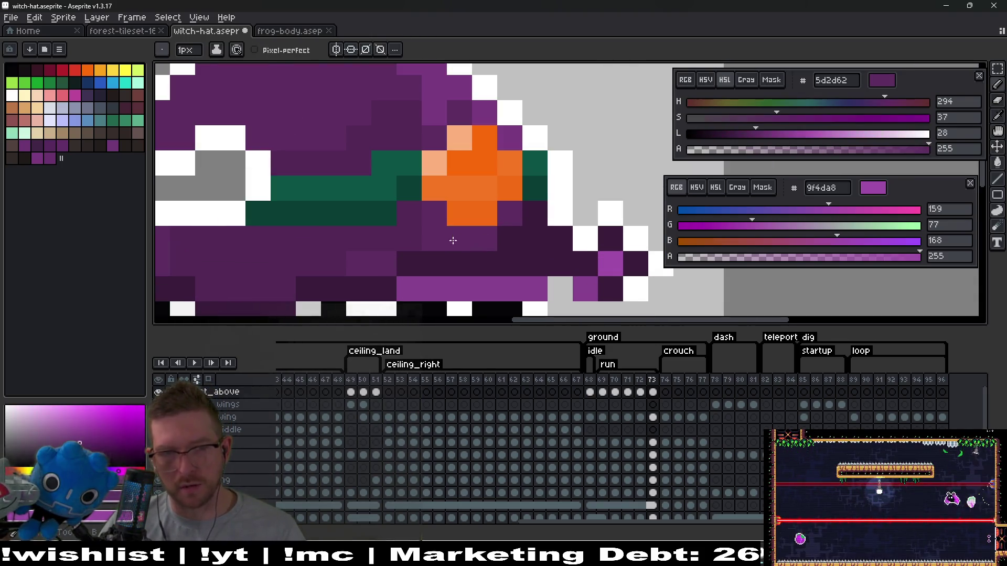
Step: Add one lighter-purple 87428f pixel at the brim's right tip
scroll(507, 219, down, 3)
scroll(532, 258, up, 2)
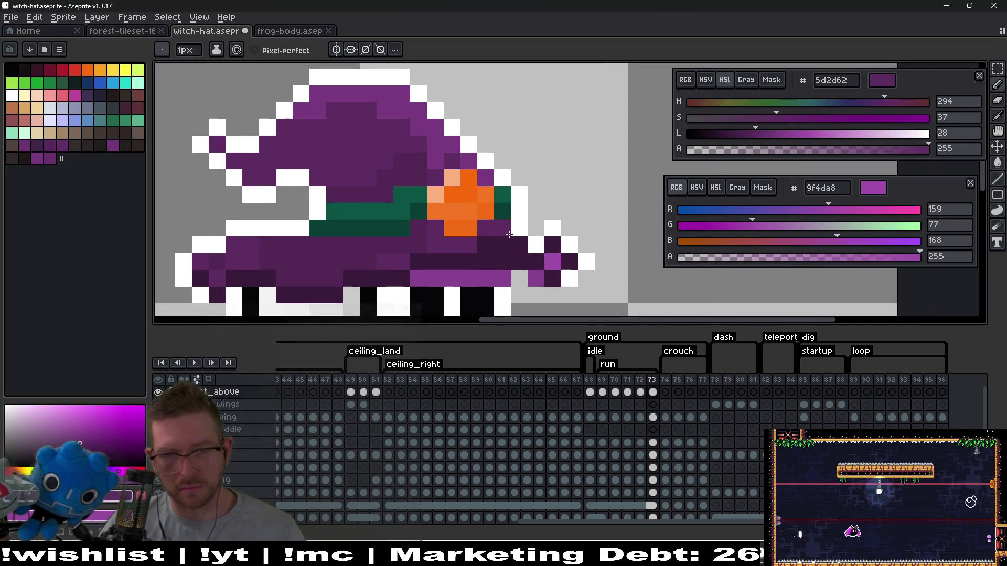
scroll(506, 233, up, 2)
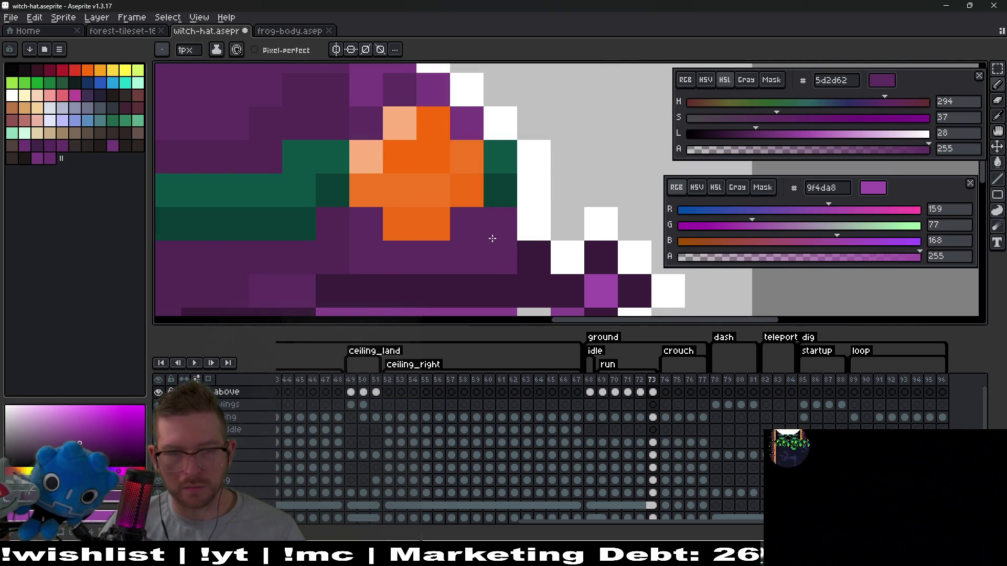
scroll(492, 238, down, 2)
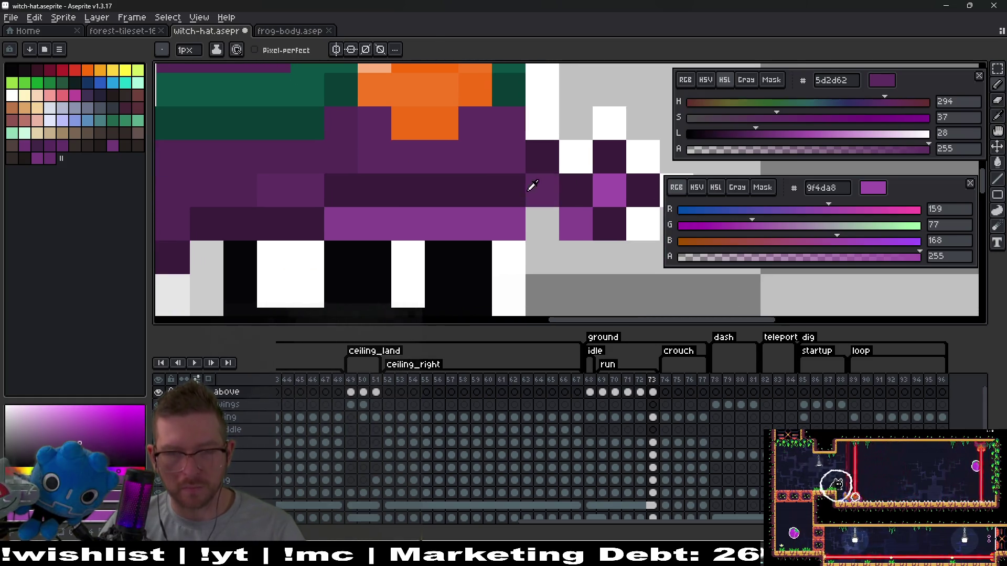
alt+click(604, 204)
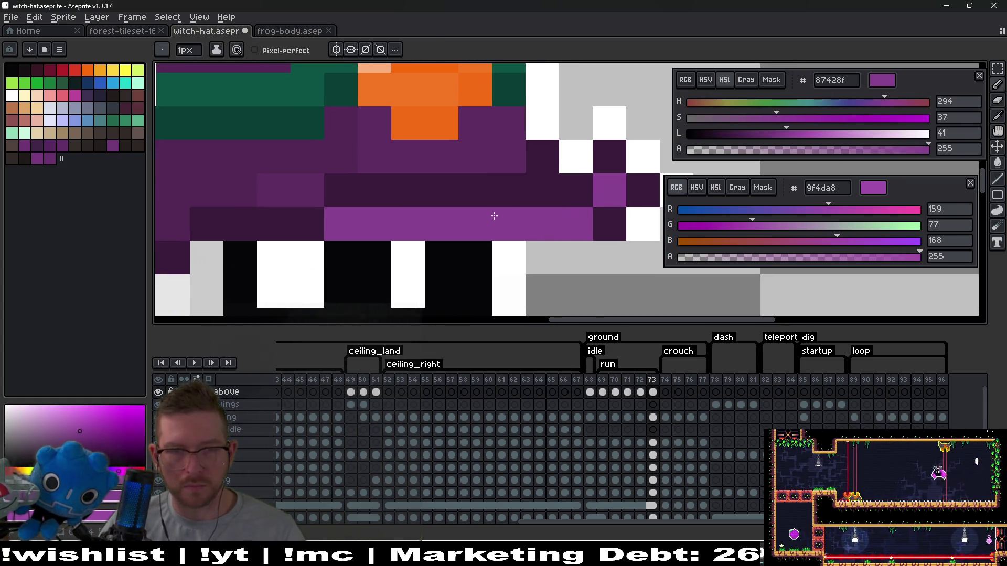
scroll(495, 215, down, 9)
scroll(540, 231, up, 7)
click(544, 233)
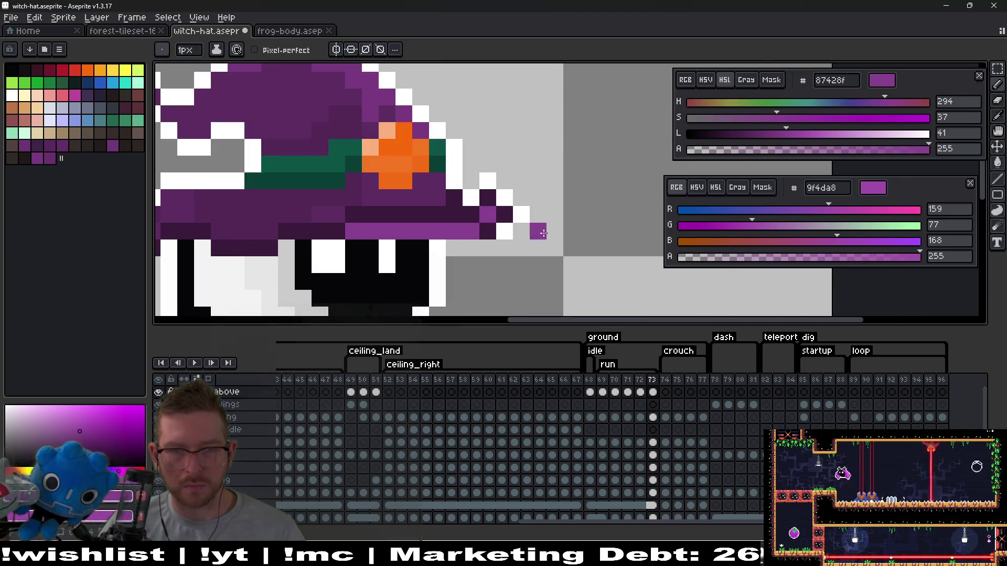
scroll(478, 231, left, 3)
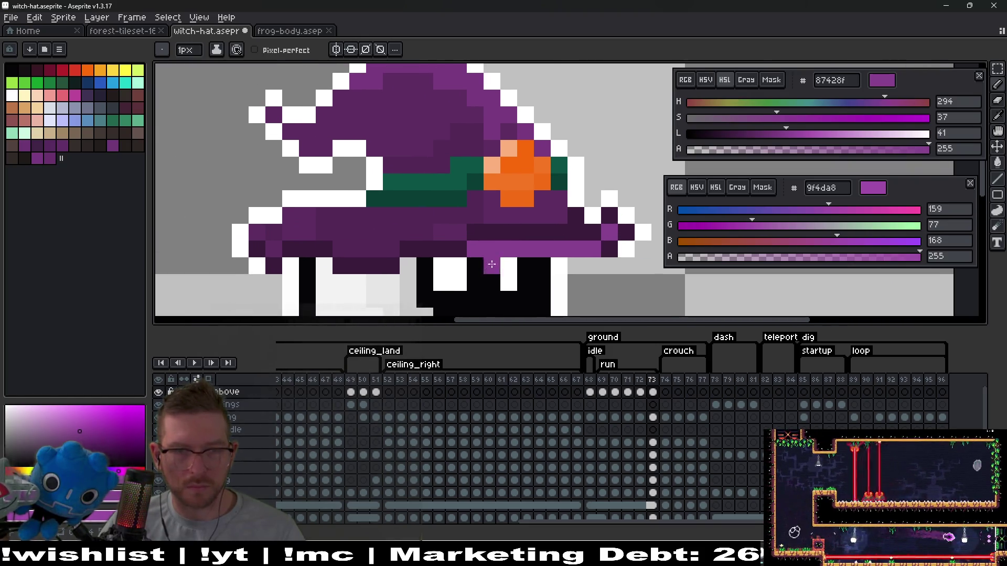
scroll(474, 252, down, 5)
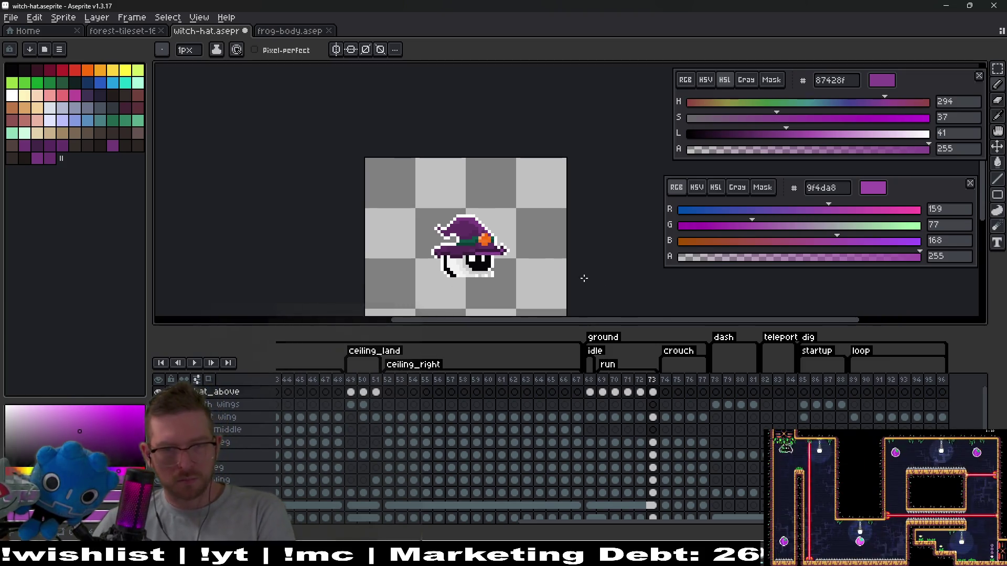
Step: Play and stop the run animation, then step from frame 69 forward to frame 72
click(194, 363)
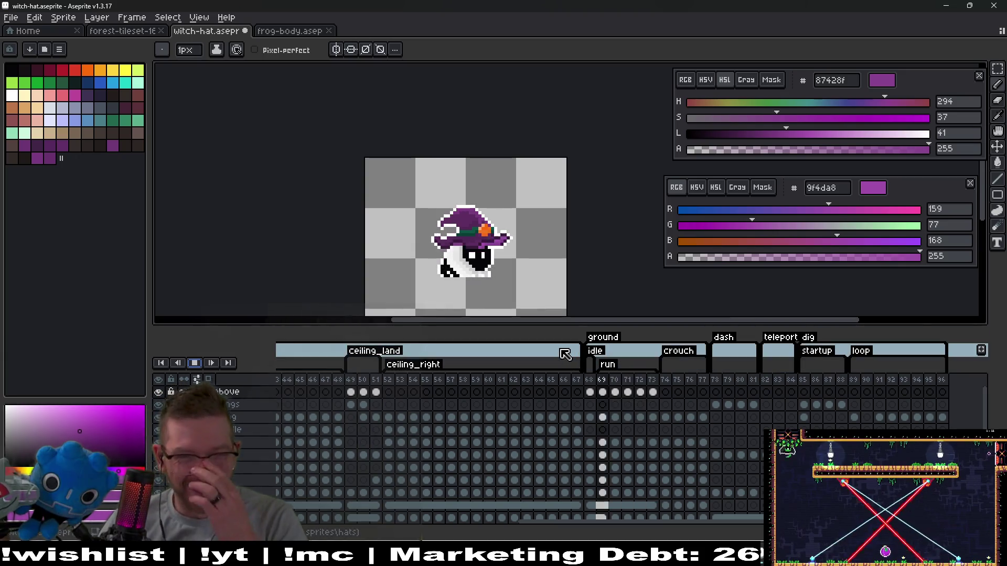
click(194, 363)
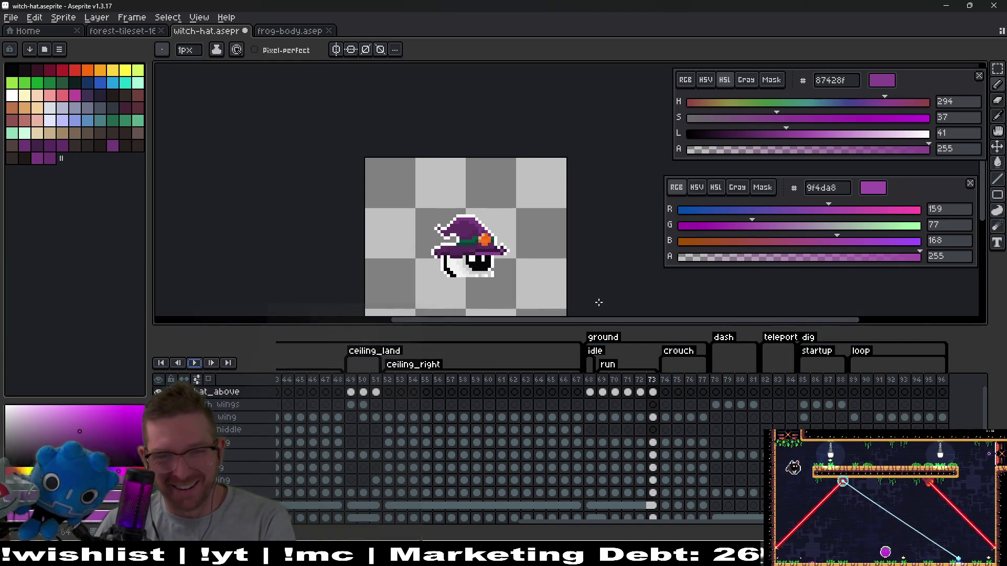
key(Left)
key(Left)
key(Right)
key(Right)
key(Right)
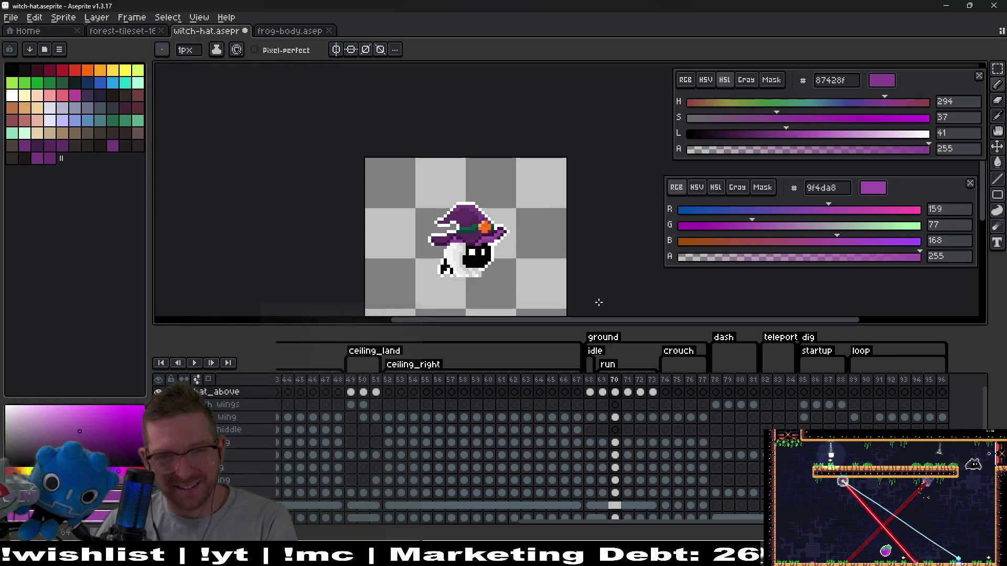
Step: On frame 73, shift the hat's top crown rows one pixel right
scroll(441, 206, up, 3)
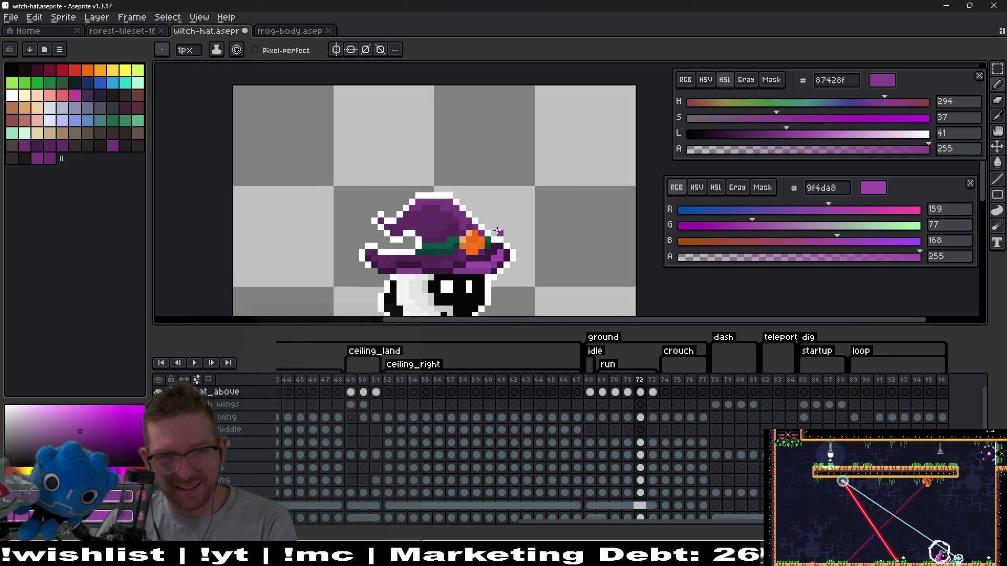
scroll(482, 215, down, 2)
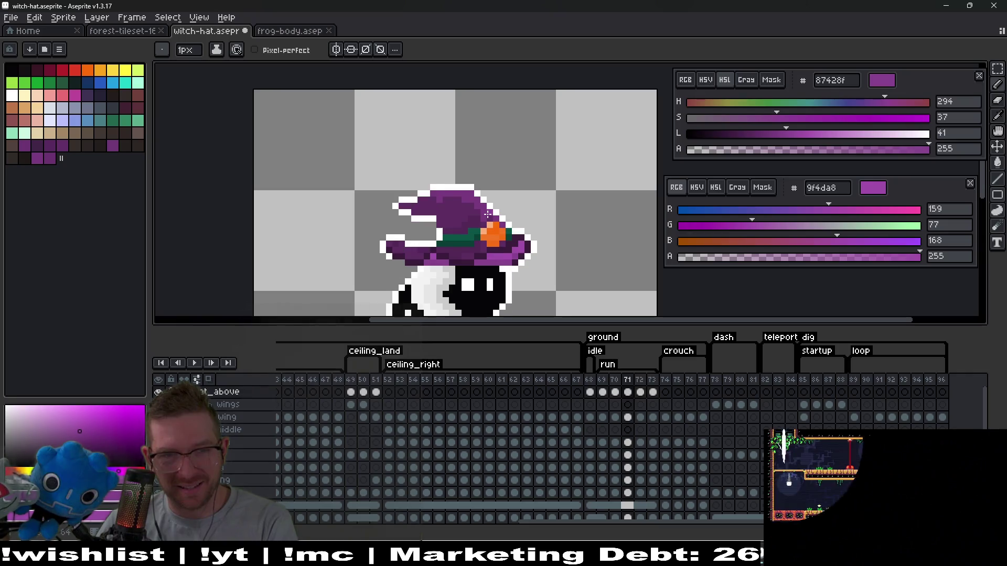
key(Return)
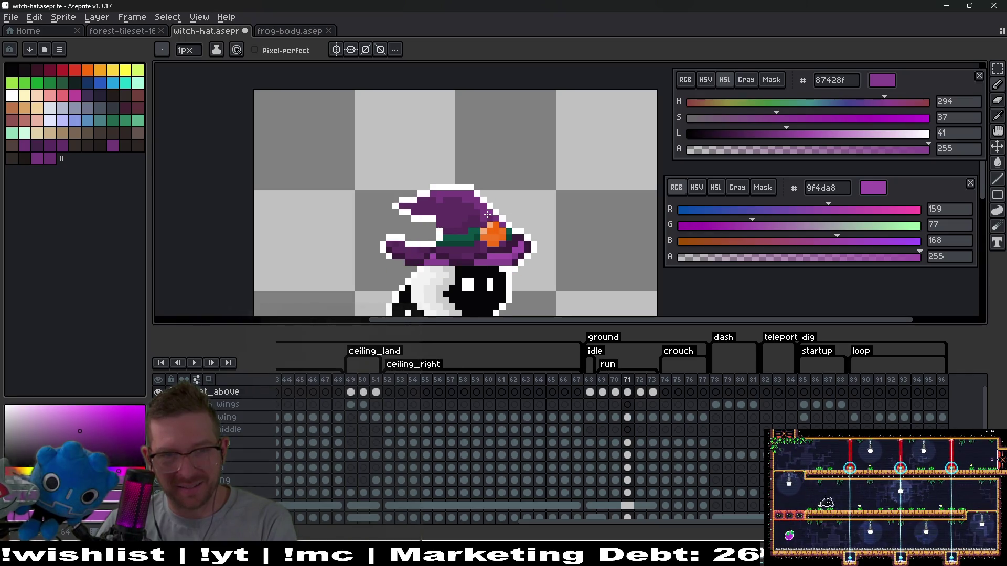
key(Return)
key(Right)
scroll(456, 205, up, 2)
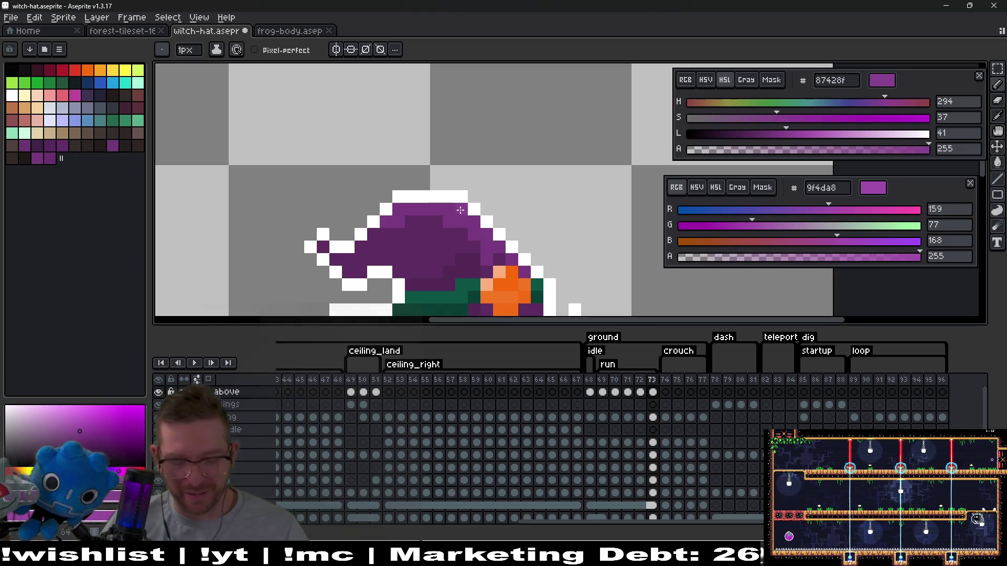
key(m)
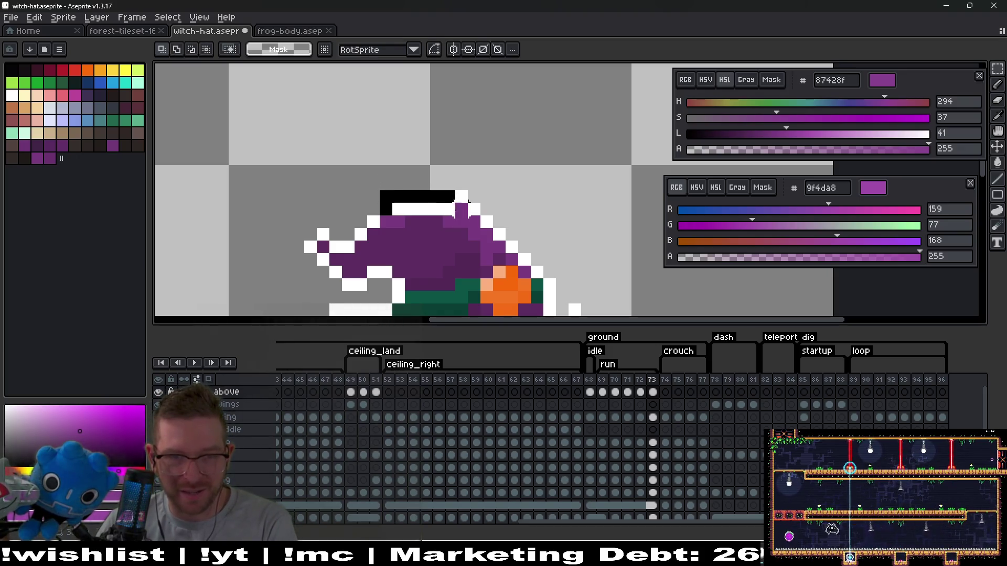
drag(457, 210, 512, 245)
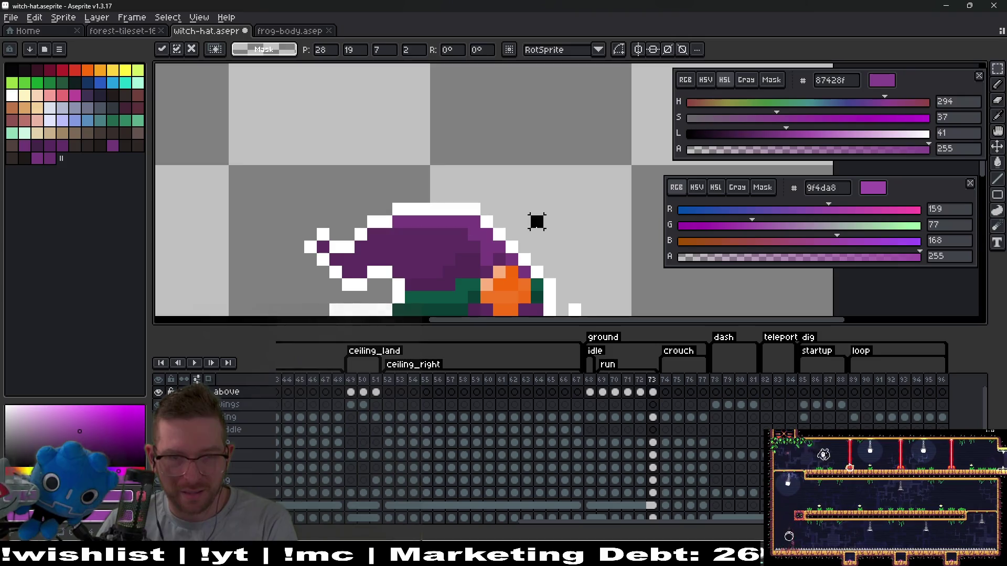
key(Return)
Step: Repaint the dark crown pixel with mid purple 7a3b81 and play the animation to check
scroll(451, 235, up, 2)
key(i)
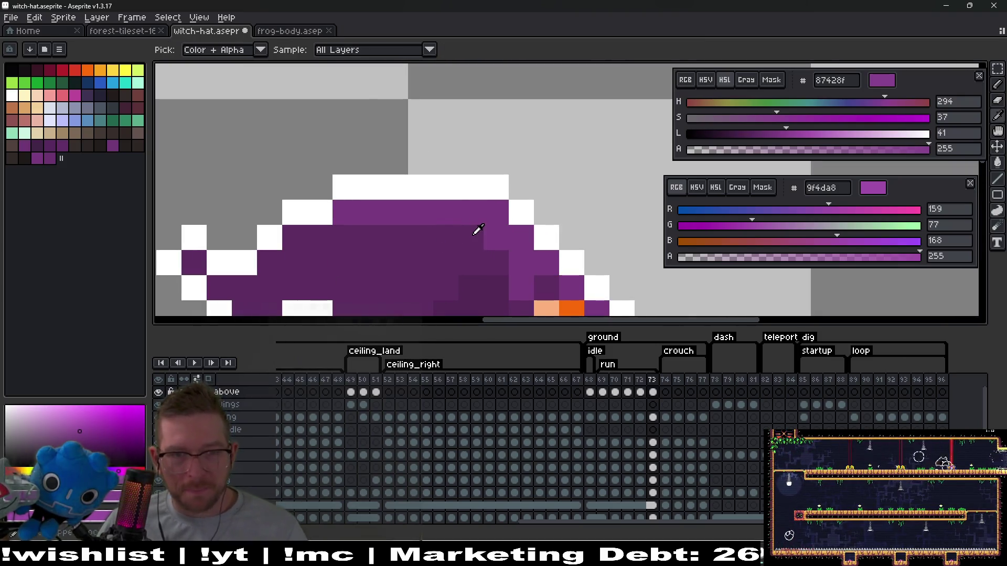
click(460, 232)
drag(457, 234, 484, 248)
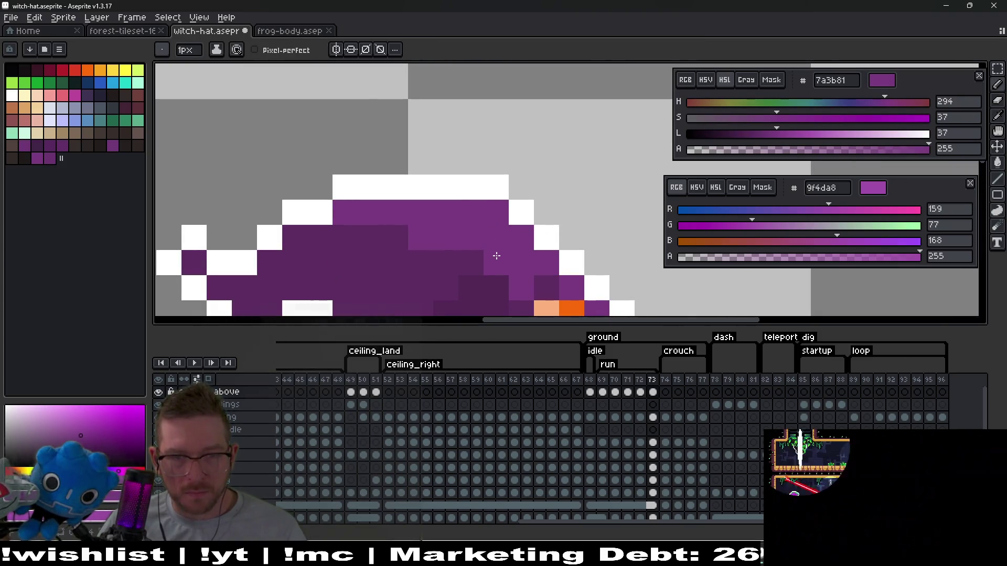
scroll(496, 255, down, 4)
scroll(477, 177, up, 2)
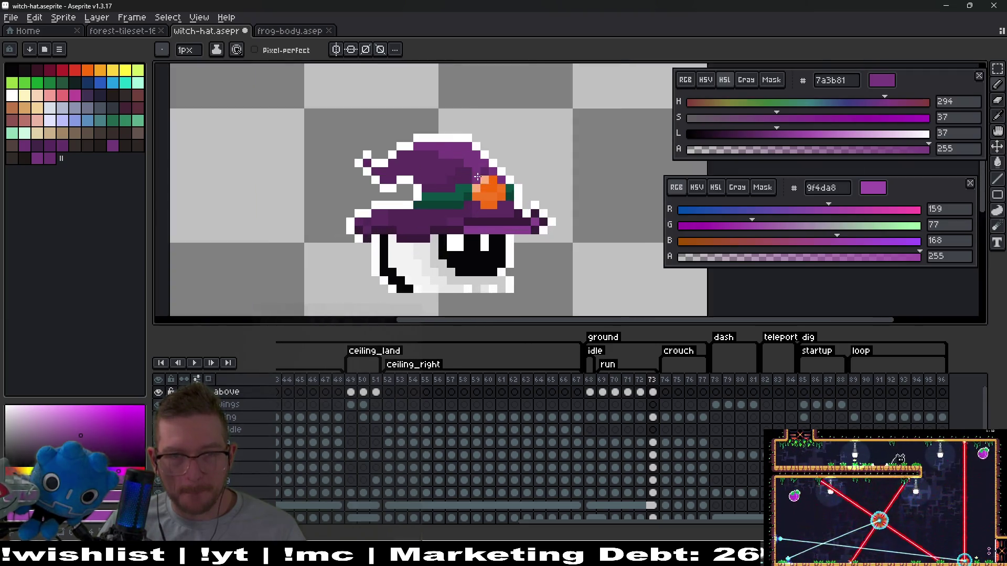
scroll(477, 177, up, 1)
click(195, 363)
scroll(535, 231, down, 3)
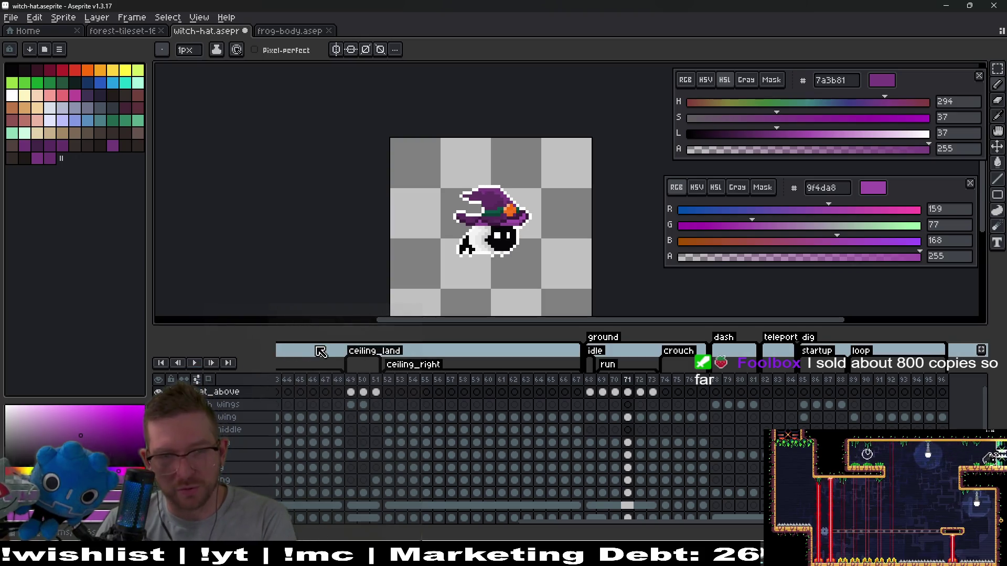
Step: Stop playback and raise frame 72's left brim tip by one pixel
key(Return)
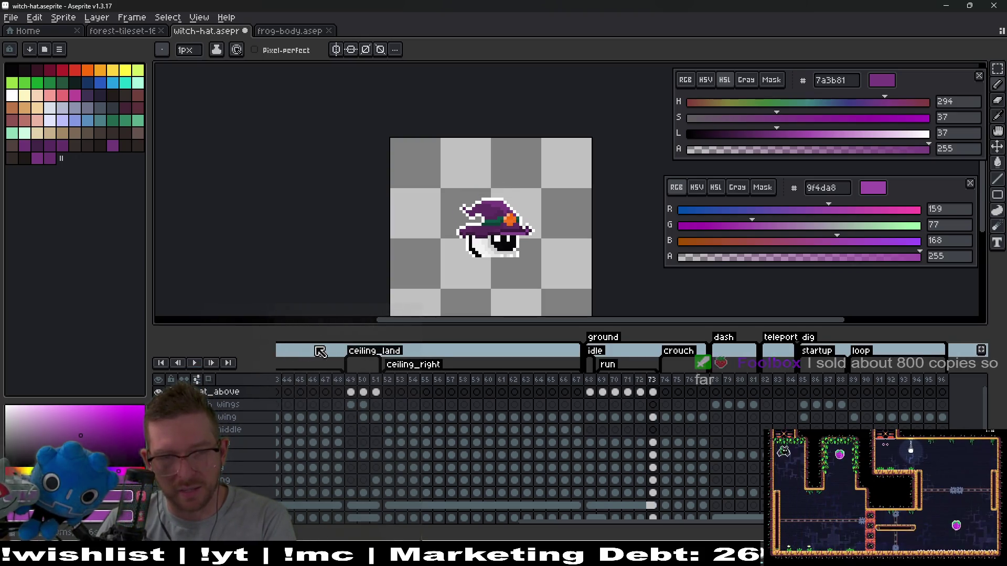
scroll(467, 226, up, 4)
key(Left)
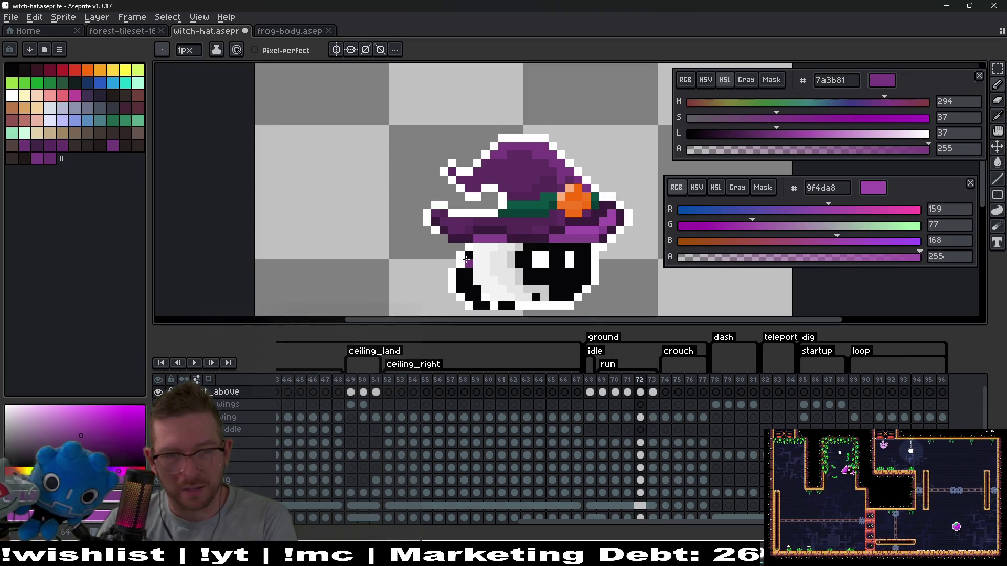
scroll(445, 240, up, 1)
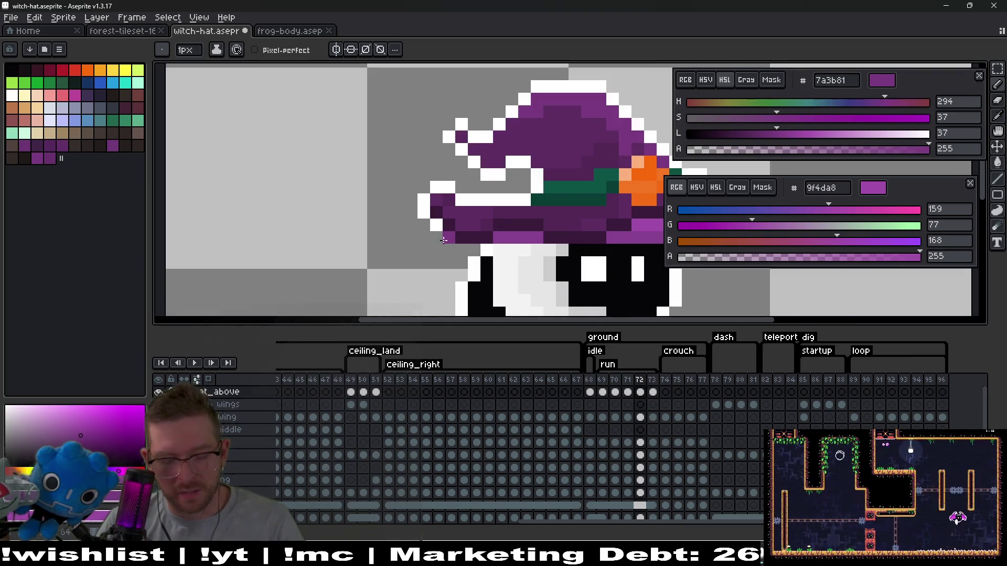
key(m)
mouse_move(393, 179)
mouse_down()
mouse_move(459, 247)
mouse_move(457, 270)
mouse_up()
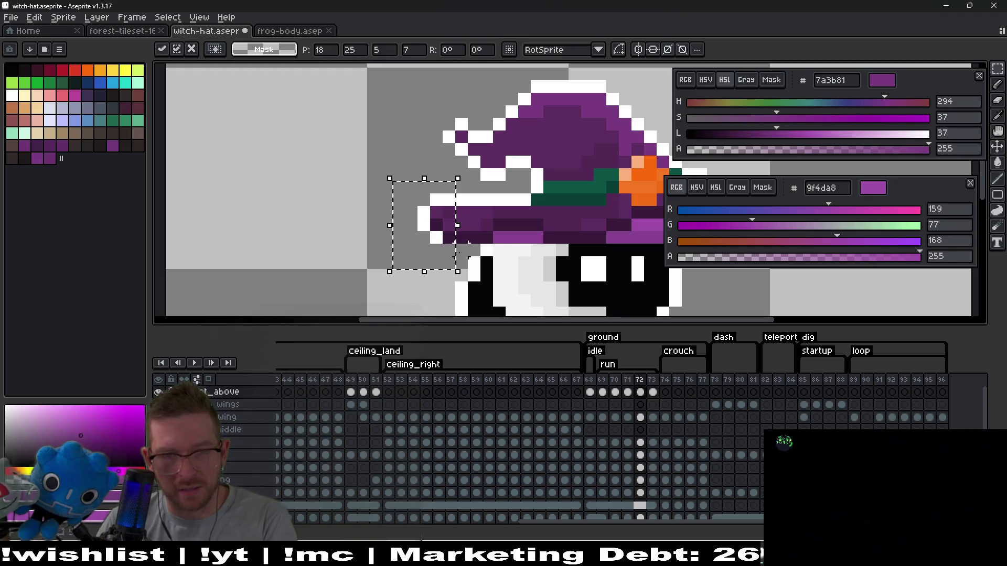
key(Up)
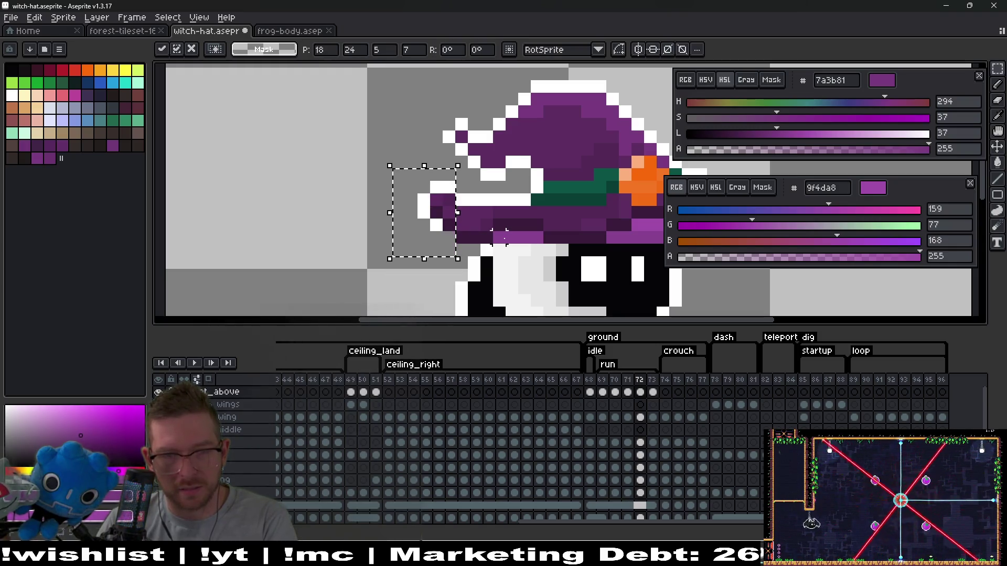
key(ctrl+d)
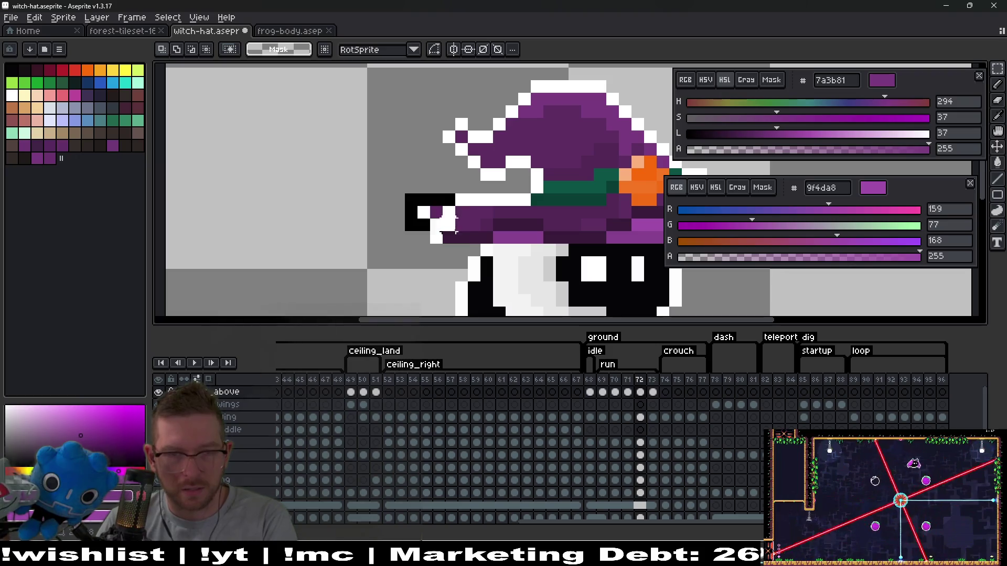
drag(406, 193, 472, 247)
key(Up)
key(ctrl+d)
Step: Compare frames 72 and 73, replay the run animation, and step through frames 69–71
scroll(560, 275, down, 3)
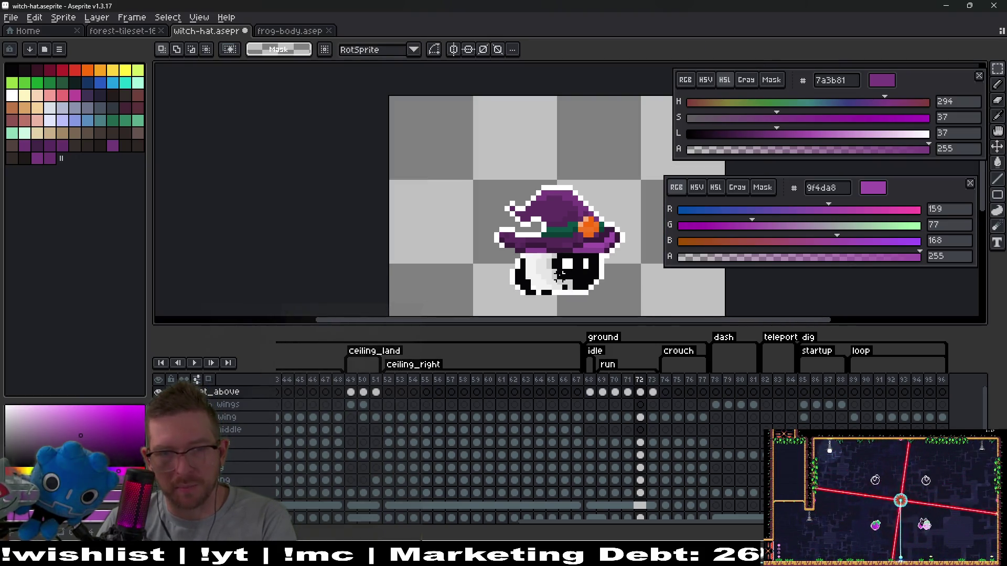
key(Right)
key(Left)
key(Right)
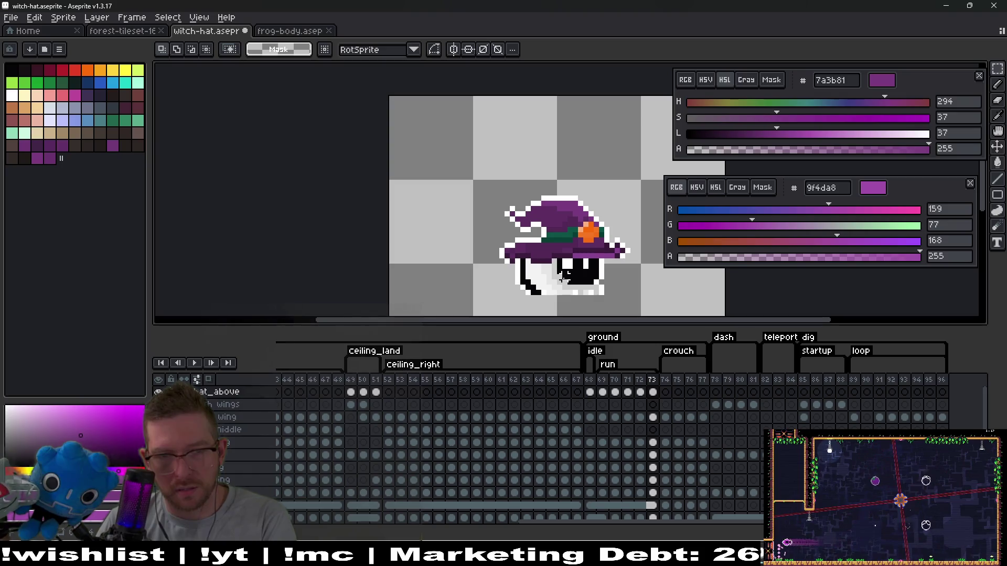
key(Return)
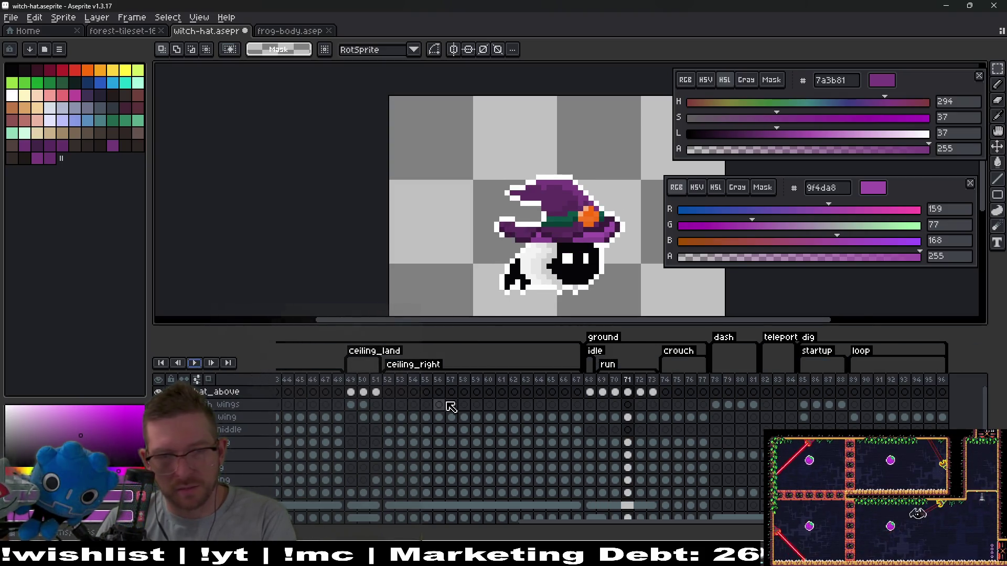
key(Return)
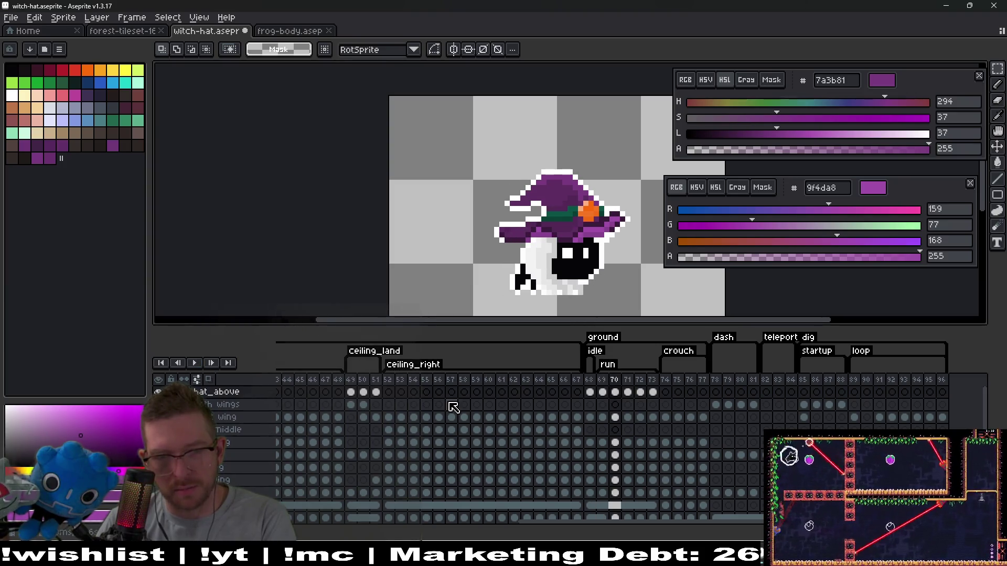
key(Left)
key(Right)
key(Right)
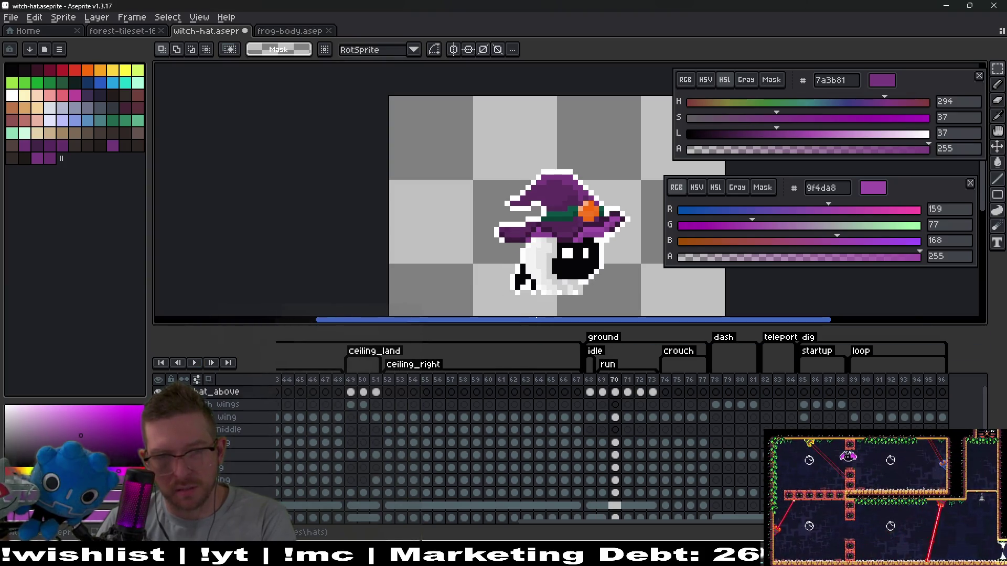
key(Left)
key(Left)
key(Left)
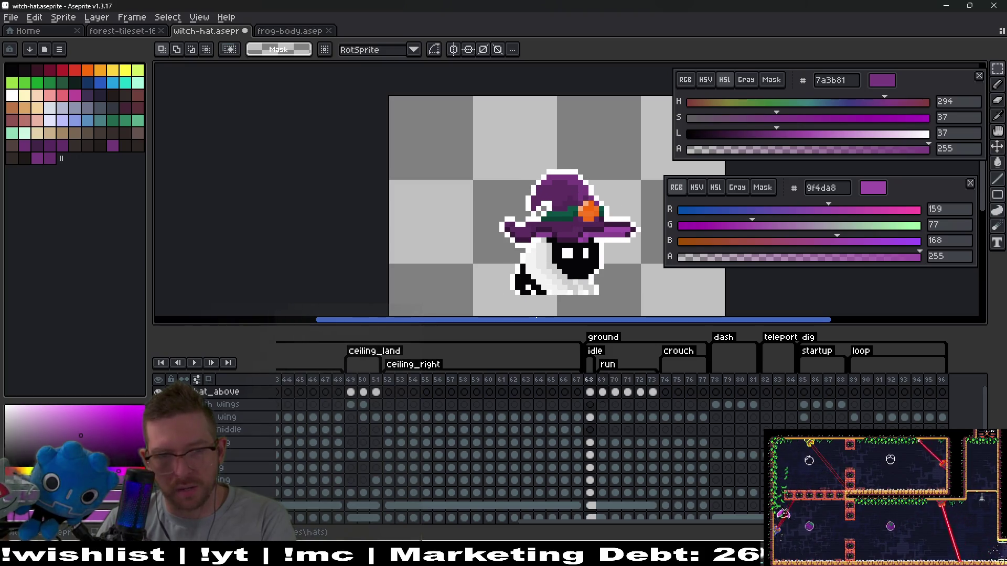
Step: On frame 69, paint a white outline pixel onto the hat's left brim
key(Right)
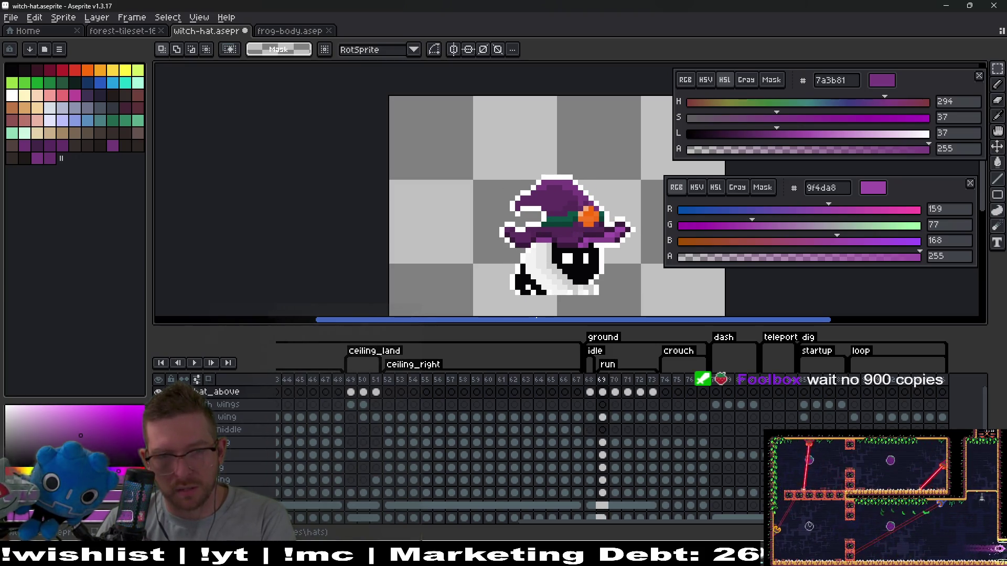
key(Right)
key(Left)
key(Right)
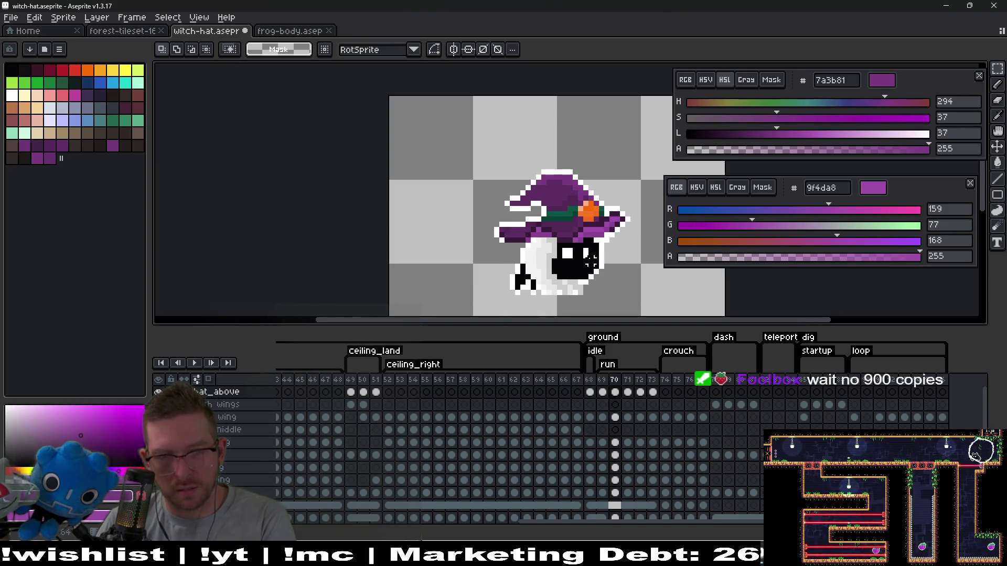
key(Left)
scroll(535, 236, up, 3)
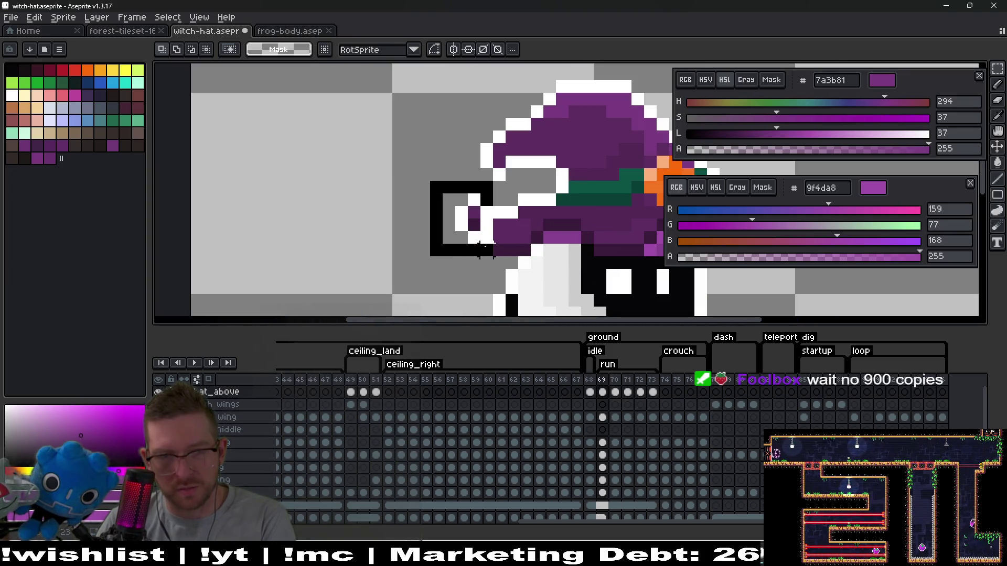
scroll(499, 241, up, 2)
scroll(504, 232, up, 1)
key(i)
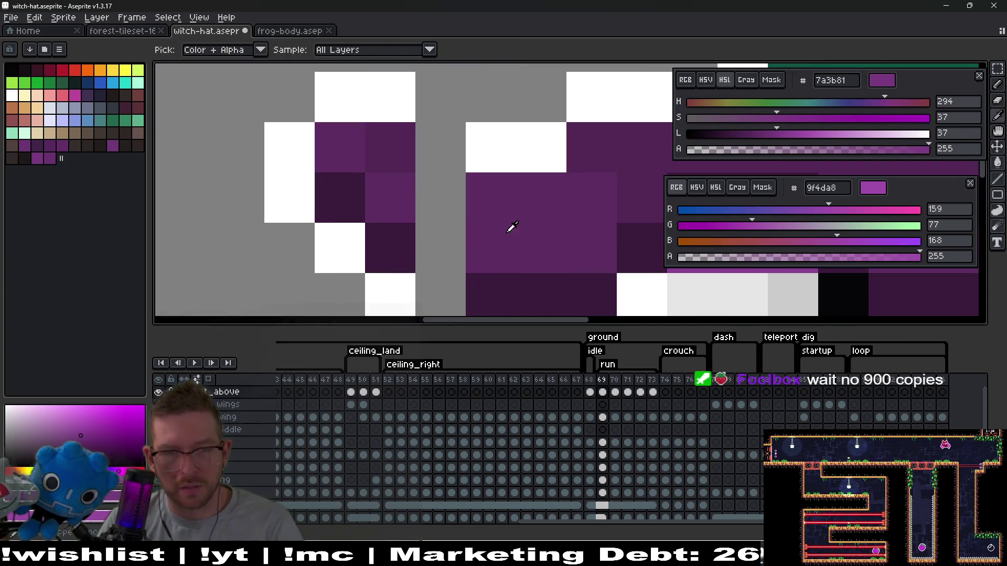
click(490, 153)
key(b)
click(435, 142)
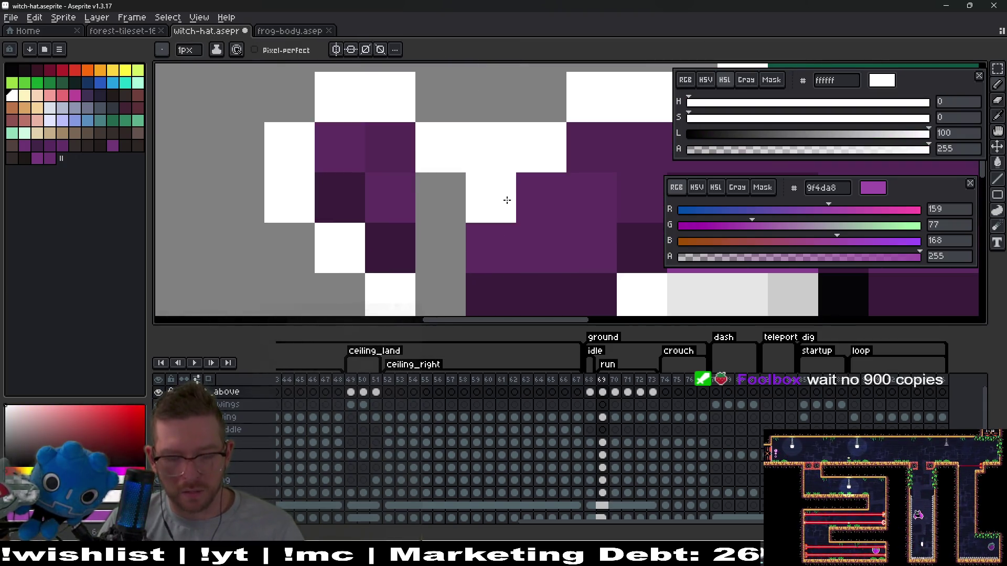
Step: Fill the grey brim gaps with mid purple 5d2d62 and add a dark purple 391b3b shading pixel
key(i)
click(532, 208)
key(b)
drag(440, 206, 504, 257)
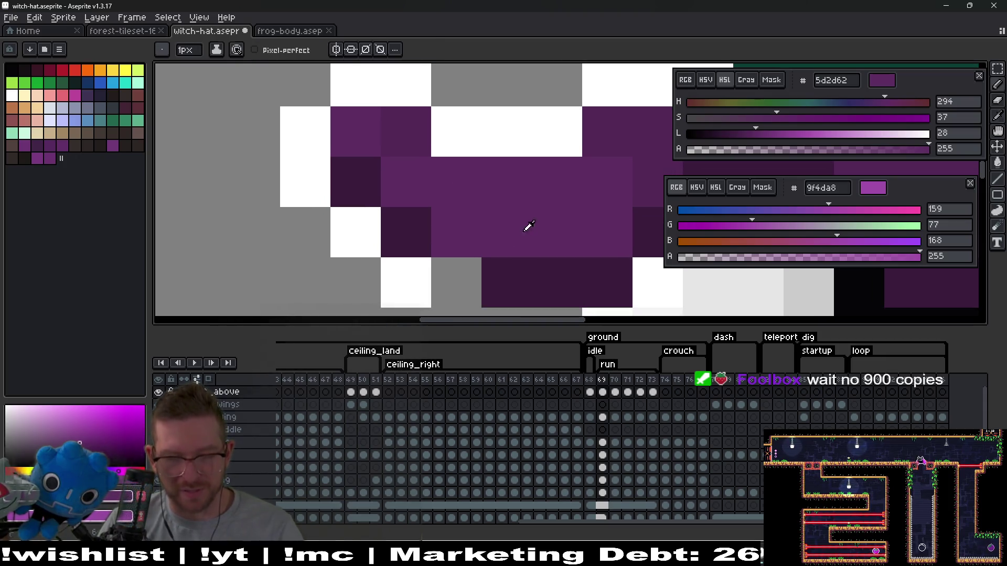
key(i)
click(517, 272)
key(b)
click(462, 280)
Step: Play the animation to preview the repaired hat
scroll(526, 246, down, 4)
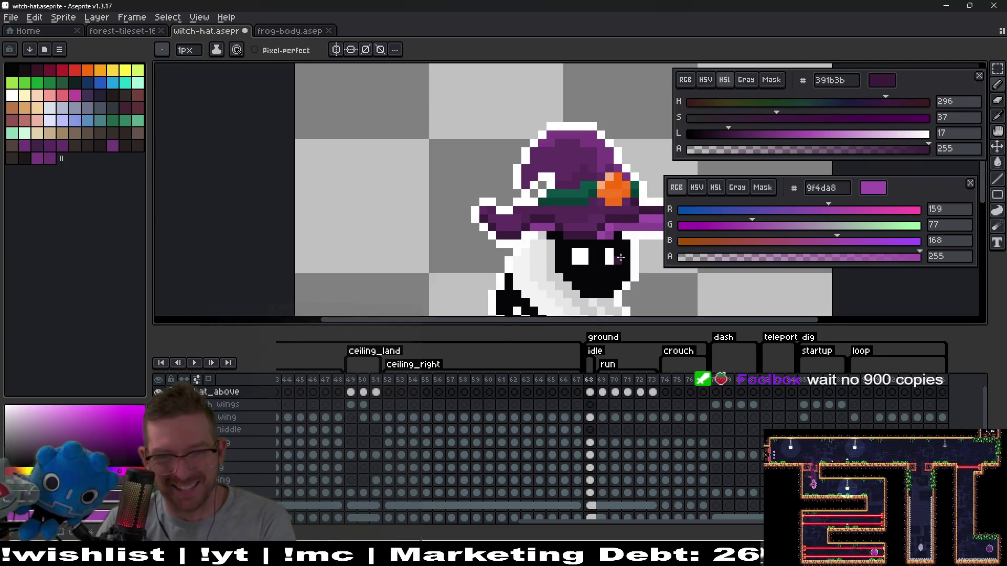
scroll(503, 238, down, 1)
scroll(503, 239, down, 2)
key(Return)
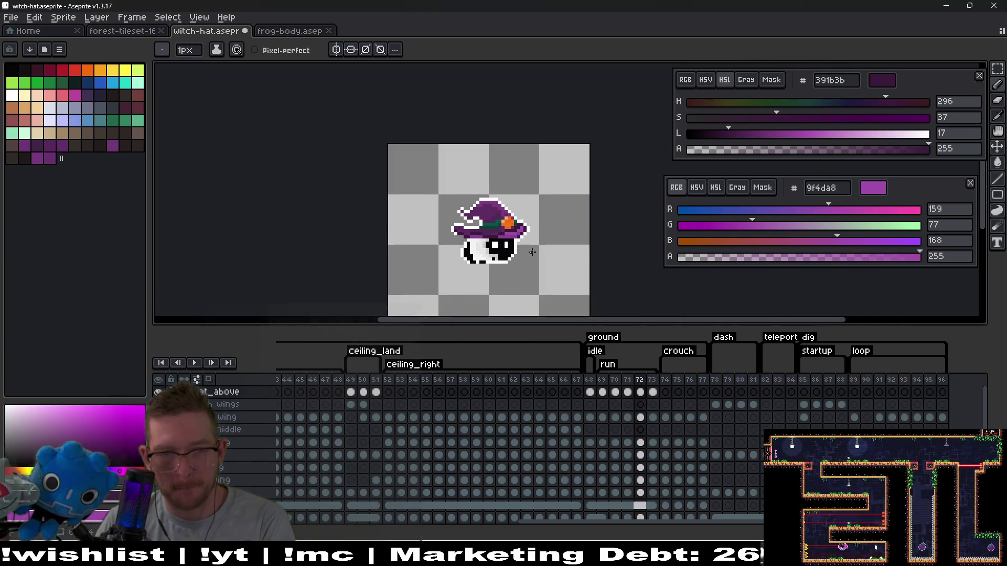
scroll(466, 241, up, 5)
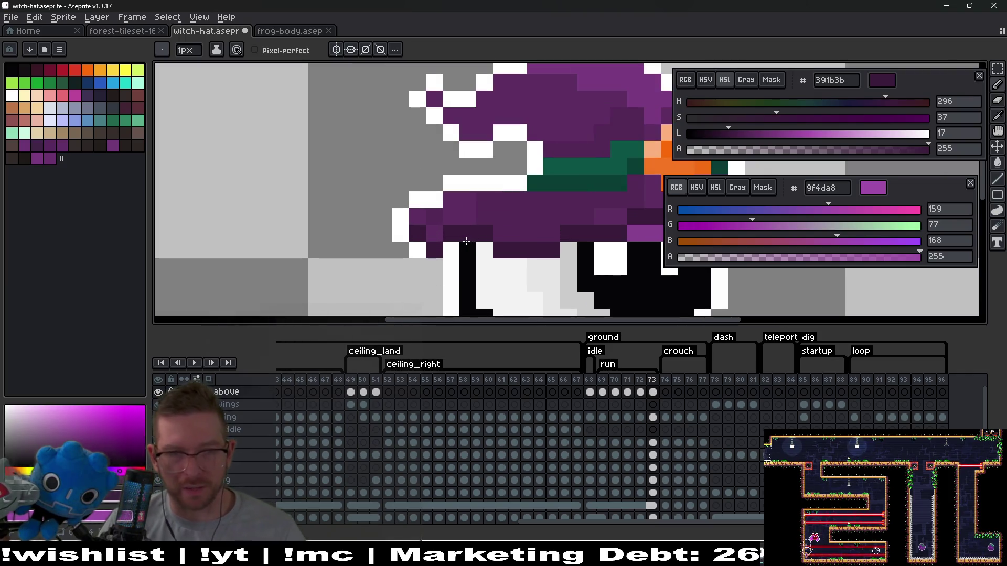
Step: On frame 73, shift the left brim tip one pixel left and fill the gap with mid purple
key(m)
drag(356, 172, 445, 278)
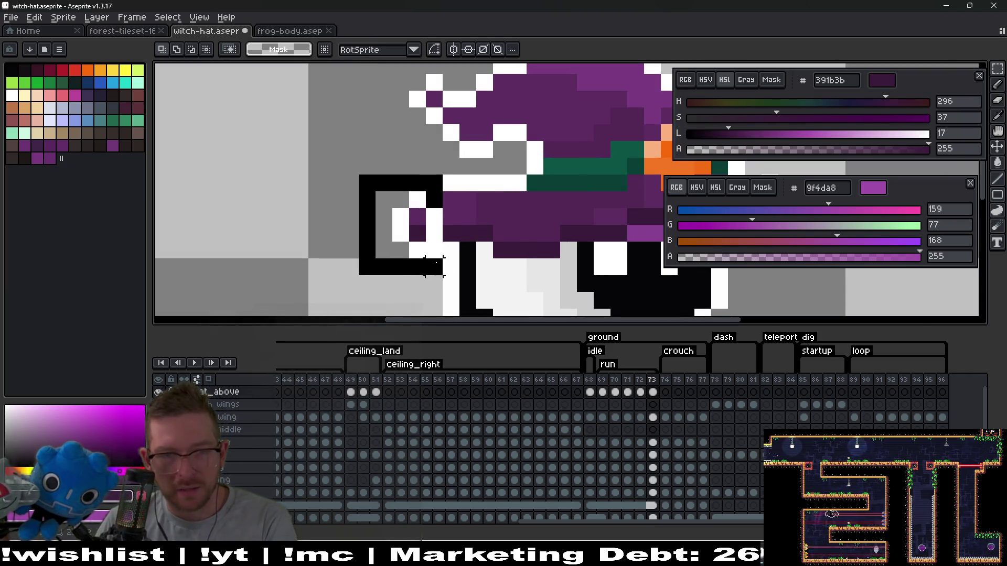
key(Left)
key(i)
click(450, 204)
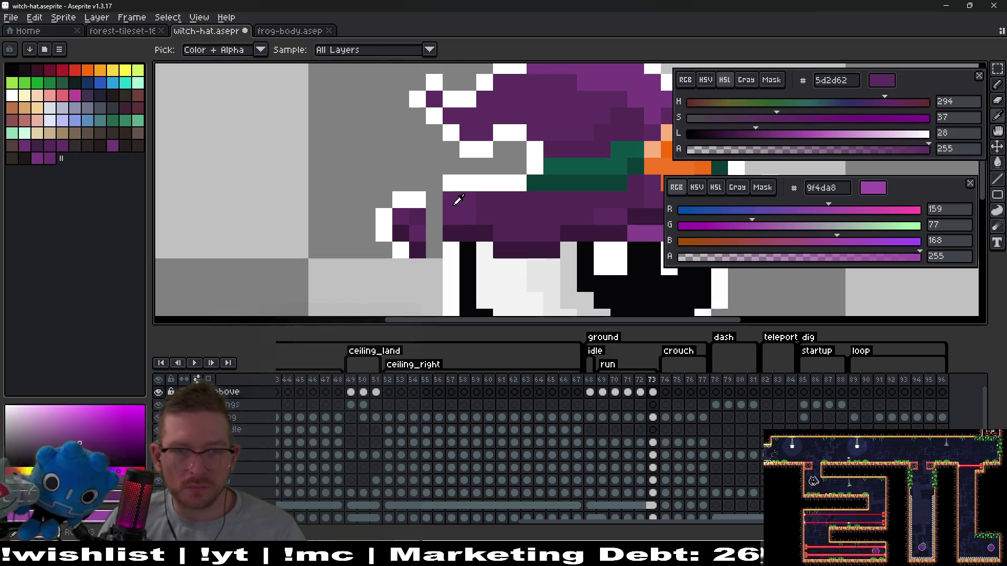
key(b)
click(434, 217)
Step: Repaint the brim tip purple with dark purple 391b3b shading underneath
click(434, 227)
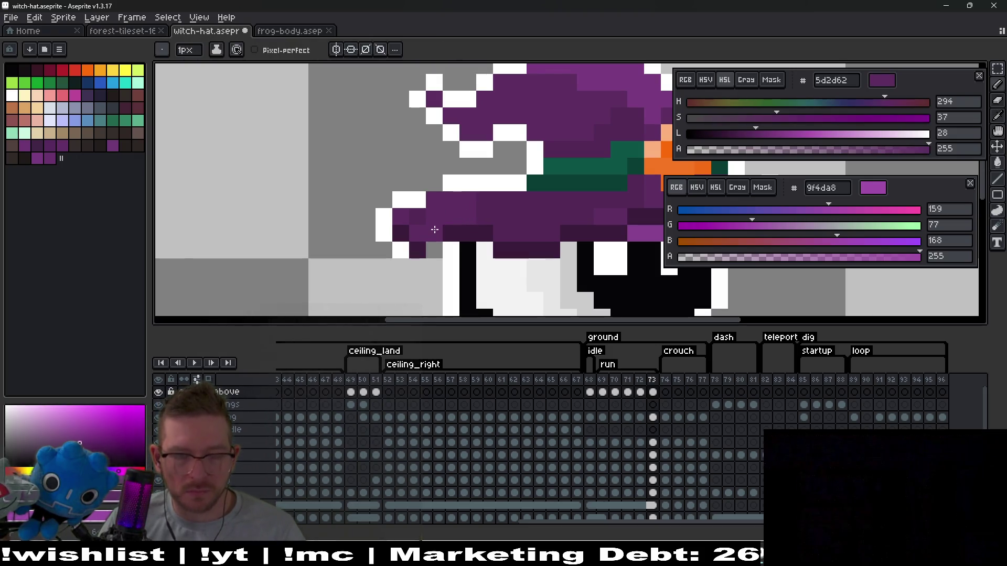
alt+click(451, 228)
click(435, 238)
scroll(450, 199, up, 1)
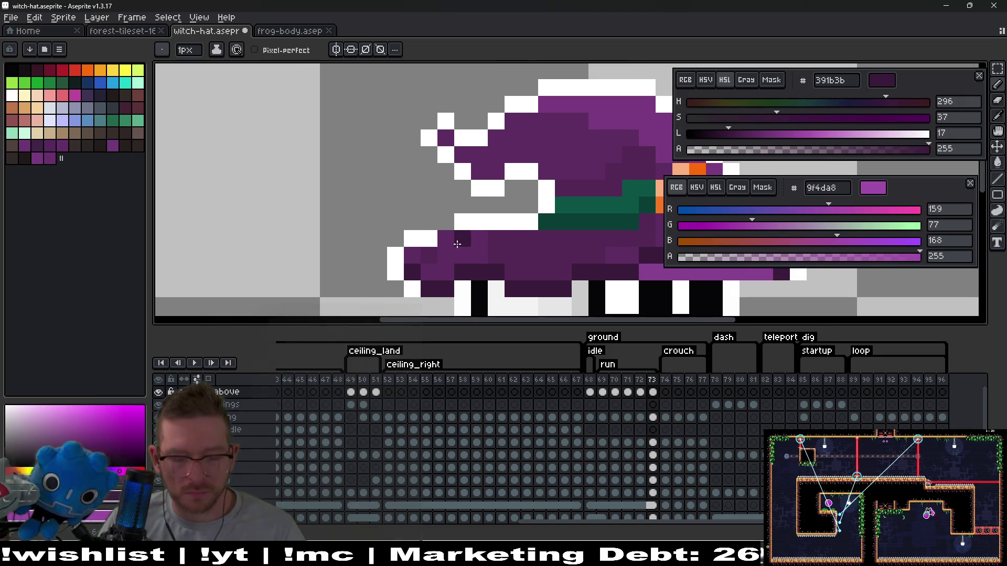
alt+click(459, 215)
scroll(468, 220, down, 5)
scroll(468, 220, down, 1)
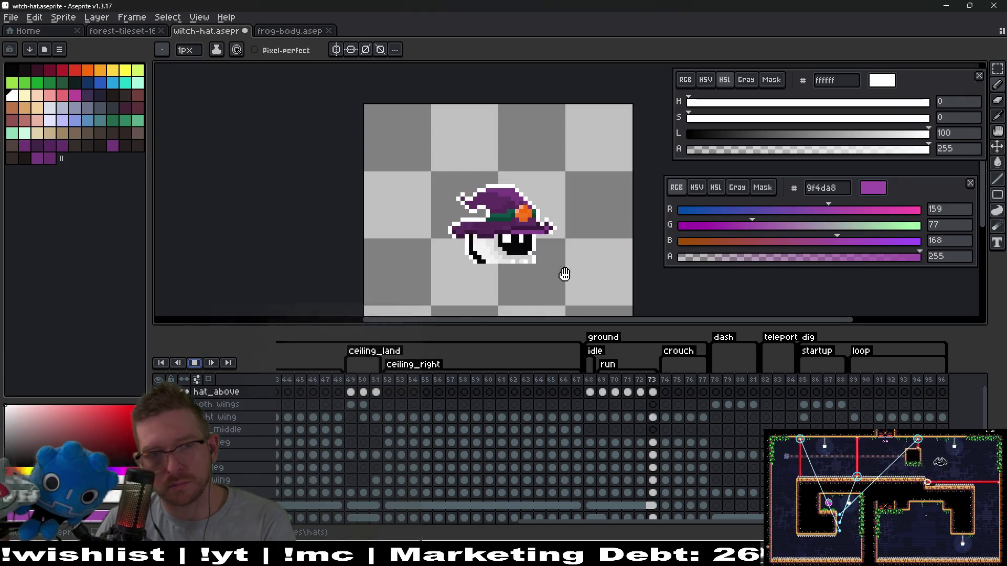
scroll(564, 274, down, 6)
scroll(580, 278, up, 3)
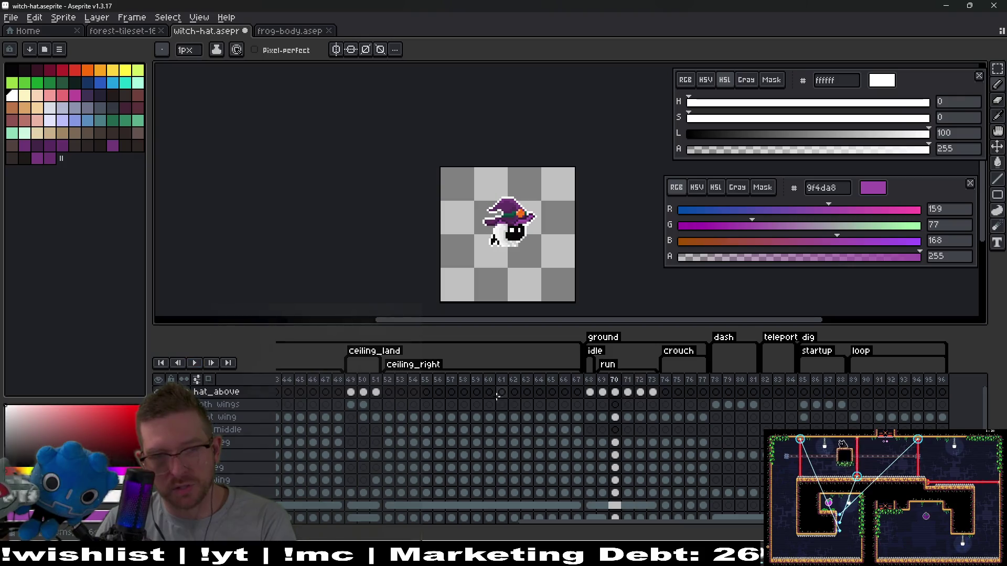
key(Return)
key(Left)
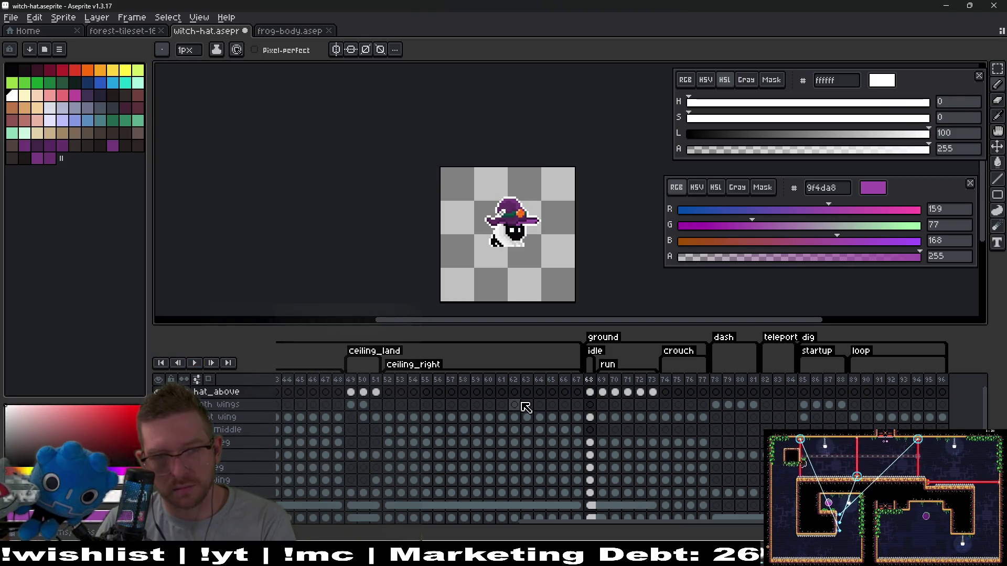
key(Right)
key(Right)
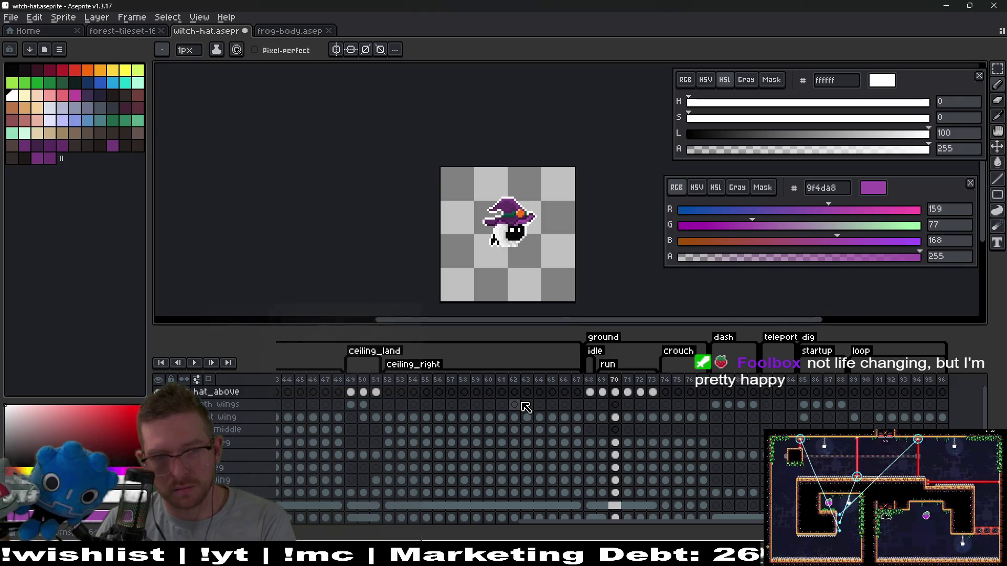
key(Right)
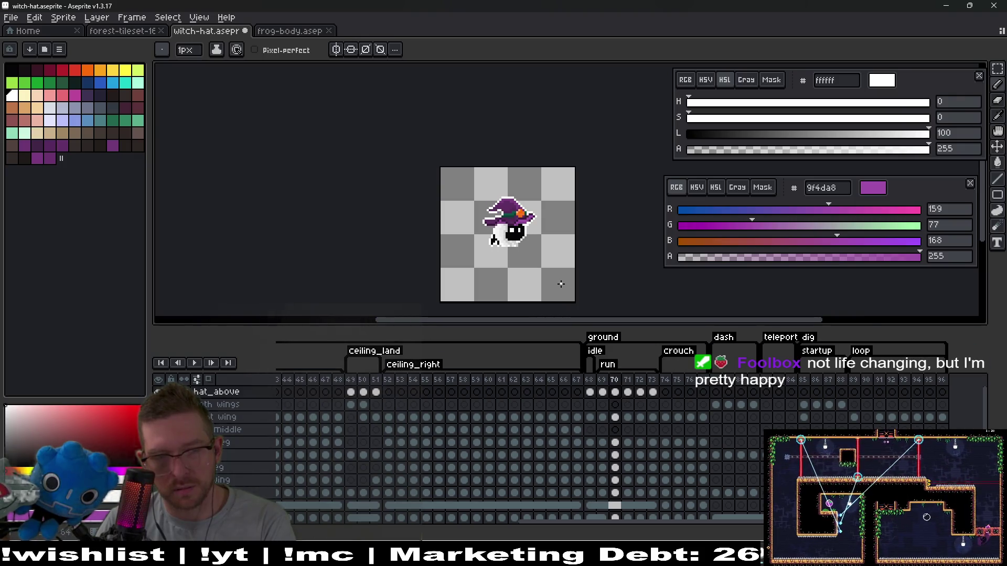
key(Left)
key(Left)
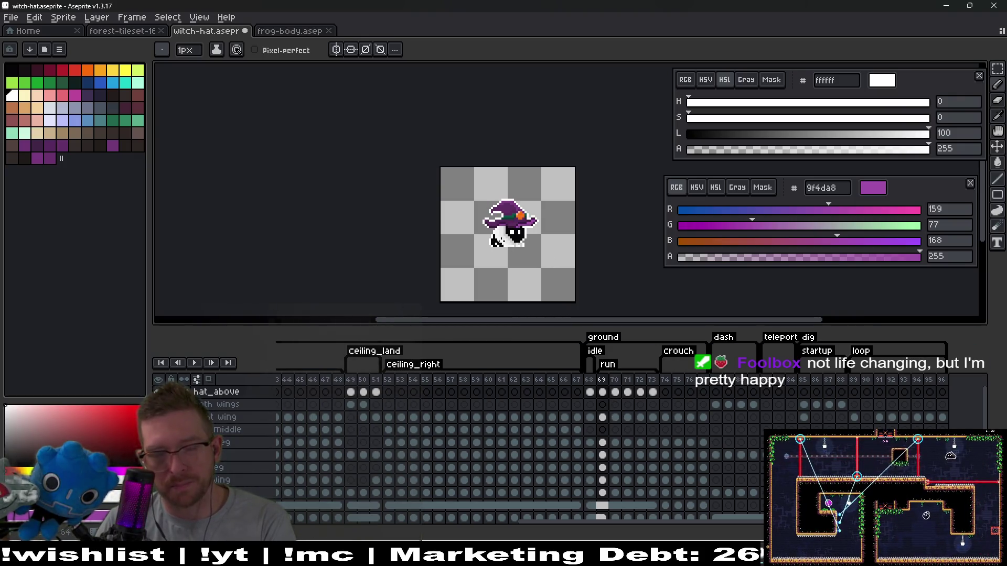
scroll(514, 233, up, 3)
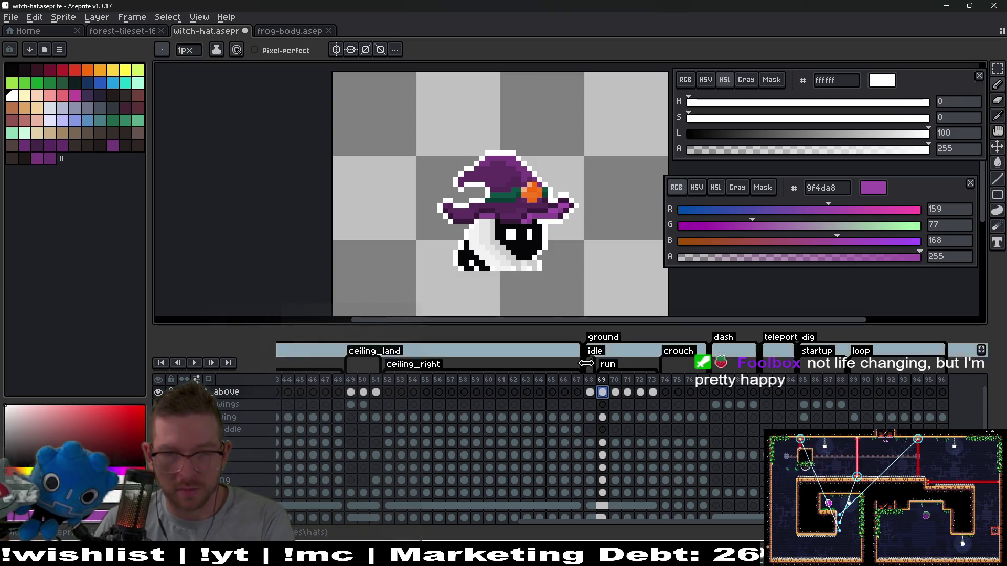
scroll(474, 213, up, 1)
key(Left)
key(Right)
key(Right)
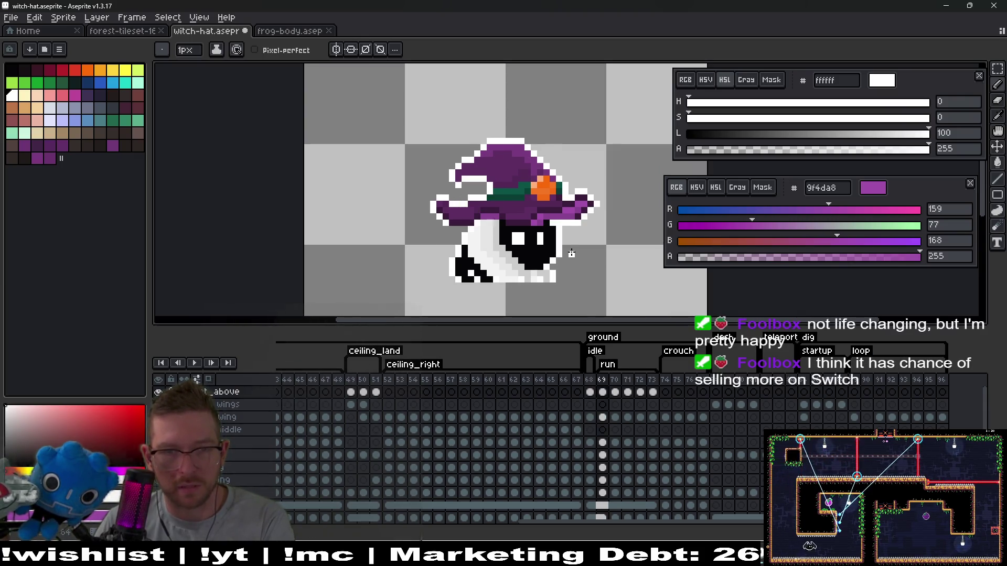
key(Left)
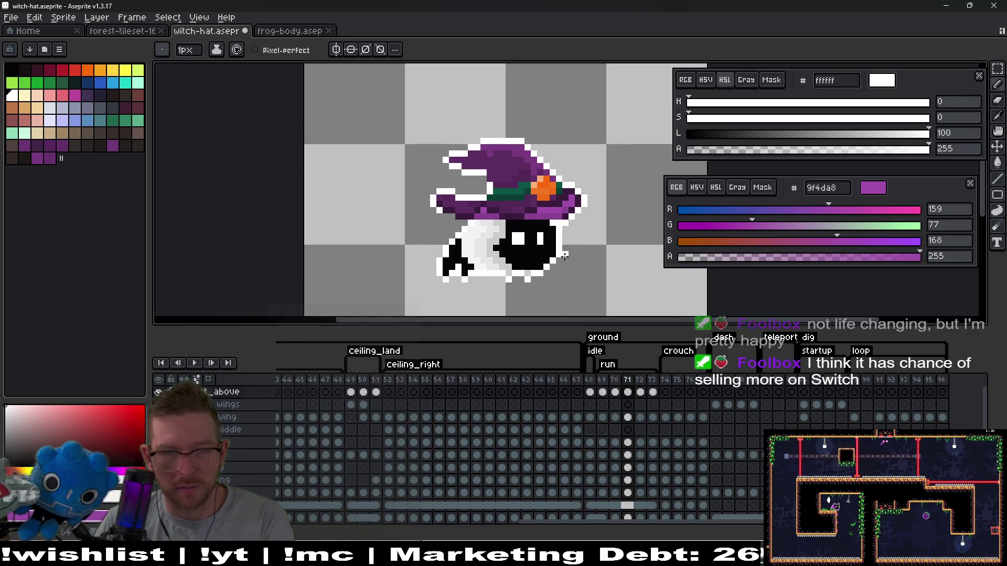
key(Right)
scroll(483, 215, up, 2)
Step: Marquee the left brim tip on frames 70 and 71, undoing the frame-71 selection
key(m)
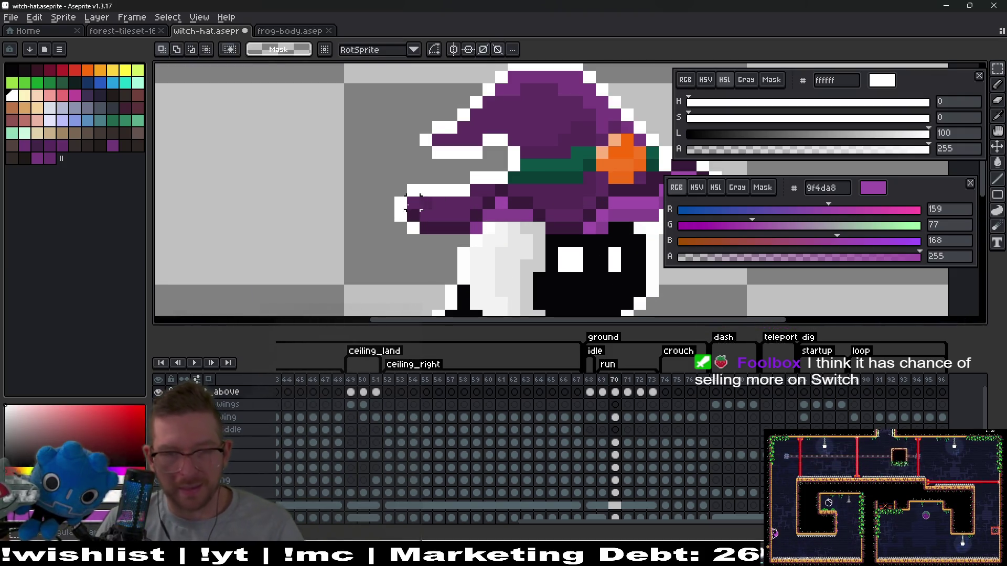
drag(375, 177, 439, 243)
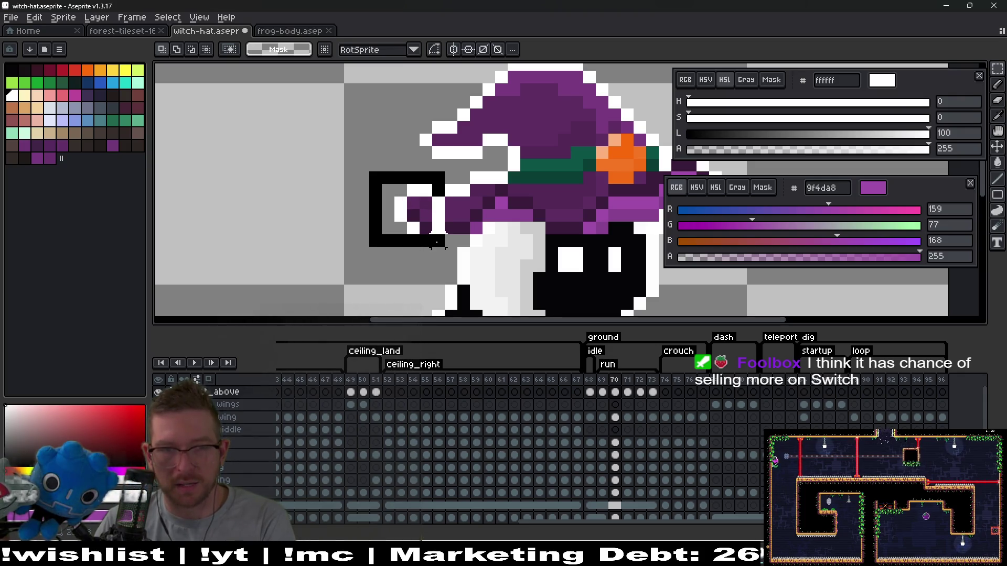
scroll(536, 238, down, 2)
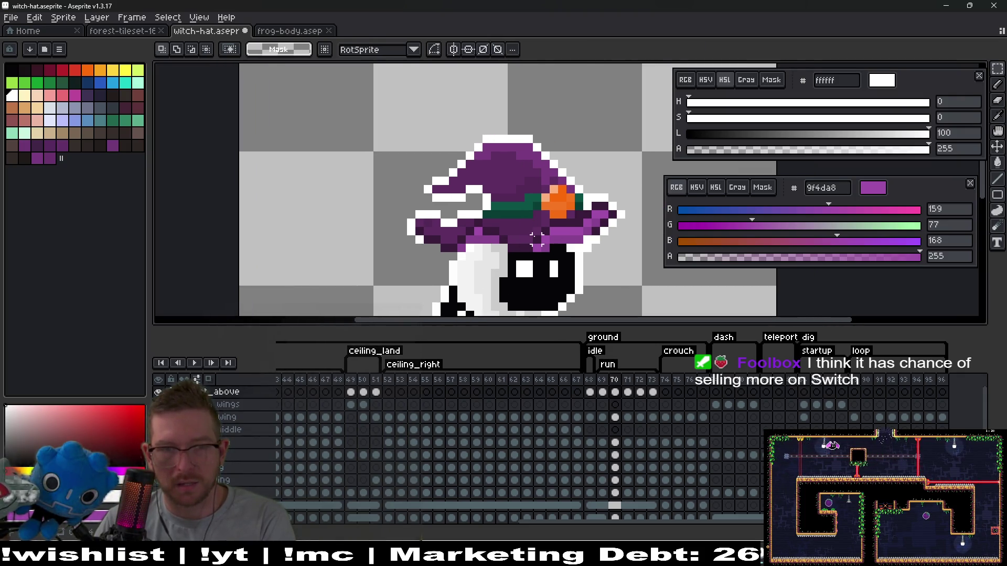
key(Right)
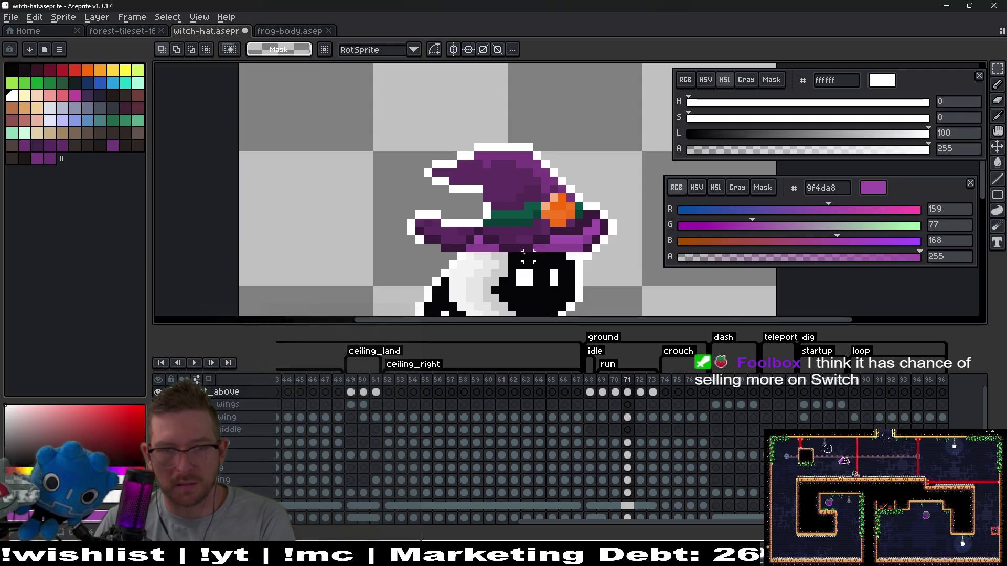
scroll(459, 236, up, 2)
drag(346, 175, 430, 254)
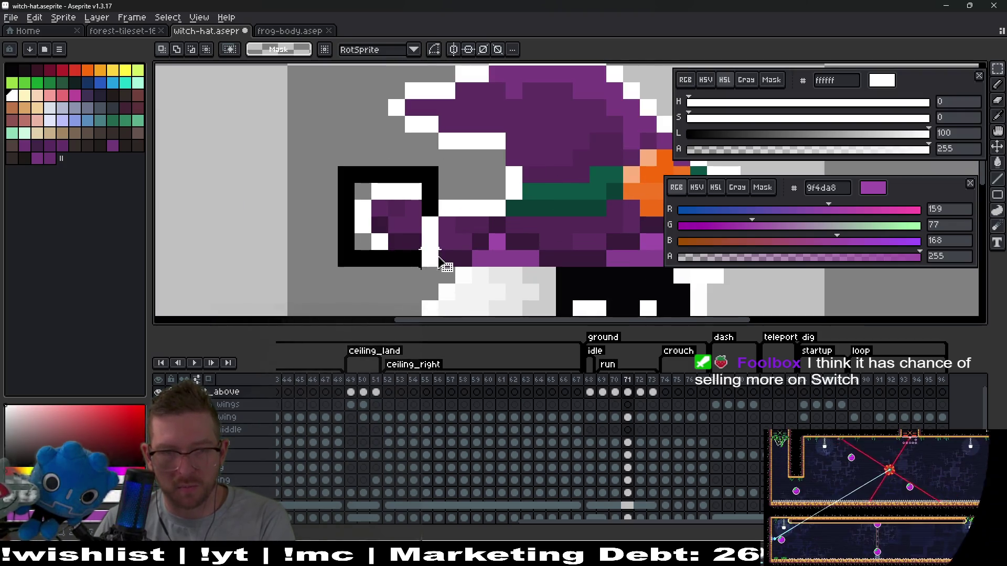
key(ctrl+z)
key(ctrl+z)
scroll(548, 255, down, 3)
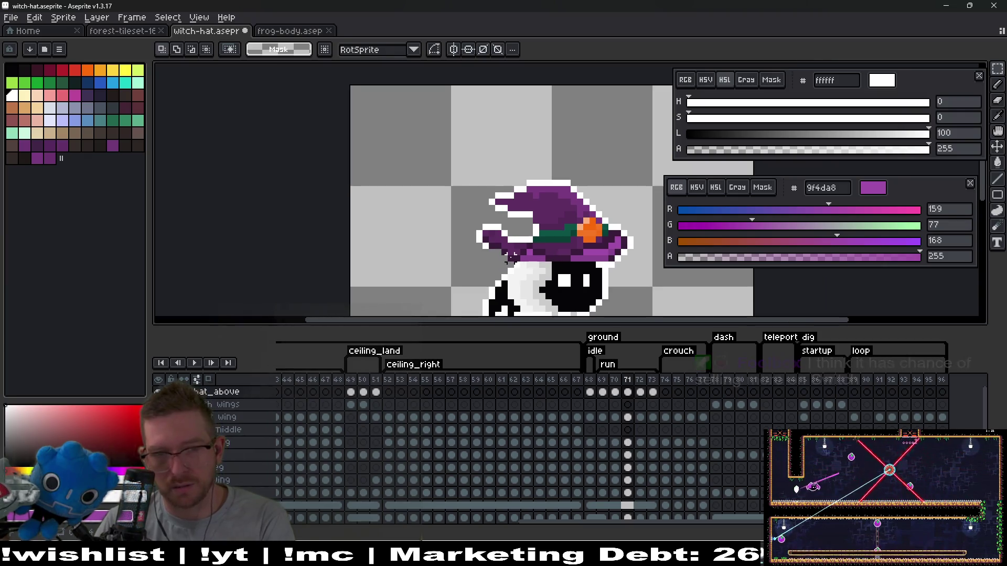
scroll(542, 264, up, 2)
Step: Step between run frames 69 through 72 to compare the hat against each pose
key(Right)
drag(555, 249, 534, 233)
scroll(534, 233, down, 2)
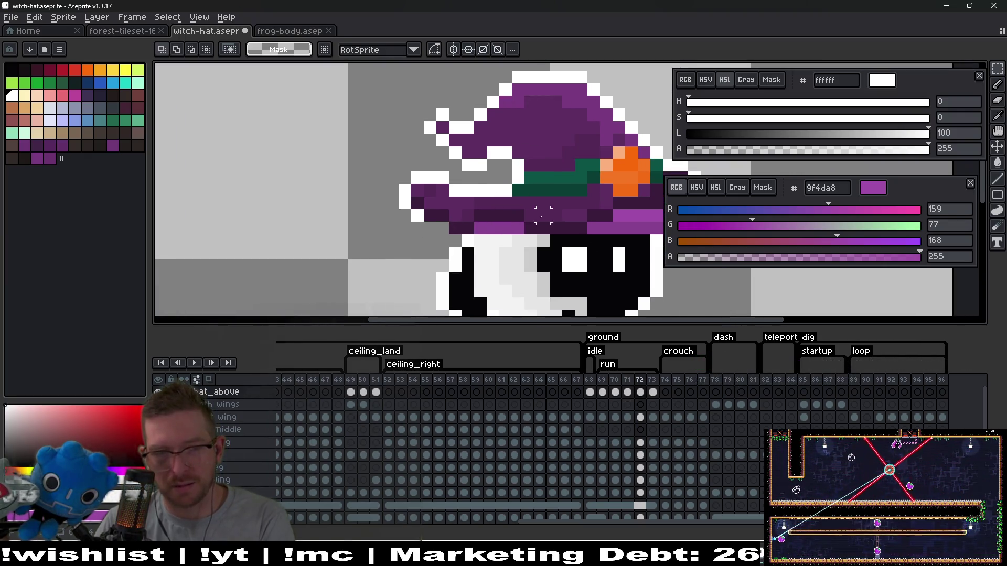
key(Left)
key(Right)
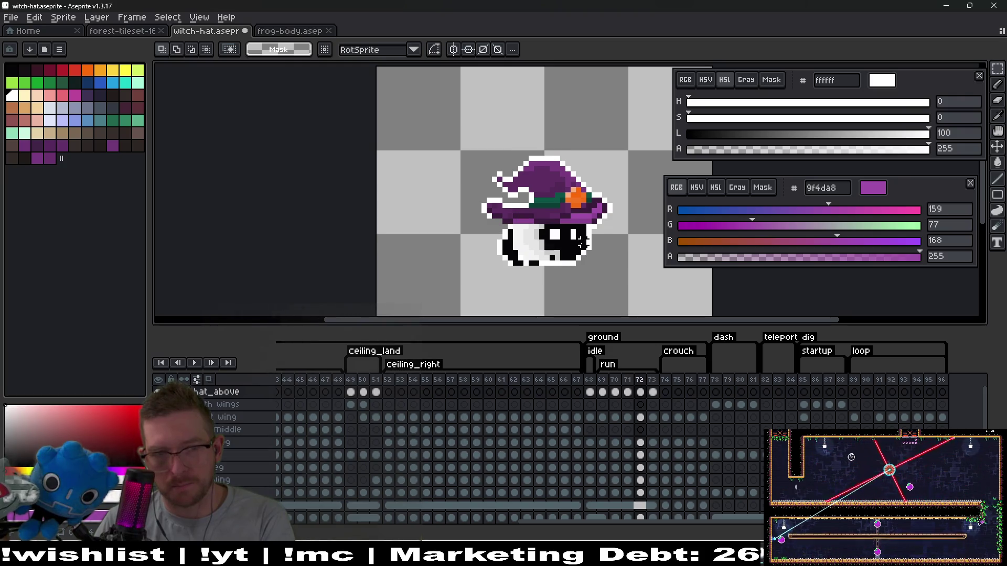
key(Left)
key(Left)
key(Left)
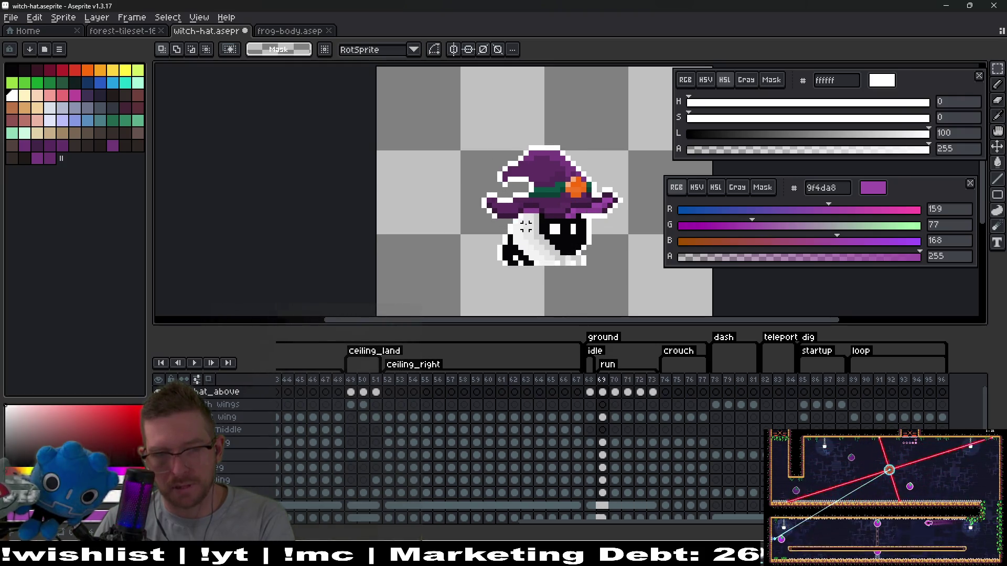
key(ctrl+z)
key(ctrl+z)
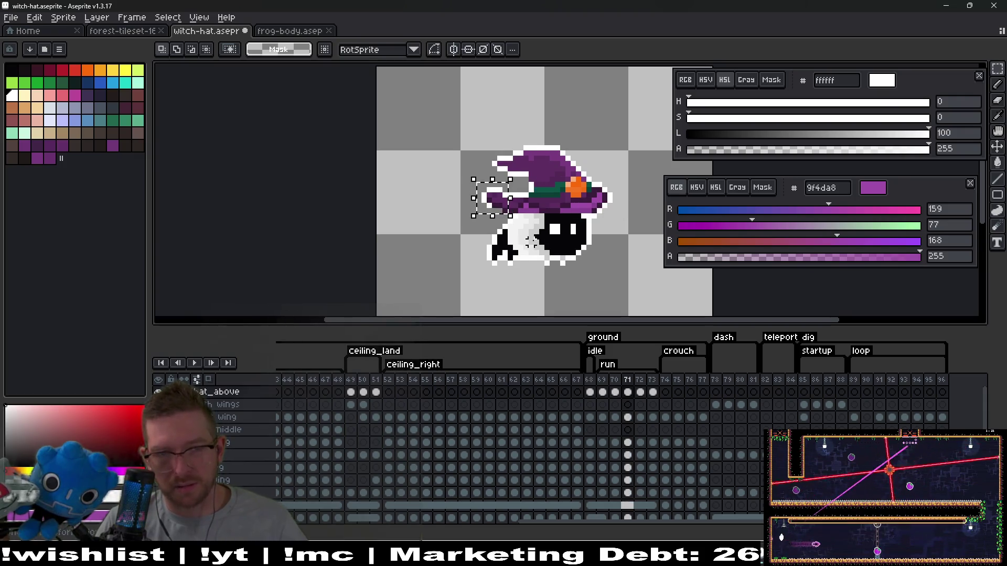
key(ctrl+z)
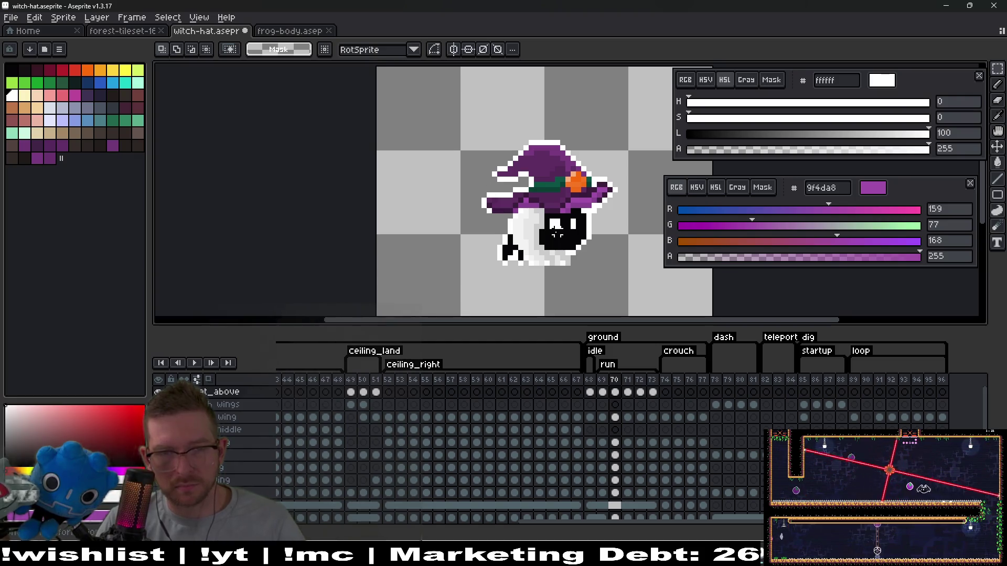
key(ctrl+z)
key(period)
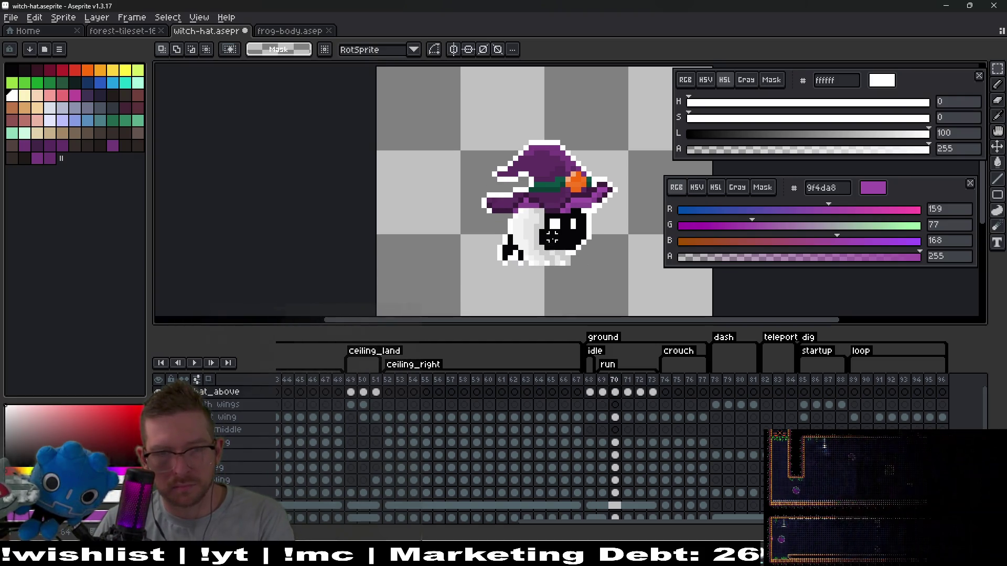
key(period)
Step: Select and commit the left brim adjustment on frames 71 and 72
scroll(506, 199, up, 1)
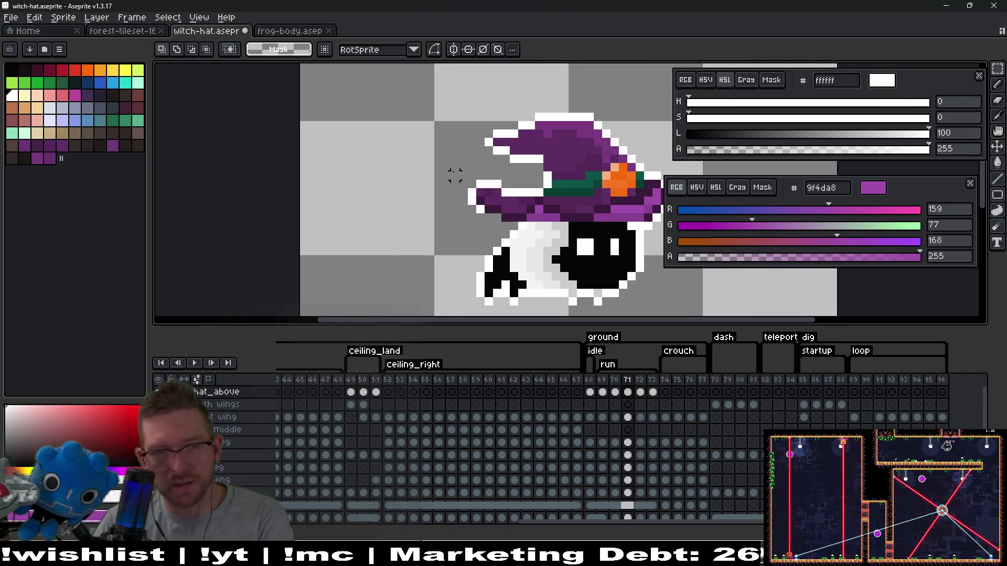
mouse_move(448, 178)
mouse_down()
mouse_move(498, 220)
mouse_move(503, 241)
mouse_up()
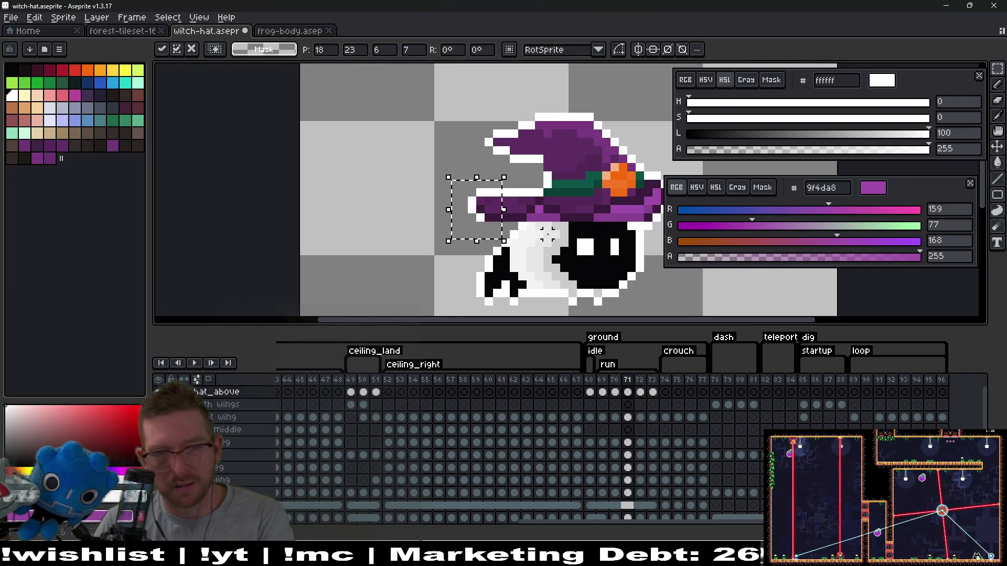
key(ctrl+d)
scroll(564, 239, down, 2)
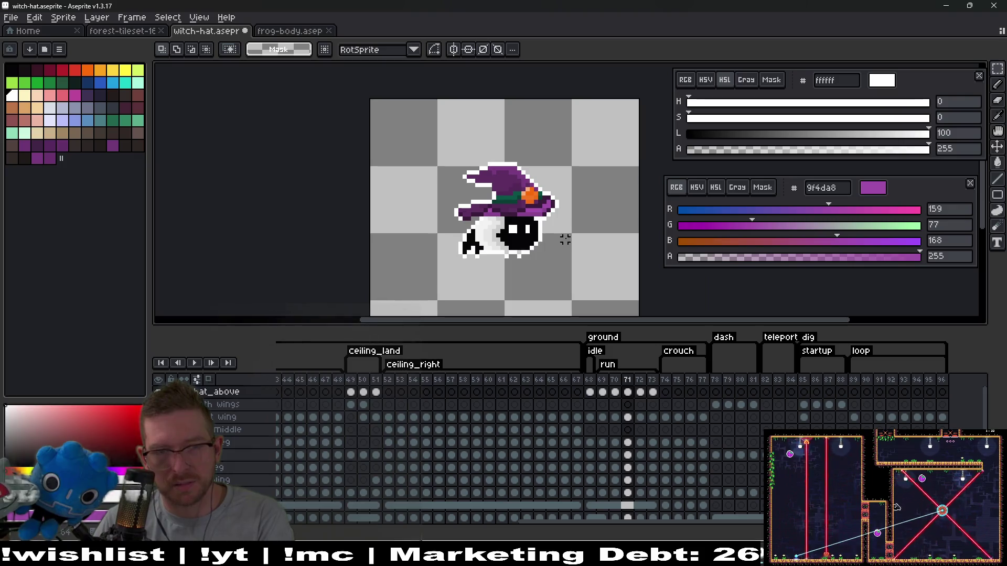
key(period)
scroll(552, 240, up, 2)
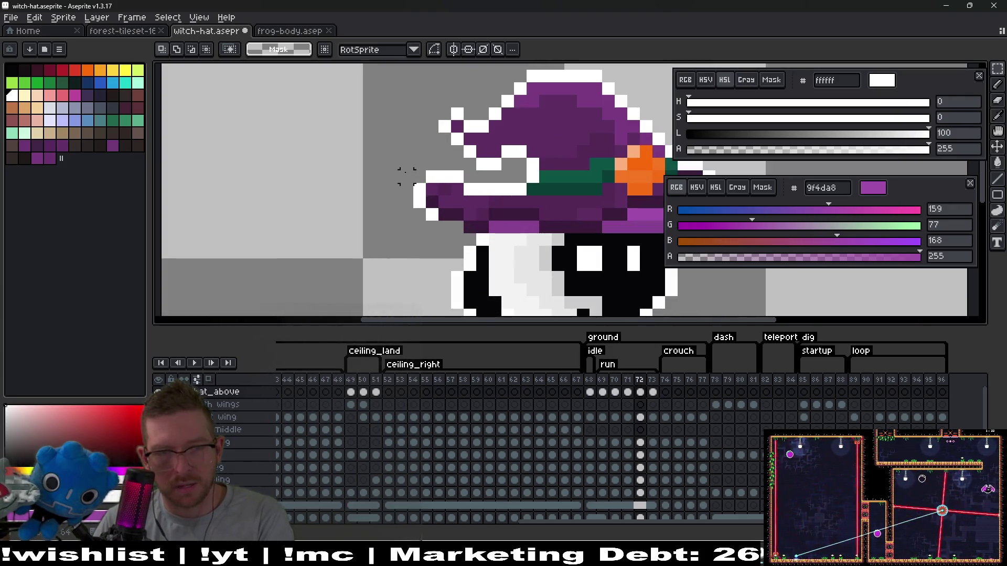
drag(398, 180, 466, 249)
key(ctrl+d)
scroll(532, 226, down, 3)
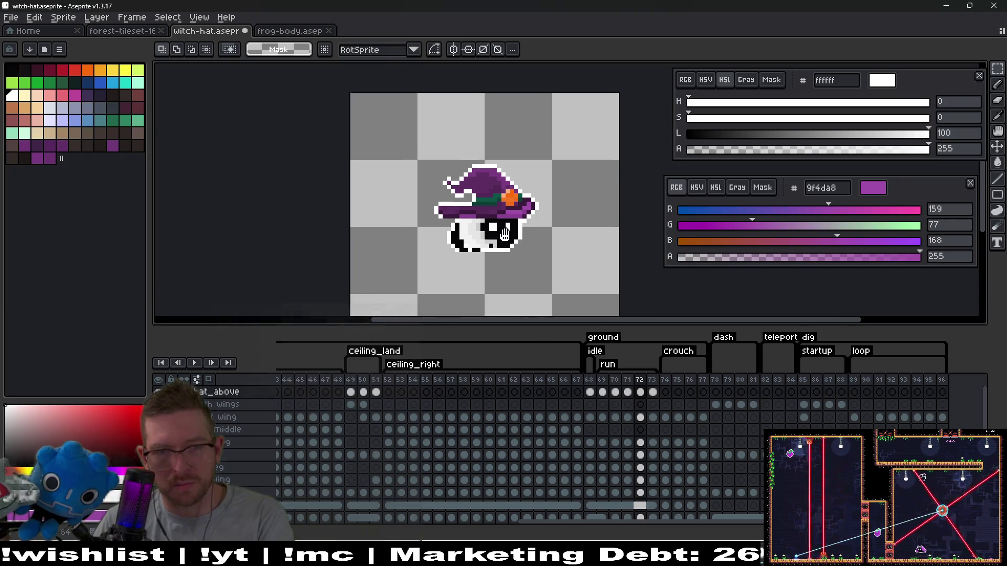
key(period)
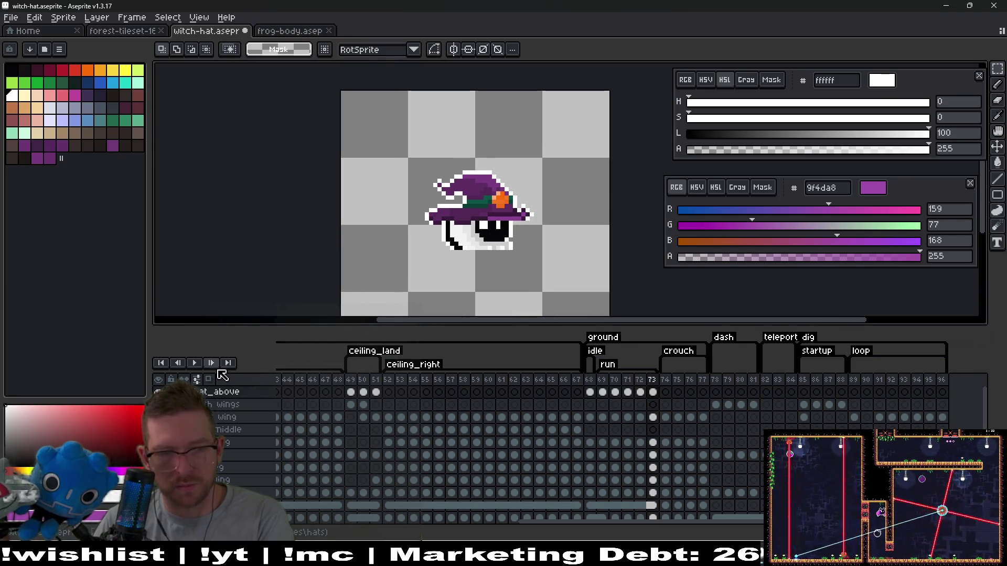
Step: Play and stop the animation, then flip between frames 70 and 71 to compare
click(195, 363)
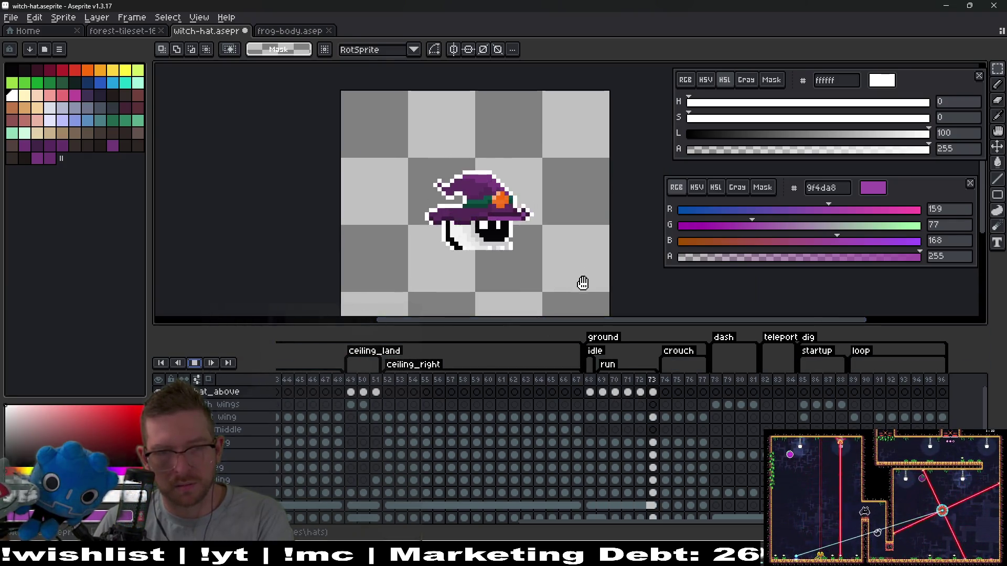
click(195, 363)
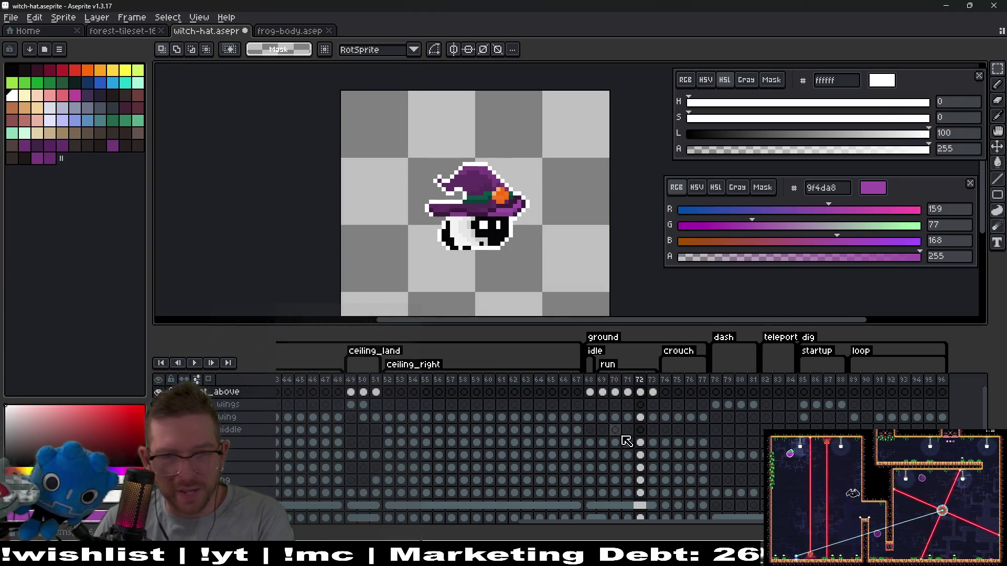
key(comma)
key(comma)
key(comma)
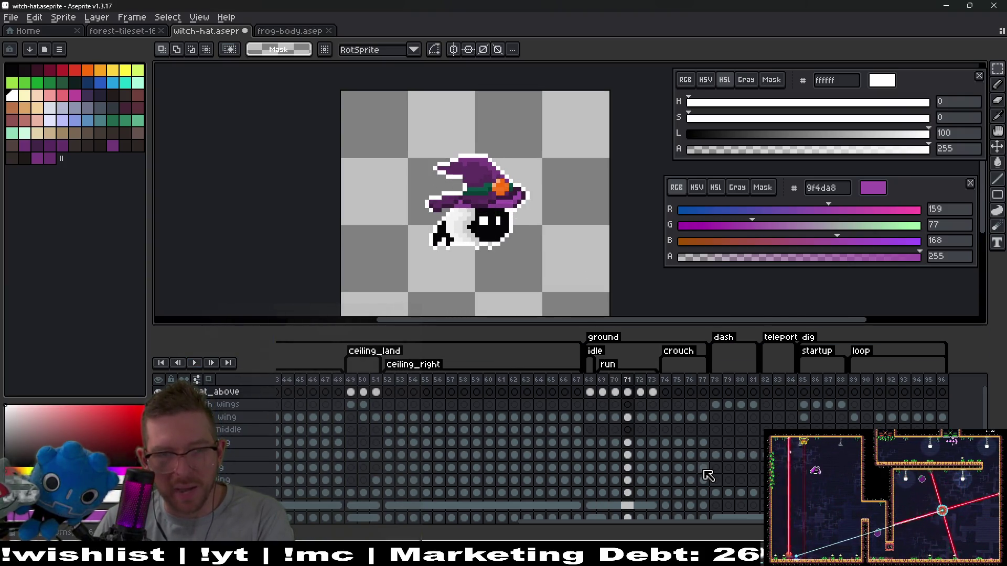
key(period)
key(comma)
key(period)
key(comma)
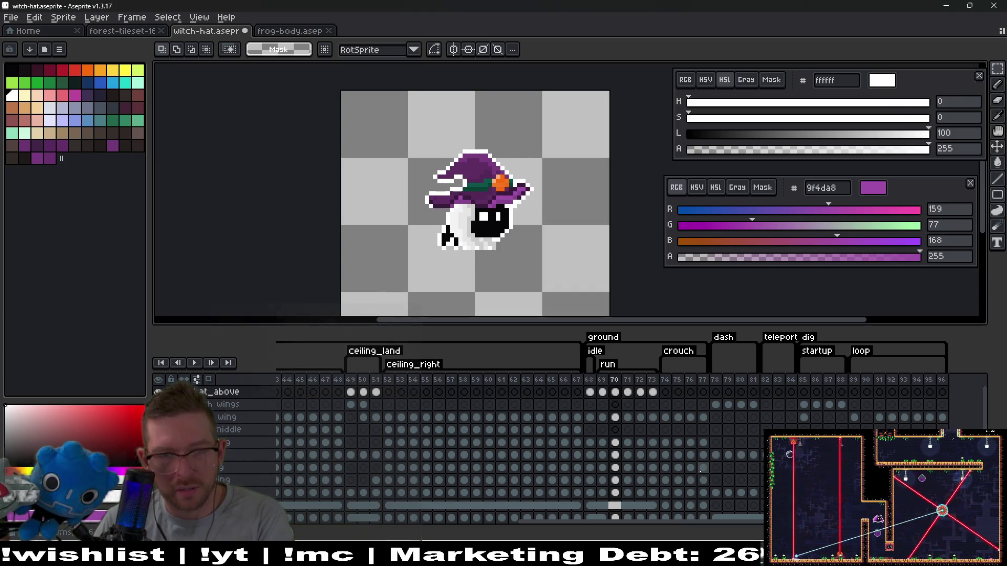
key(period)
key(period)
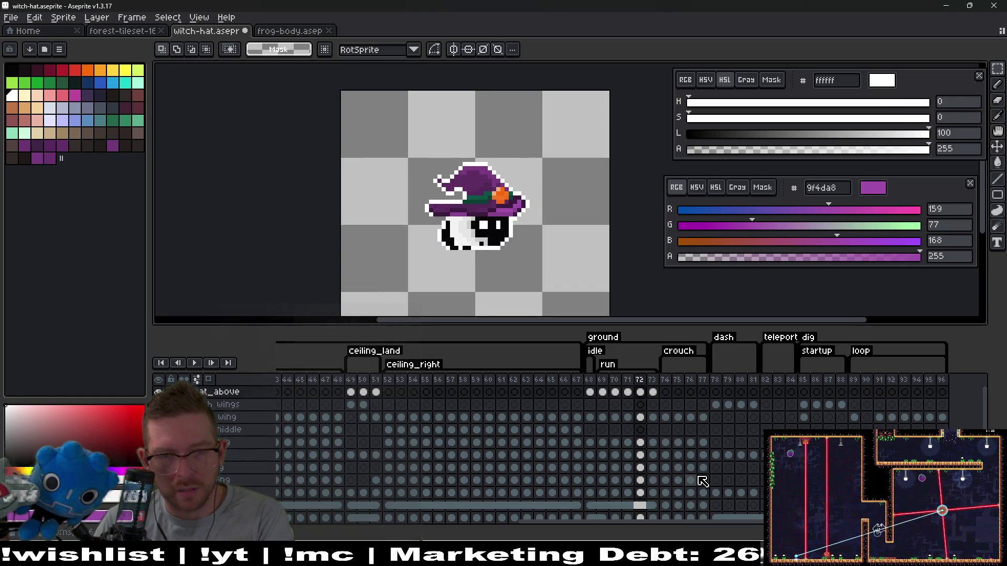
scroll(551, 281, up, 3)
key(comma)
key(comma)
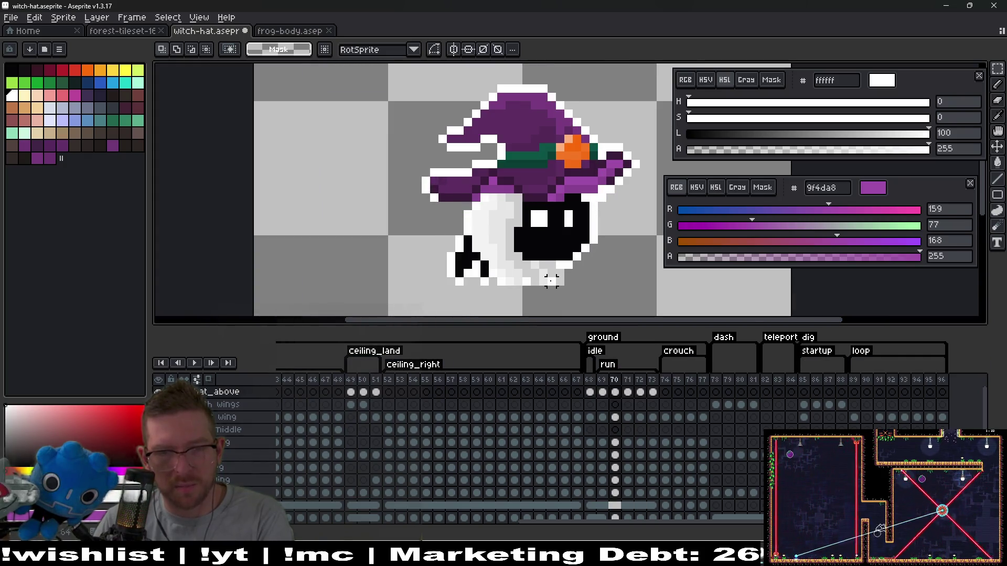
key(period)
key(period)
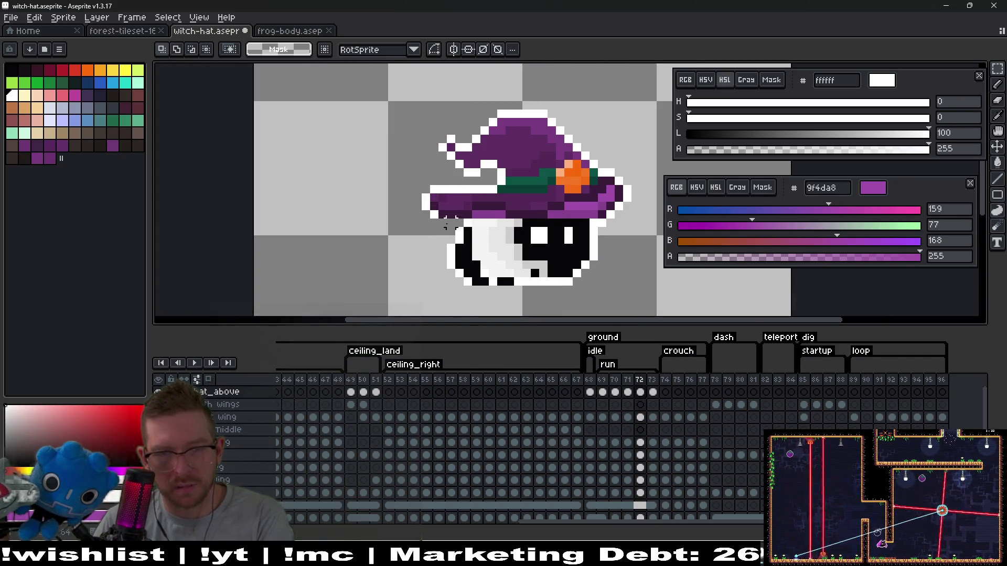
Step: Reselect and commit the left brim area on frame 72, then replay the animation
scroll(446, 223, up, 2)
drag(384, 137, 468, 257)
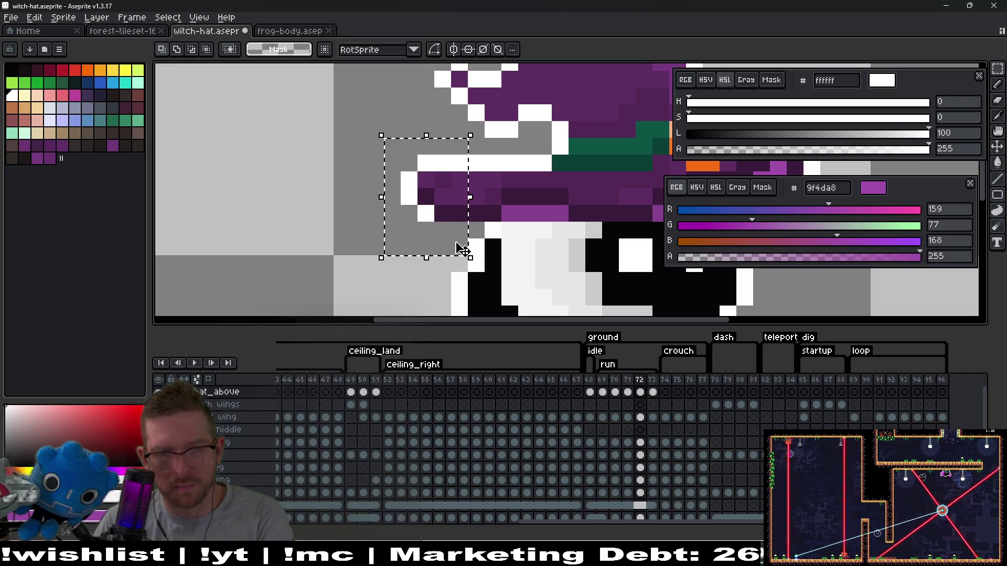
key(ctrl+d)
scroll(462, 249, down, 3)
key(period)
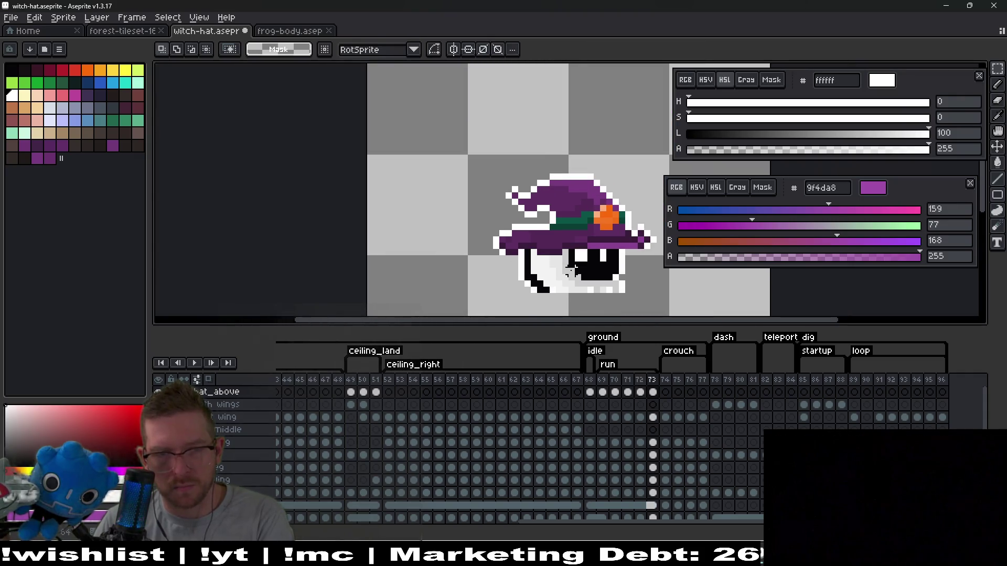
click(195, 363)
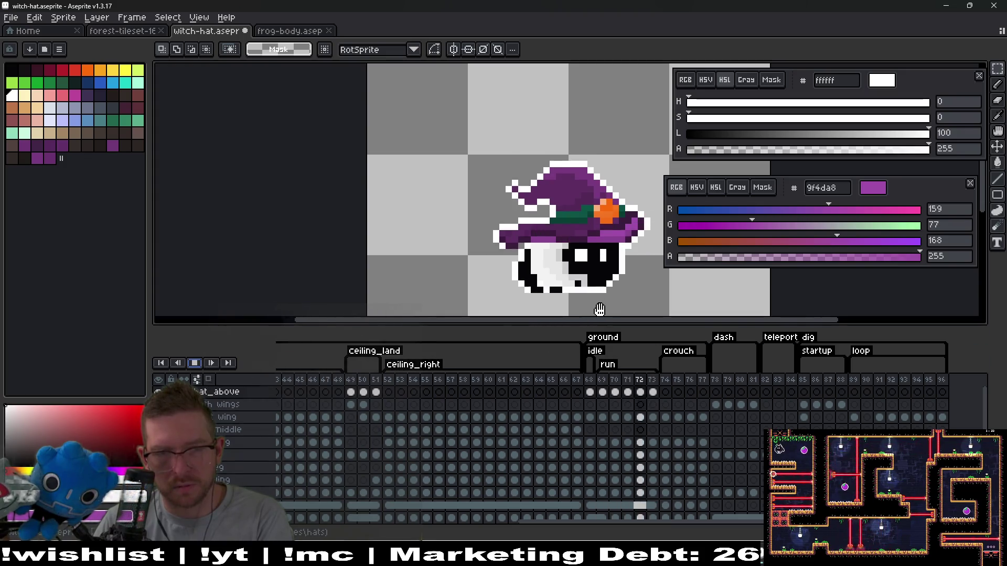
scroll(651, 273, down, 3)
drag(651, 274, 553, 263)
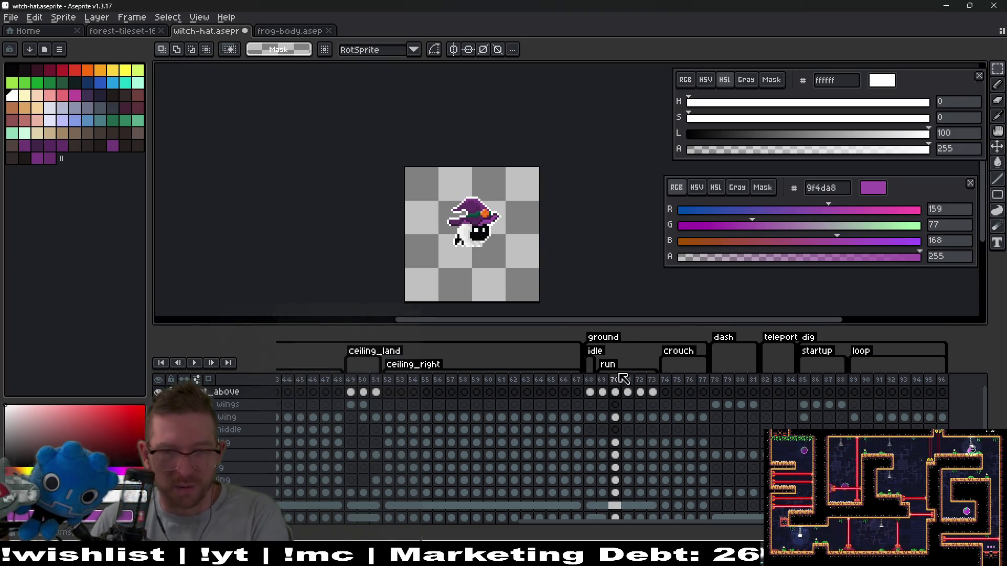
Step: Step back and forth across run frames 69 to 71 to check the hat fit
scroll(545, 236, up, 4)
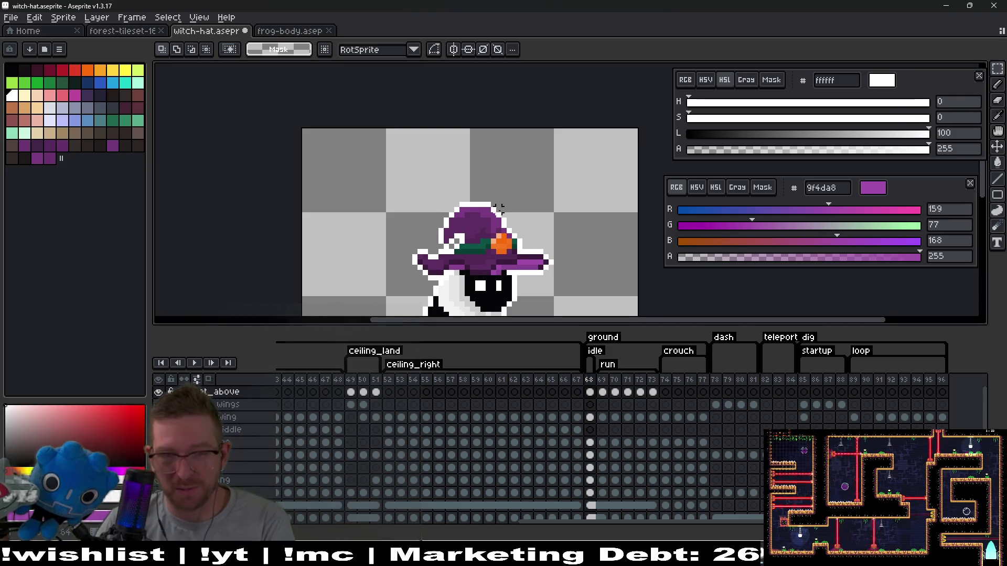
key(Right)
key(Right)
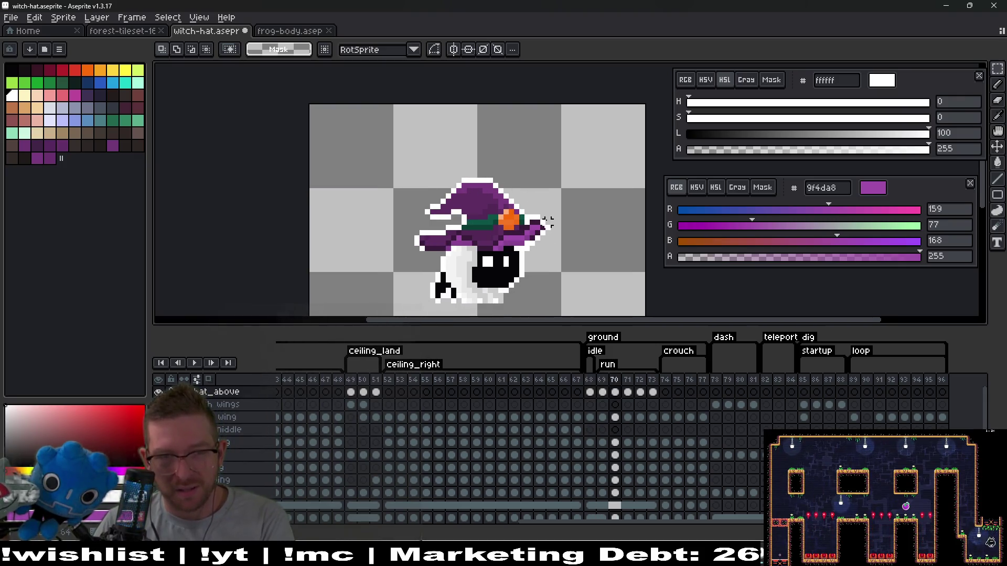
key(Right)
key(Left)
key(Left)
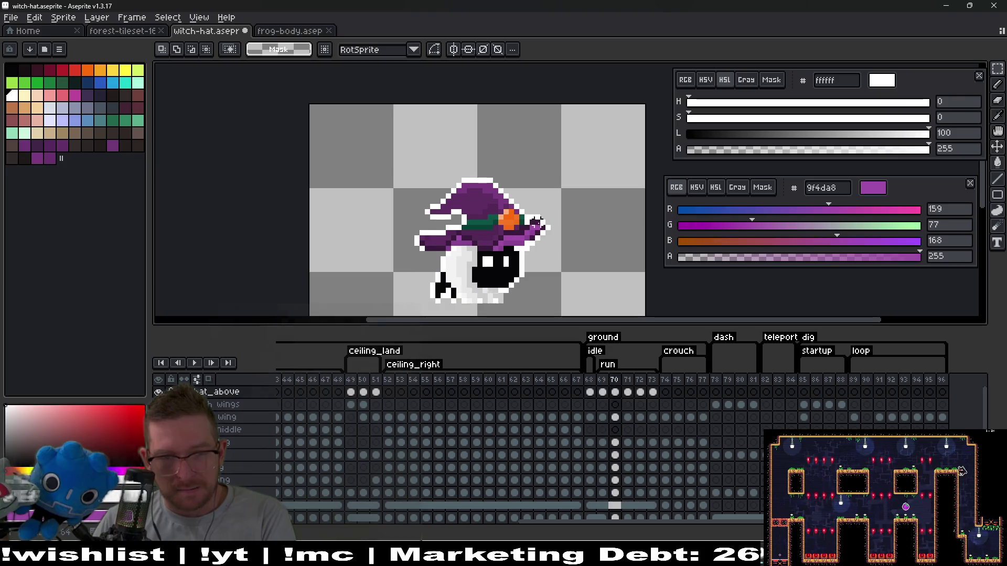
key(Right)
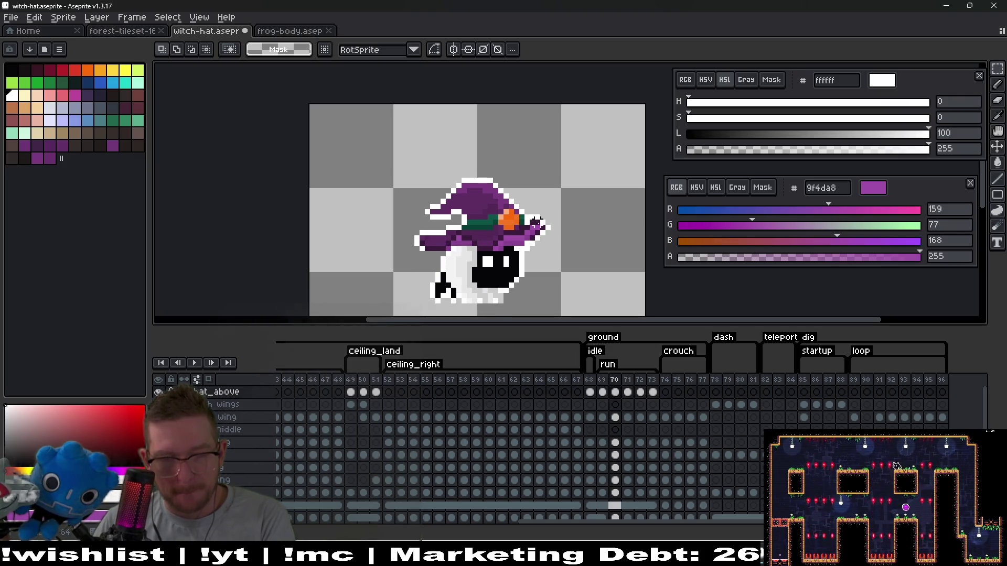
scroll(427, 216, up, 3)
key(Left)
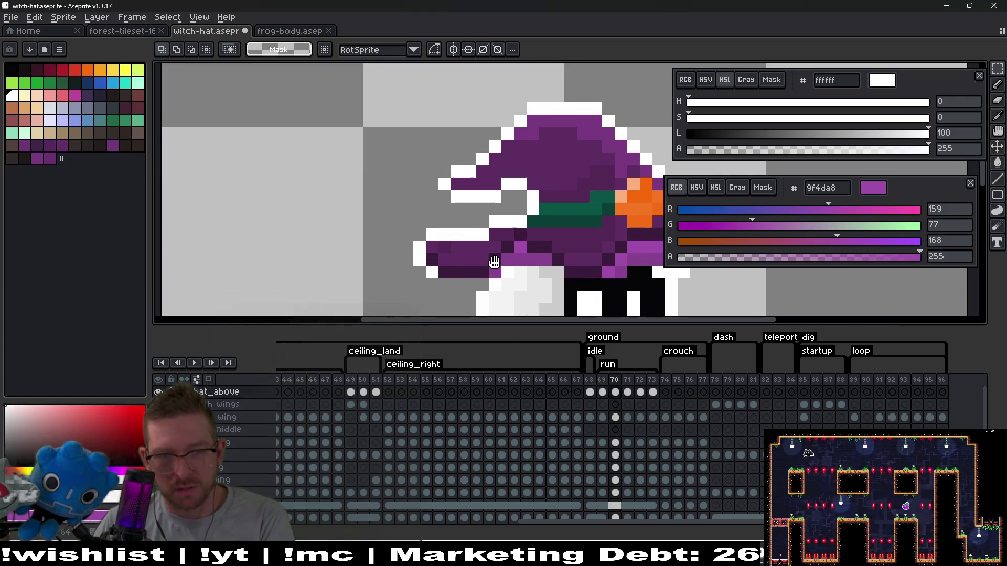
key(Right)
scroll(505, 224, down, 3)
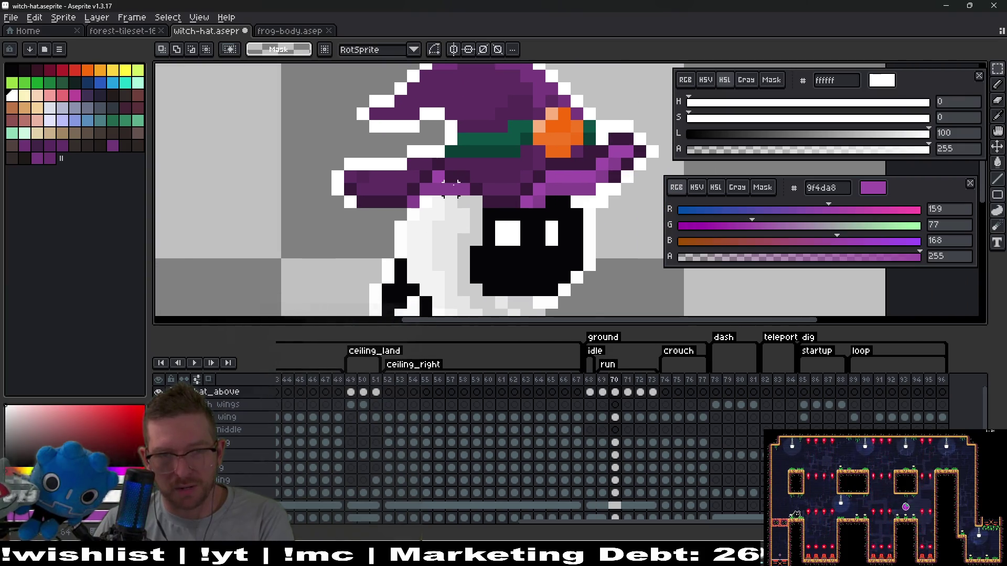
scroll(412, 178, up, 3)
Step: Move and commit small left brim pieces on frames 70 and 71
drag(394, 165, 433, 217)
key(ctrl+t)
scroll(535, 200, down, 2)
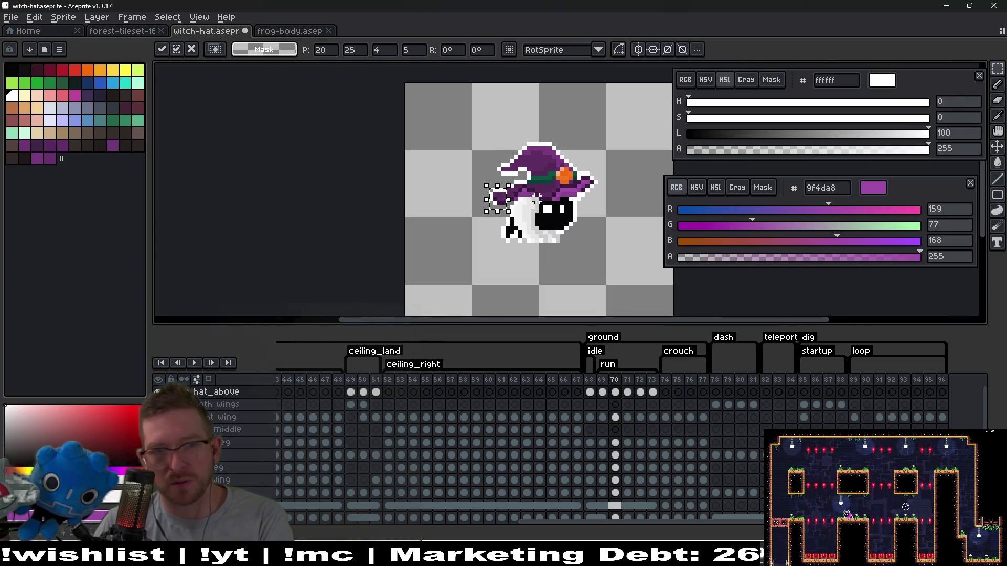
key(Return)
scroll(508, 233, up, 2)
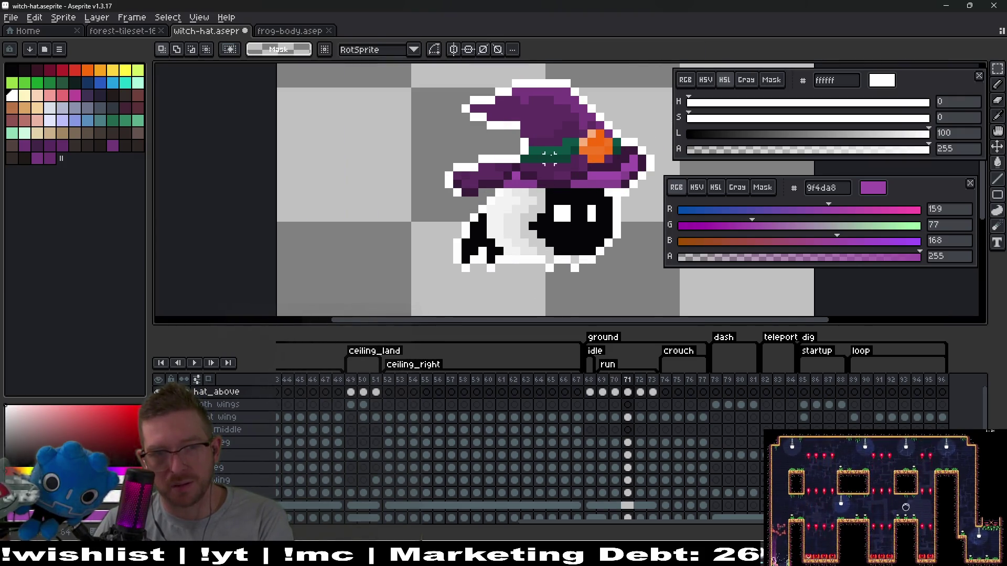
key(Right)
scroll(507, 234, up, 2)
mouse_move(322, 146)
mouse_down()
mouse_move(393, 252)
mouse_move(428, 267)
mouse_up()
click(482, 222)
scroll(493, 223, down, 4)
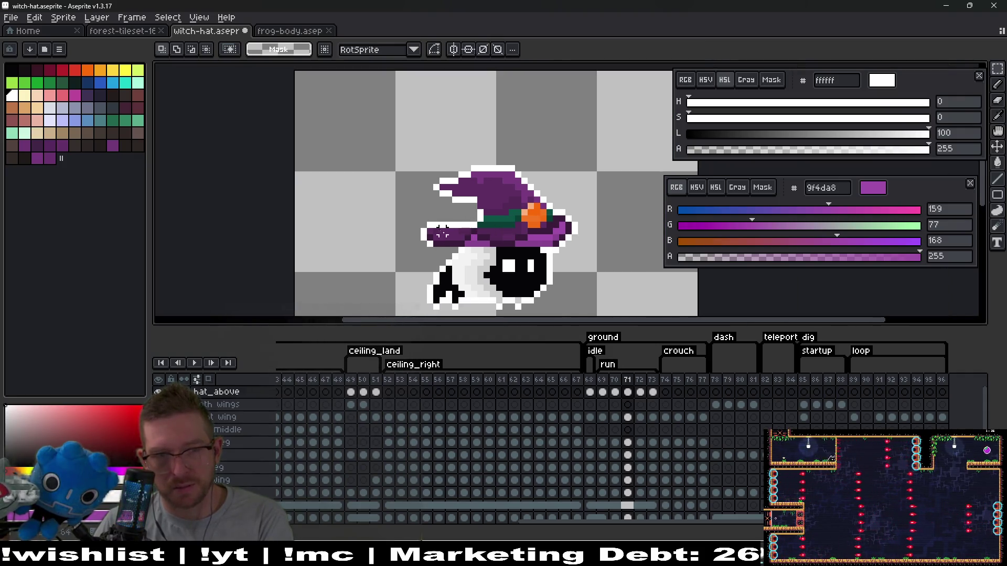
scroll(472, 220, up, 1)
Step: Raise frame 72's left brim piece two pixels, commit it, and play the run animation
key(Right)
scroll(514, 189, up, 1)
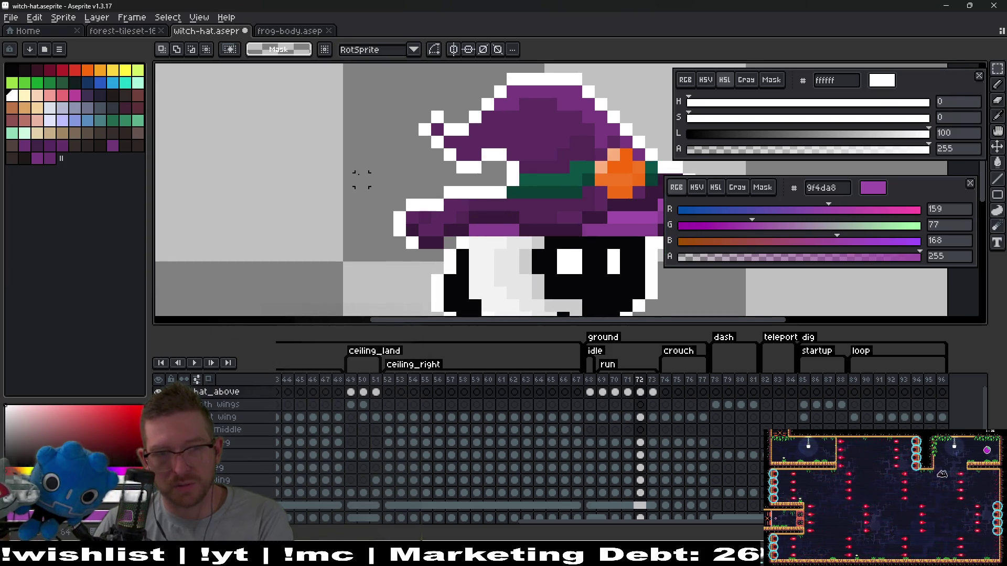
drag(361, 179, 446, 264)
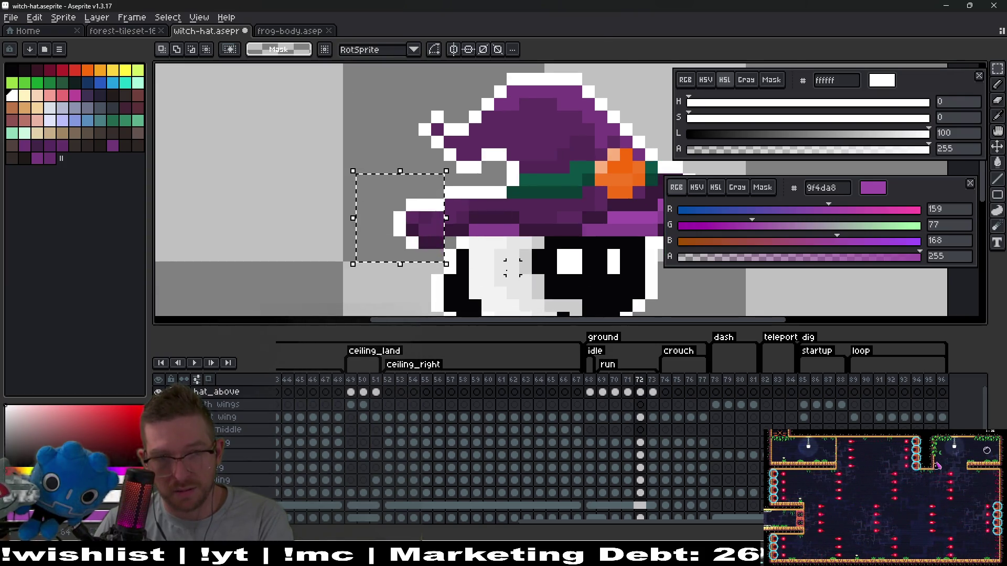
key(Up)
key(Up)
key(Return)
drag(548, 231, 481, 248)
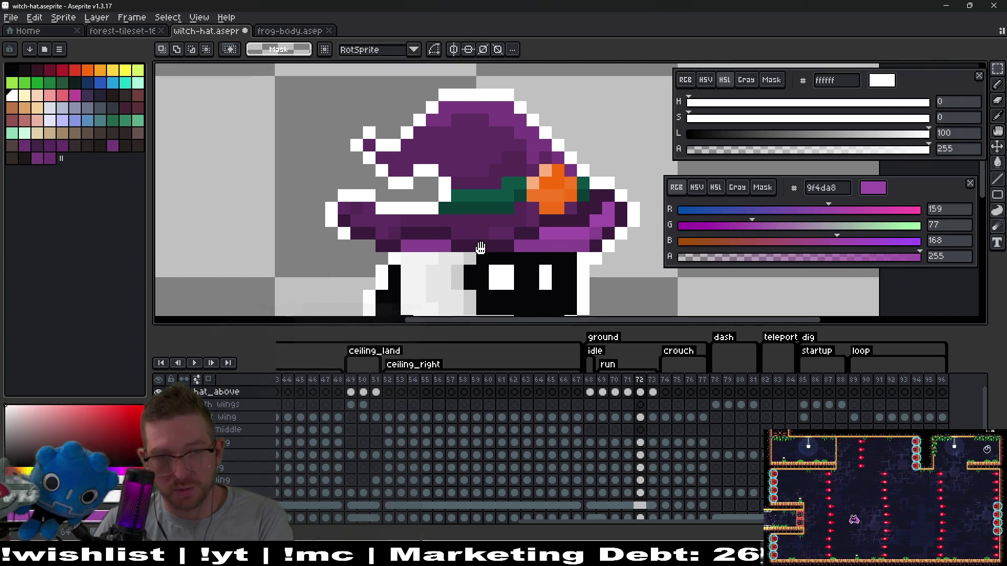
scroll(480, 247, down, 2)
key(Right)
scroll(443, 259, up, 2)
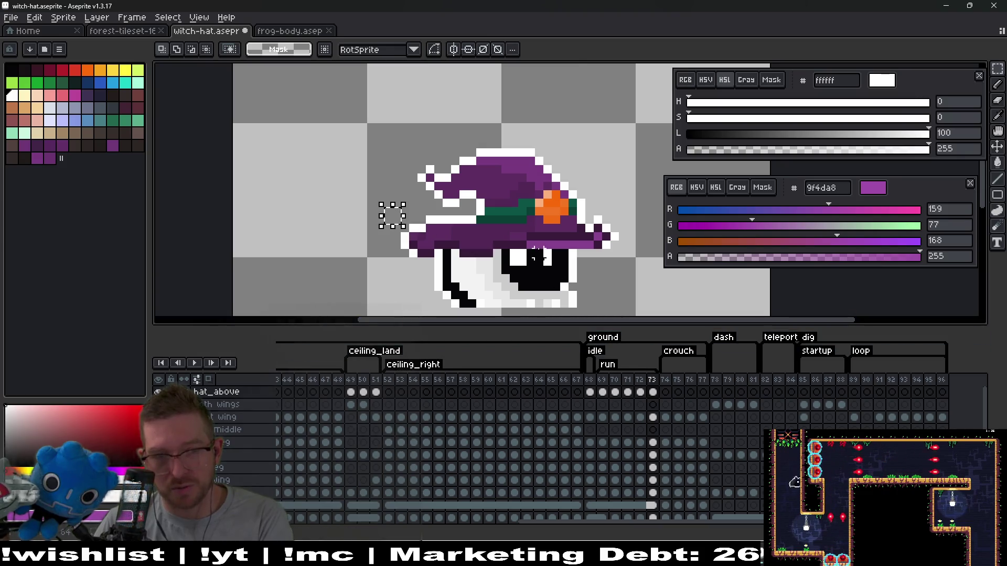
key(ctrl+d)
click(194, 363)
Step: Stop playback and compare the hat across run frames 69 to 73
scroll(532, 231, down, 3)
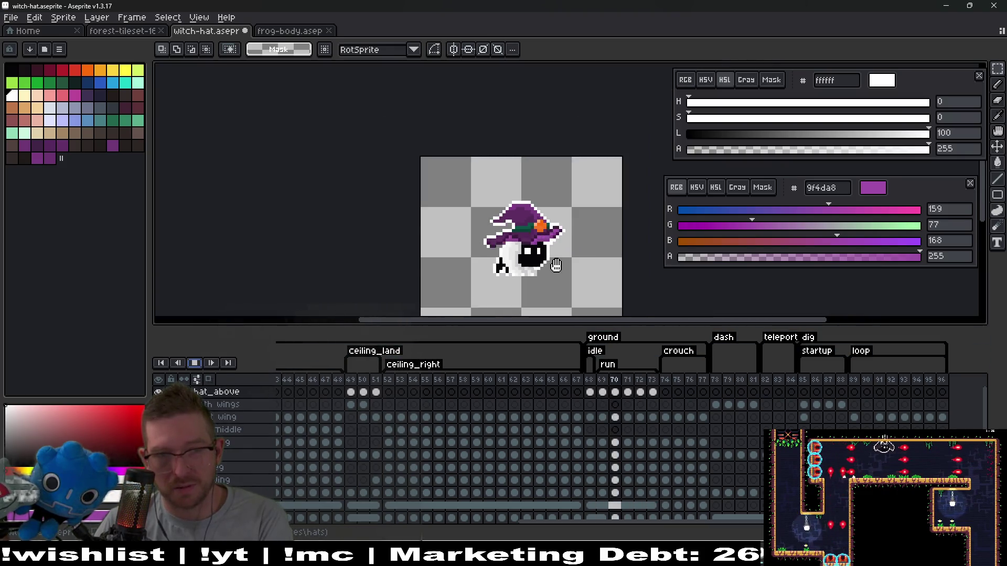
click(195, 363)
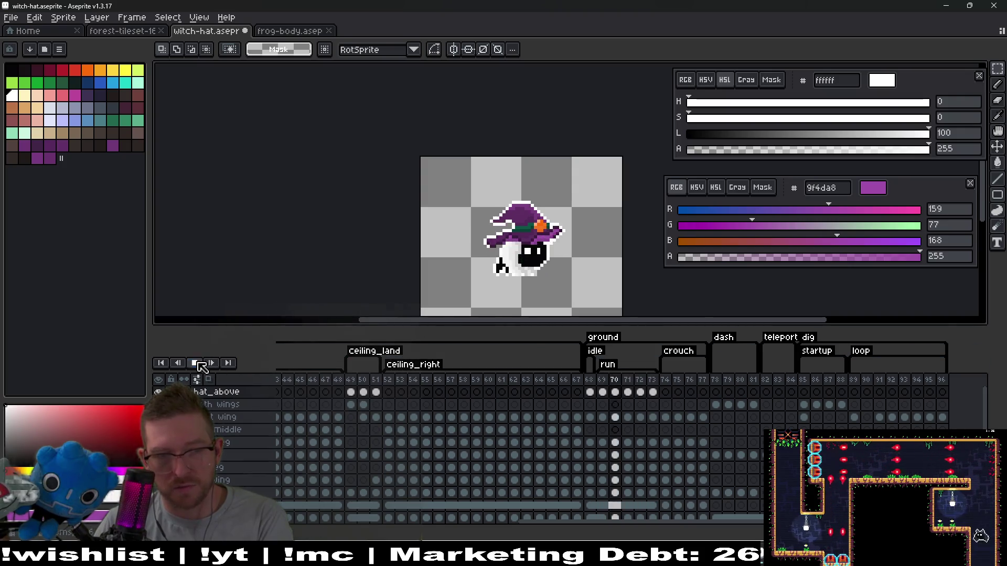
click(651, 408)
key(Right)
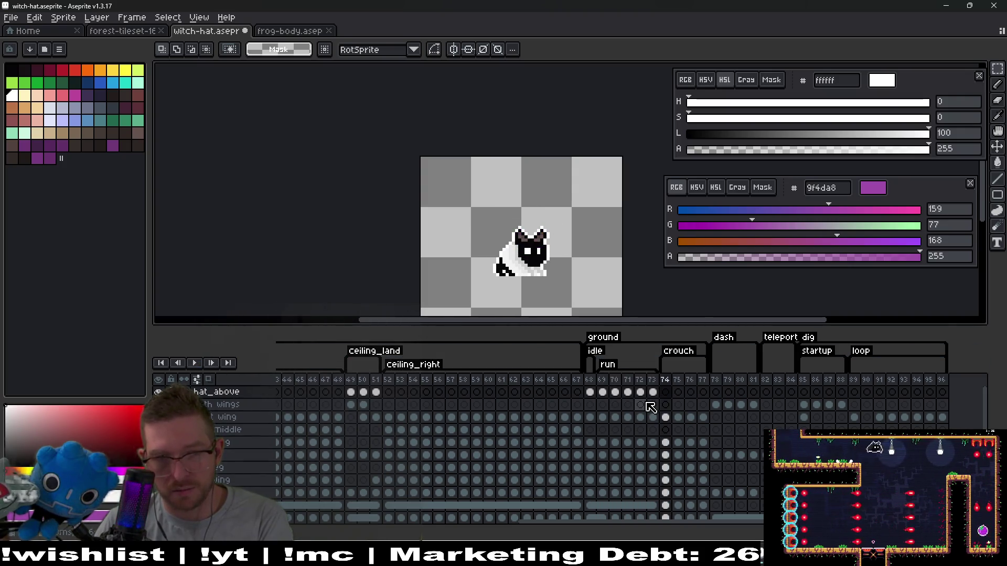
key(Left)
key(Left)
key(Left)
key(Right)
key(Right)
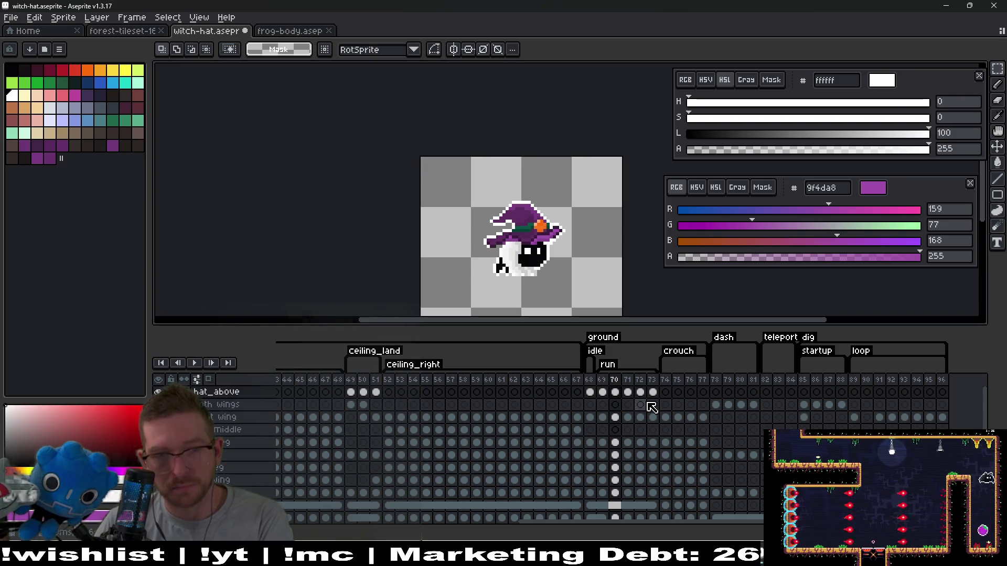
key(Left)
key(Left)
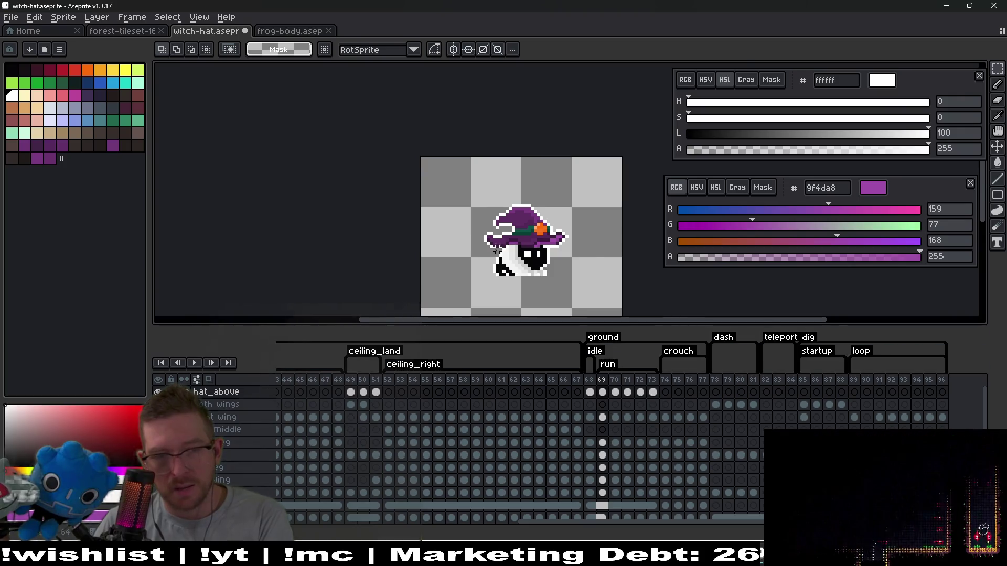
scroll(496, 252, up, 1)
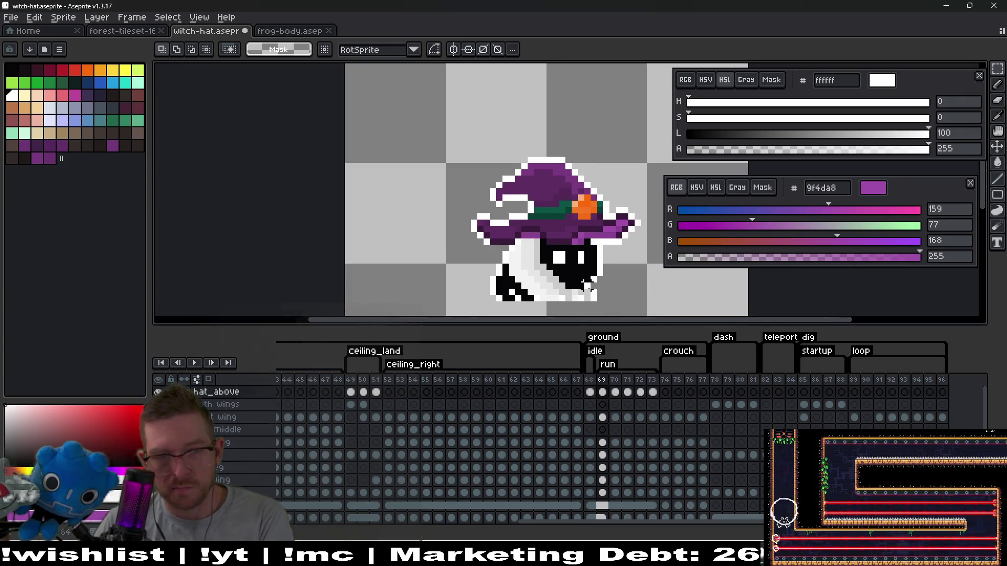
scroll(544, 258, up, 1)
Step: Undo the accidental change to the brim's left tip on frame 73
mouse_move(414, 199)
mouse_down()
mouse_move(461, 281)
mouse_move(483, 288)
mouse_move(482, 303)
mouse_up()
click(542, 264)
scroll(577, 273, down, 3)
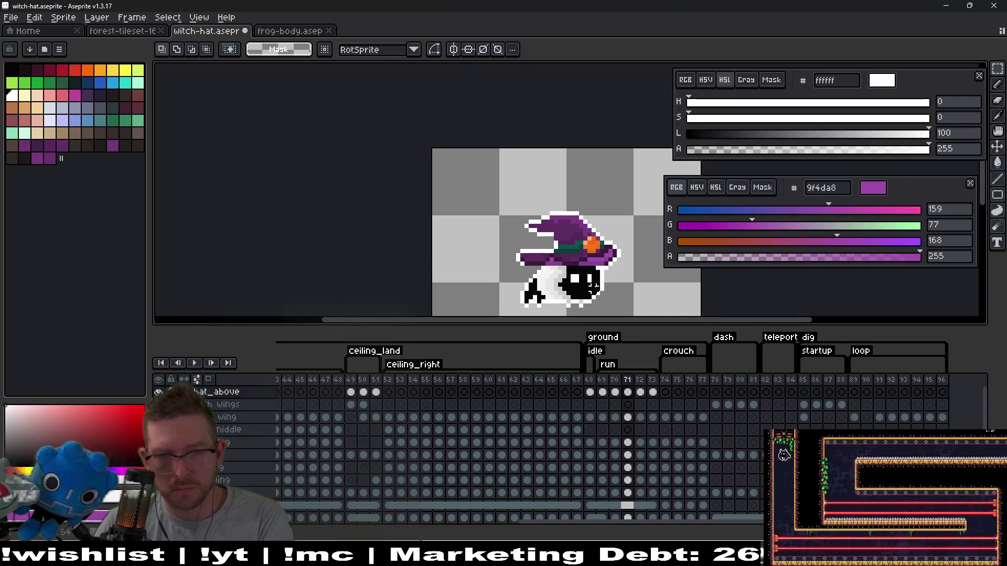
key(period)
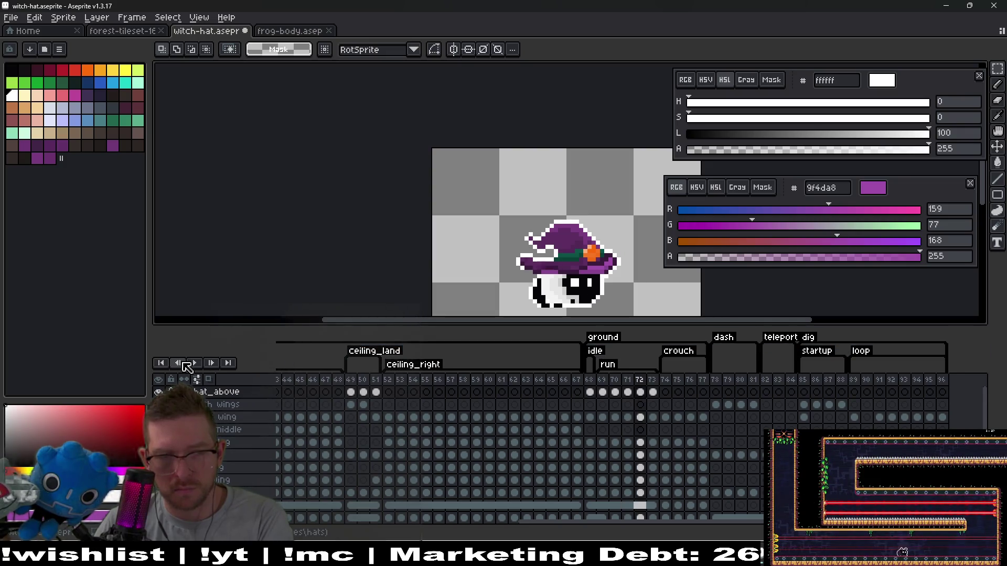
click(195, 363)
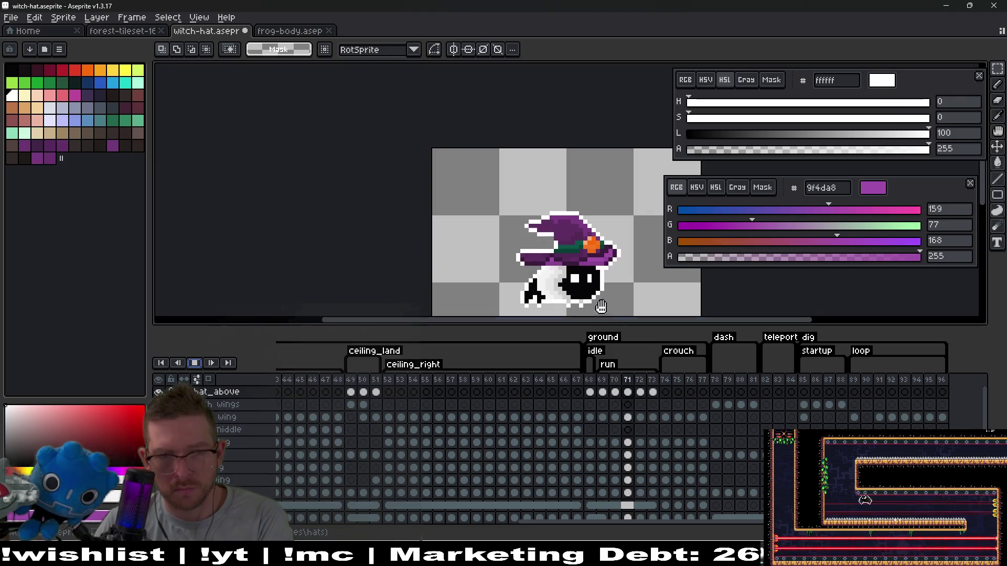
click(195, 362)
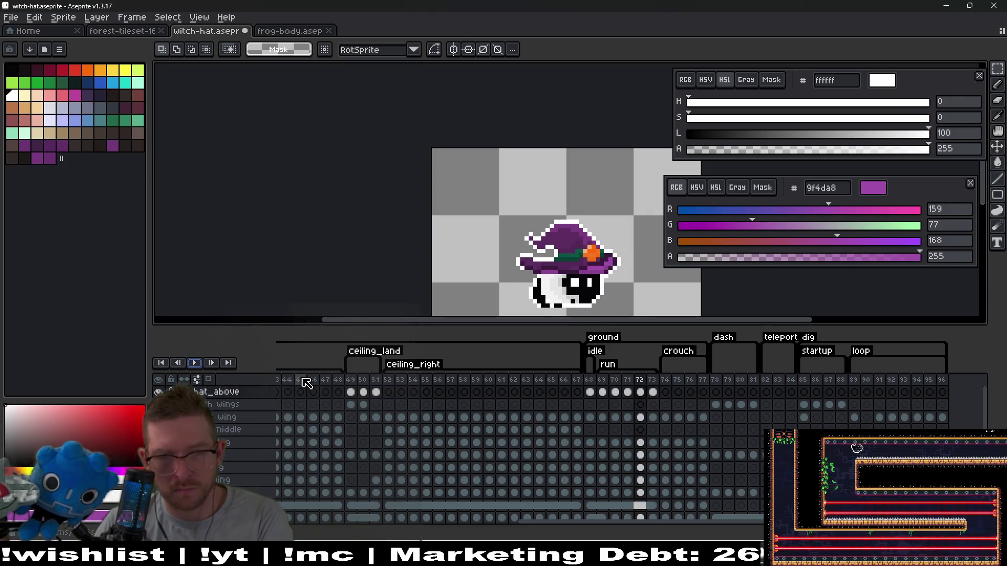
key(period)
scroll(526, 289, up, 5)
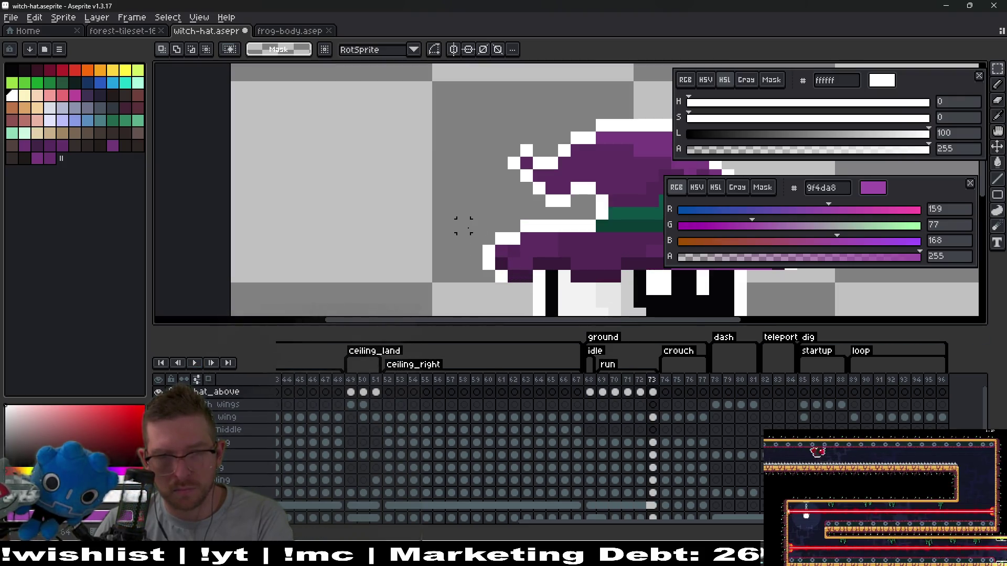
key(ctrl+z)
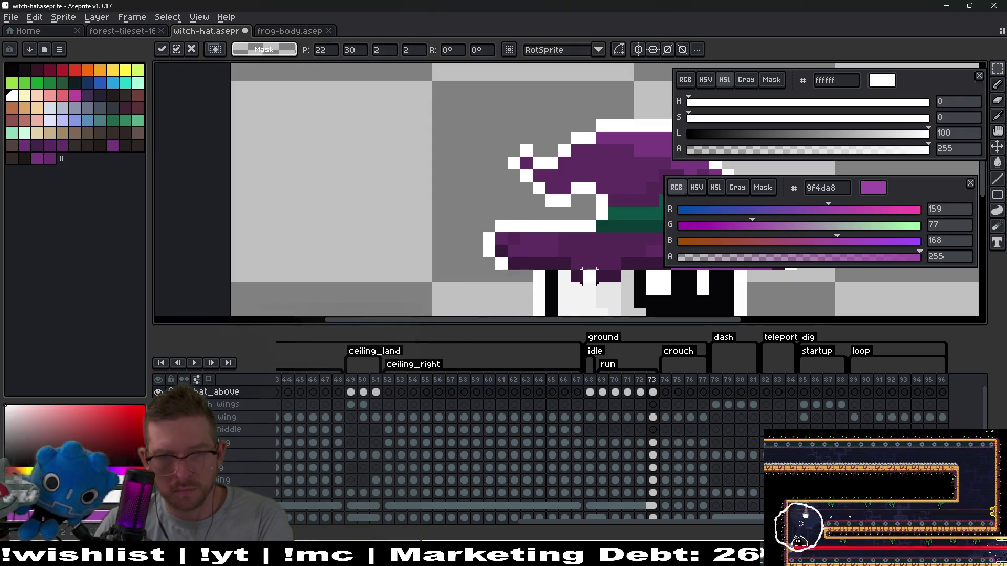
scroll(563, 301, down, 5)
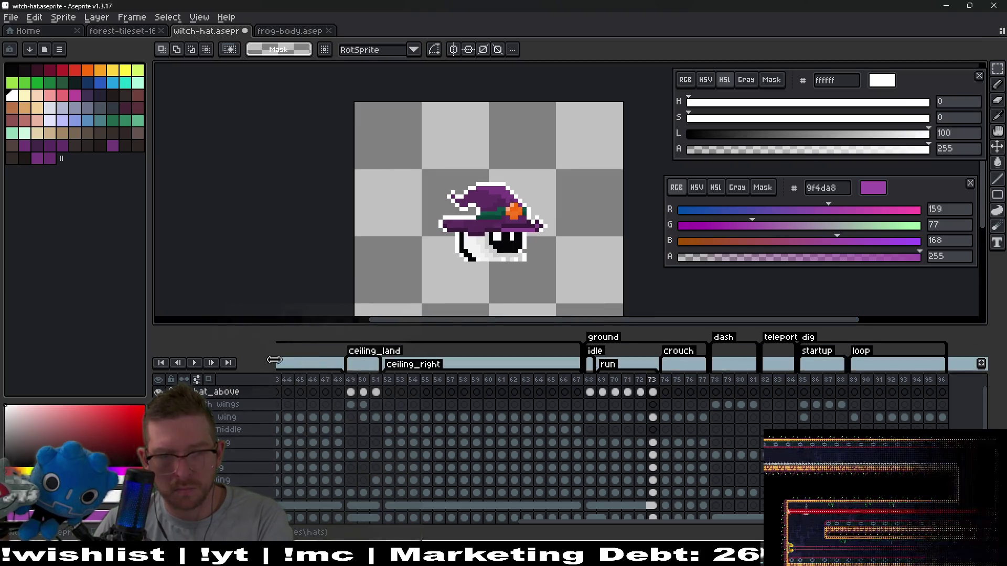
Step: Play the run loop to review the hat, then return to frame 73
click(197, 363)
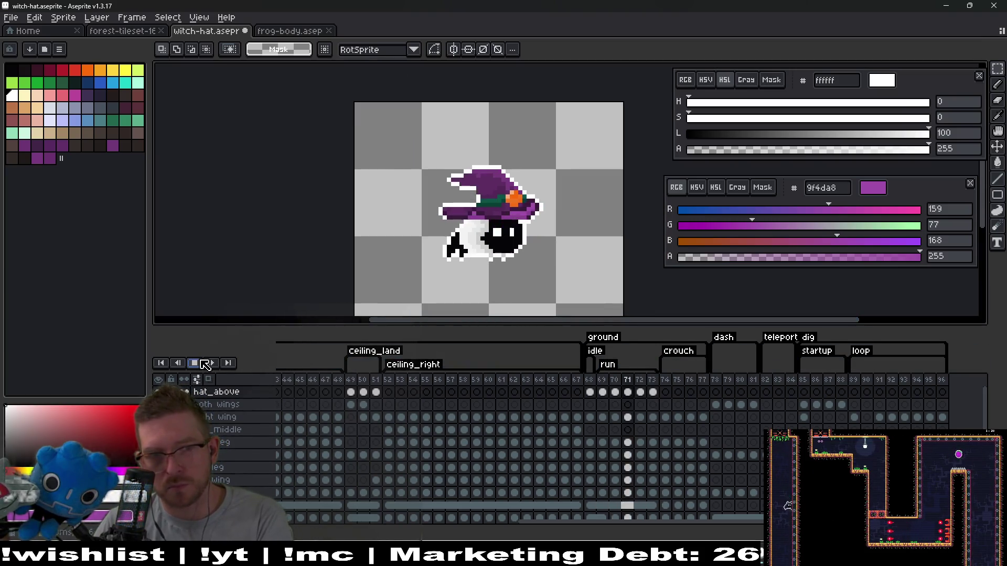
scroll(590, 258, down, 4)
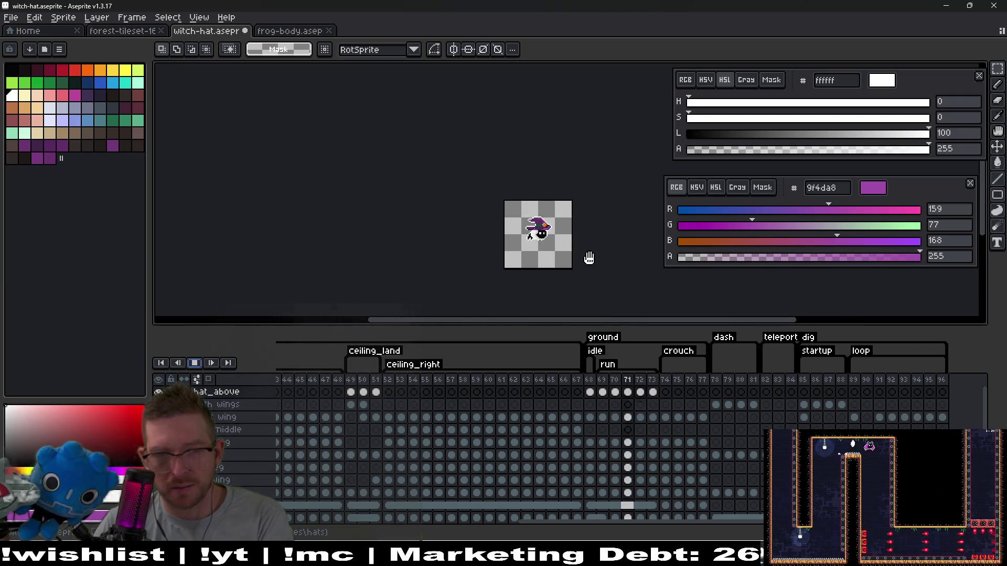
click(195, 363)
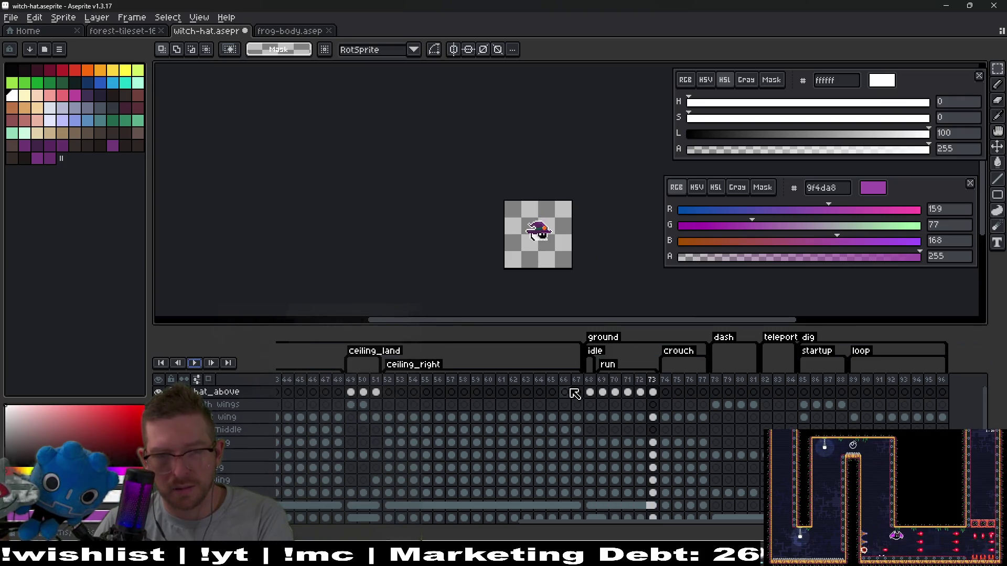
scroll(549, 230, up, 3)
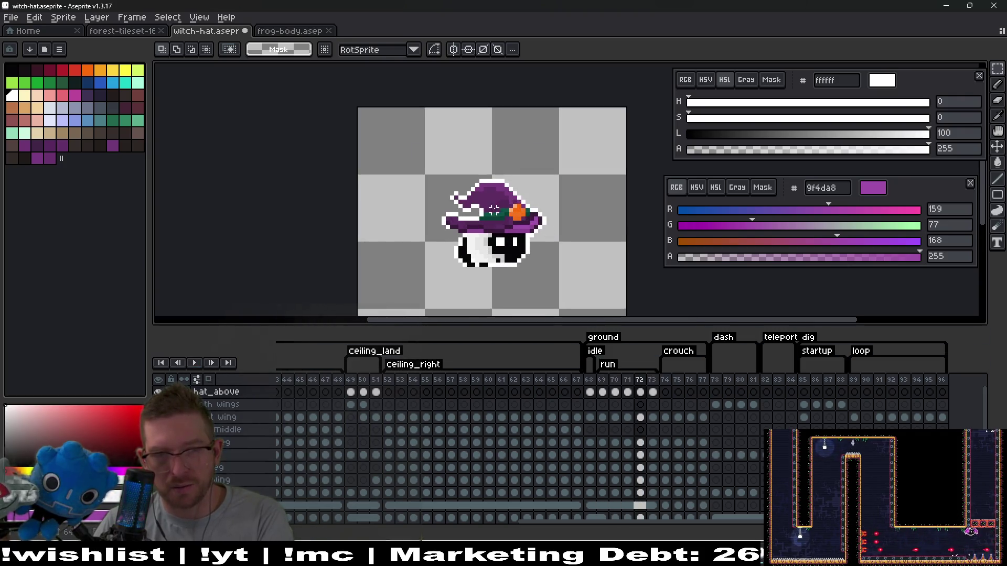
key(Right)
Step: Stretch the hat's curled tip up by one pixel on frame 73
scroll(472, 210, up, 3)
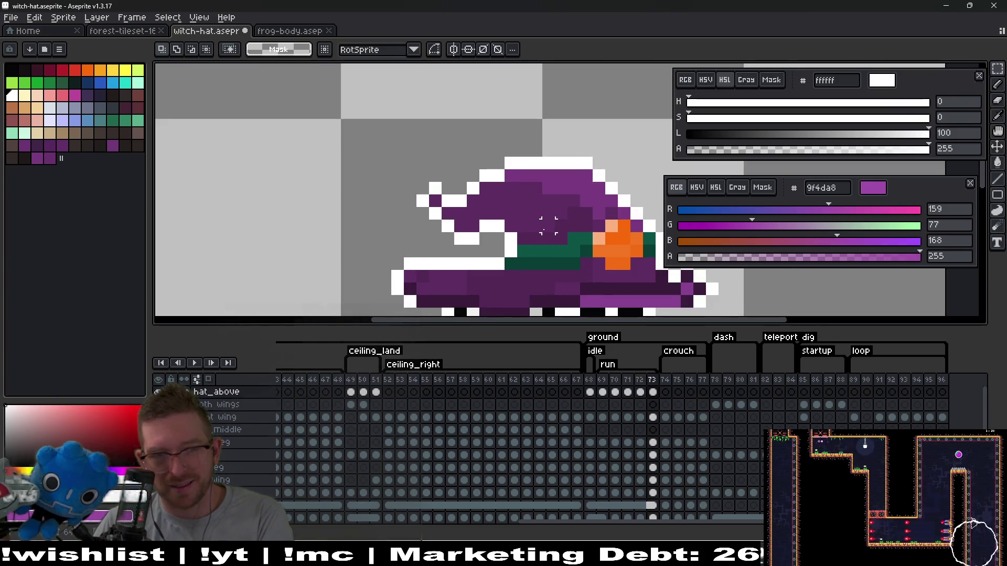
scroll(579, 237, down, 3)
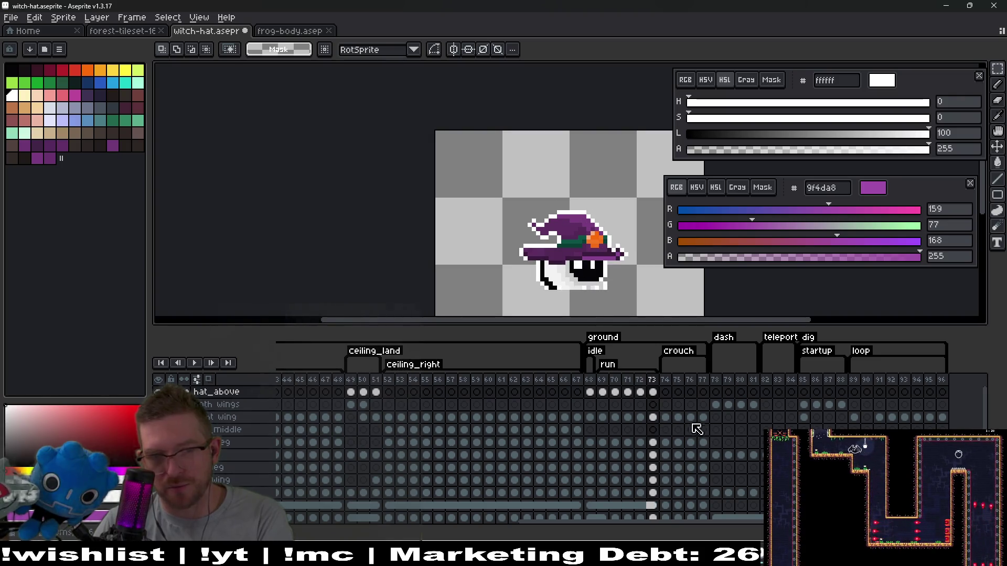
scroll(546, 261, up, 1)
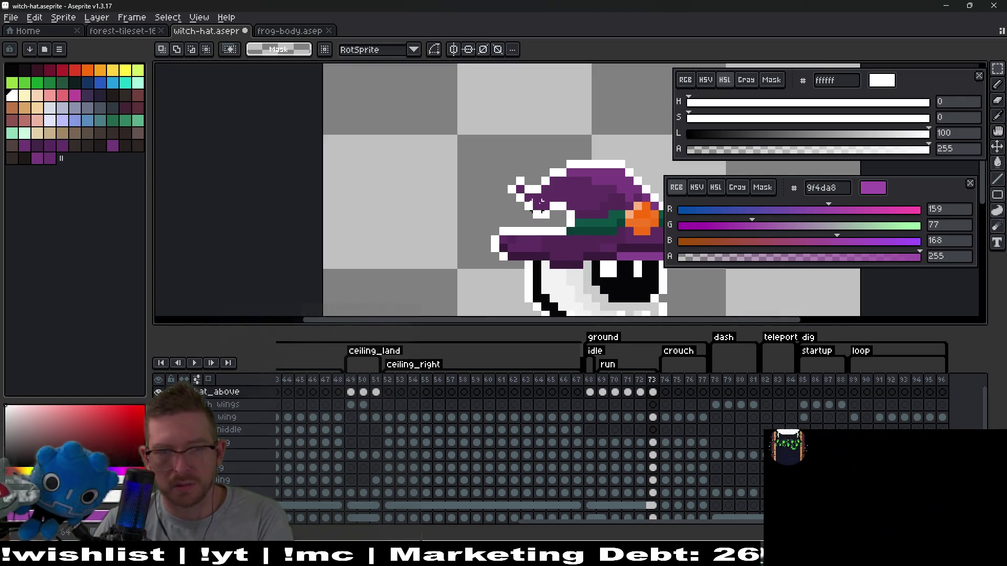
scroll(540, 201, up, 2)
mouse_move(443, 122)
mouse_down()
mouse_move(519, 215)
mouse_move(496, 226)
mouse_move(545, 236)
mouse_up()
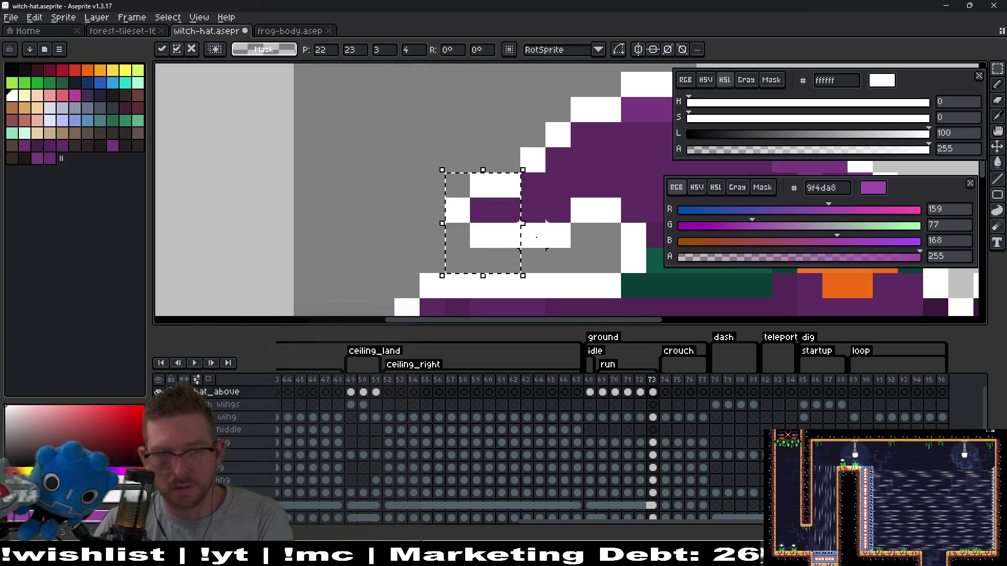
drag(482, 170, 483, 145)
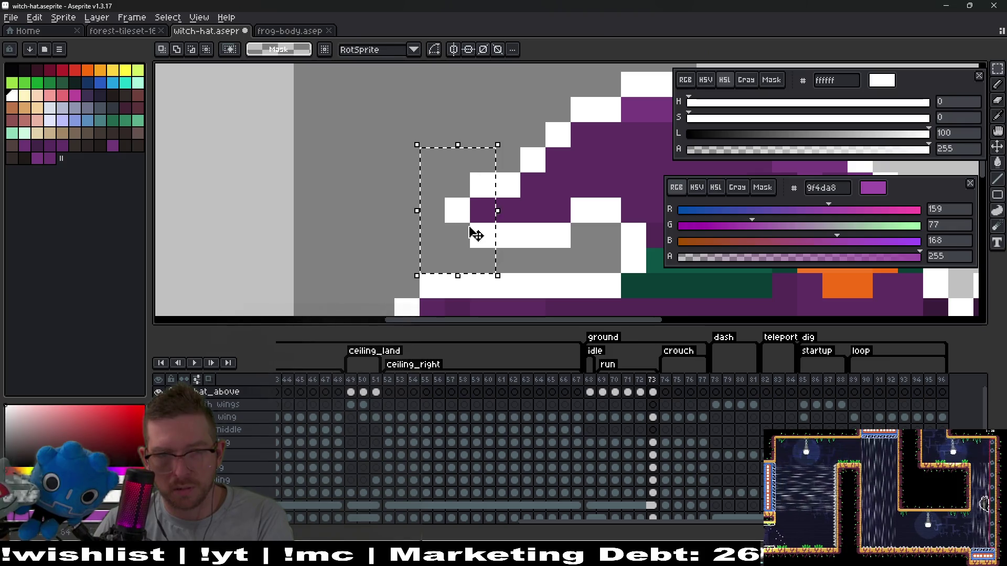
click(533, 185)
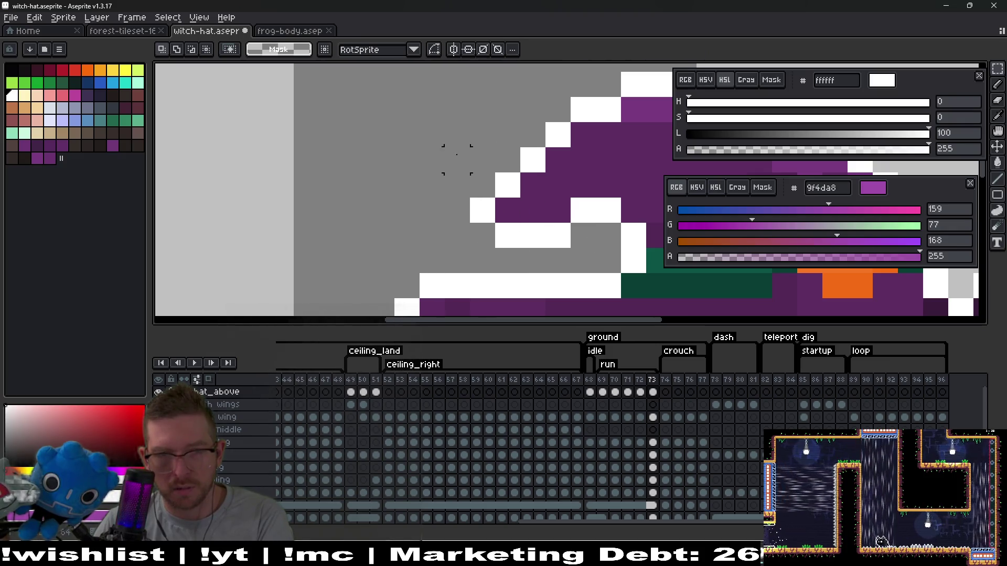
Step: Patch the tip's outline: one stray pixel dark purple, one gap pixel white
key(i)
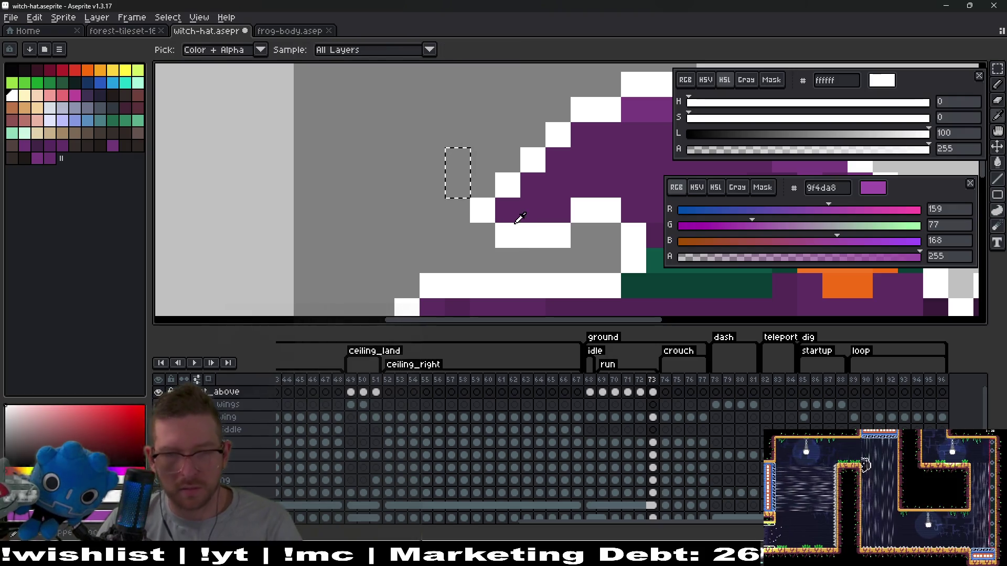
click(518, 215)
key(ctrl+d)
key(b)
click(507, 234)
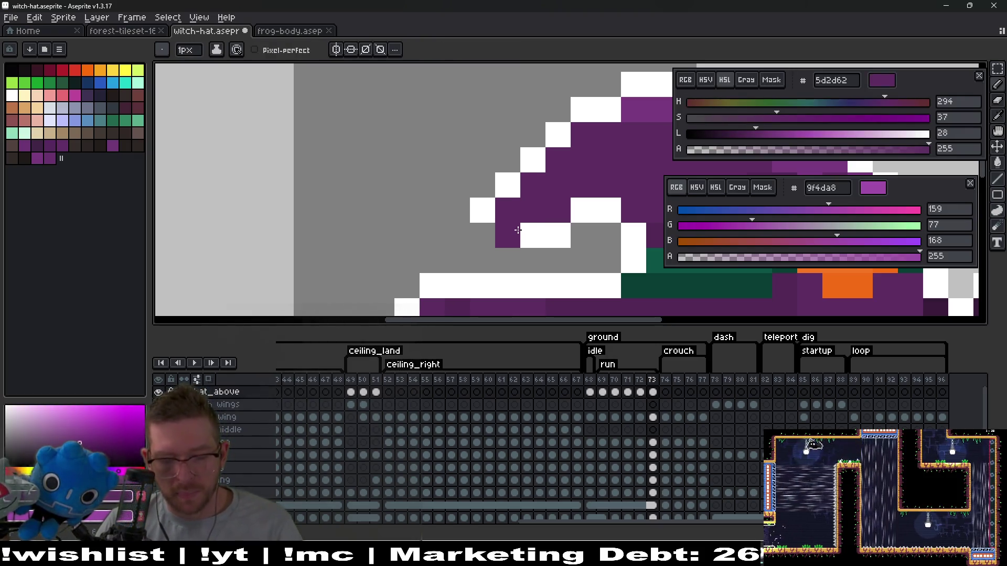
key(i)
click(547, 237)
key(b)
click(503, 260)
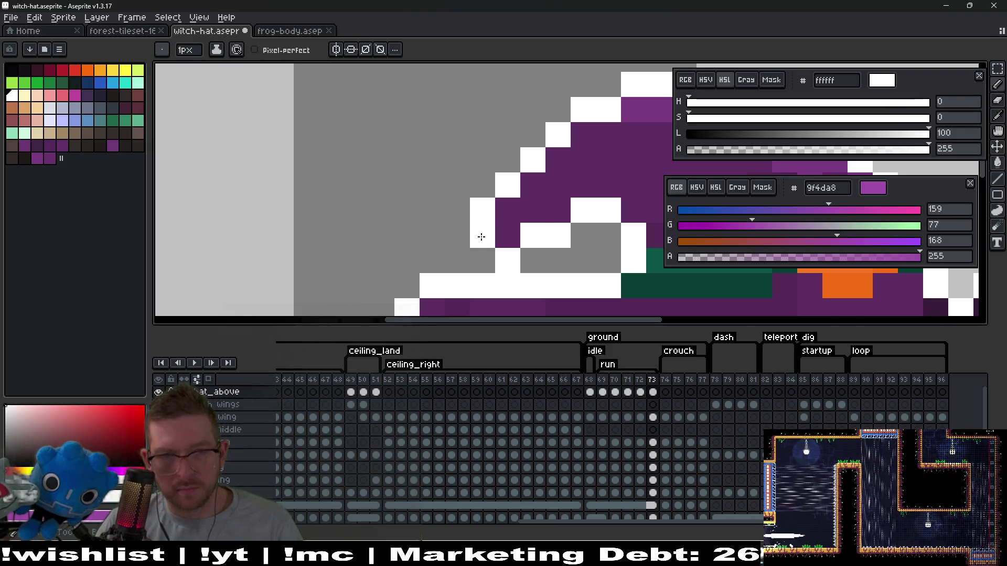
scroll(481, 235, down, 3)
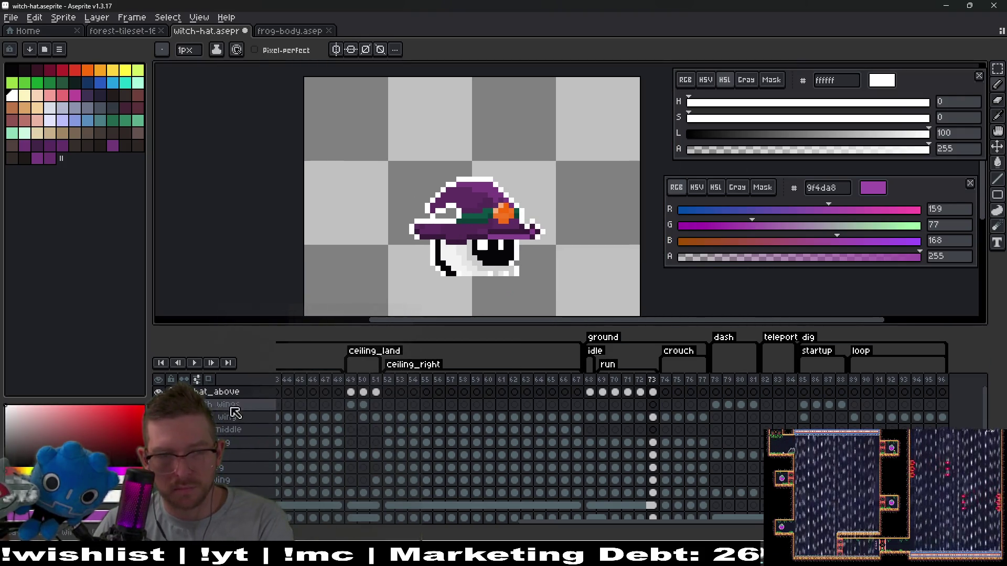
click(195, 363)
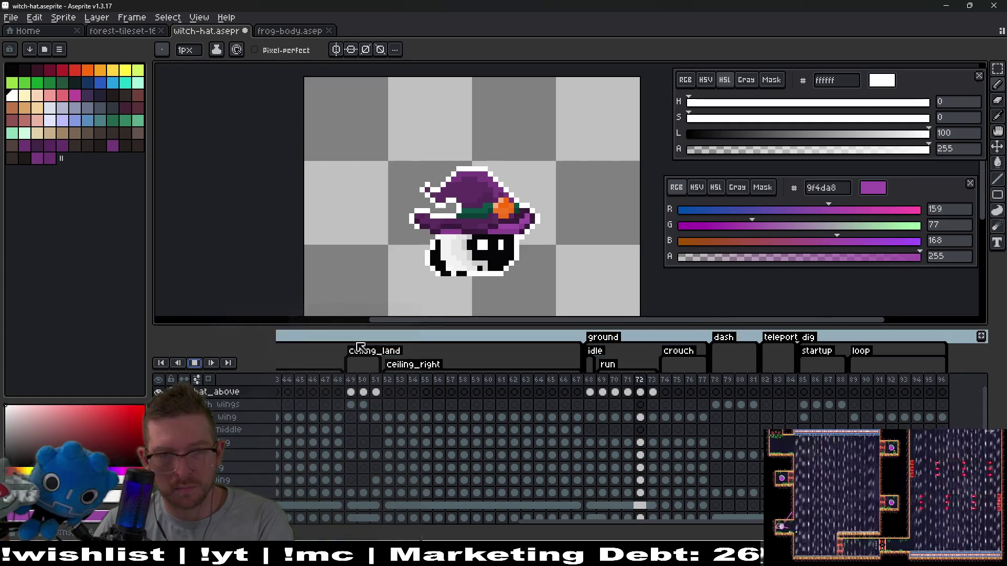
scroll(569, 237, down, 3)
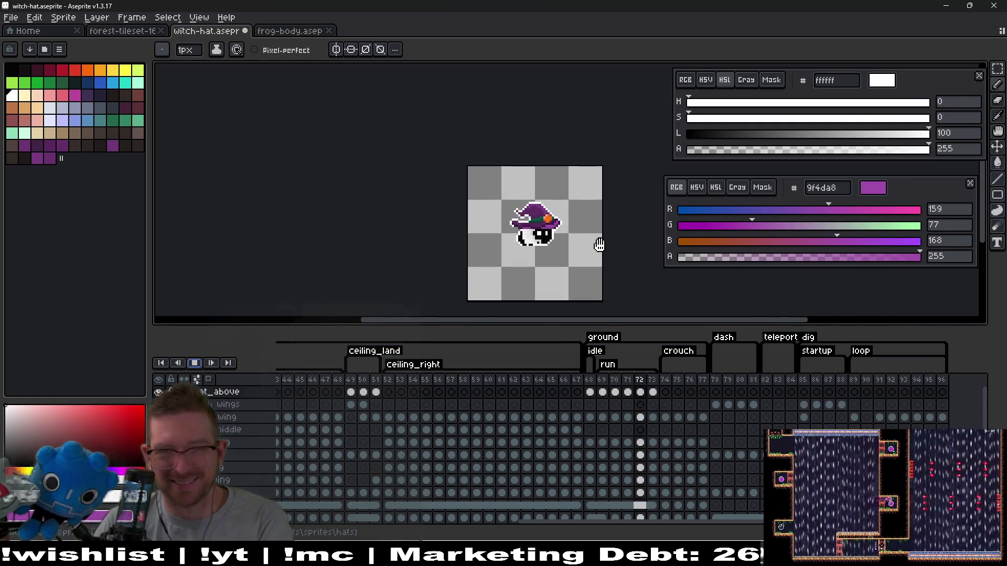
click(194, 363)
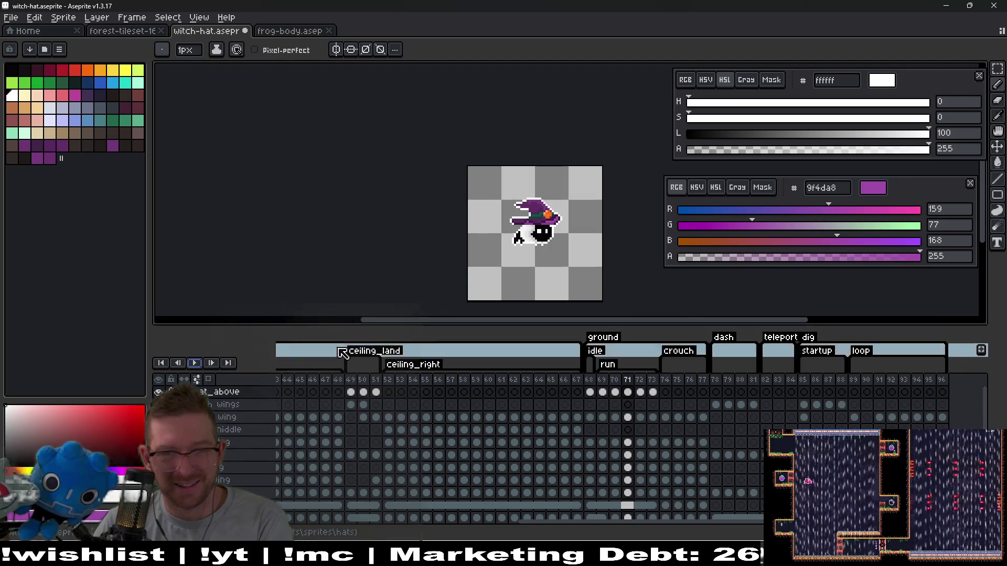
key(Right)
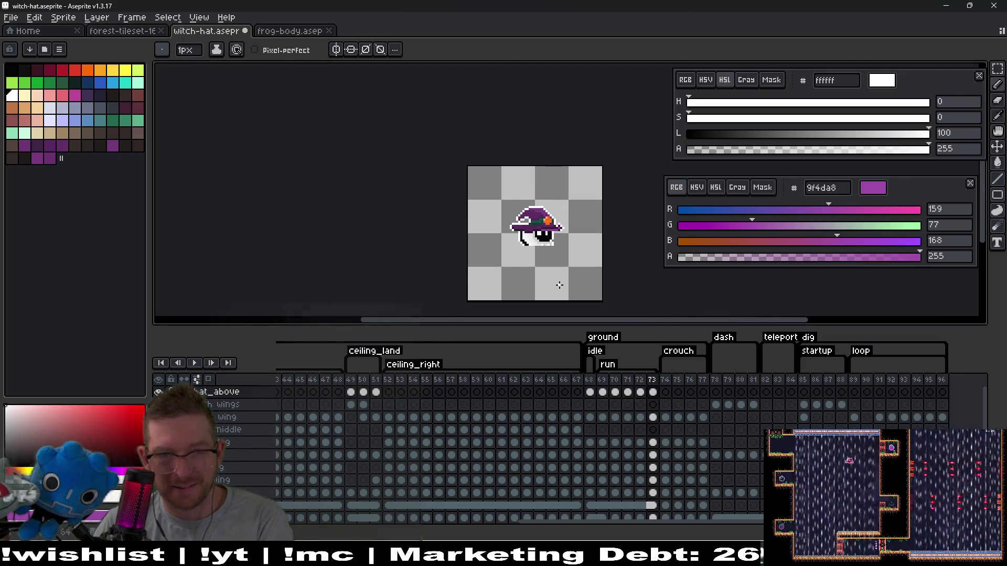
scroll(527, 210, up, 2)
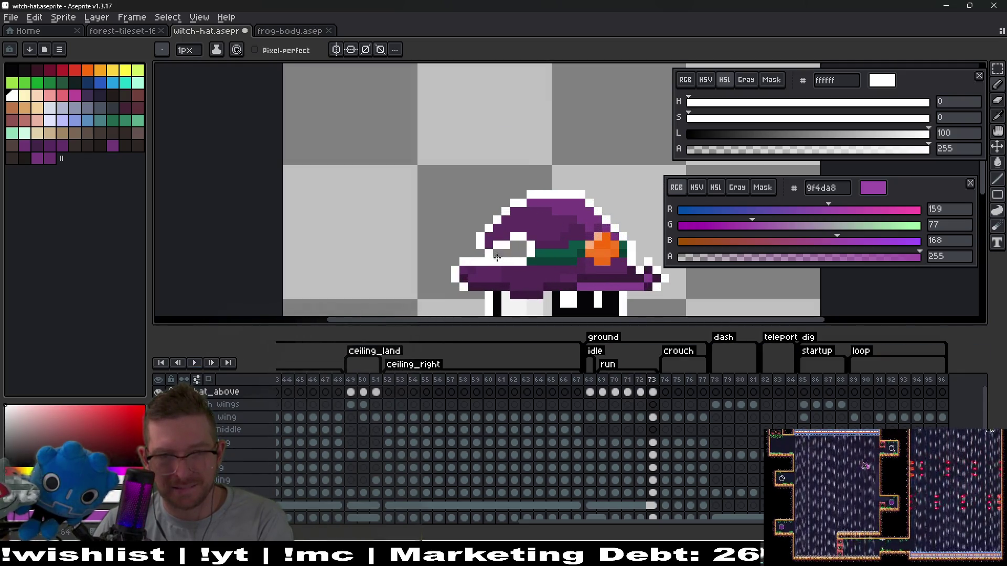
scroll(498, 258, up, 2)
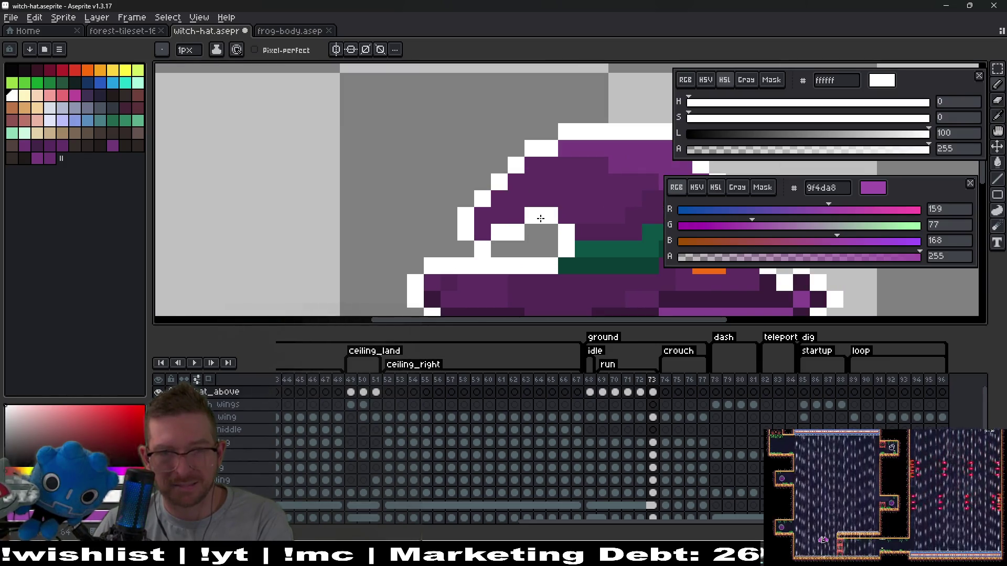
scroll(540, 223, right, 3)
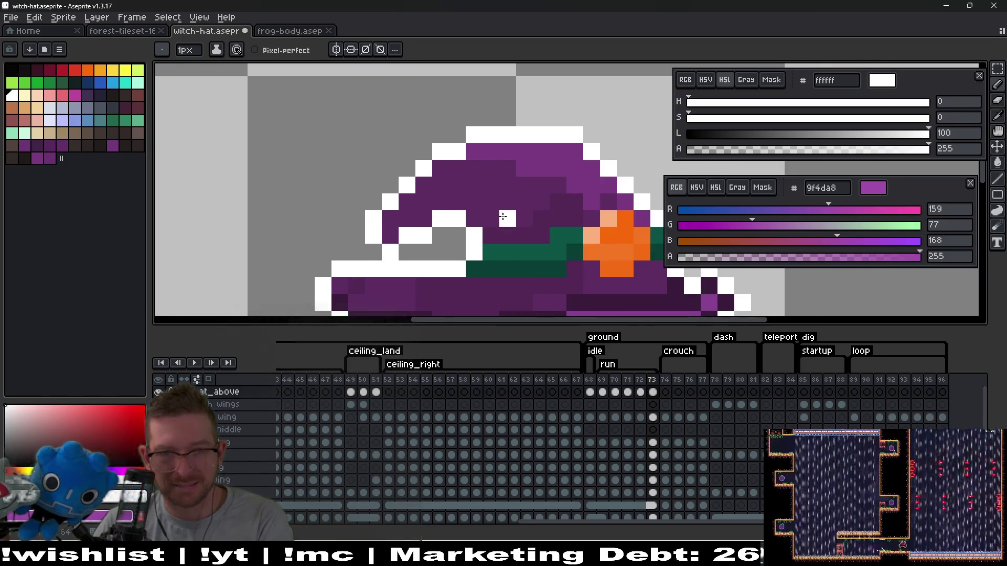
scroll(513, 229, down, 2)
scroll(502, 234, up, 1)
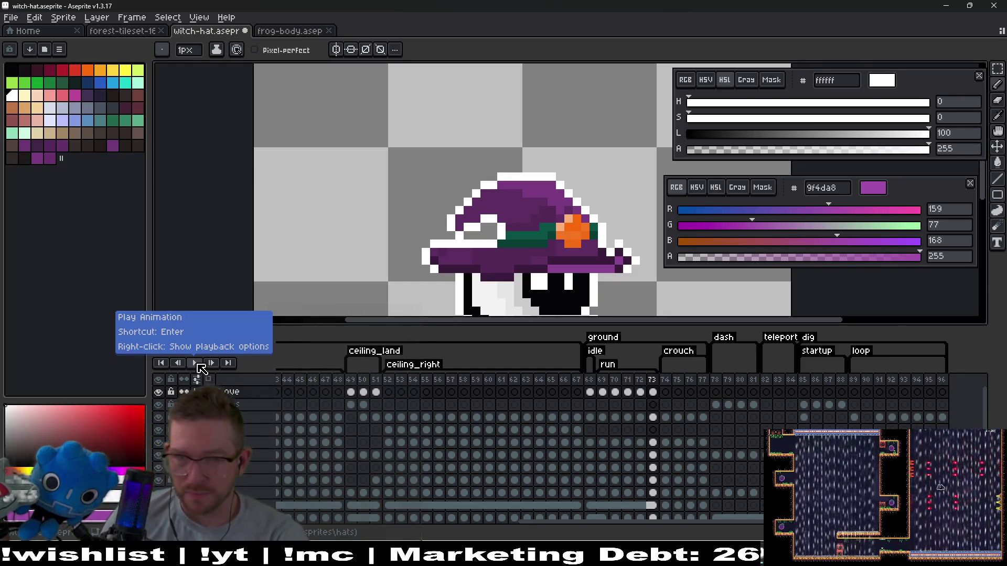
click(196, 362)
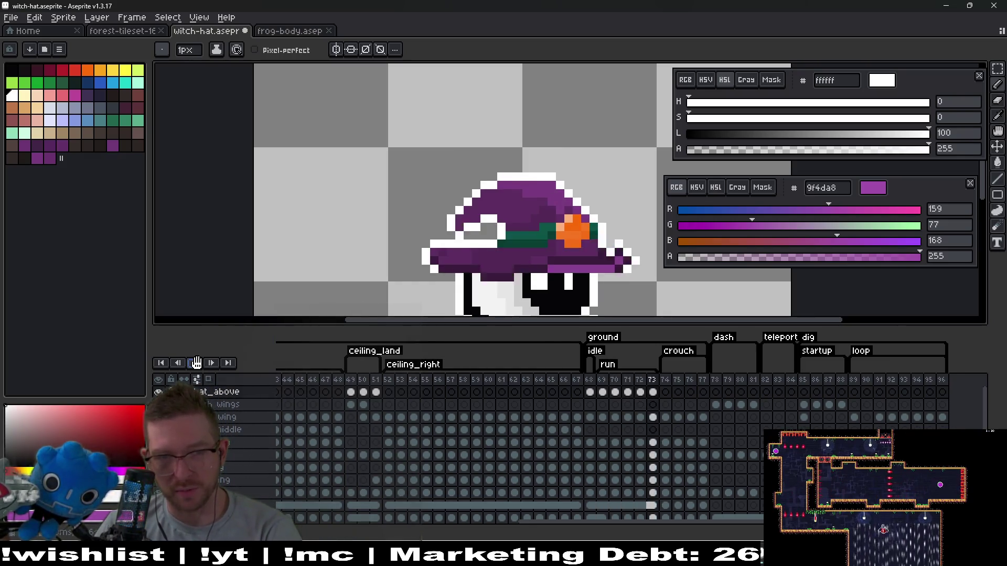
scroll(519, 262, down, 4)
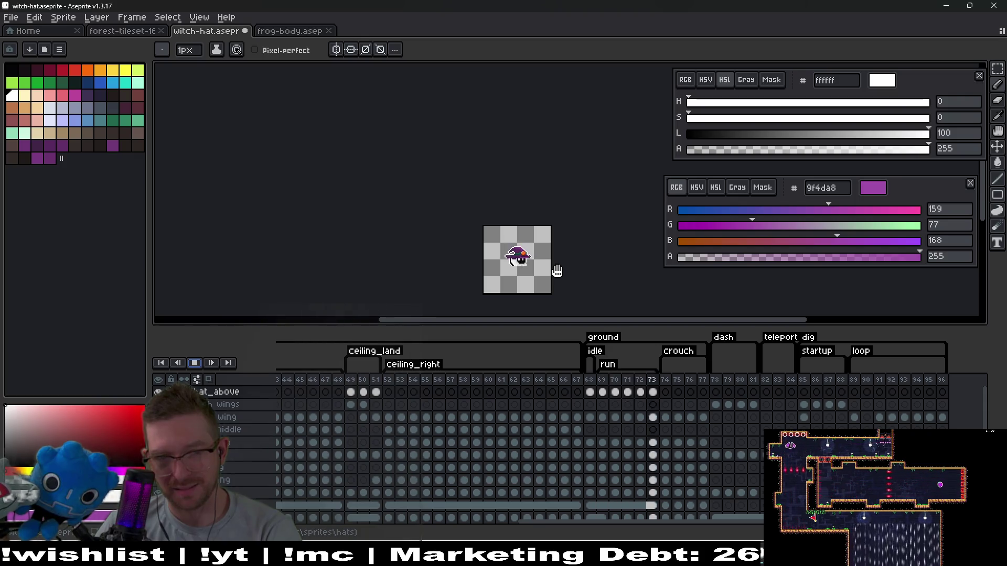
Step: Stop playback on frame 73 and compare the hat placement on frames 72–73
click(652, 393)
scroll(410, 210, up, 5)
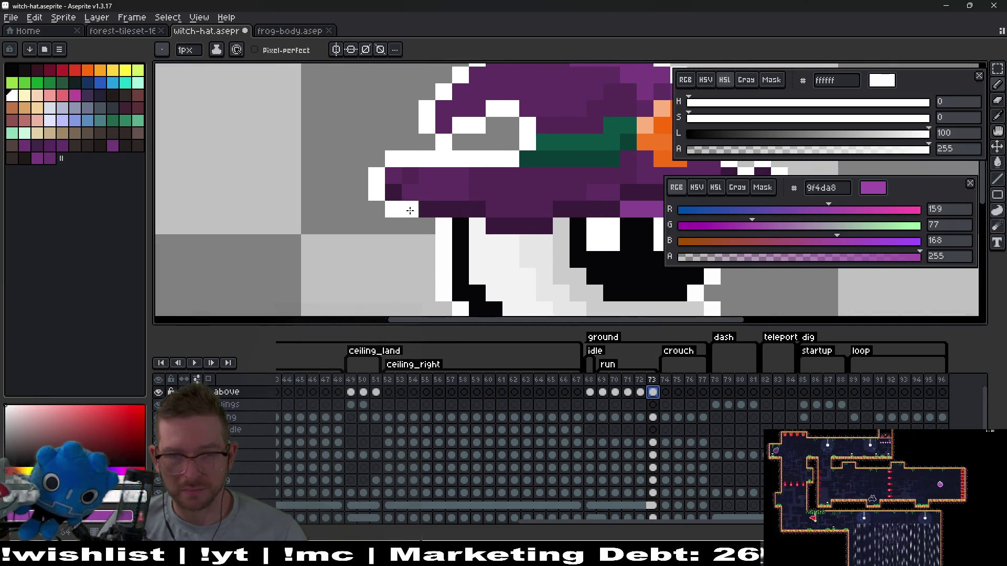
scroll(416, 229, down, 4)
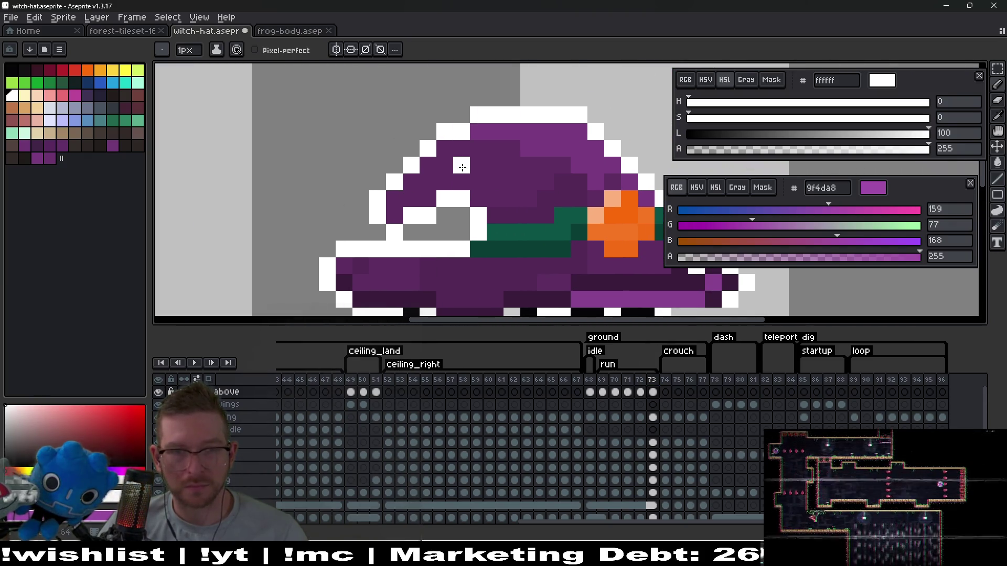
scroll(531, 218, up, 3)
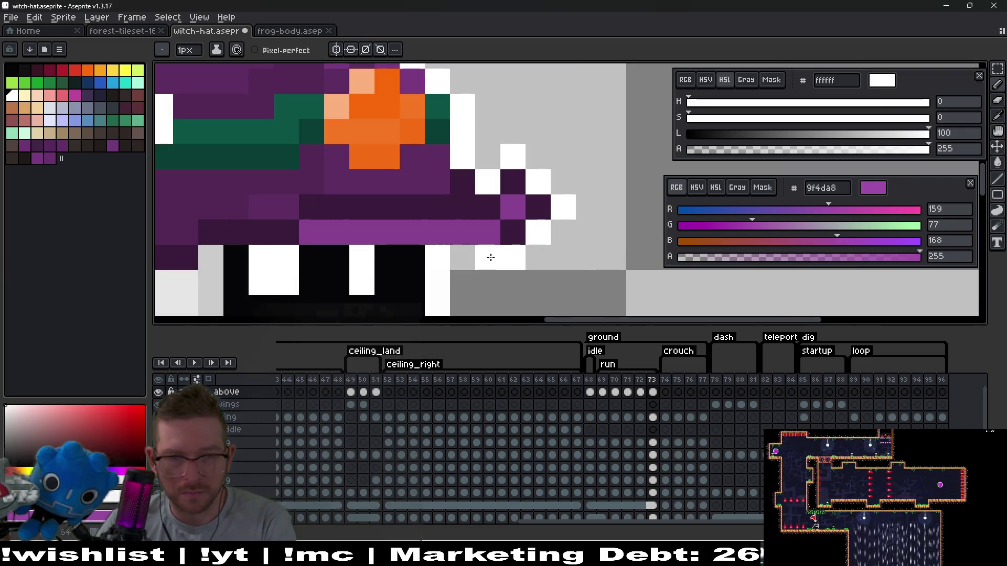
scroll(535, 270, down, 3)
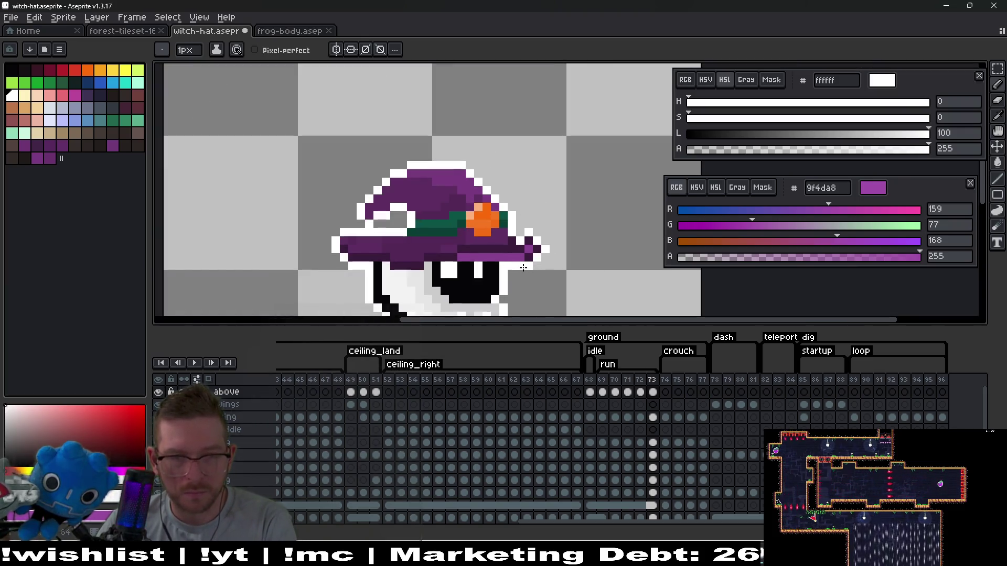
key(Right)
key(Left)
key(Left)
scroll(521, 266, up, 3)
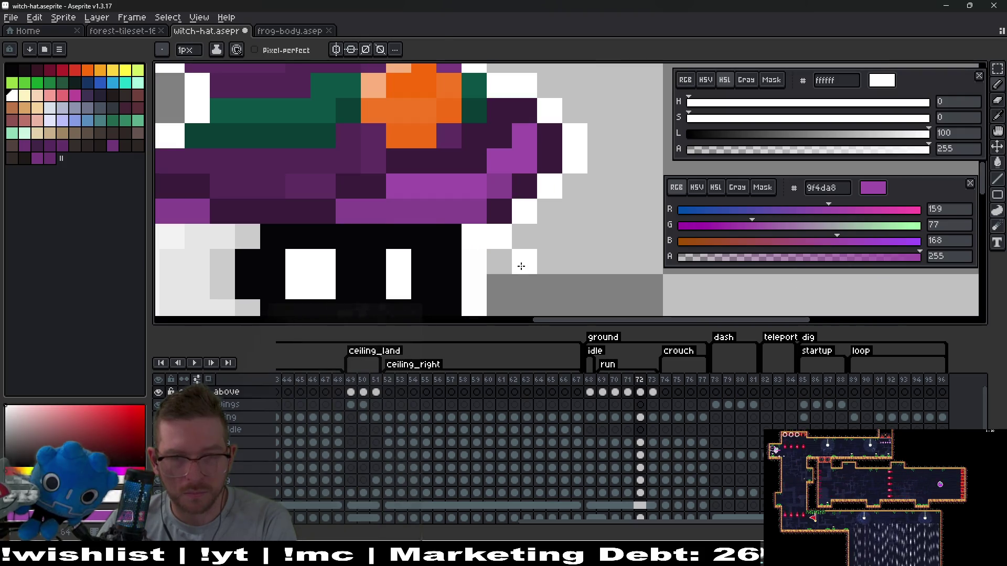
scroll(530, 220, left, 3)
drag(248, 222, 475, 263)
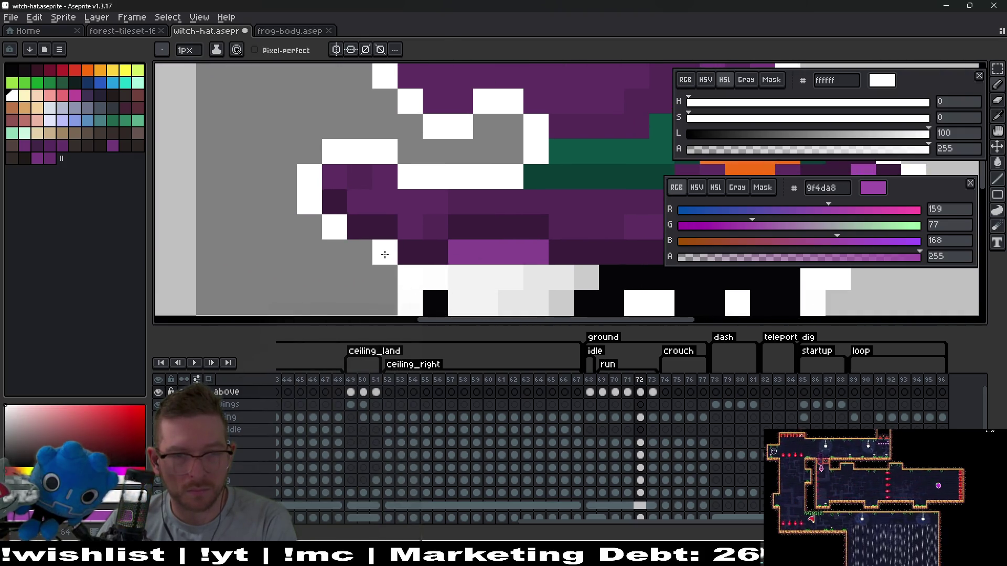
scroll(426, 175, down, 4)
Step: Add a white outline pixel under the hat brim on frame 70
key(Left)
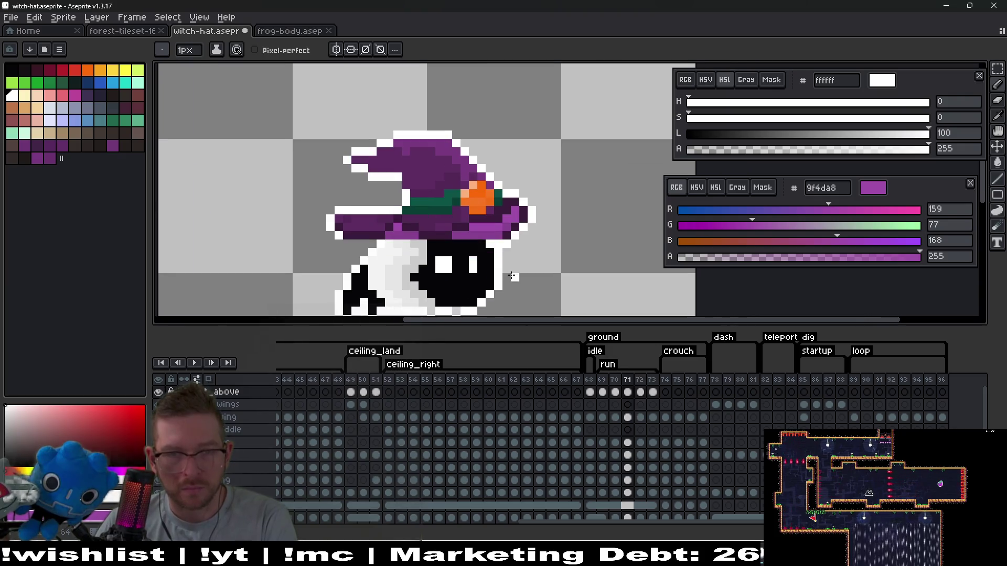
scroll(339, 245, up, 5)
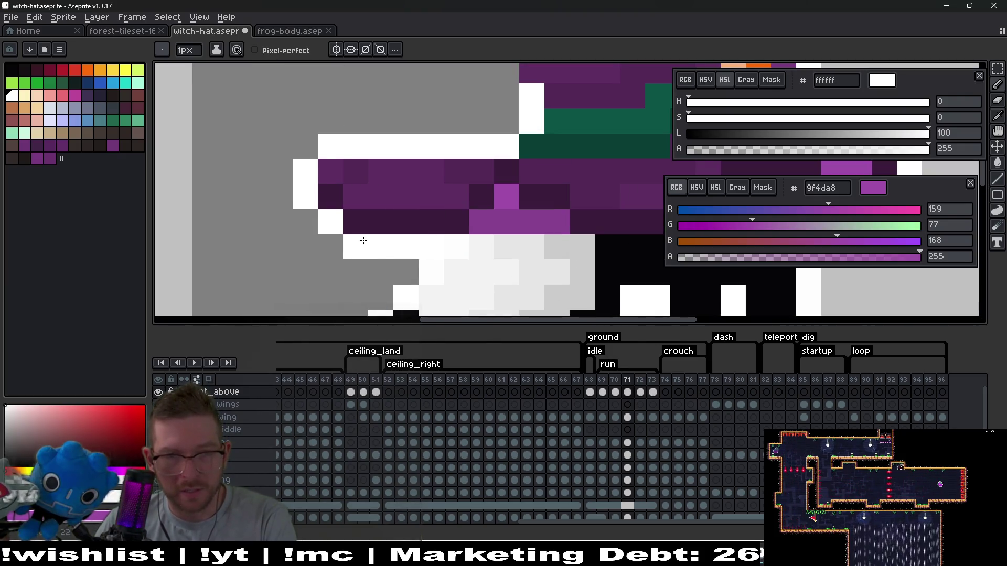
scroll(406, 217, down, 5)
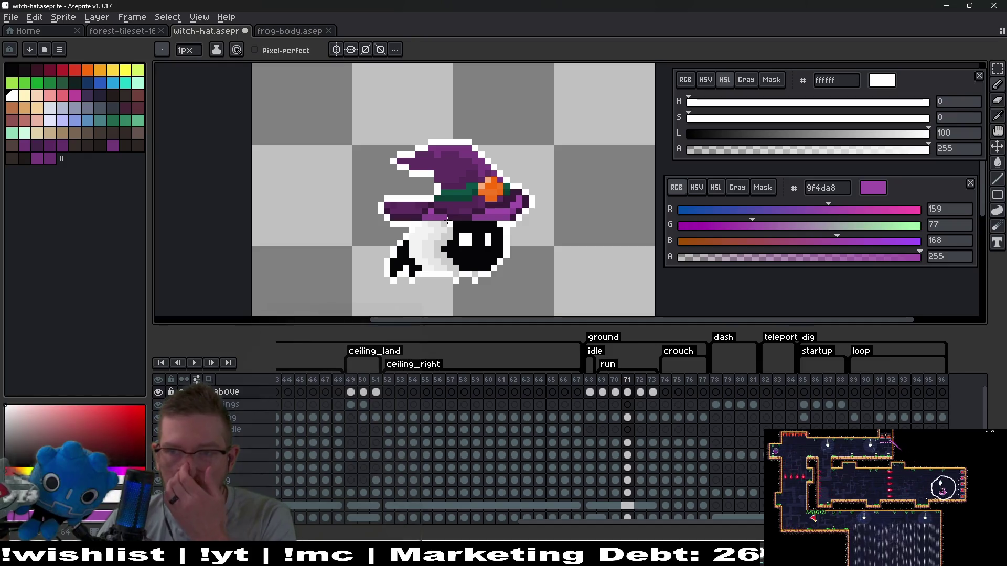
key(Left)
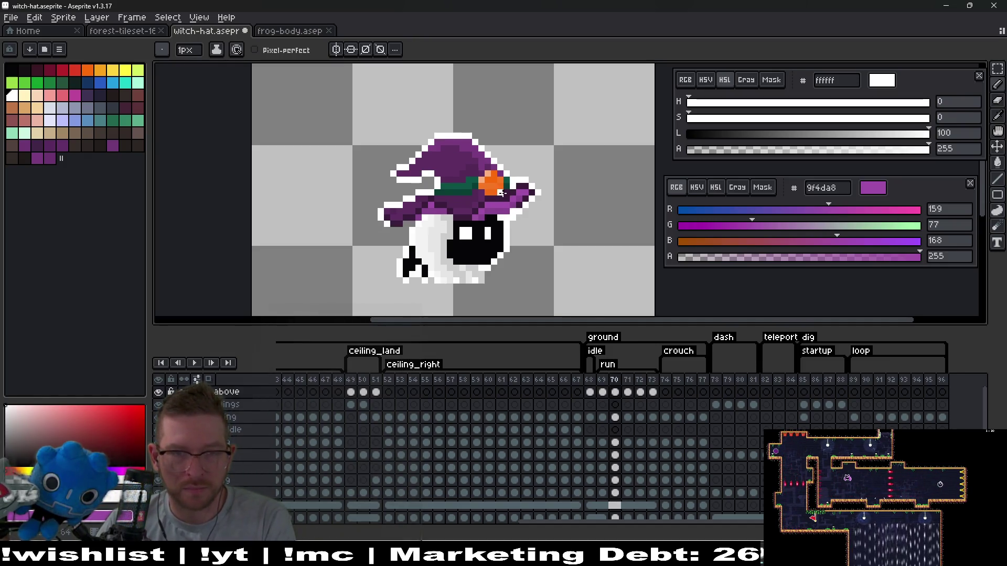
scroll(318, 293, up, 5)
click(372, 284)
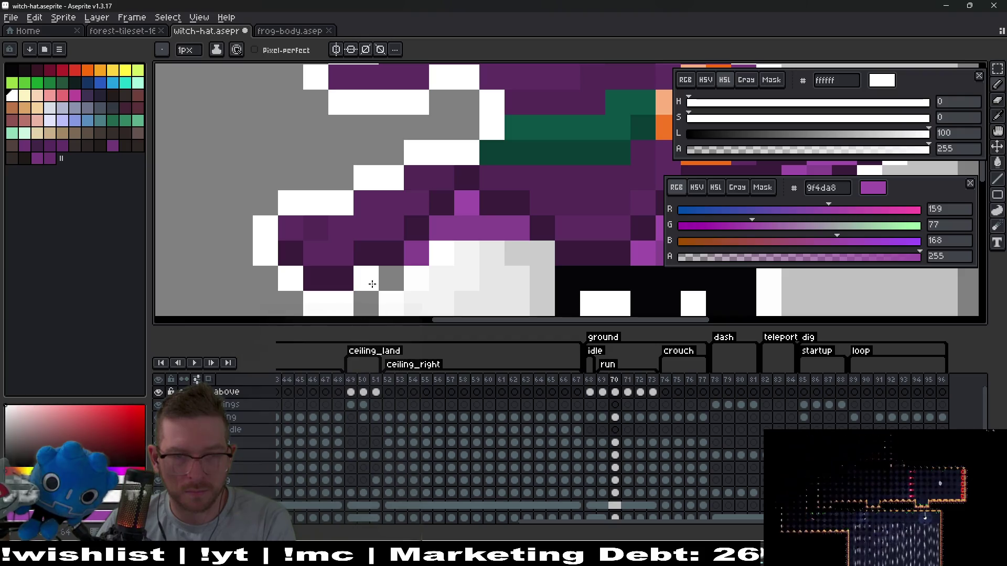
scroll(396, 280, down, 4)
Step: Sample the hat's dark purple 5d2d62 from frame 71 as the drawing colour
key(Right)
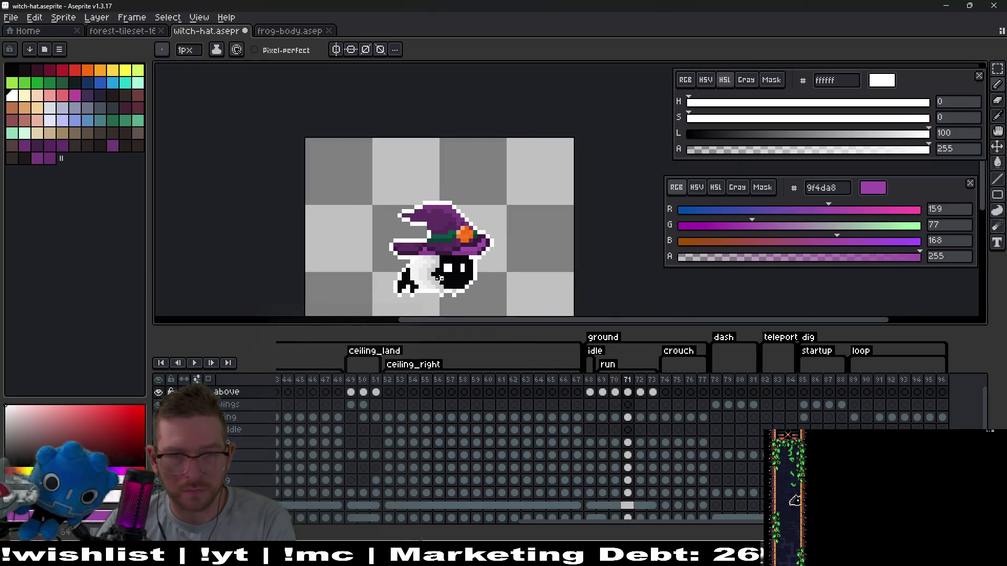
scroll(470, 258, up, 1)
scroll(431, 208, up, 2)
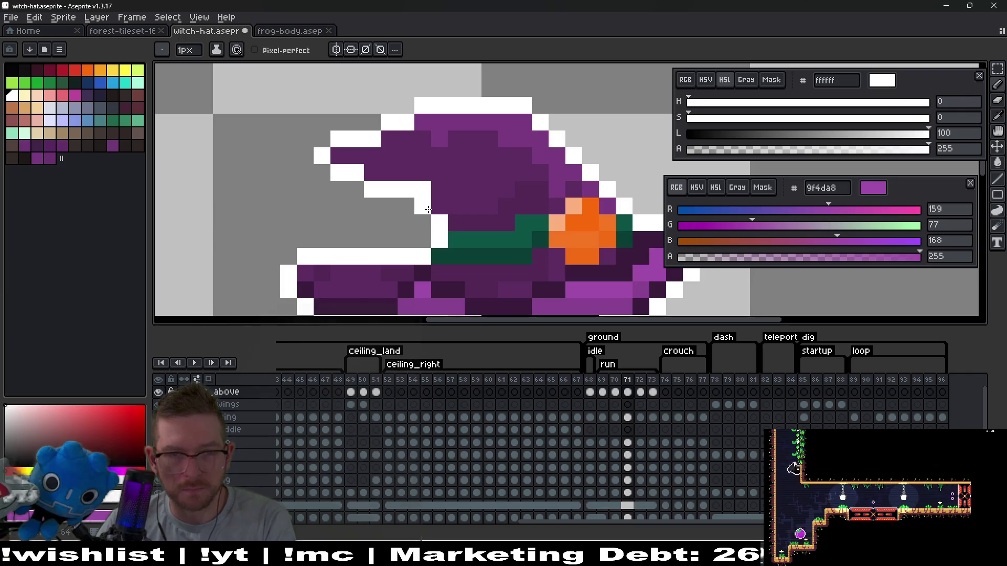
alt+click(469, 191)
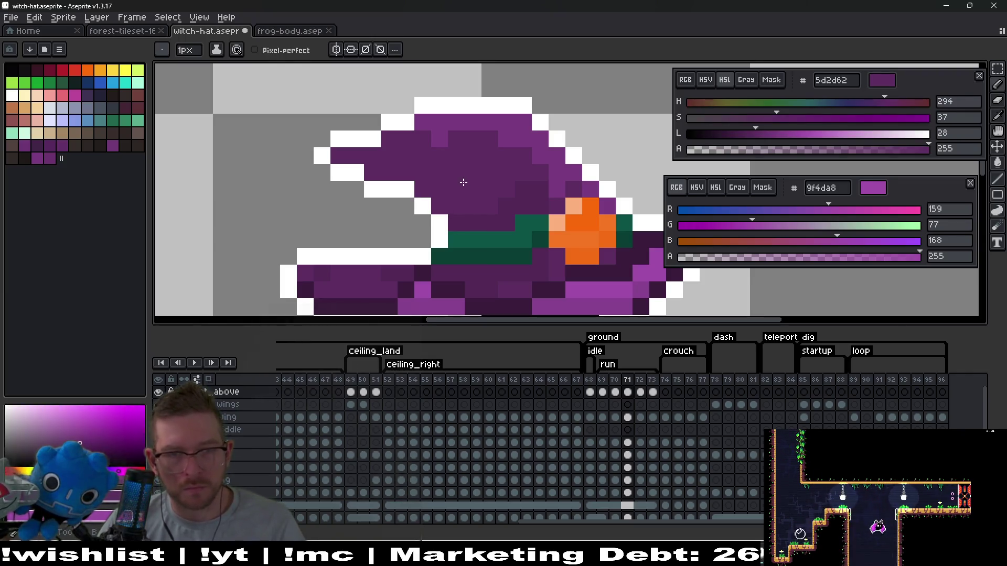
scroll(469, 183, down, 2)
Step: Check frames 69 to 73, then loop the run animation with the reshaped hat
key(Left)
key(Left)
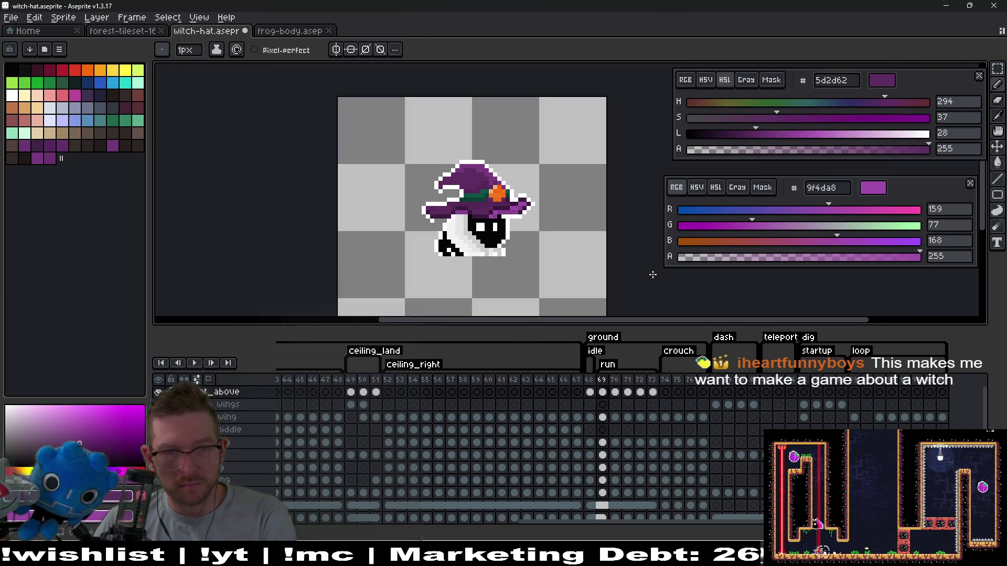
key(Right)
key(Right)
key(Right)
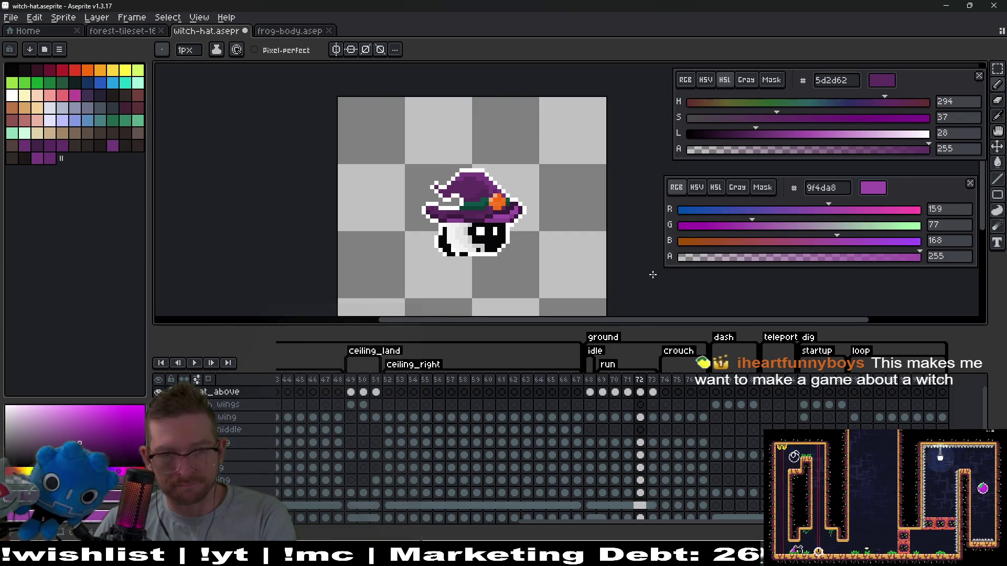
key(Right)
key(Left)
key(Left)
key(Left)
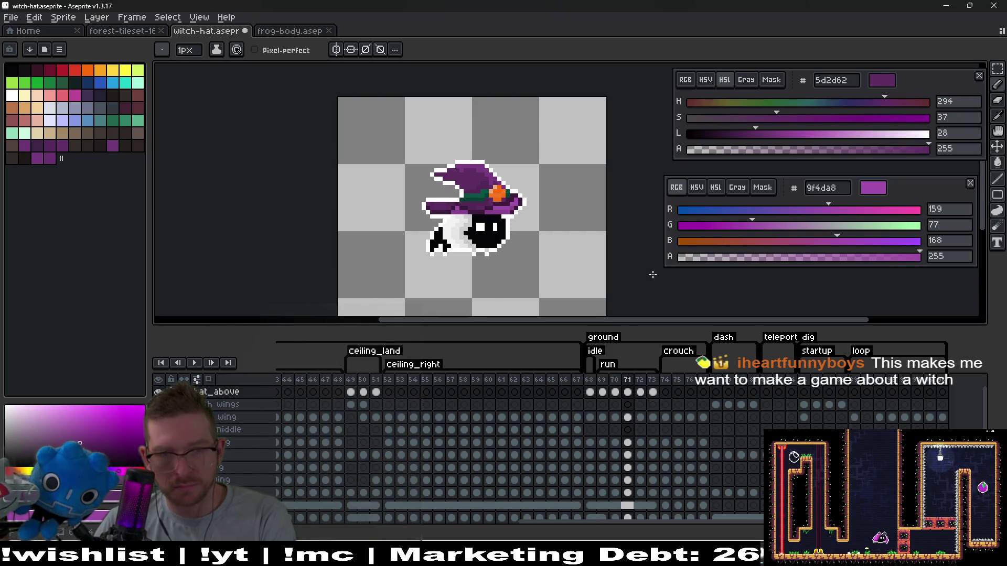
click(194, 363)
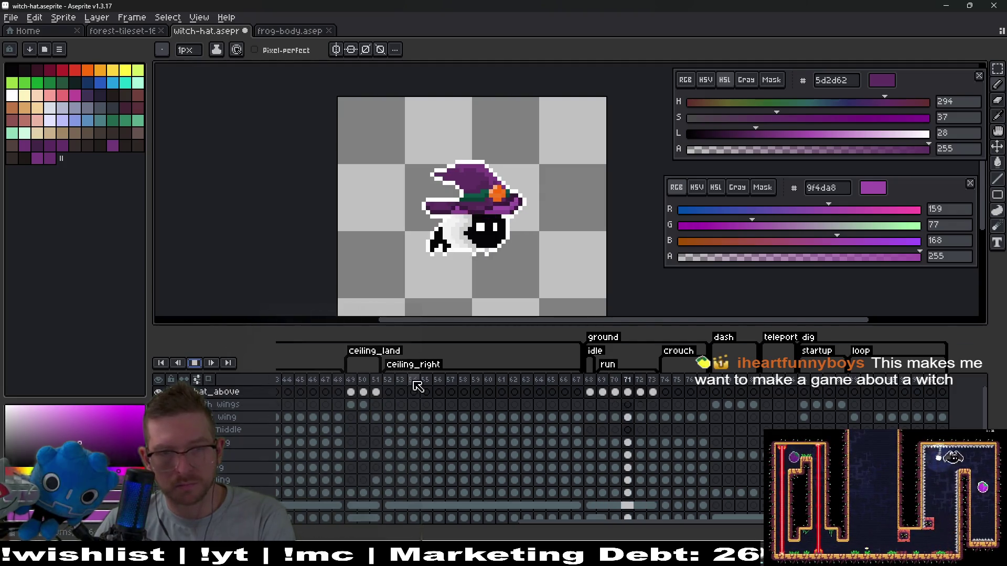
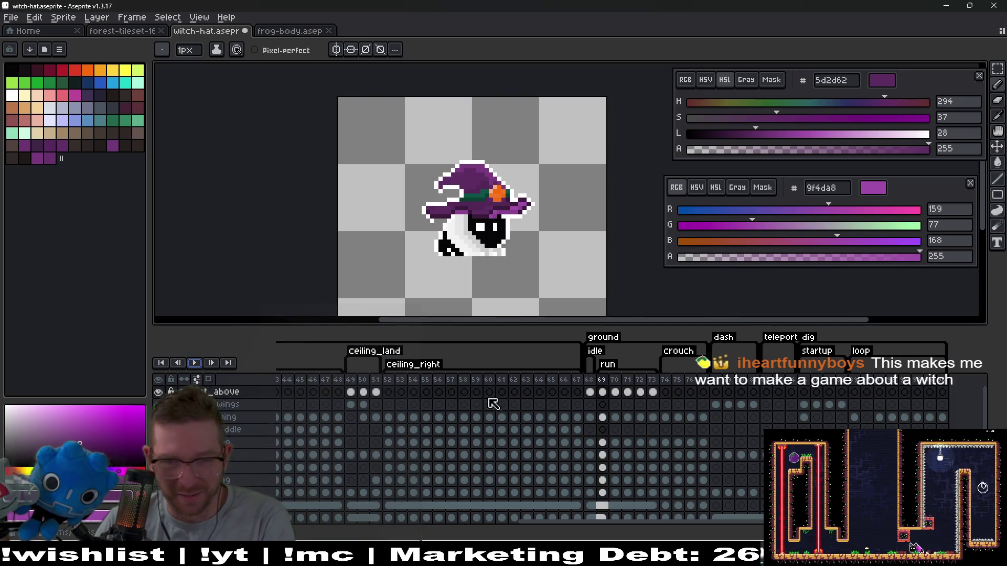
Step: On frame 69, paint the grey pixel under the hat brim's left side white
click(454, 225)
scroll(453, 225, up, 1)
scroll(453, 225, up, 5)
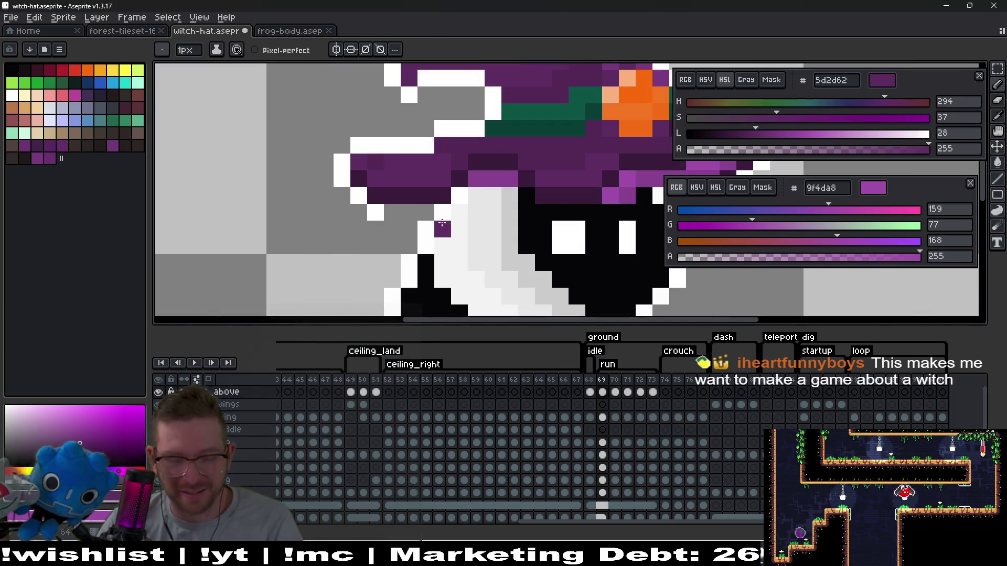
alt+click(376, 213)
click(419, 211)
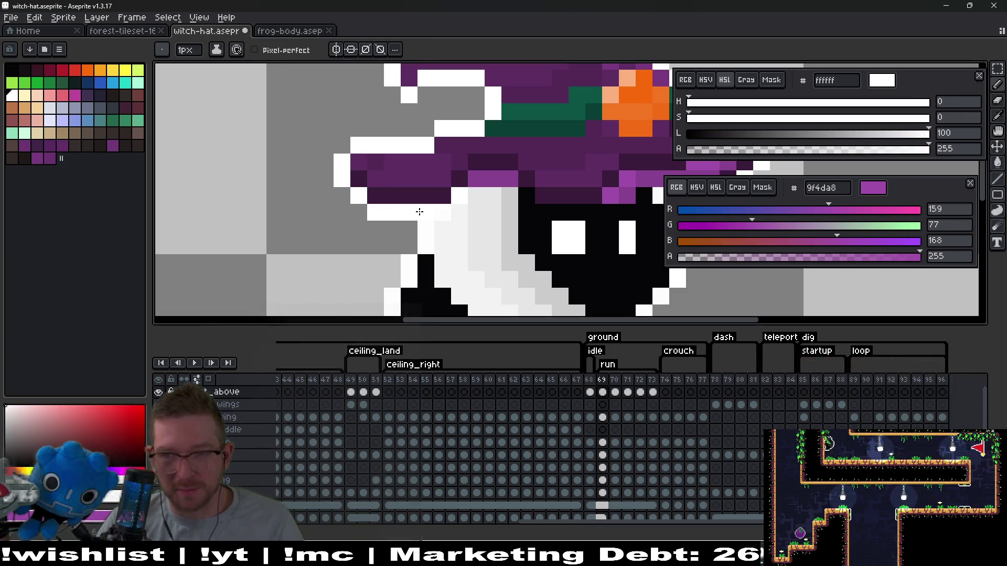
scroll(419, 211, down, 5)
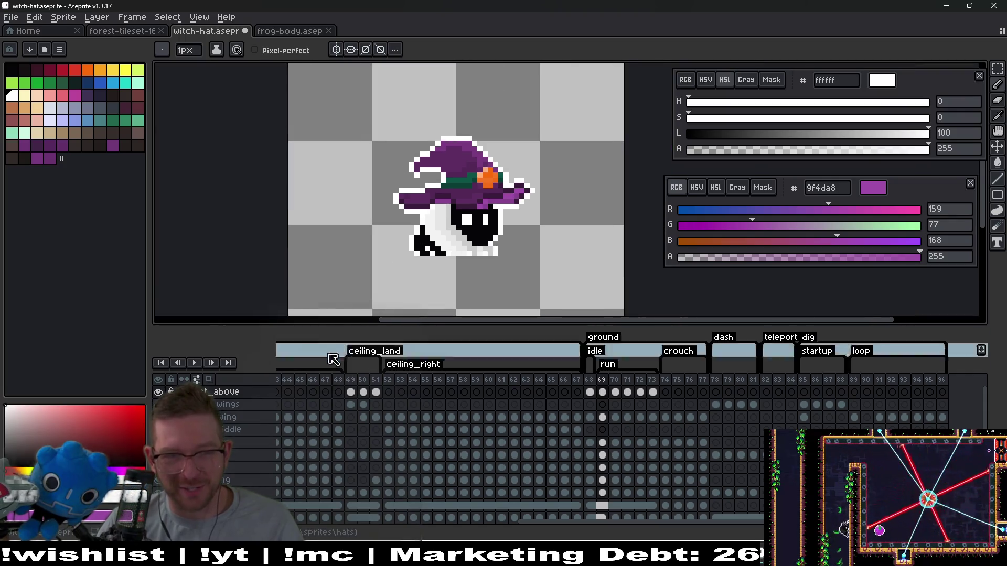
Step: Play the animation to check the brim fix, then stop it
click(194, 363)
scroll(524, 257, down, 3)
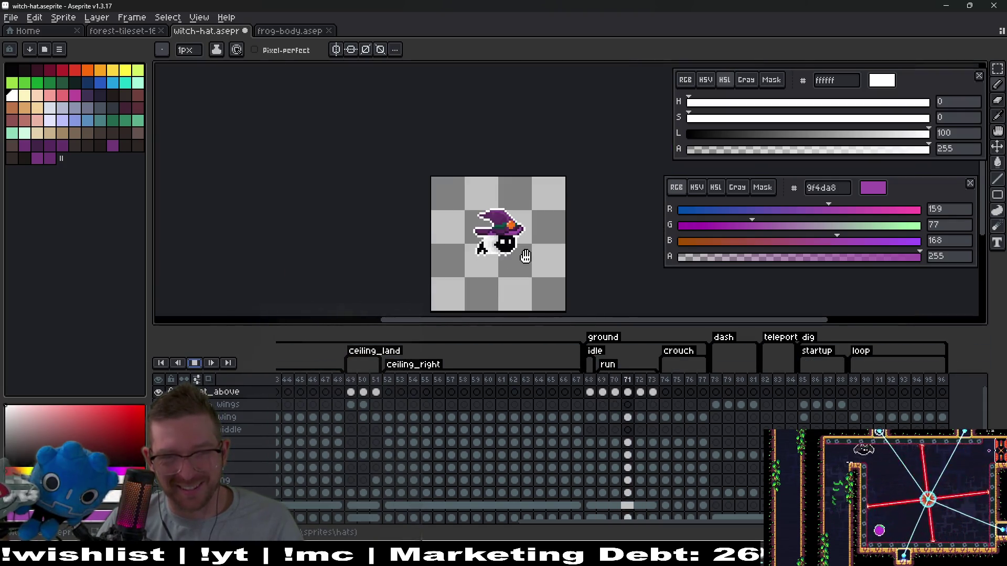
scroll(567, 276, down, 2)
scroll(569, 275, up, 1)
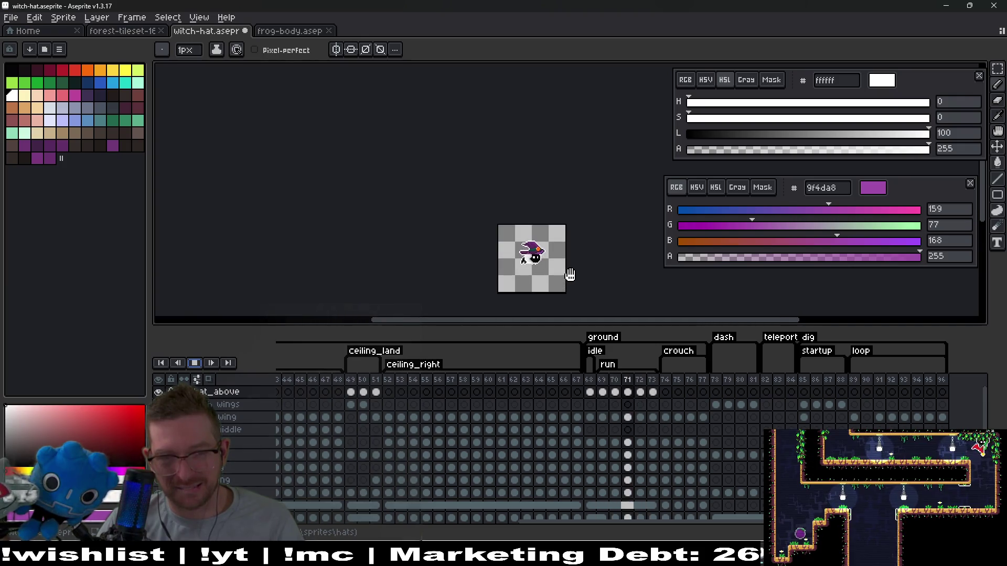
scroll(539, 259, up, 3)
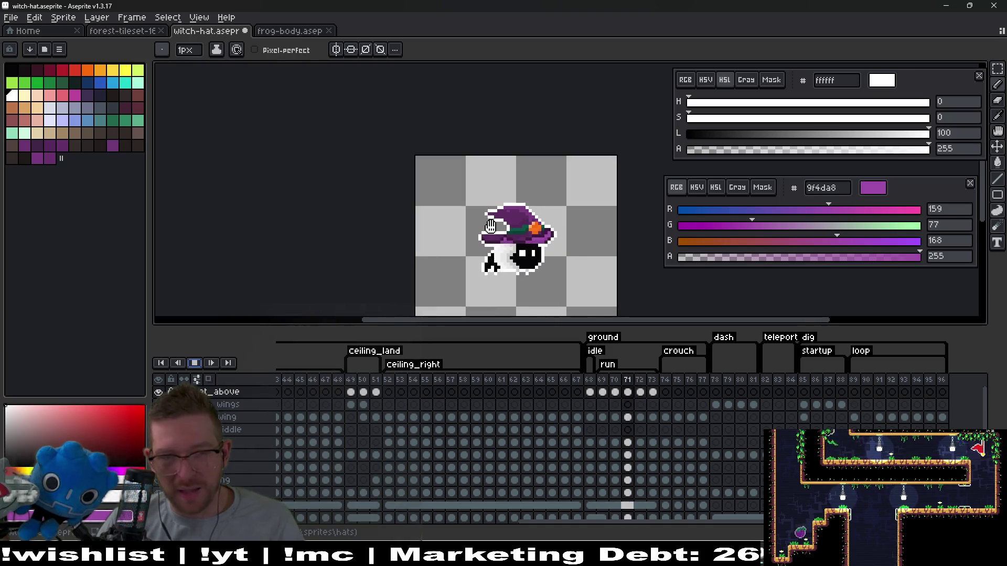
click(194, 362)
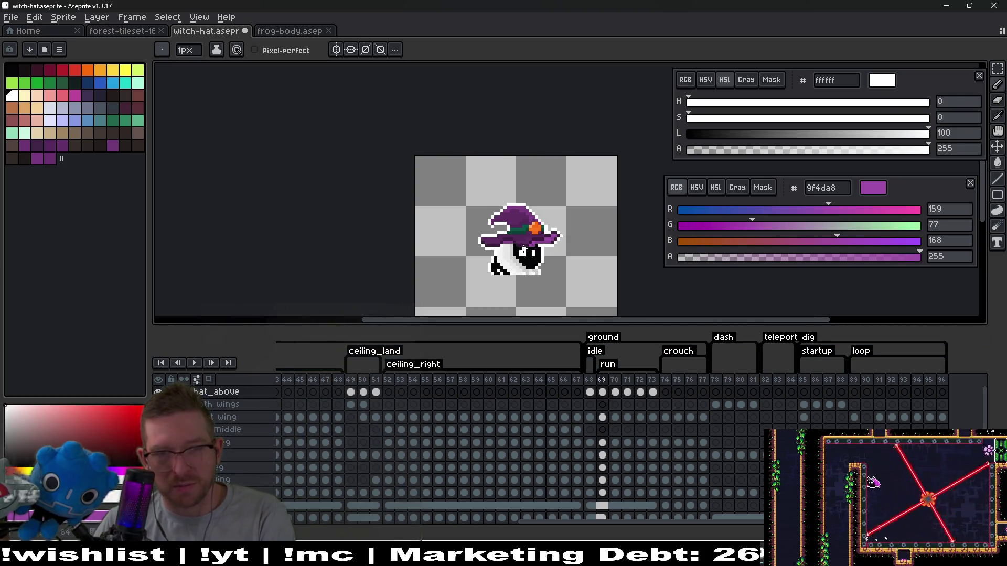
Step: Move the hat's curled left tip one pixel left on frame 69, then return to the pencil
key(Right)
key(Left)
scroll(498, 226, up, 4)
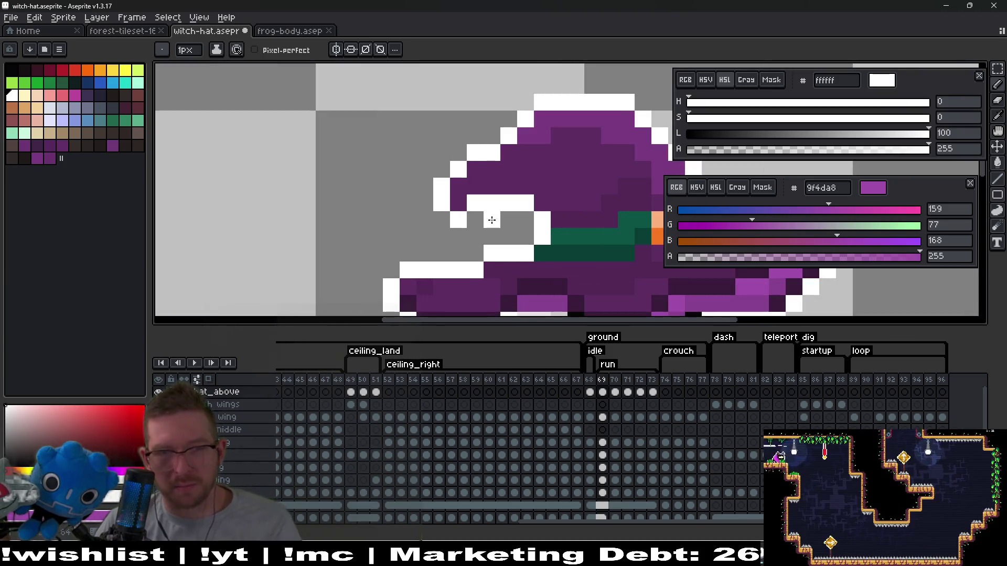
key(m)
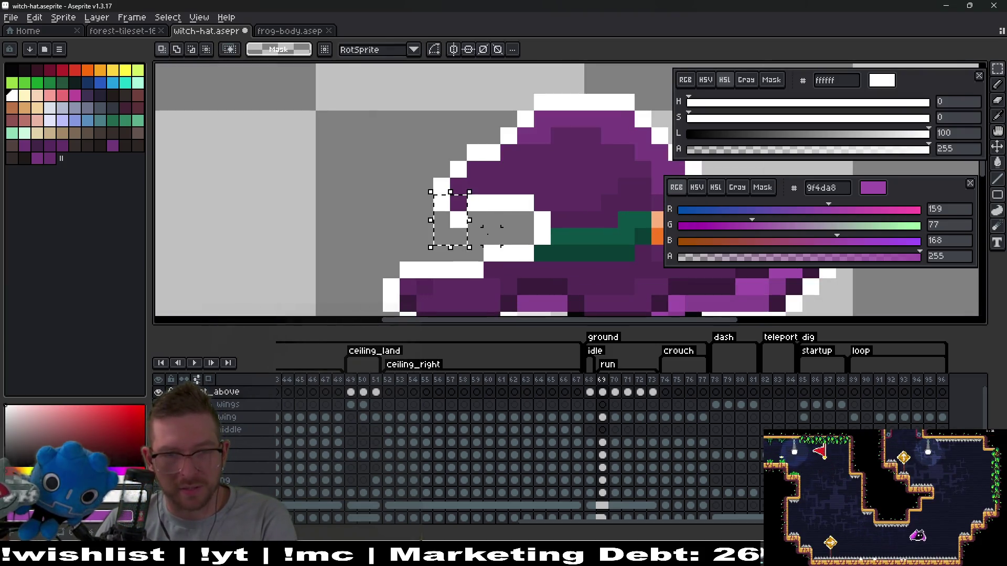
drag(449, 226, 432, 226)
key(ctrl+d)
key(i)
key(b)
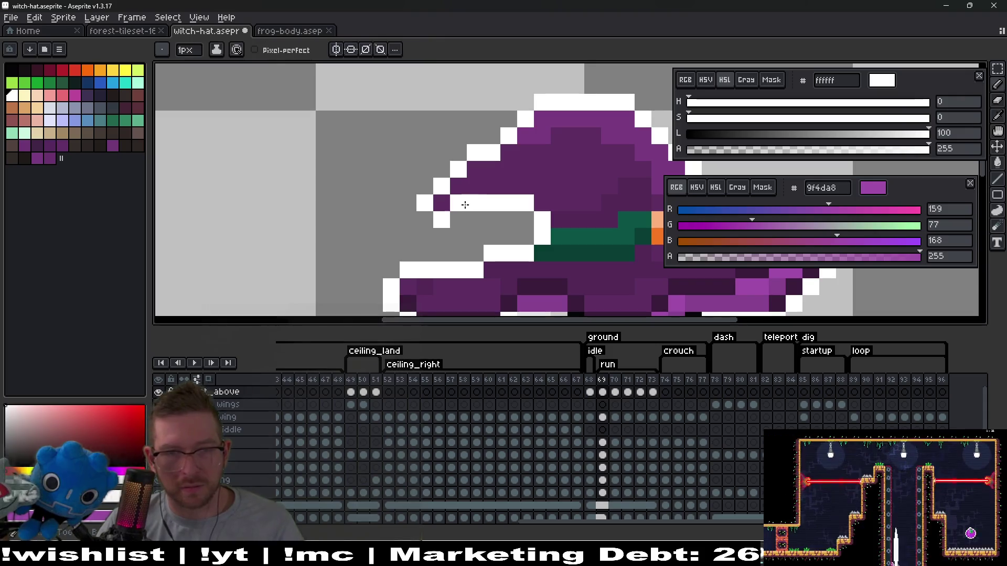
Step: Flip between frames 69 and 70 to compare the hat tip
scroll(476, 198, down, 4)
key(Right)
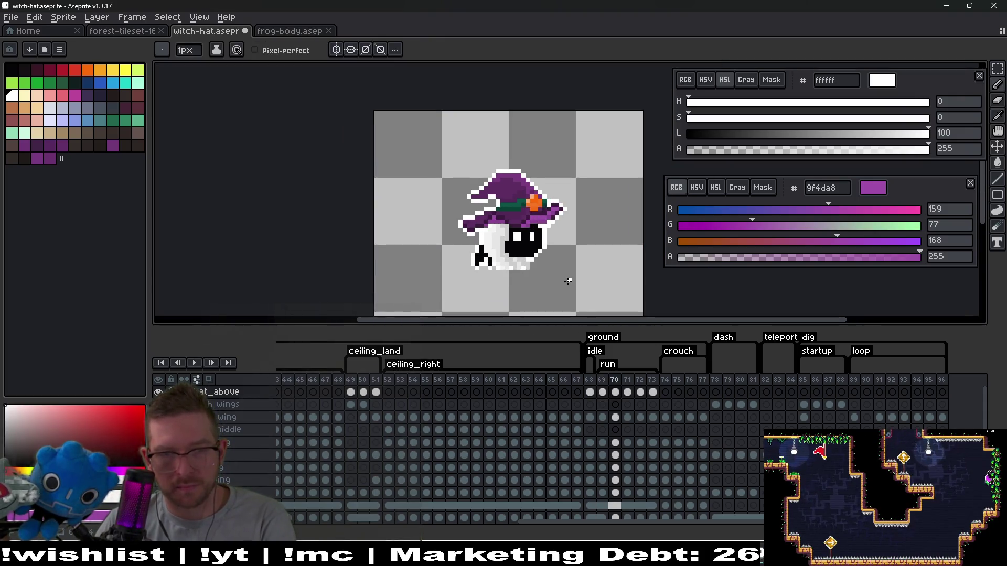
key(Left)
key(Right)
key(Left)
scroll(476, 213, up, 2)
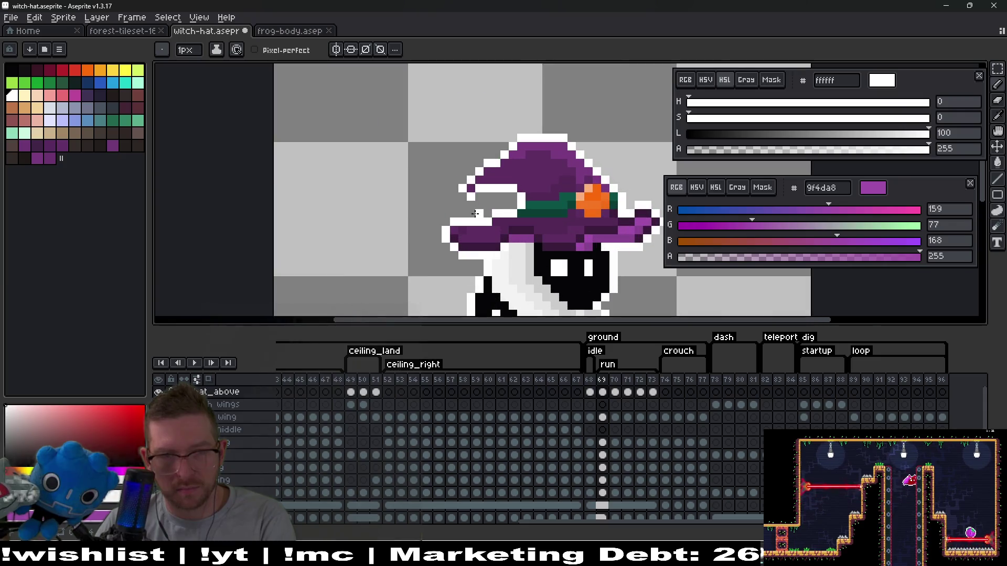
key(Right)
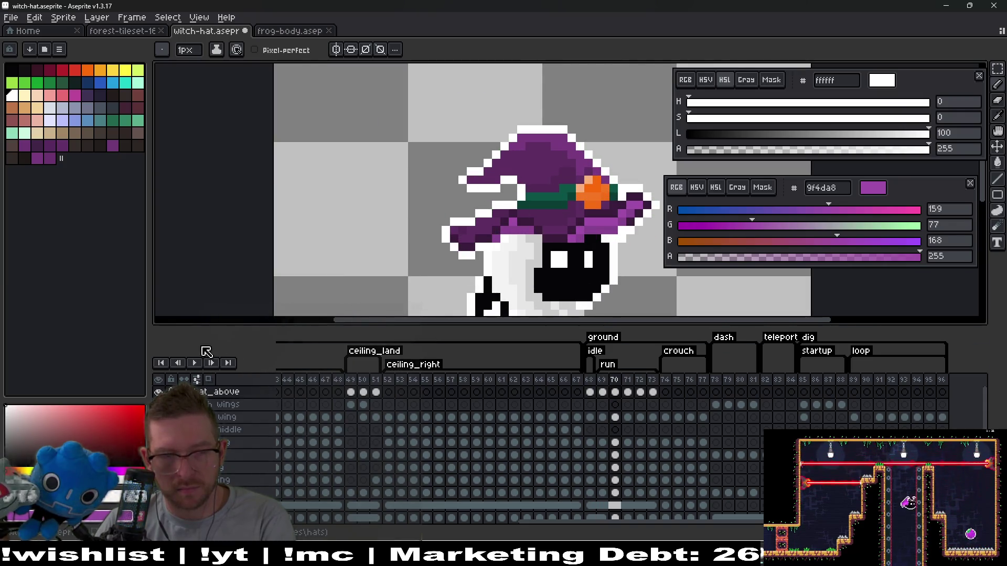
Step: Play the animation to review the hat, then stop and go to crouch frame 74
click(194, 363)
scroll(612, 255, down, 2)
scroll(614, 254, down, 1)
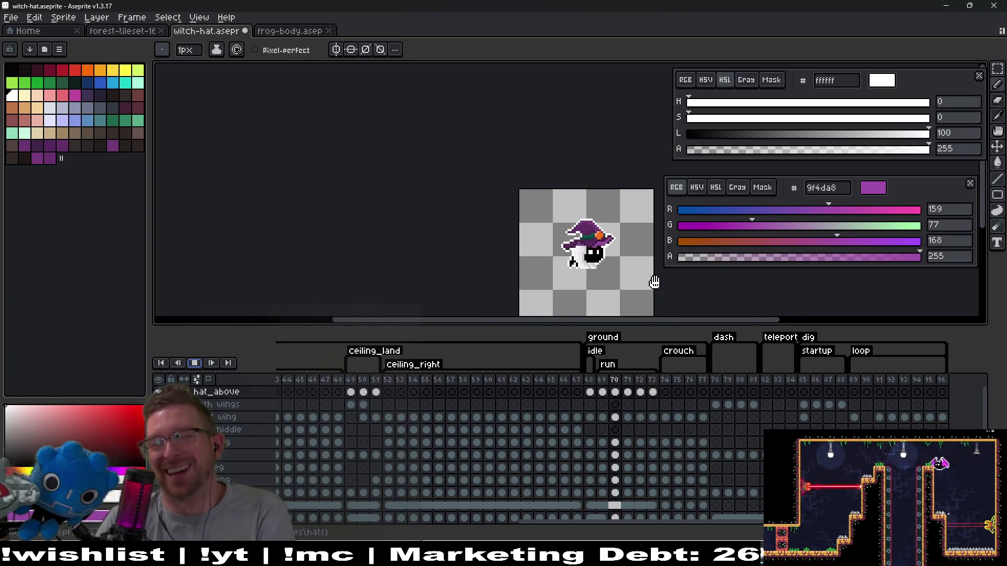
scroll(654, 283, down, 1)
drag(674, 297, 566, 259)
scroll(568, 257, up, 1)
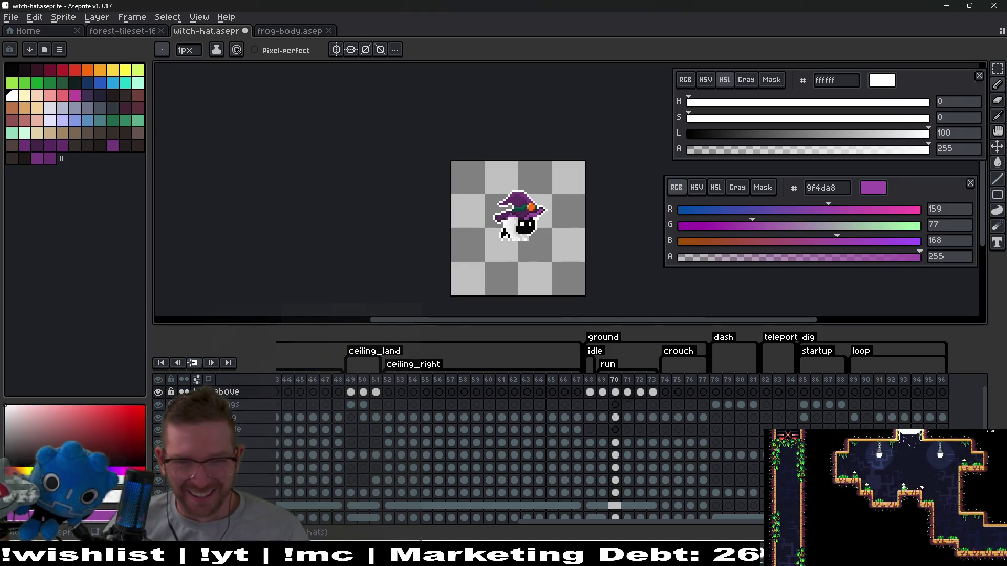
click(193, 363)
click(665, 393)
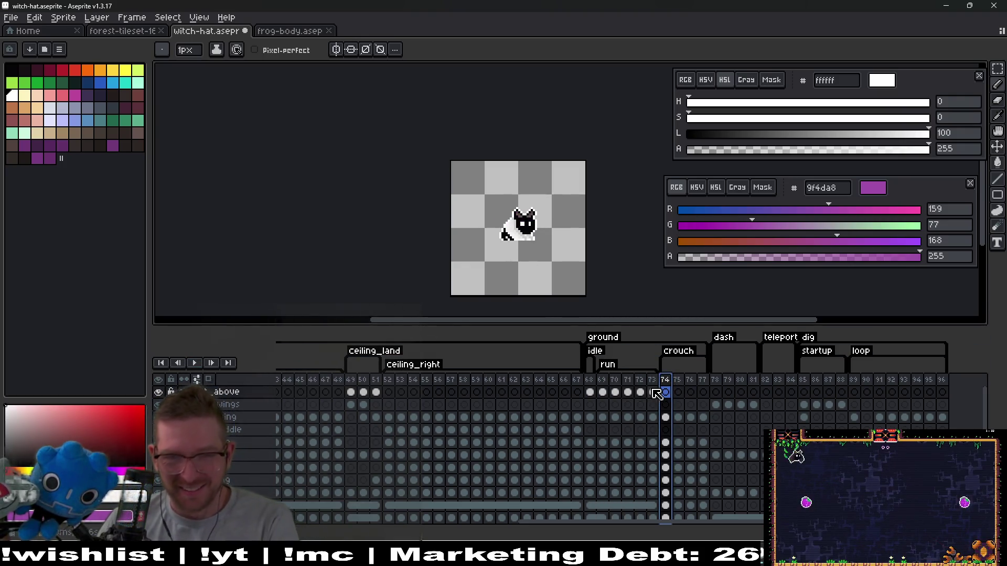
Step: Replay the animation, then compare crouch frame 74's hat with hatless frame 75
key(Return)
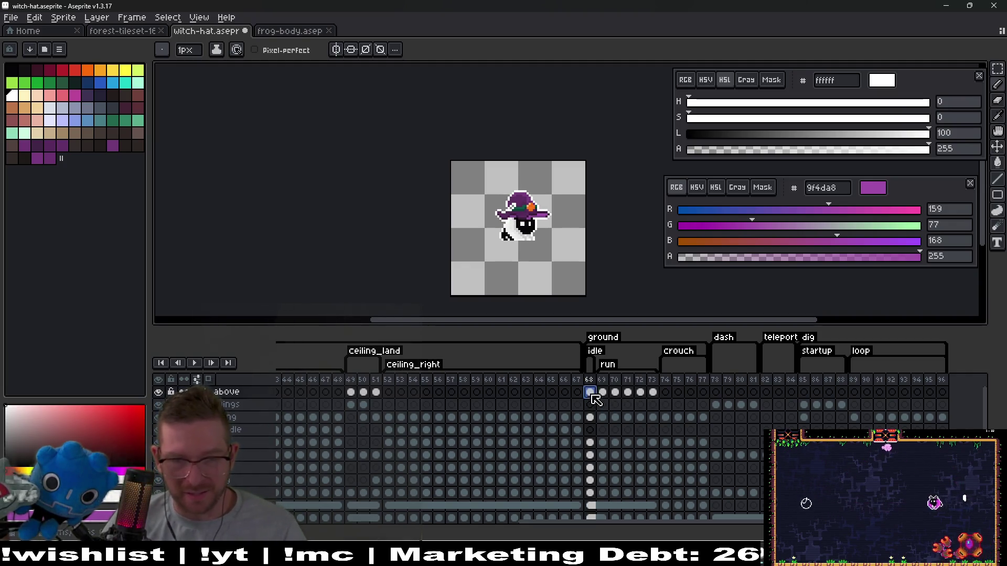
click(665, 392)
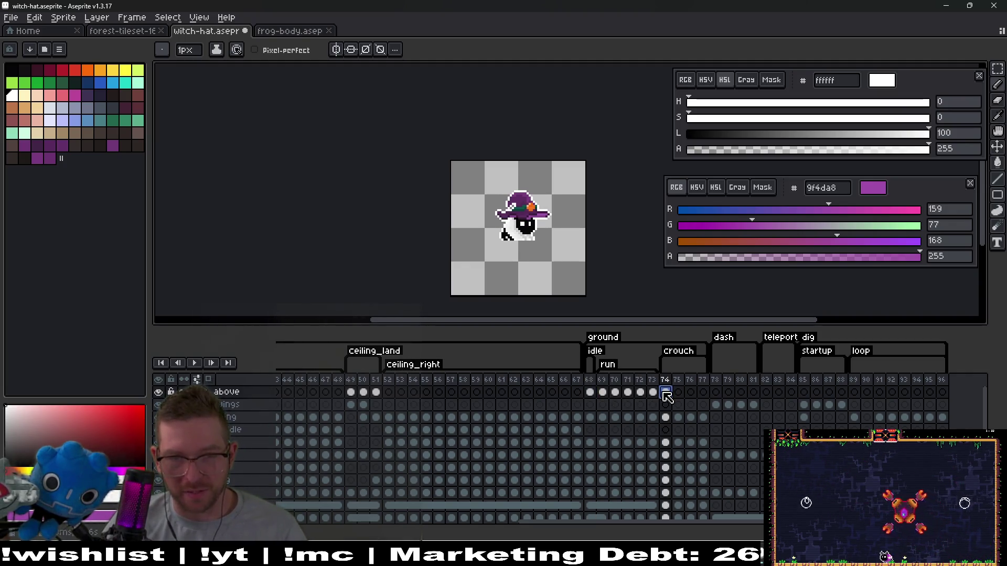
scroll(500, 194, up, 5)
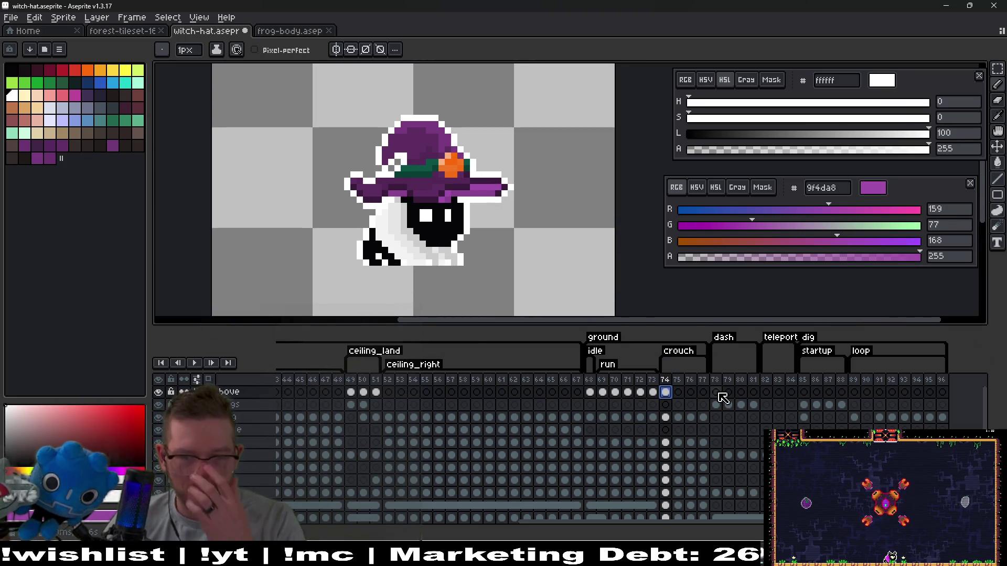
key(Right)
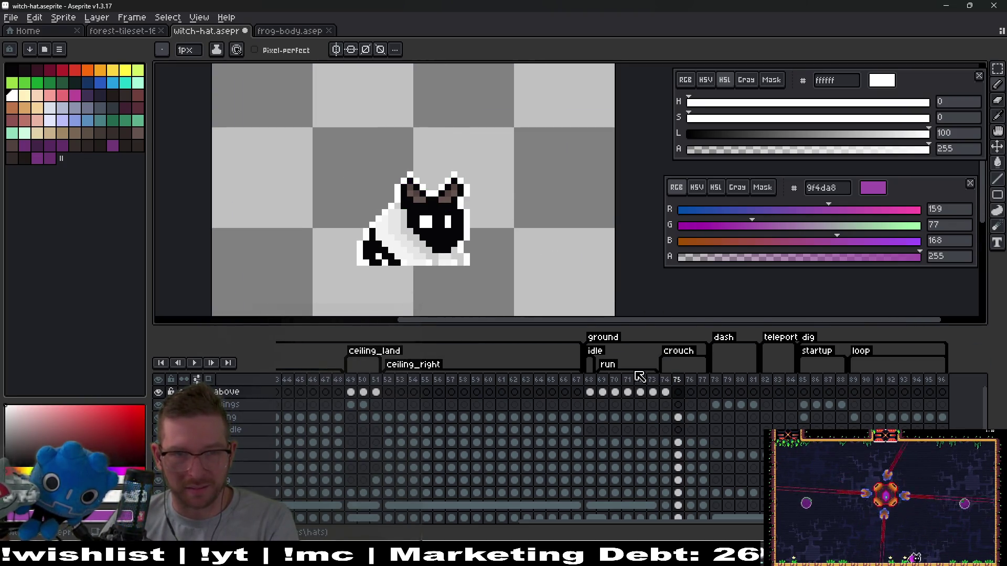
key(Left)
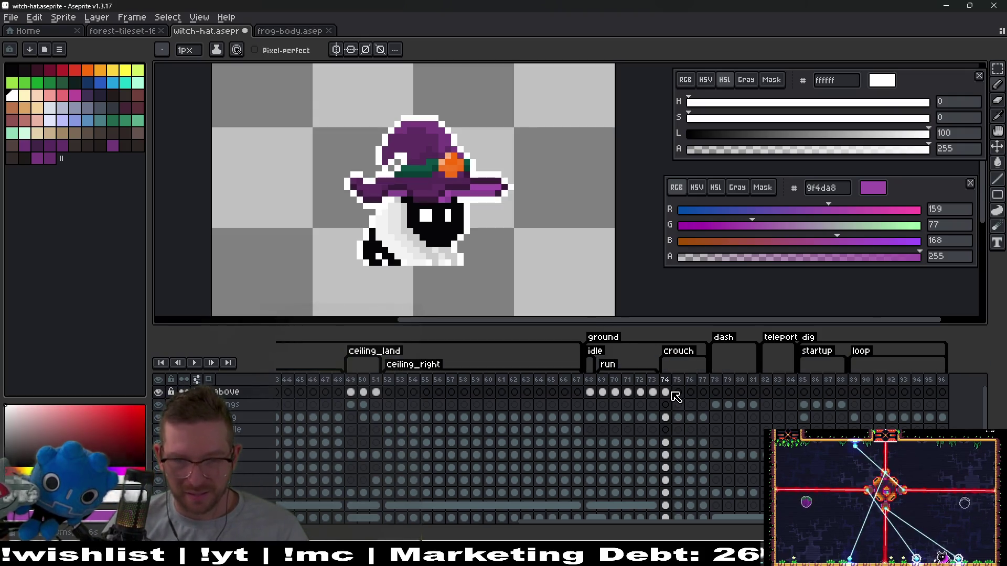
Step: Copy frame 74's hat cel onto frame 75 and nudge it down one pixel
click(676, 392)
key(ctrl+v)
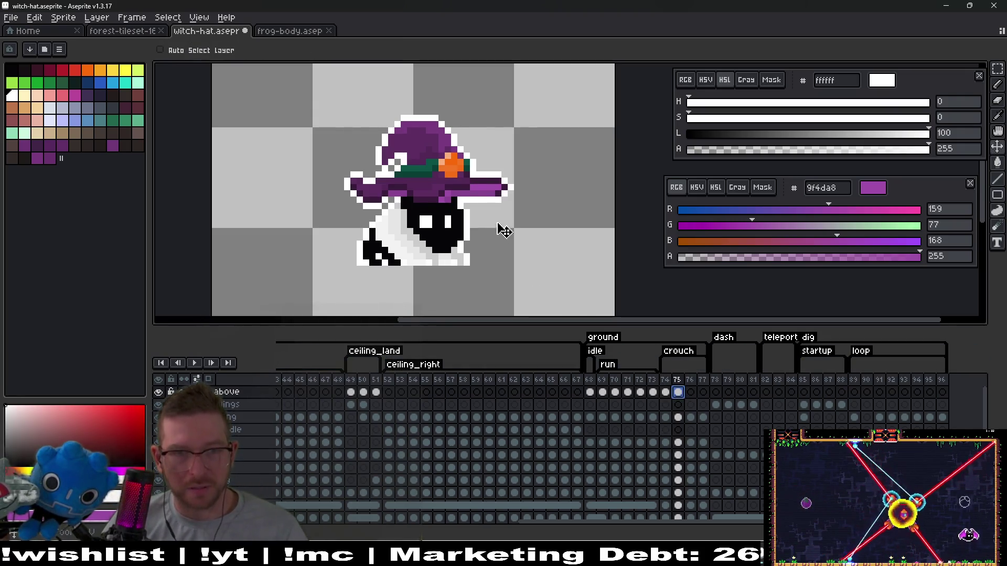
click(469, 198)
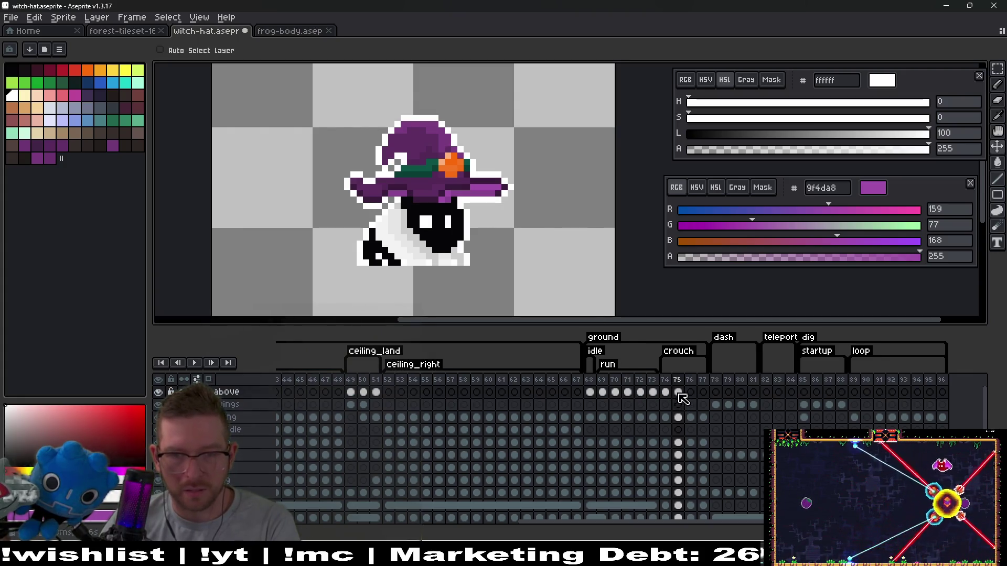
key(Down)
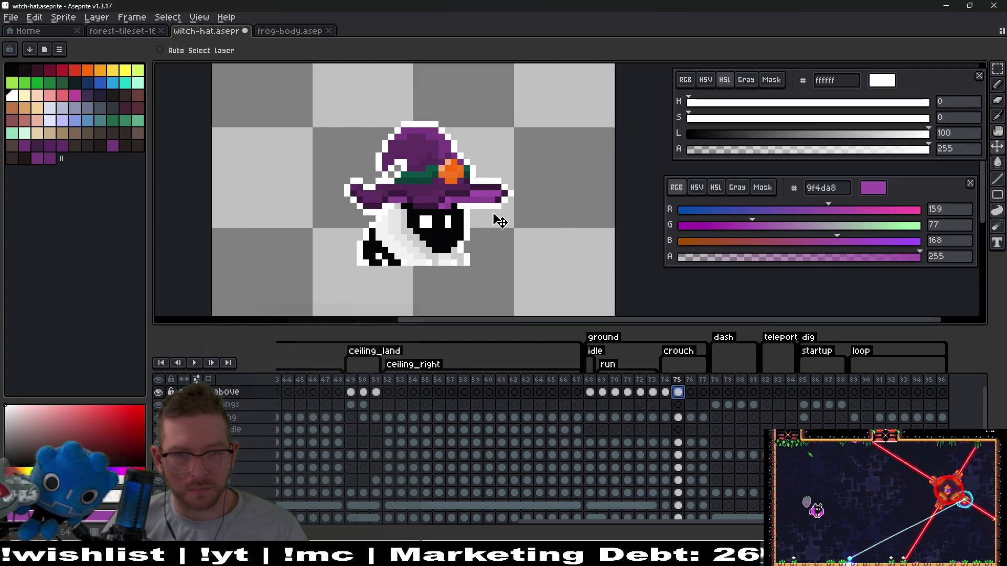
scroll(493, 216, up, 2)
scroll(533, 230, up, 1)
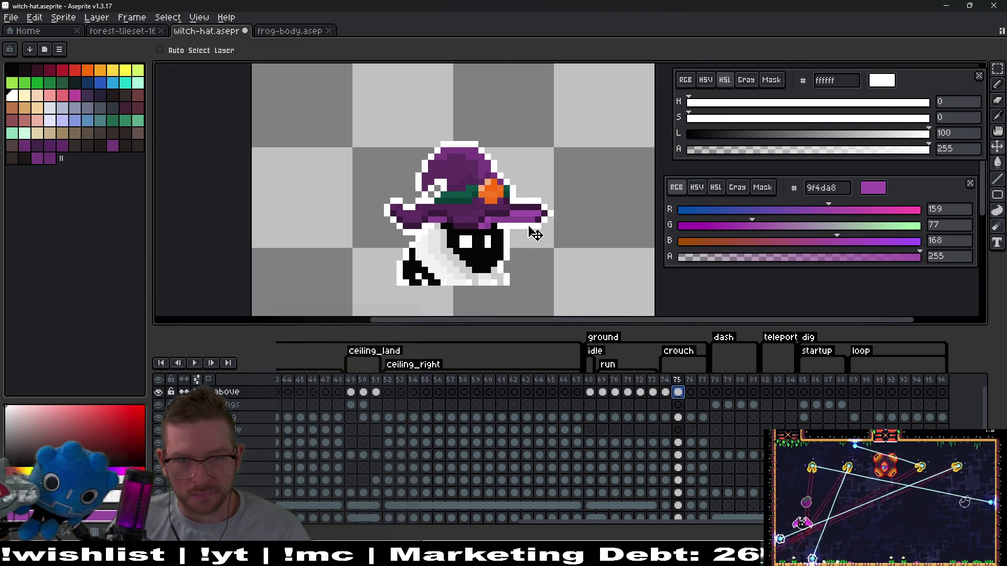
scroll(533, 229, up, 1)
scroll(495, 164, up, 1)
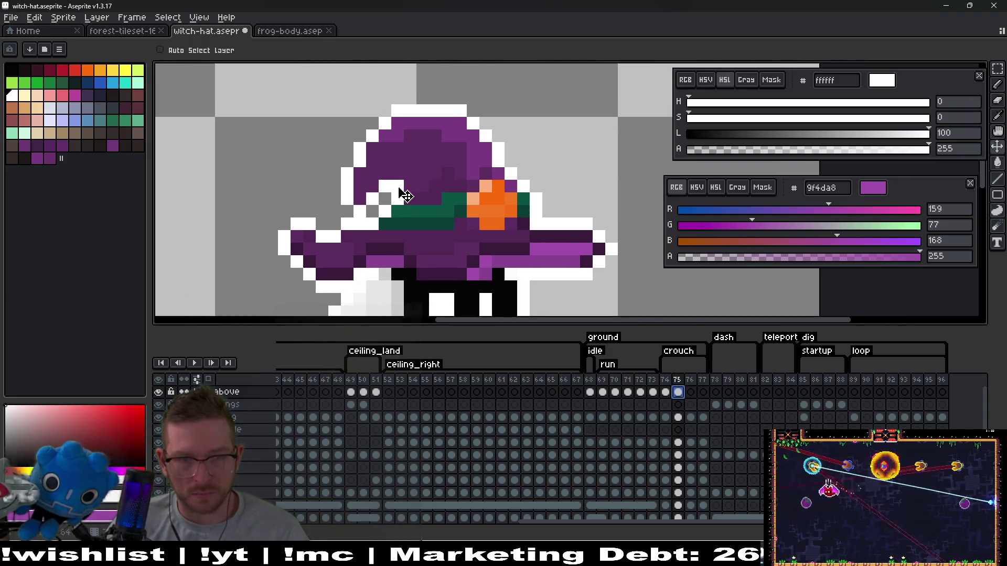
Step: Select the hat's left part and shift it one pixel left
key(m)
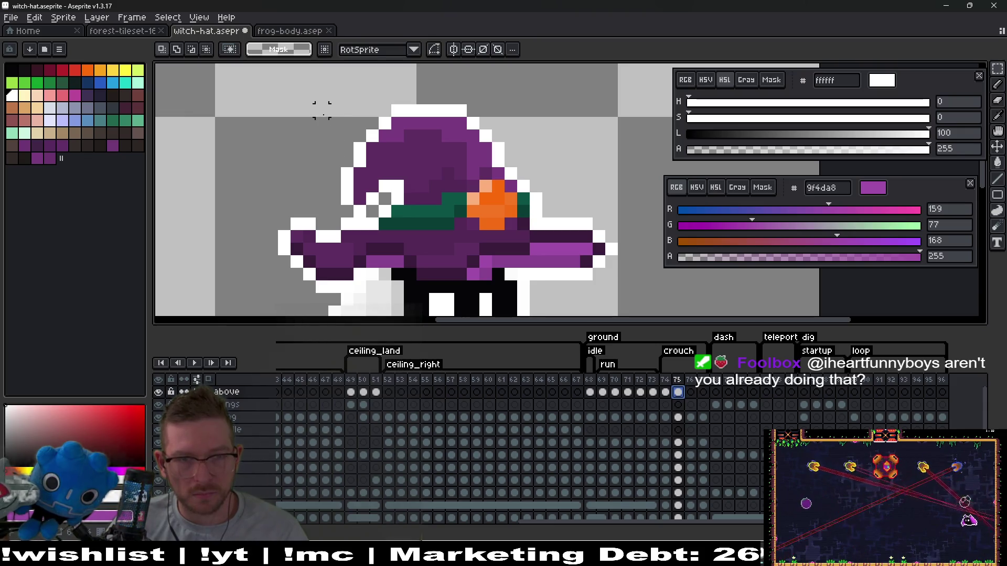
drag(302, 91, 394, 207)
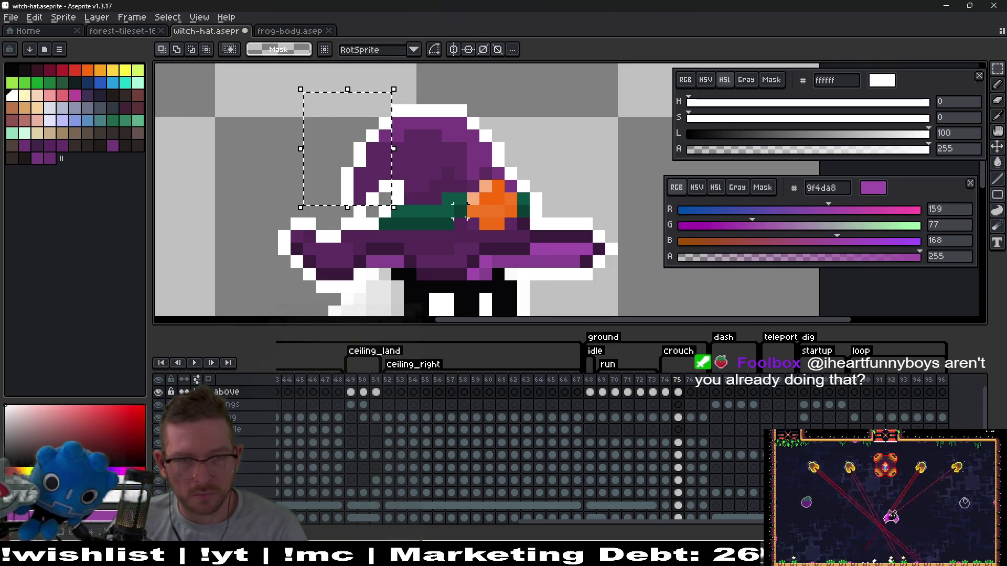
key(Left)
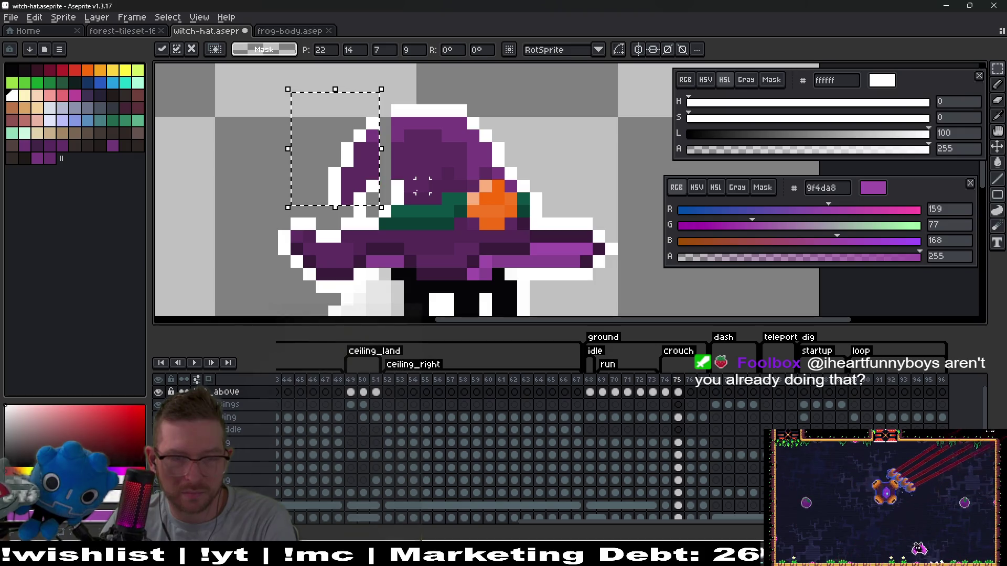
key(Return)
scroll(404, 166, up, 1)
scroll(405, 167, up, 1)
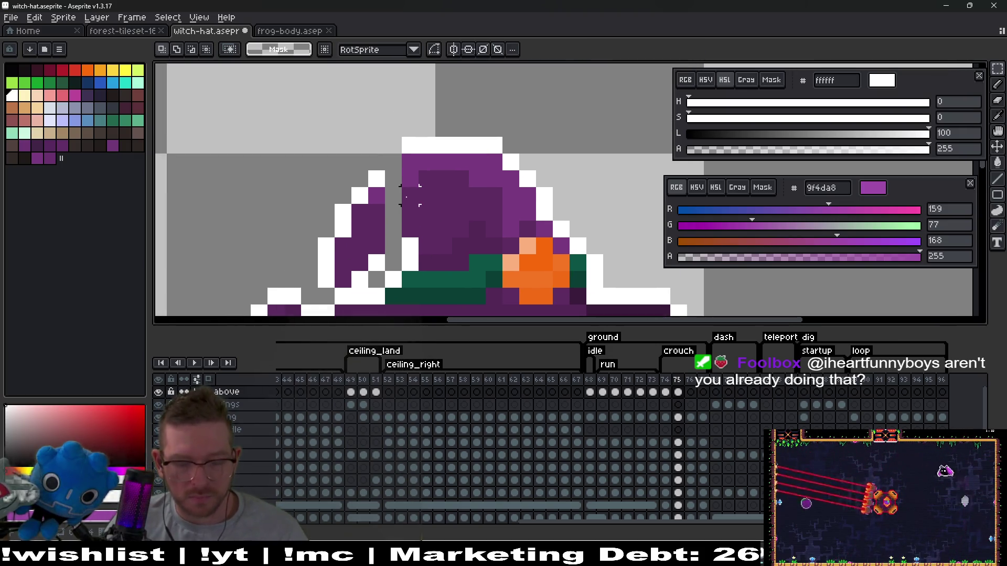
Step: Fill the grey gap at the hat's left edge with white outline and purple pixels
key(alt)
click(385, 143)
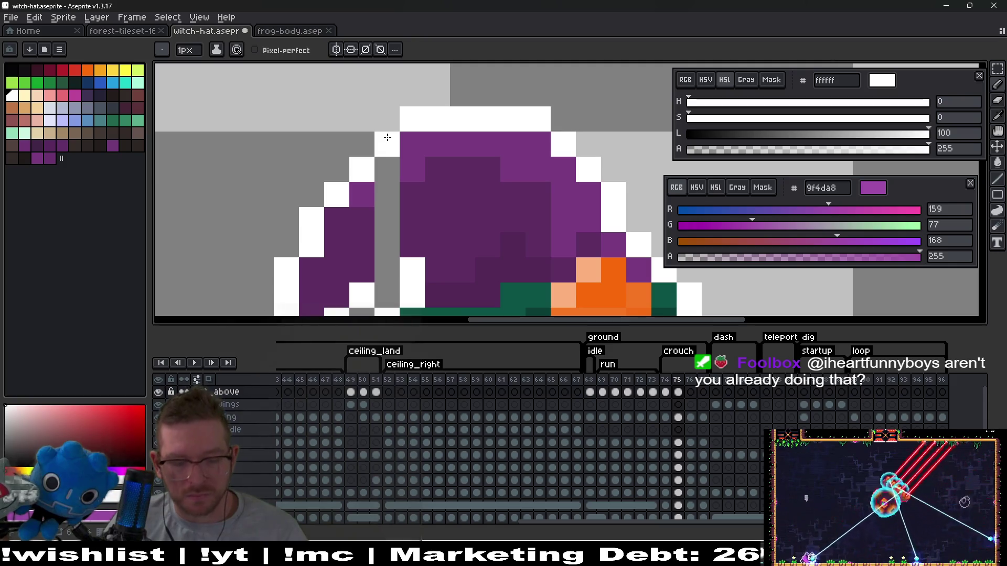
alt+click(416, 150)
click(390, 175)
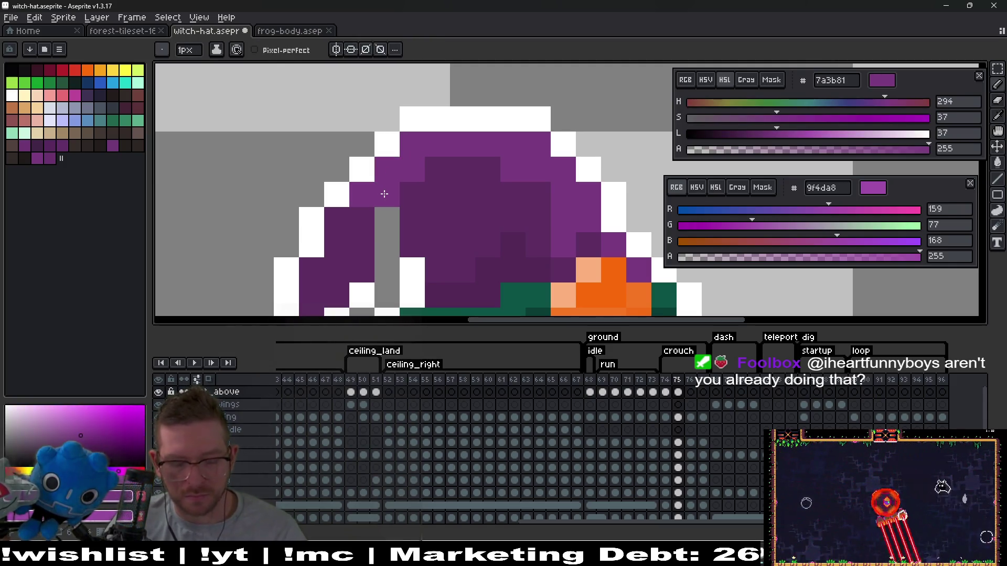
alt+click(434, 197)
click(392, 229)
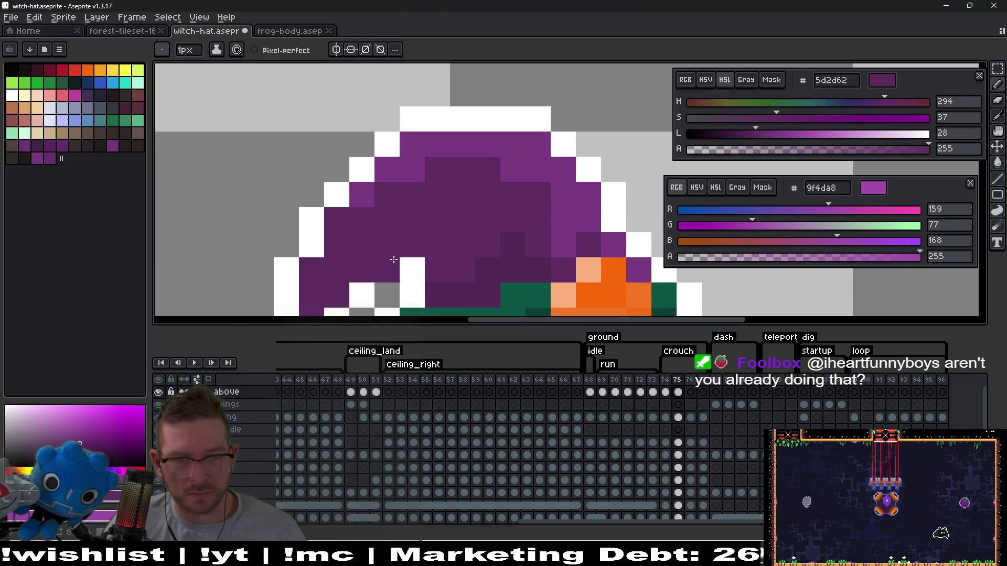
key(ctrl+z)
drag(388, 249, 388, 194)
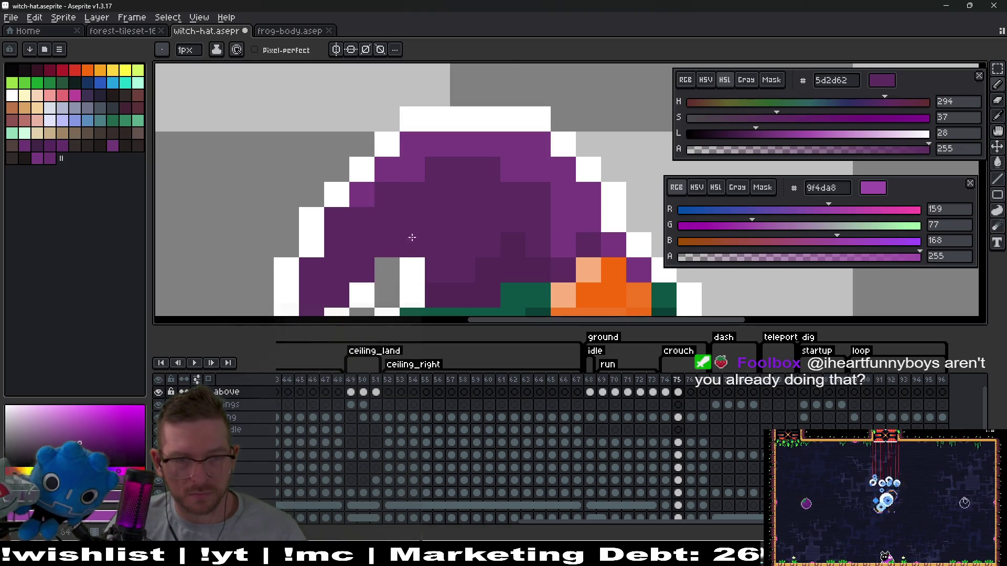
mouse_move(412, 237)
mouse_down()
mouse_move(438, 190)
mouse_move(418, 208)
mouse_up()
alt+click(441, 209)
key(b)
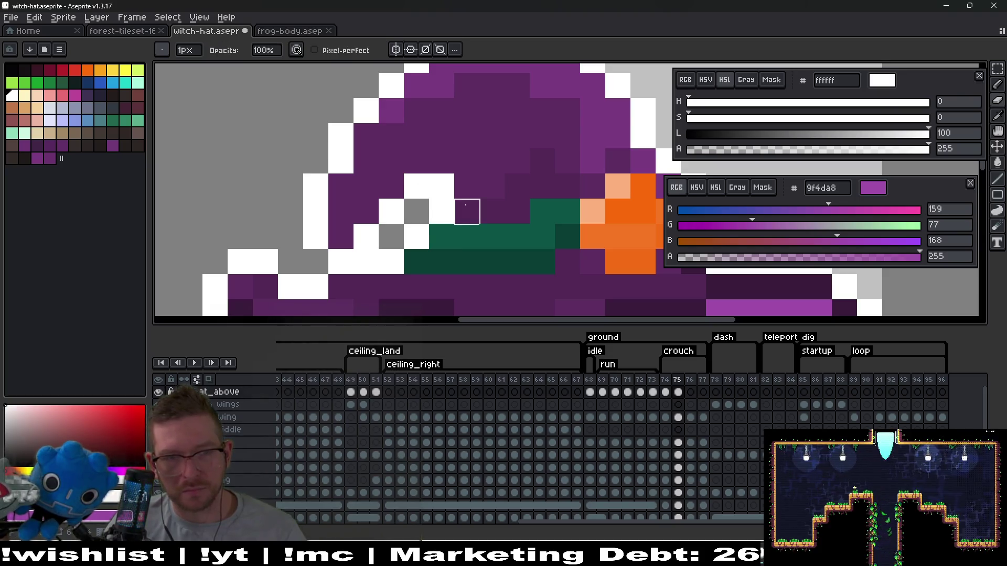
scroll(467, 212, down, 3)
scroll(466, 186, up, 2)
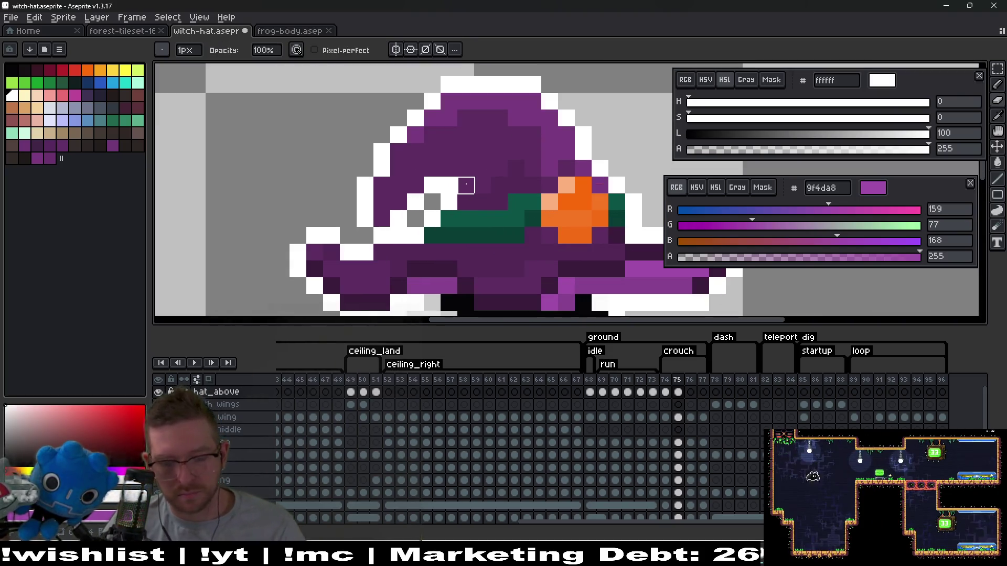
Step: Pick the hat's dark purple and temporarily select the band area
alt+click(458, 183)
scroll(469, 182, down, 4)
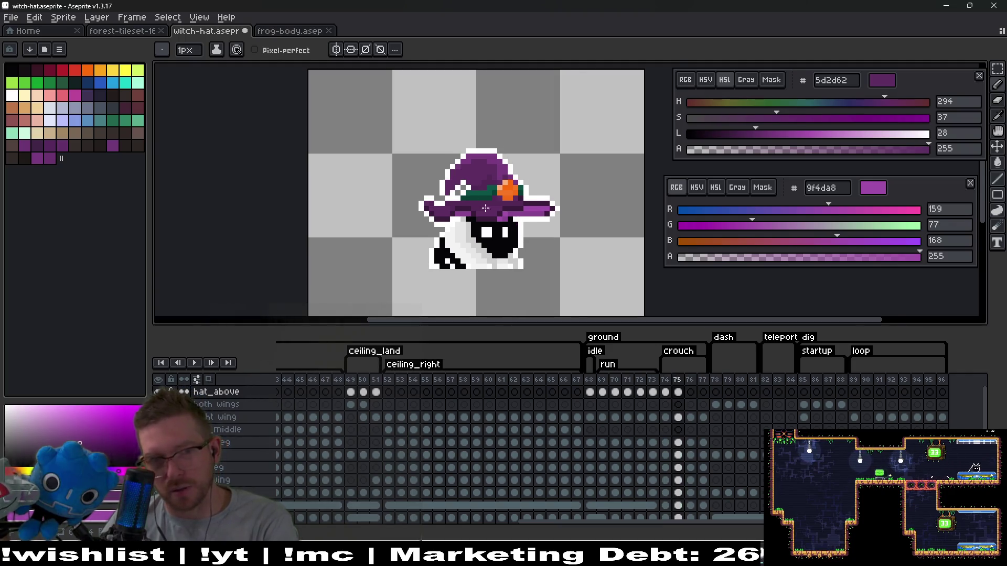
scroll(486, 208, up, 3)
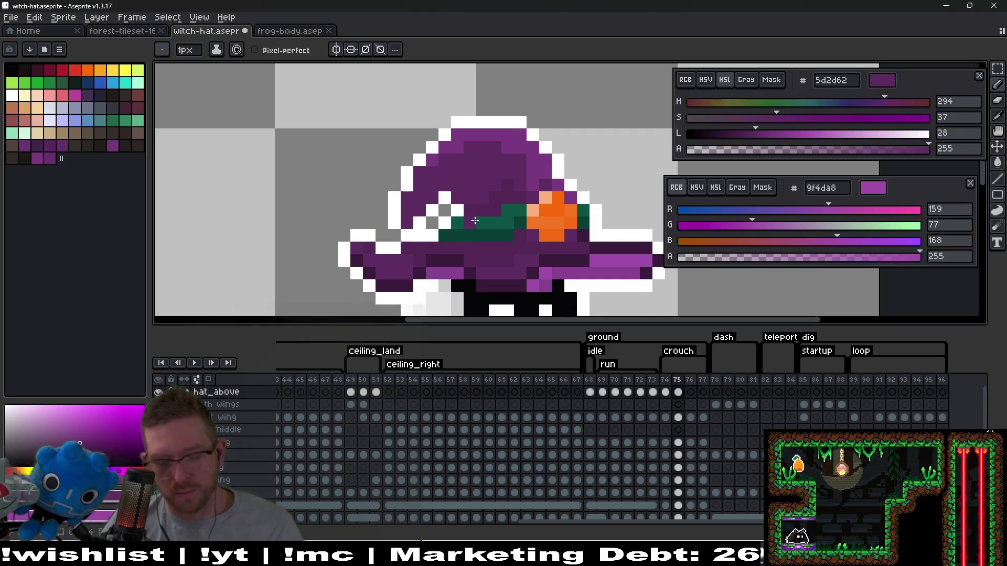
key(m)
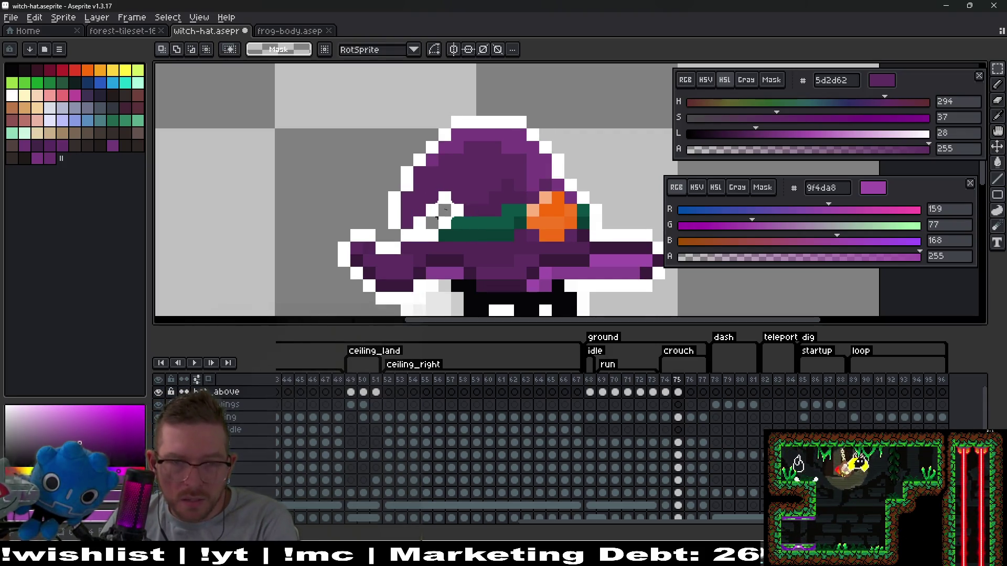
mouse_move(437, 201)
mouse_down()
mouse_move(464, 254)
mouse_move(477, 256)
mouse_up()
key(ctrl+d)
scroll(483, 232, up, 1)
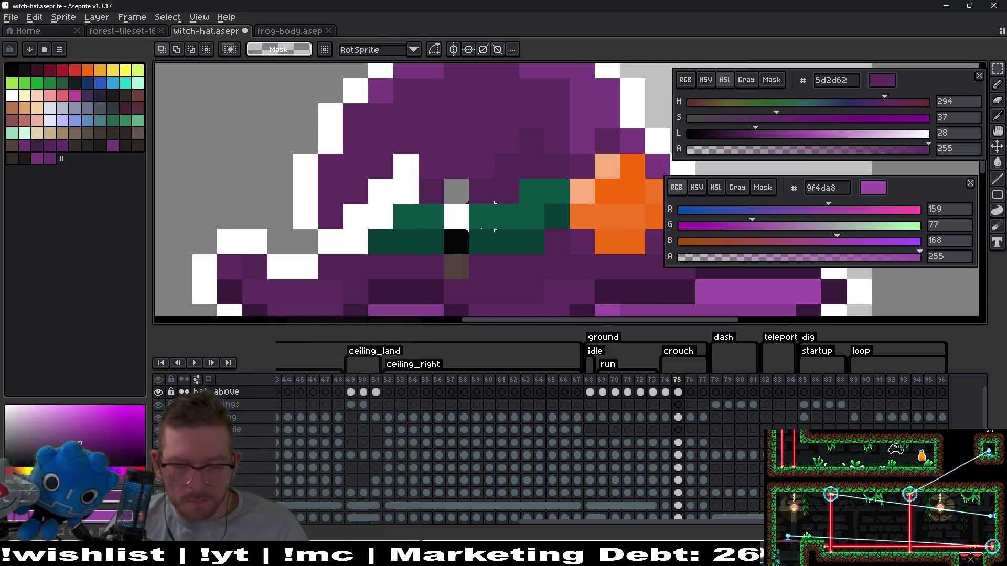
Step: Fill the green band's four gap pixels with dark green picked from the band
key(i)
scroll(487, 223, up, 1)
click(472, 190)
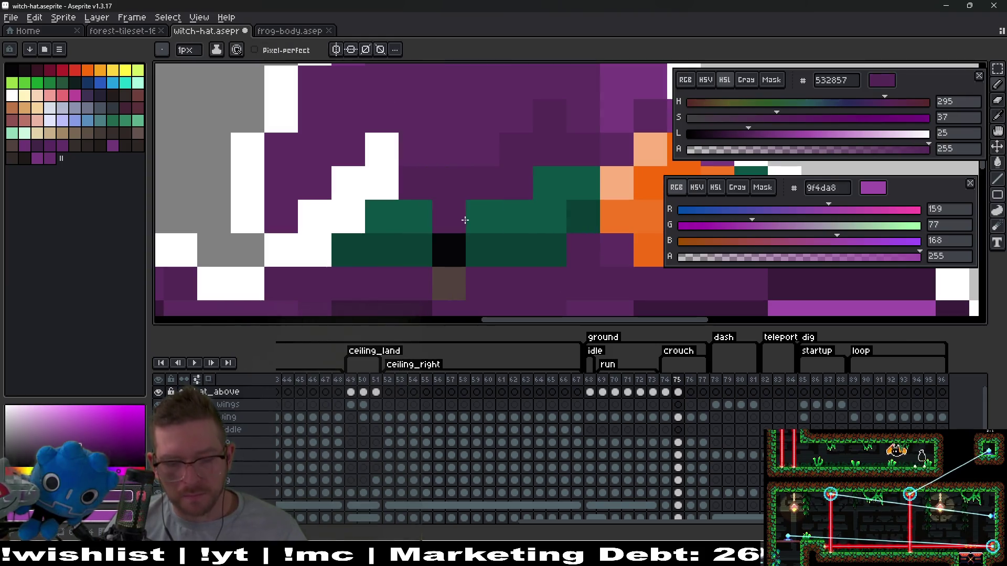
alt+click(481, 224)
click(449, 216)
click(449, 249)
alt+click(490, 241)
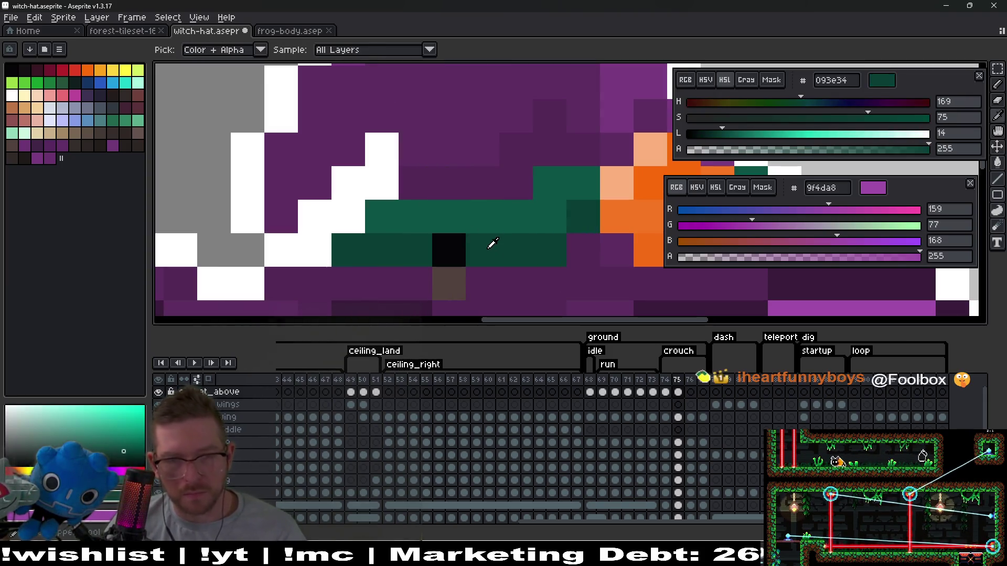
click(475, 274)
alt+click(498, 279)
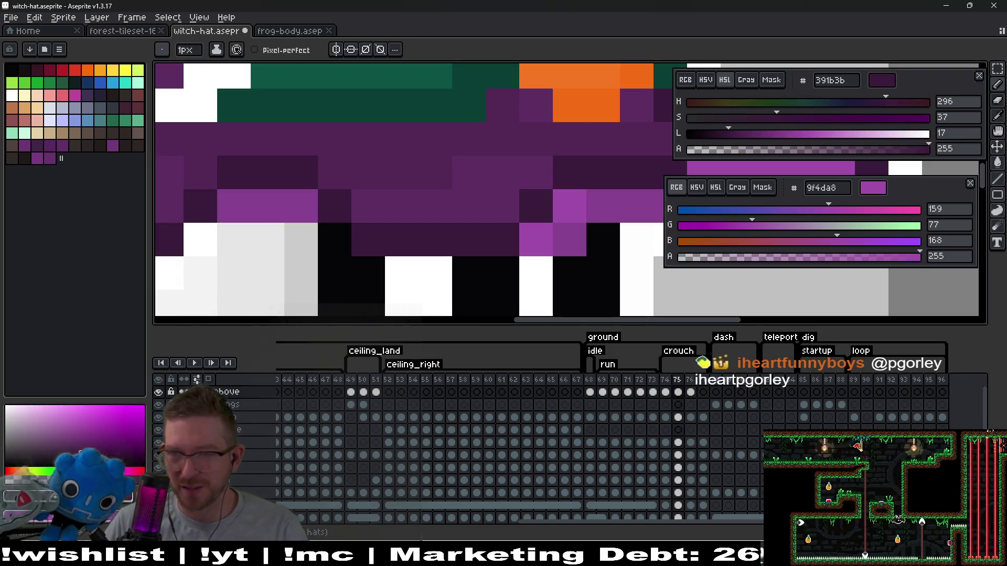
scroll(593, 215, down, 4)
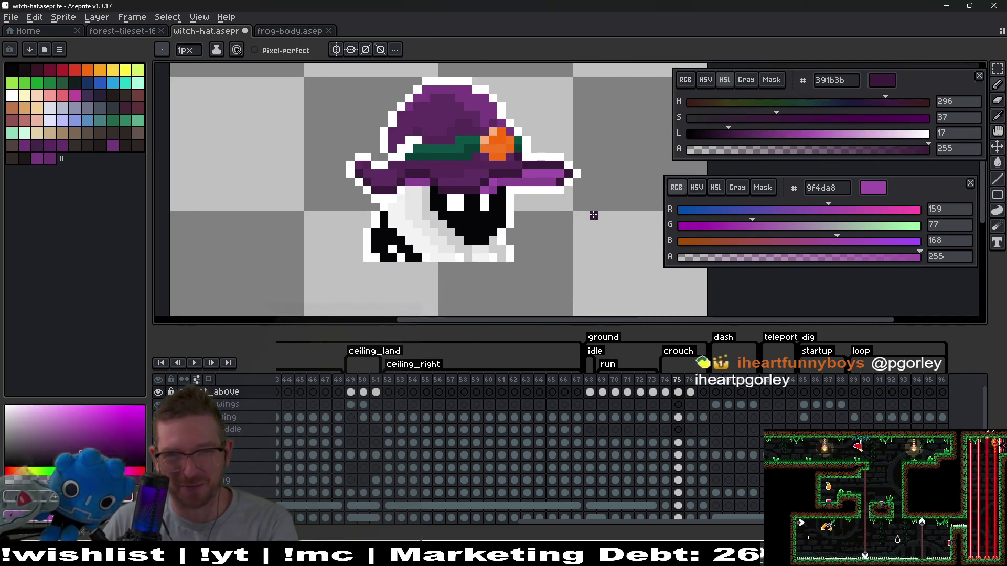
Step: Step back and forth through neighbouring frames to check the hat
key(comma)
scroll(582, 214, down, 3)
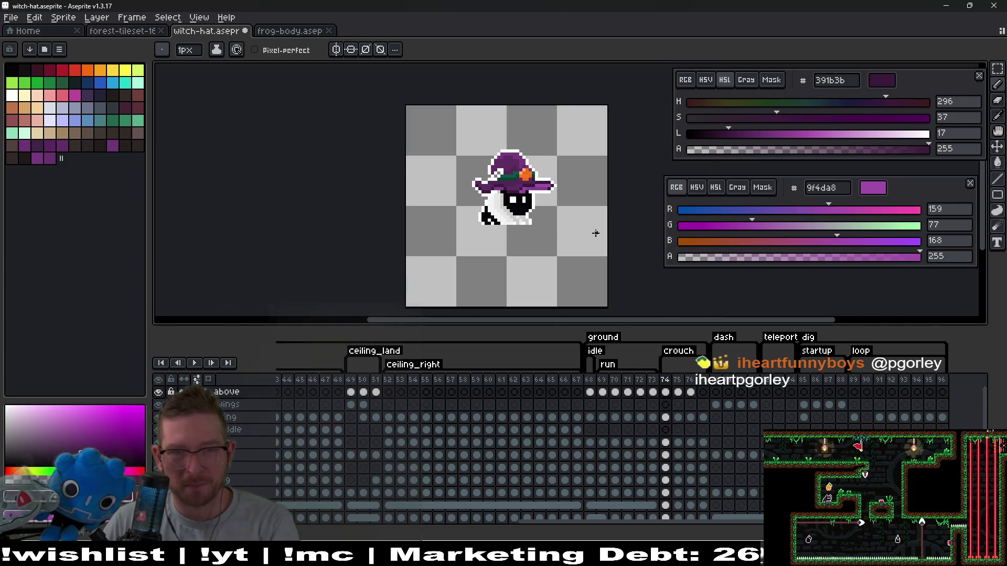
key(comma)
key(period)
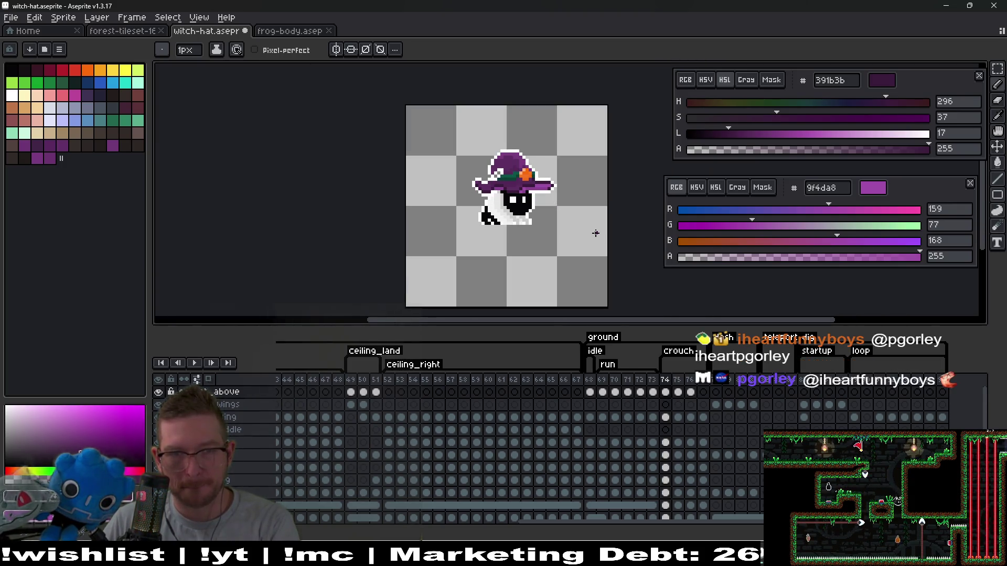
Step: Copy the hat cel from frame 75 into frame 76
key(period)
key(period)
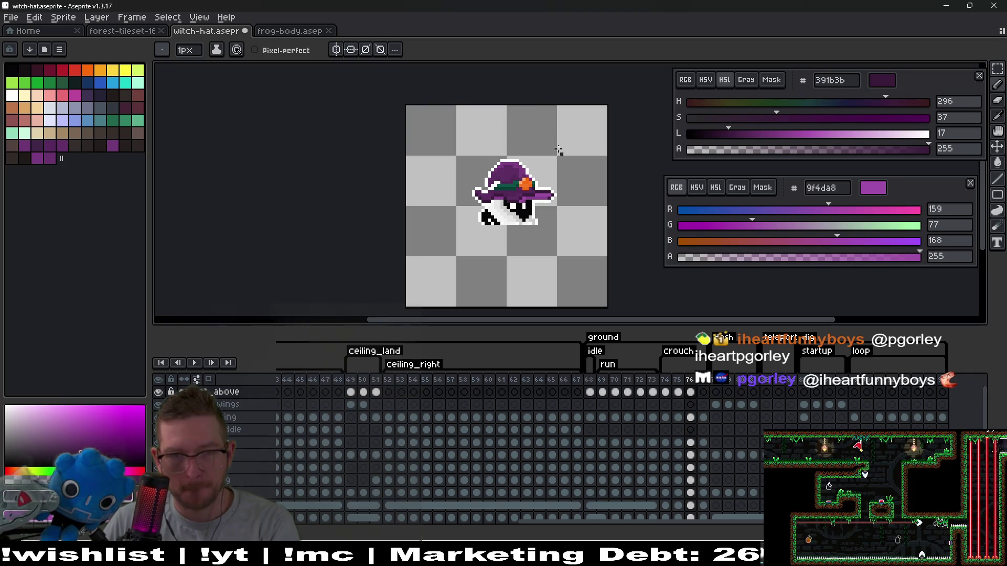
click(677, 392)
key(ctrl+c)
click(691, 393)
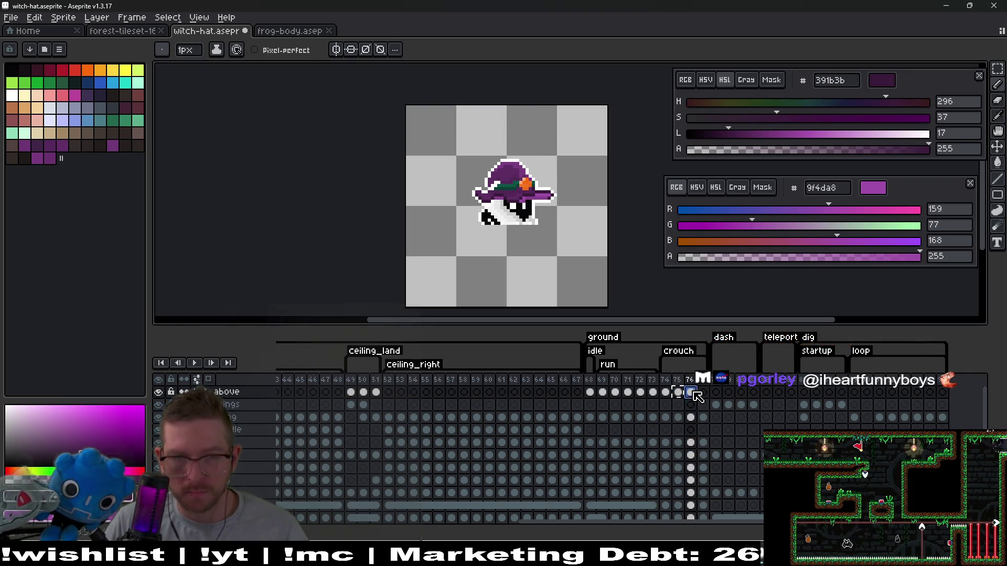
key(ctrl+v)
Step: Lower the hat one pixel on frame 76, checking it against the previous frame
scroll(546, 203, up, 2)
key(v)
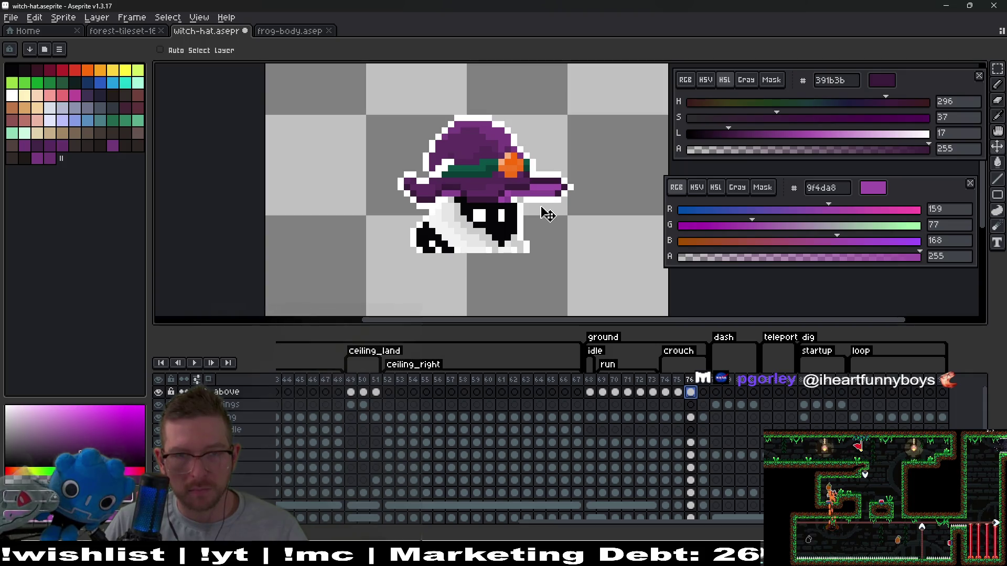
drag(542, 208, 541, 214)
scroll(547, 219, down, 3)
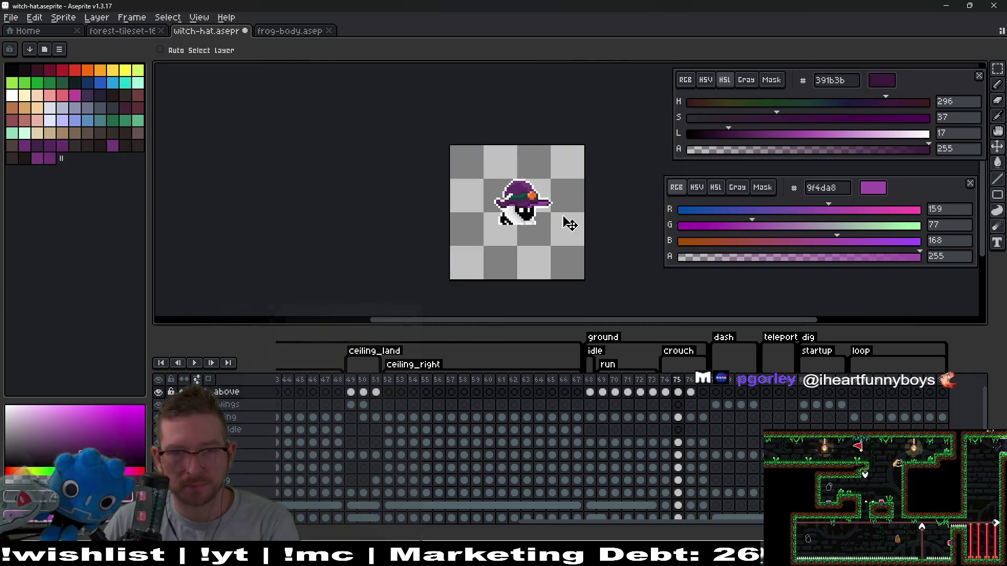
scroll(562, 231, up, 3)
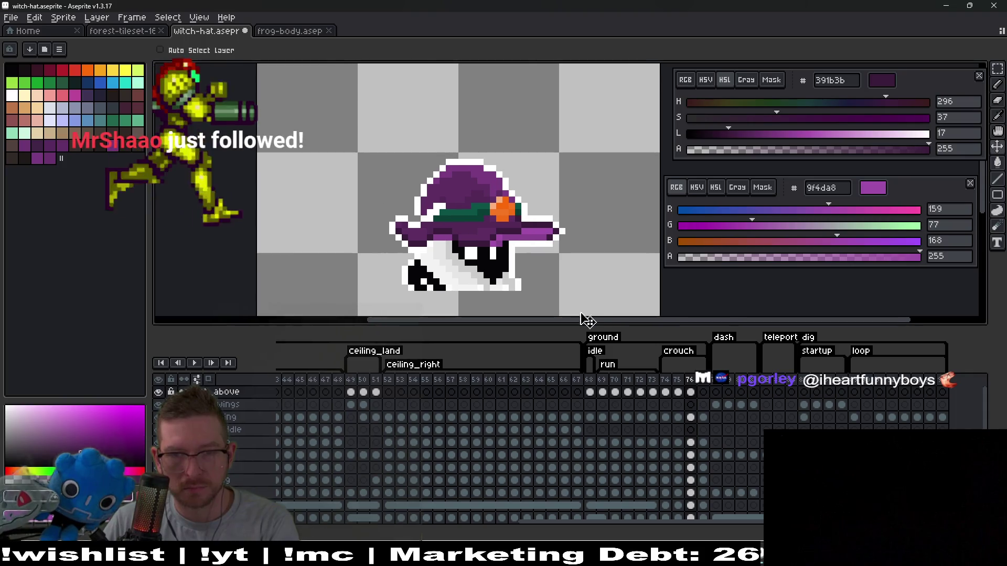
key(Left)
key(Left)
key(Right)
key(Right)
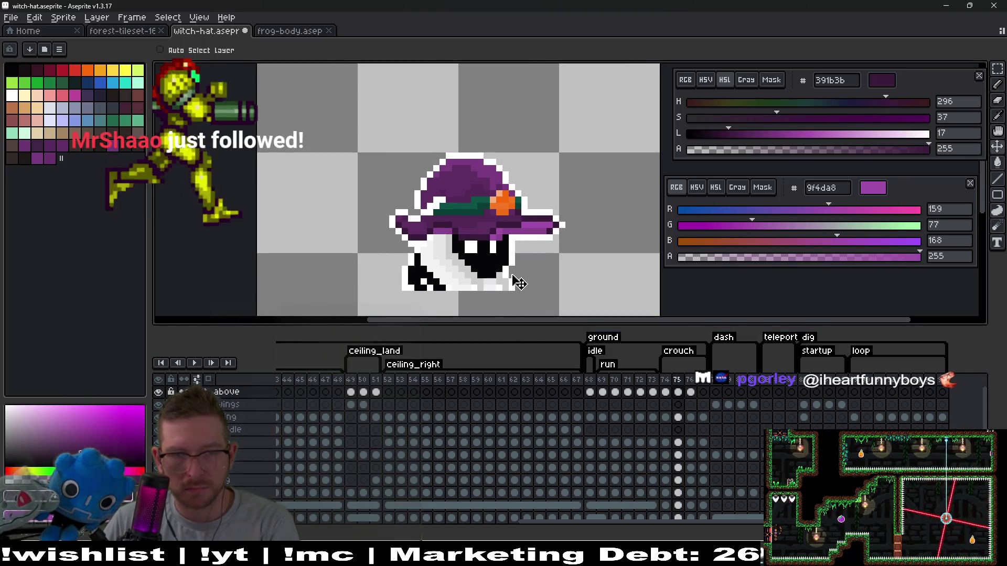
scroll(521, 262, up, 3)
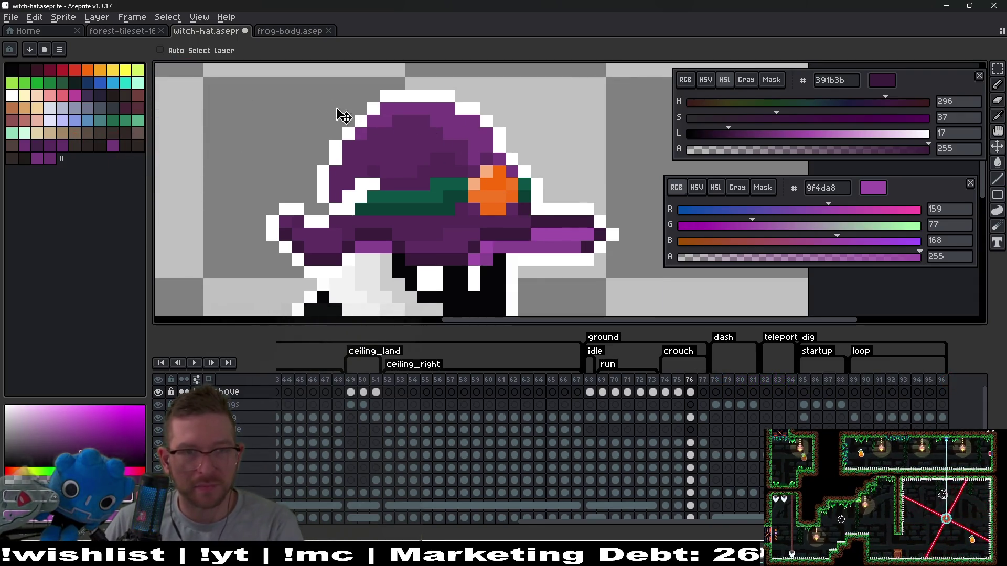
Step: Widen the hat by nudging each half one pixel outward, and lower its top one pixel
key(m)
scroll(297, 109, down, 1)
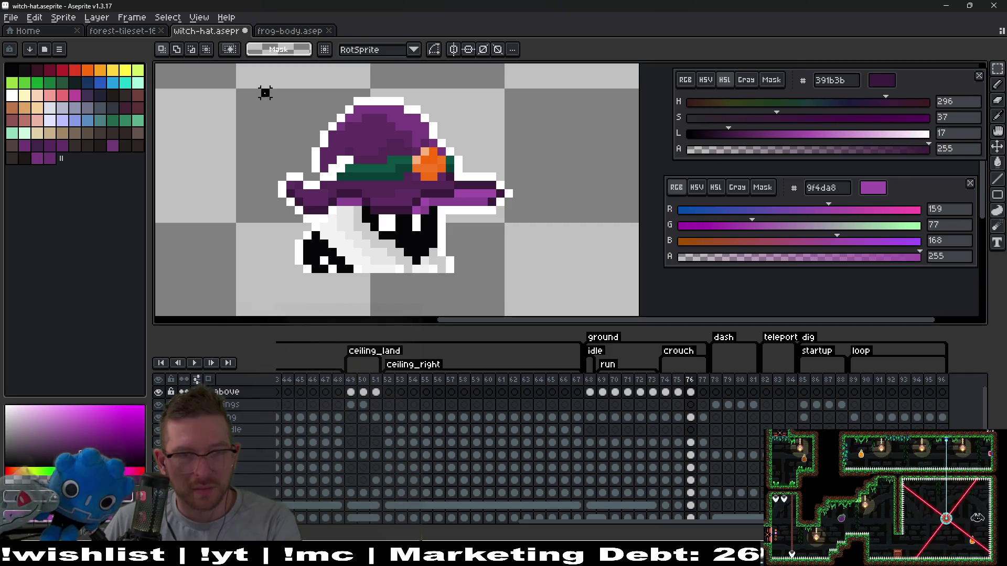
drag(264, 92, 397, 250)
key(Left)
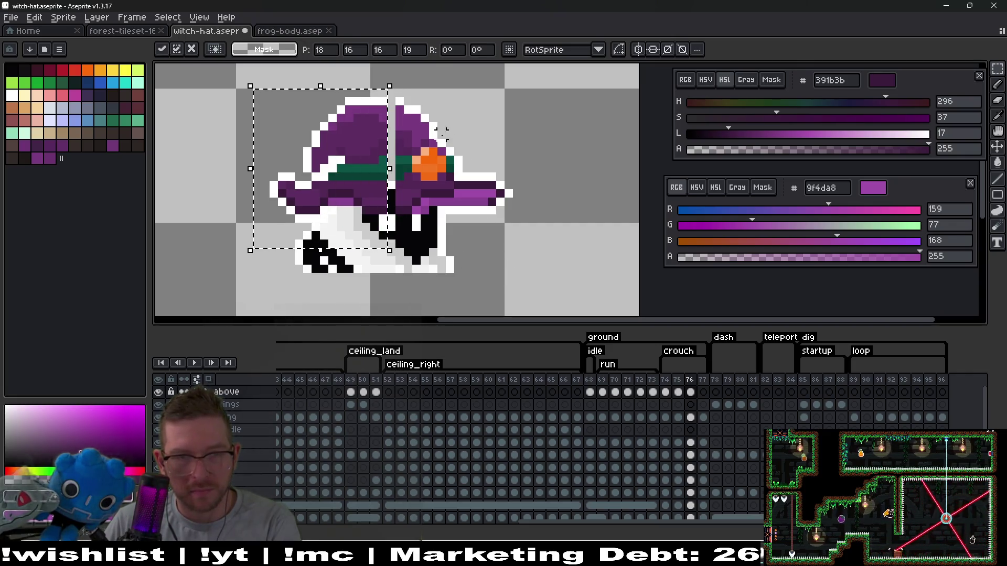
key(ctrl+d)
mouse_move(399, 94)
mouse_down()
mouse_move(439, 209)
mouse_move(541, 233)
mouse_up()
key(Right)
key(ctrl+d)
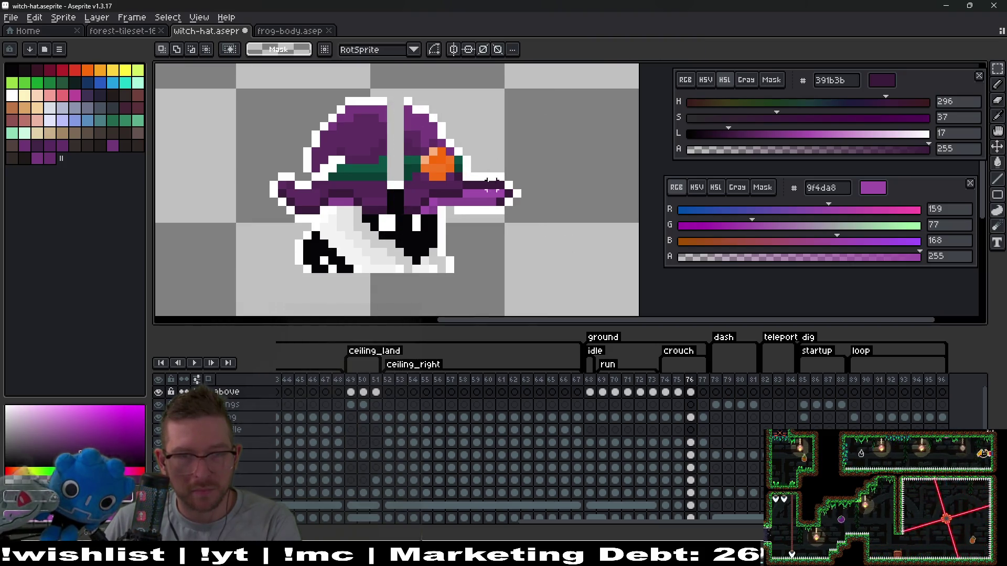
drag(324, 84, 480, 127)
key(Down)
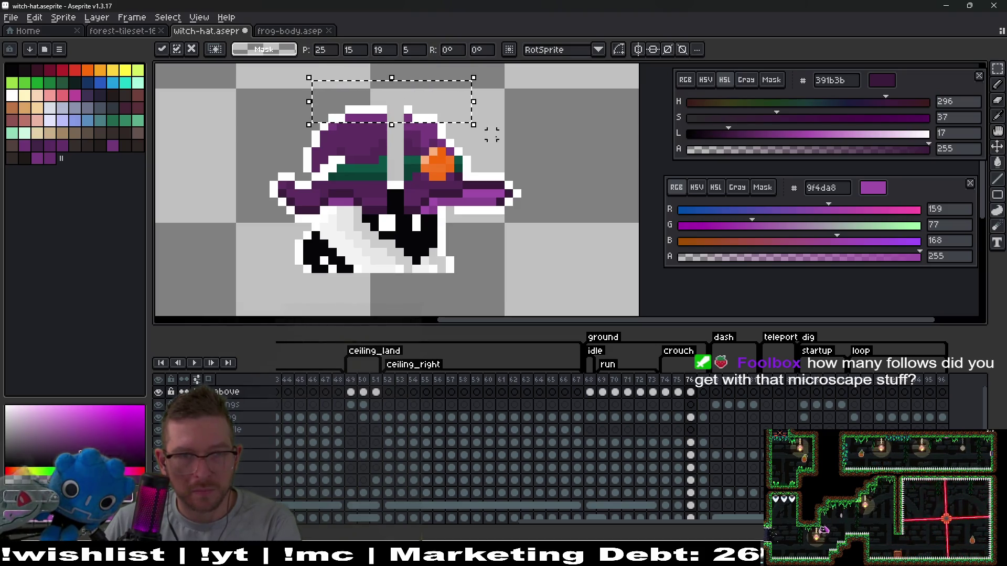
key(ctrl+d)
Step: Fill the split in the hat's band with the darker green
scroll(516, 142, up, 3)
scroll(503, 173, down, 2)
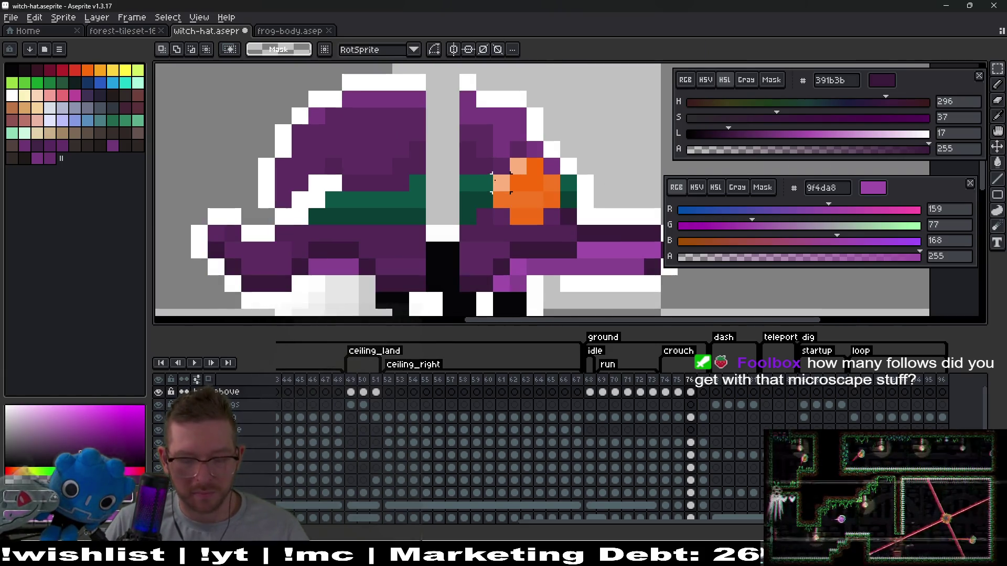
key(alt)
click(473, 189)
scroll(456, 184, up, 1)
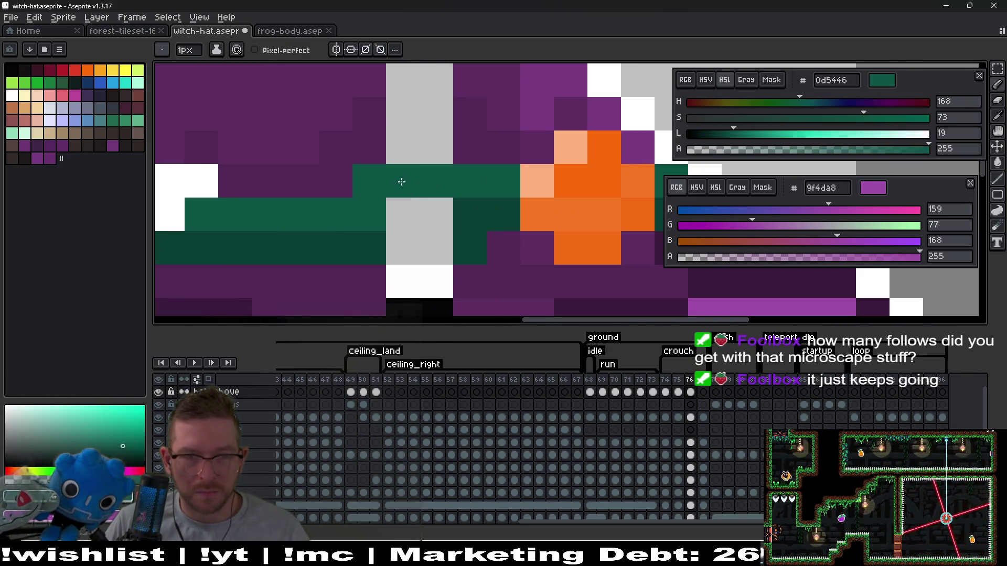
drag(457, 193, 473, 190)
click(479, 210)
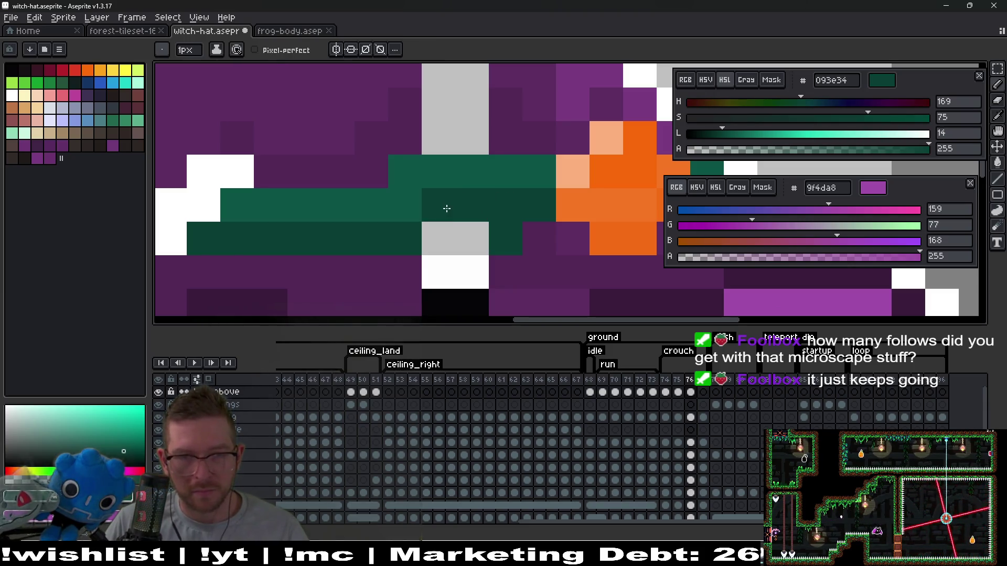
drag(443, 239, 462, 237)
Step: Paint a stray green pixel and several grey gaps in the hat dark purple
key(i)
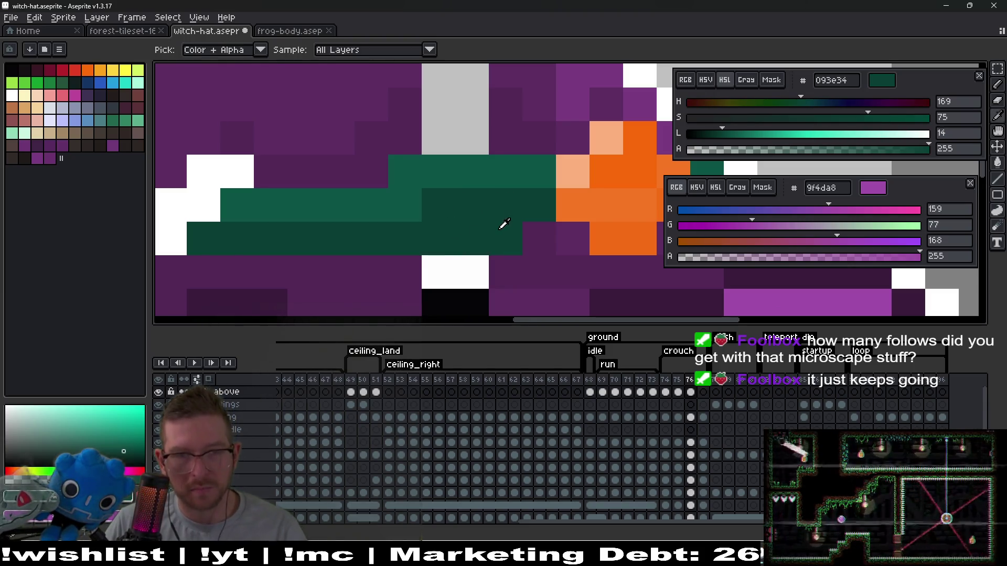
click(532, 245)
key(b)
click(496, 248)
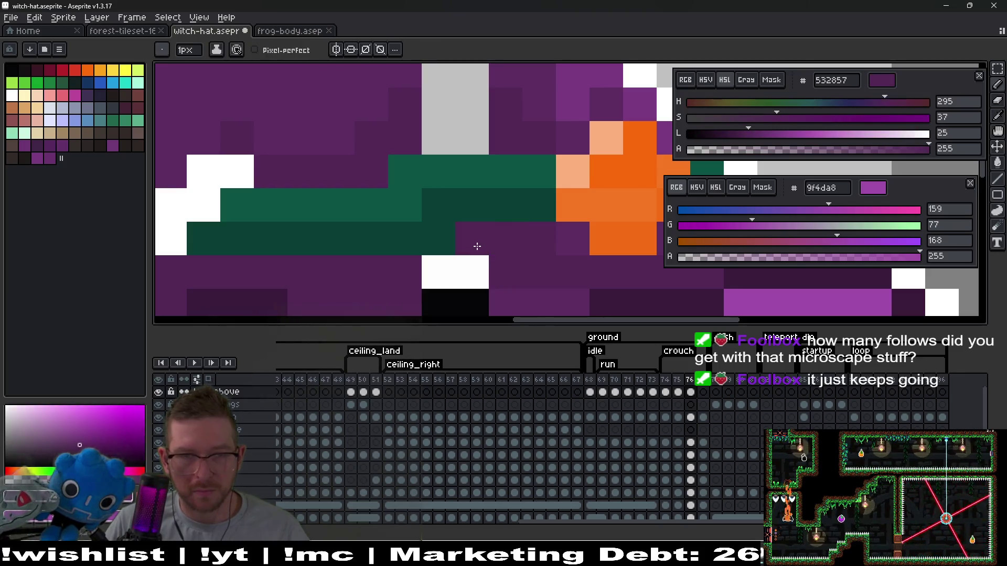
scroll(504, 172, up, 3)
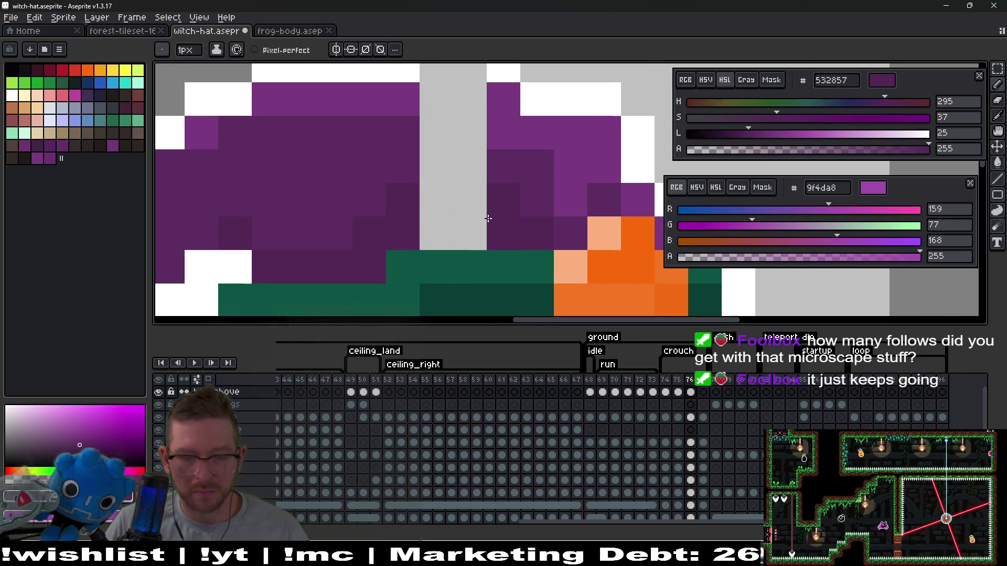
click(477, 224)
click(437, 233)
click(475, 198)
click(438, 199)
scroll(479, 210, up, 1)
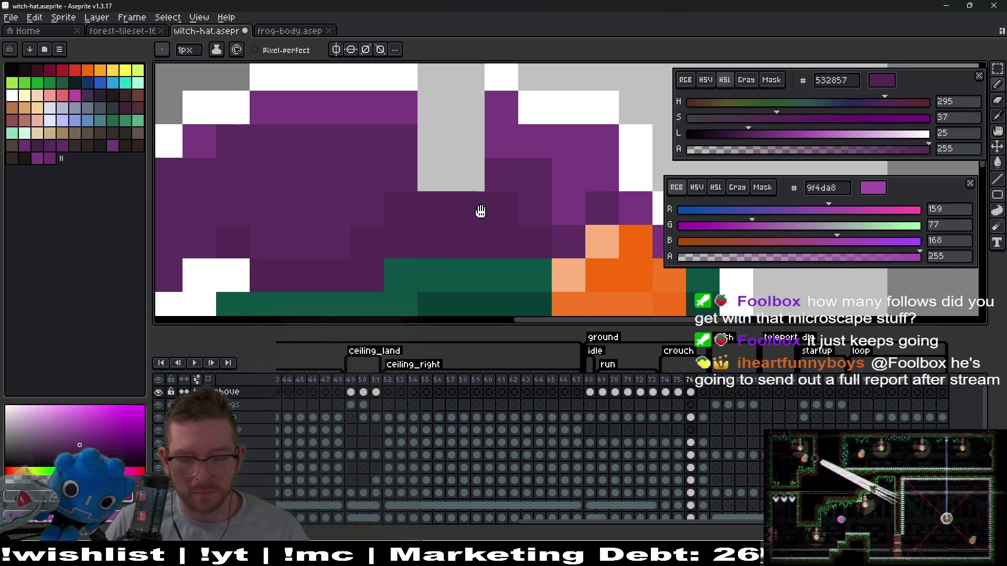
Step: Paint the grey crown pixels lighter purple and a grey outline pixel white
alt+click(518, 213)
scroll(467, 177, up, 1)
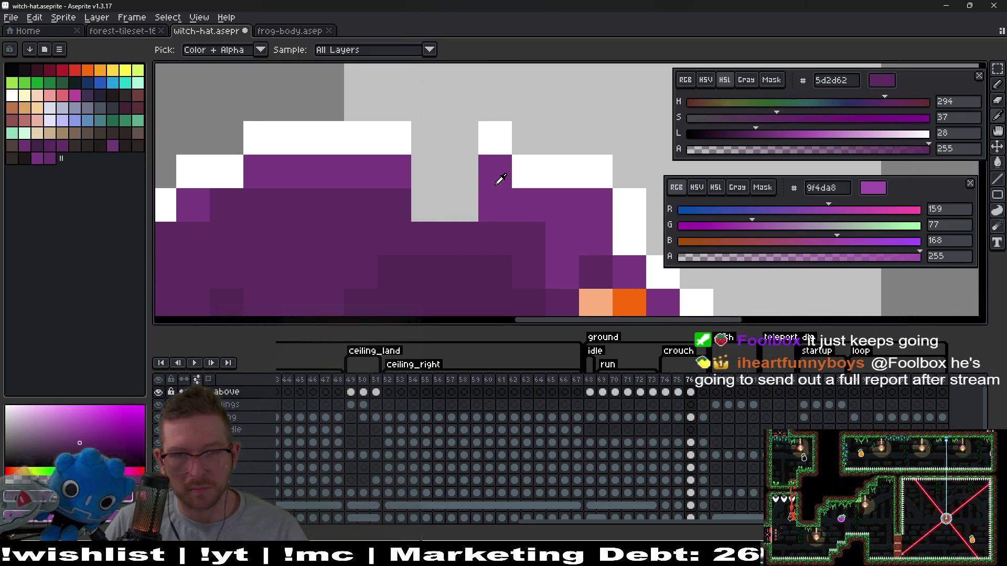
alt+click(480, 184)
click(432, 206)
mouse_move(431, 205)
mouse_down()
mouse_move(433, 173)
mouse_move(455, 222)
mouse_up()
alt+click(455, 223)
alt+click(505, 149)
click(439, 161)
Step: Paint the black block under the band purple, undoing one accidental stroke
scroll(499, 158, down, 3)
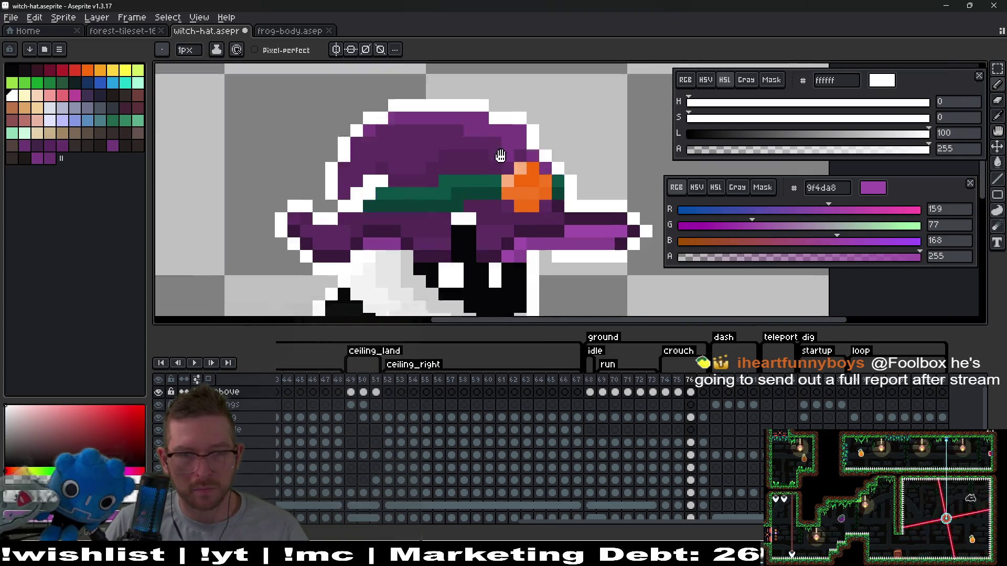
scroll(474, 150, up, 3)
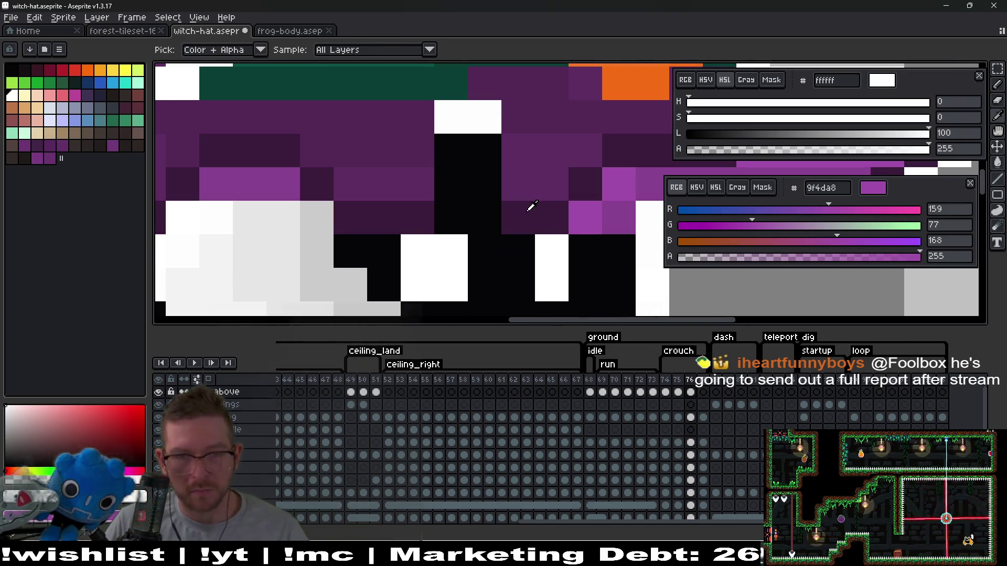
alt+click(470, 212)
mouse_move(478, 176)
mouse_down()
mouse_move(471, 214)
mouse_move(497, 230)
mouse_move(434, 189)
mouse_up()
alt+click(515, 210)
alt+click(512, 187)
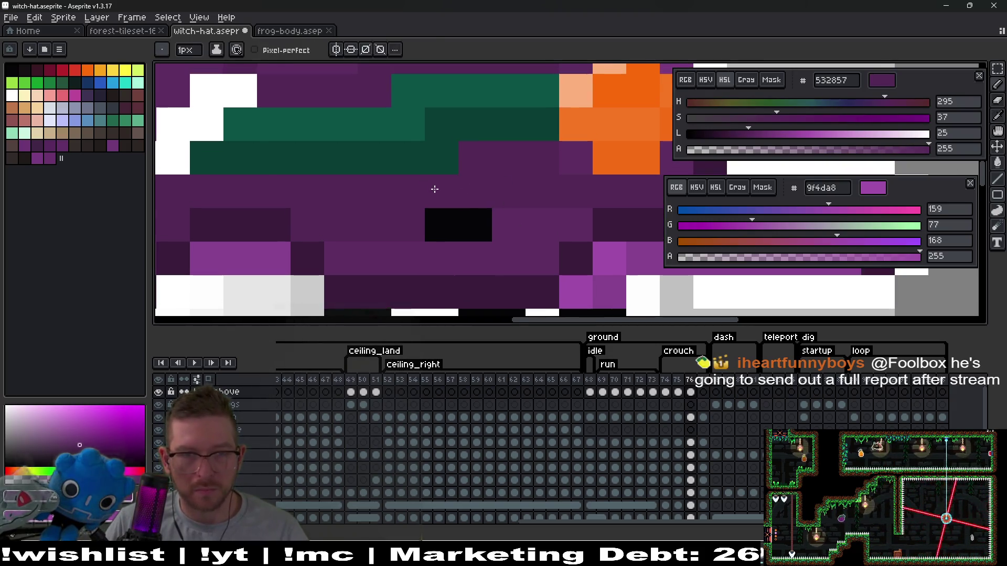
drag(485, 225, 447, 226)
key(ctrl+z)
alt+click(525, 237)
scroll(447, 226, down, 5)
scroll(538, 220, down, 1)
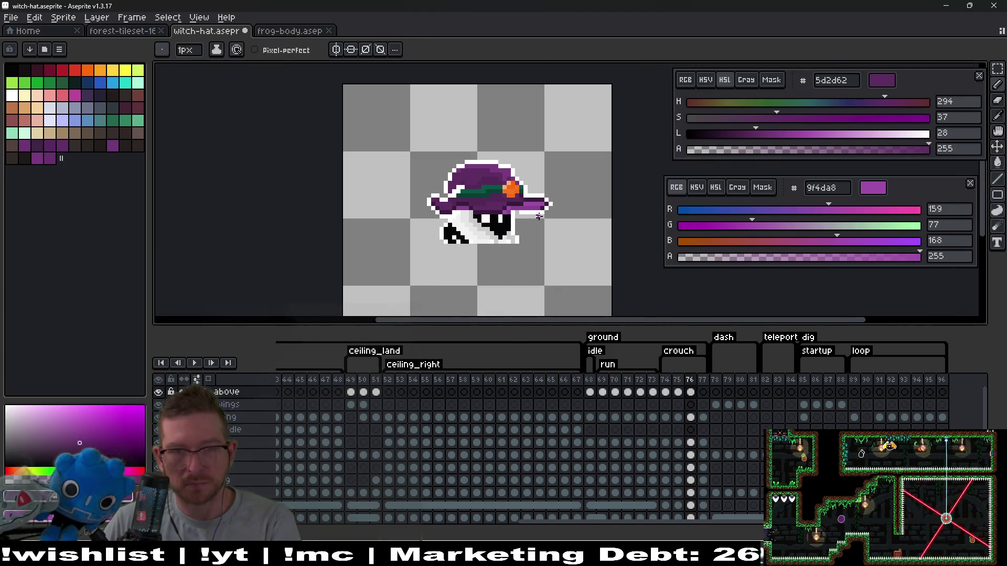
scroll(546, 225, up, 4)
alt+click(508, 202)
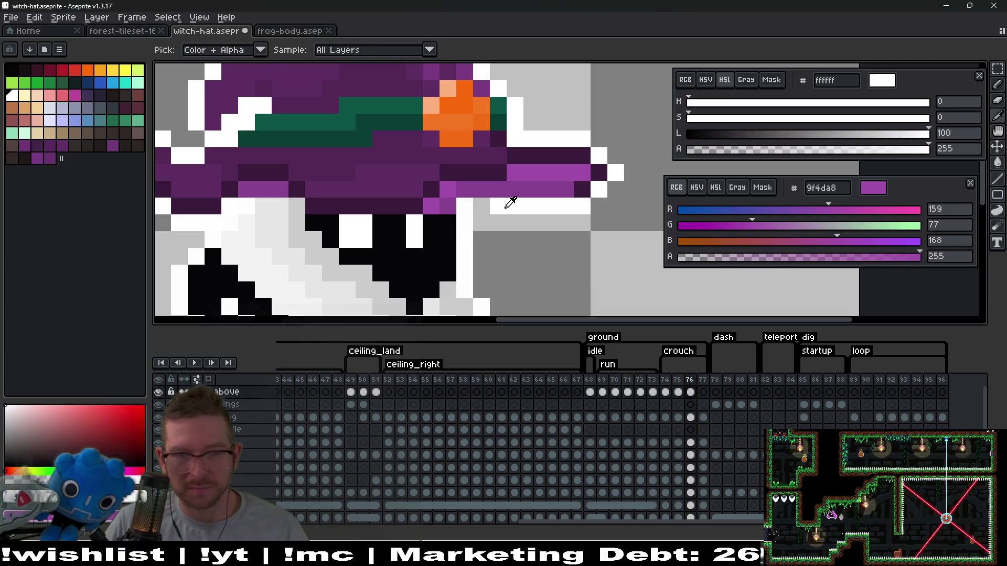
scroll(489, 203, down, 4)
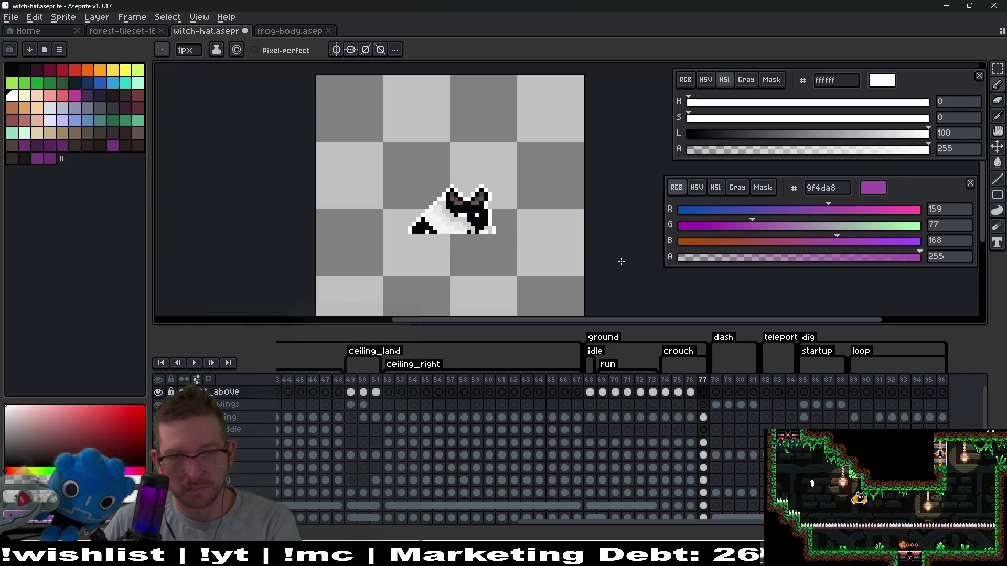
Step: Lower the hat one pixel on frame 76 and move it down onto frame 77's head
scroll(495, 166, up, 2)
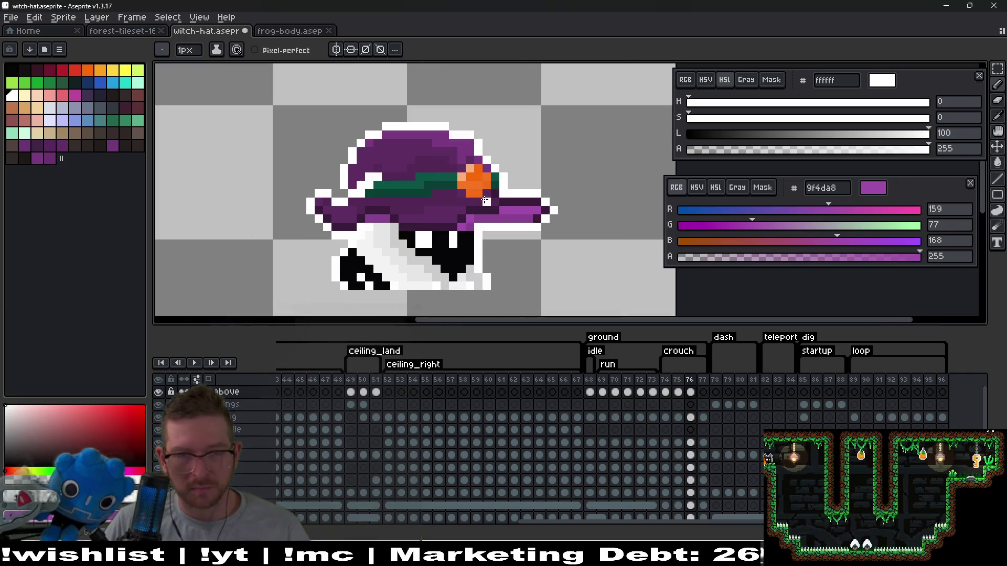
key(v)
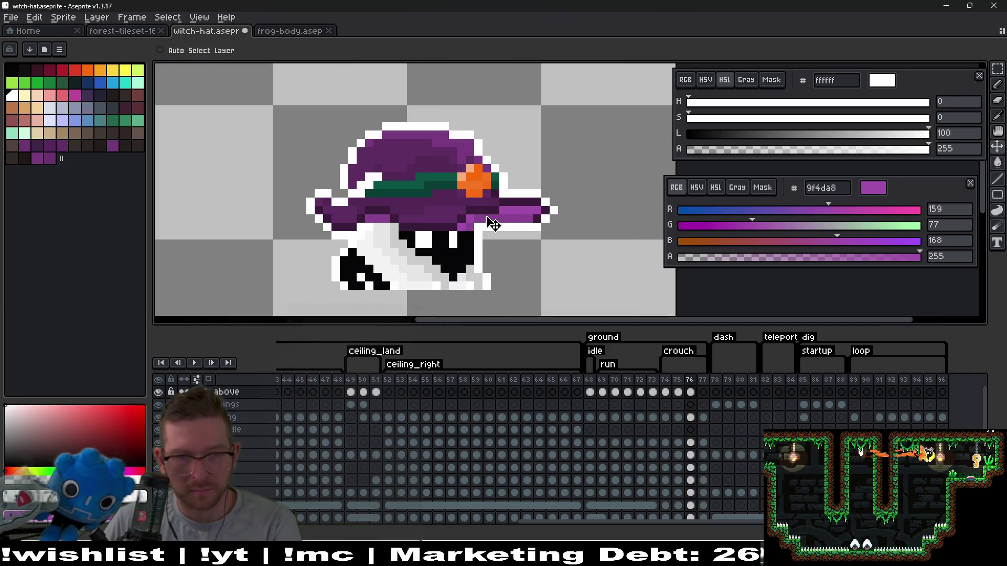
drag(493, 223, 493, 226)
scroll(526, 241, down, 4)
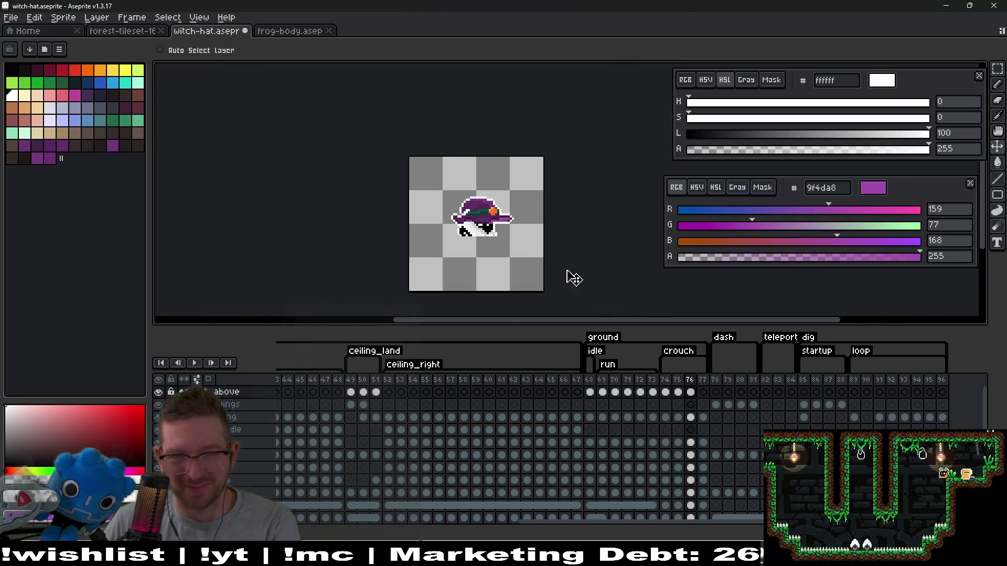
scroll(574, 278, up, 5)
key(Right)
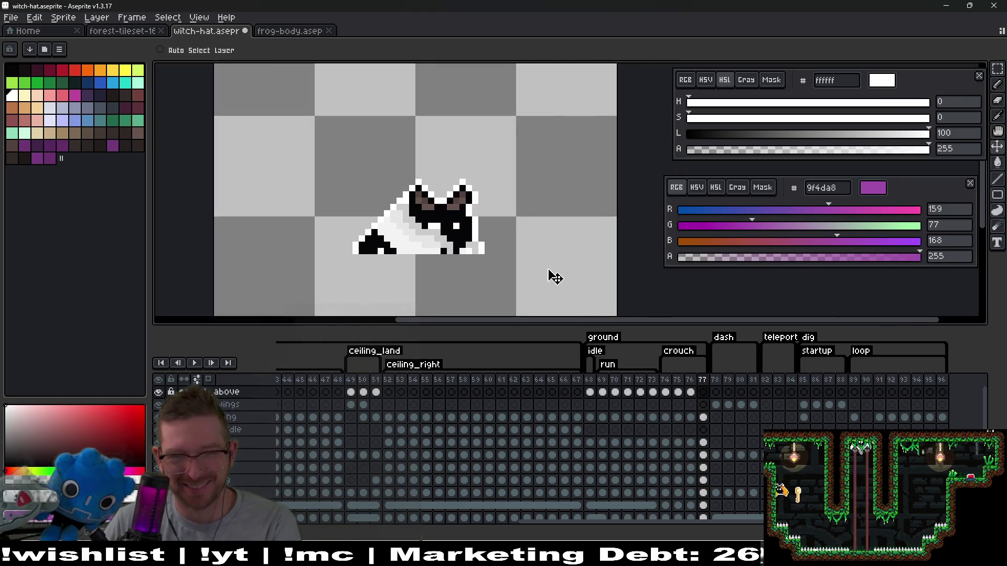
key(Left)
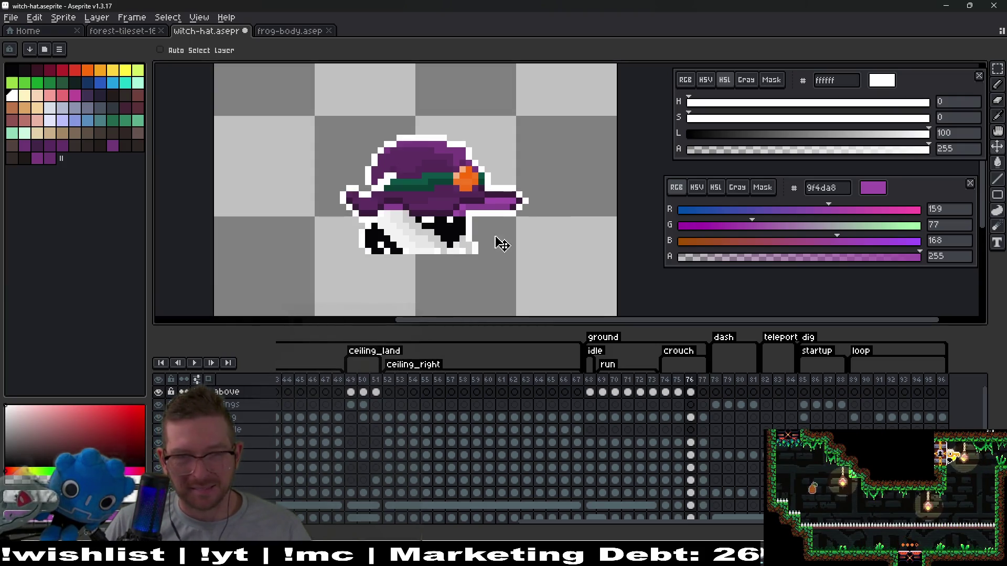
drag(512, 224, 521, 243)
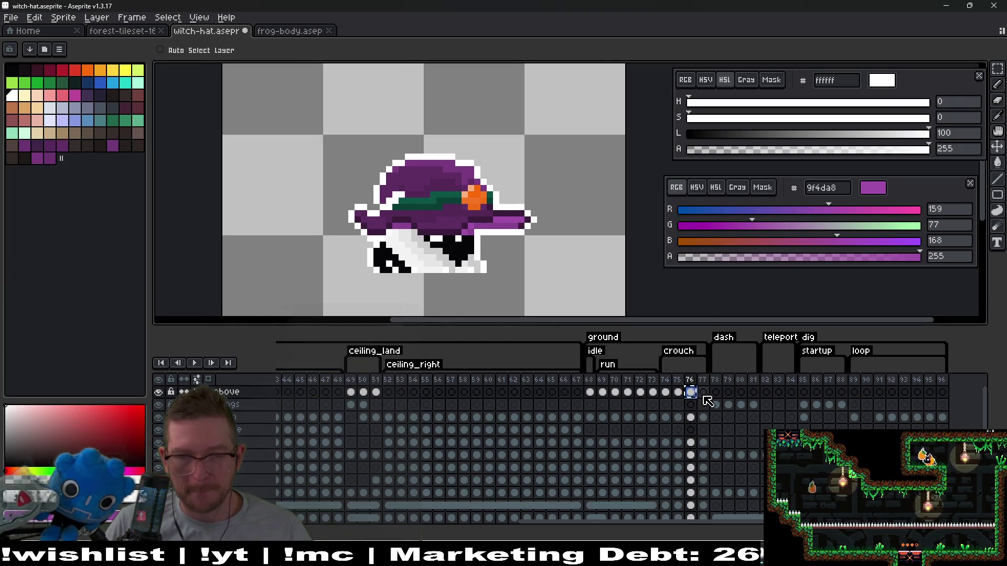
key(Right)
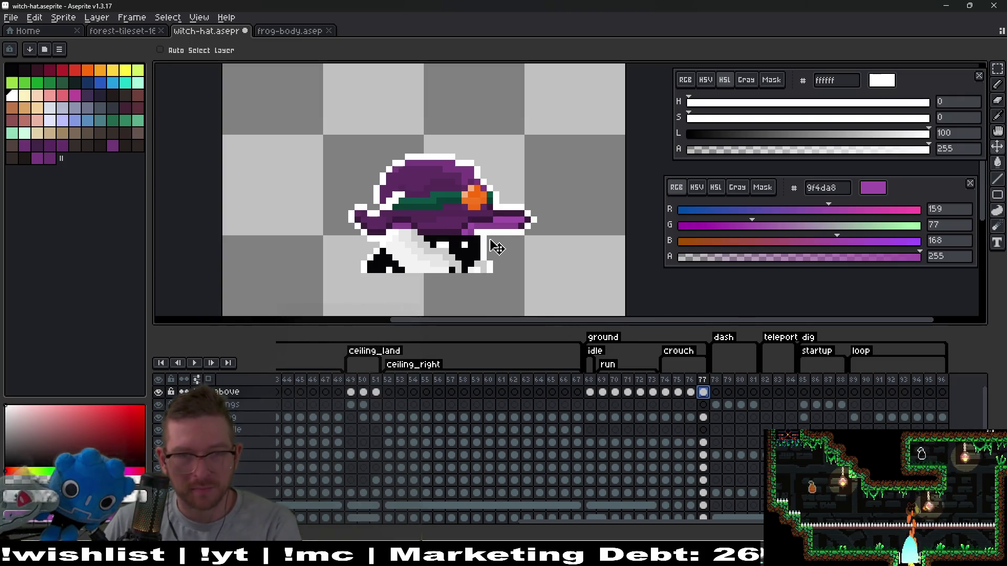
drag(496, 249, 497, 258)
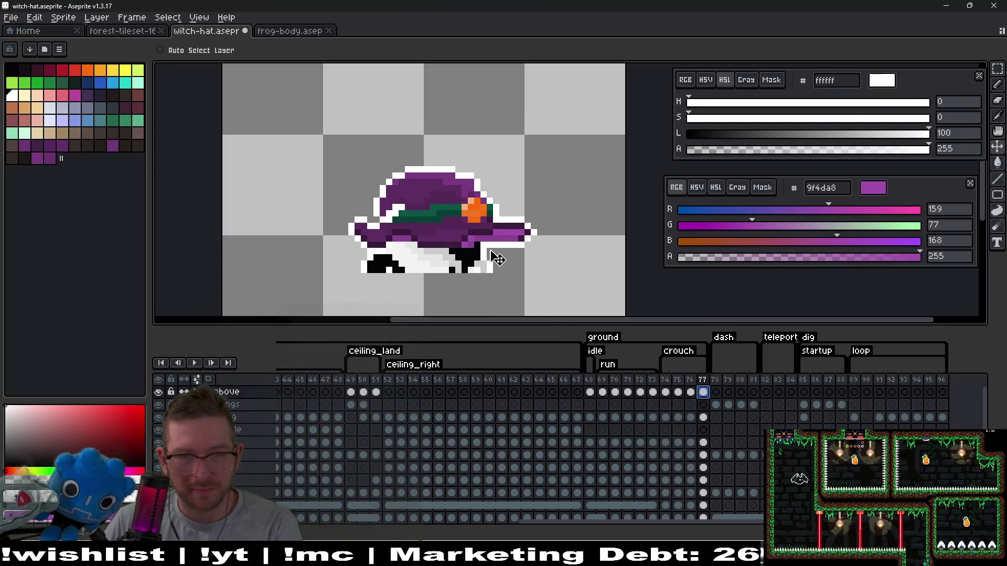
Step: Widen frame 77's hat by nudging its right part right and left part left one pixel
scroll(519, 247, up, 2)
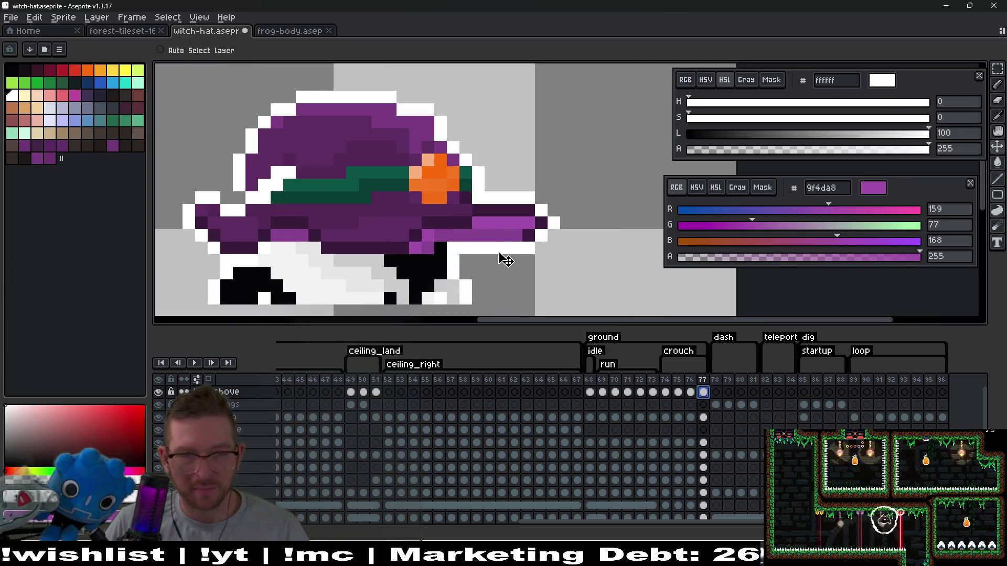
key(m)
mouse_move(397, 117)
mouse_down()
mouse_move(540, 226)
mouse_move(548, 306)
mouse_up()
key(Right)
scroll(409, 189, left, 2)
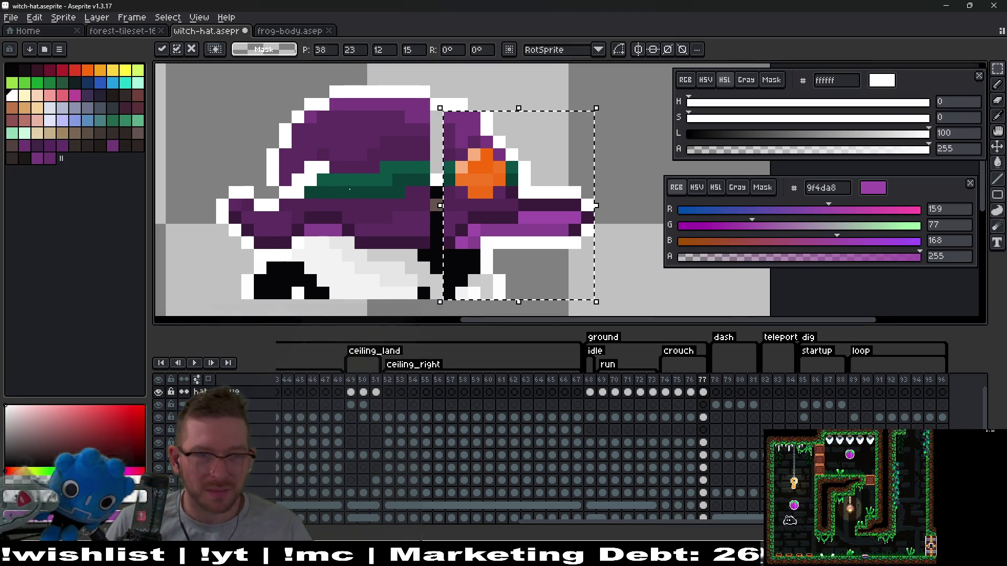
mouse_move(203, 78)
mouse_down()
mouse_move(338, 292)
mouse_move(438, 292)
mouse_move(424, 295)
mouse_up()
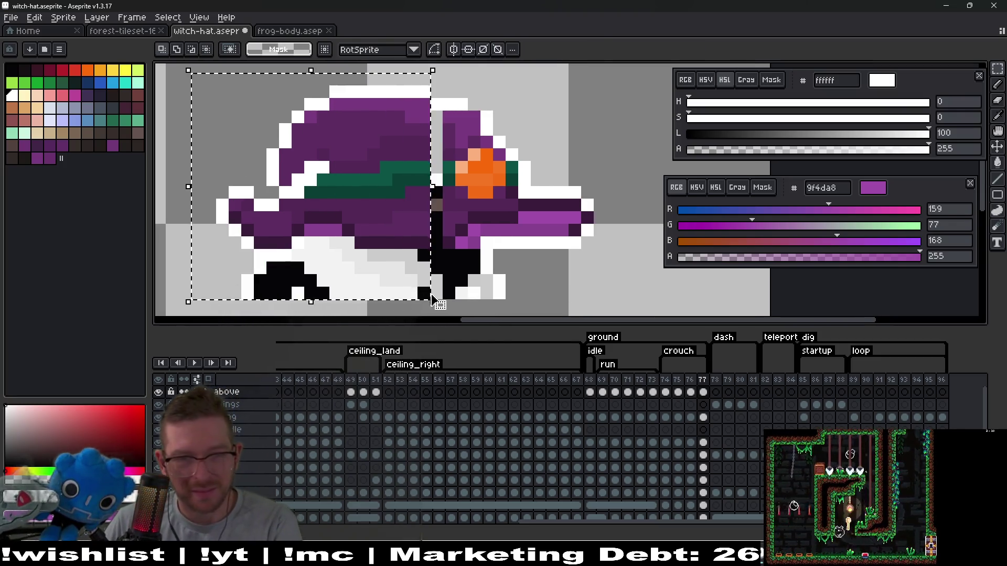
key(Left)
key(Return)
Step: Fill frame 77's crown gap with light and darker purple pixels
scroll(445, 173, up, 2)
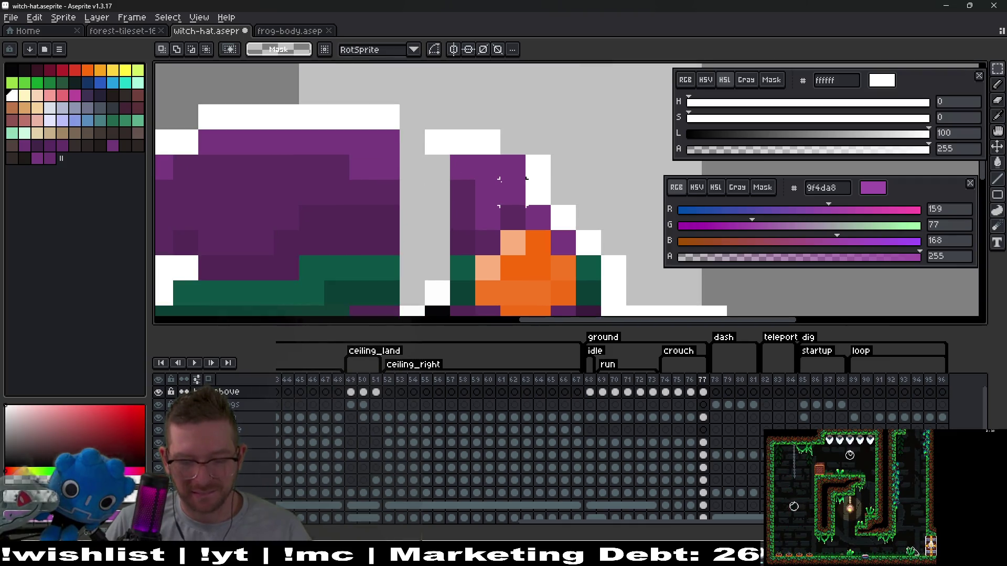
key(i)
key(b)
scroll(585, 167, down, 3)
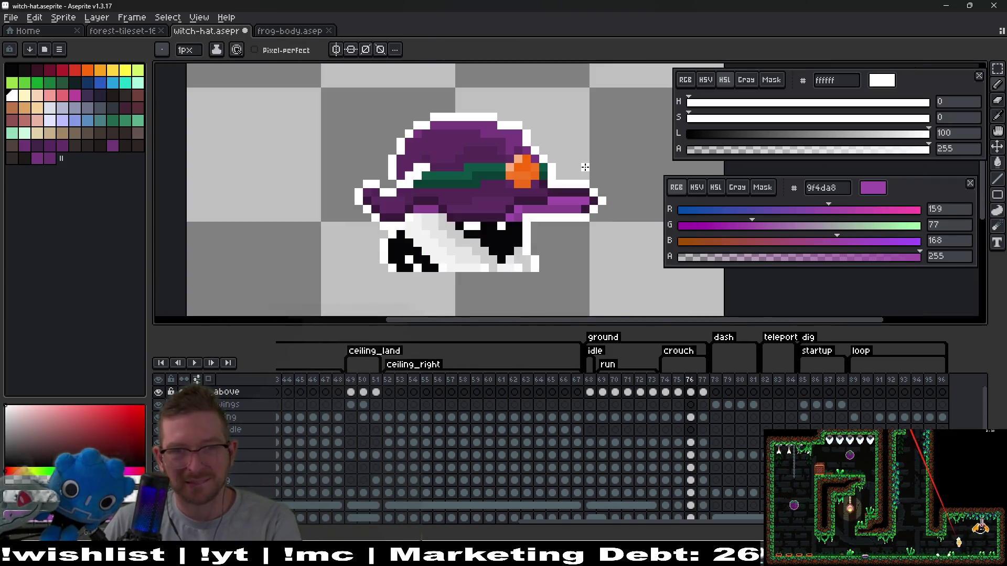
key(Right)
scroll(490, 143, up, 2)
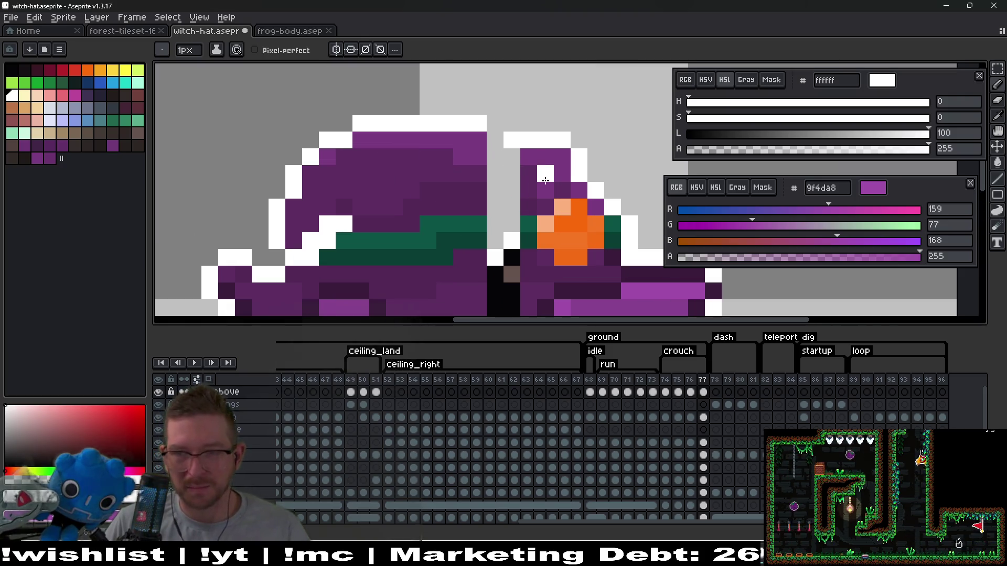
scroll(518, 173, down, 1)
alt+click(532, 132)
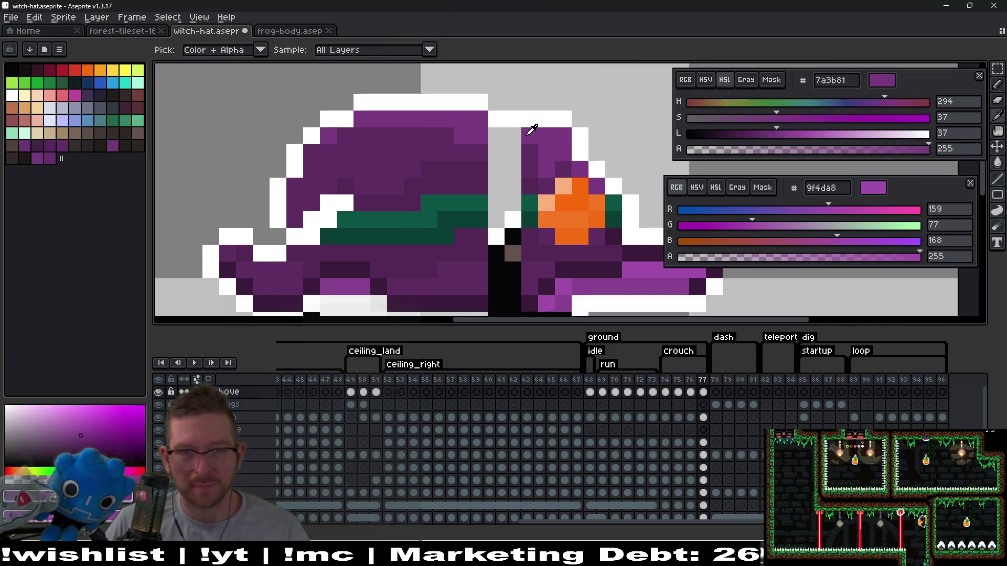
click(502, 139)
mouse_move(502, 139)
mouse_down()
mouse_move(515, 137)
mouse_move(499, 152)
mouse_up()
alt+click(530, 152)
Step: Turn the crown edge pixel white, then sample the band's green
alt+click(548, 149)
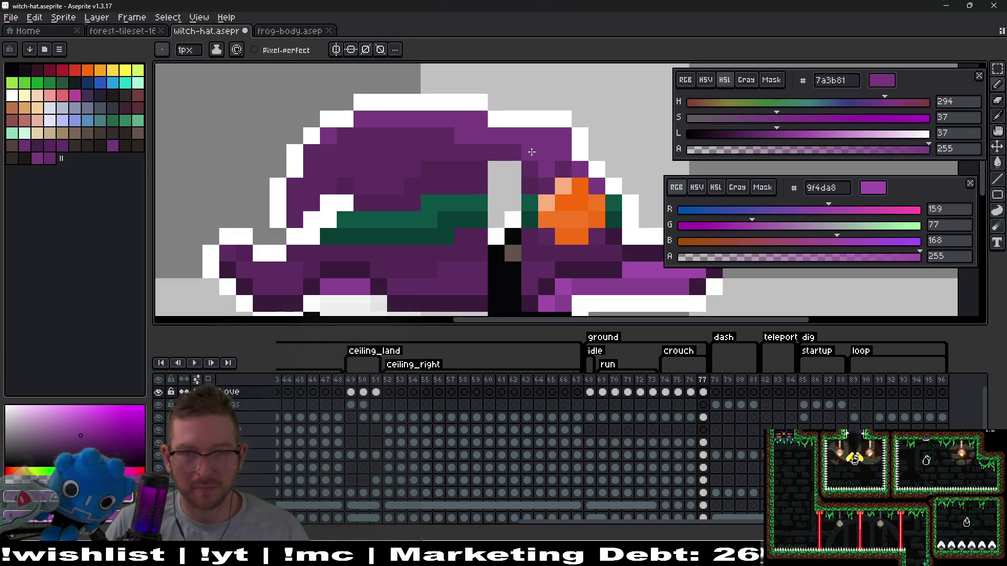
drag(577, 140, 521, 168)
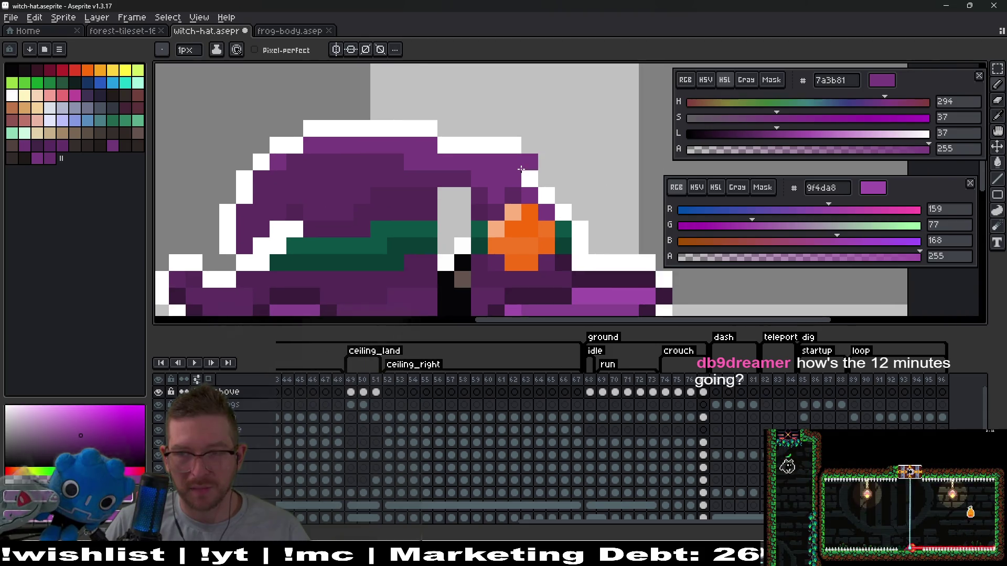
scroll(521, 168, up, 1)
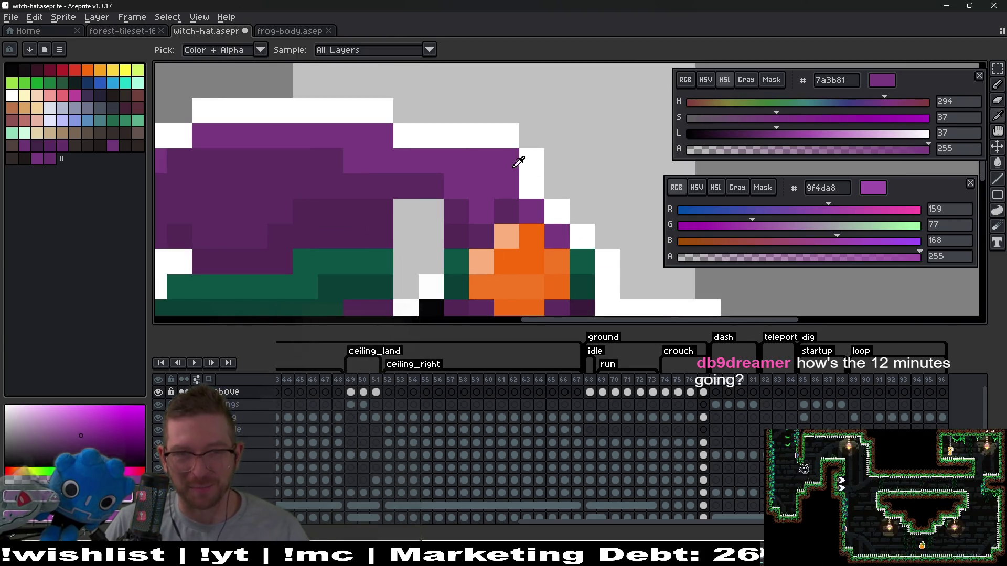
alt+click(522, 157)
click(507, 161)
drag(453, 205, 528, 135)
alt+click(481, 150)
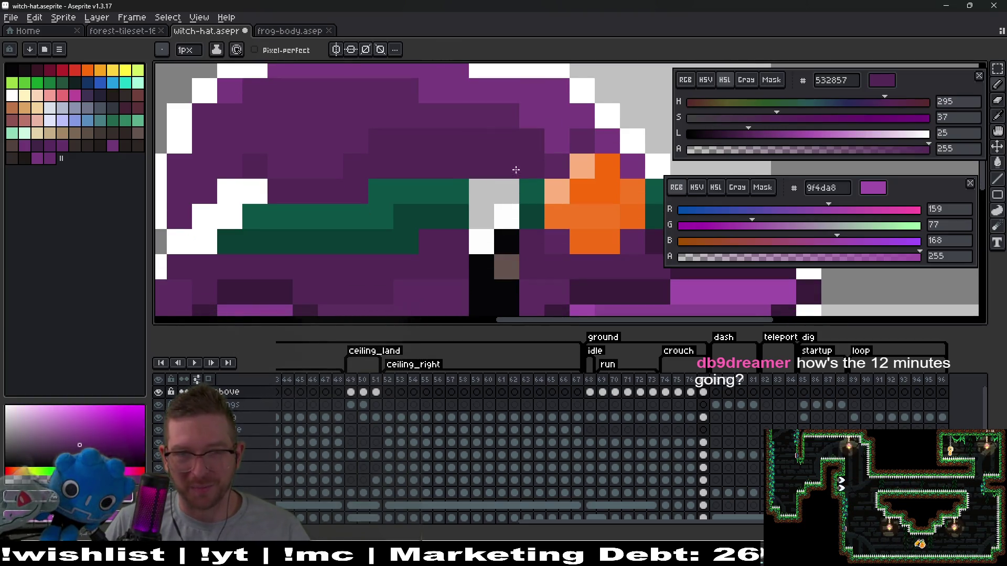
drag(516, 170, 524, 141)
alt+click(524, 156)
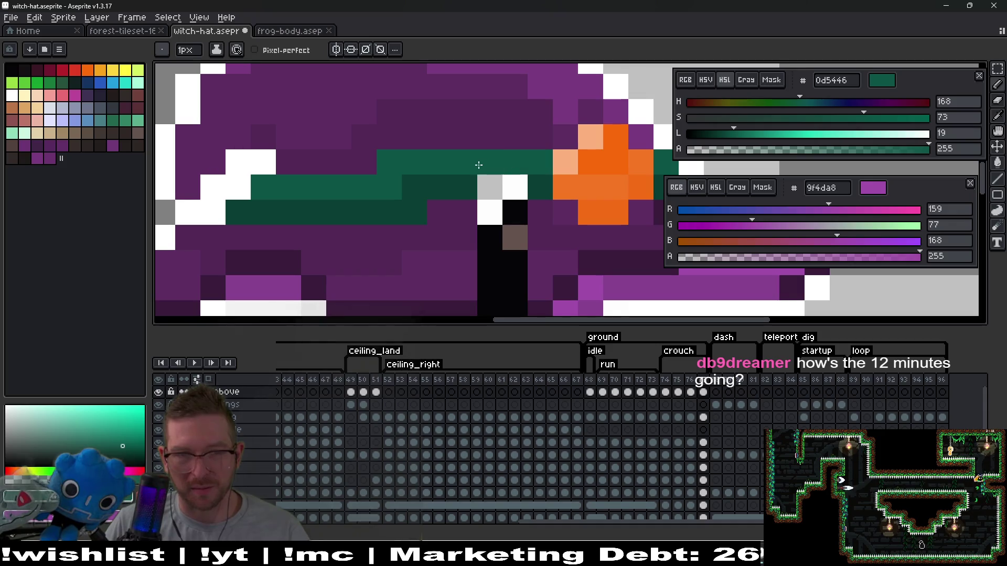